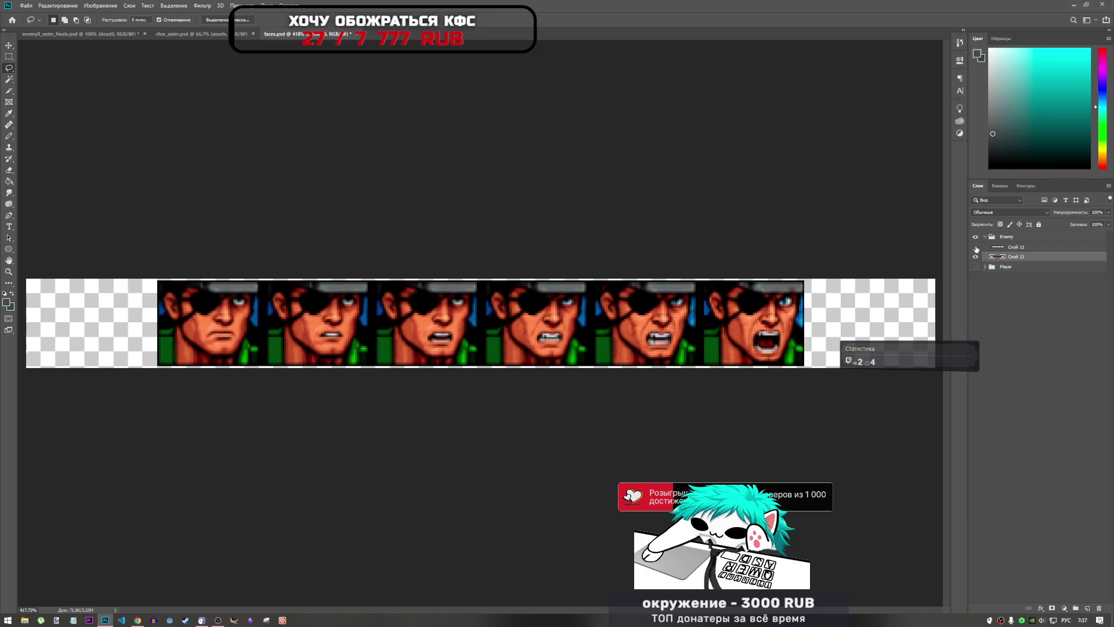
- Show Слой 12 and lasso the fourth face's gritted-teeth jaw in faces.psd
{"action": "left_click", "coordinate": [976, 247]}
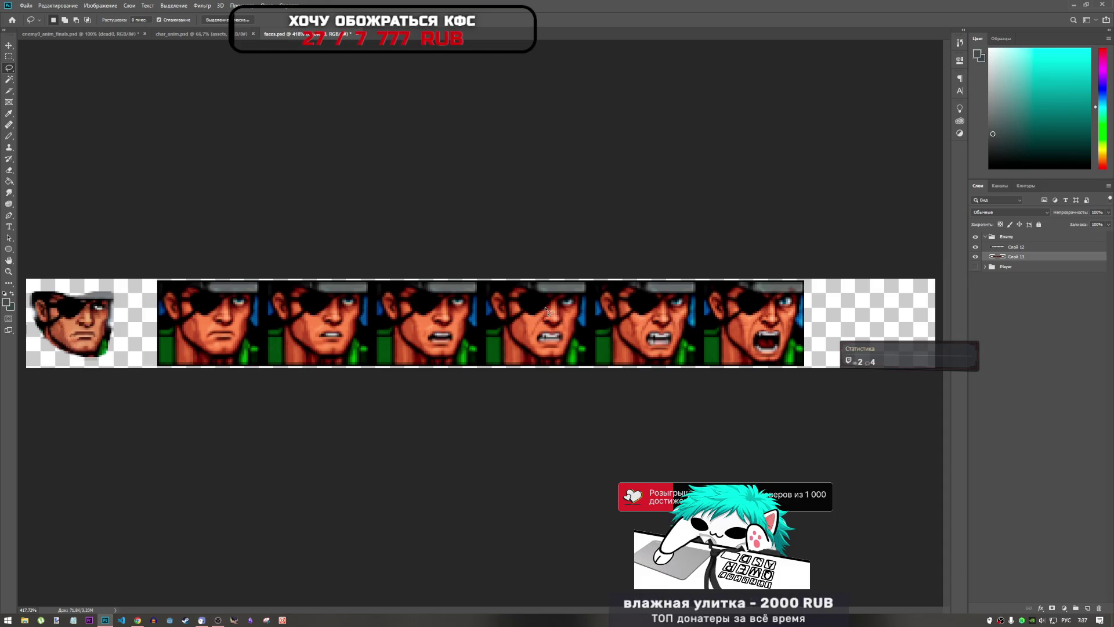
{"action": "left_click_drag", "start_coordinate": [564, 296], "coordinate": [581, 298]}
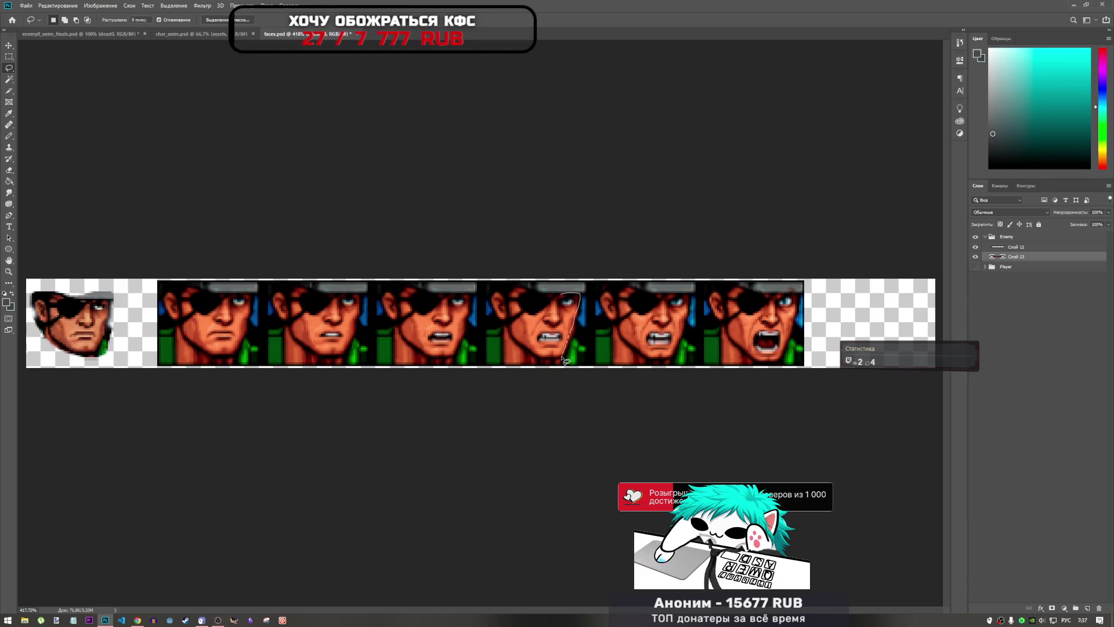
{"action": "mouse_move", "coordinate": [563, 359]}
{"action": "left_mouse_down"}
{"action": "mouse_move", "coordinate": [533, 347]}
{"action": "mouse_move", "coordinate": [559, 297]}
{"action": "left_mouse_up"}
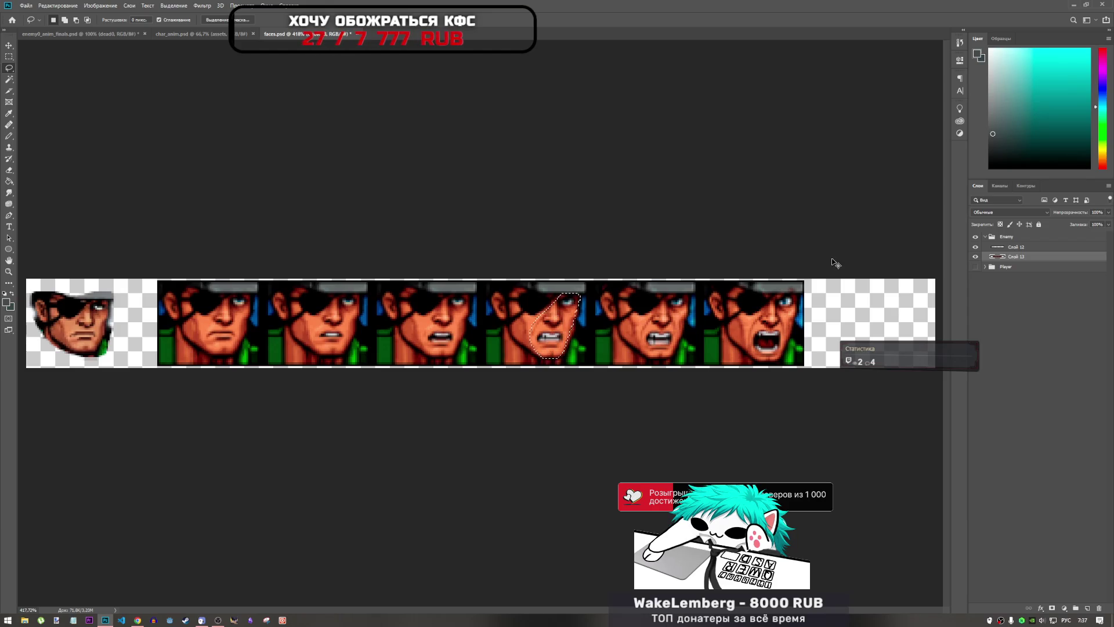
{"action": "left_click", "coordinate": [95, 34]}
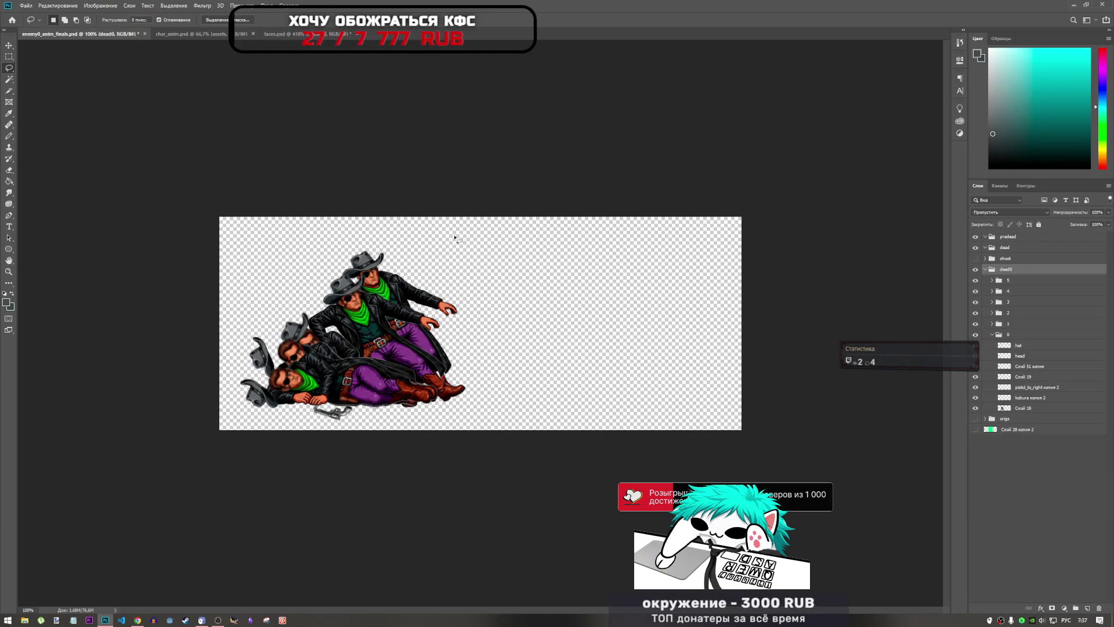
- Check the faces.psd and char_anim.psd sheets, ending on enemy0_anim_finals.psd
{"action": "scroll", "coordinate": [347, 288], "scroll_direction": "up", "scroll_amount": 3}
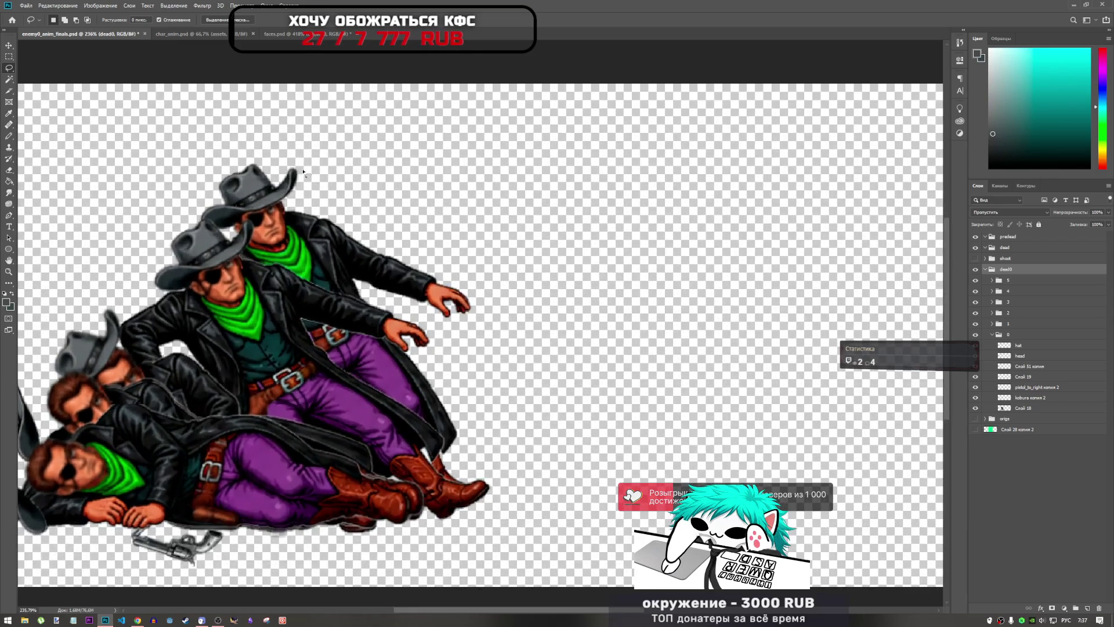
{"action": "left_click", "coordinate": [318, 36]}
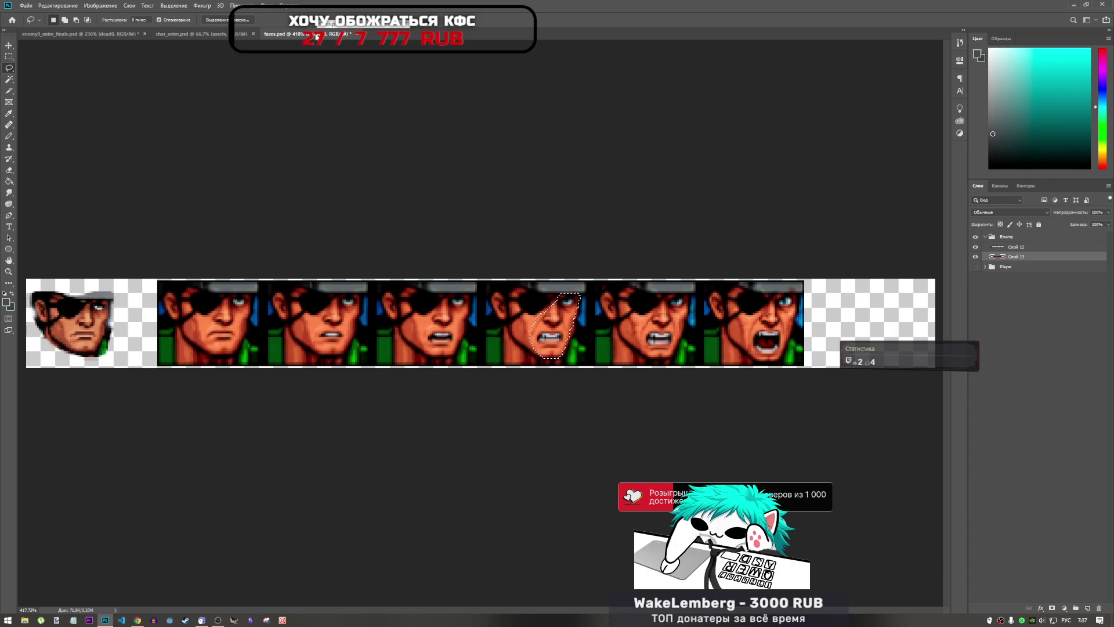
{"action": "left_click", "coordinate": [207, 35]}
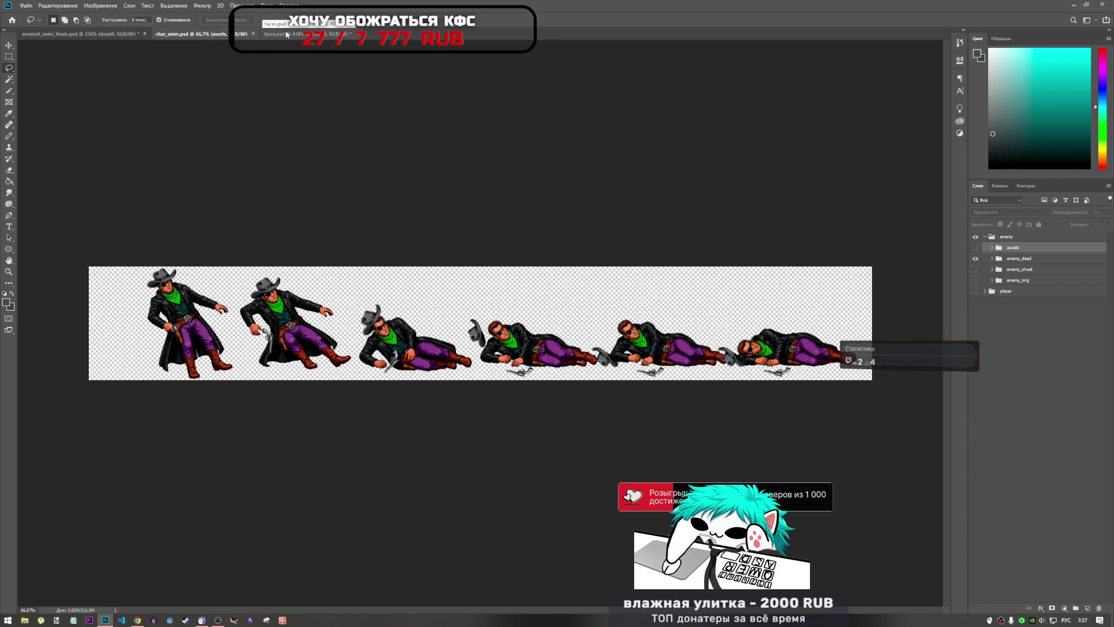
{"action": "left_click", "coordinate": [82, 34]}
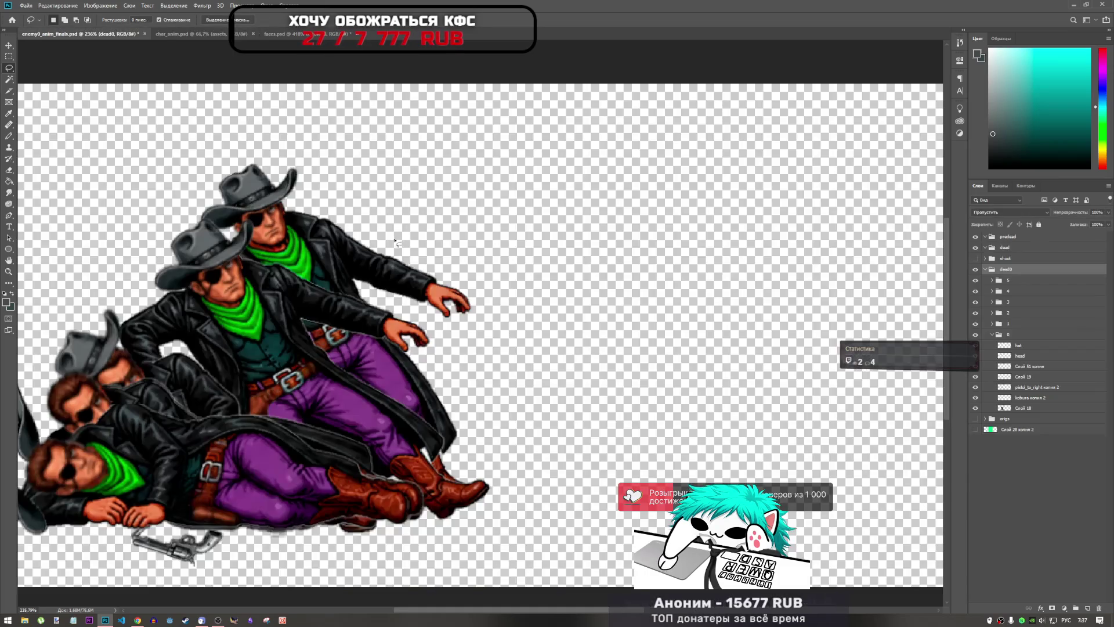
{"action": "scroll", "coordinate": [308, 269], "scroll_direction": "down", "scroll_amount": 2}
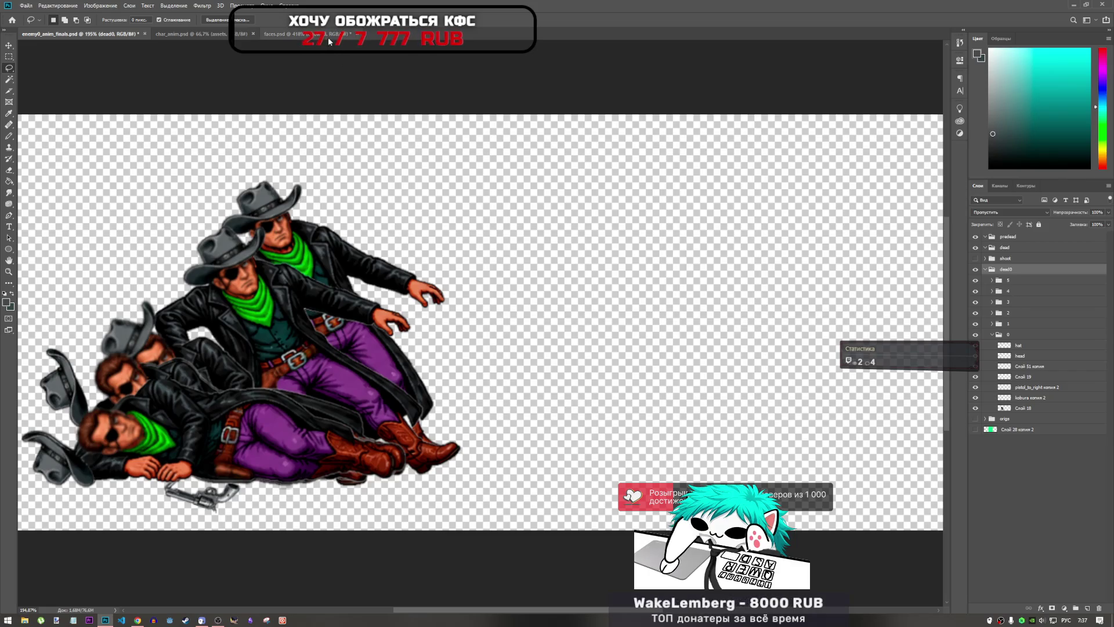
{"action": "left_click", "coordinate": [279, 33]}
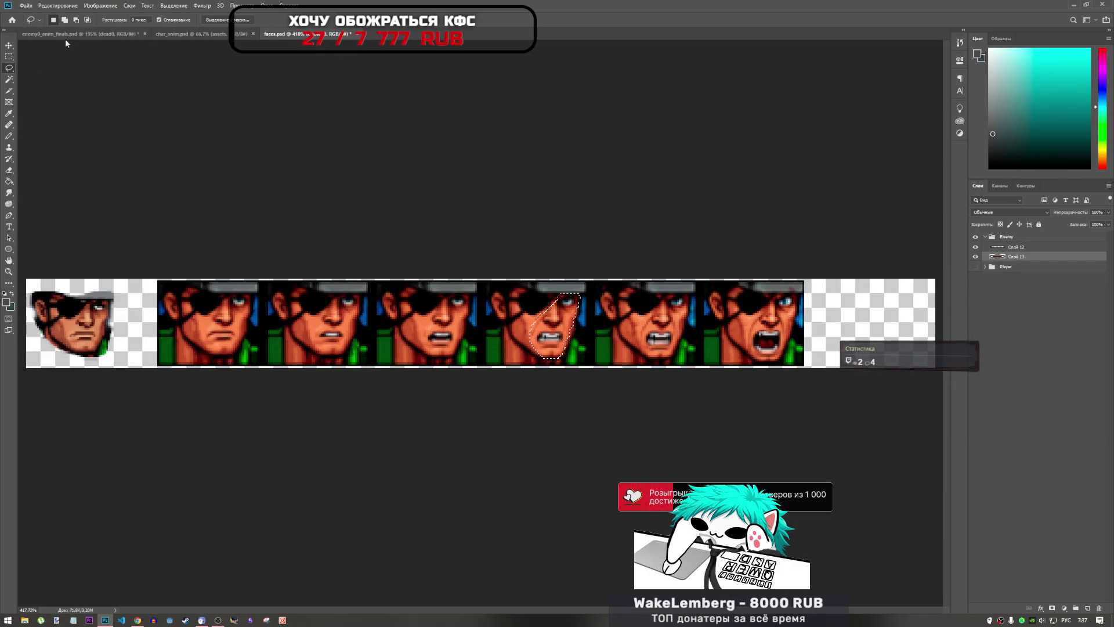
{"action": "left_click", "coordinate": [81, 34]}
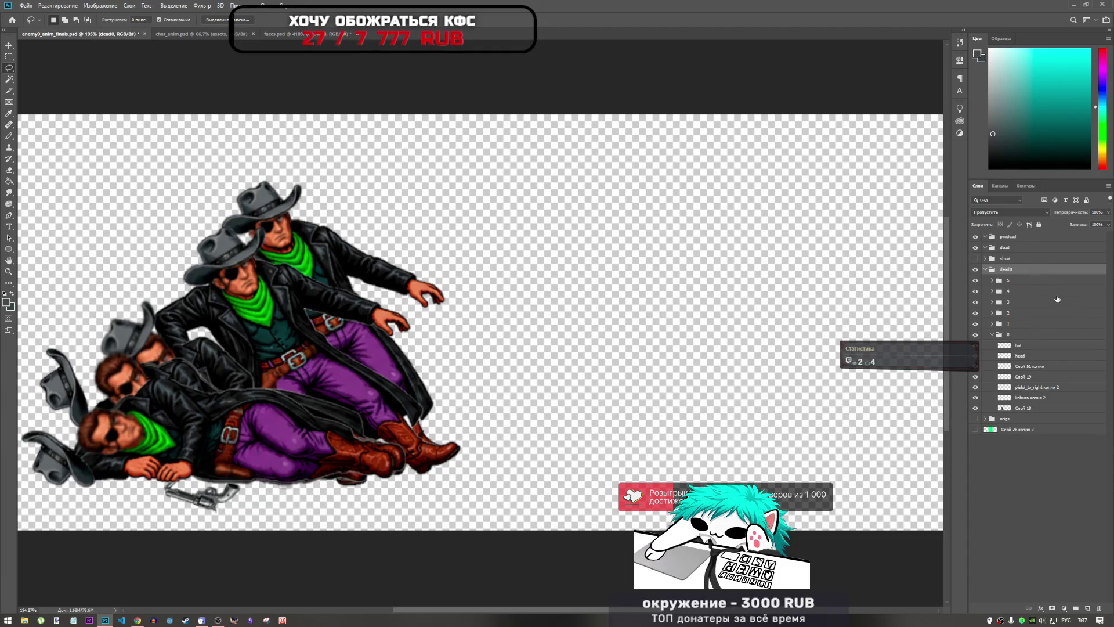
- Select the hat layer in dead0's group 0 and paste the jaw above it
{"action": "left_click", "coordinate": [1025, 366]}
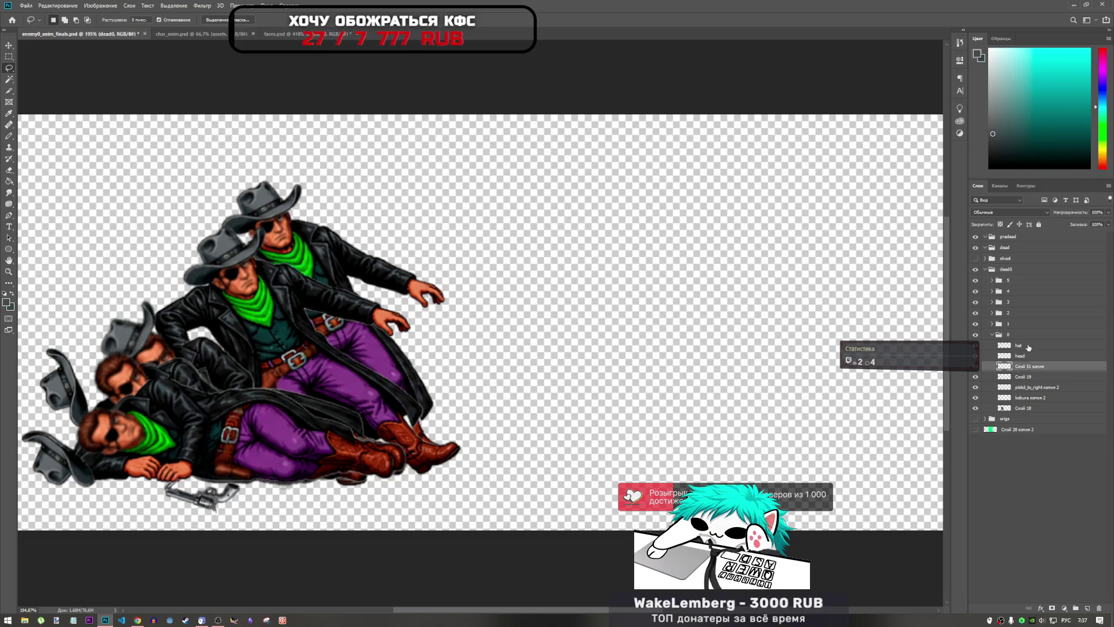
{"action": "left_click", "coordinate": [1021, 346]}
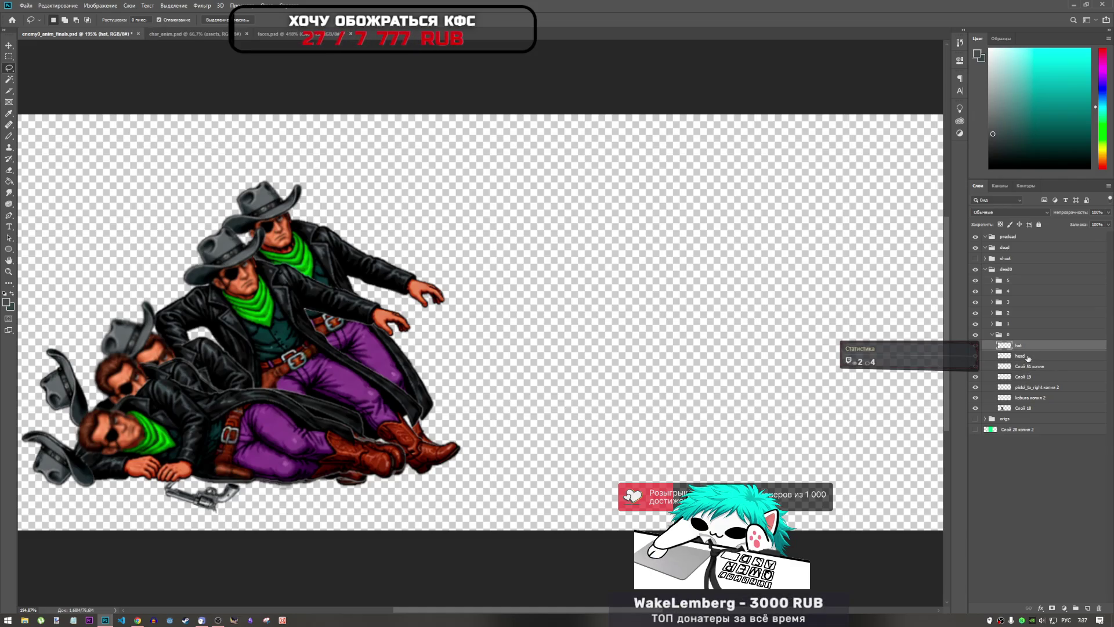
{"action": "key", "text": "ctrl+v"}
- Rotate the pasted jaw about -28° and place it on the top cowboy's face
{"action": "key", "text": "ctrl+t"}
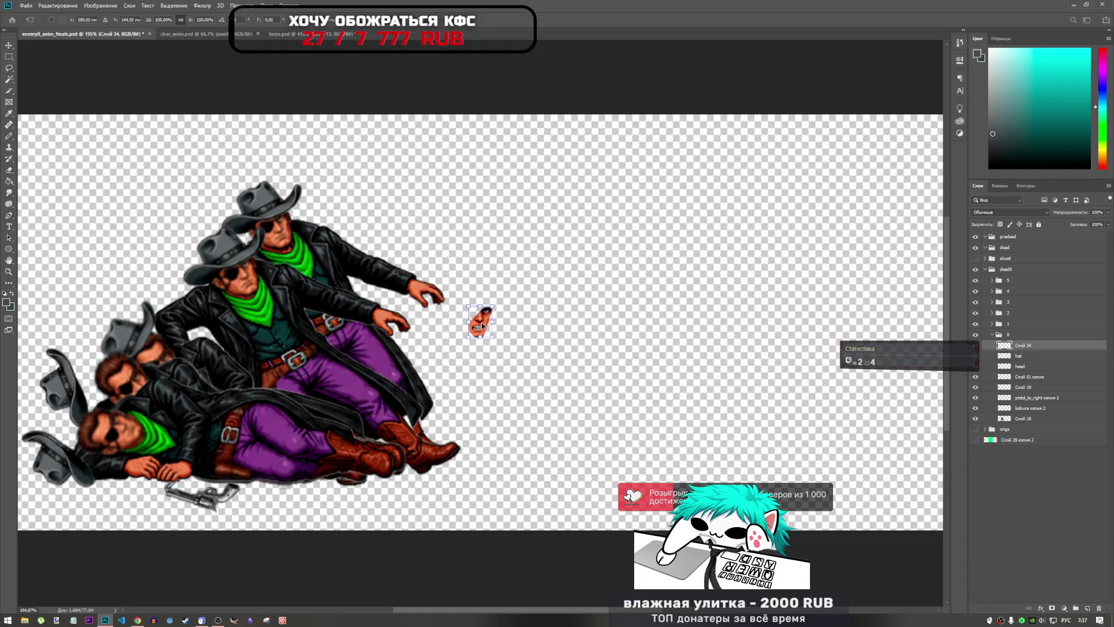
{"action": "mouse_move", "coordinate": [482, 325]}
{"action": "left_mouse_down"}
{"action": "mouse_move", "coordinate": [282, 238]}
{"action": "mouse_move", "coordinate": [296, 194]}
{"action": "left_mouse_up"}
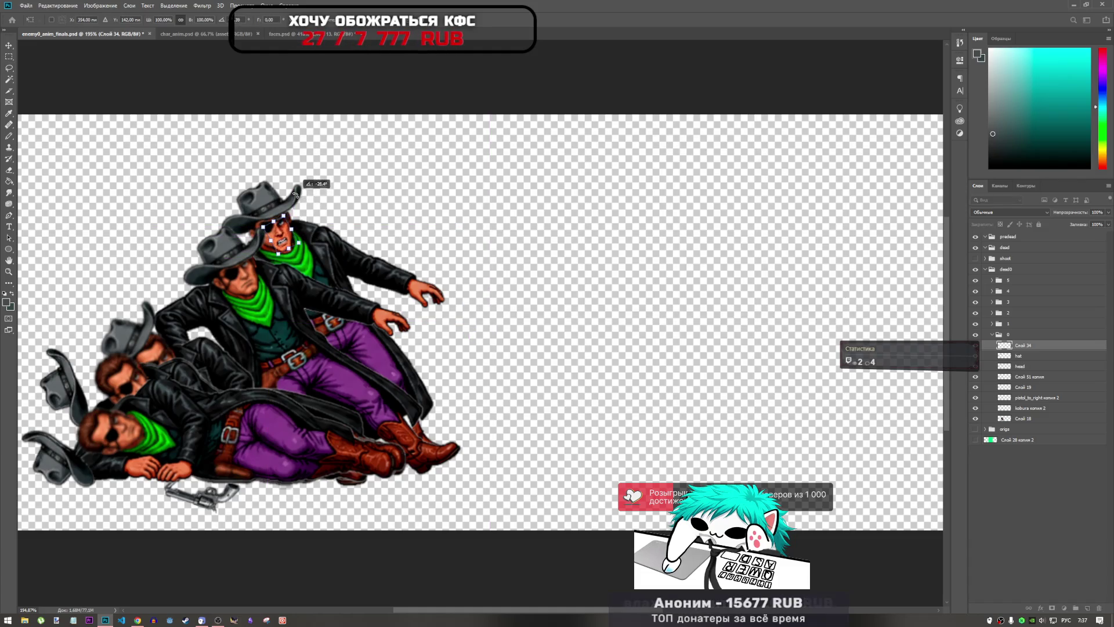
{"action": "left_click_drag", "start_coordinate": [290, 238], "coordinate": [289, 233]}
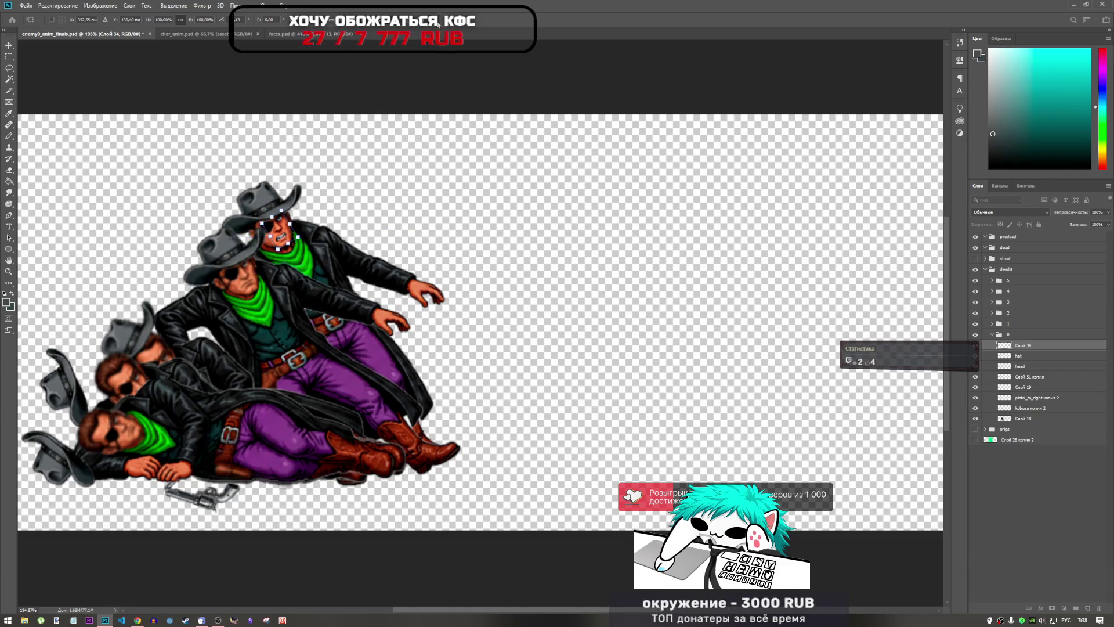
{"action": "key", "text": "Return"}
{"action": "key", "text": "l"}
{"action": "scroll", "coordinate": [252, 243], "scroll_direction": "up", "scroll_amount": 5}
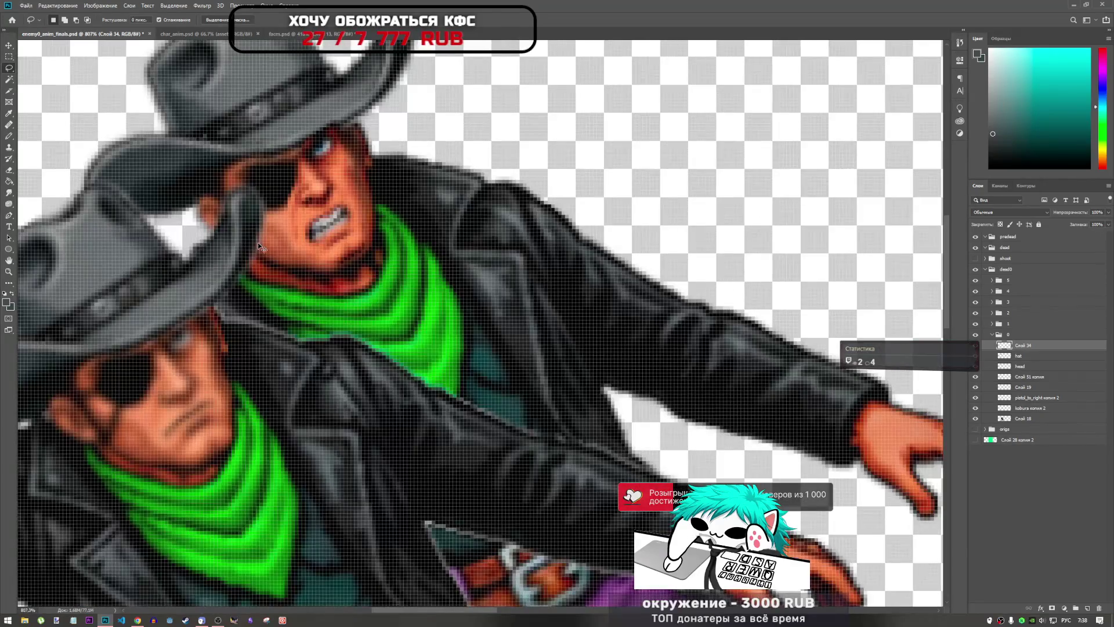
- Nudge the jaw one pixel right to align it with the head
{"action": "key", "text": "ctrl+t"}
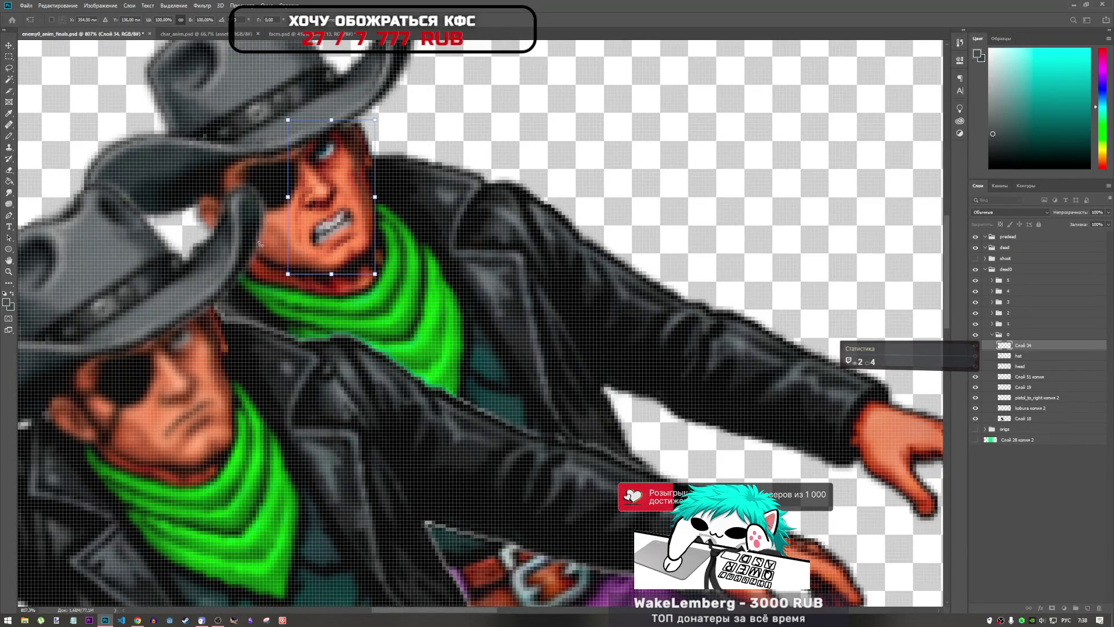
{"action": "key", "text": "Right"}
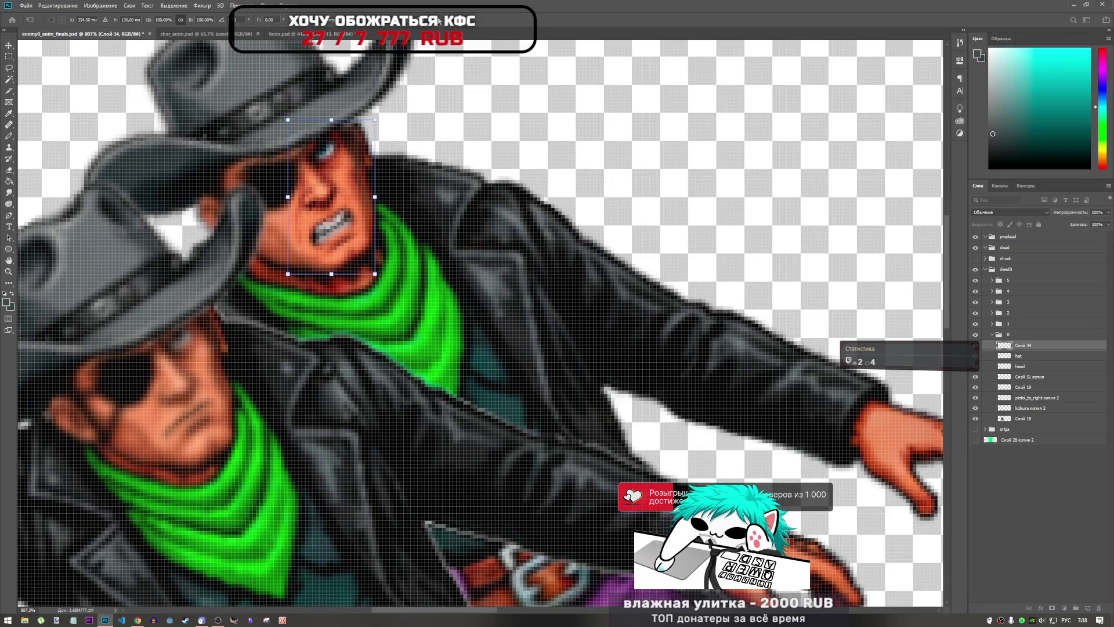
{"action": "key", "text": "Return"}
{"action": "key", "text": "l"}
{"action": "scroll", "coordinate": [306, 192], "scroll_direction": "down", "scroll_amount": 10}
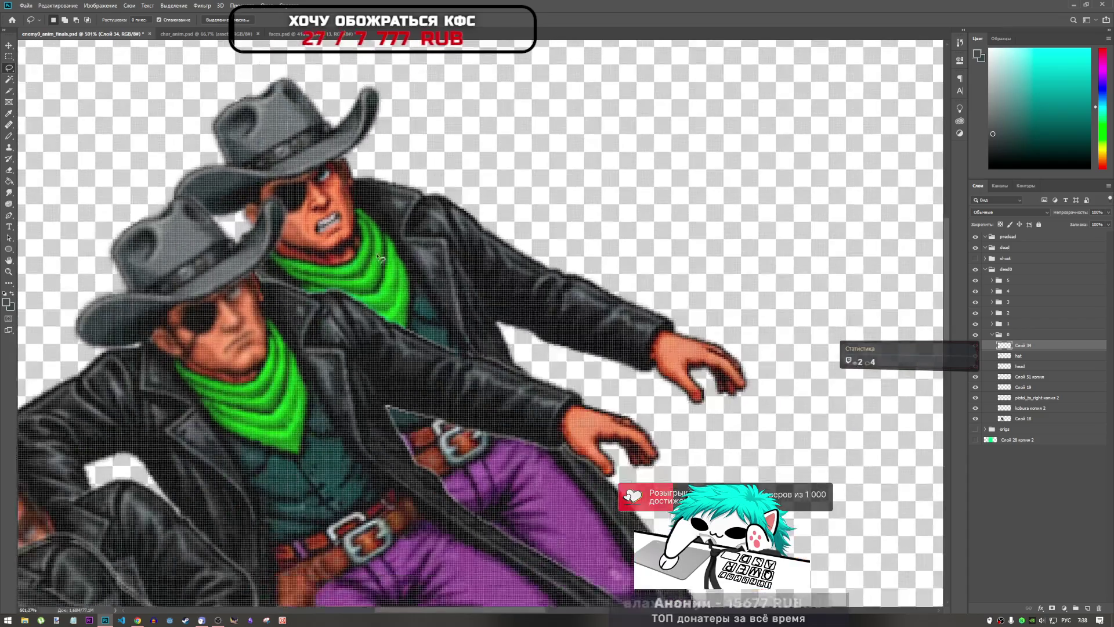
{"action": "scroll", "coordinate": [346, 264], "scroll_direction": "up", "scroll_amount": 5}
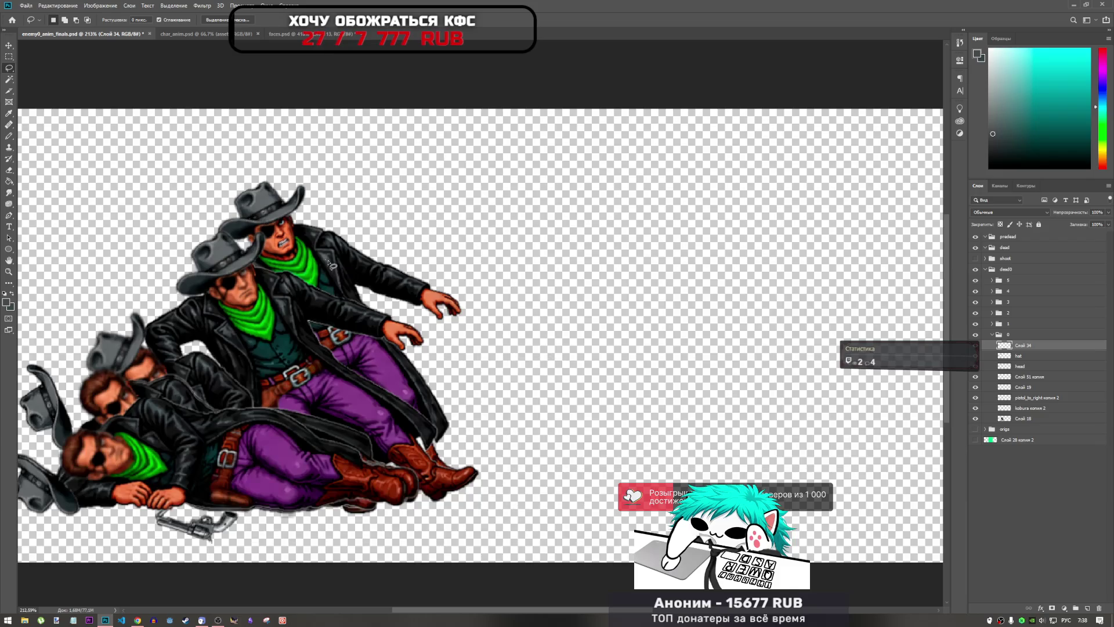
{"action": "scroll", "coordinate": [243, 220], "scroll_direction": "up", "scroll_amount": 2}
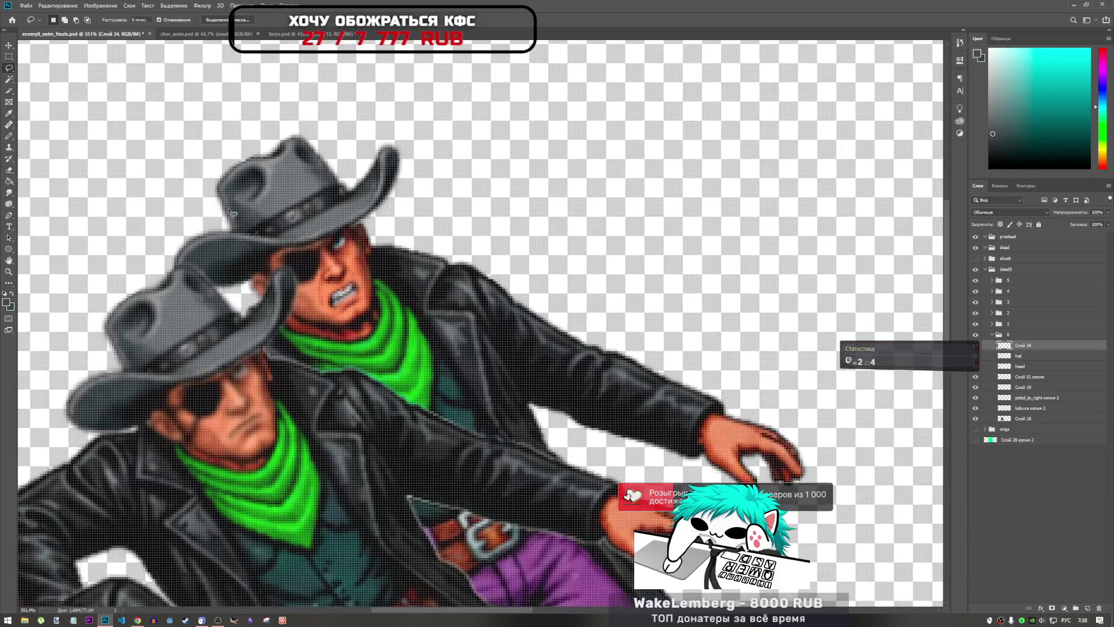
- Choose the Sponge tool set to Desaturate from the hidden extra tools
{"action": "left_click", "coordinate": [8, 283]}
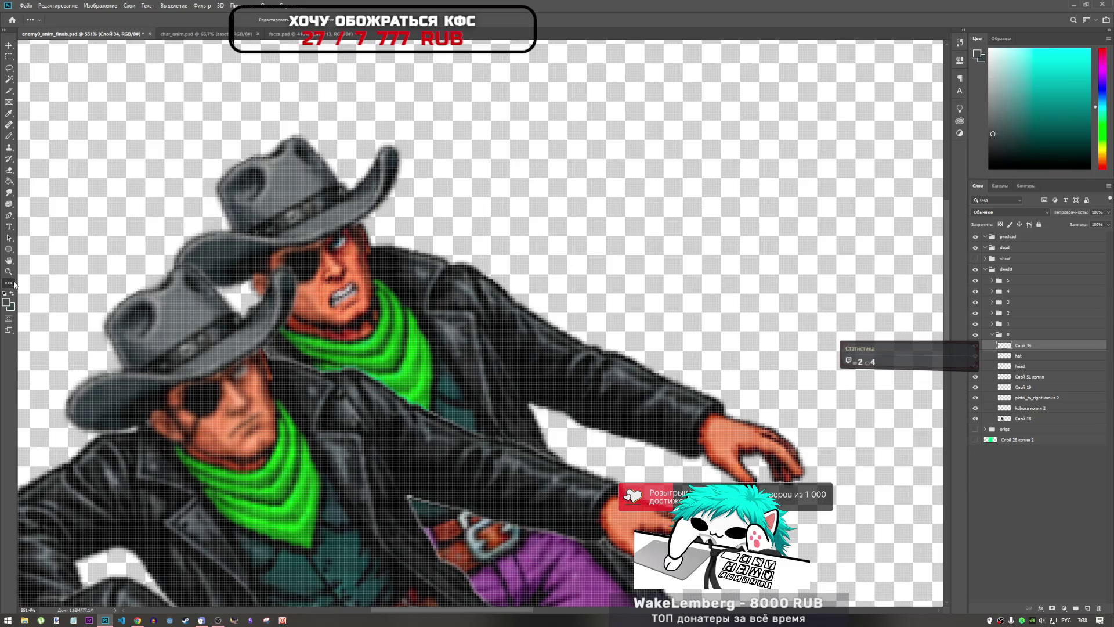
{"action": "left_click", "coordinate": [9, 204]}
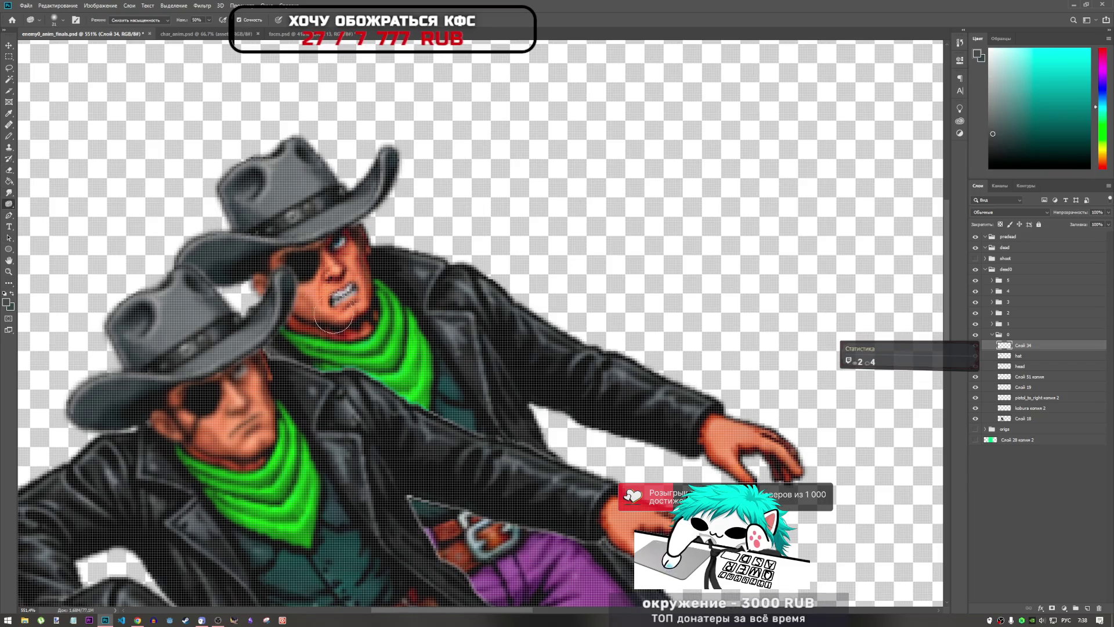
{"action": "scroll", "coordinate": [373, 332], "scroll_direction": "down", "scroll_amount": 2}
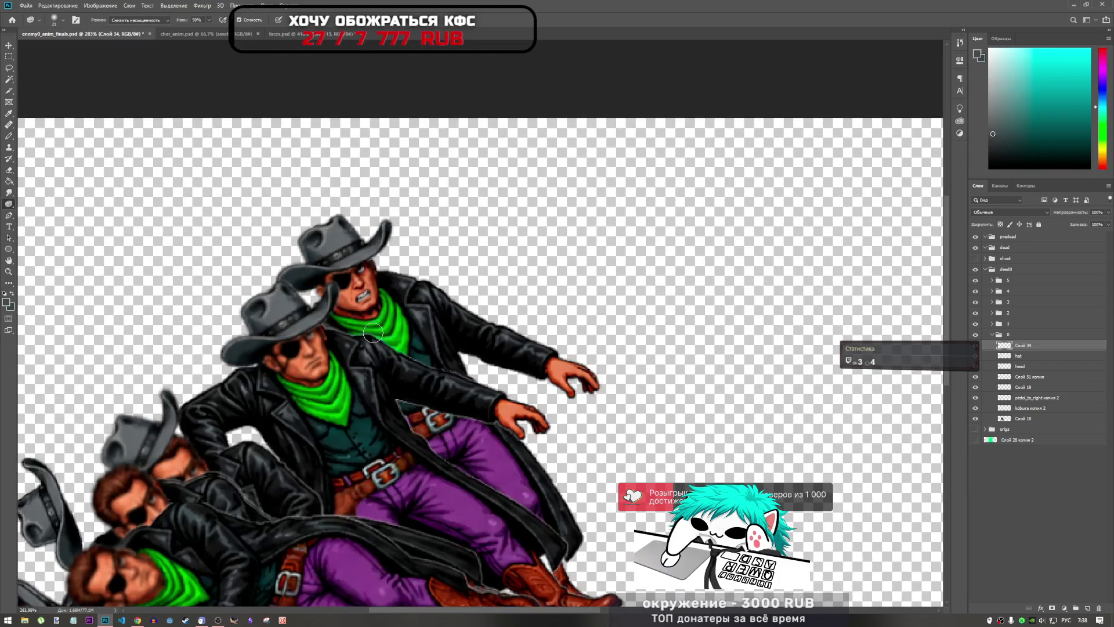
{"action": "scroll", "coordinate": [373, 332], "scroll_direction": "down", "scroll_amount": 1}
{"action": "scroll", "coordinate": [277, 236], "scroll_direction": "up", "scroll_amount": 3}
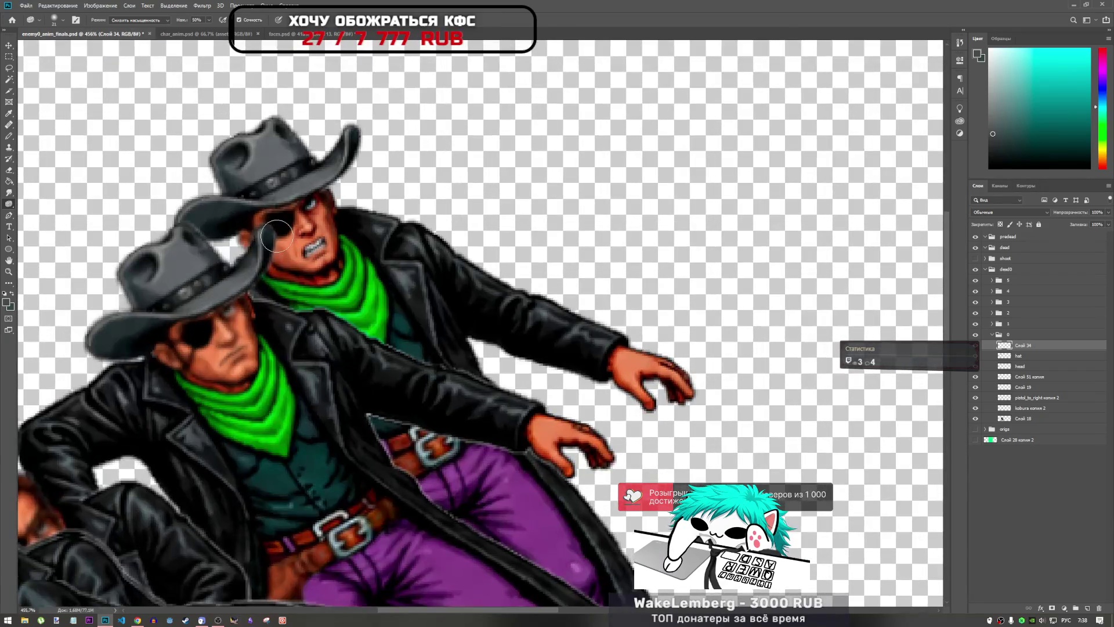
{"action": "scroll", "coordinate": [489, 280], "scroll_direction": "down", "scroll_amount": 2}
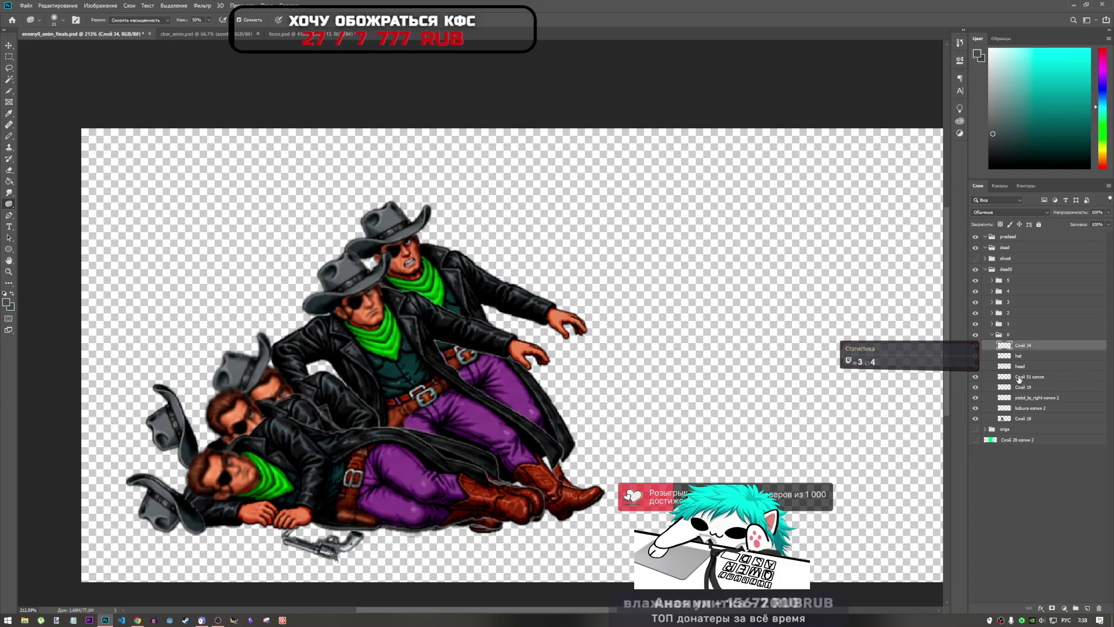
{"action": "left_click", "coordinate": [991, 336]}
- Collapse dead0's group 0, expand group 1, and go back to faces.psd
{"action": "left_click", "coordinate": [992, 335]}
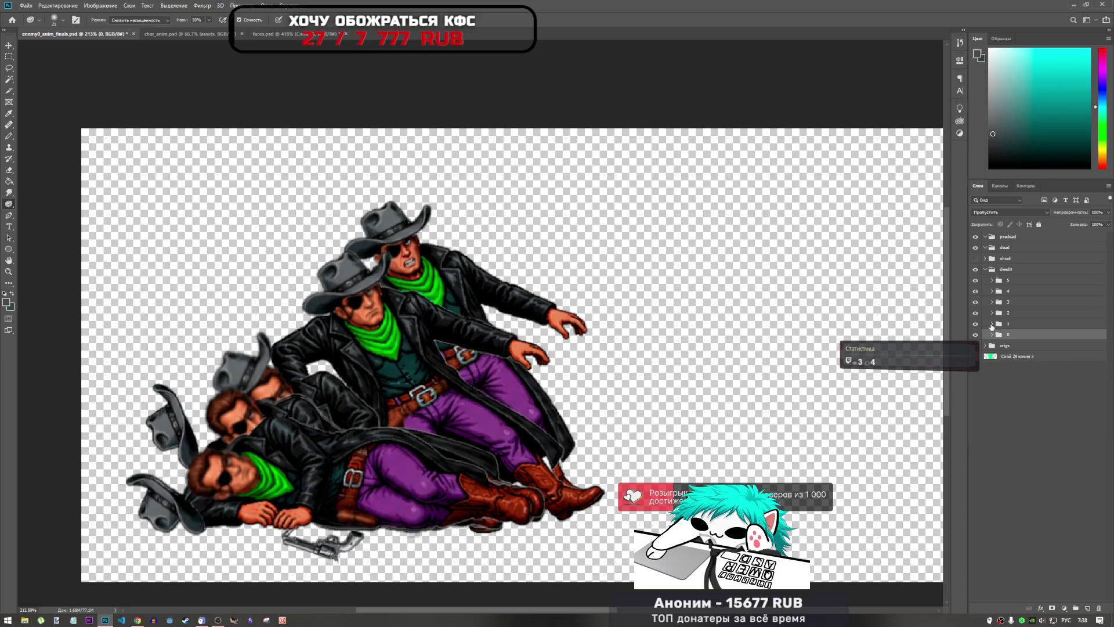
{"action": "left_click", "coordinate": [992, 323]}
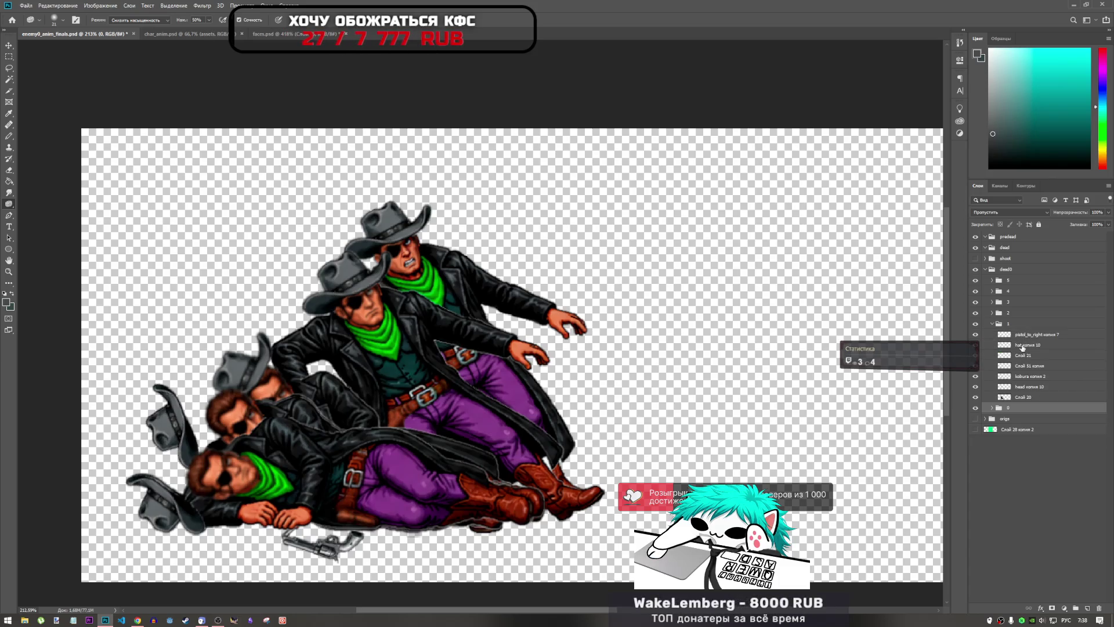
{"action": "left_click", "coordinate": [296, 37]}
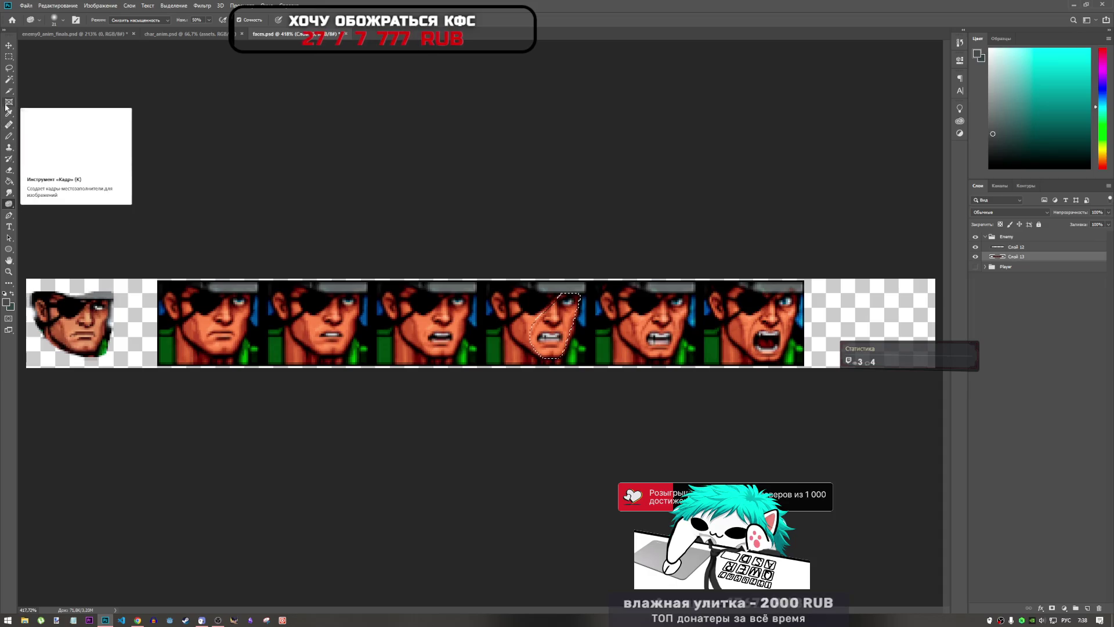
- Lasso the yelling sixth face's lower half in faces.psd, then go to enemy0_anim_finals.psd
{"action": "left_click", "coordinate": [9, 68]}
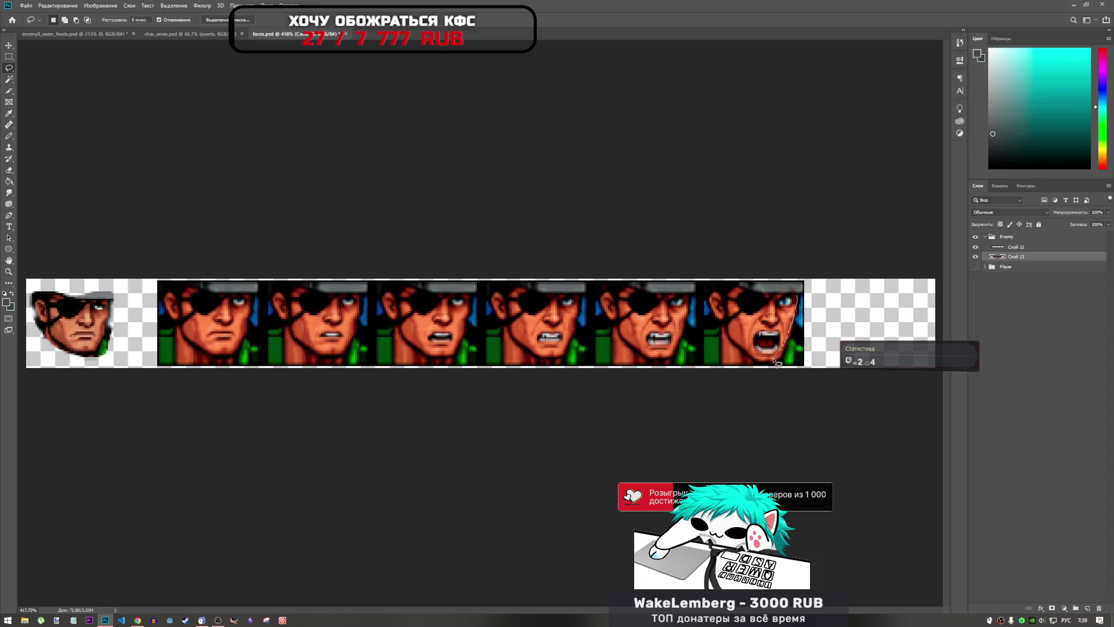
{"action": "left_click_drag", "start_coordinate": [776, 361], "coordinate": [759, 360]}
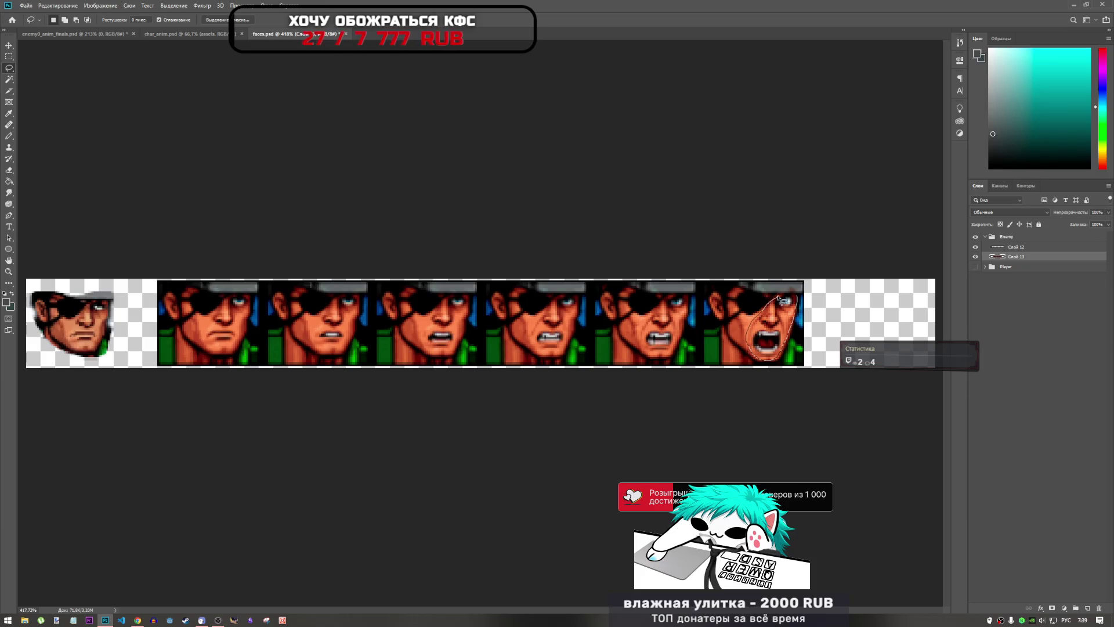
{"action": "left_click_drag", "start_coordinate": [778, 299], "coordinate": [797, 294]}
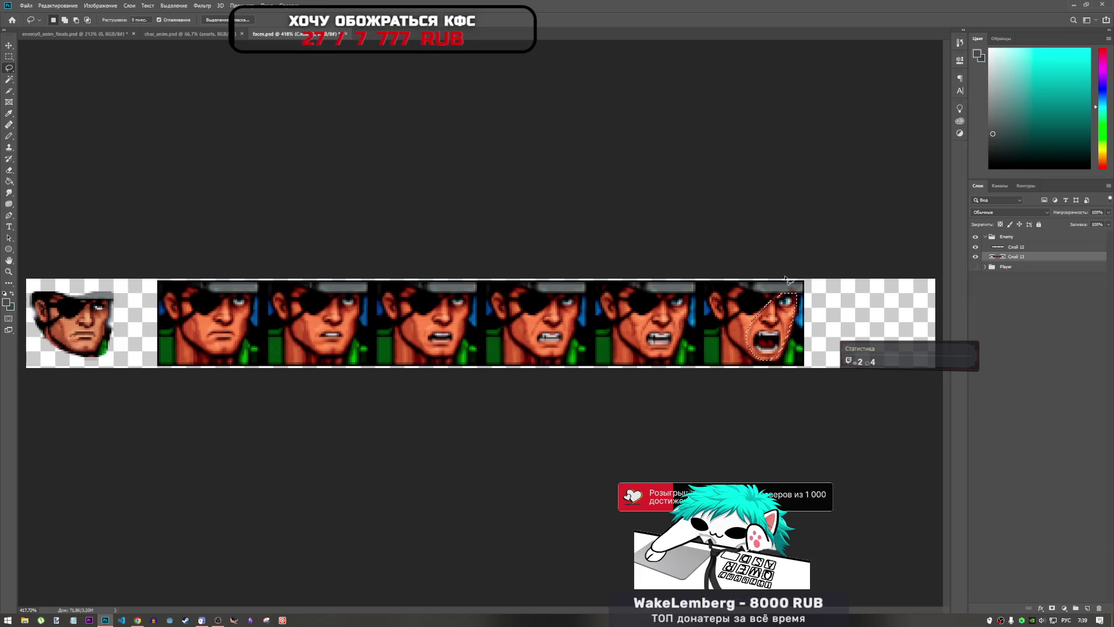
{"action": "left_click", "coordinate": [116, 34]}
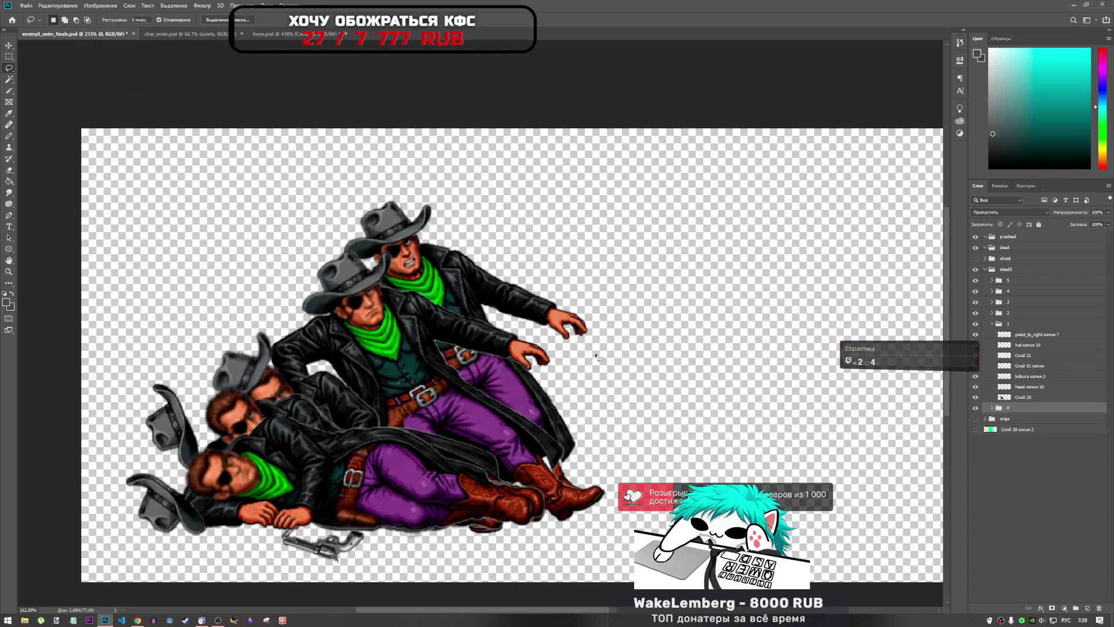
- Paste the yelling face into group 1 and place it on the middle cowboy's head
{"action": "key", "text": "ctrl+v"}
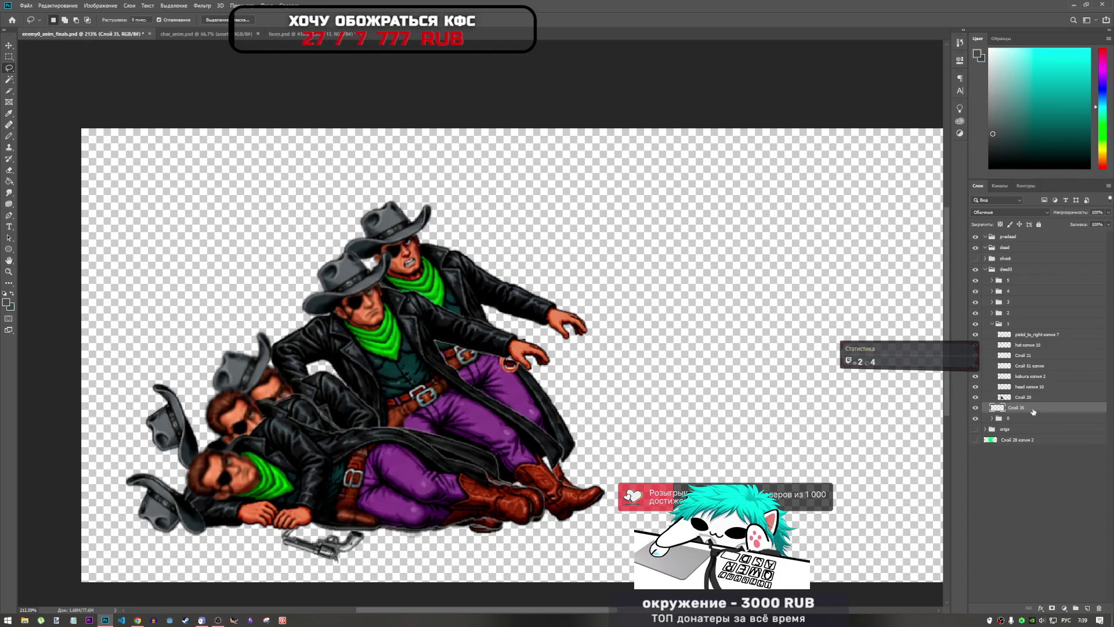
{"action": "left_click_drag", "start_coordinate": [1033, 411], "coordinate": [1024, 333]}
{"action": "key", "text": "ctrl+t"}
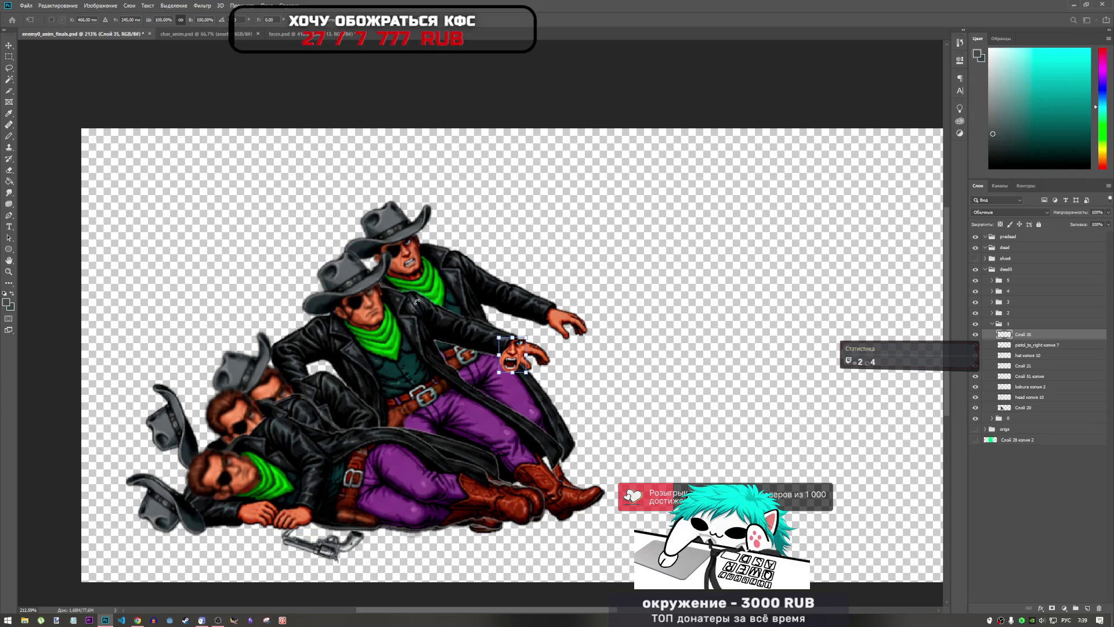
{"action": "mouse_move", "coordinate": [518, 365]}
{"action": "left_mouse_down"}
{"action": "mouse_move", "coordinate": [383, 308]}
{"action": "mouse_move", "coordinate": [378, 278]}
{"action": "mouse_move", "coordinate": [372, 305]}
{"action": "left_mouse_up"}
{"action": "scroll", "coordinate": [348, 301], "scroll_direction": "up", "scroll_amount": 5}
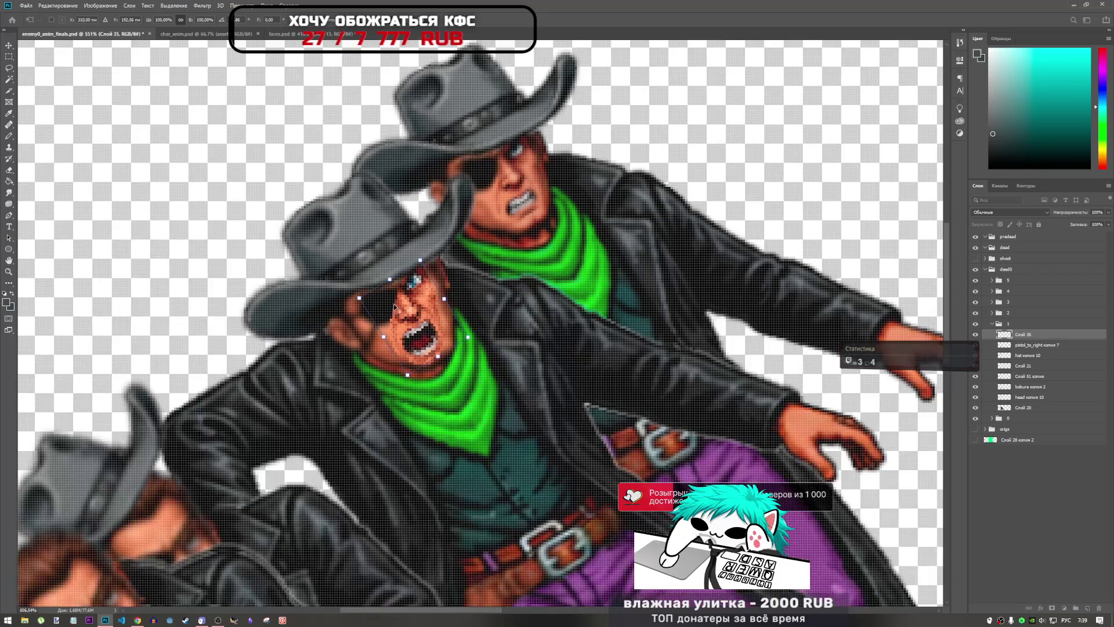
{"action": "scroll", "coordinate": [394, 307], "scroll_direction": "up", "scroll_amount": 2}
{"action": "mouse_move", "coordinate": [441, 320]}
{"action": "left_mouse_down"}
{"action": "mouse_move", "coordinate": [437, 366]}
{"action": "mouse_move", "coordinate": [450, 333]}
{"action": "mouse_move", "coordinate": [436, 360]}
{"action": "mouse_move", "coordinate": [433, 284]}
{"action": "mouse_move", "coordinate": [434, 320]}
{"action": "left_mouse_up"}
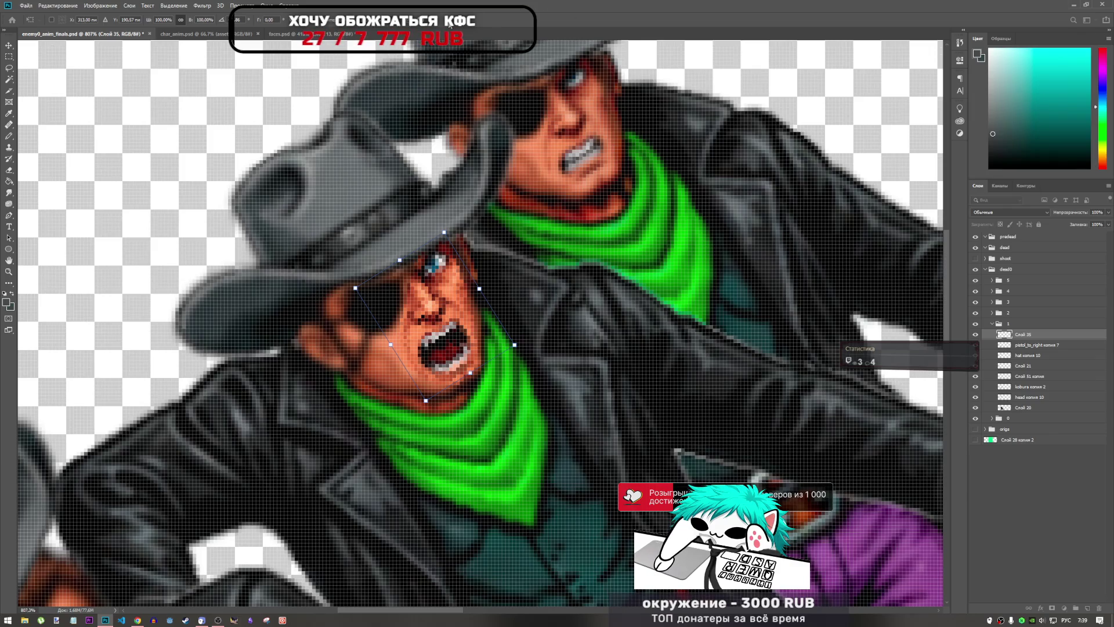
{"action": "key", "text": "Return"}
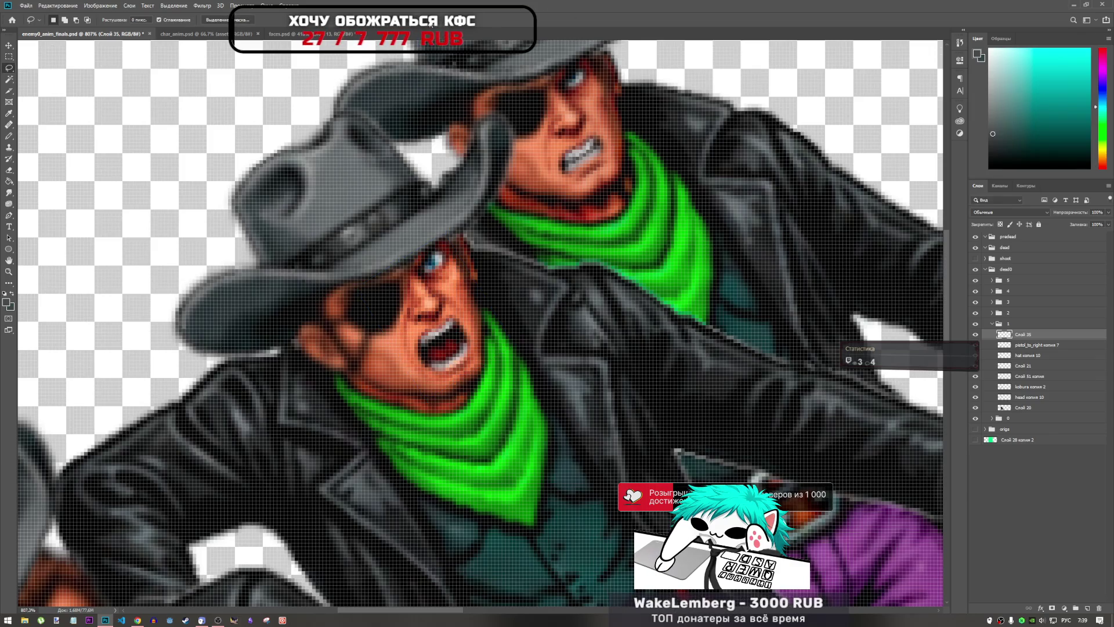
- Nudge the face one pixel down to align it exactly on the head
{"action": "key", "text": "ctrl+t"}
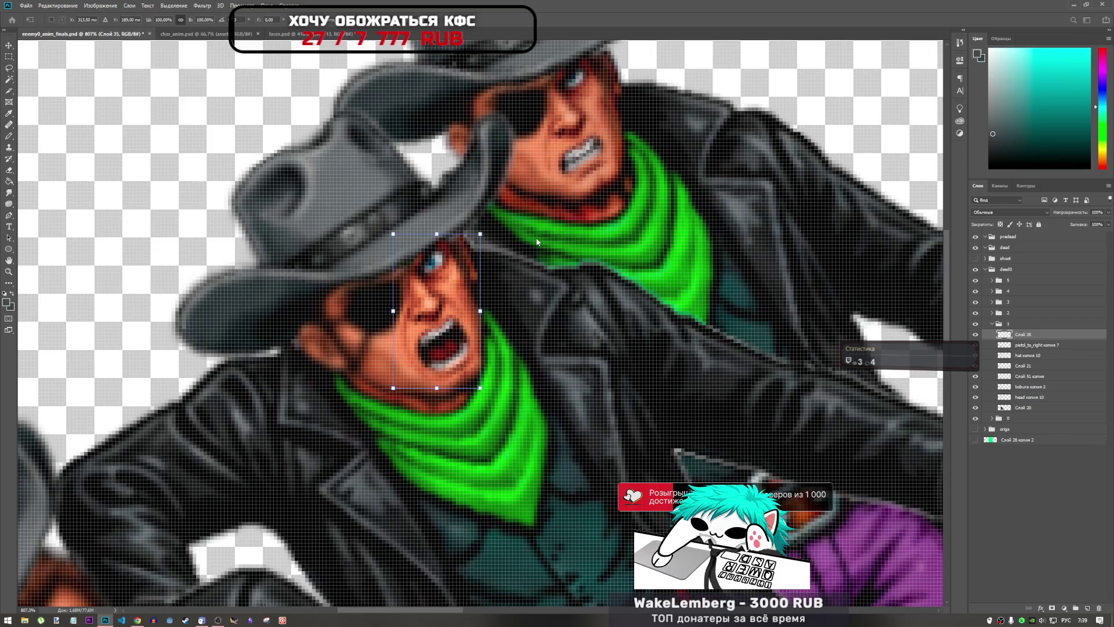
{"action": "key", "text": "Down"}
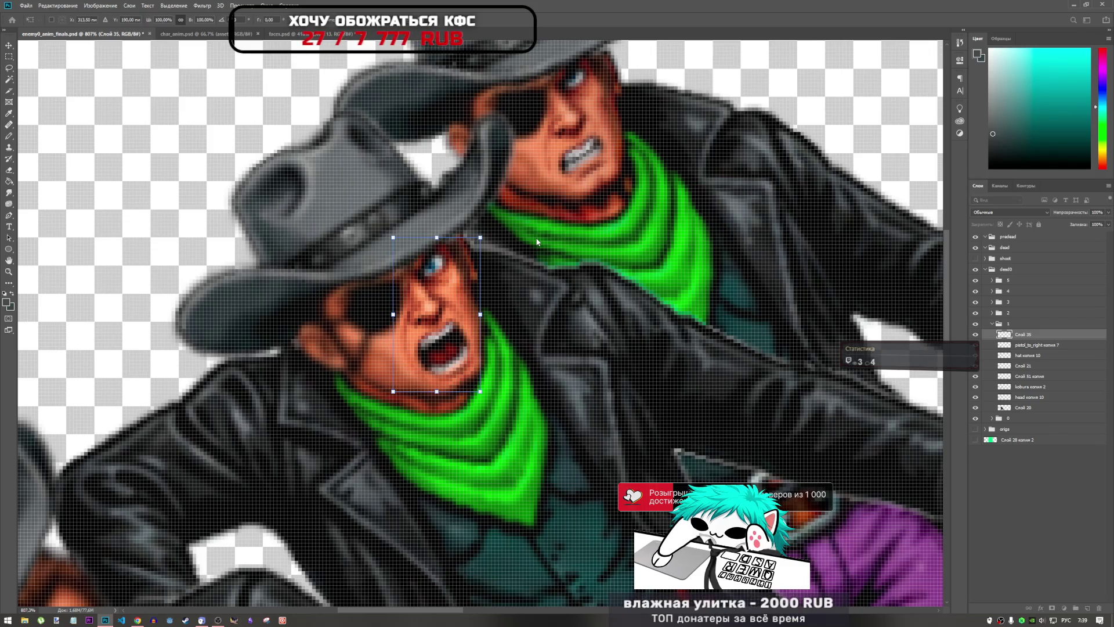
{"action": "key", "text": "Return"}
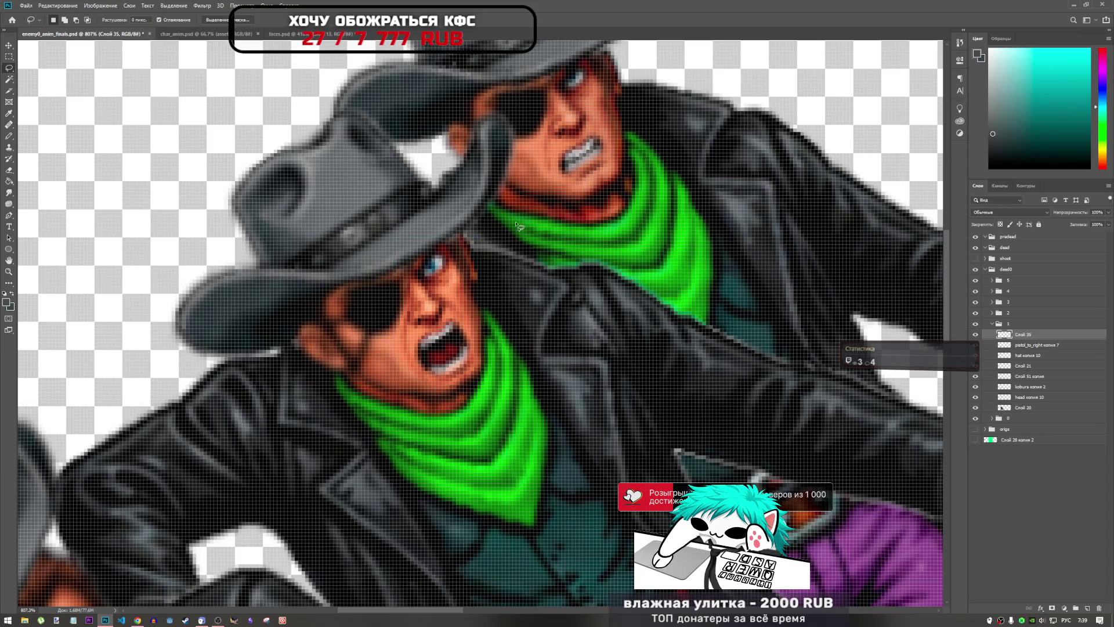
{"action": "key", "text": "ctrl+t"}
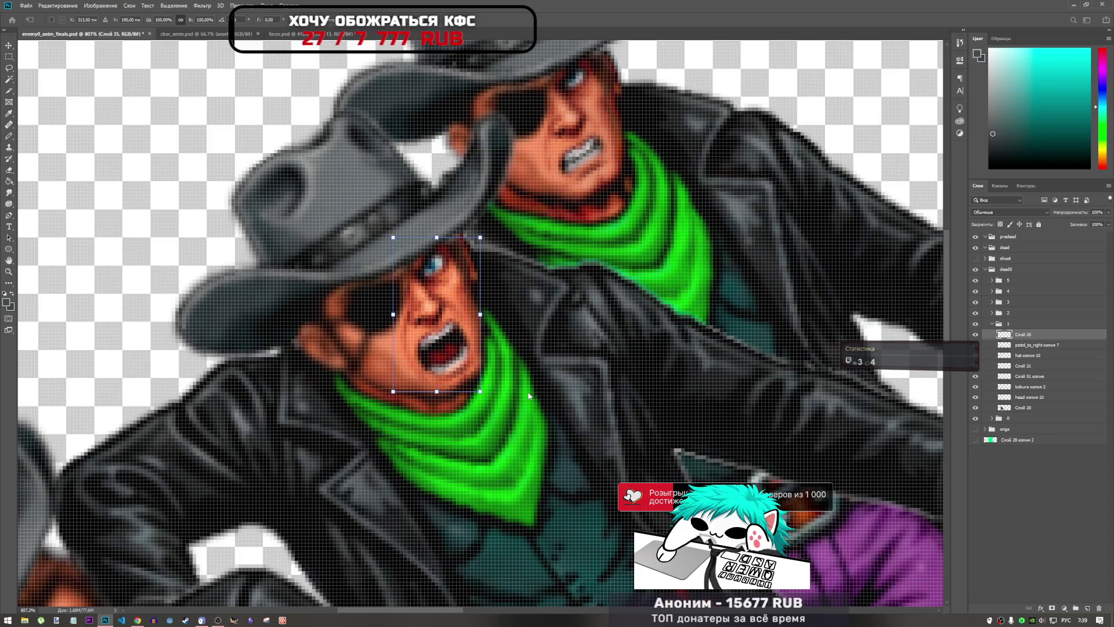
{"action": "key", "text": "Left"}
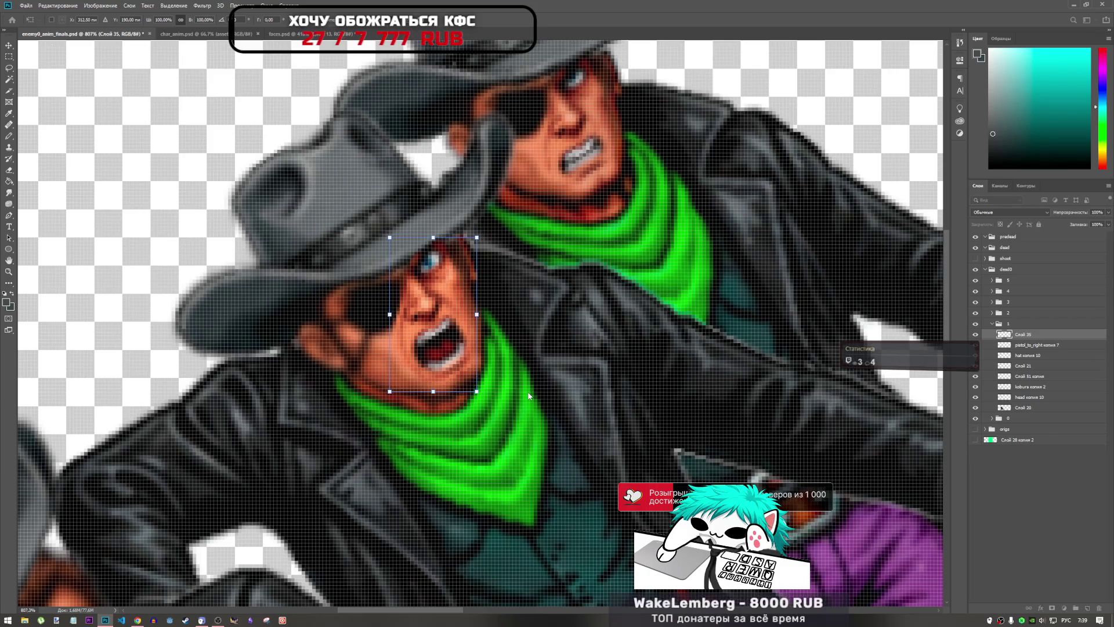
{"action": "key", "text": "Right"}
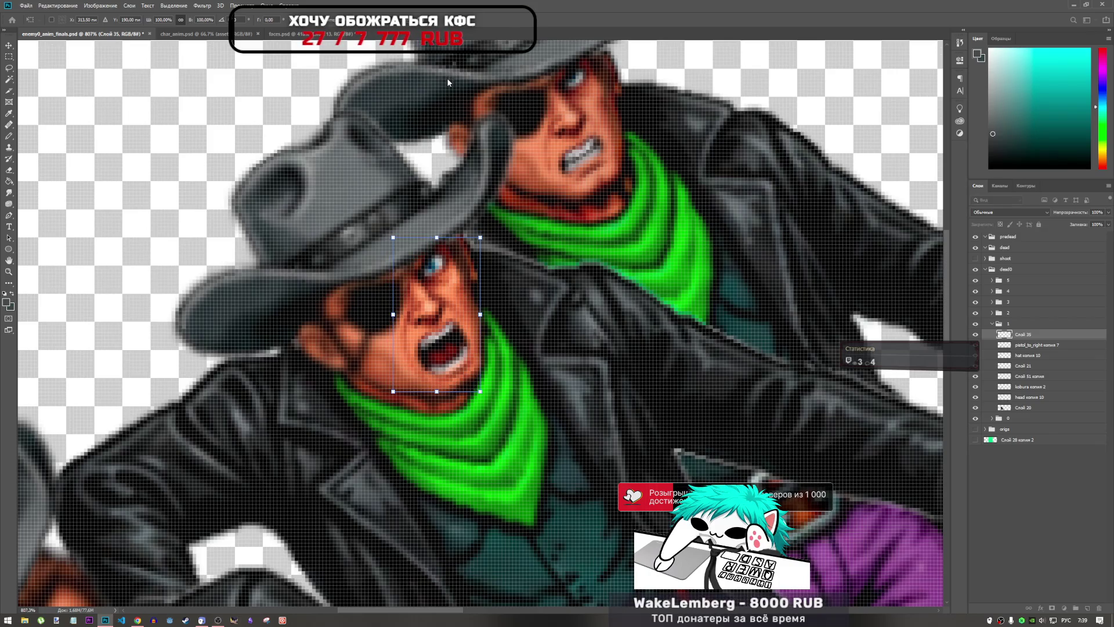
{"action": "key", "text": "Return"}
{"action": "key", "text": "l"}
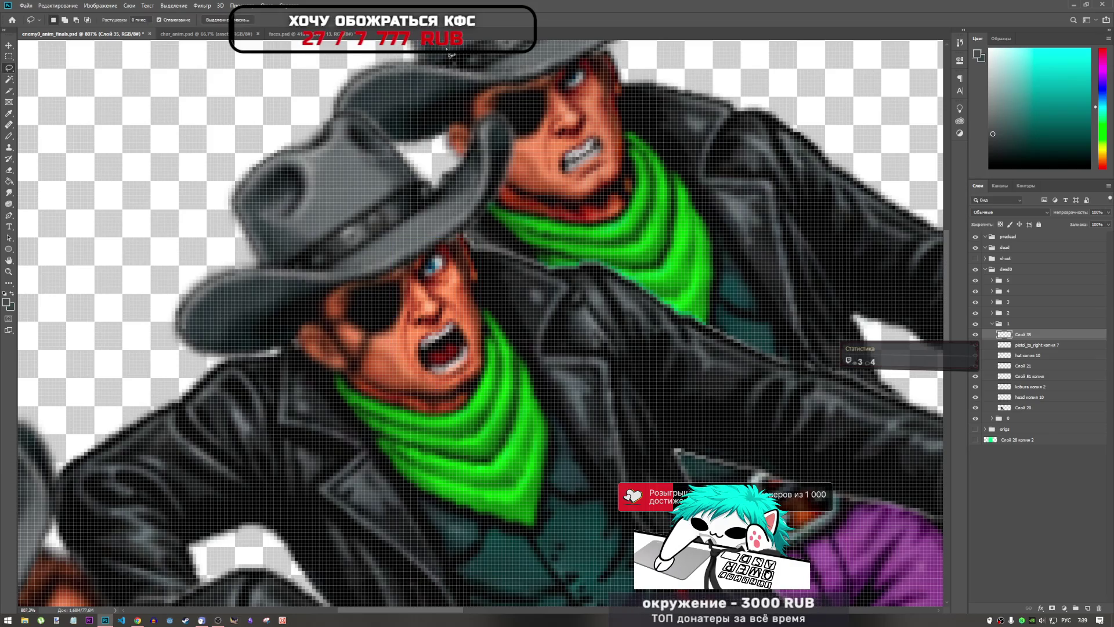
- Switch to the Sponge tool with O
{"action": "scroll", "coordinate": [447, 52], "scroll_direction": "down", "scroll_amount": 3}
{"action": "scroll", "coordinate": [401, 237], "scroll_direction": "up", "scroll_amount": 2}
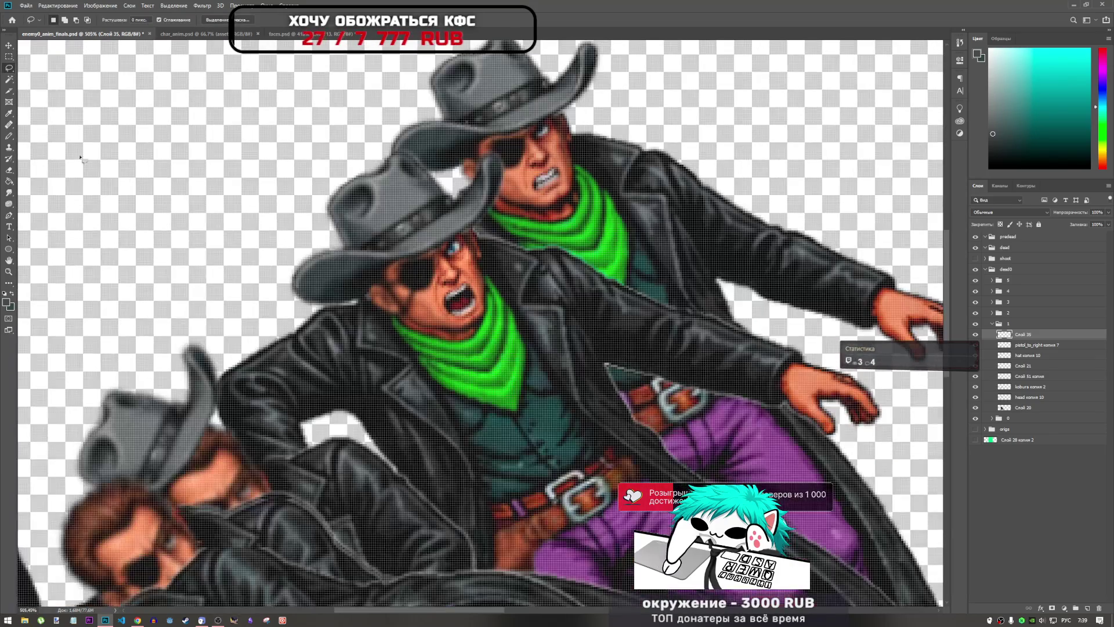
{"action": "key", "text": "o"}
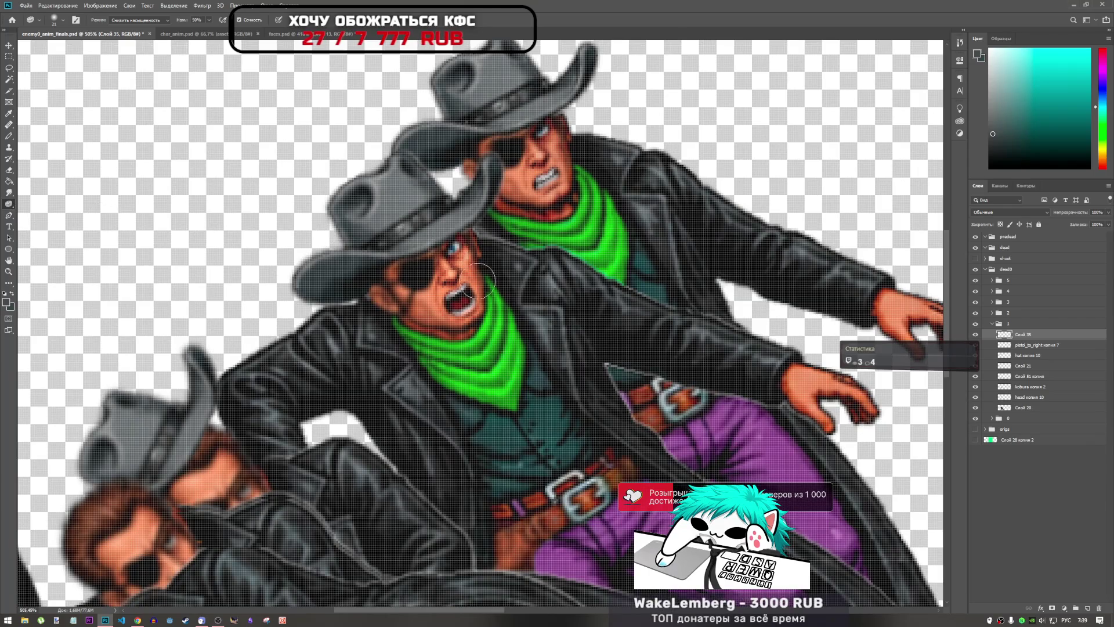
{"action": "scroll", "coordinate": [475, 327], "scroll_direction": "down", "scroll_amount": 3}
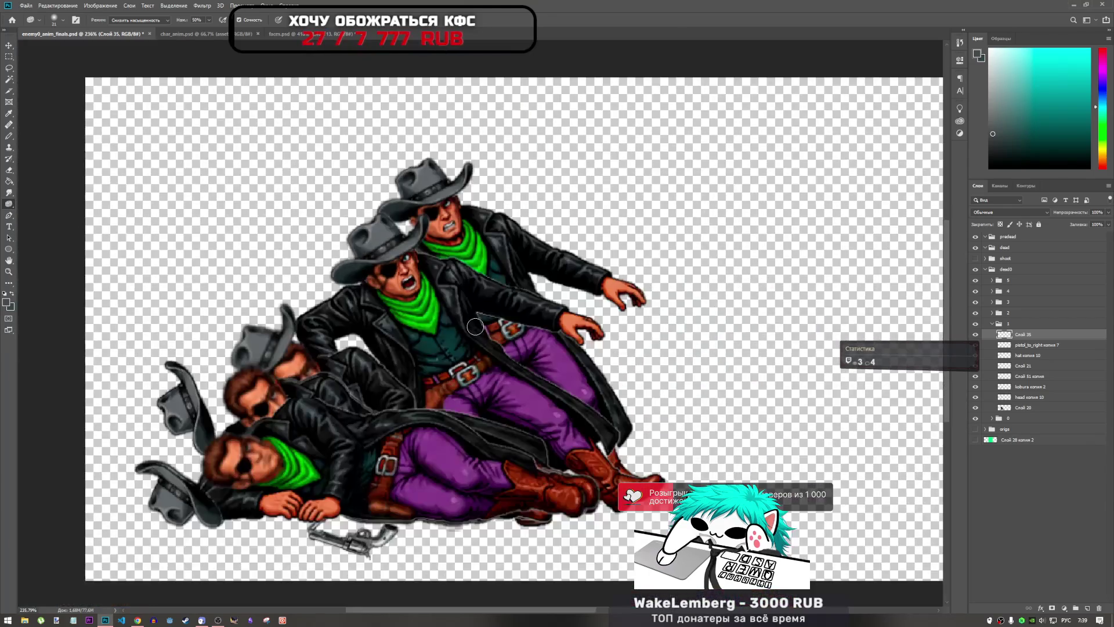
{"action": "scroll", "coordinate": [475, 326], "scroll_direction": "down", "scroll_amount": 2}
{"action": "scroll", "coordinate": [447, 473], "scroll_direction": "up", "scroll_amount": 2}
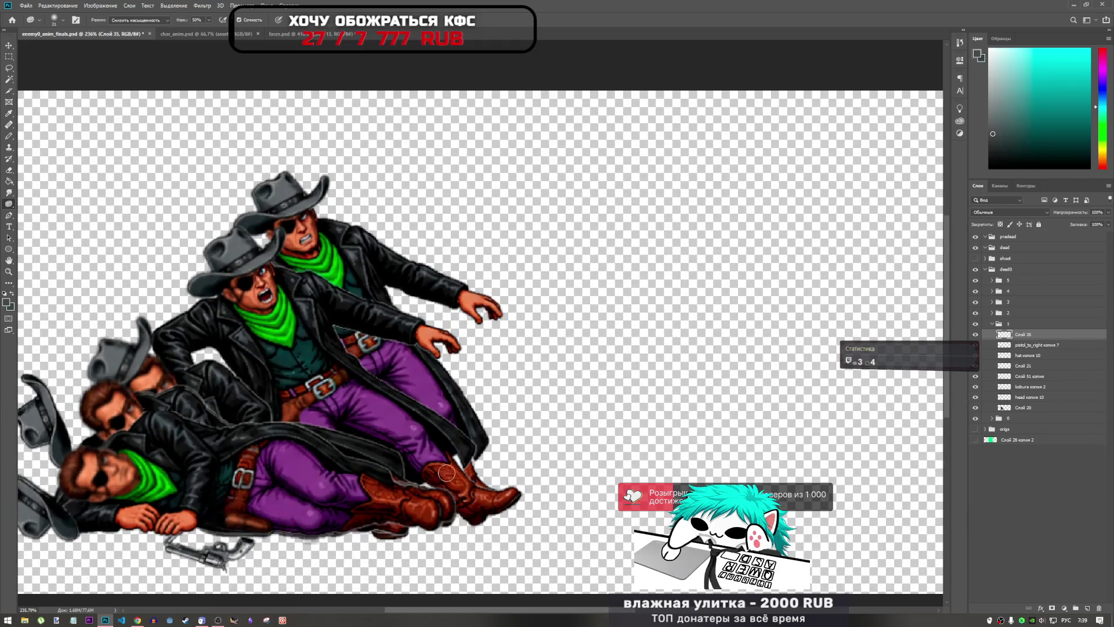
{"action": "left_click_drag", "start_coordinate": [606, 609], "coordinate": [560, 605]}
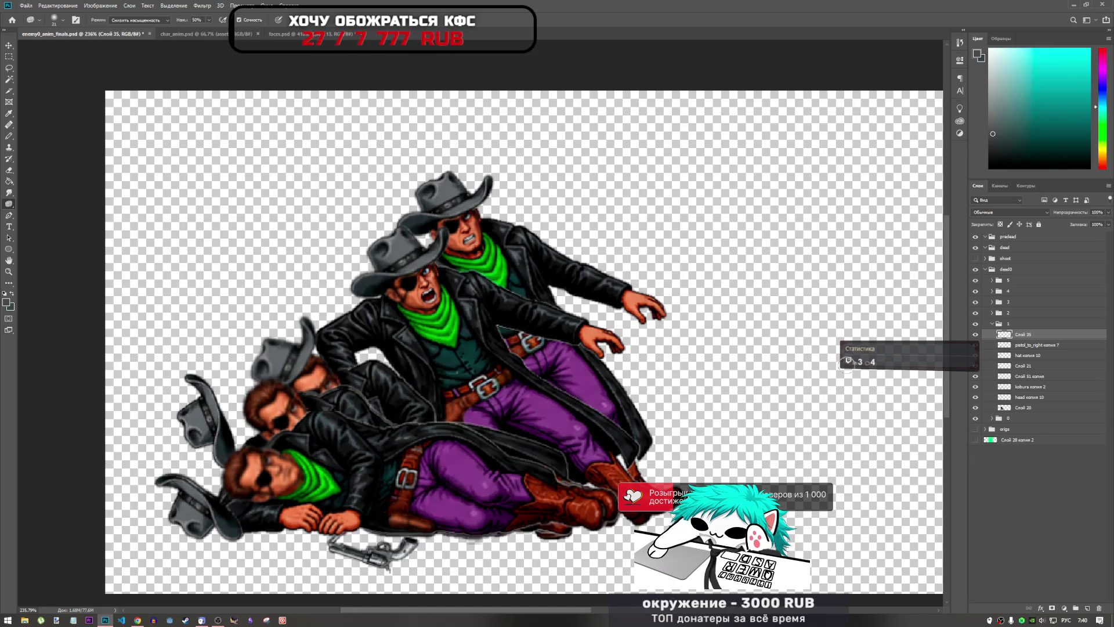
- Hide the upper dead0 frame groups and toggle frames 3 and 2 on and off
{"action": "left_click", "coordinate": [992, 324]}
{"action": "mouse_move", "coordinate": [975, 324]}
{"action": "left_mouse_down"}
{"action": "mouse_move", "coordinate": [976, 305]}
{"action": "mouse_move", "coordinate": [975, 335]}
{"action": "left_mouse_up"}
{"action": "left_click", "coordinate": [975, 303]}
{"action": "left_click", "coordinate": [976, 334]}
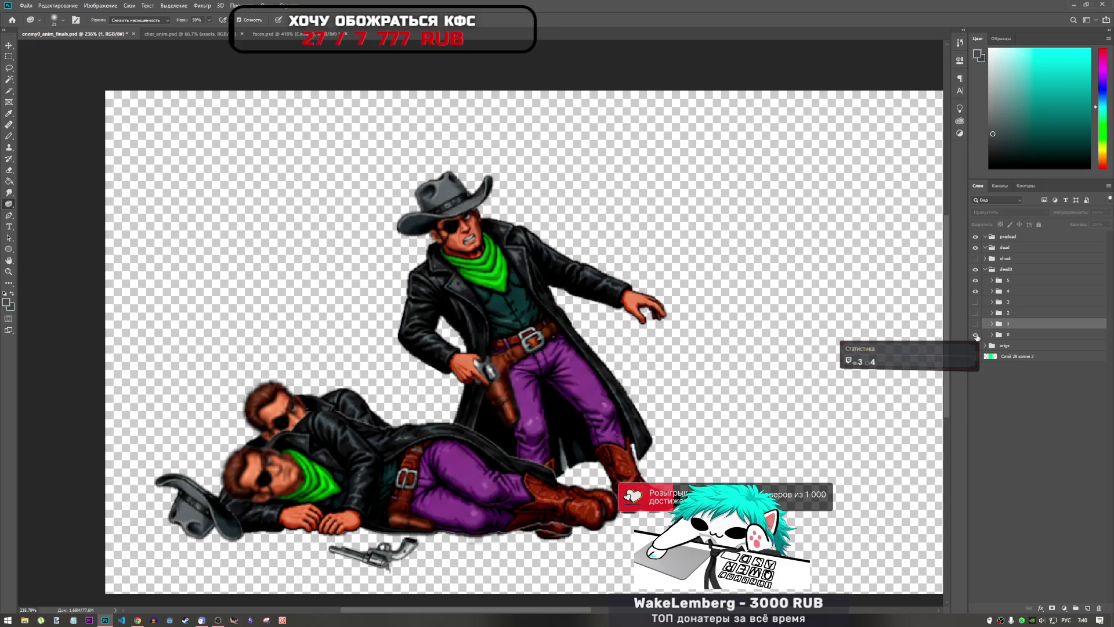
{"action": "left_click", "coordinate": [975, 334]}
{"action": "left_click", "coordinate": [976, 302]}
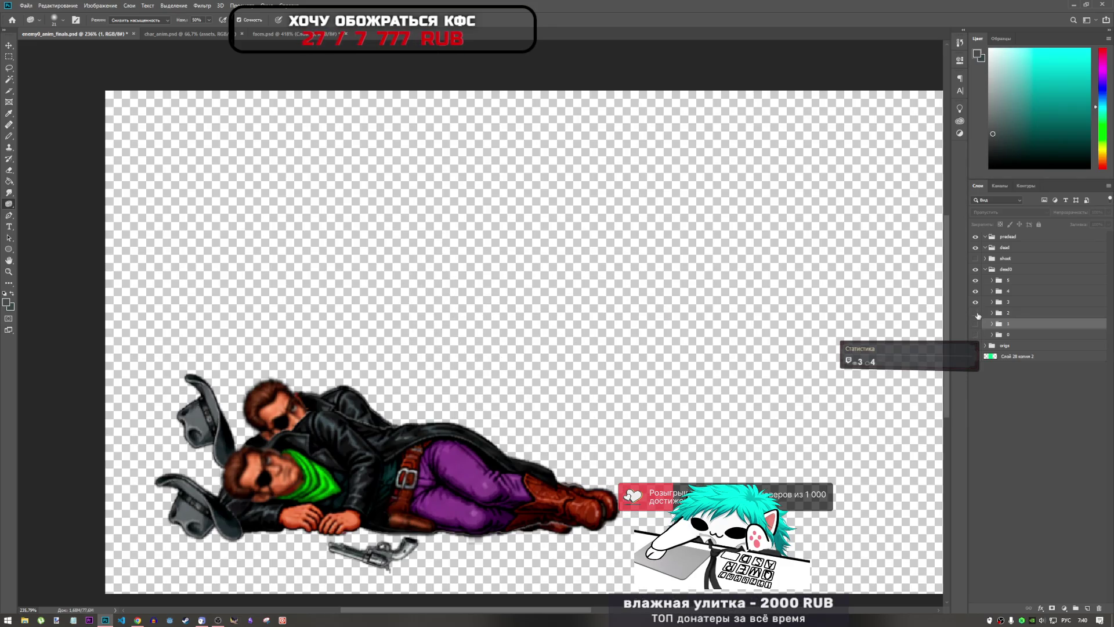
{"action": "left_click", "coordinate": [976, 314]}
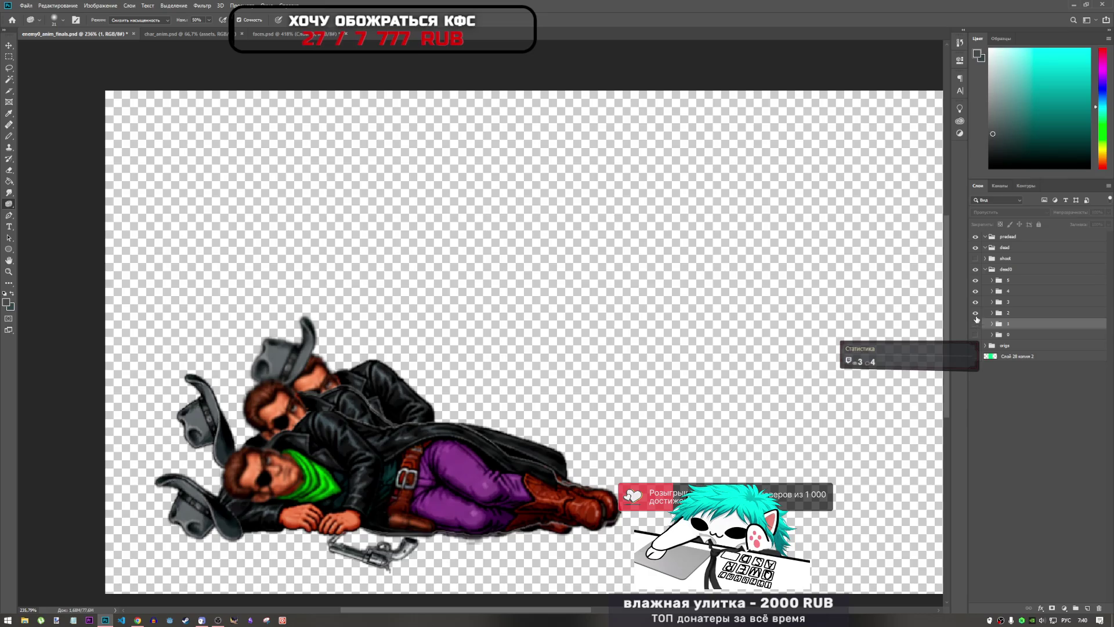
- View frames 3 and 2 on their own, then return to faces.psd
{"action": "left_click_drag", "start_coordinate": [975, 302], "coordinate": [976, 281]}
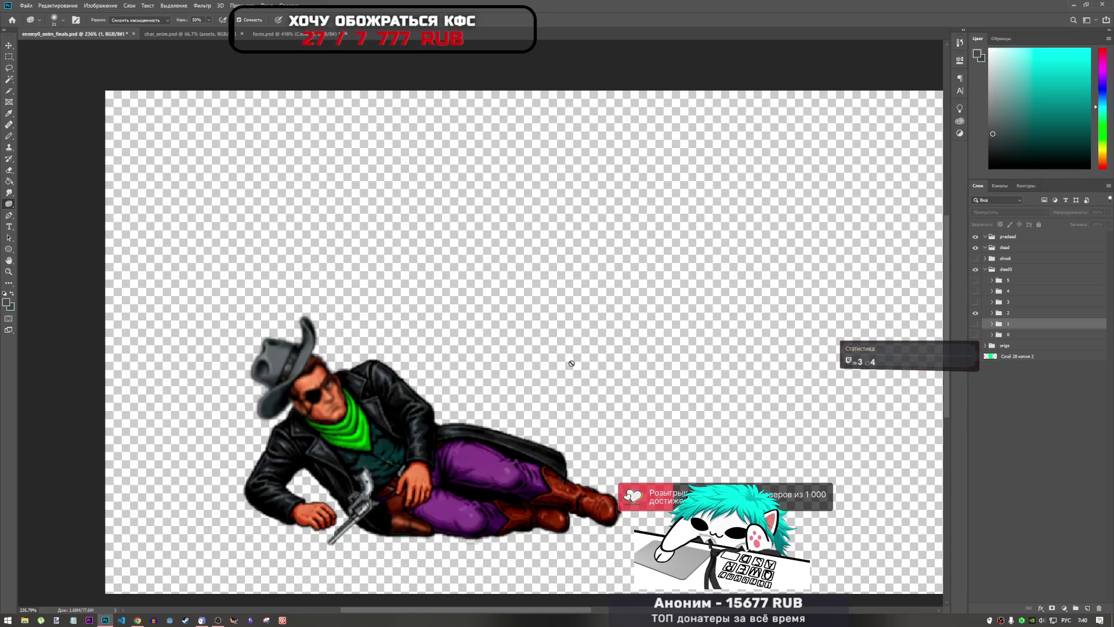
{"action": "scroll", "coordinate": [608, 416], "scroll_direction": "down", "scroll_amount": 1}
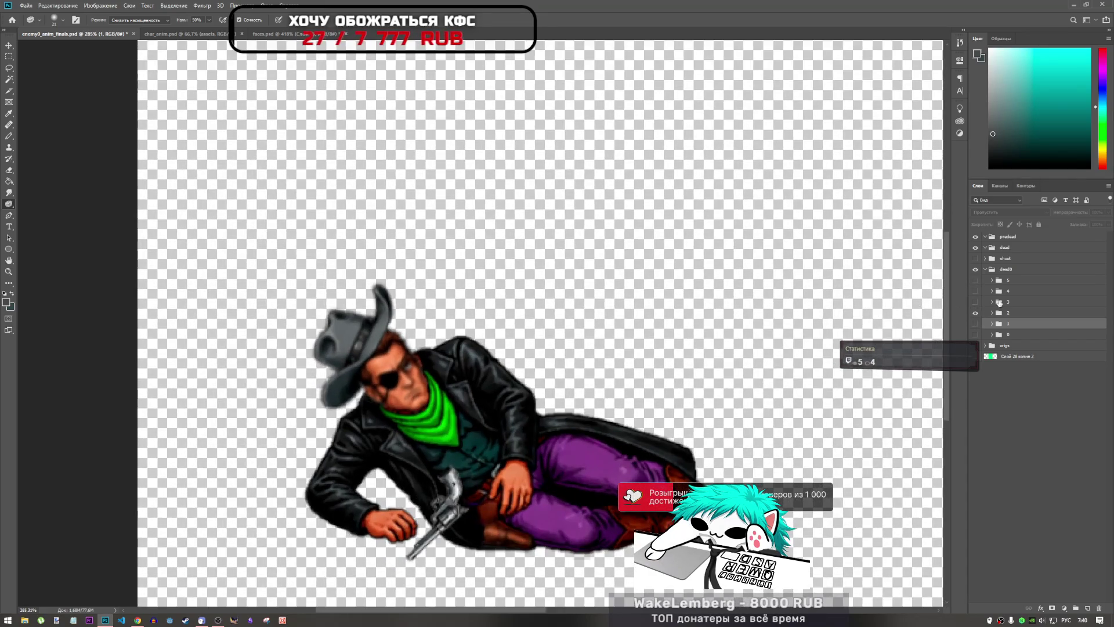
{"action": "left_click", "coordinate": [976, 313]}
{"action": "left_click", "coordinate": [975, 302]}
{"action": "left_click", "coordinate": [975, 302]}
{"action": "left_click", "coordinate": [975, 313]}
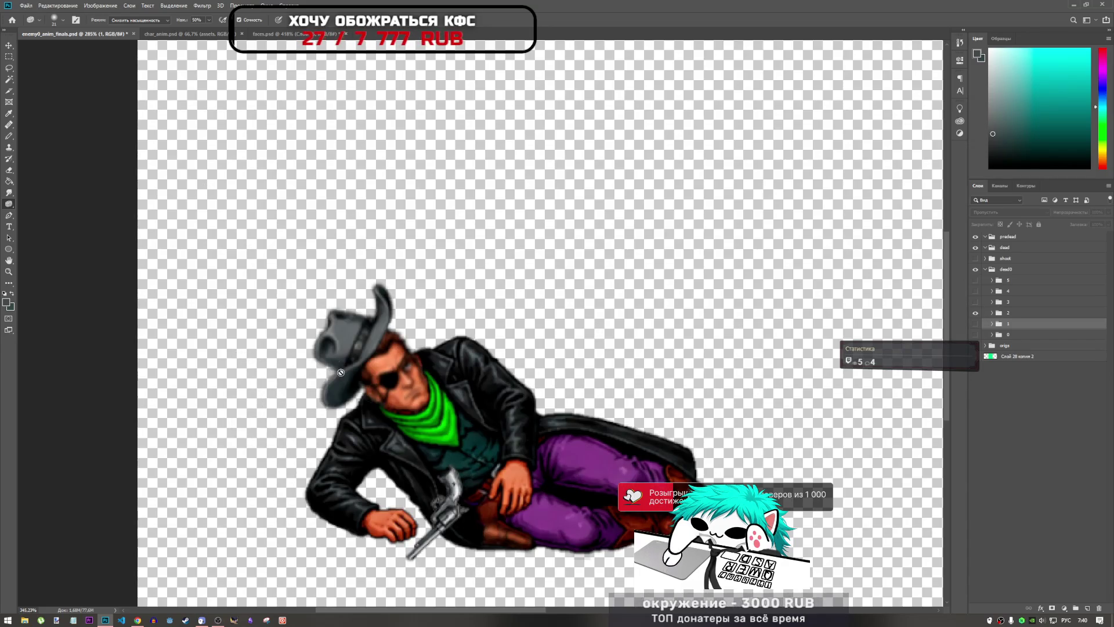
{"action": "scroll", "coordinate": [338, 373], "scroll_direction": "up", "scroll_amount": 2}
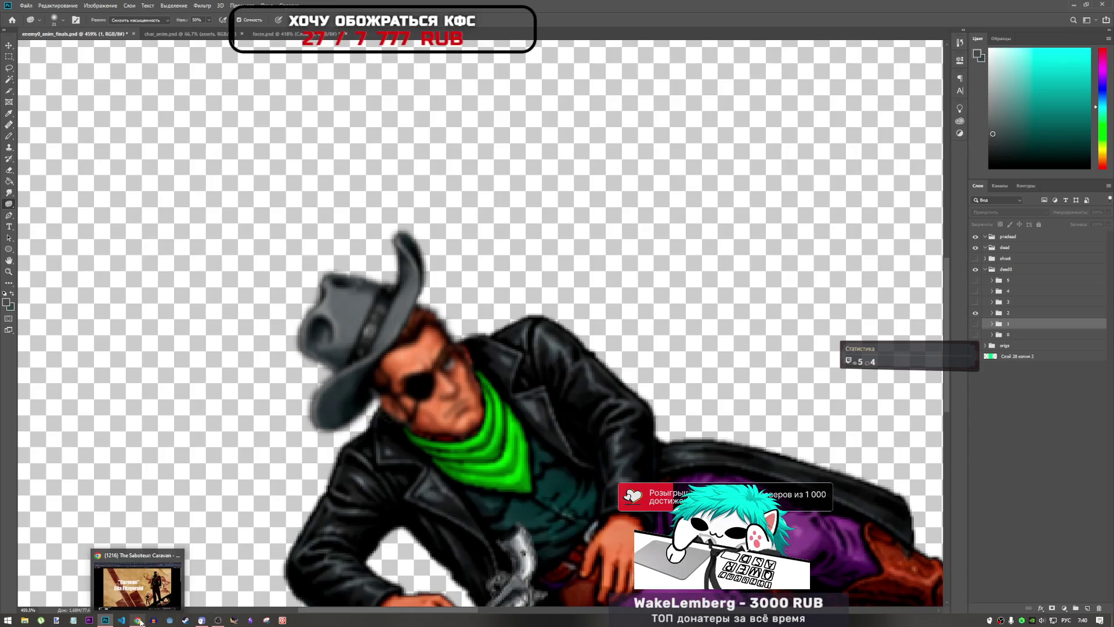
{"action": "mouse_move", "coordinate": [208, 622]}
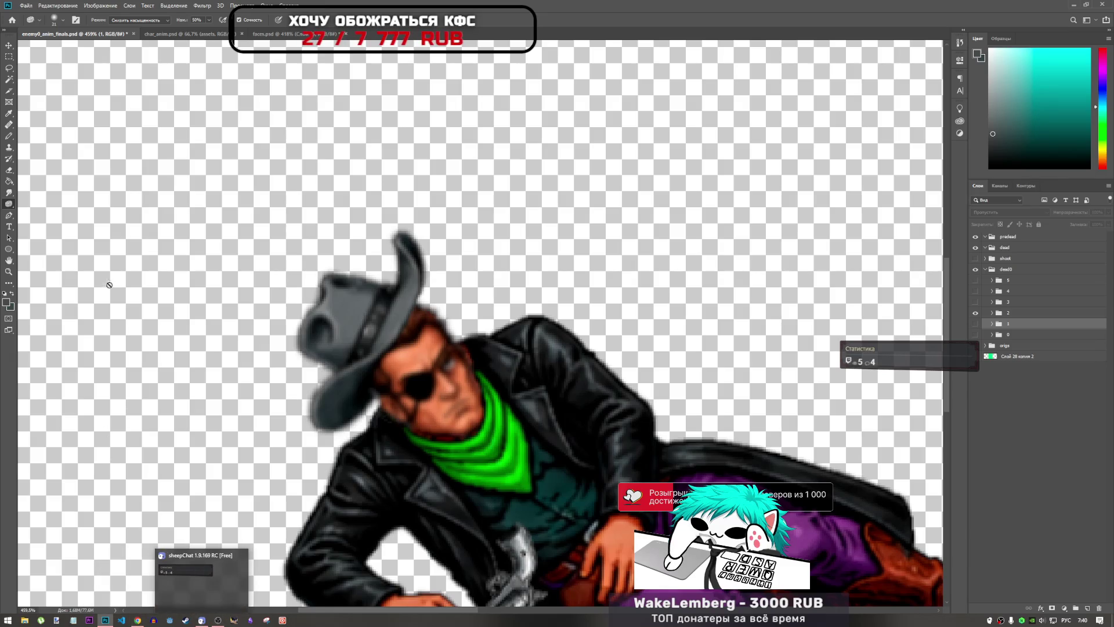
{"action": "left_click", "coordinate": [267, 33]}
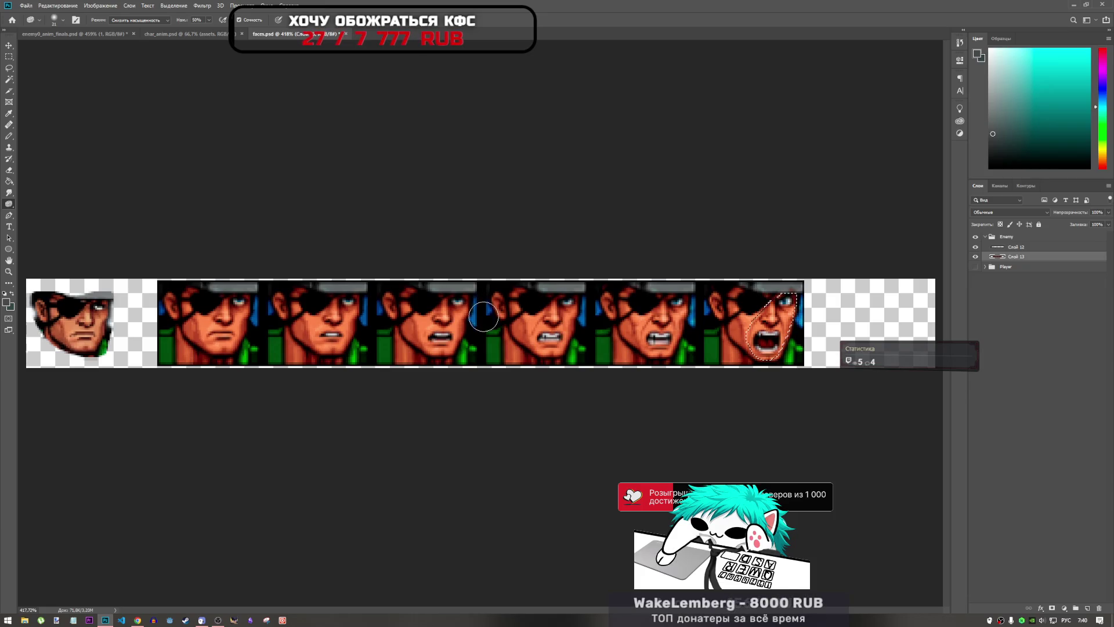
- Lasso the third face in the strip, then return to enemy0_anim_finals.psd via char_anim.psd
{"action": "left_click", "coordinate": [8, 69]}
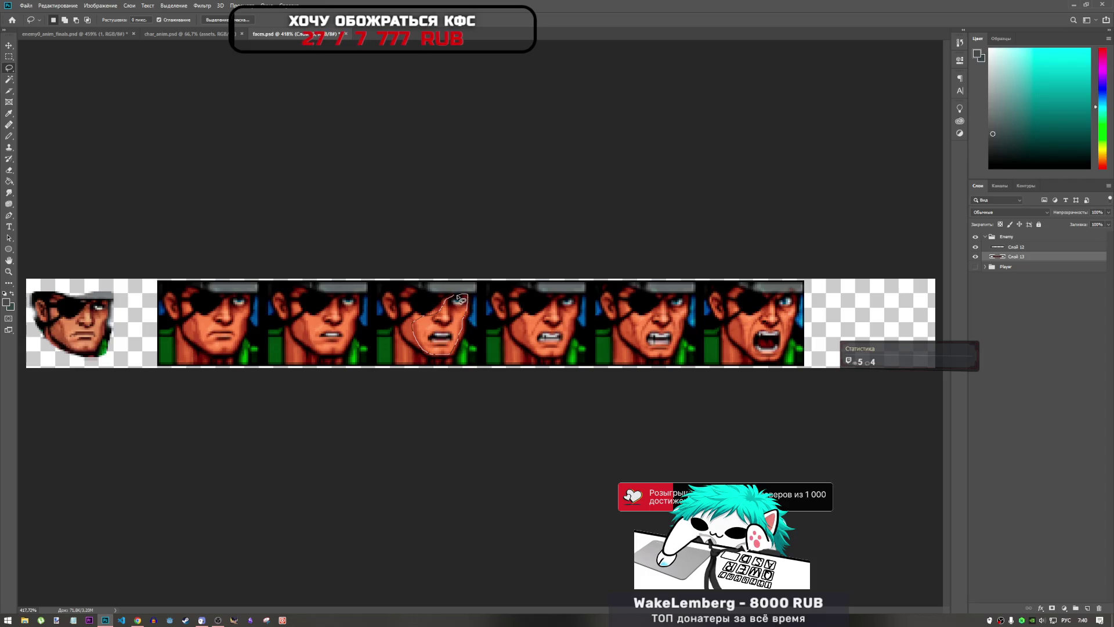
{"action": "left_click_drag", "start_coordinate": [458, 298], "coordinate": [455, 312]}
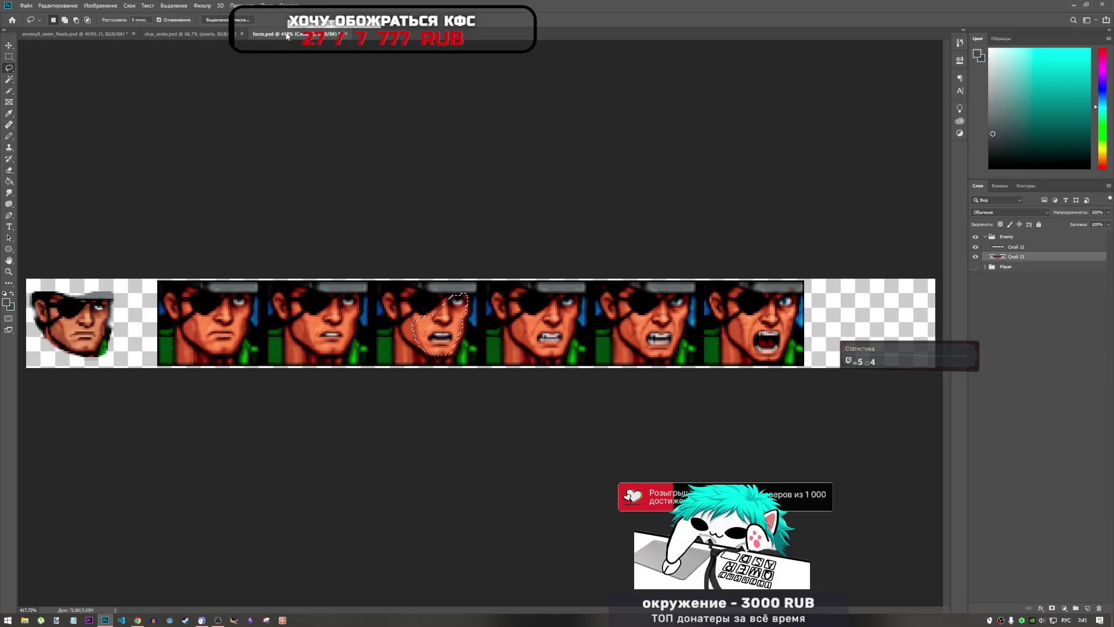
{"action": "left_click", "coordinate": [196, 33]}
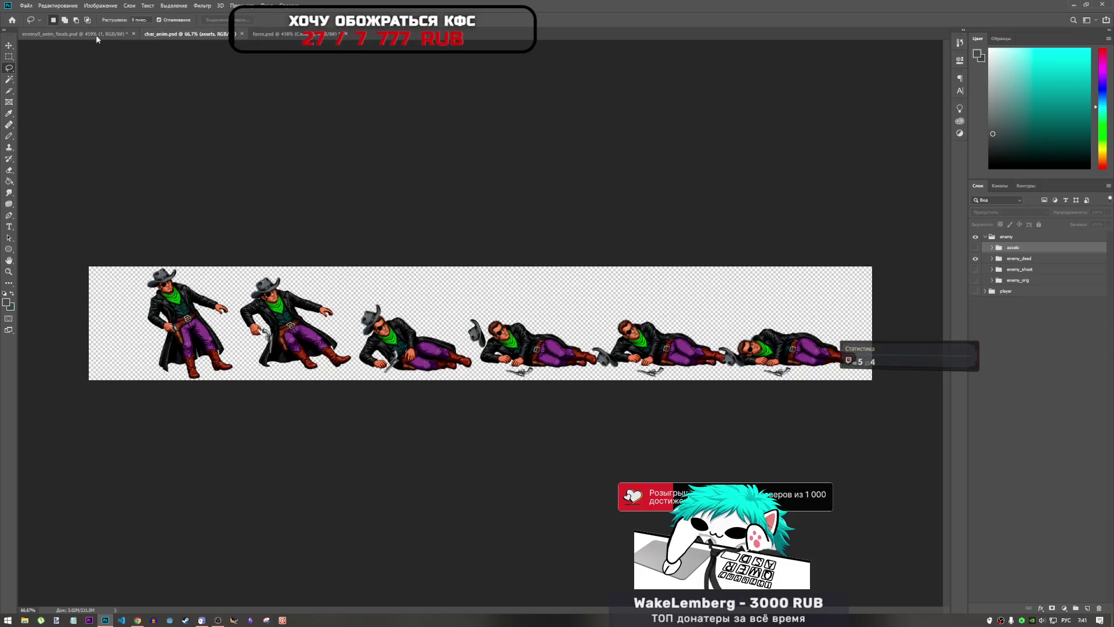
{"action": "left_click", "coordinate": [85, 35]}
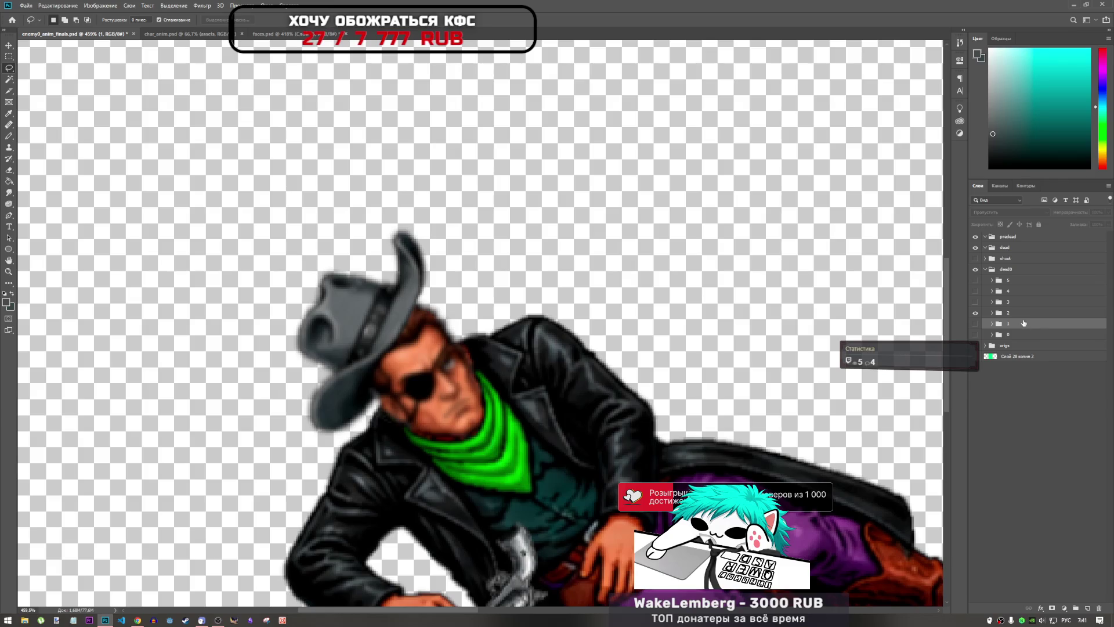
- Paste the face into dead0 group 2, rotated about 46° onto the lying cowboy's head
{"action": "left_click", "coordinate": [1010, 314]}
{"action": "key", "text": "ctrl+v"}
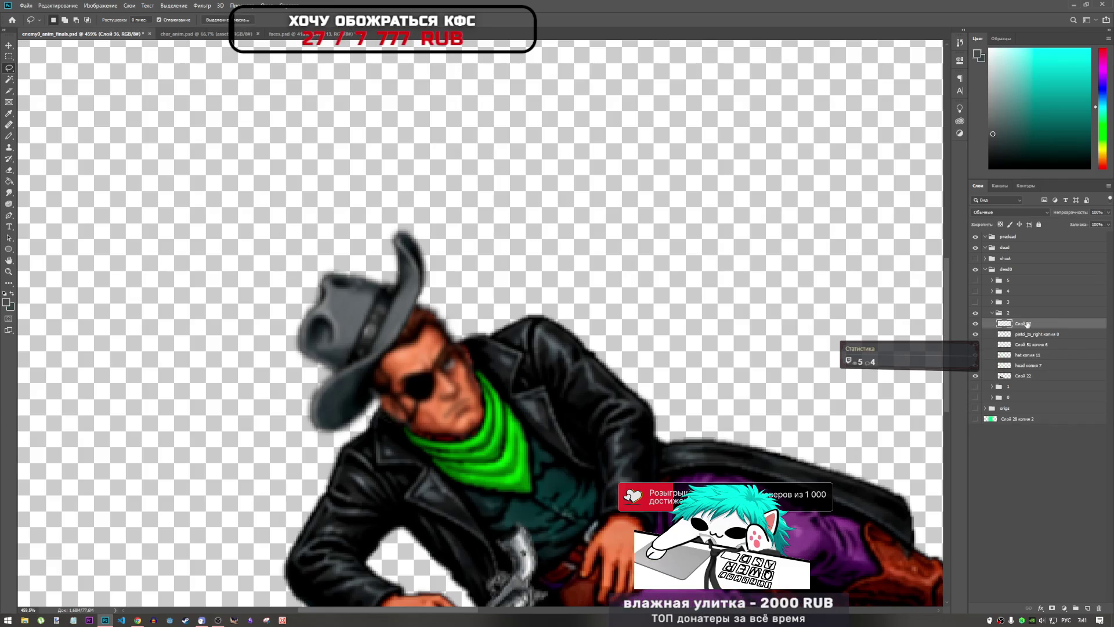
{"action": "key", "text": "ctrl+t"}
{"action": "left_click_drag", "start_coordinate": [539, 280], "coordinate": [489, 267]}
{"action": "mouse_move", "coordinate": [485, 313]}
{"action": "left_mouse_down"}
{"action": "mouse_move", "coordinate": [453, 385]}
{"action": "mouse_move", "coordinate": [461, 400]}
{"action": "mouse_move", "coordinate": [454, 393]}
{"action": "left_mouse_up"}
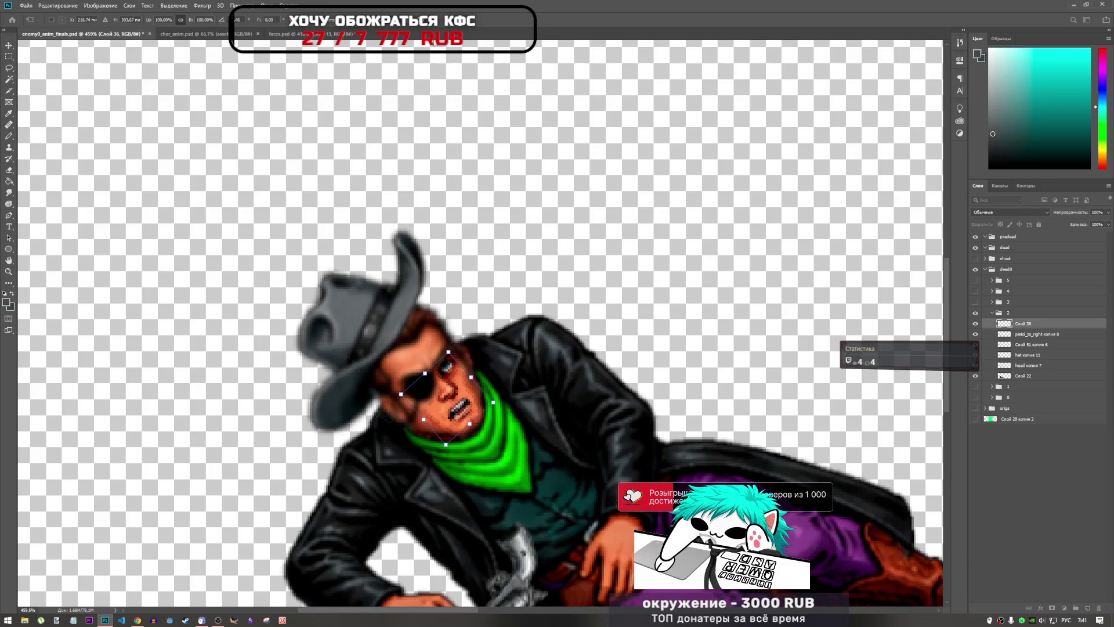
{"action": "key", "text": "Return"}
{"action": "key", "text": "l"}
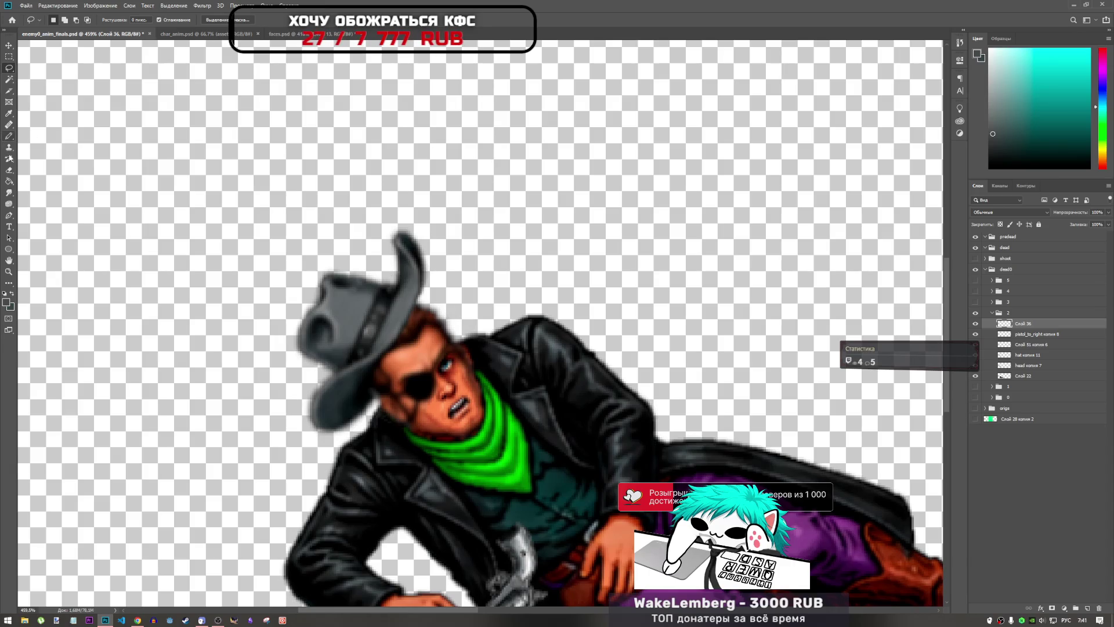
{"action": "left_click", "coordinate": [10, 204]}
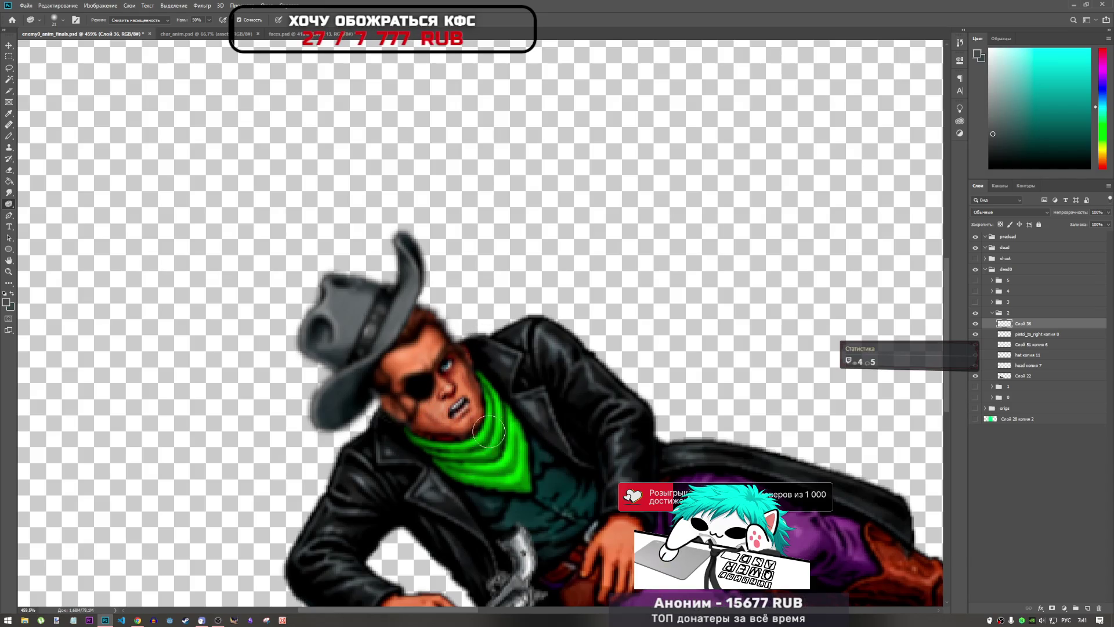
- Zoom in on the sprite and save the document
{"action": "scroll", "coordinate": [530, 359], "scroll_direction": "down", "scroll_amount": 2}
{"action": "scroll", "coordinate": [536, 374], "scroll_direction": "down", "scroll_amount": 2}
{"action": "scroll", "coordinate": [459, 383], "scroll_direction": "up", "scroll_amount": 1}
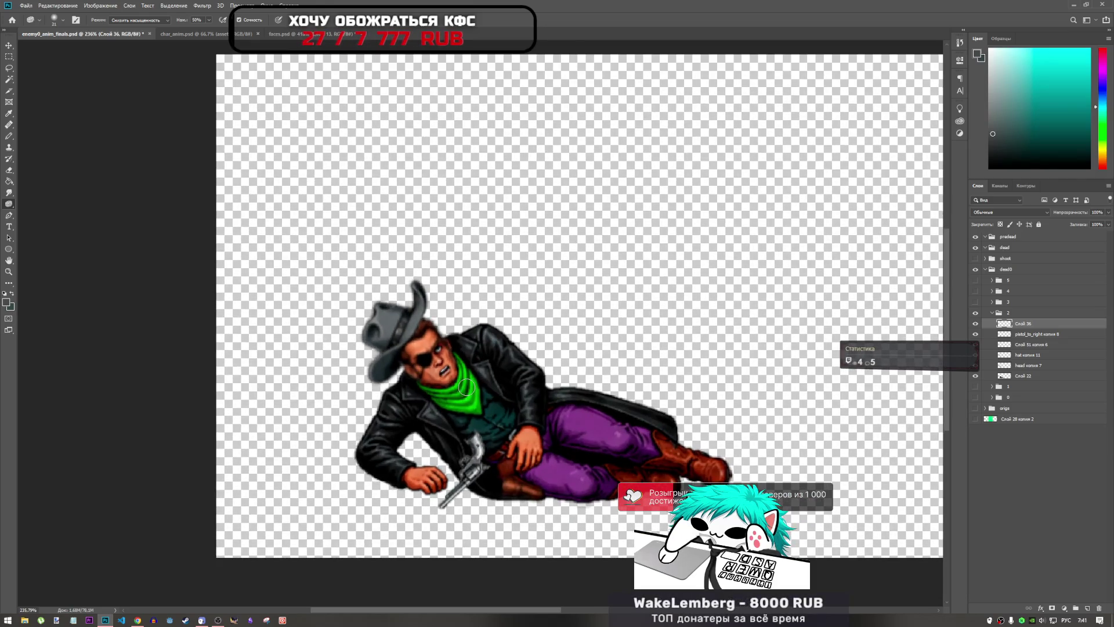
{"action": "scroll", "coordinate": [467, 387], "scroll_direction": "up", "scroll_amount": 5}
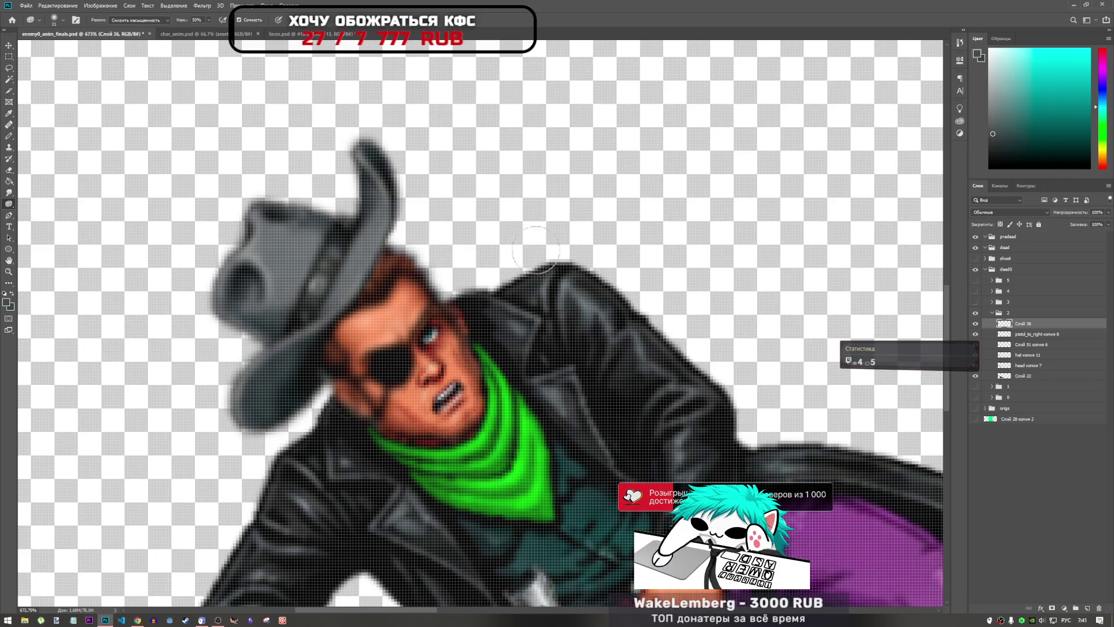
{"action": "scroll", "coordinate": [502, 393], "scroll_direction": "down", "scroll_amount": 6}
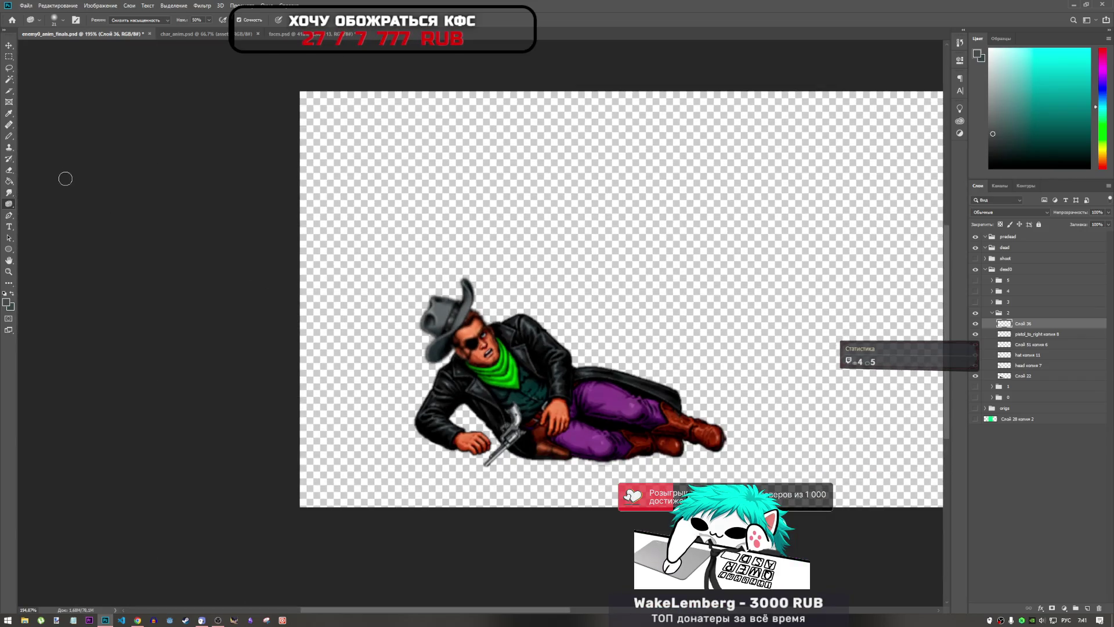
{"action": "key", "text": "ctrl+s"}
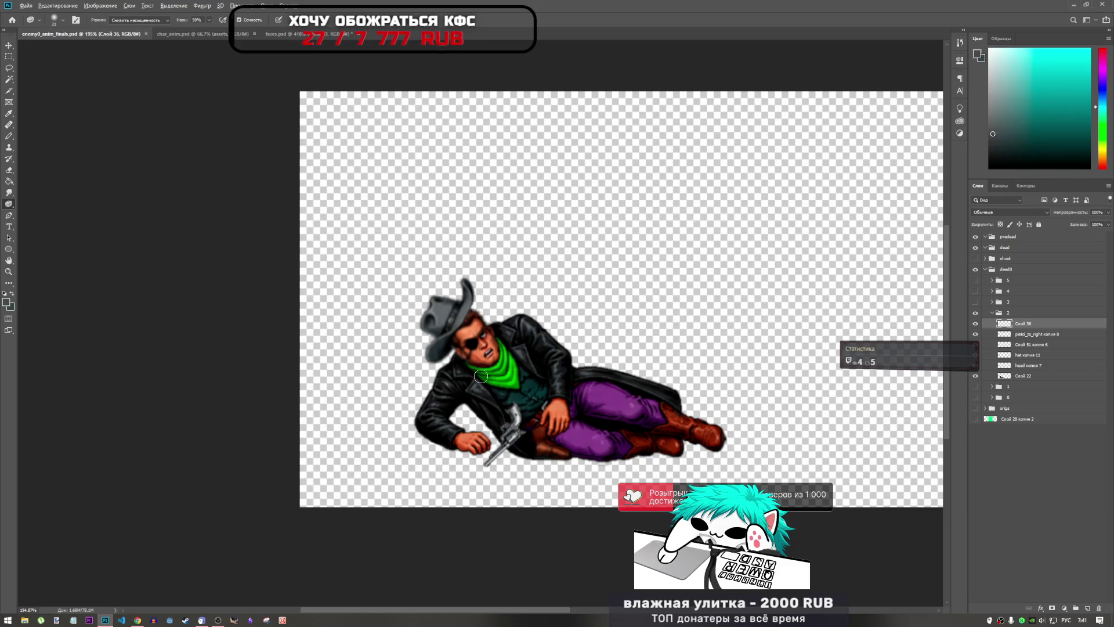
- Desaturate the fallen cowboy's pasted mouth and teeth with the Sponge, then switch to faces.psd
{"action": "scroll", "coordinate": [481, 376], "scroll_direction": "up", "scroll_amount": 4}
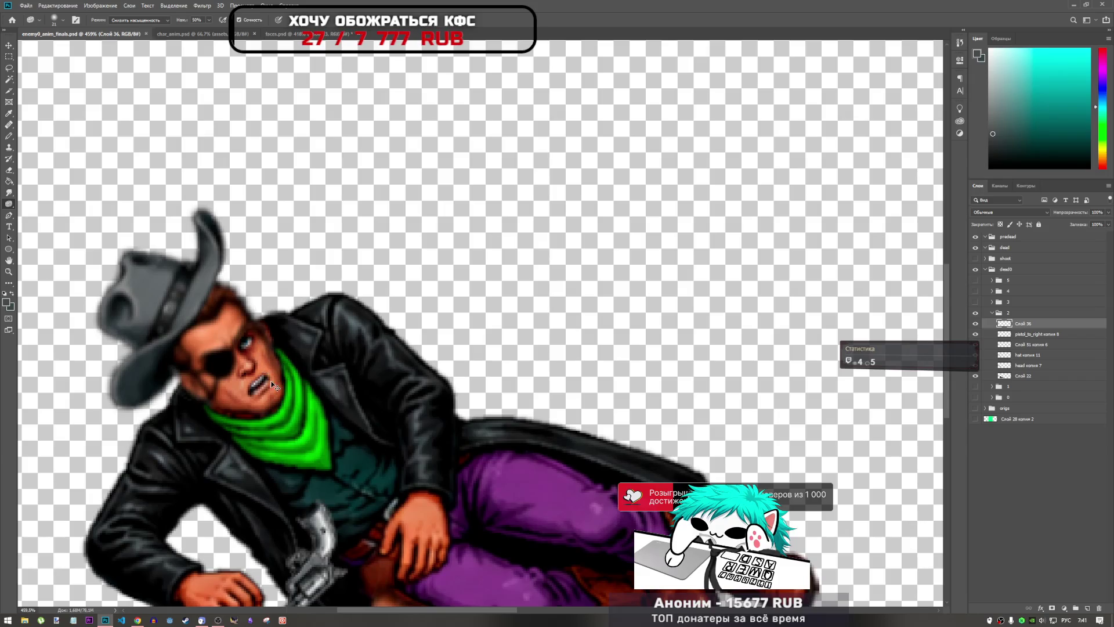
{"action": "mouse_move", "coordinate": [273, 385]}
{"action": "left_mouse_down"}
{"action": "mouse_move", "coordinate": [226, 384]}
{"action": "mouse_move", "coordinate": [242, 397]}
{"action": "mouse_move", "coordinate": [273, 377]}
{"action": "mouse_move", "coordinate": [272, 394]}
{"action": "left_mouse_up"}
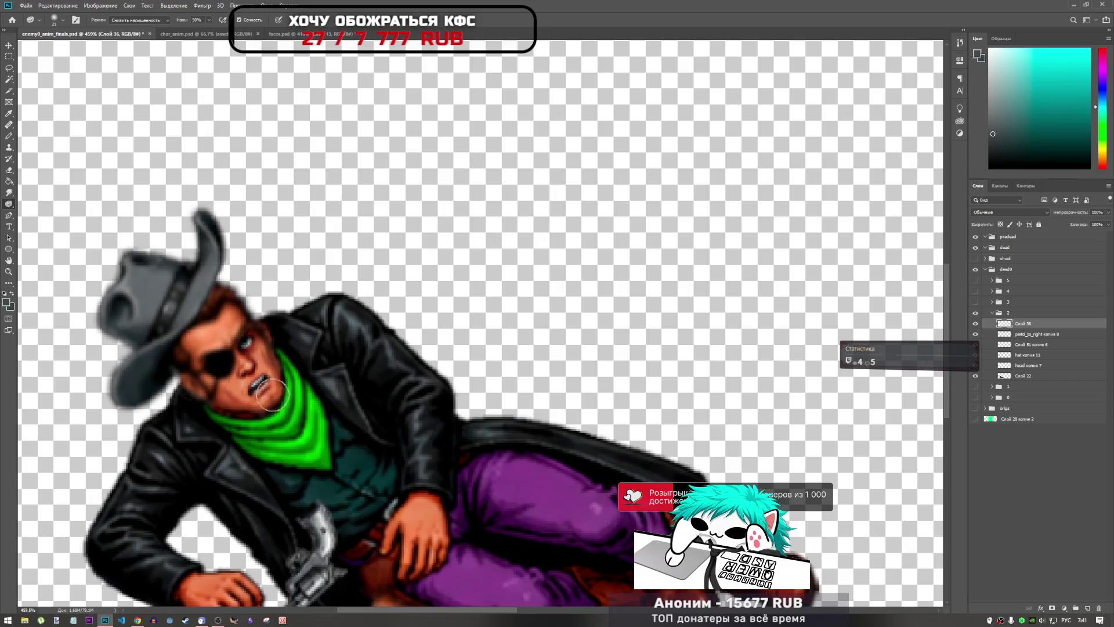
{"action": "scroll", "coordinate": [362, 313], "scroll_direction": "down", "scroll_amount": 2}
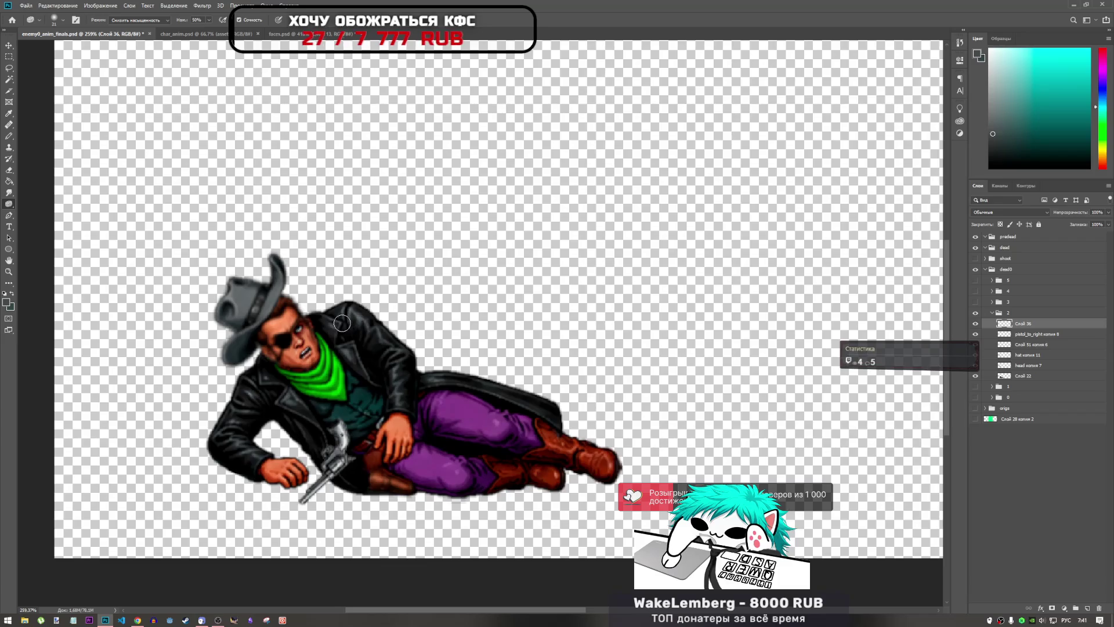
{"action": "scroll", "coordinate": [342, 324], "scroll_direction": "down", "scroll_amount": 2}
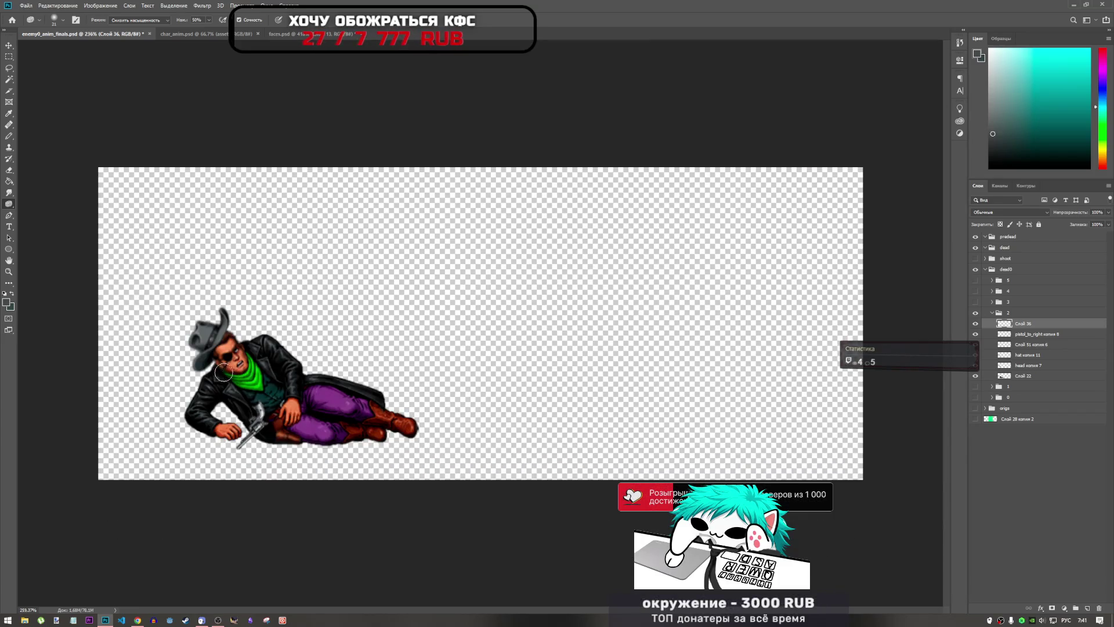
{"action": "scroll", "coordinate": [241, 375], "scroll_direction": "up", "scroll_amount": 3}
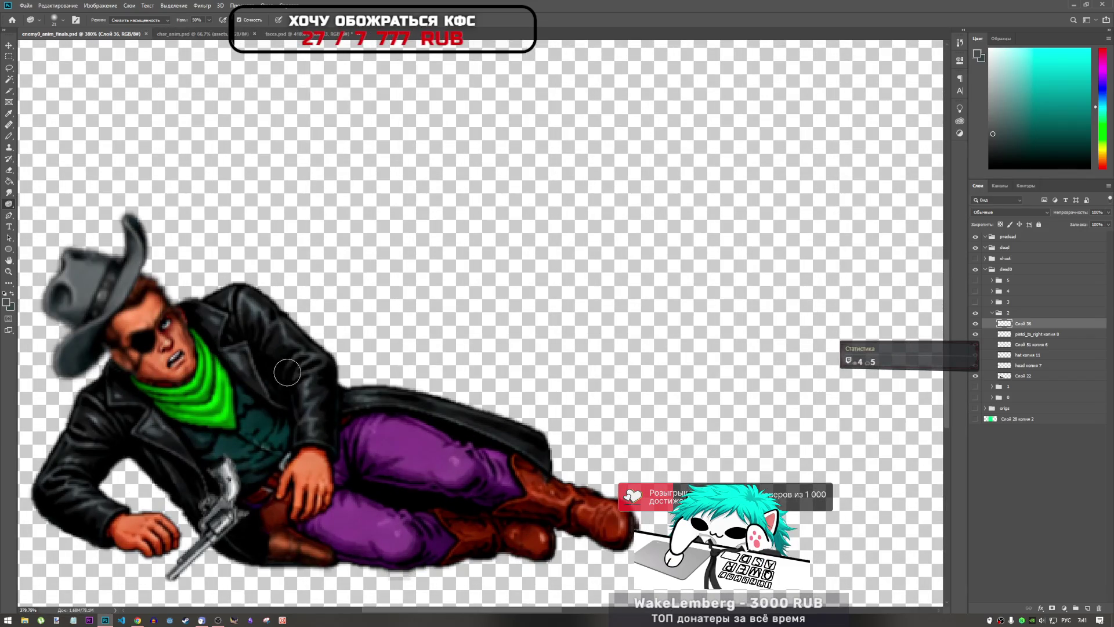
{"action": "scroll", "coordinate": [447, 376], "scroll_direction": "down", "scroll_amount": 2}
{"action": "scroll", "coordinate": [270, 376], "scroll_direction": "right", "scroll_amount": 3}
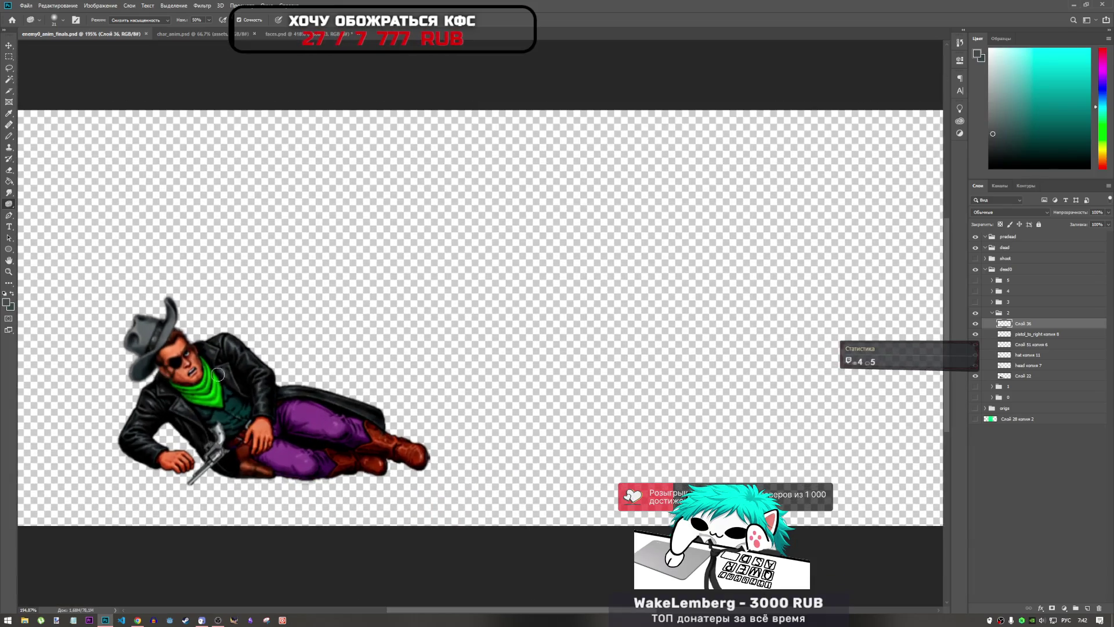
{"action": "left_click", "coordinate": [288, 36]}
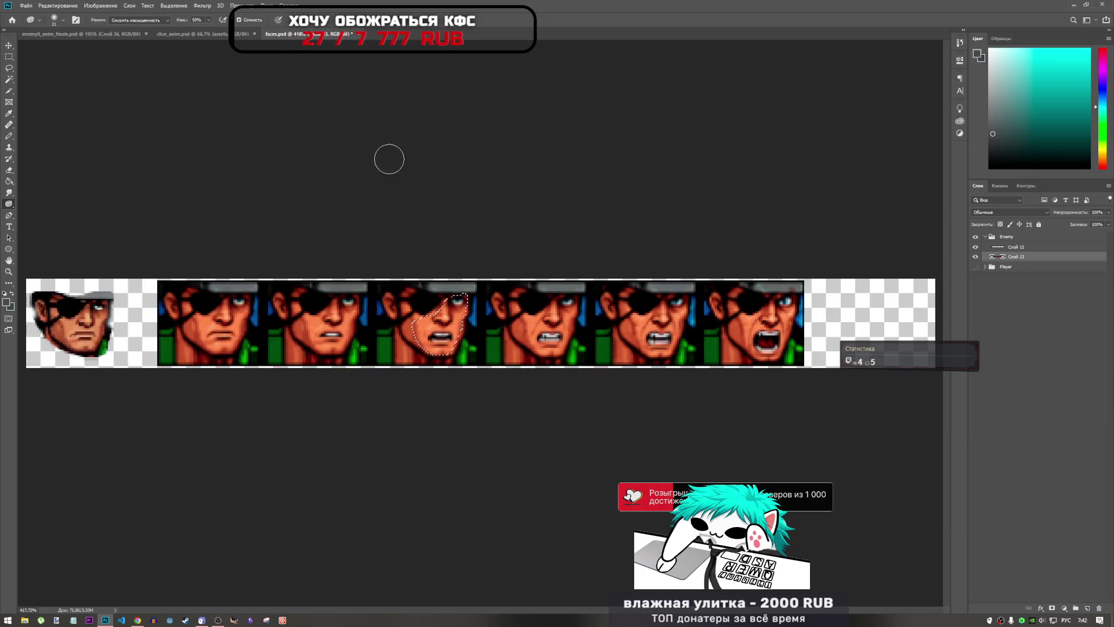
{"action": "left_click", "coordinate": [137, 619]}
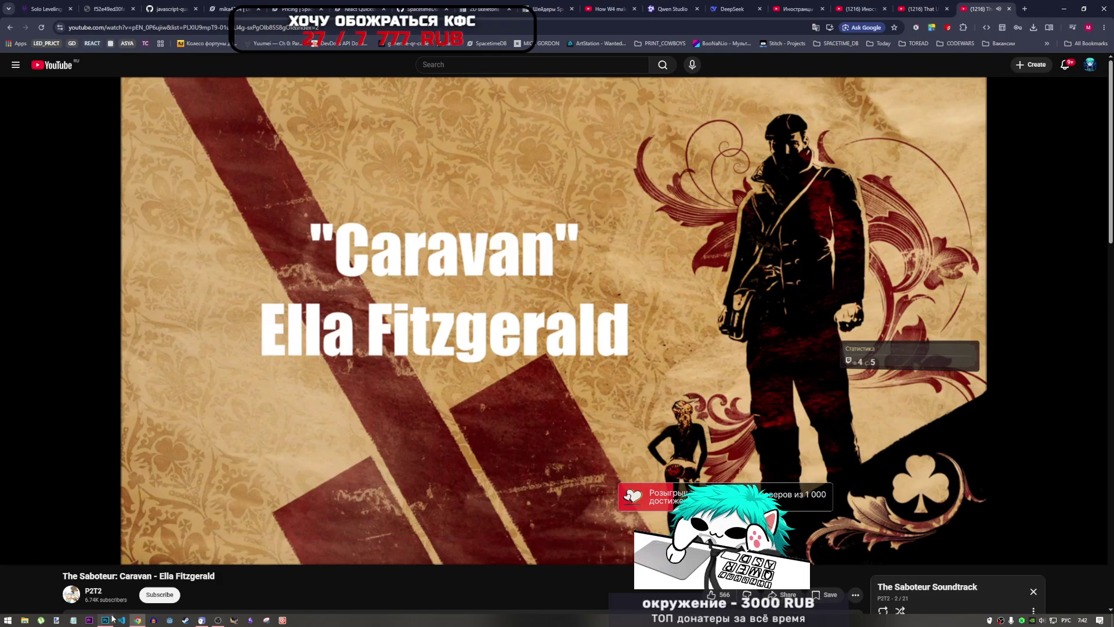
{"action": "left_click", "coordinate": [139, 618]}
{"action": "left_click", "coordinate": [143, 616]}
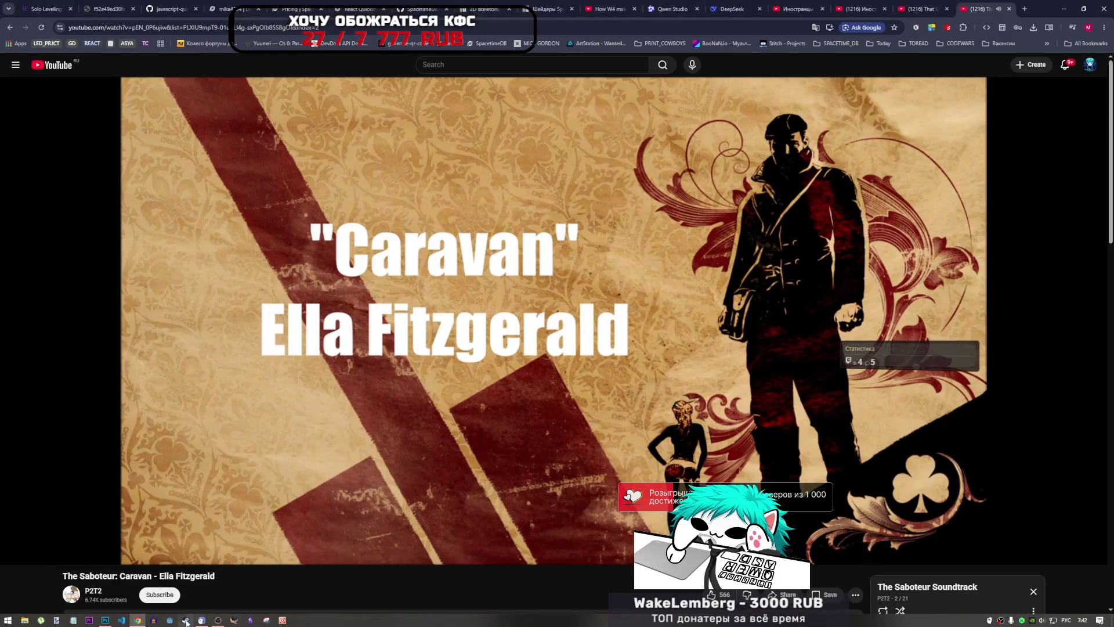
{"action": "left_click", "coordinate": [108, 620]}
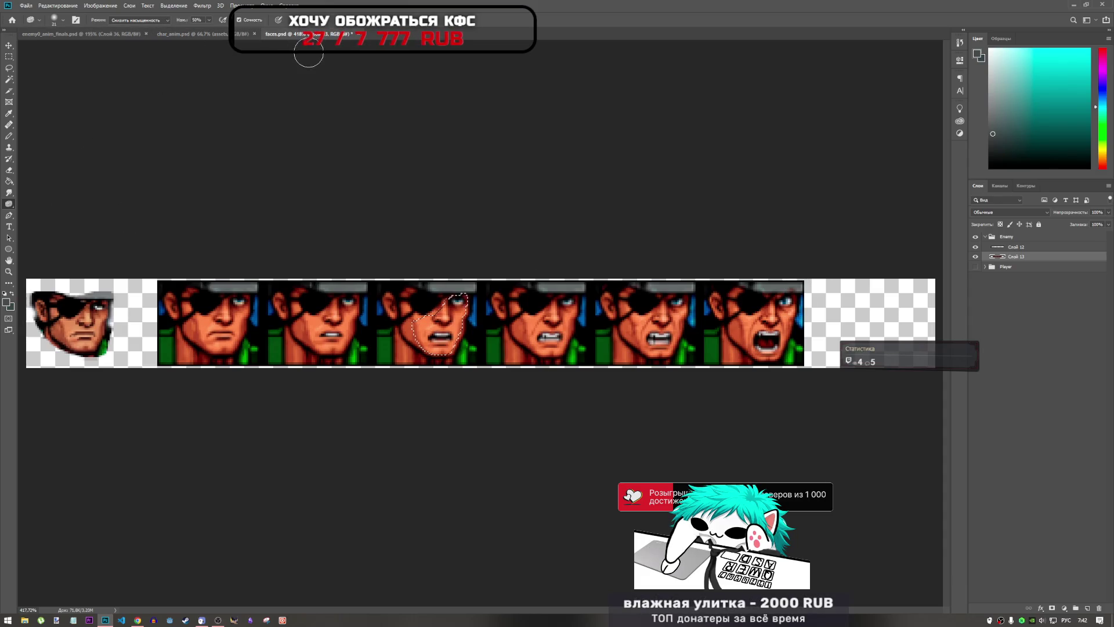
- Deselect the mouth selection on the faces strip's third face
{"action": "key", "text": "ctrl+d"}
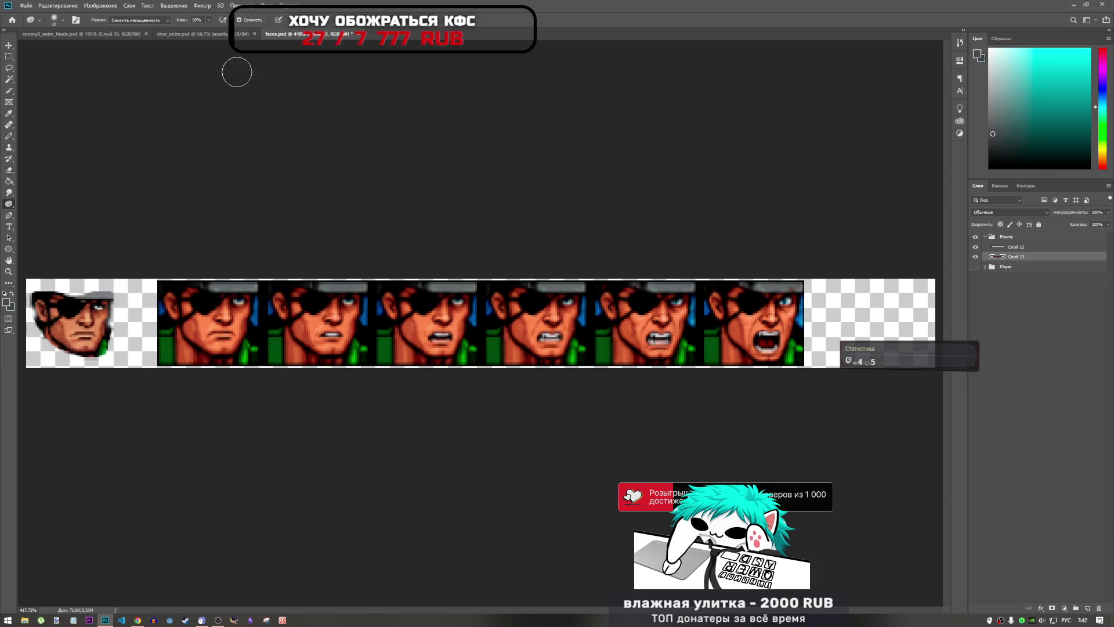
{"action": "left_click", "coordinate": [102, 33]}
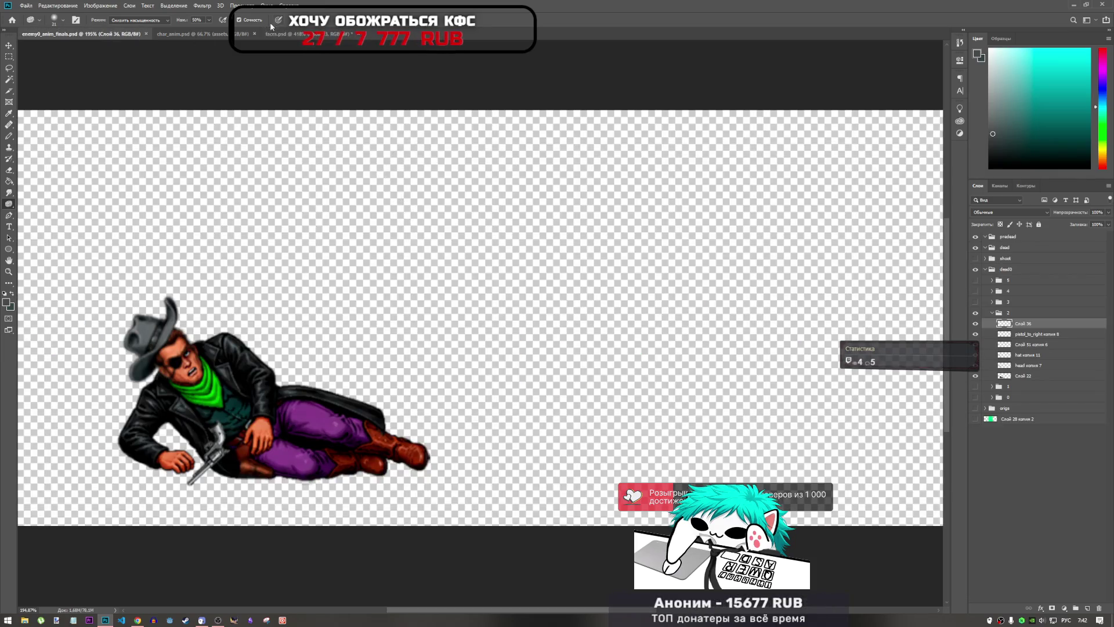
{"action": "left_click", "coordinate": [272, 34]}
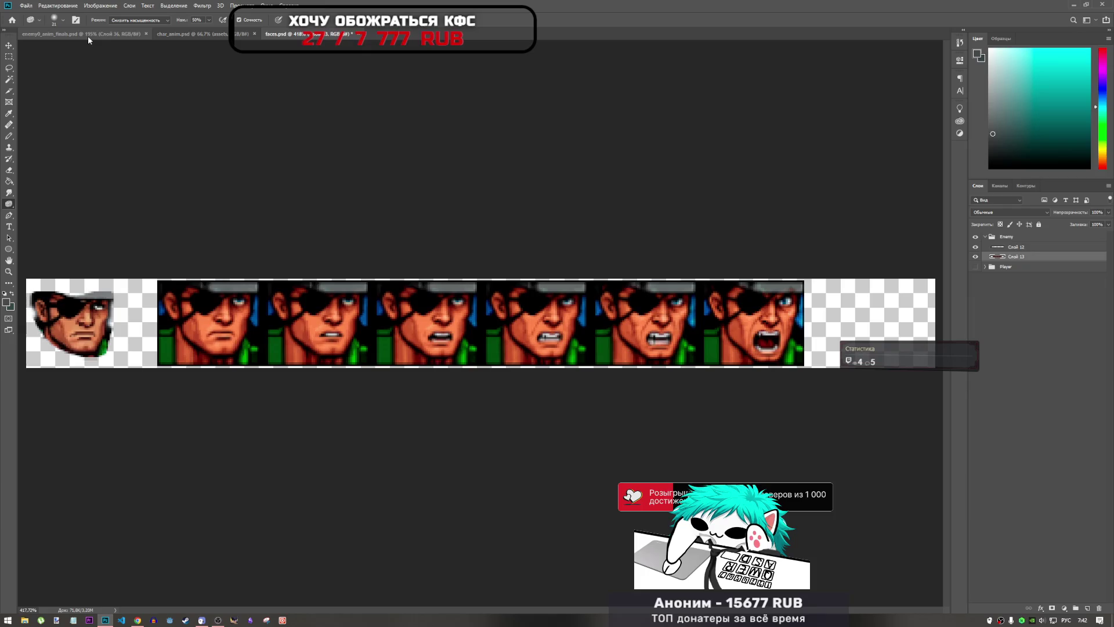
- Hide cowboy frame groups 0, 1 and 2 in enemy0_anim_finals.psd
{"action": "left_click", "coordinate": [89, 36]}
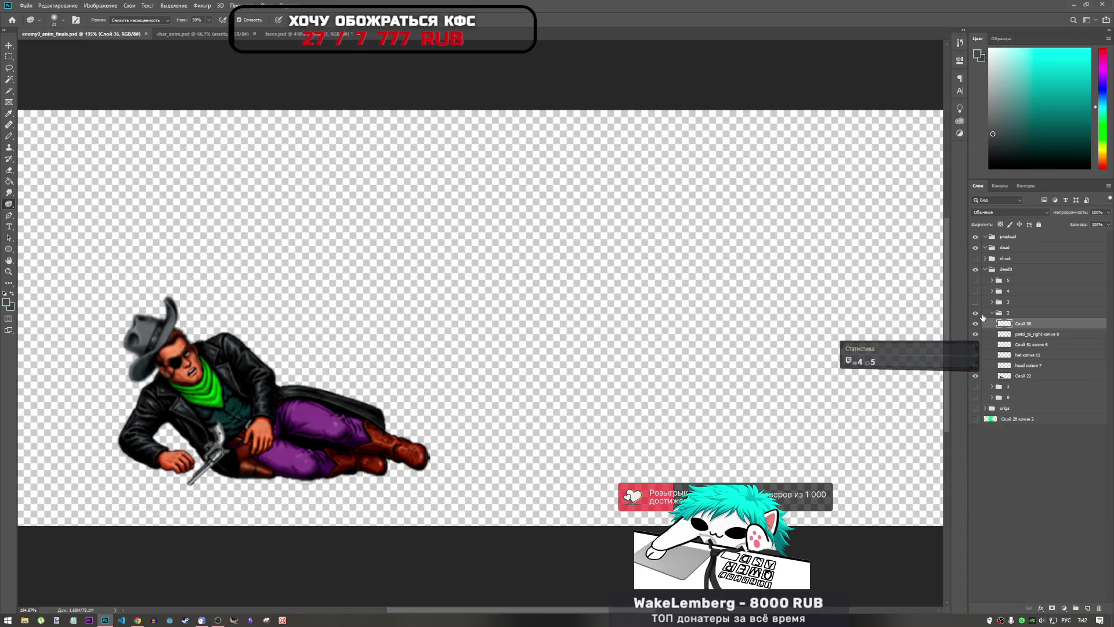
{"action": "left_click", "coordinate": [993, 314]}
{"action": "left_click", "coordinate": [975, 313]}
{"action": "left_click", "coordinate": [976, 334]}
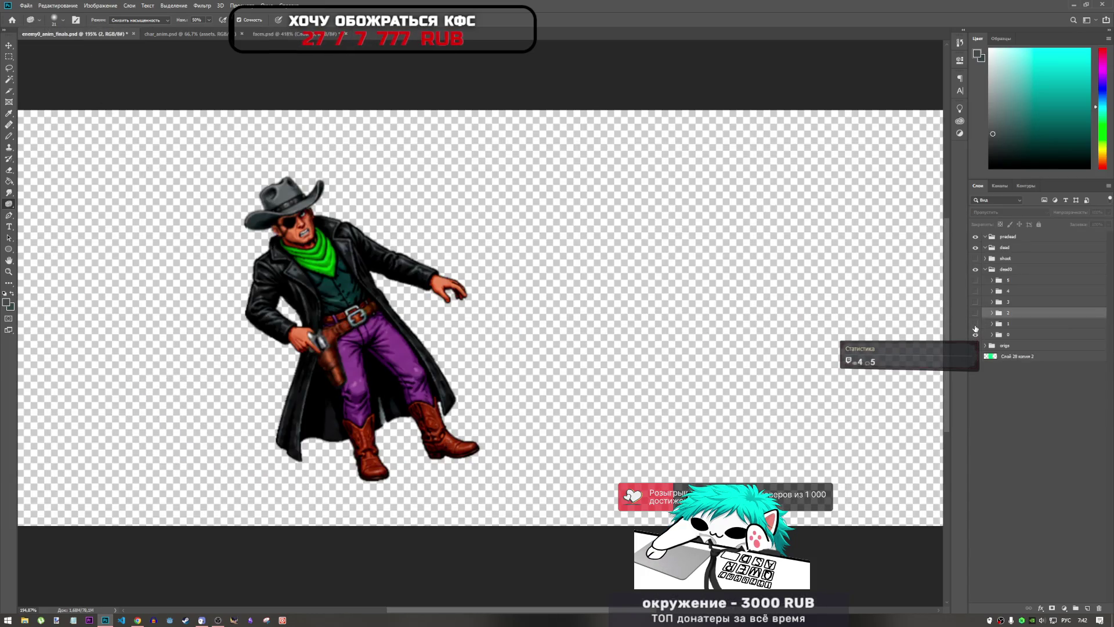
{"action": "left_click", "coordinate": [976, 323]}
{"action": "left_click", "coordinate": [976, 313]}
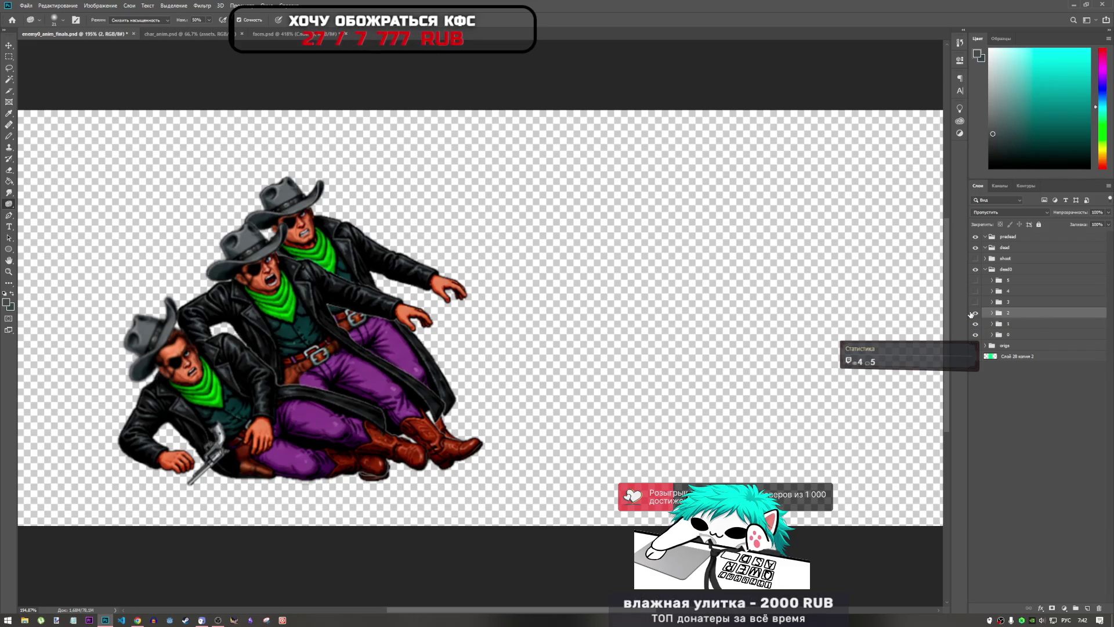
{"action": "left_click_drag", "start_coordinate": [975, 314], "coordinate": [976, 336]}
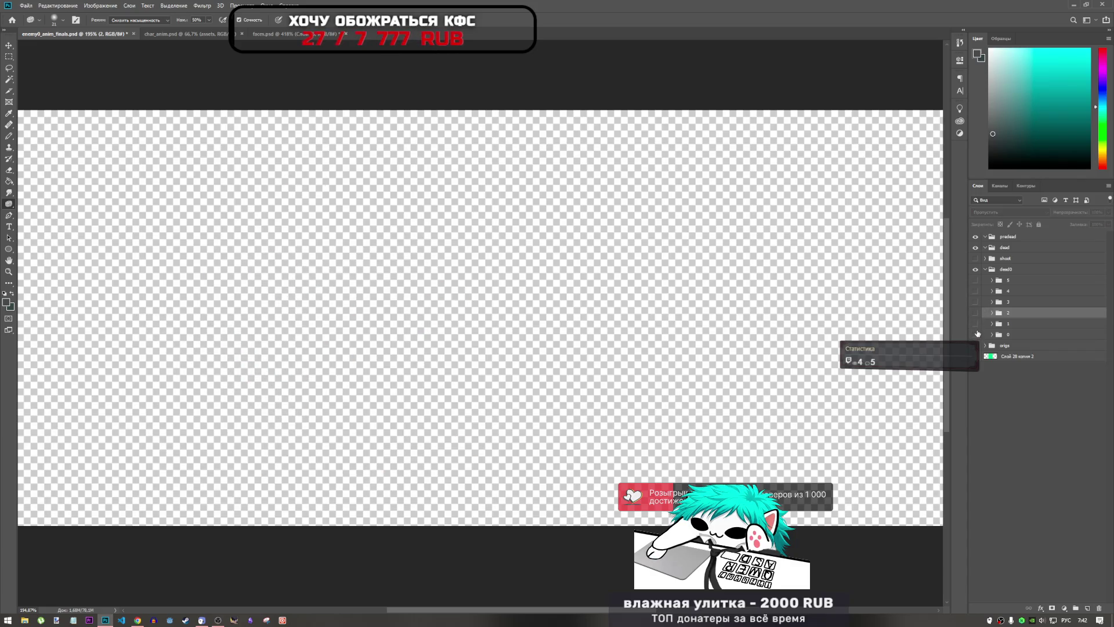
- Look over the faces.psd and char_anim.psd documents, then browse the menu commands
{"action": "left_click", "coordinate": [264, 34]}
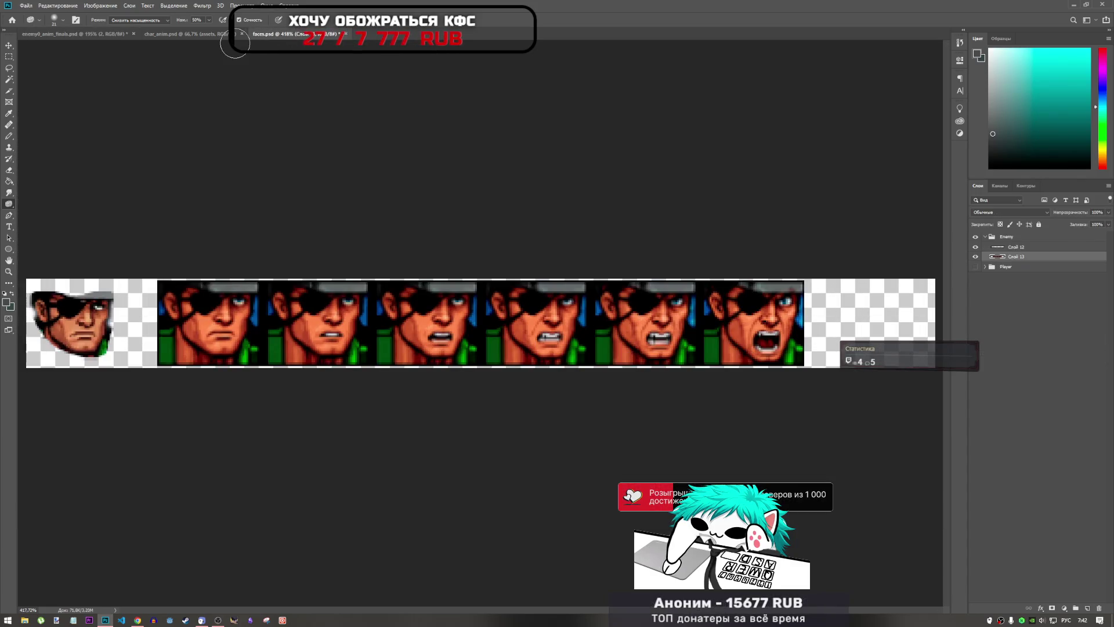
{"action": "left_click", "coordinate": [202, 35]}
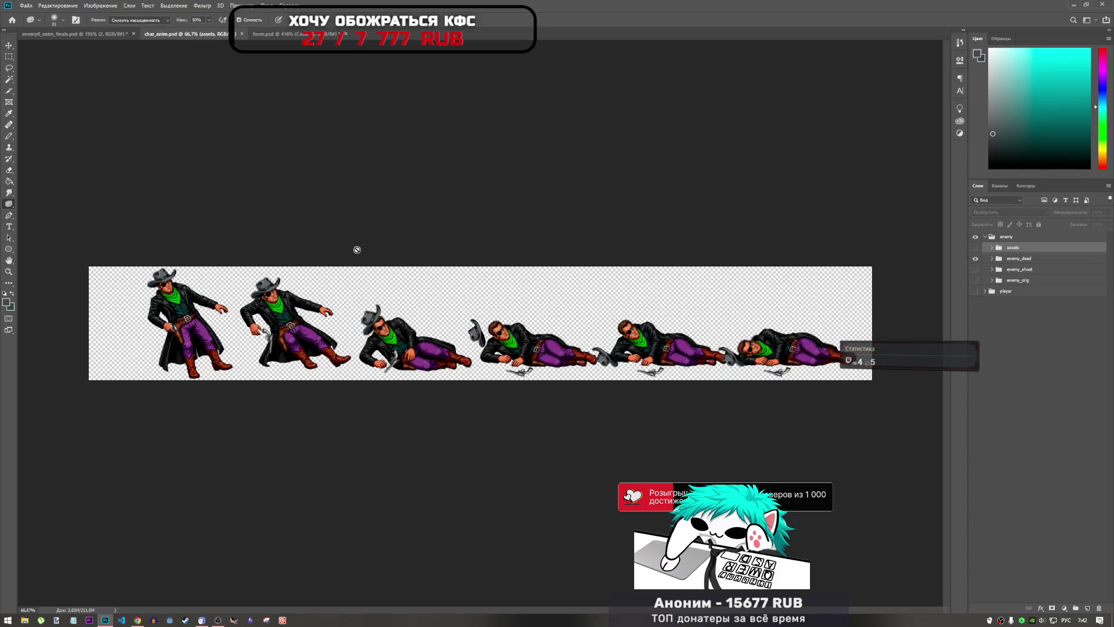
{"action": "left_click", "coordinate": [105, 37]}
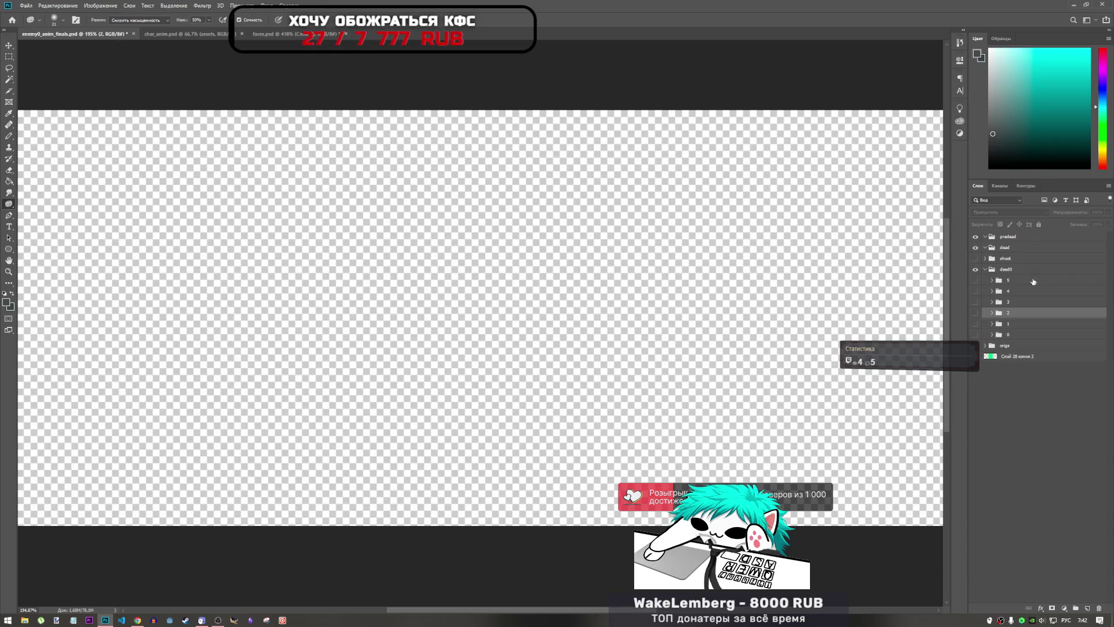
{"action": "key", "text": "alt+Tab"}
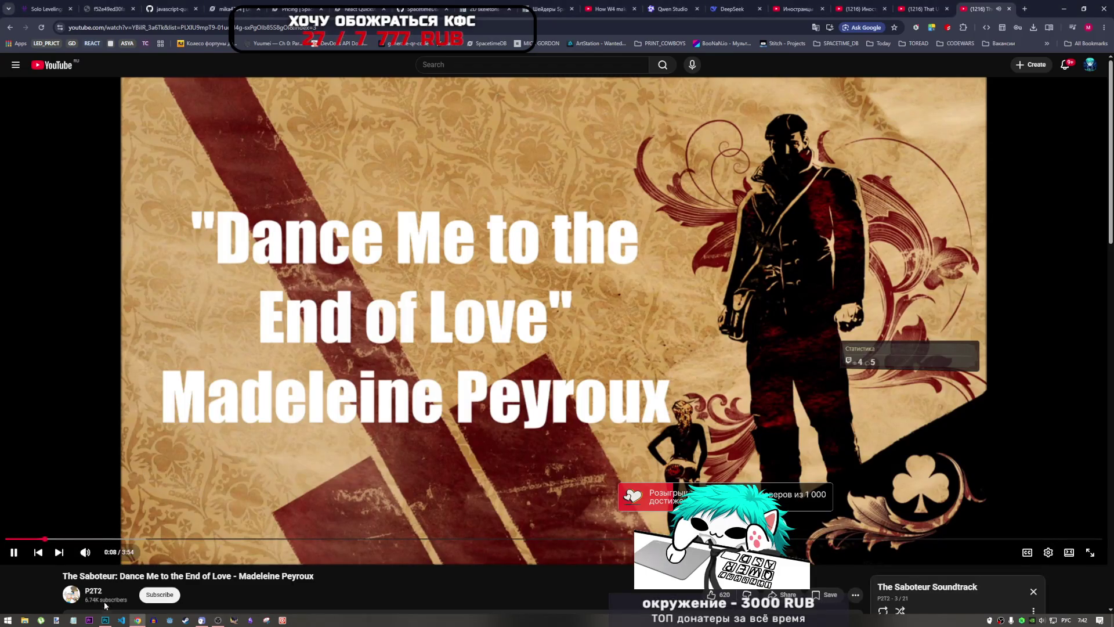
{"action": "key", "text": "alt+Tab"}
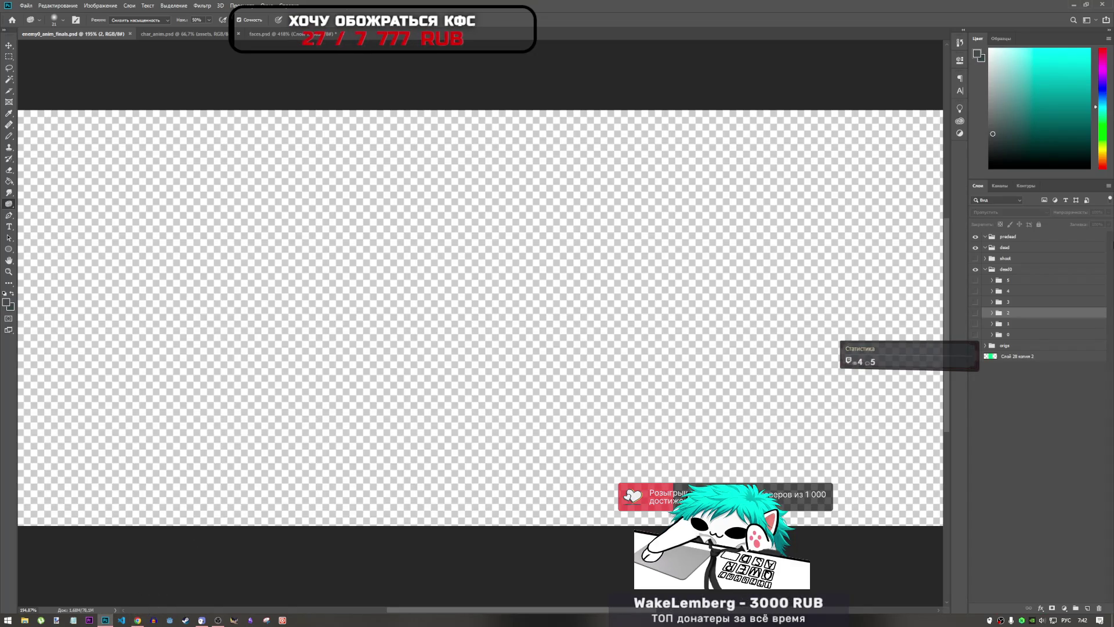
{"action": "left_click", "coordinate": [57, 5]}
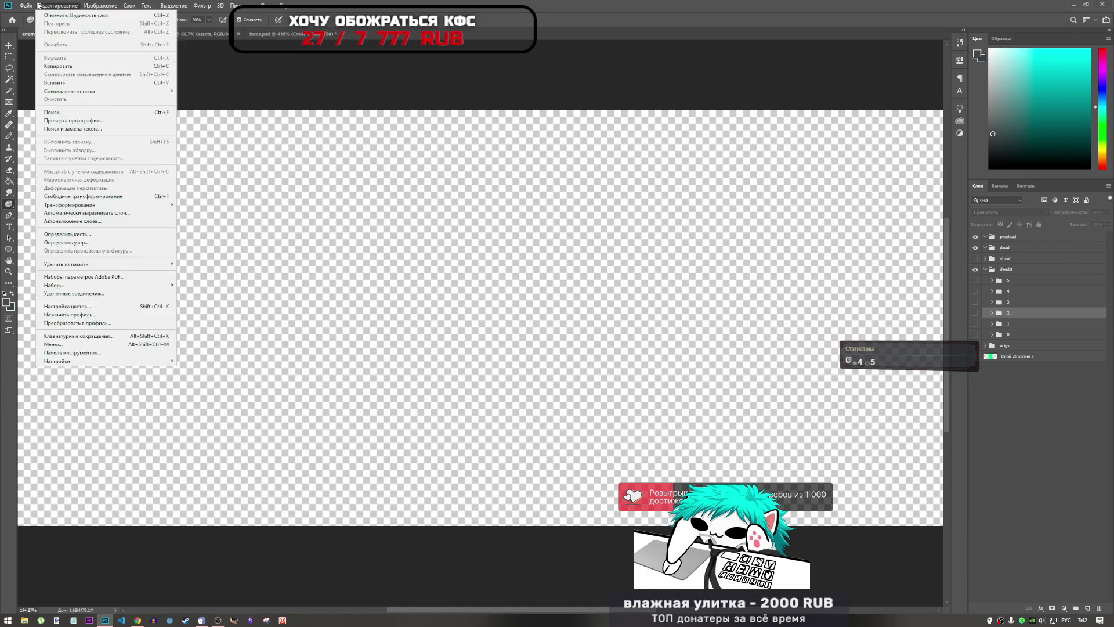
{"action": "key", "text": "Escape"}
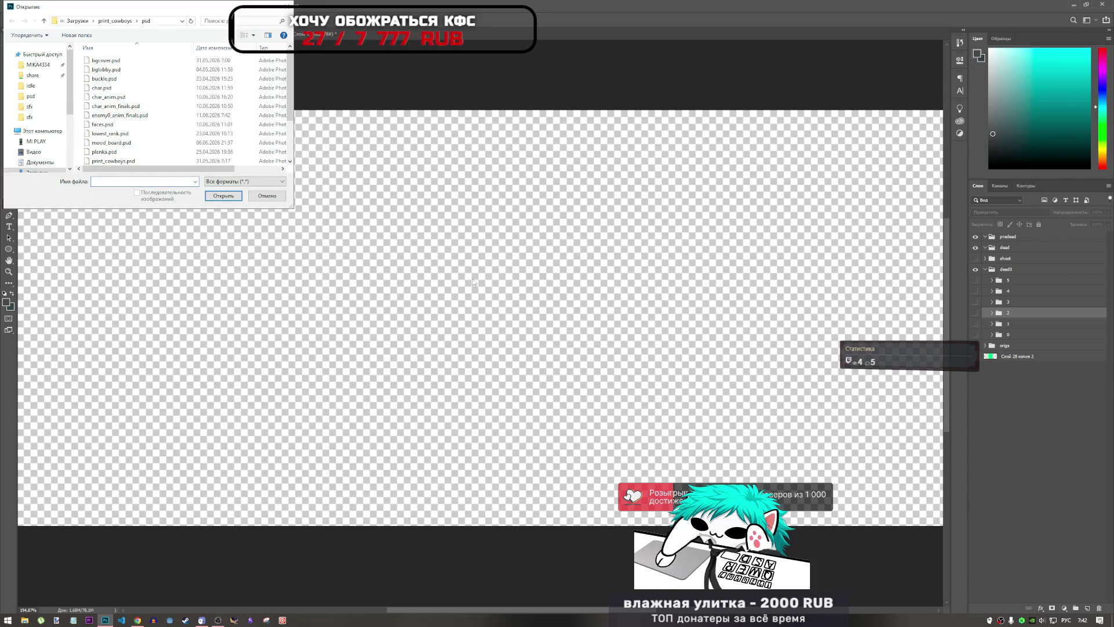
- Open char_anim_finals.psd and accept leaving it without colour management
{"action": "scroll", "coordinate": [102, 91], "scroll_direction": "up", "scroll_amount": 1}
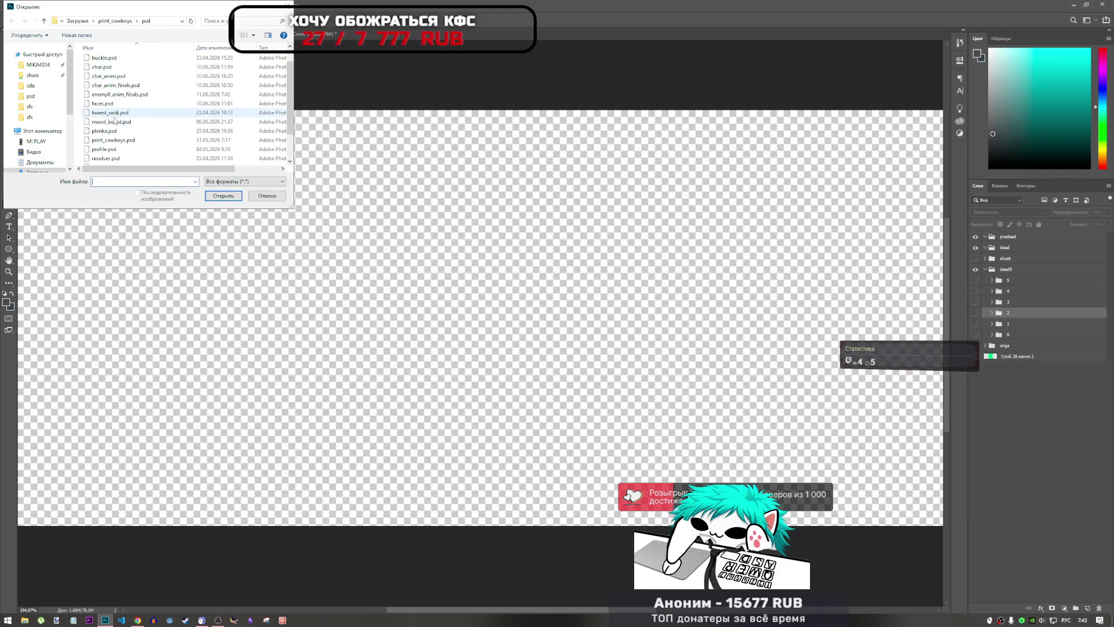
{"action": "scroll", "coordinate": [107, 116], "scroll_direction": "down", "scroll_amount": 1}
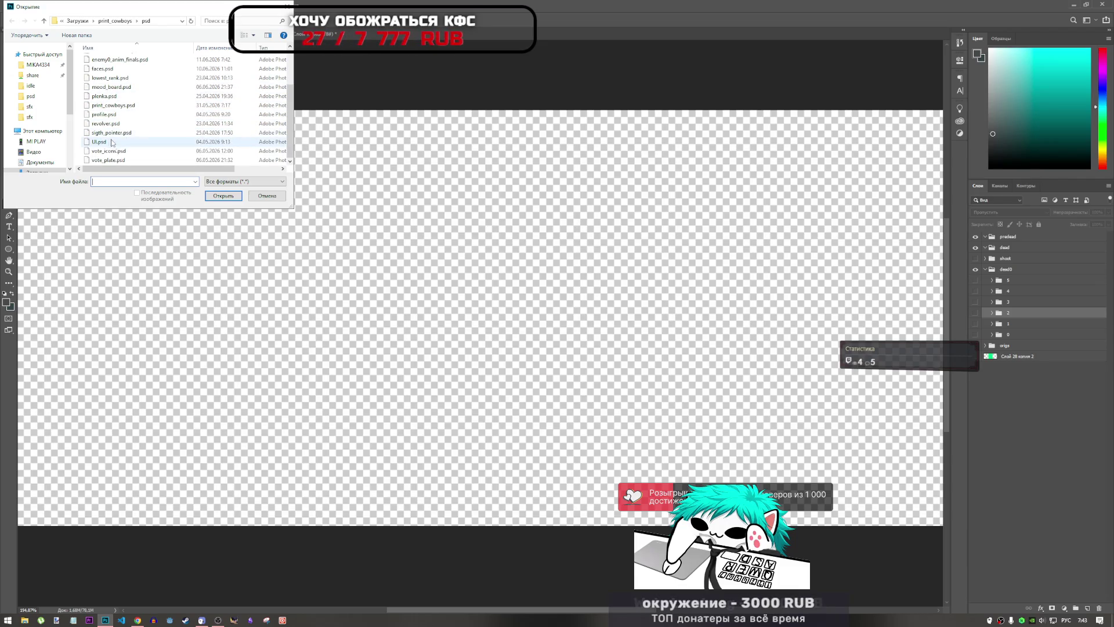
{"action": "scroll", "coordinate": [93, 110], "scroll_direction": "up", "scroll_amount": 2}
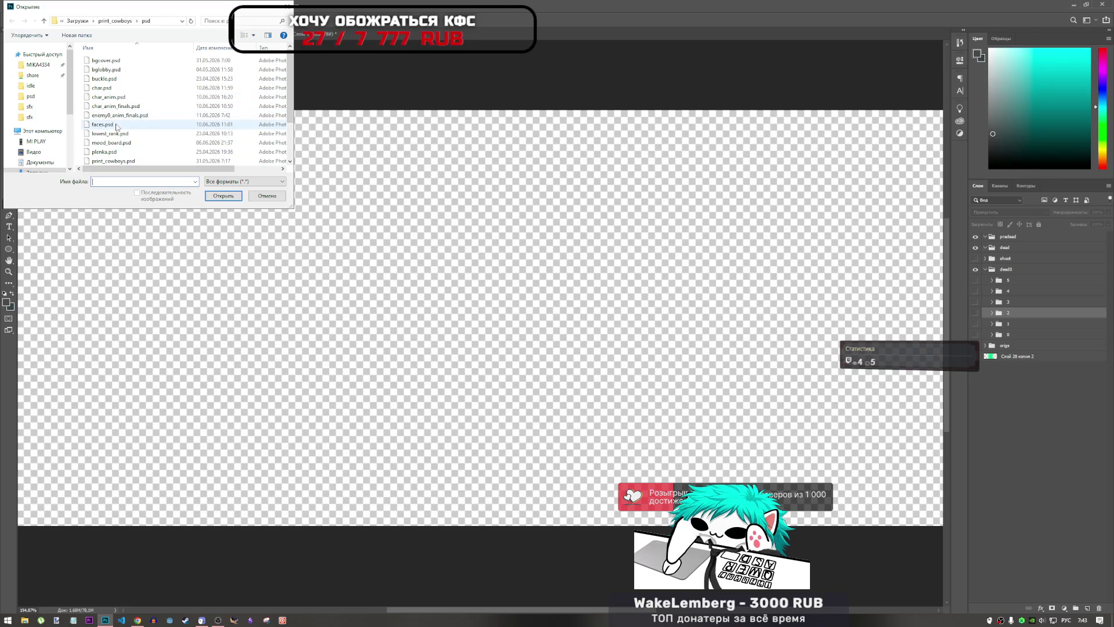
{"action": "left_click", "coordinate": [125, 108]}
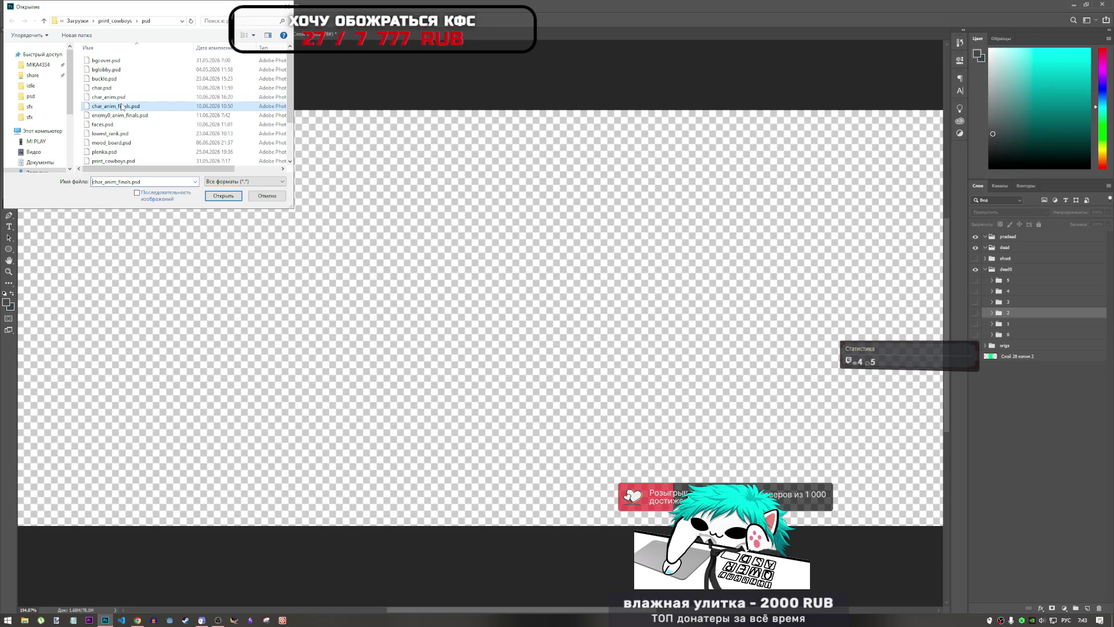
{"action": "left_click", "coordinate": [220, 197]}
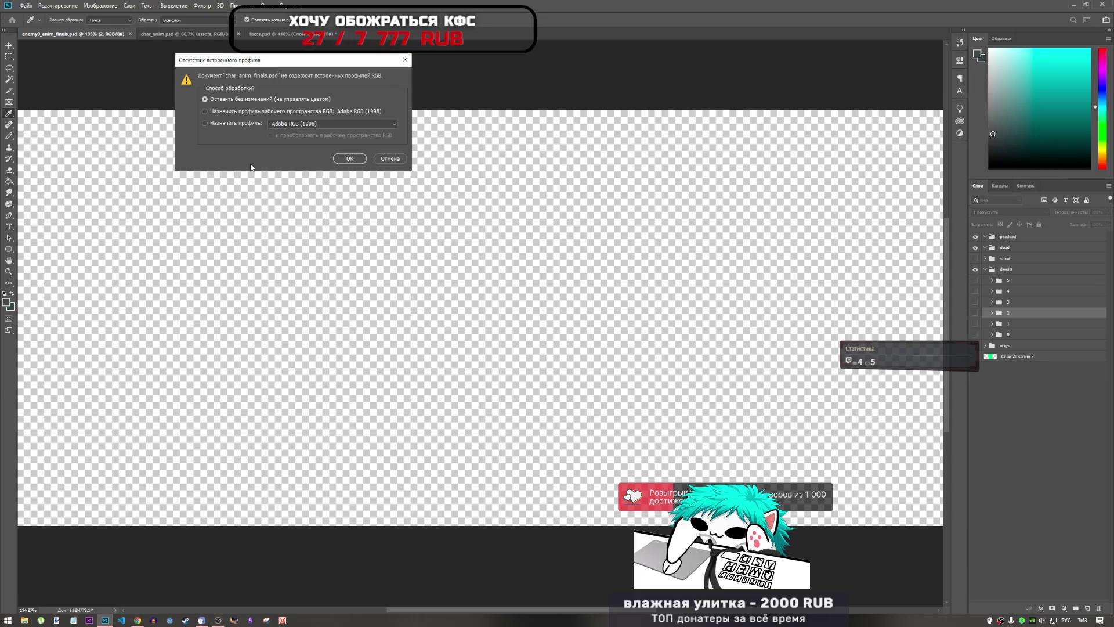
{"action": "left_click", "coordinate": [356, 163]}
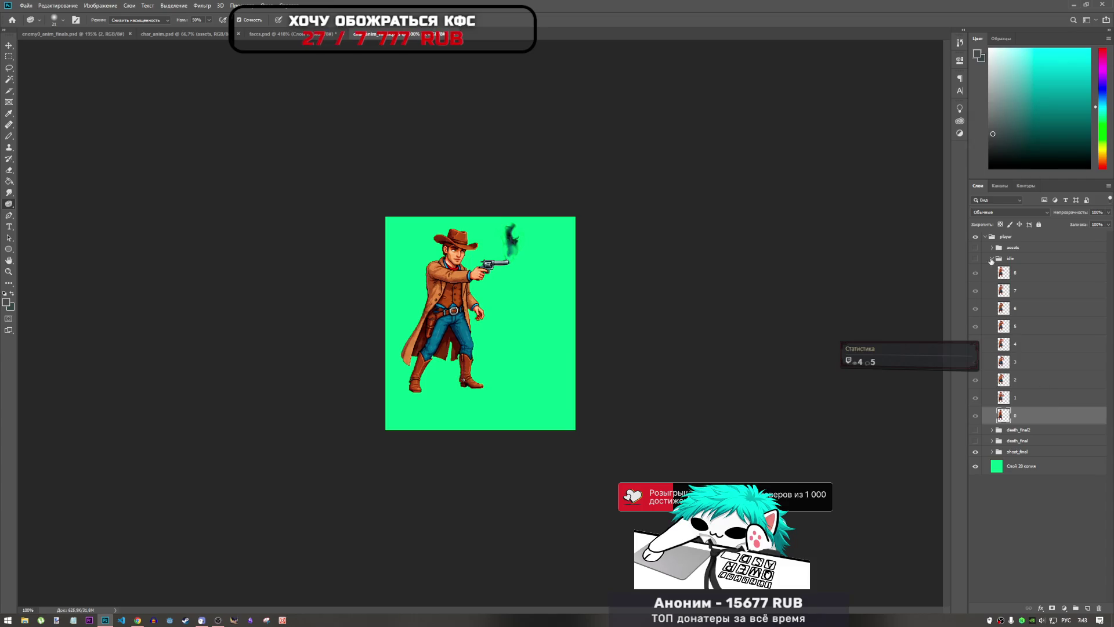
- Show the idle group, hide shoot_final, and expand idle to compare its frames
{"action": "left_click", "coordinate": [992, 258]}
{"action": "left_click", "coordinate": [977, 260]}
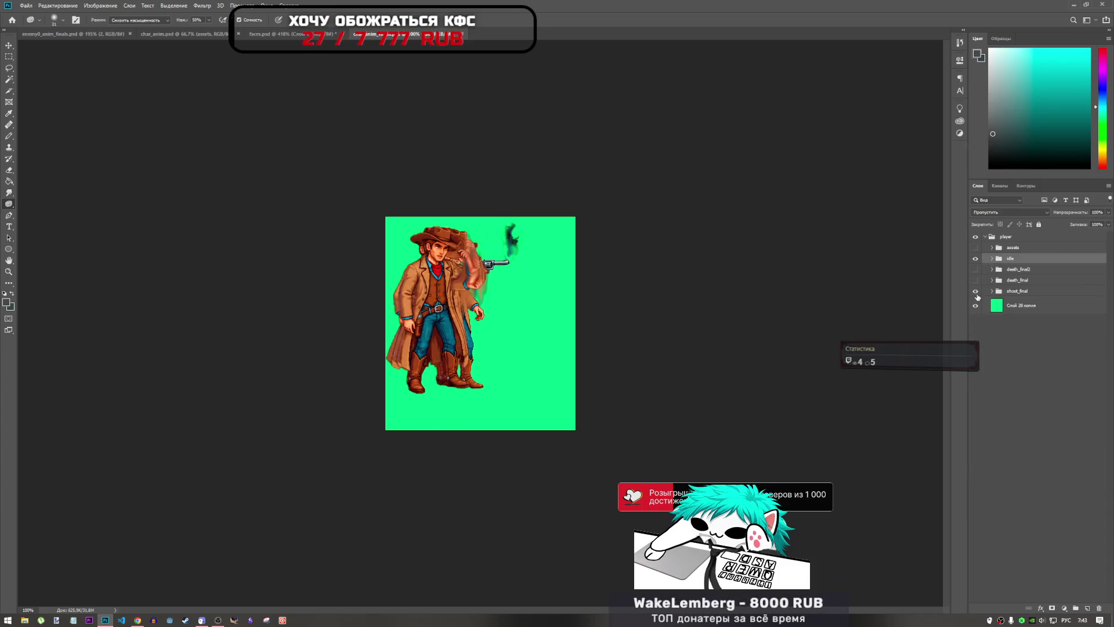
{"action": "left_click", "coordinate": [976, 291]}
{"action": "left_click", "coordinate": [991, 258]}
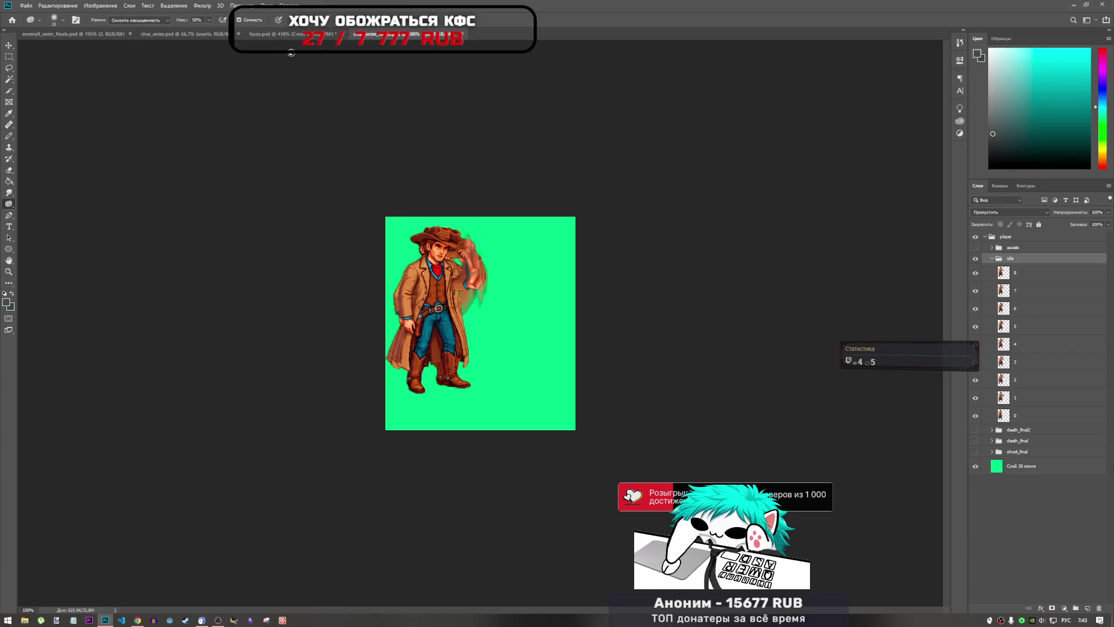
{"action": "left_click", "coordinate": [49, 35]}
{"action": "left_click", "coordinate": [377, 33]}
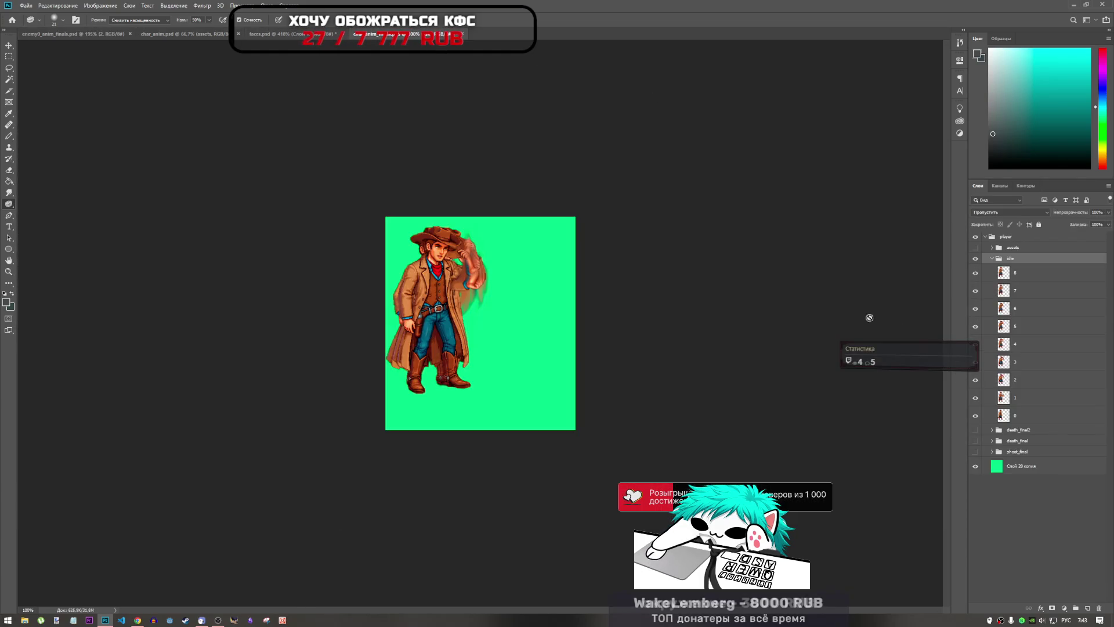
{"action": "left_click", "coordinate": [977, 274]}
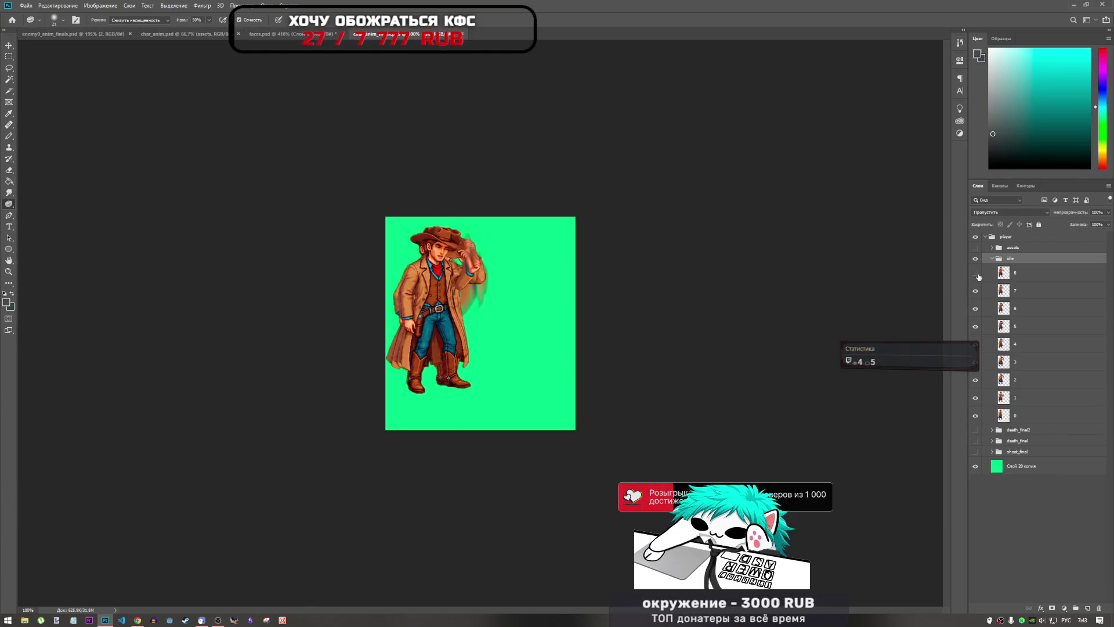
{"action": "left_click", "coordinate": [977, 274]}
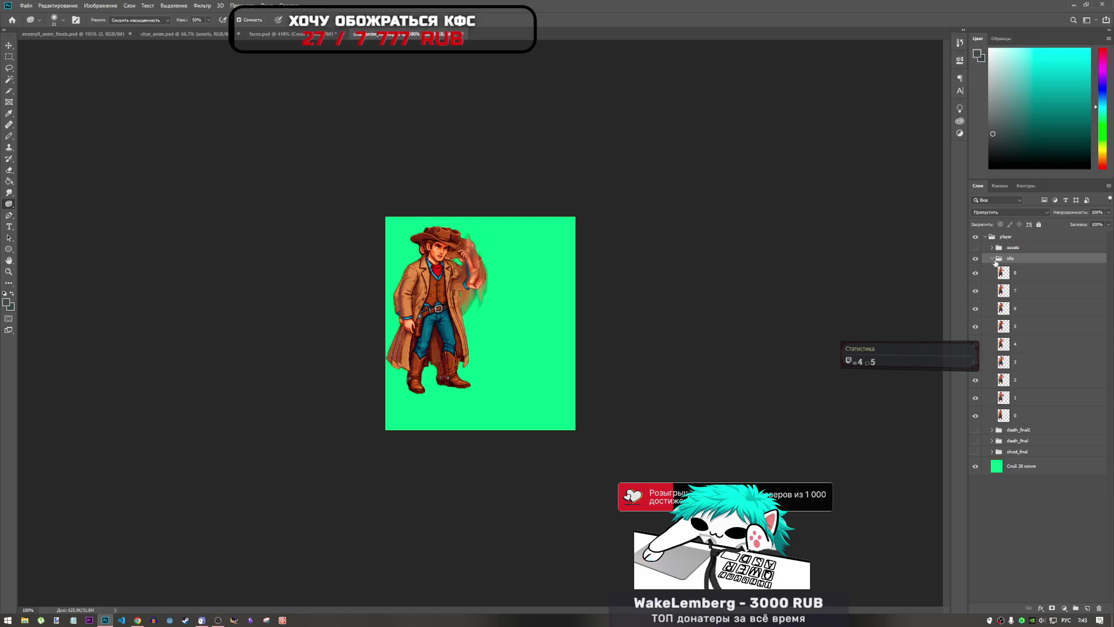
{"action": "left_click", "coordinate": [992, 259]}
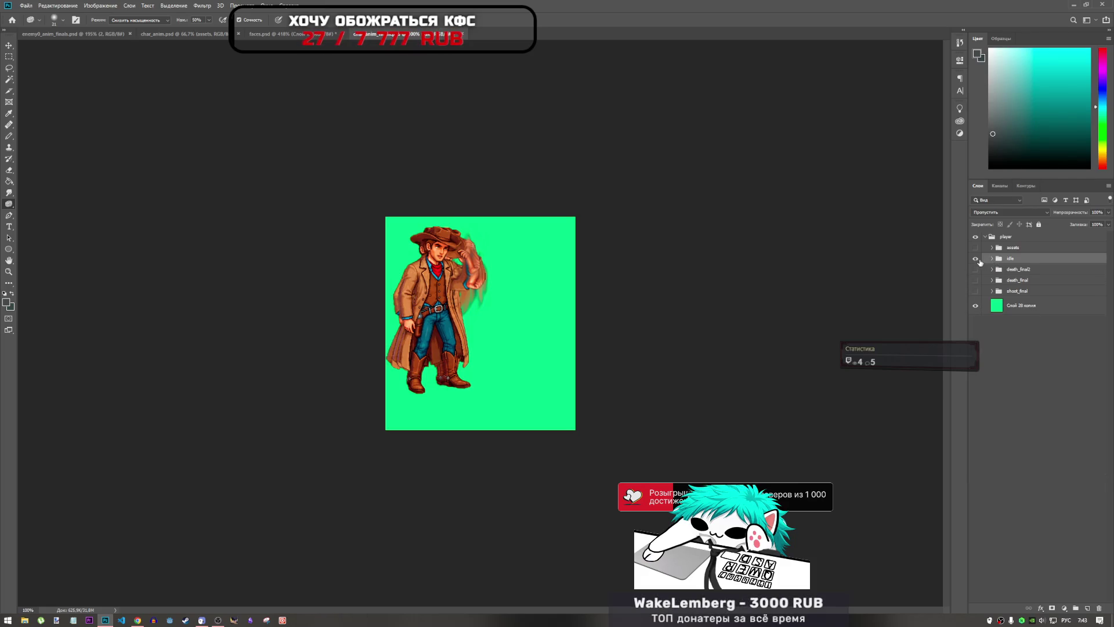
- Flip between the death_final2 and idle frames, leaving idle hidden
{"action": "left_click", "coordinate": [977, 260]}
{"action": "left_click", "coordinate": [975, 269]}
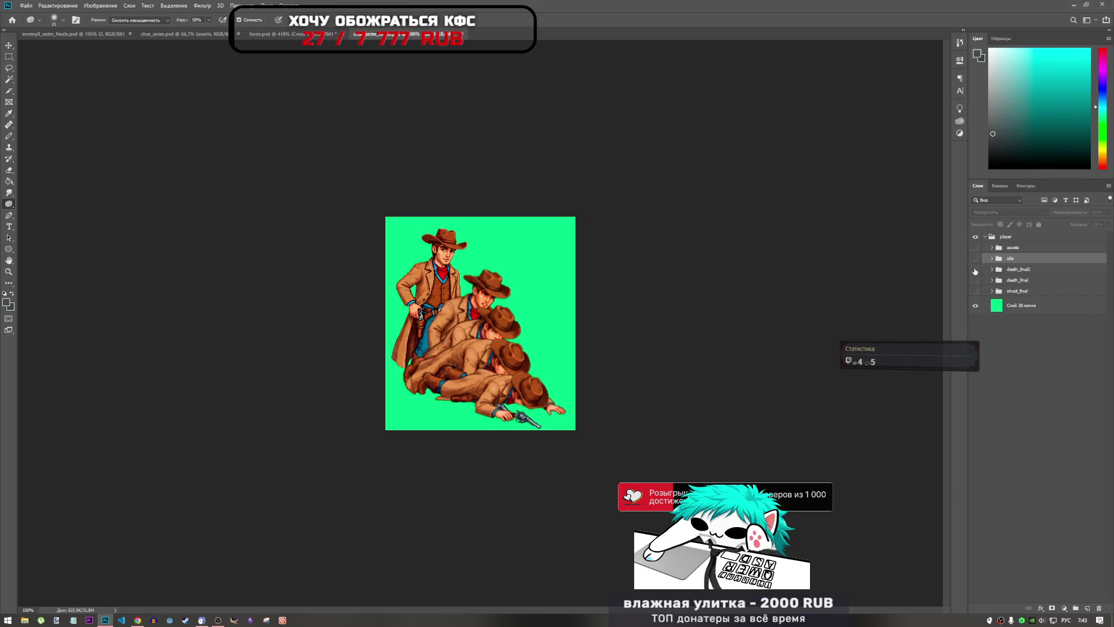
{"action": "left_click", "coordinate": [976, 269]}
{"action": "left_click", "coordinate": [976, 259]}
{"action": "left_click", "coordinate": [976, 259]}
{"action": "left_click", "coordinate": [976, 270]}
{"action": "left_click", "coordinate": [976, 270]}
{"action": "left_click", "coordinate": [976, 259]}
{"action": "left_click", "coordinate": [975, 259]}
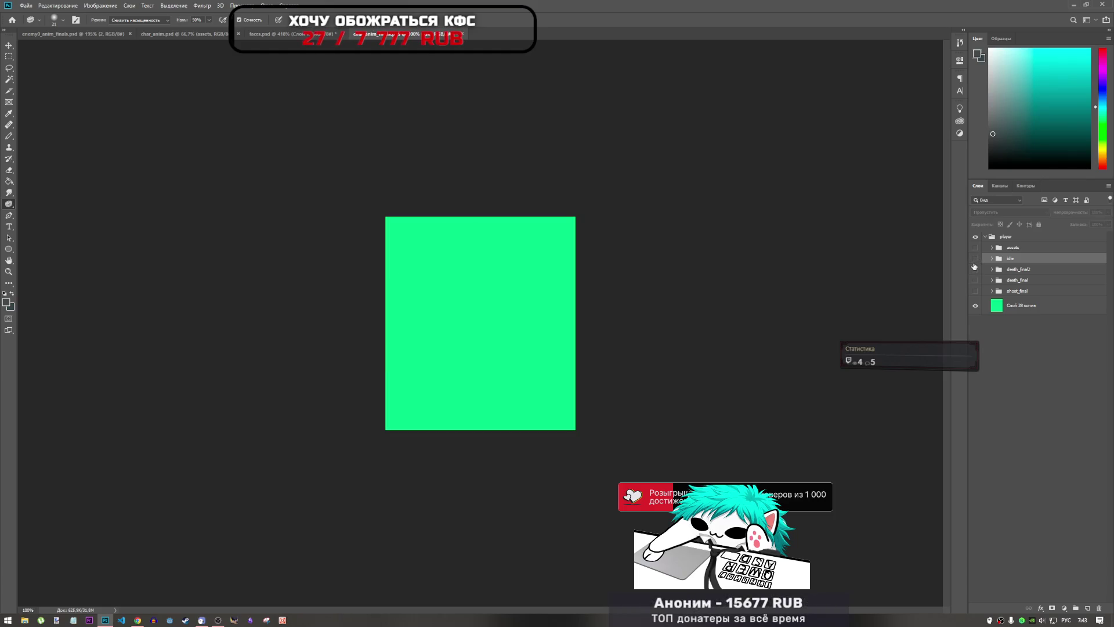
- Check shoot_final and death_final, leaving all groups hidden, then bring up Chrome
{"action": "left_click", "coordinate": [975, 290]}
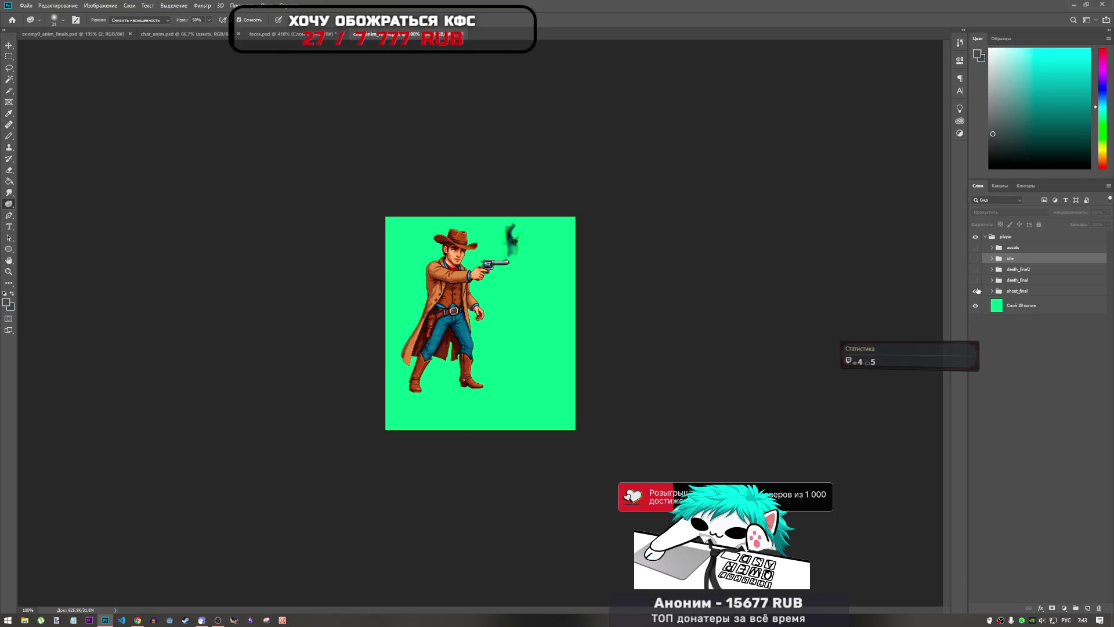
{"action": "left_click", "coordinate": [975, 291]}
{"action": "left_click", "coordinate": [976, 280]}
{"action": "left_click", "coordinate": [976, 281]}
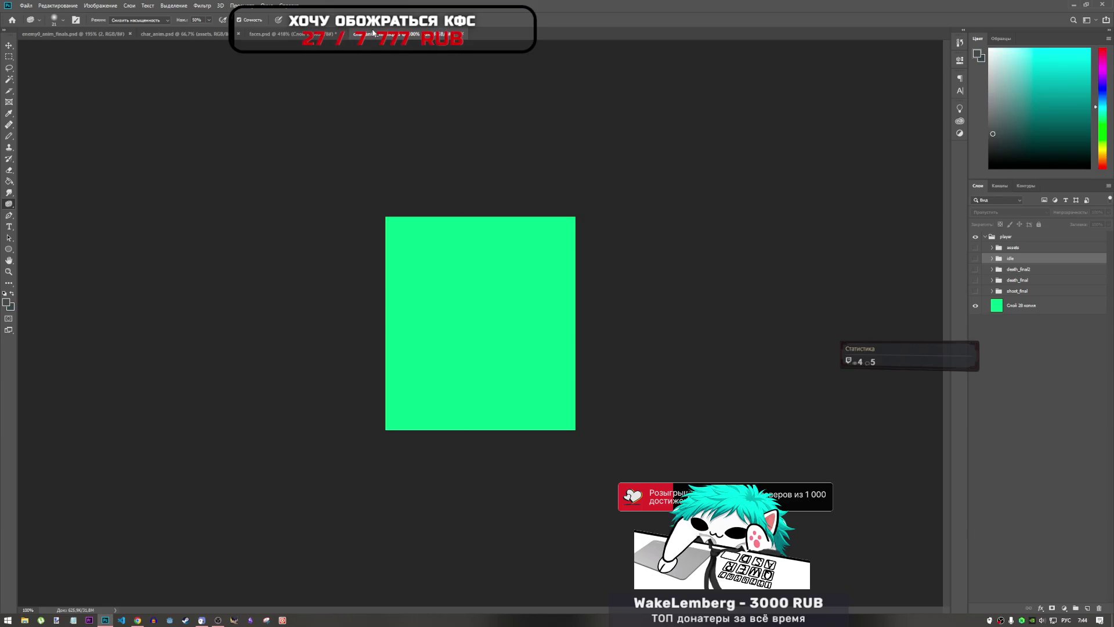
{"action": "left_click", "coordinate": [136, 620]}
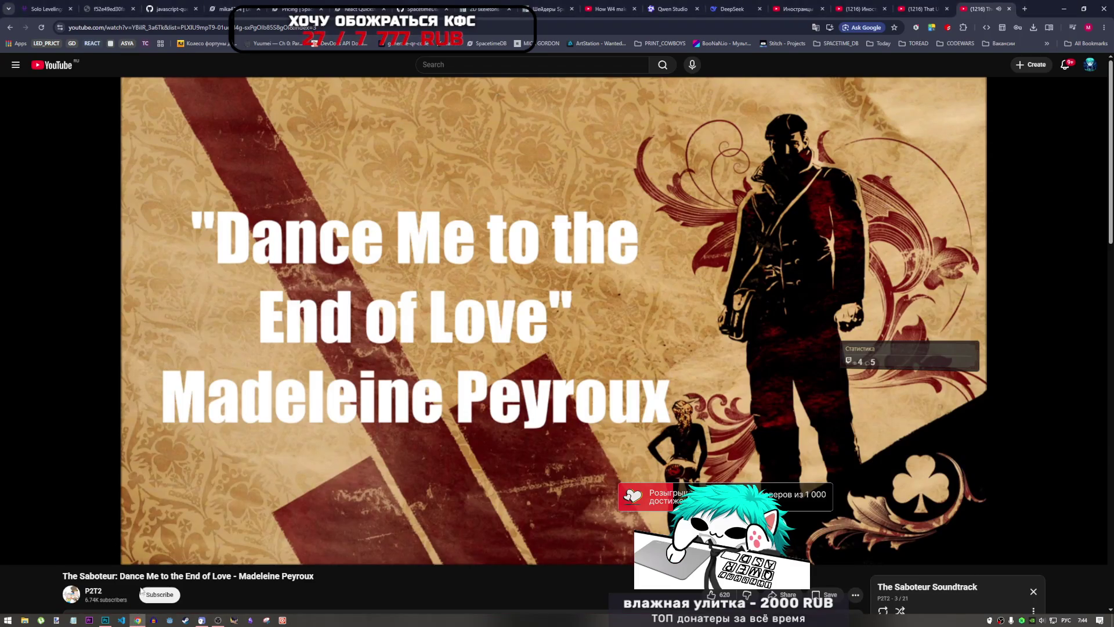
- Answer YouBoost's feedback prompt and dismiss its rating popup
{"action": "left_click", "coordinate": [106, 620]}
{"action": "left_click", "coordinate": [73, 33]}
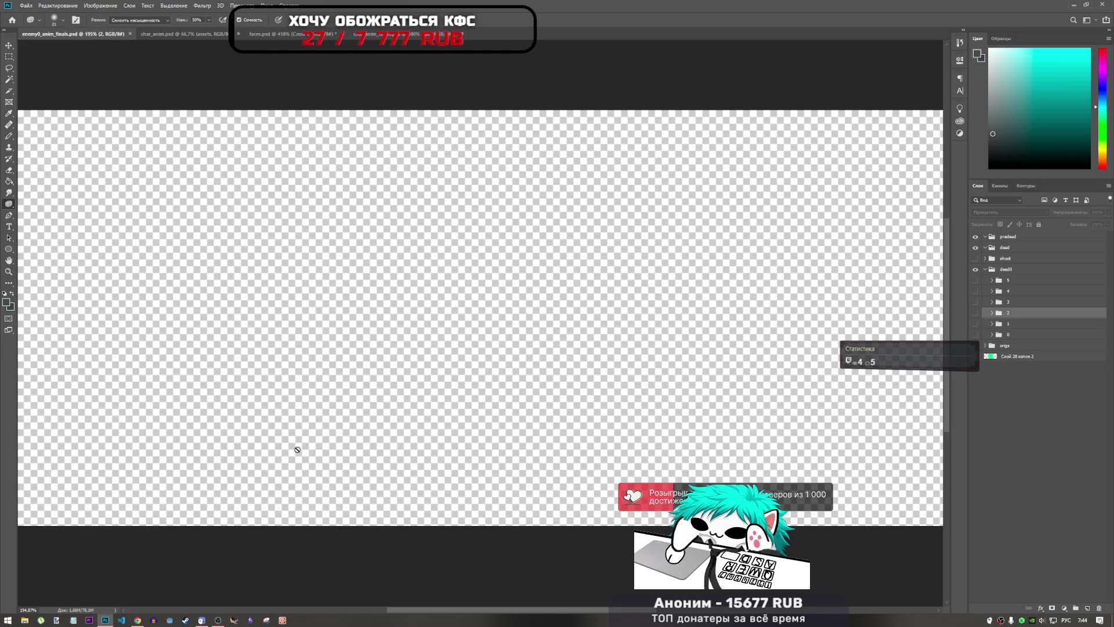
{"action": "key", "text": "alt+Tab"}
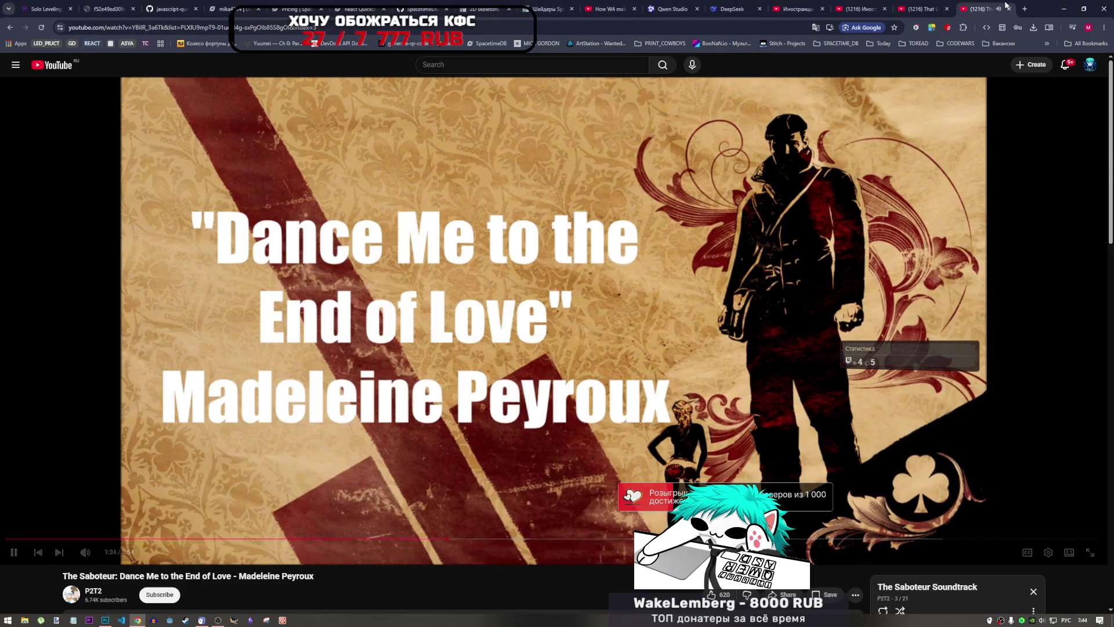
{"action": "left_click", "coordinate": [964, 27]}
{"action": "left_click", "coordinate": [948, 28]}
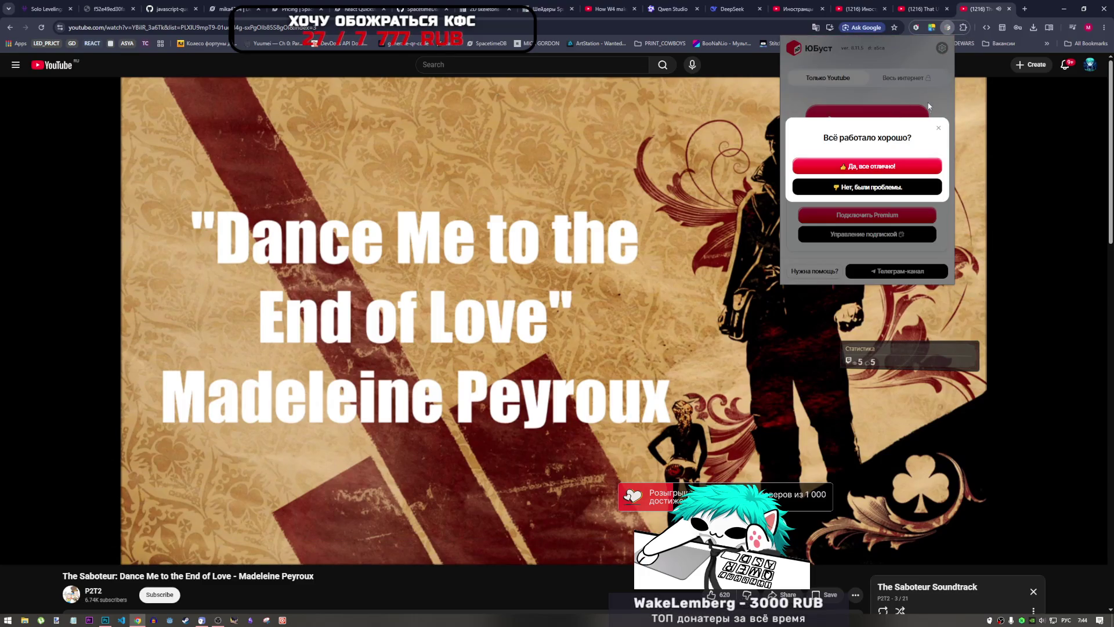
{"action": "left_click", "coordinate": [909, 168]}
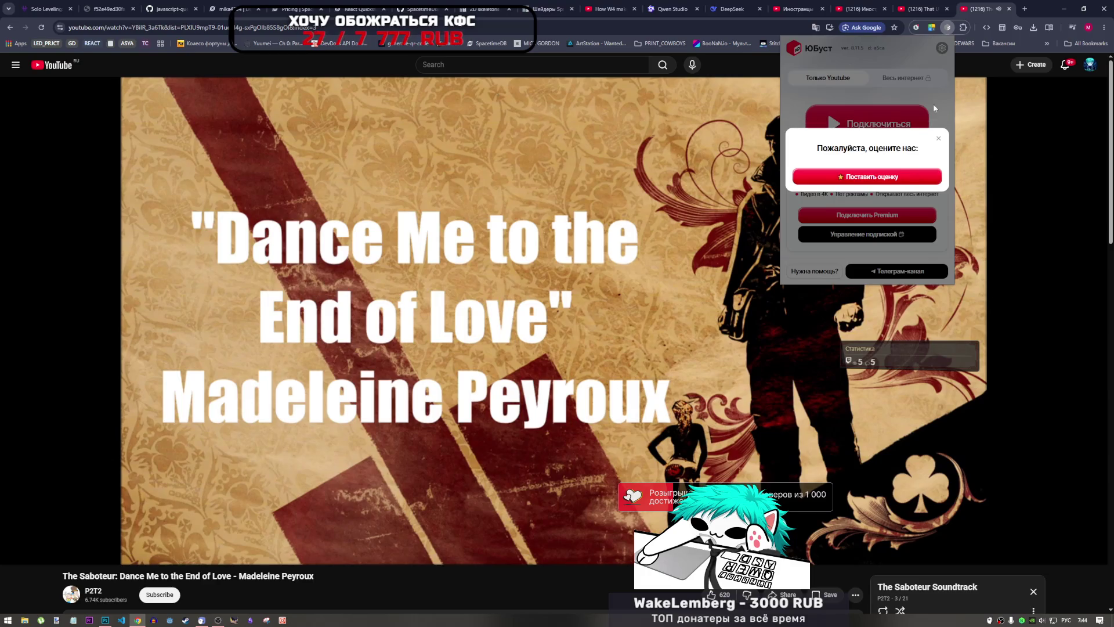
{"action": "left_click", "coordinate": [938, 139]}
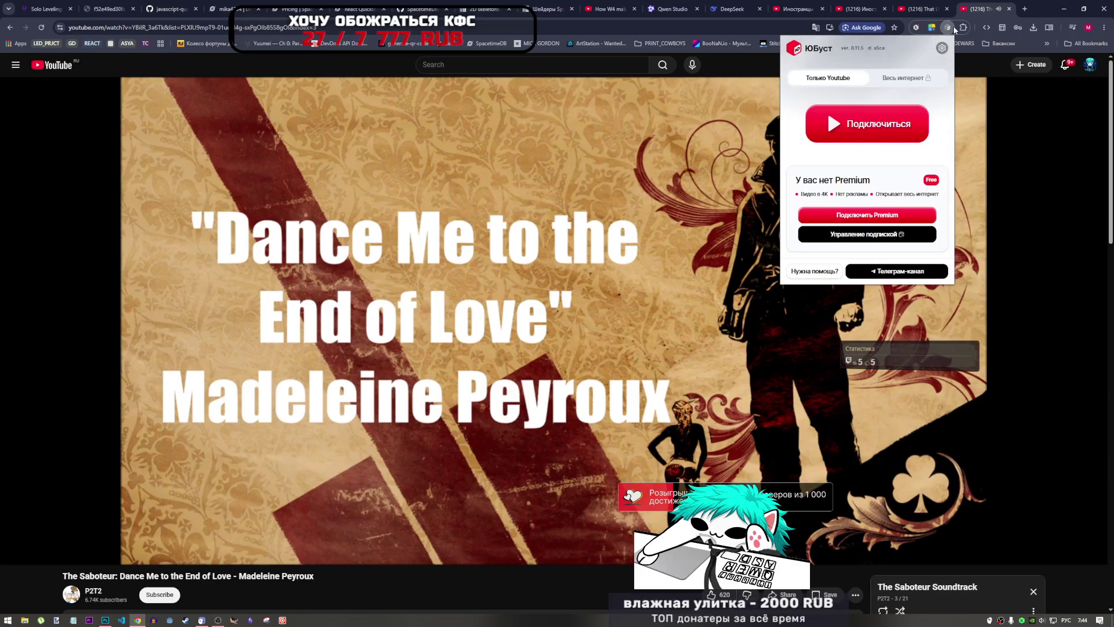
{"action": "left_click", "coordinate": [952, 29]}
- In Manage extensions, turn YouBoost off and Browsec VPN on, then open a new tab
{"action": "left_click", "coordinate": [963, 28]}
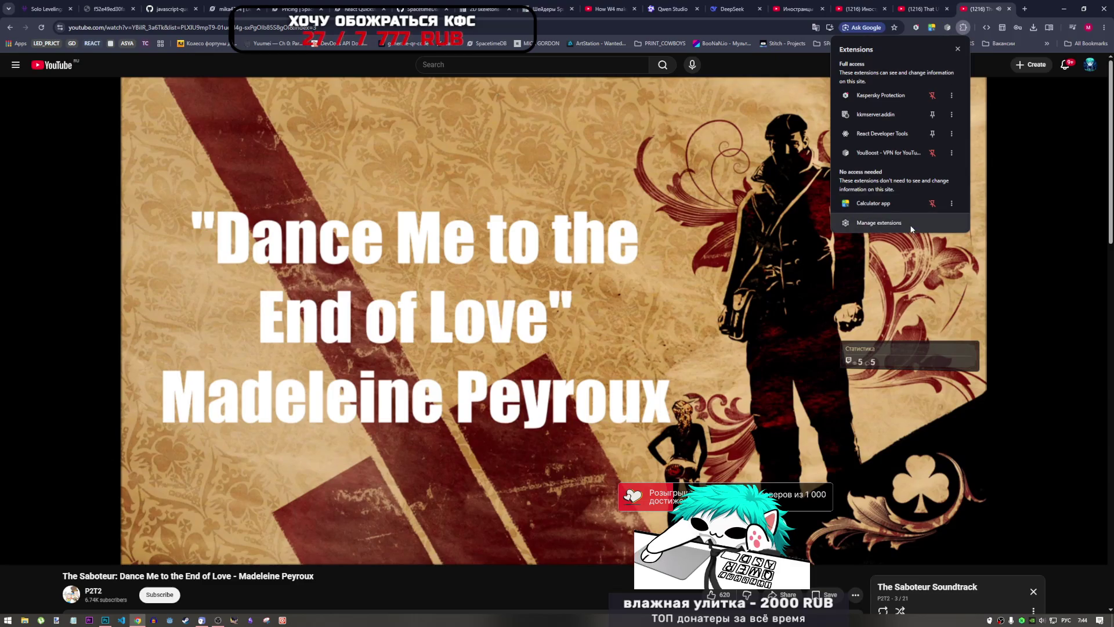
{"action": "left_click", "coordinate": [928, 223]}
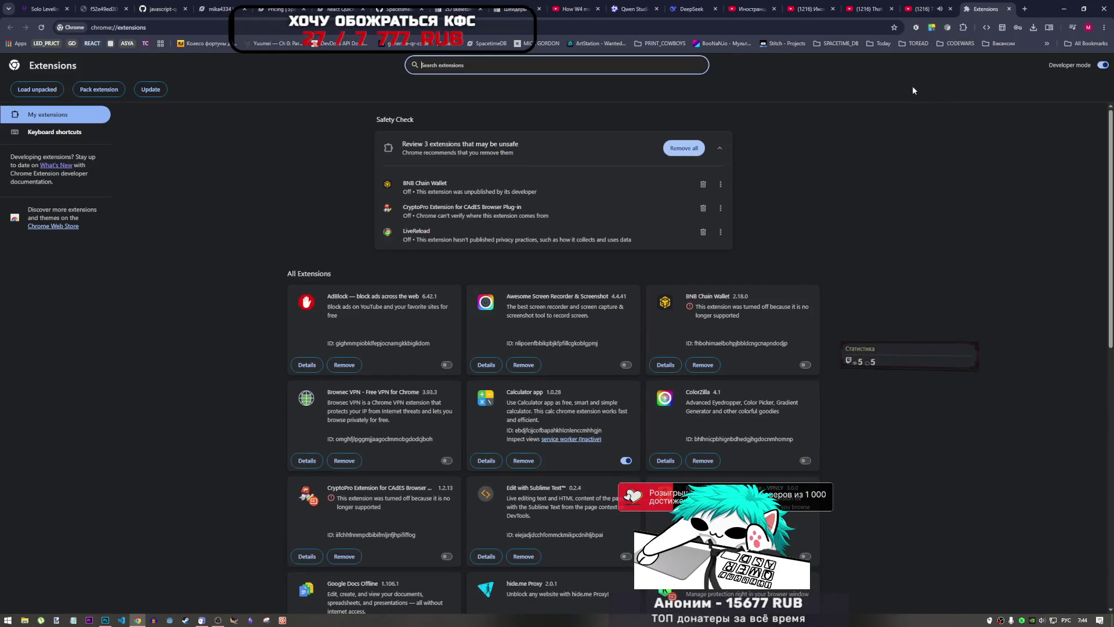
{"action": "scroll", "coordinate": [469, 373], "scroll_direction": "down", "scroll_amount": 8}
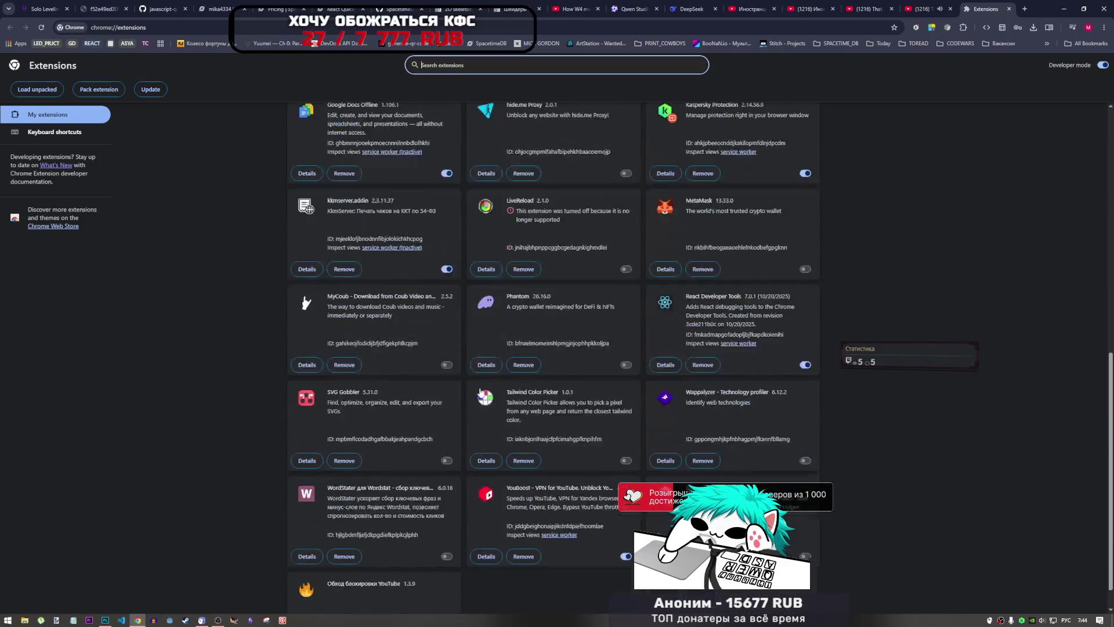
{"action": "scroll", "coordinate": [479, 393], "scroll_direction": "down", "scroll_amount": 2}
{"action": "left_click", "coordinate": [626, 480]}
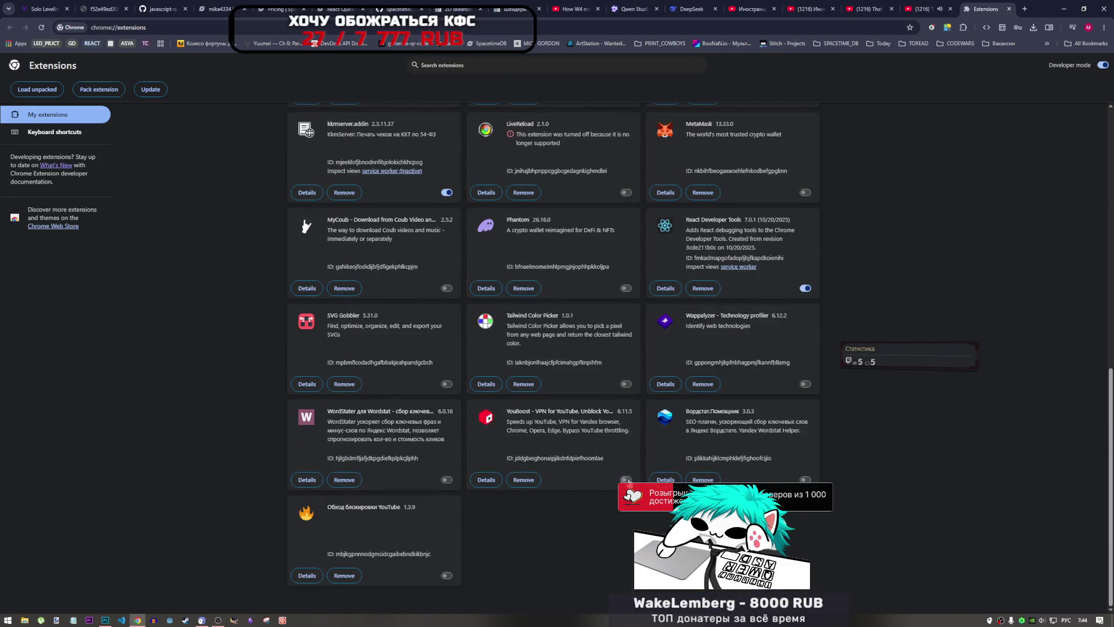
{"action": "scroll", "coordinate": [541, 421], "scroll_direction": "up", "scroll_amount": 8}
{"action": "left_click", "coordinate": [450, 384]}
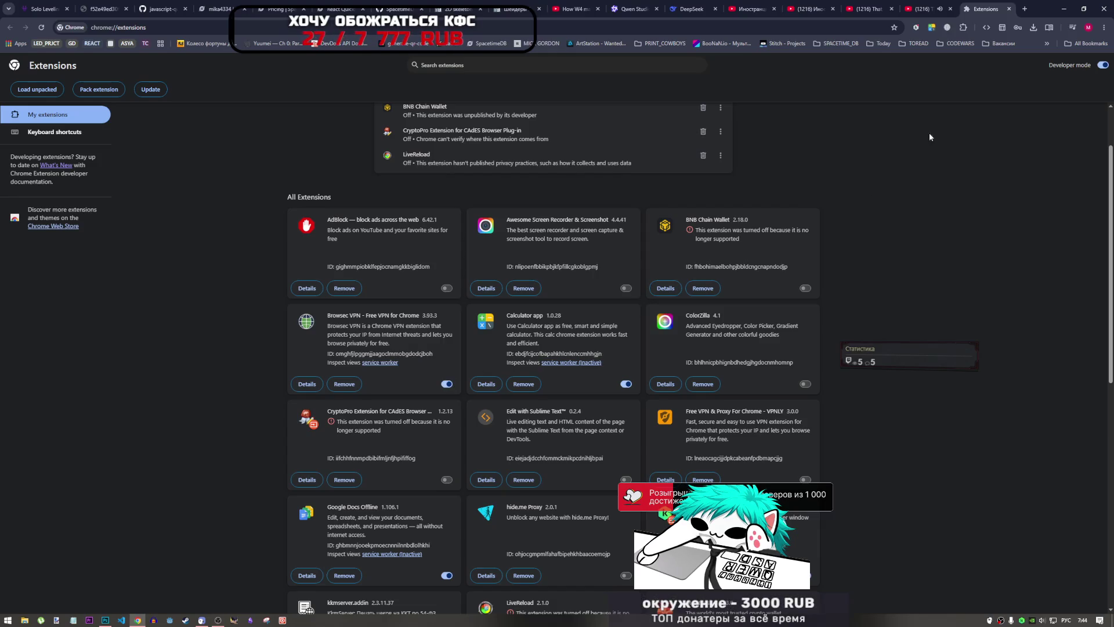
{"action": "left_click", "coordinate": [1025, 8]}
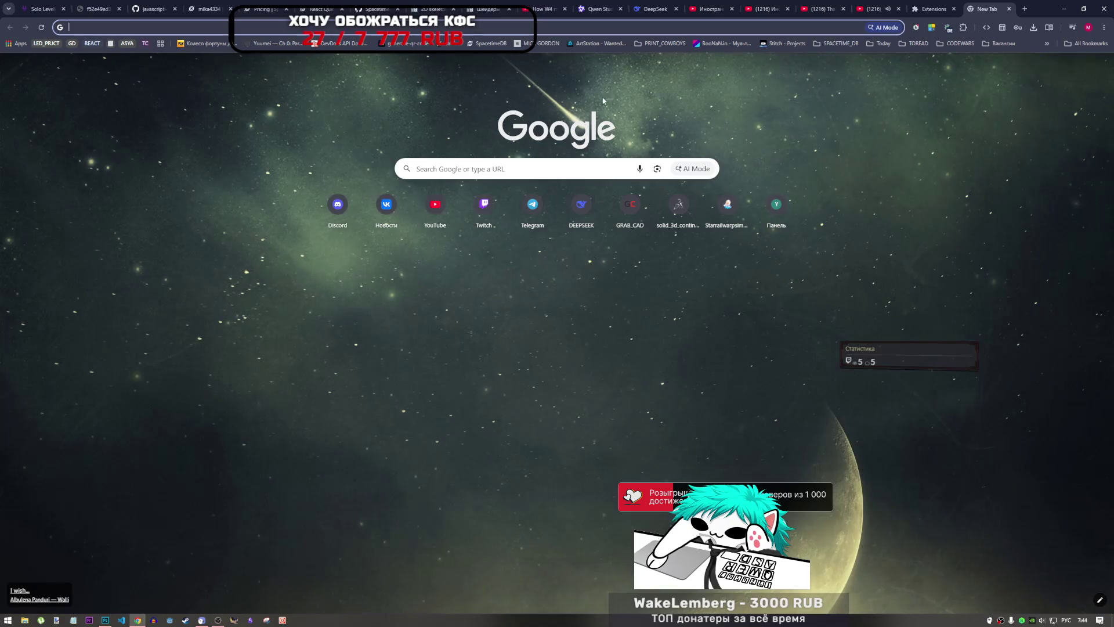
- Enter 'chat' in English layout to load chatgpt.com, then open the Анимация выстрела ковбоя chat
{"action": "left_click", "coordinate": [1010, 9]}
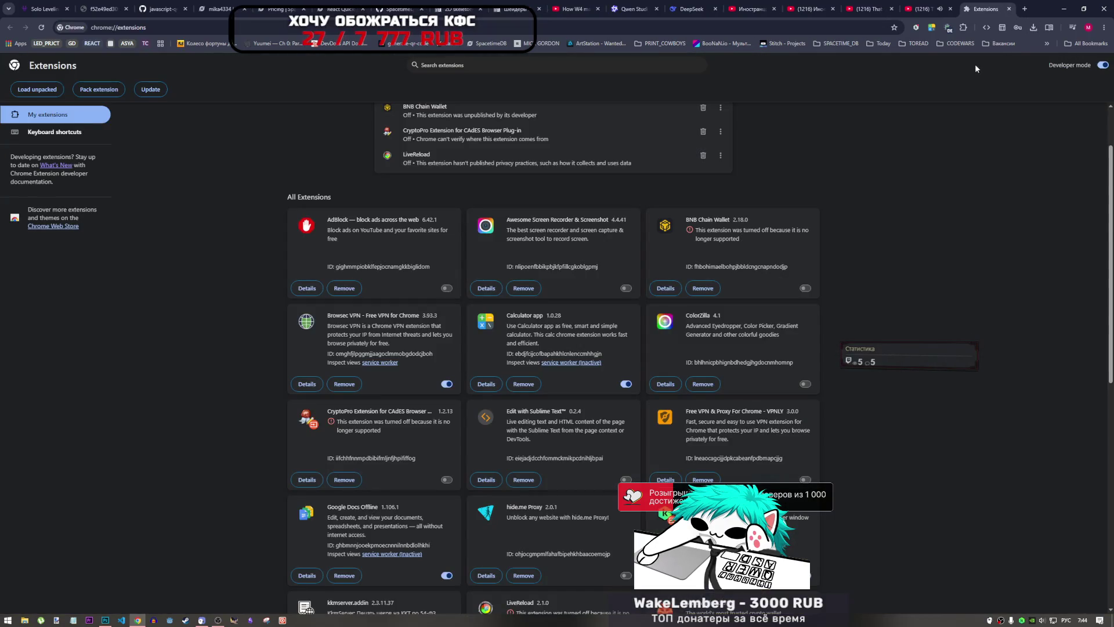
{"action": "left_click", "coordinate": [1025, 10]}
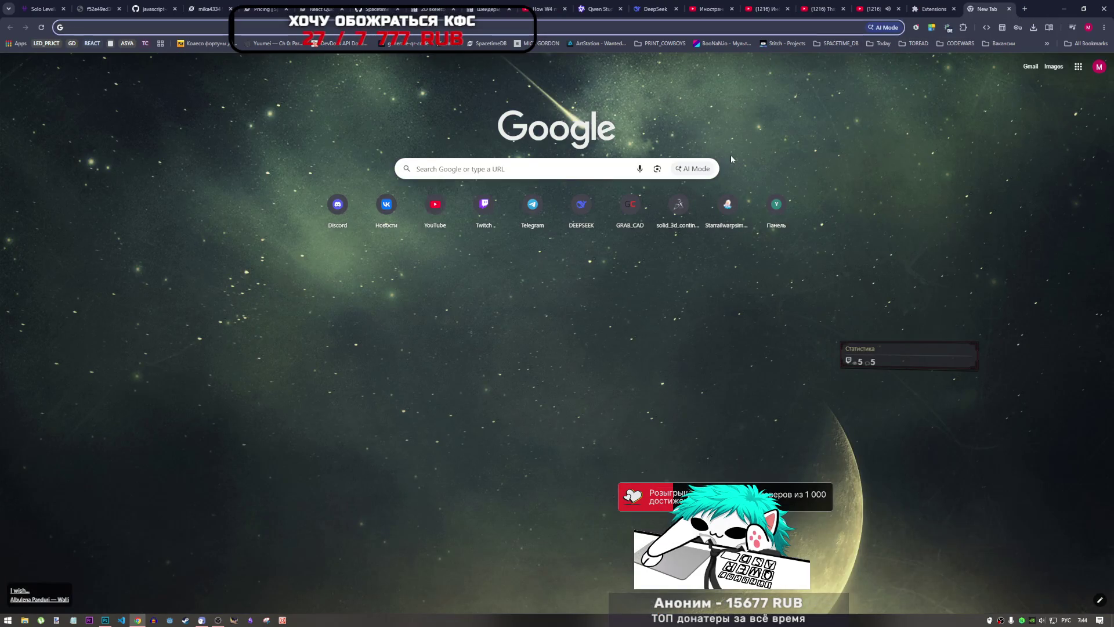
{"action": "key", "text": "Down"}
{"action": "key", "text": "Escape"}
{"action": "type", "text": "срф"}
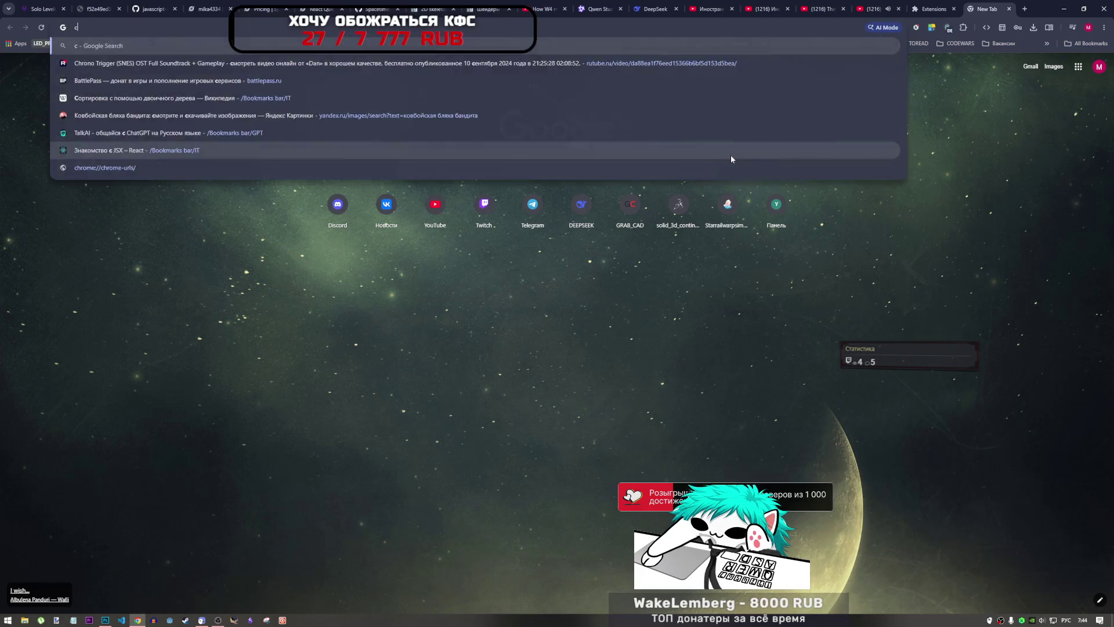
{"action": "key", "text": "BackSpace"}
{"action": "key", "text": "BackSpace"}
{"action": "key", "text": "BackSpace"}
{"action": "key", "text": "alt+shift"}
{"action": "type", "text": "chatgpt.com/?prompt-textarea="}
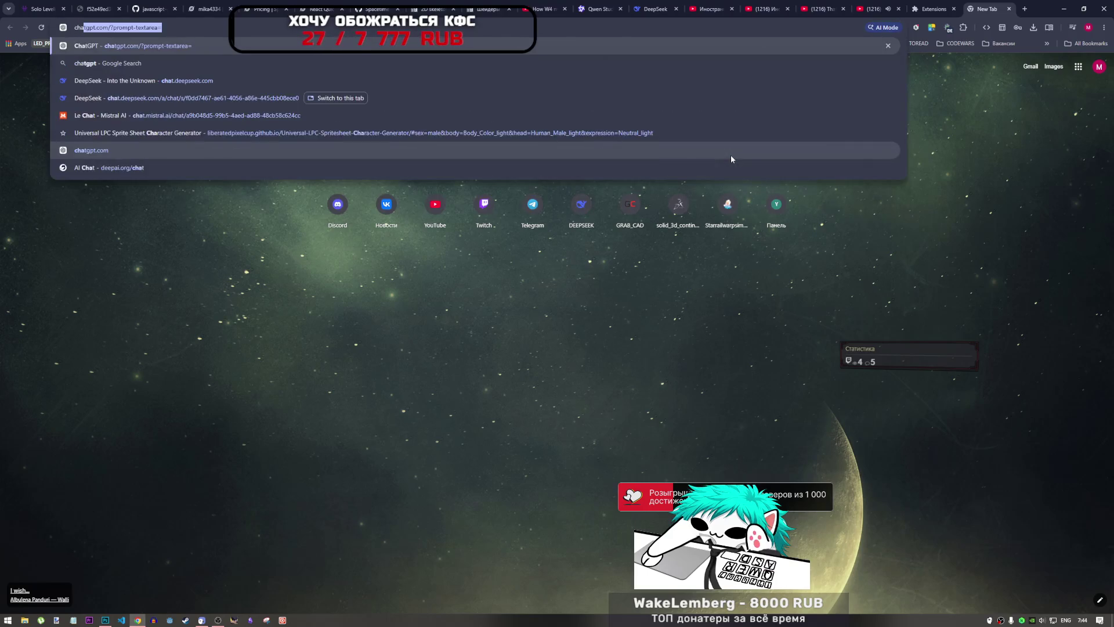
{"action": "key", "text": "Return"}
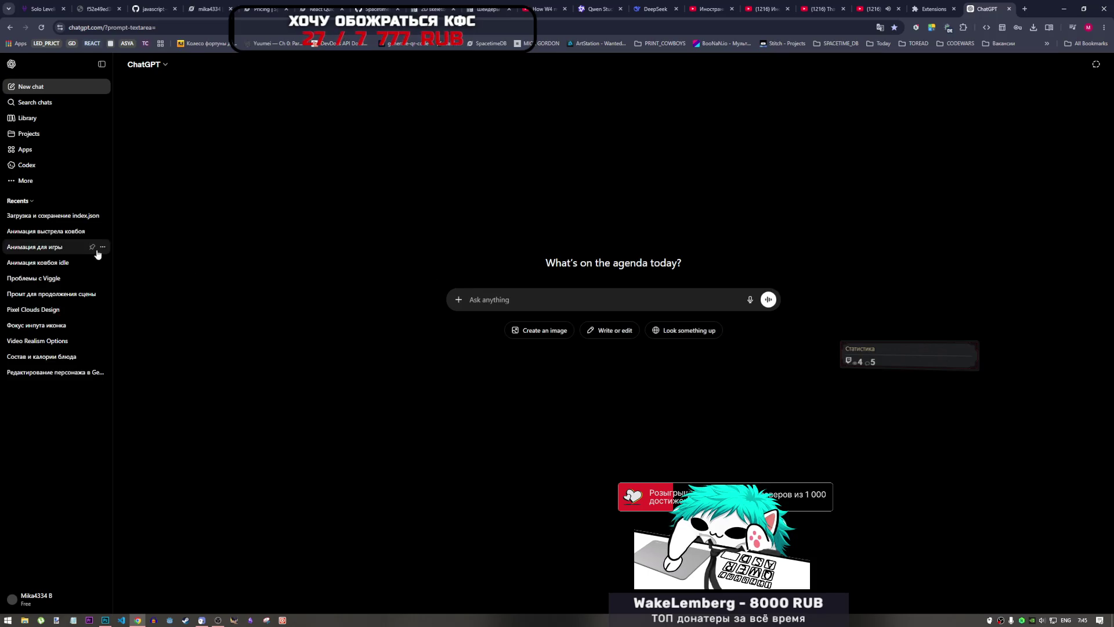
{"action": "left_click", "coordinate": [56, 233]}
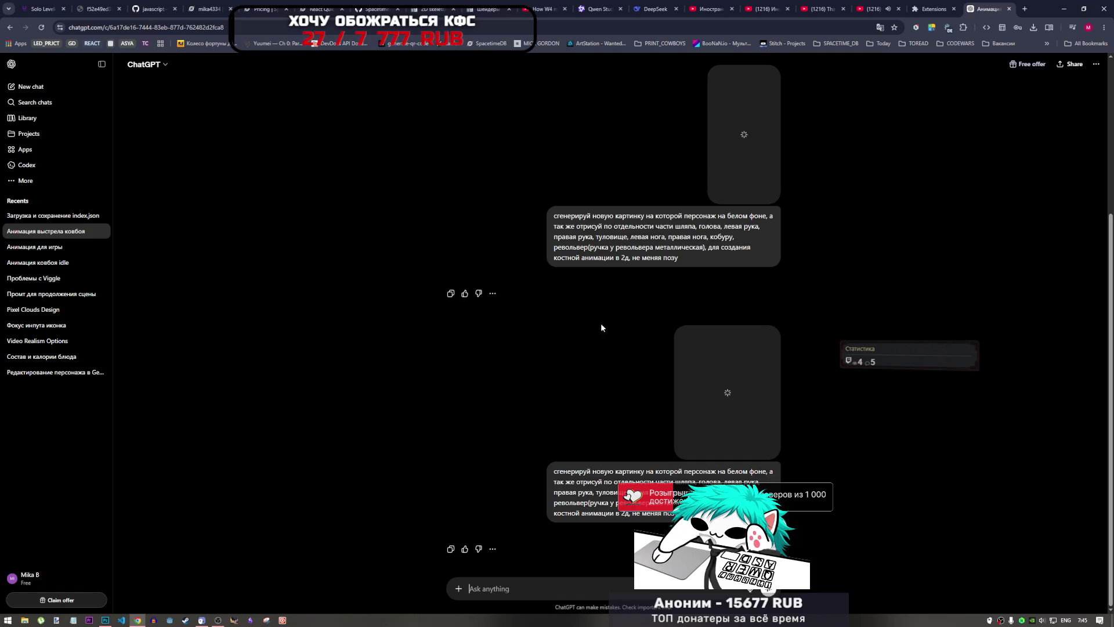
- Scroll through the Анимация выстрела ковбоя chat's generated cowboy body-part images
{"action": "scroll", "coordinate": [600, 323], "scroll_direction": "up", "scroll_amount": 3}
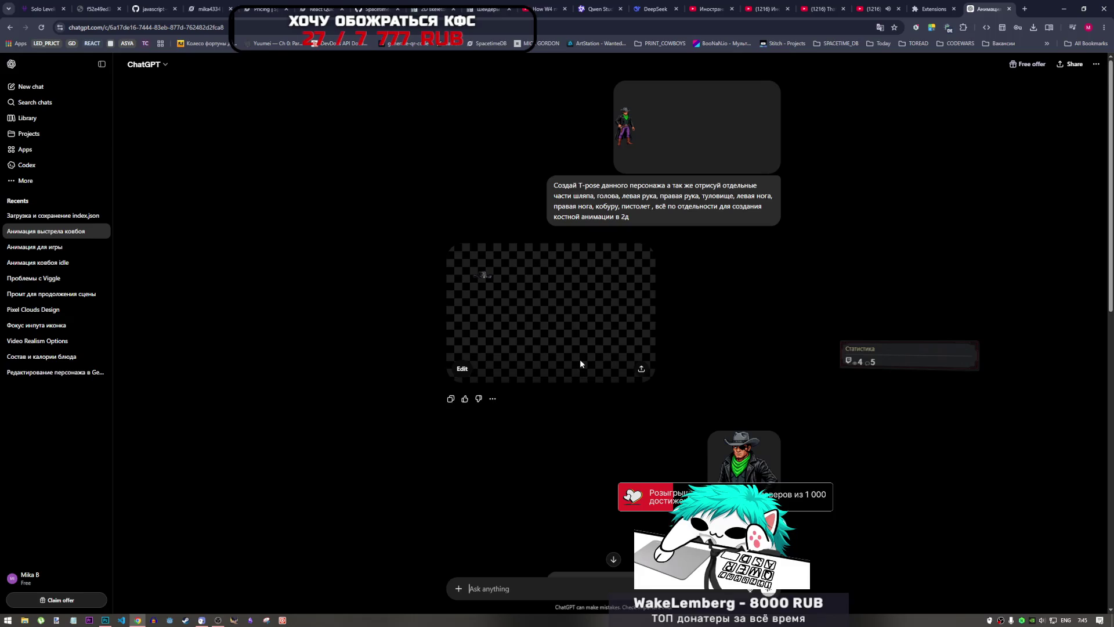
{"action": "scroll", "coordinate": [592, 392], "scroll_direction": "down", "scroll_amount": 3}
{"action": "scroll", "coordinate": [592, 390], "scroll_direction": "down", "scroll_amount": 3}
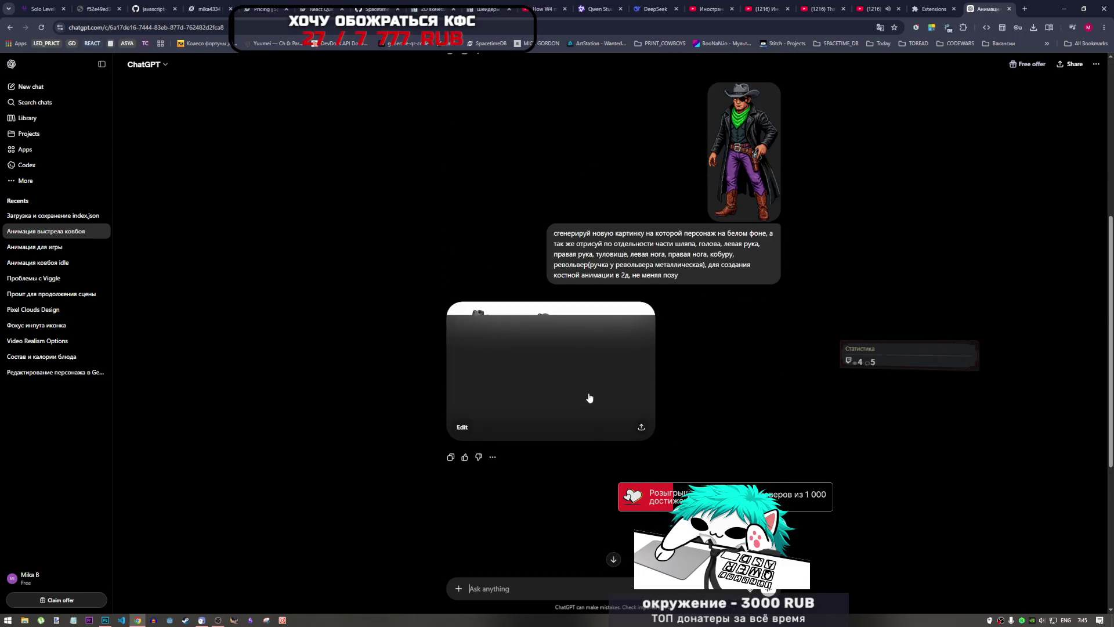
{"action": "scroll", "coordinate": [589, 391], "scroll_direction": "down", "scroll_amount": 3}
{"action": "scroll", "coordinate": [587, 391], "scroll_direction": "up", "scroll_amount": 3}
{"action": "scroll", "coordinate": [587, 395], "scroll_direction": "down", "scroll_amount": 2}
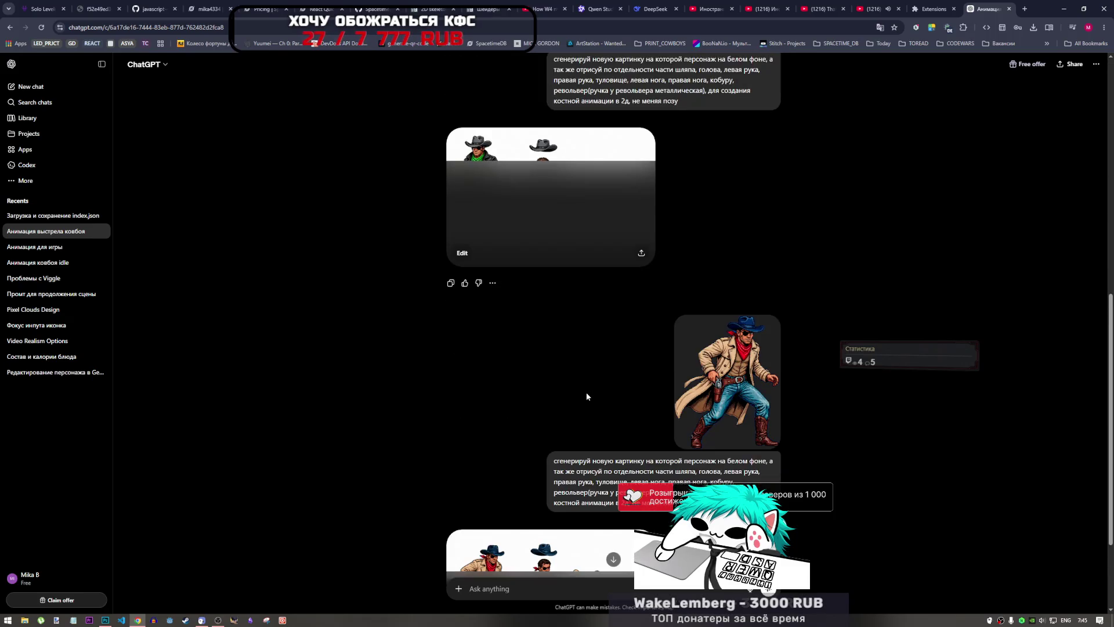
{"action": "scroll", "coordinate": [585, 395], "scroll_direction": "down", "scroll_amount": 2}
{"action": "scroll", "coordinate": [584, 398], "scroll_direction": "up", "scroll_amount": 3}
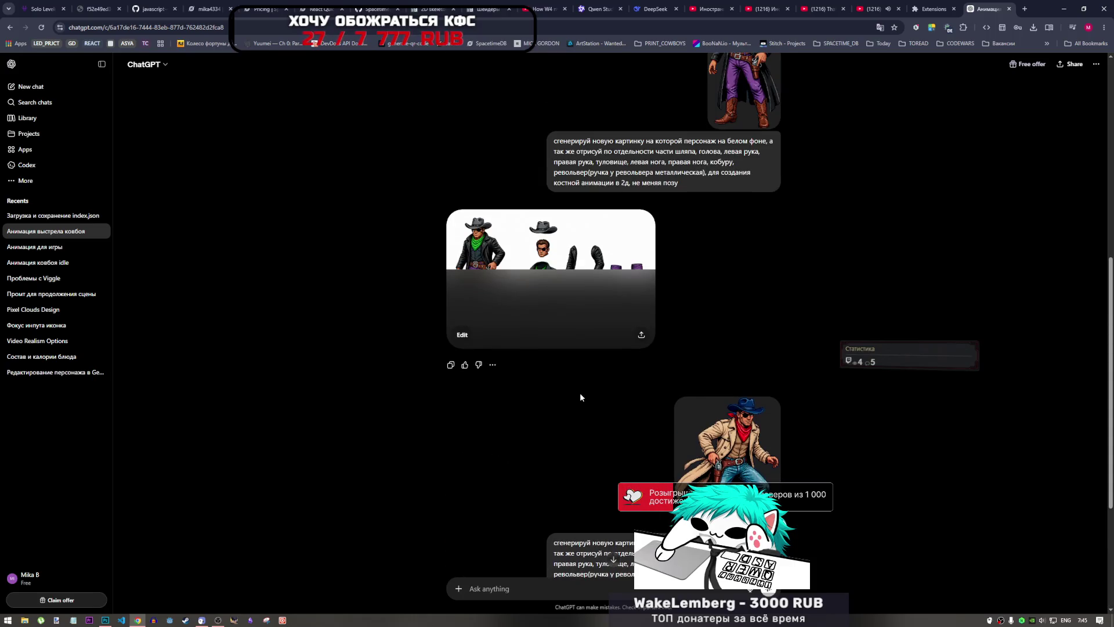
{"action": "scroll", "coordinate": [580, 396], "scroll_direction": "down", "scroll_amount": 3}
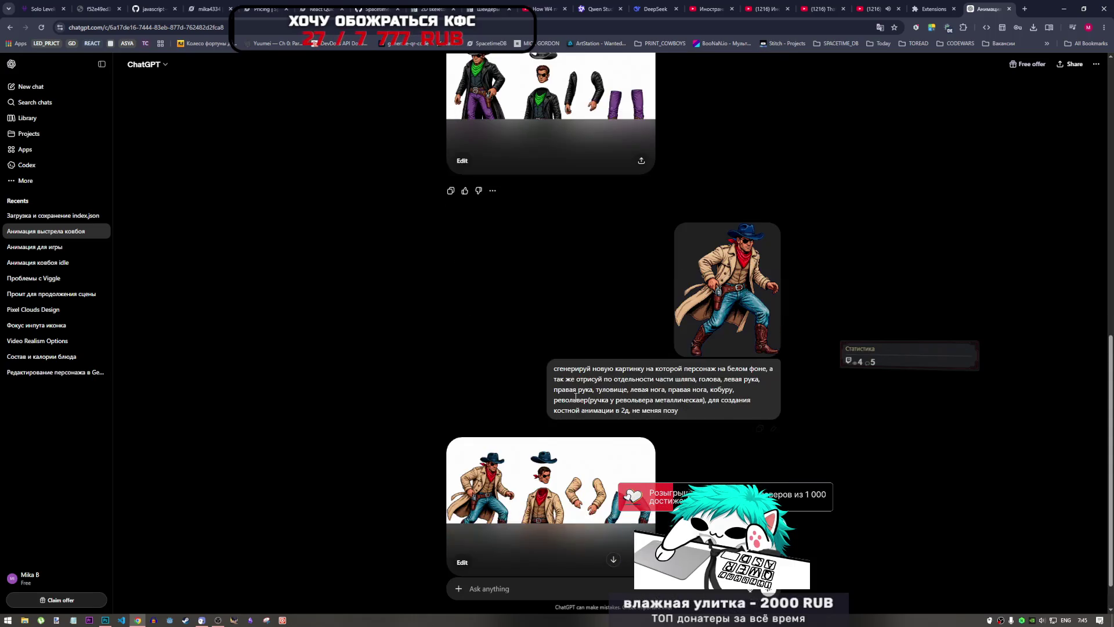
{"action": "scroll", "coordinate": [573, 399], "scroll_direction": "up", "scroll_amount": 3}
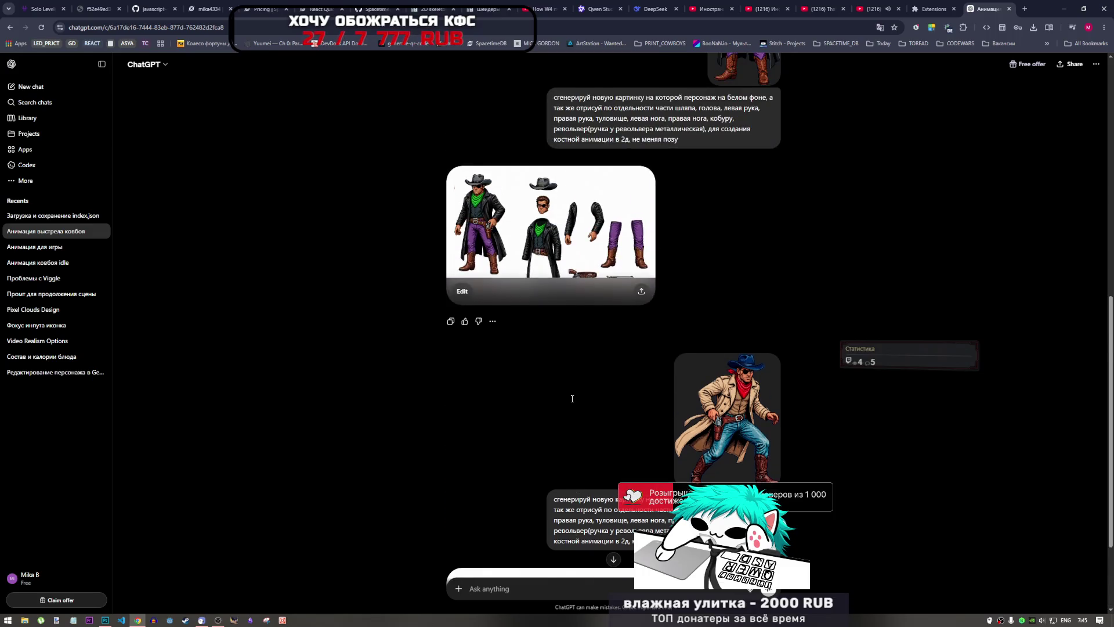
{"action": "scroll", "coordinate": [572, 401], "scroll_direction": "down", "scroll_amount": 3}
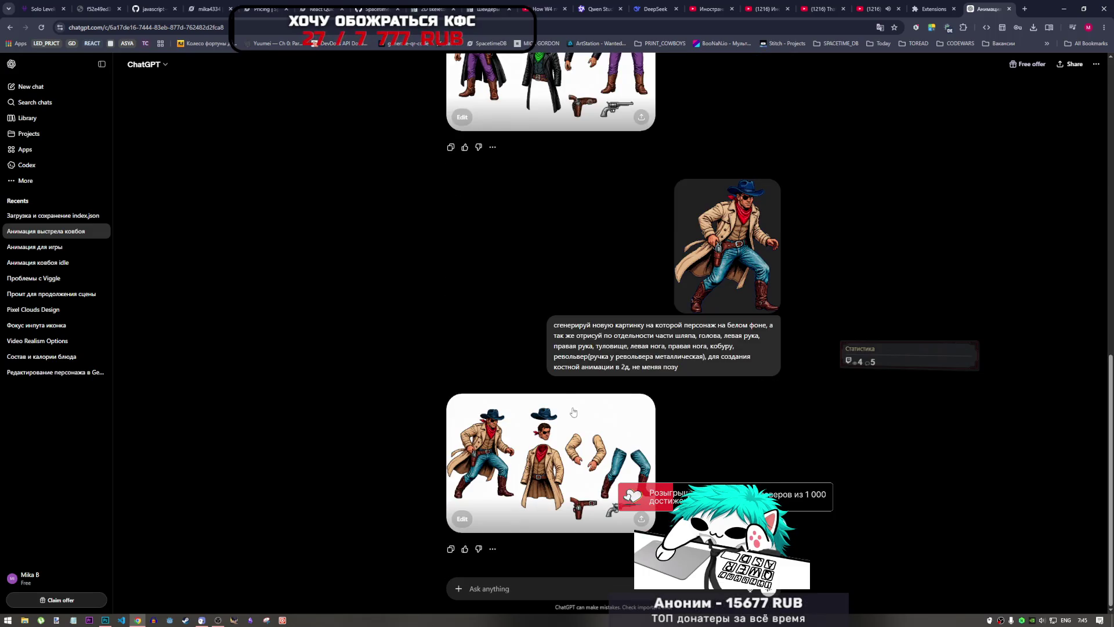
{"action": "scroll", "coordinate": [573, 412], "scroll_direction": "up", "scroll_amount": 5}
{"action": "scroll", "coordinate": [721, 284], "scroll_direction": "down", "scroll_amount": 4}
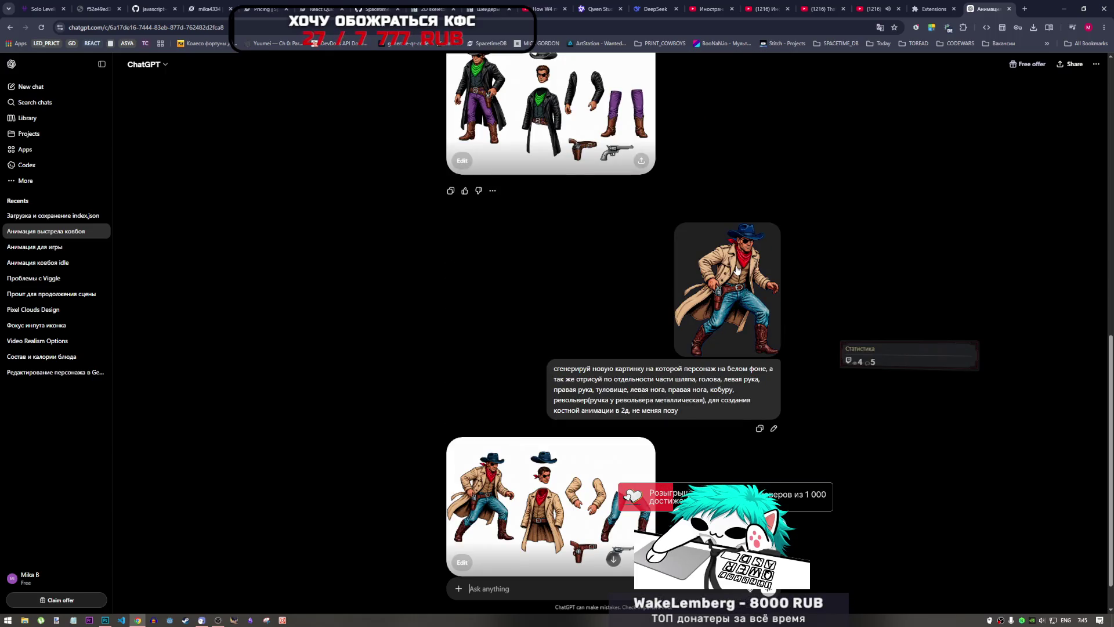
- Browse the Анимация для игры, idle and выстрела chats, then start a new chat
{"action": "left_click", "coordinate": [58, 247]}
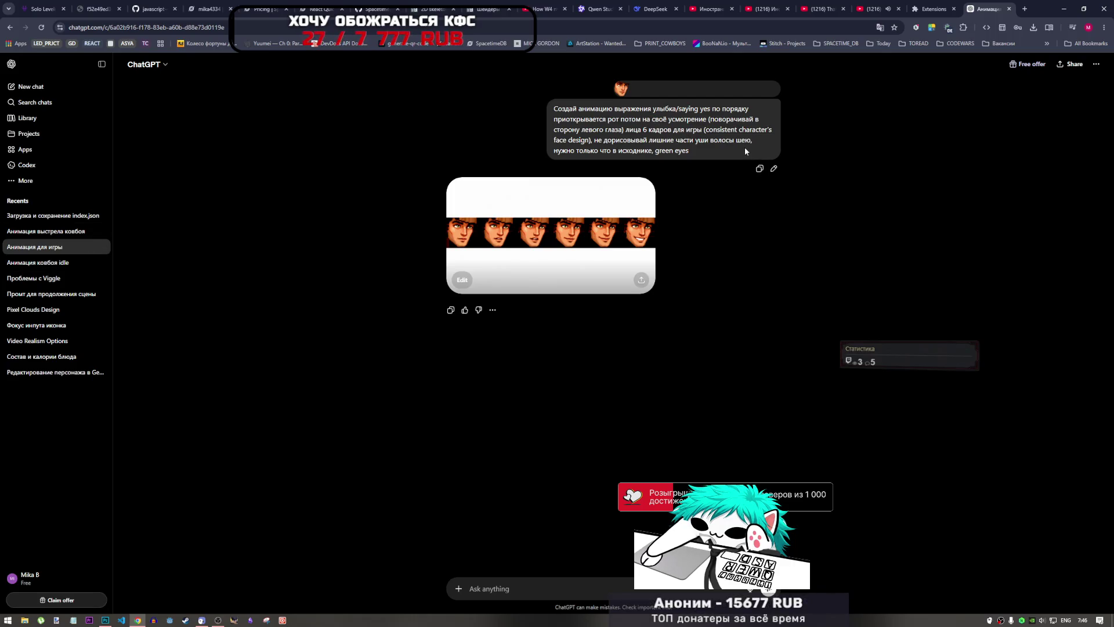
{"action": "left_click", "coordinate": [44, 267]}
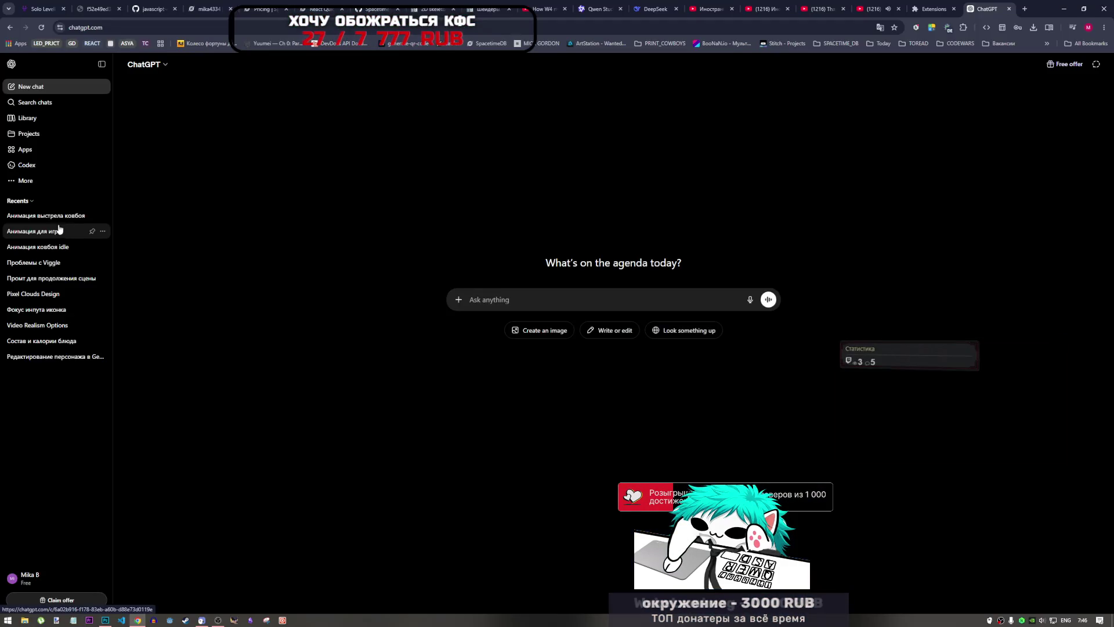
{"action": "left_click", "coordinate": [51, 217]}
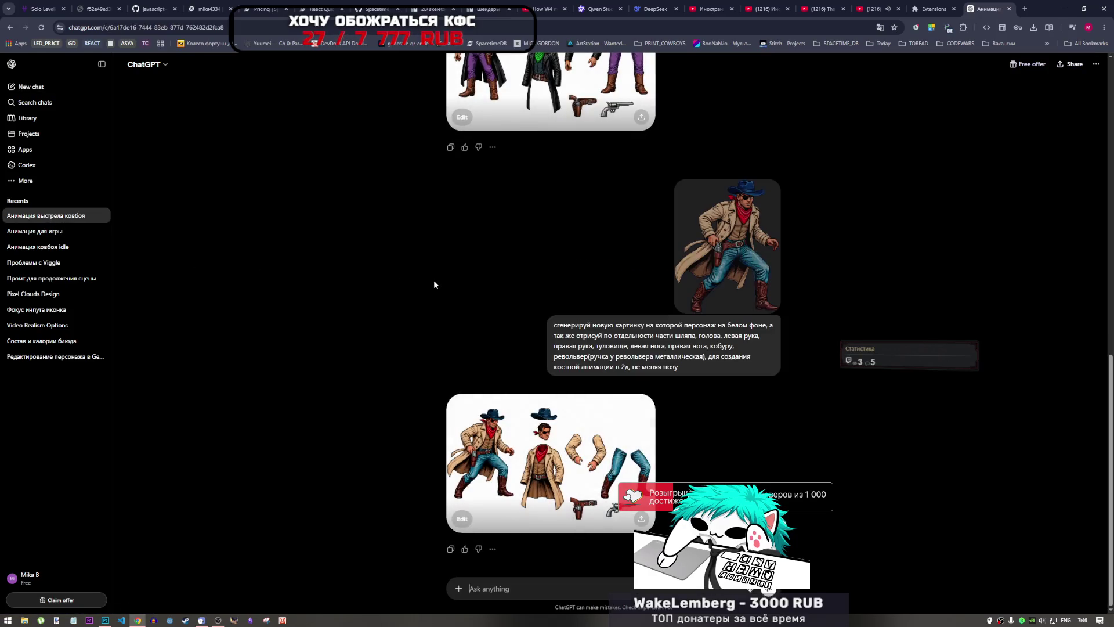
{"action": "scroll", "coordinate": [417, 281], "scroll_direction": "up", "scroll_amount": 5}
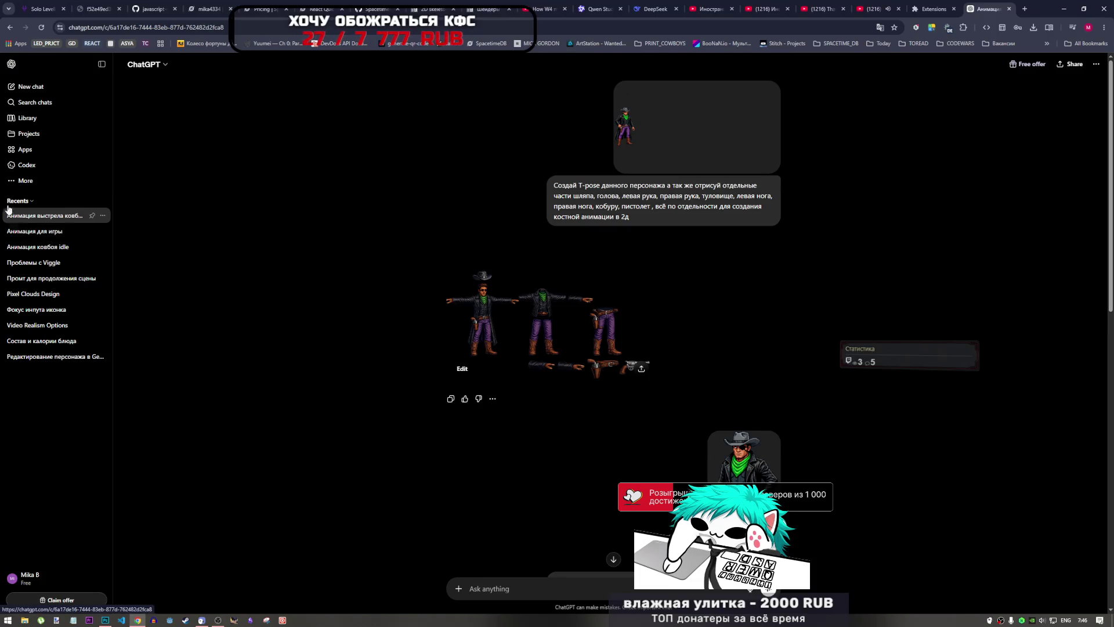
{"action": "left_click", "coordinate": [41, 87]}
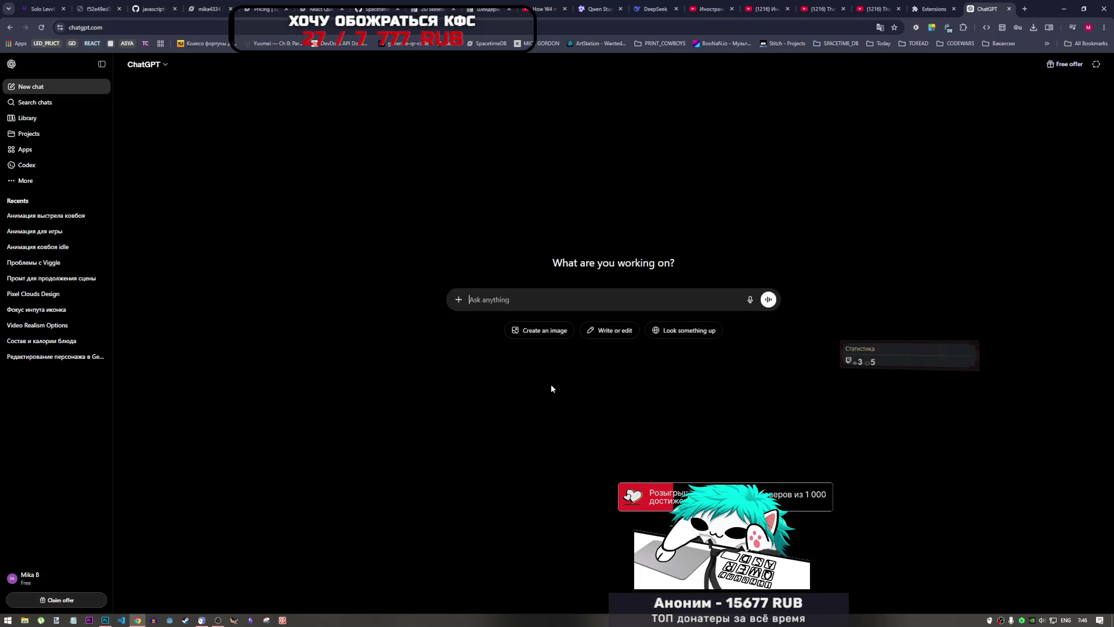
- Return to Photoshop's faces.psd face strip and open File Explorer with Win+E
{"action": "mouse_move", "coordinate": [107, 621]}
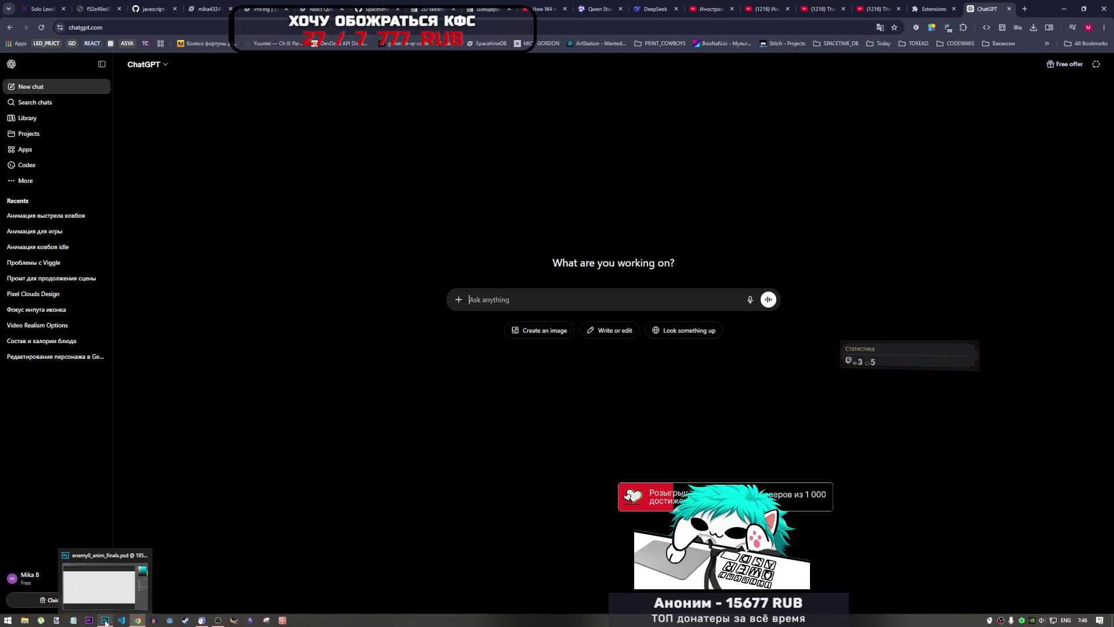
{"action": "left_click", "coordinate": [108, 598]}
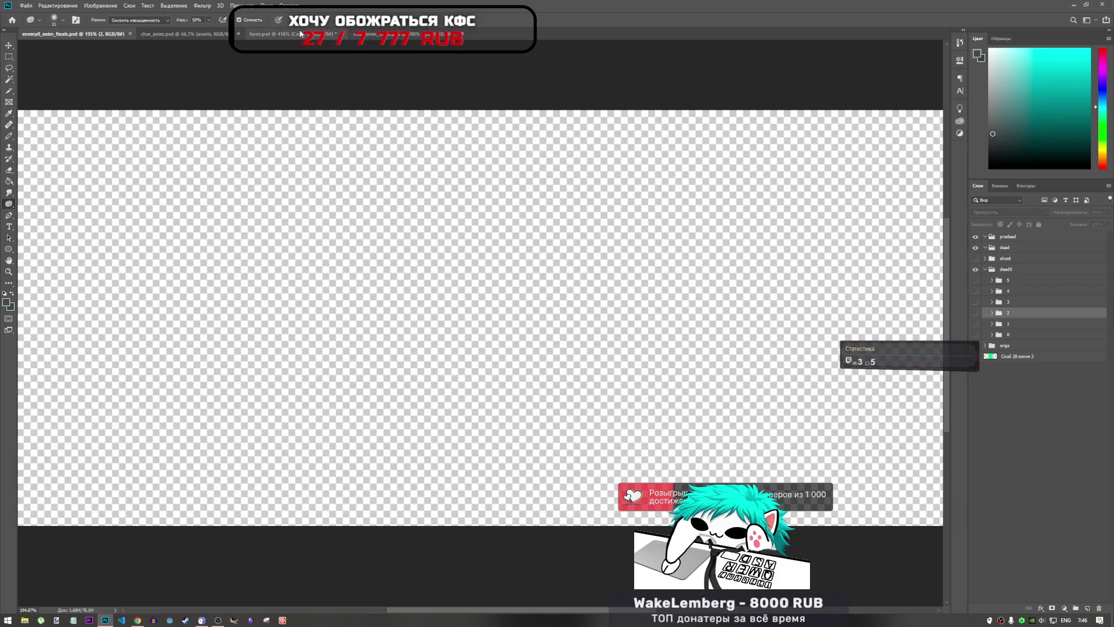
{"action": "left_click", "coordinate": [269, 36]}
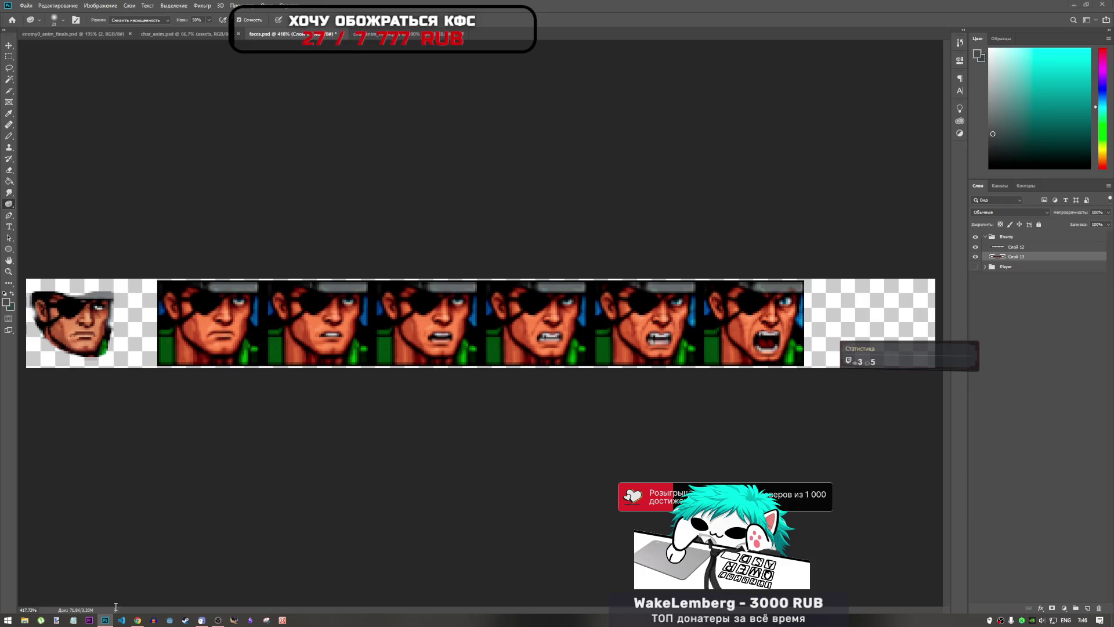
{"action": "key", "text": "super+e"}
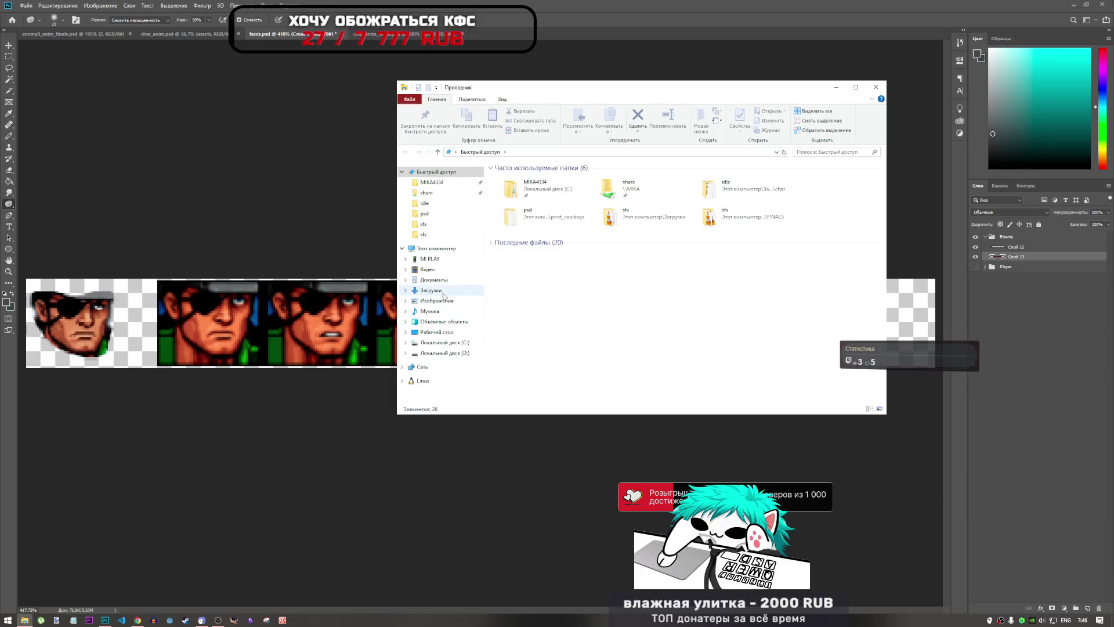
- Browse to Загрузки > print_cowboys > drafts and drag enemy_face.png into the ChatGPT prompt
{"action": "left_click", "coordinate": [443, 295]}
{"action": "scroll", "coordinate": [727, 356], "scroll_direction": "down", "scroll_amount": 5}
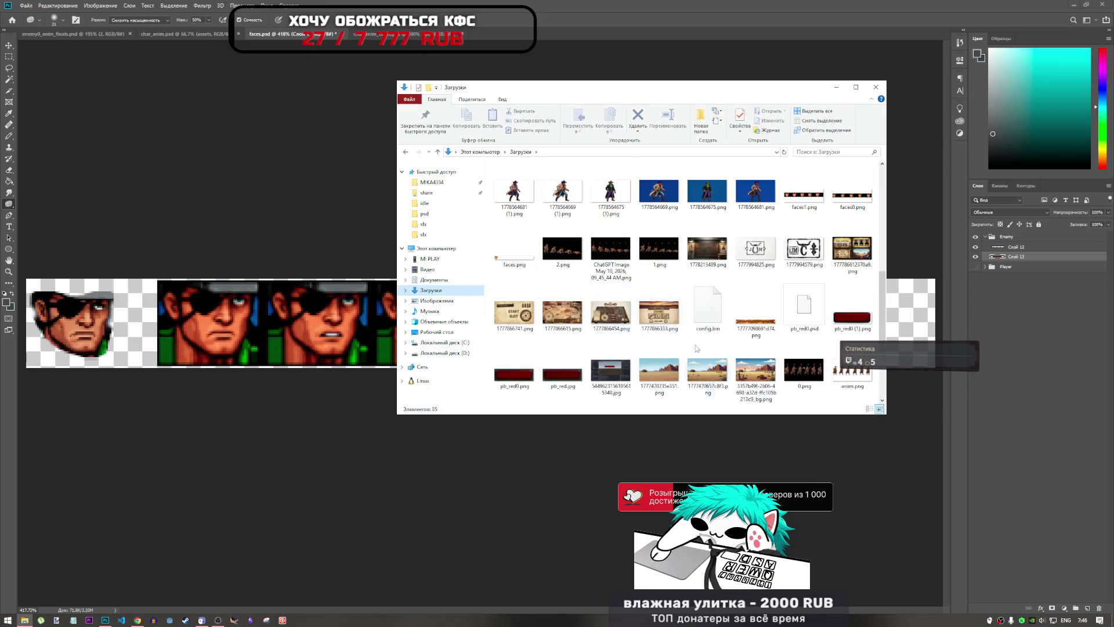
{"action": "double_click", "coordinate": [610, 371]}
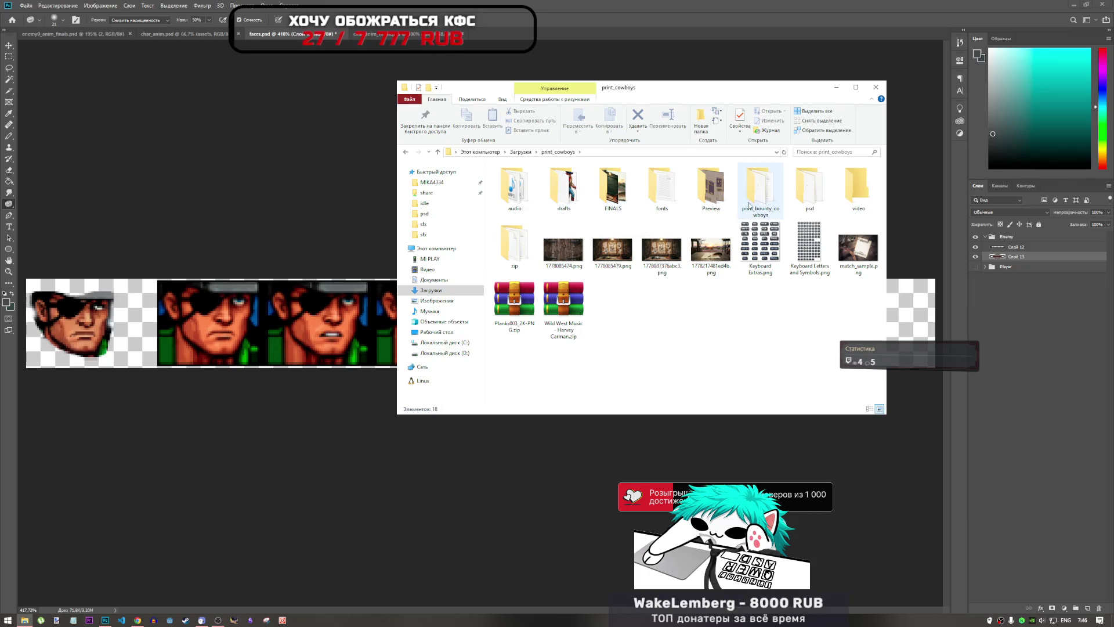
{"action": "left_click", "coordinate": [565, 205]}
{"action": "scroll", "coordinate": [586, 280], "scroll_direction": "down", "scroll_amount": 2}
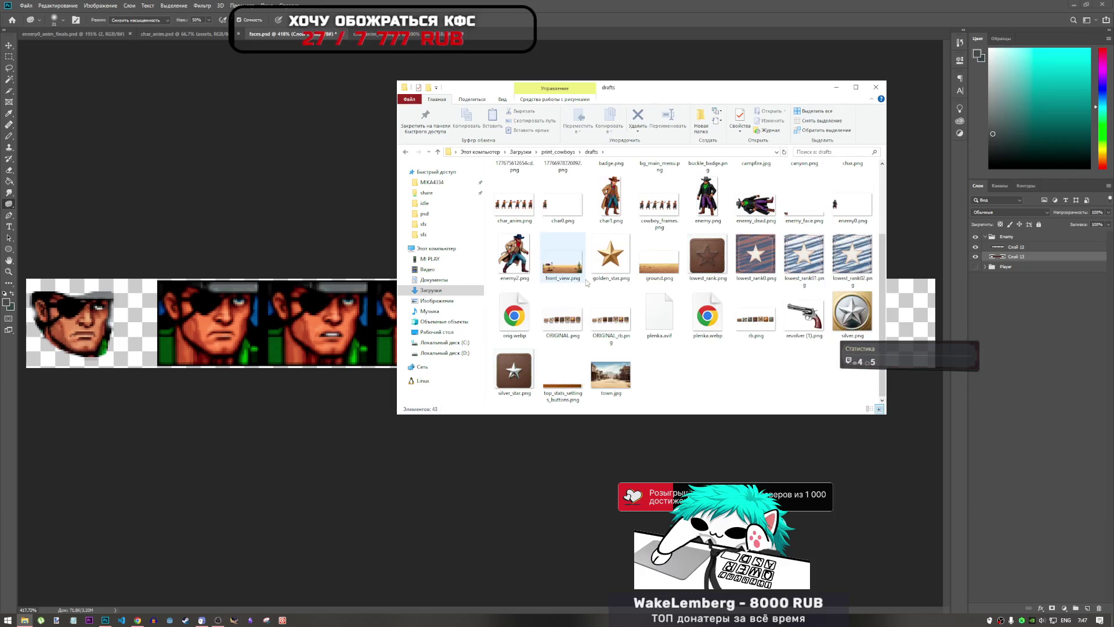
{"action": "scroll", "coordinate": [586, 280], "scroll_direction": "up", "scroll_amount": 2}
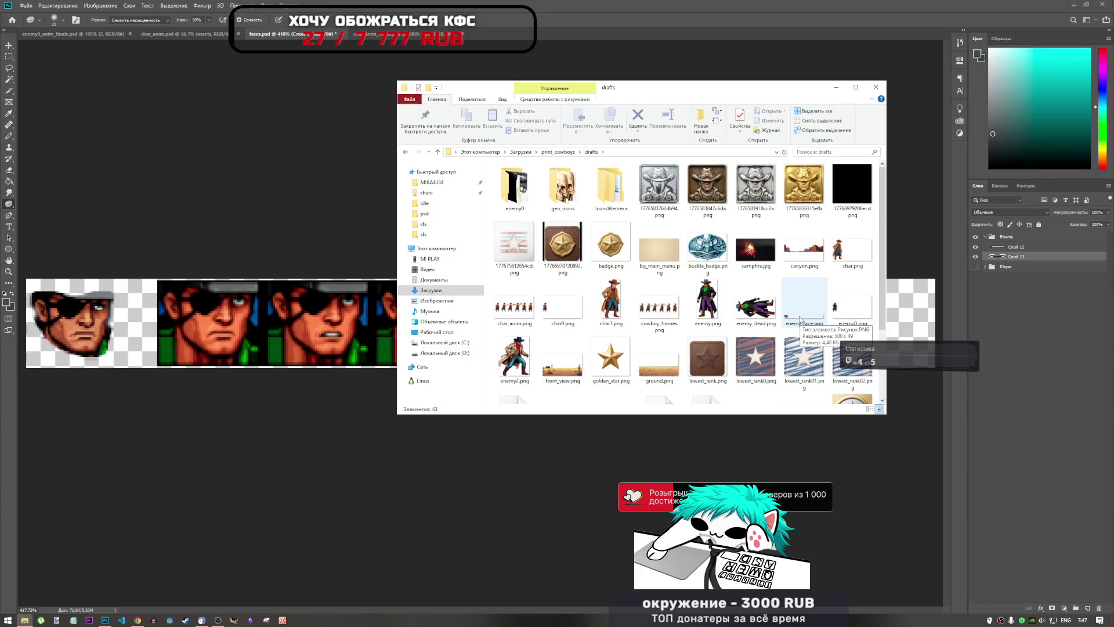
{"action": "mouse_move", "coordinate": [800, 319]}
{"action": "left_mouse_down"}
{"action": "mouse_move", "coordinate": [141, 570]}
{"action": "mouse_move", "coordinate": [137, 621]}
{"action": "mouse_move", "coordinate": [554, 312]}
{"action": "left_mouse_up"}
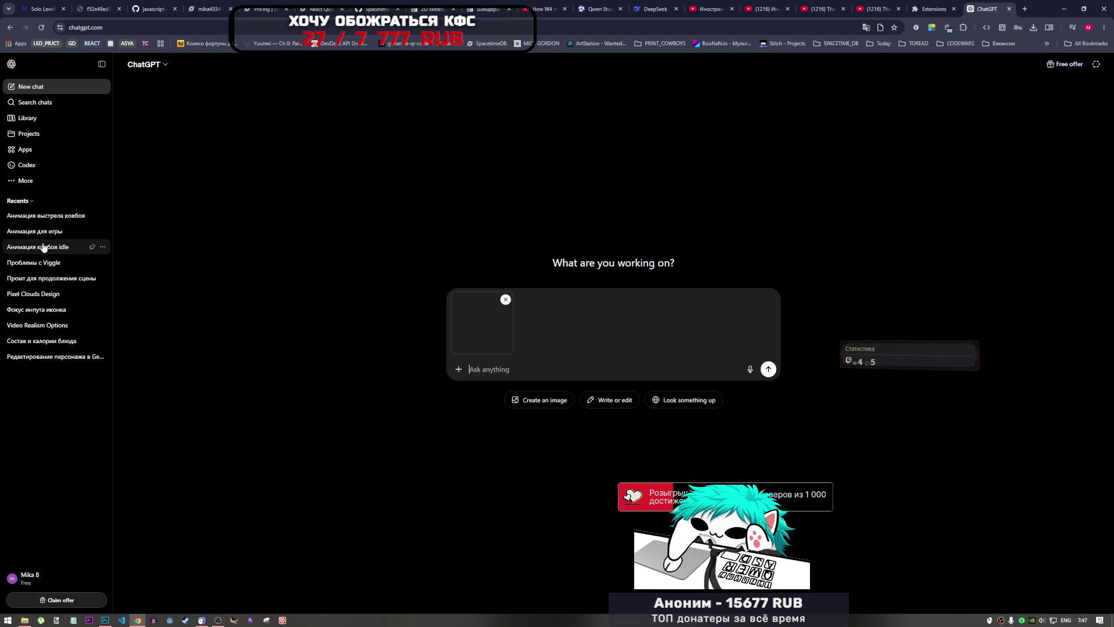
- Open the 'Анимация для игры' chat in a new browser tab
{"action": "right_click", "coordinate": [46, 218]}
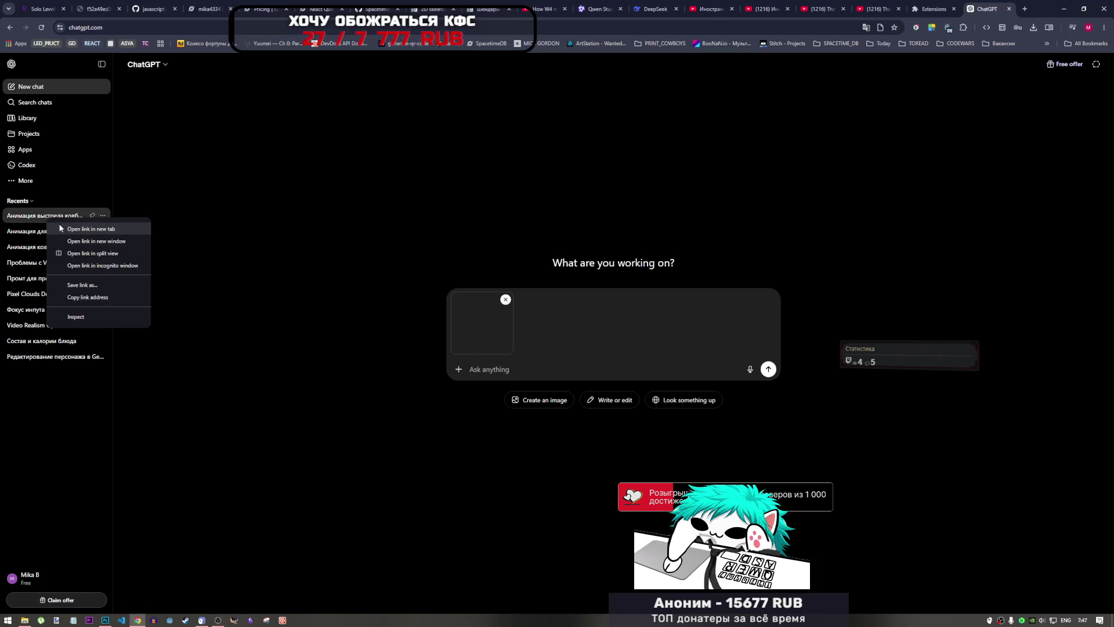
{"action": "left_click", "coordinate": [207, 203]}
{"action": "right_click", "coordinate": [46, 231]}
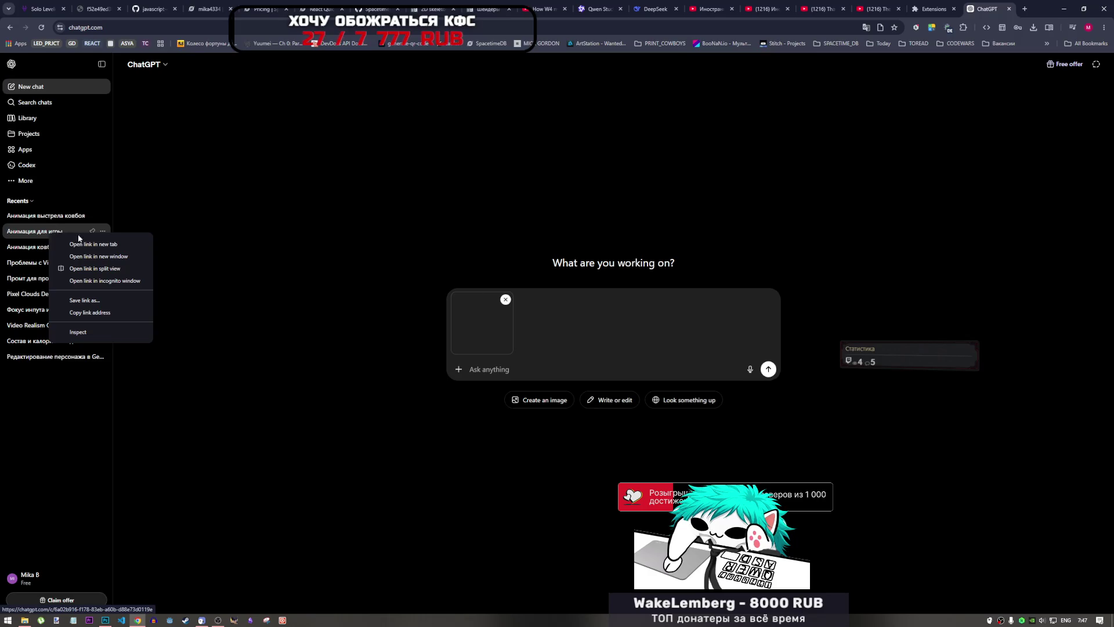
{"action": "left_click", "coordinate": [64, 243]}
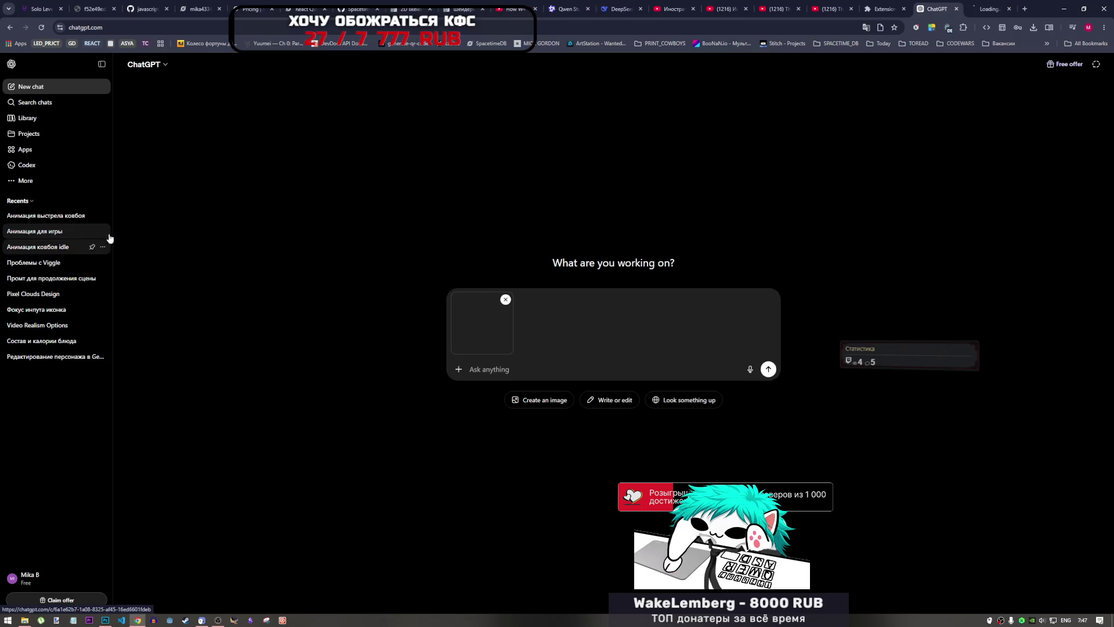
- Copy that chat's face-animation prompt and go back to the new chat with enemy_face.png
{"action": "left_click", "coordinate": [981, 9]}
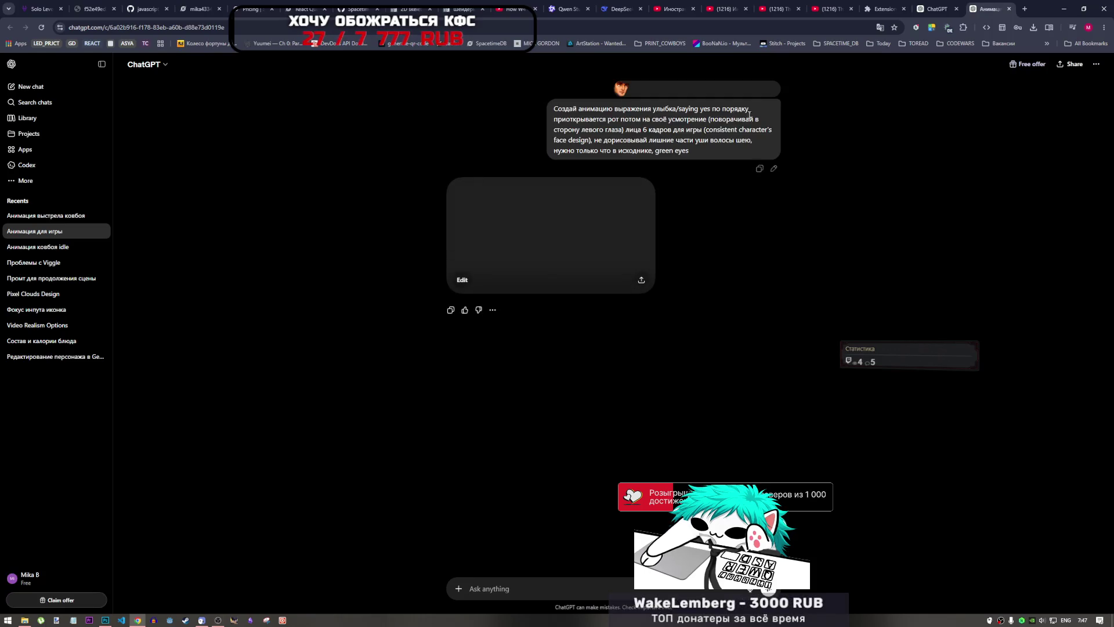
{"action": "mouse_move", "coordinate": [554, 108]}
{"action": "left_mouse_down"}
{"action": "mouse_move", "coordinate": [748, 114]}
{"action": "mouse_move", "coordinate": [704, 159]}
{"action": "left_mouse_up"}
{"action": "key", "text": "ctrl+c"}
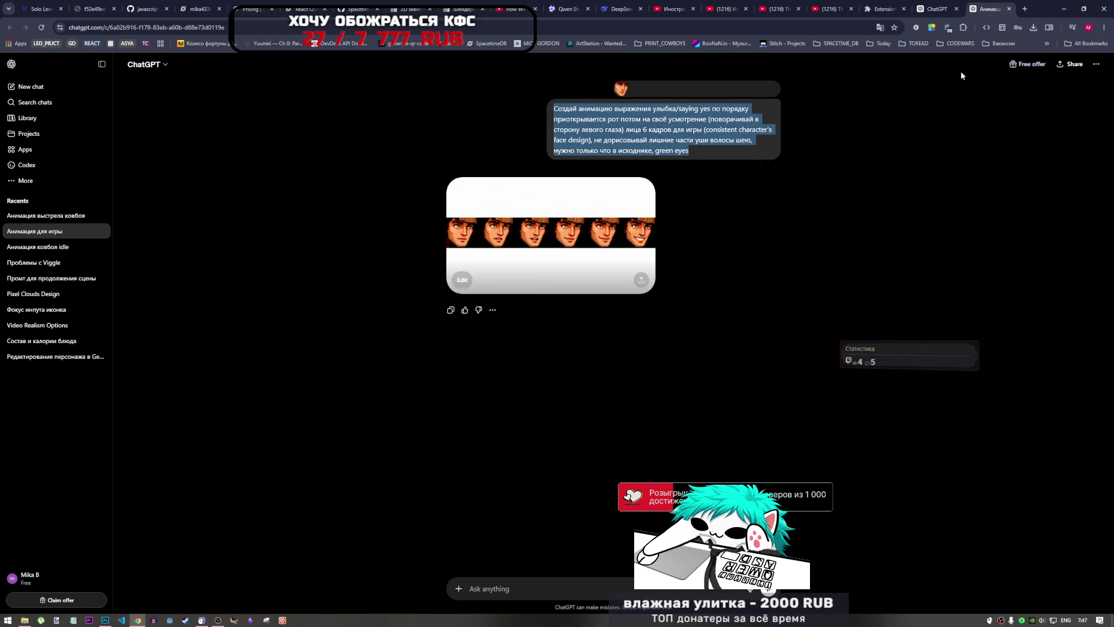
{"action": "left_click", "coordinate": [945, 4]}
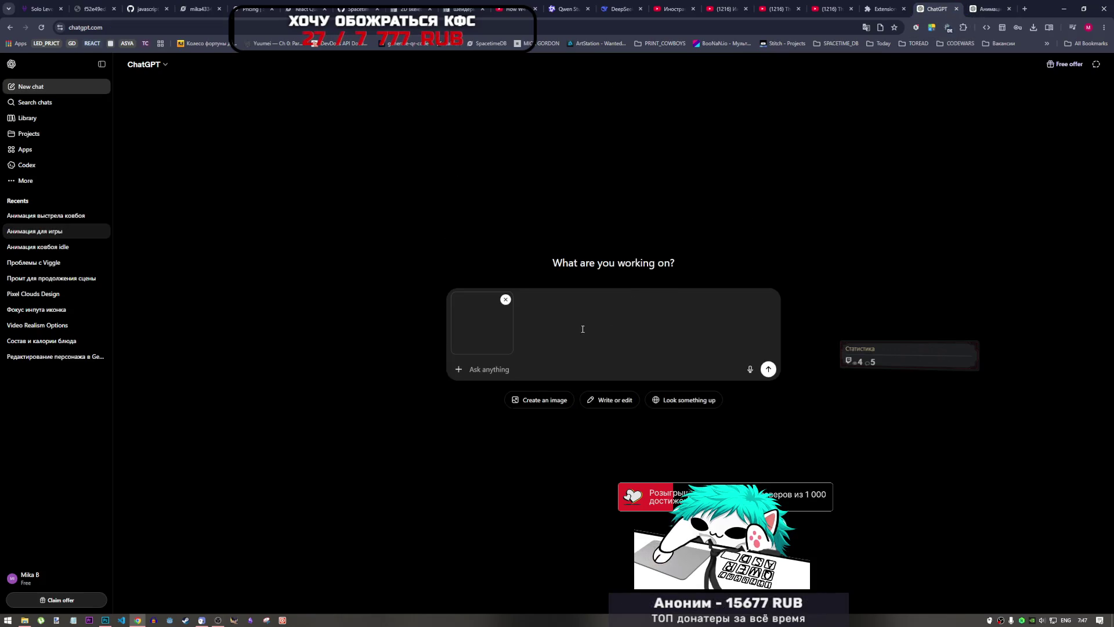
- Paste the copied prompt and change the eye colour 'green' to 'blue'
{"action": "key", "text": "ctrl+v"}
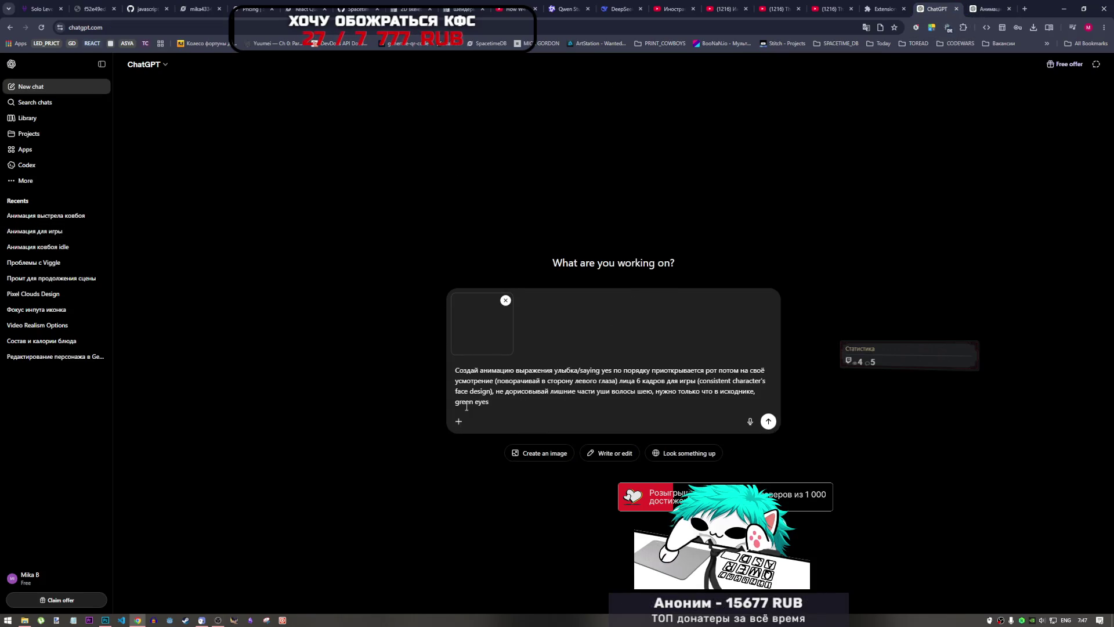
{"action": "left_click_drag", "start_coordinate": [475, 403], "coordinate": [456, 403]}
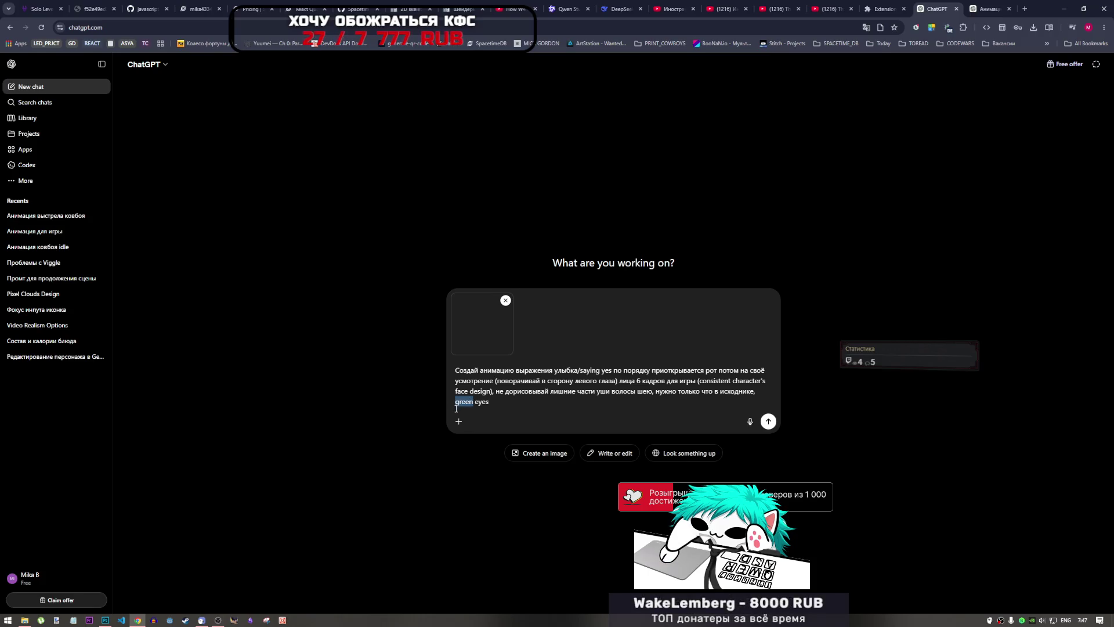
{"action": "key", "text": "alt+shift"}
{"action": "type", "text": "игук"}
{"action": "key", "text": "BackSpace"}
{"action": "key", "text": "BackSpace"}
{"action": "key", "text": "BackSpace"}
{"action": "type", "text": "д"}
{"action": "key", "text": "BackSpace"}
{"action": "key", "text": "alt+shift"}
{"action": "type", "text": "ue"}
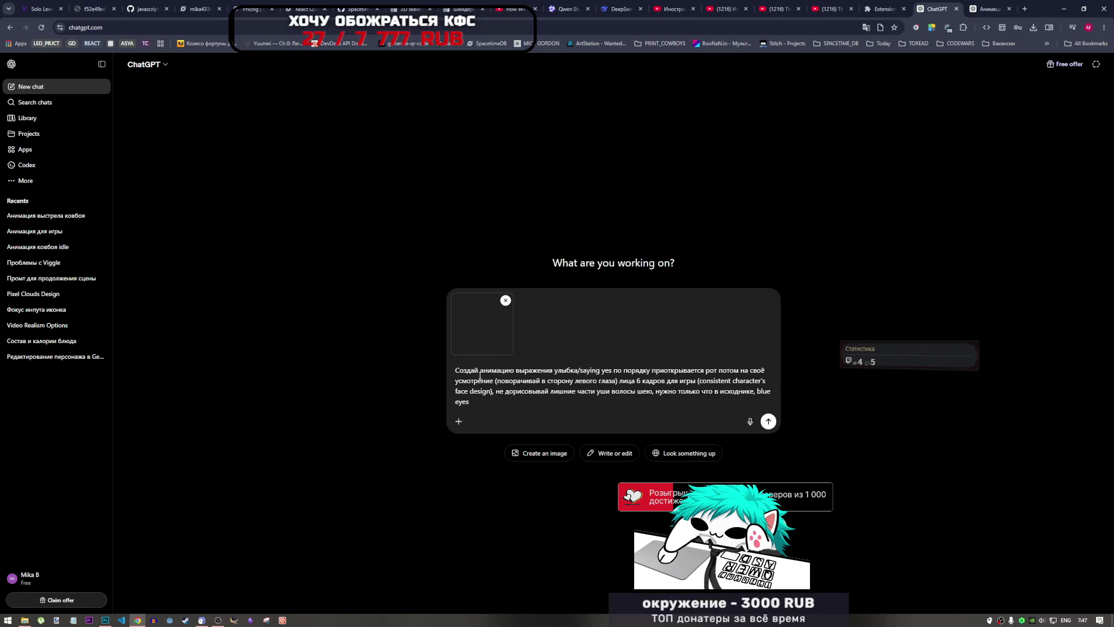
- Replace 'улыбка/saying yes' with 'закрытые глаза/досада/разочарование (без слёз)'
{"action": "left_click_drag", "start_coordinate": [480, 371], "coordinate": [577, 374]}
{"action": "left_click", "coordinate": [577, 374]}
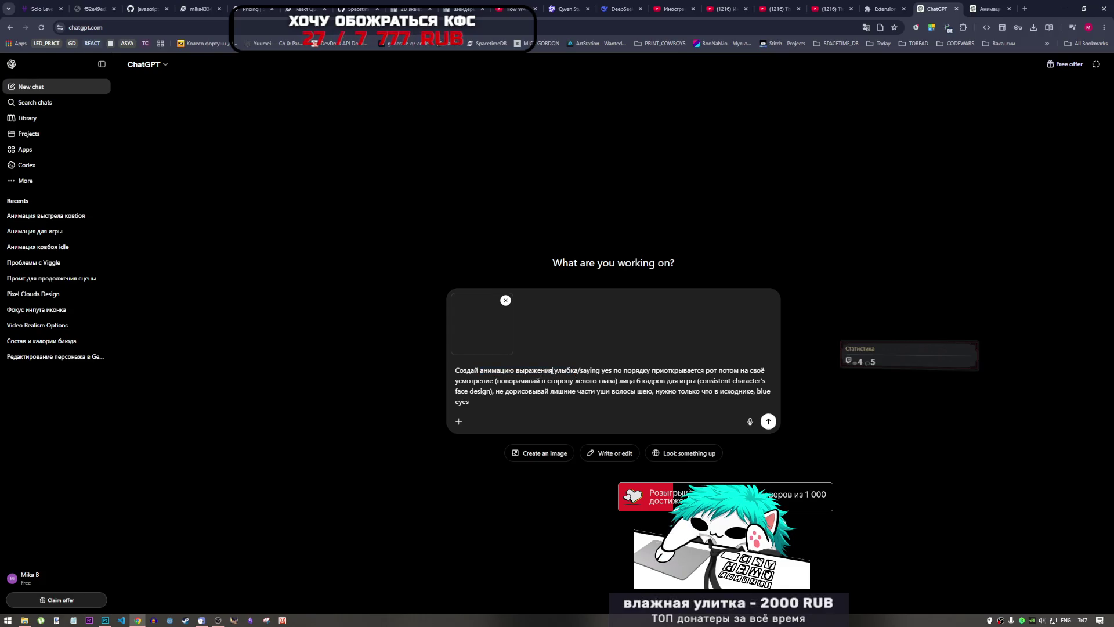
{"action": "double_click", "coordinate": [552, 370]}
{"action": "left_click", "coordinate": [555, 372]}
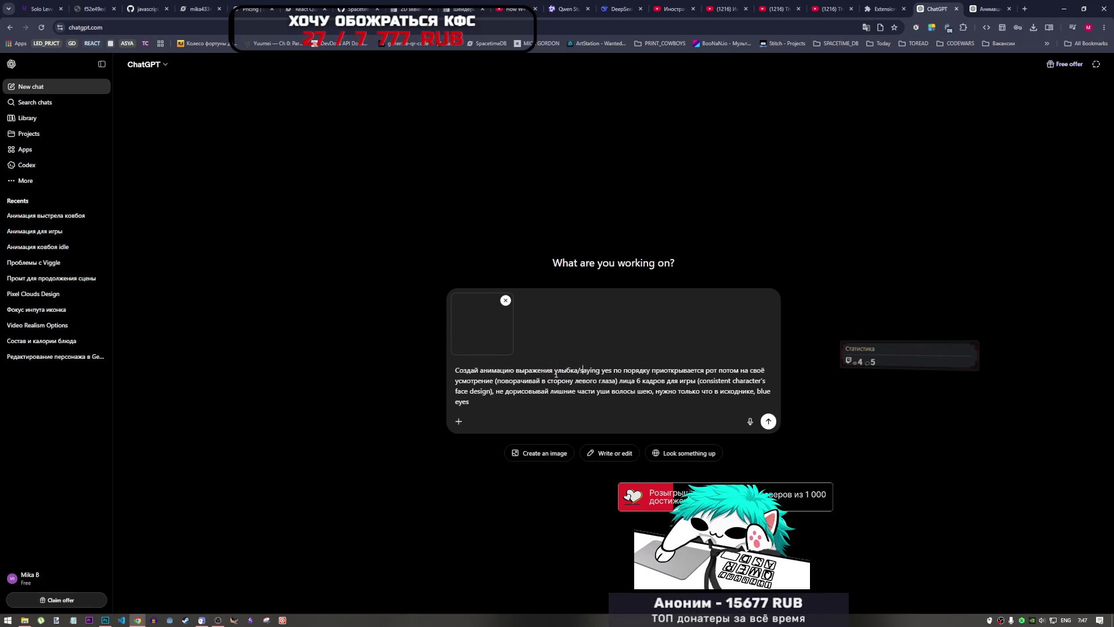
{"action": "left_click_drag", "start_coordinate": [555, 372], "coordinate": [611, 372]}
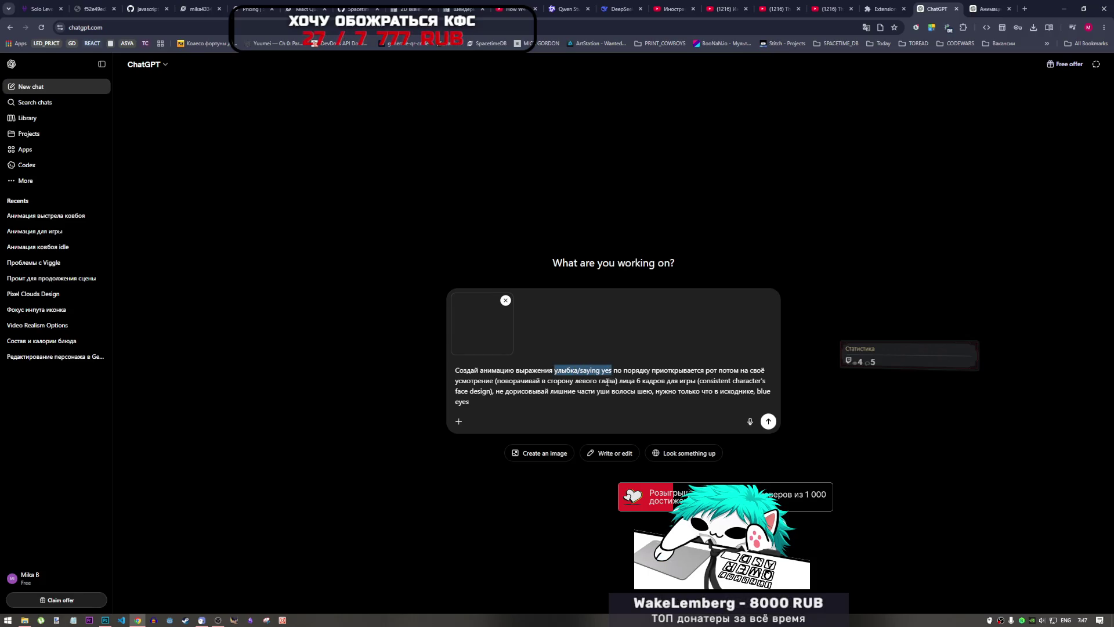
{"action": "key", "text": "BackSpace"}
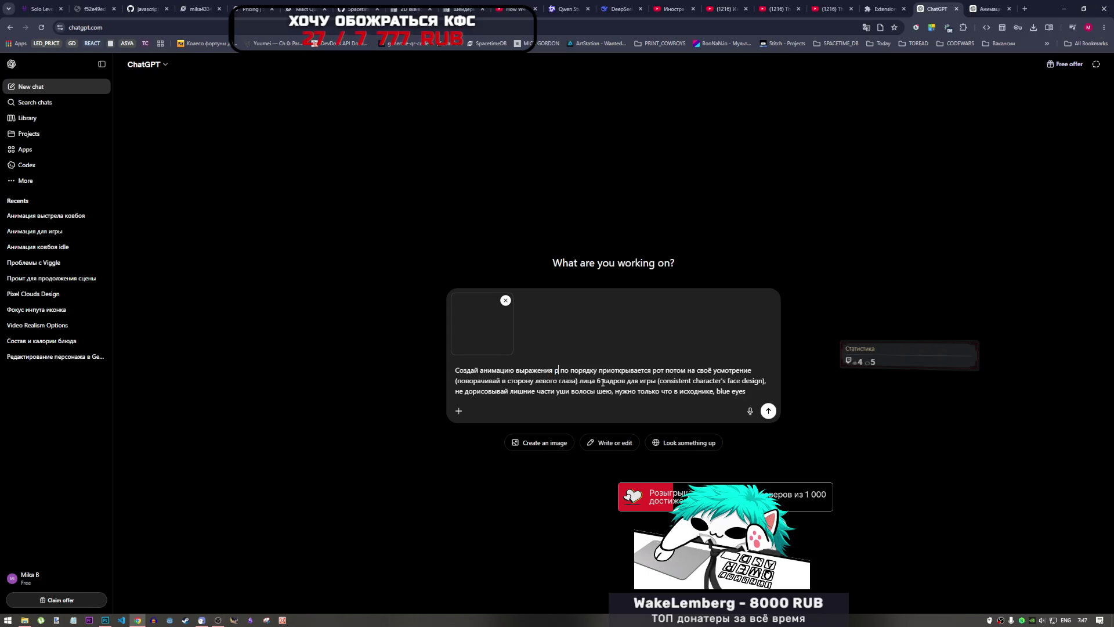
{"action": "type", "text": "hfp"}
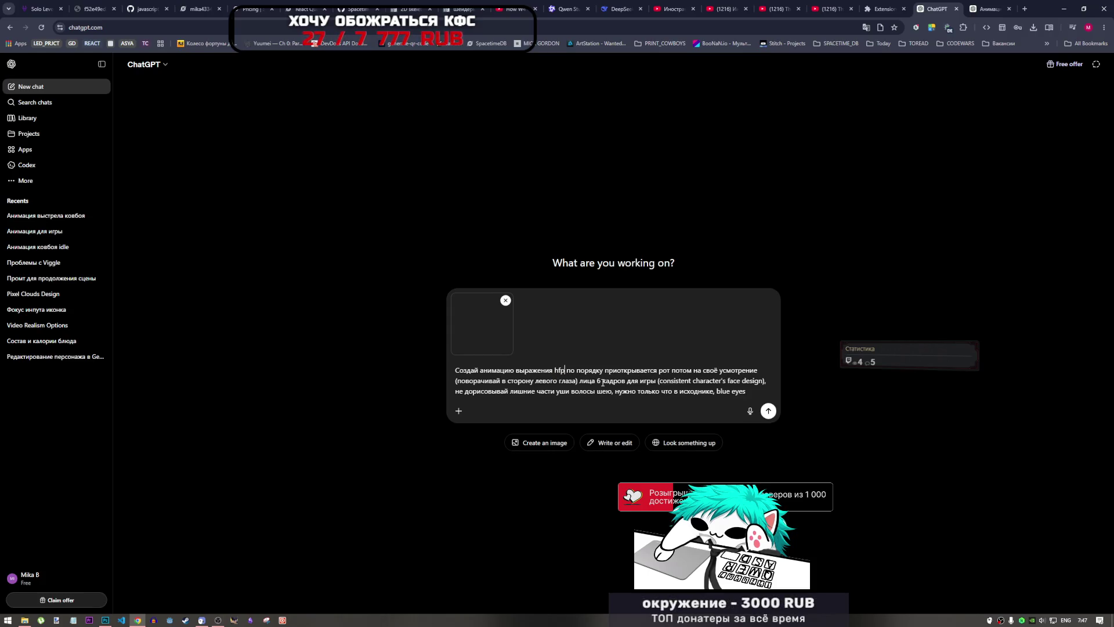
{"action": "key", "text": "BackSpace"}
{"action": "key", "text": "BackSpace"}
{"action": "key", "text": "BackSpace"}
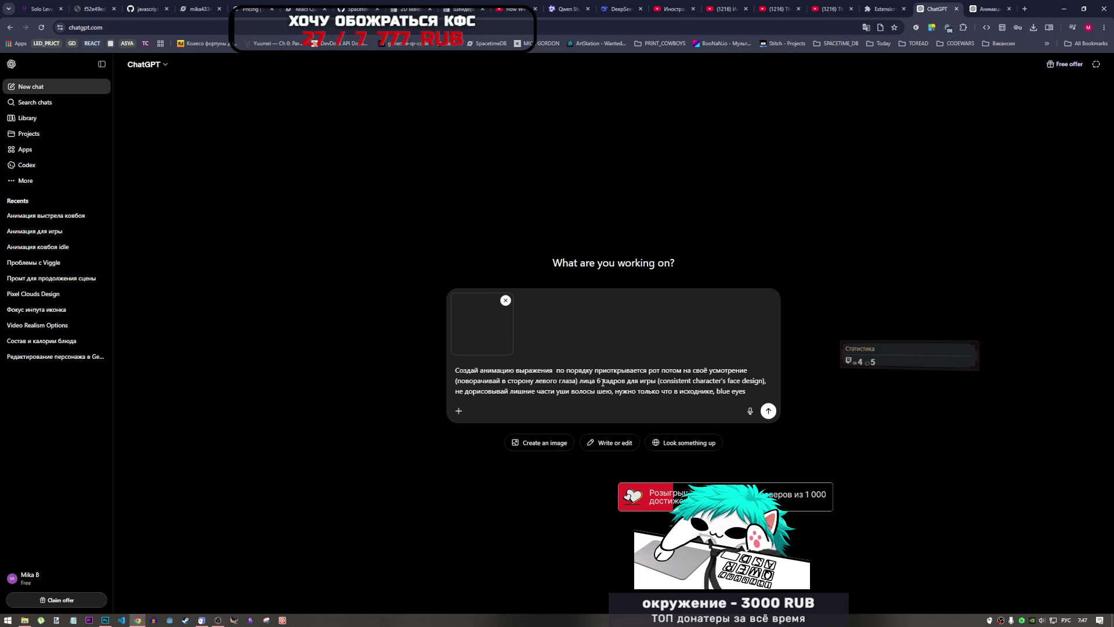
{"action": "type", "text": "закрыты"}
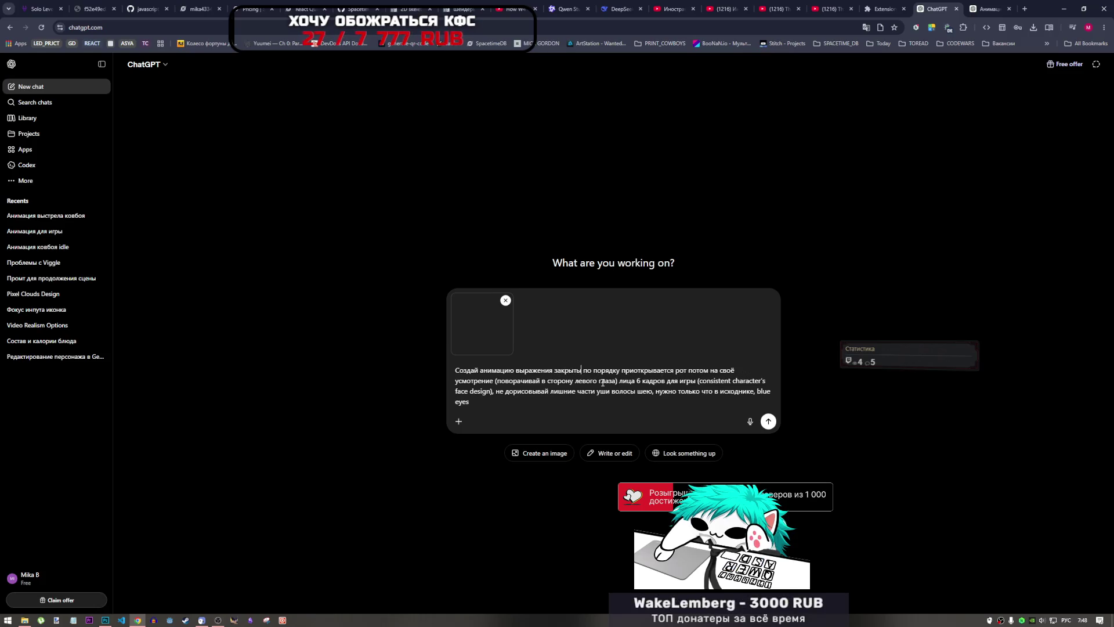
{"action": "type", "text": "е глаза,"}
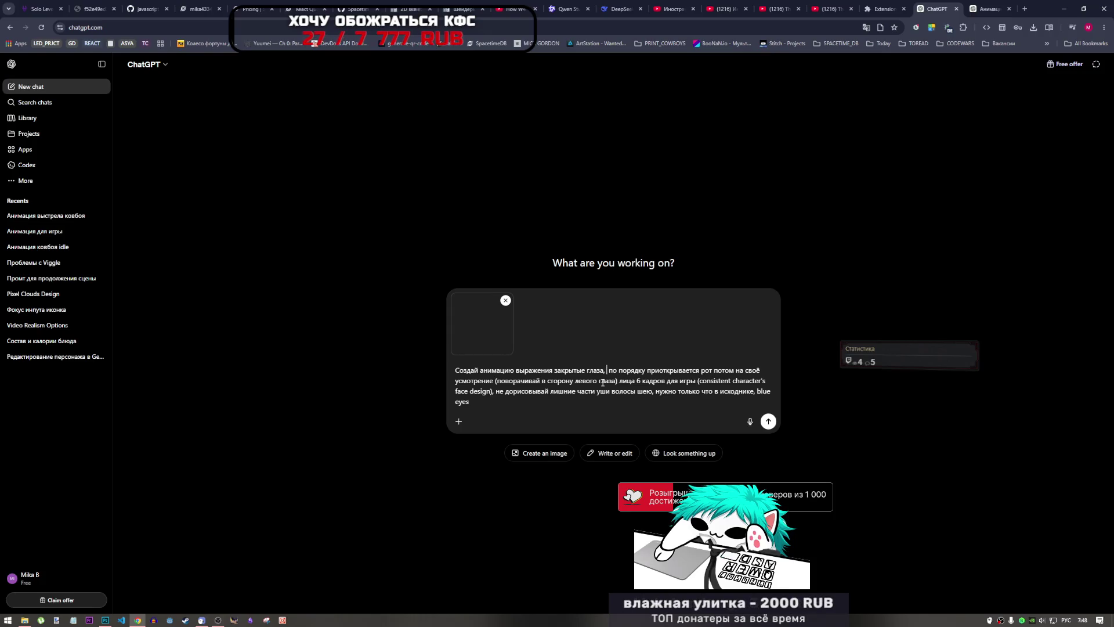
{"action": "key", "text": "BackSpace"}
{"action": "key", "text": "BackSpace"}
{"action": "type", "text": "глаза/"}
{"action": "type", "text": "досада/"}
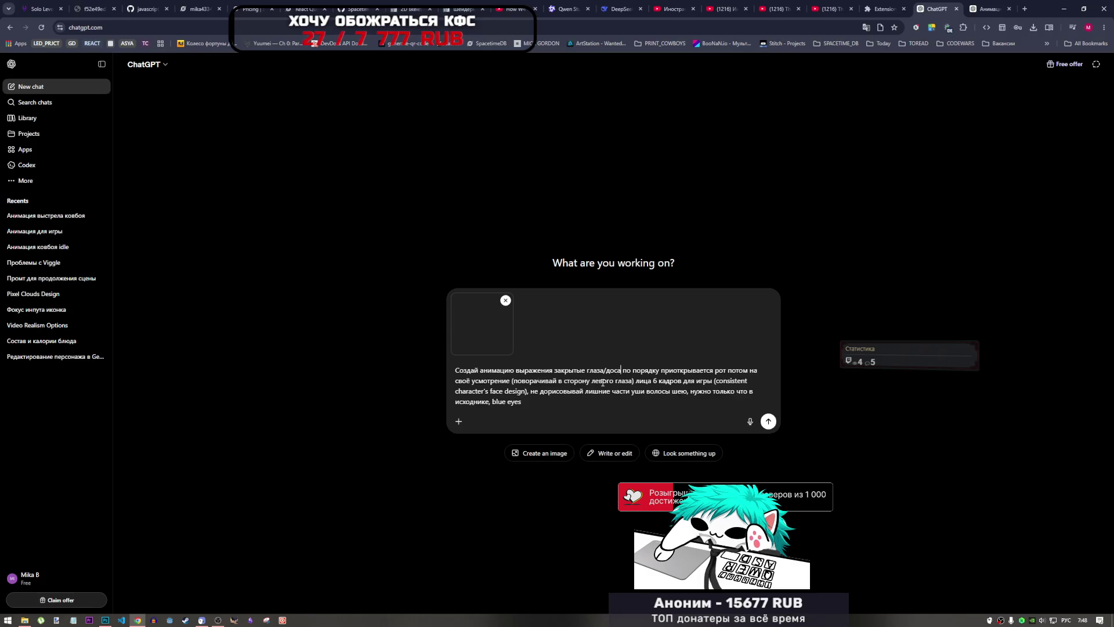
{"action": "type", "text": "разочарован"}
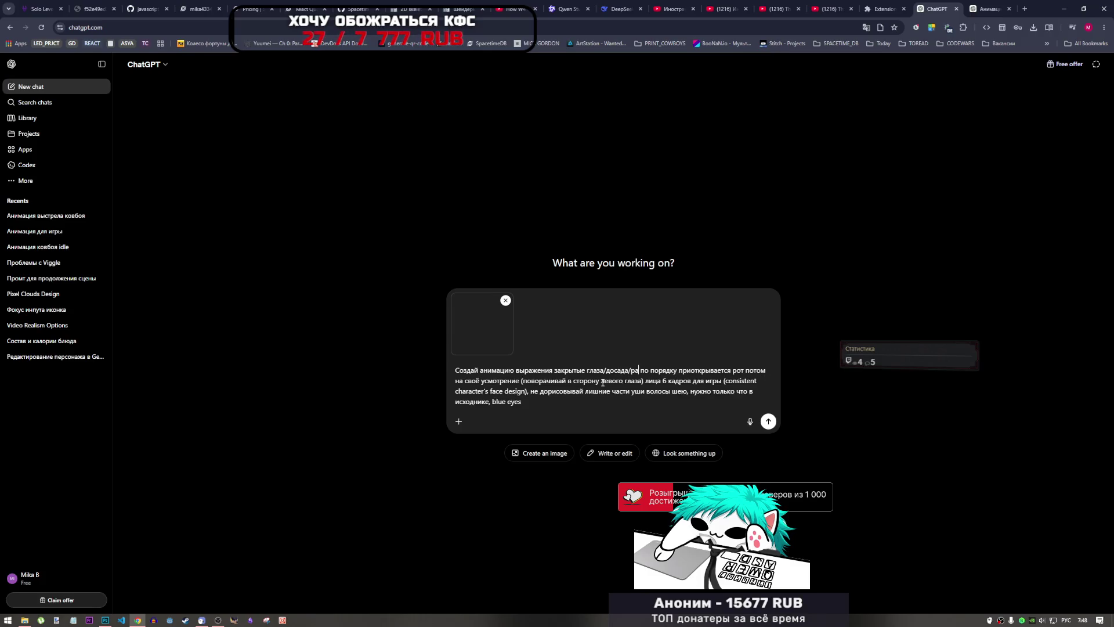
{"action": "type", "text": "ие"}
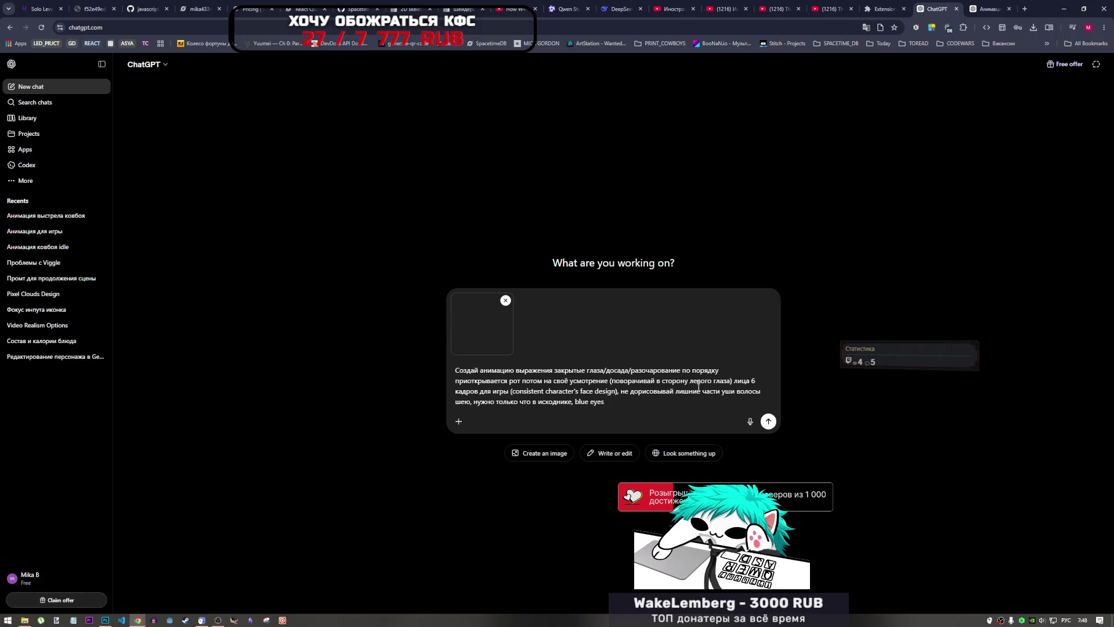
{"action": "type", "text": "(без)"}
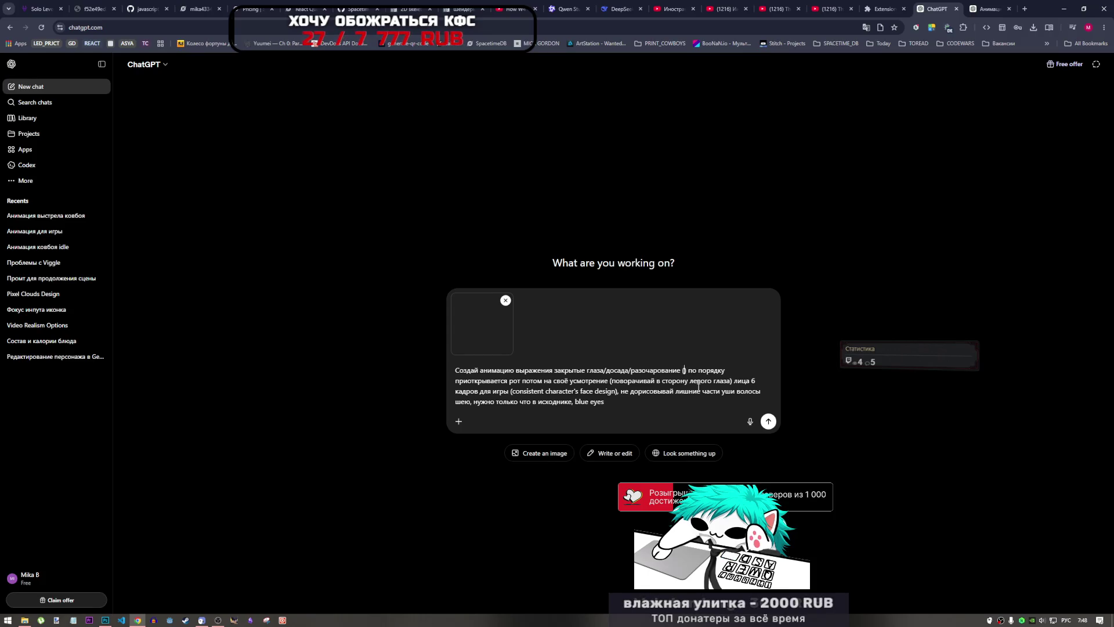
{"action": "type", "text": " слёз"}
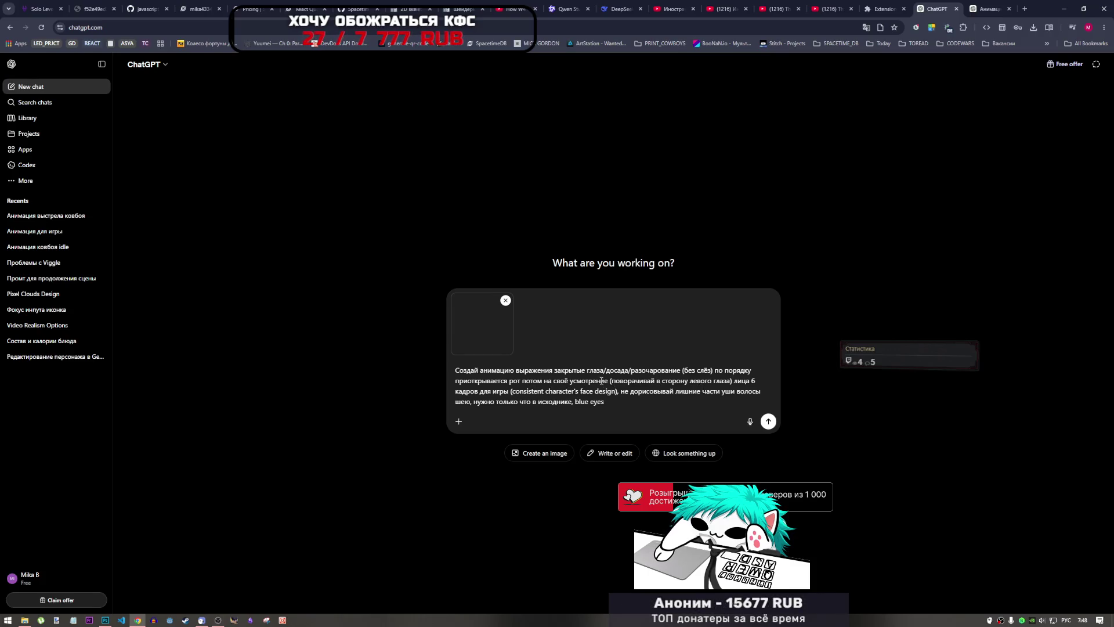
- Delete the head-turning instruction and the 'не дорисовывай лишние части уши волосы шею' clause
{"action": "mouse_move", "coordinate": [609, 381]}
{"action": "left_mouse_down"}
{"action": "mouse_move", "coordinate": [702, 381]}
{"action": "mouse_move", "coordinate": [511, 380]}
{"action": "mouse_move", "coordinate": [602, 381]}
{"action": "left_mouse_up"}
{"action": "left_click", "coordinate": [715, 381]}
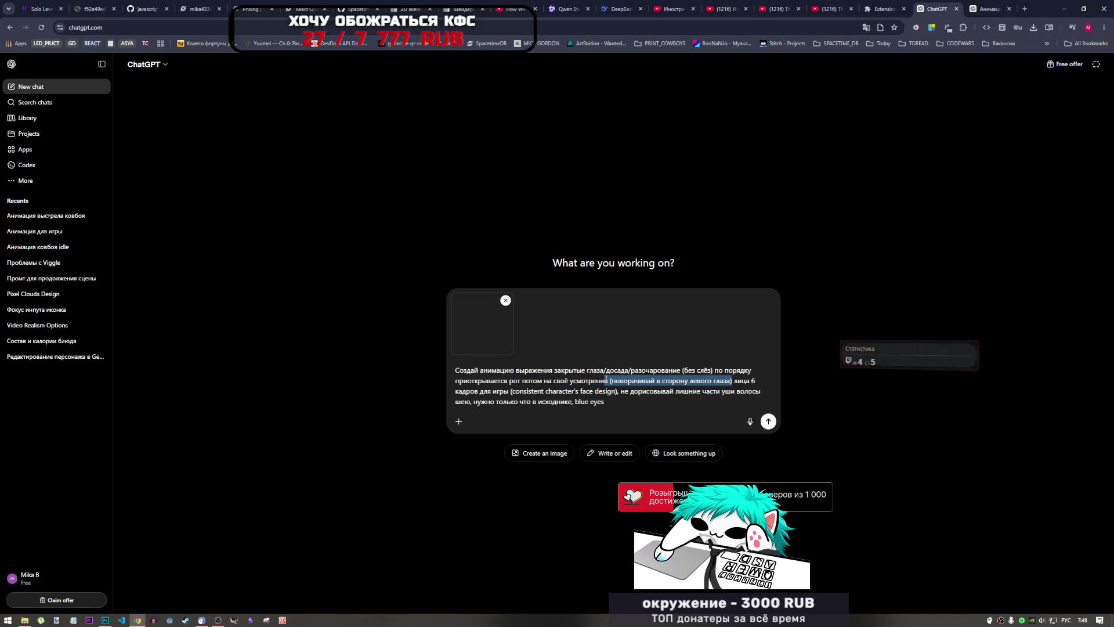
{"action": "key", "text": "BackSpace"}
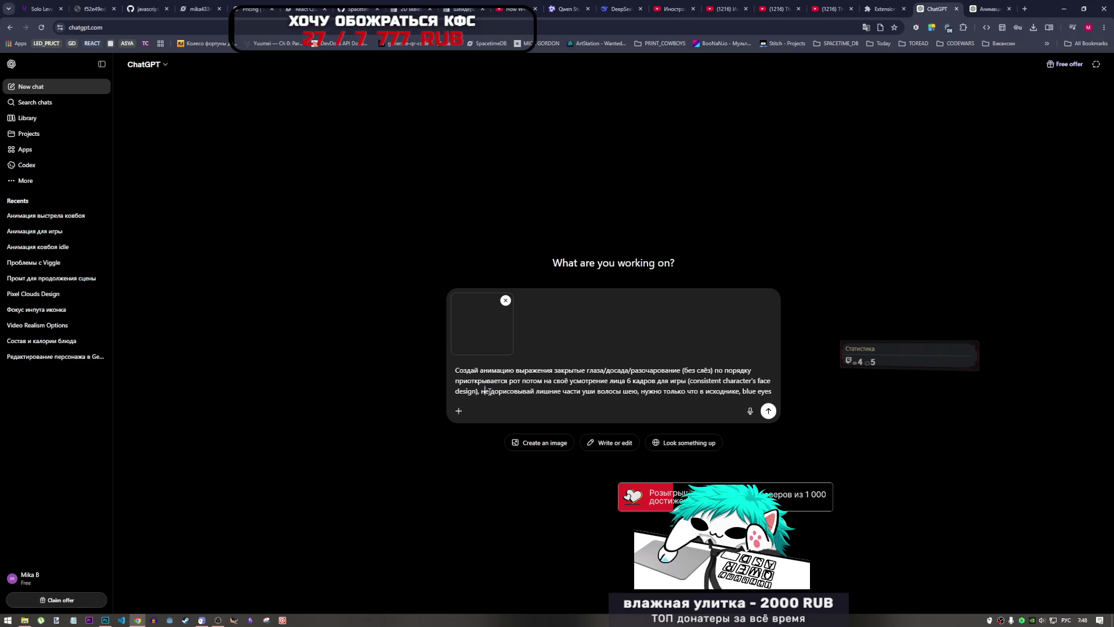
{"action": "mouse_move", "coordinate": [485, 391]}
{"action": "left_mouse_down"}
{"action": "mouse_move", "coordinate": [618, 391]}
{"action": "mouse_move", "coordinate": [482, 391]}
{"action": "left_mouse_up"}
{"action": "left_click", "coordinate": [628, 390]}
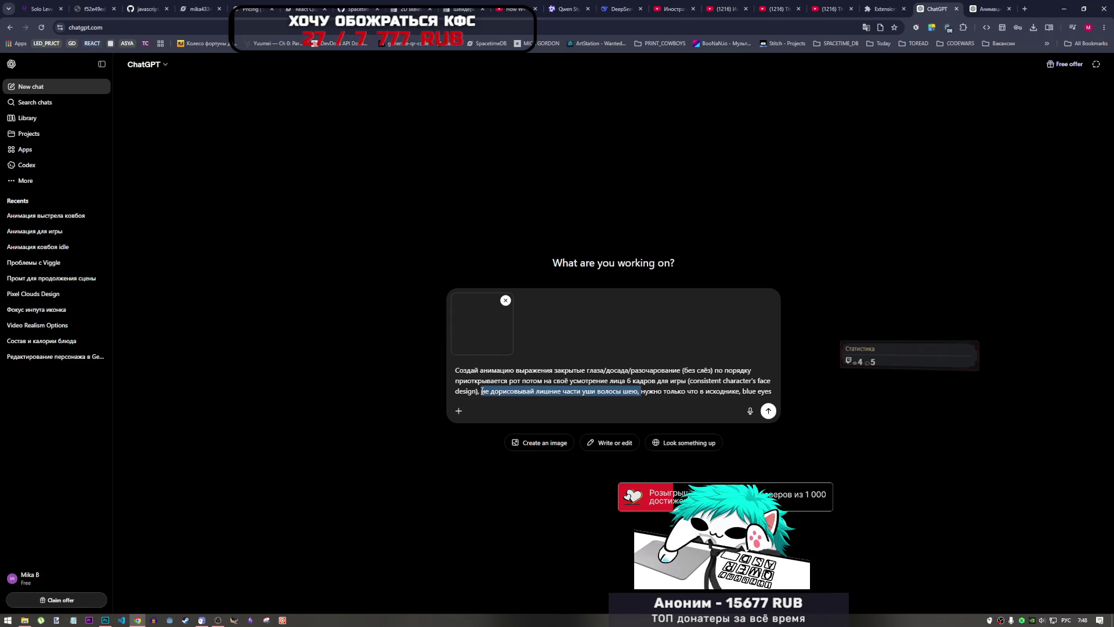
{"action": "key", "text": "BackSpace"}
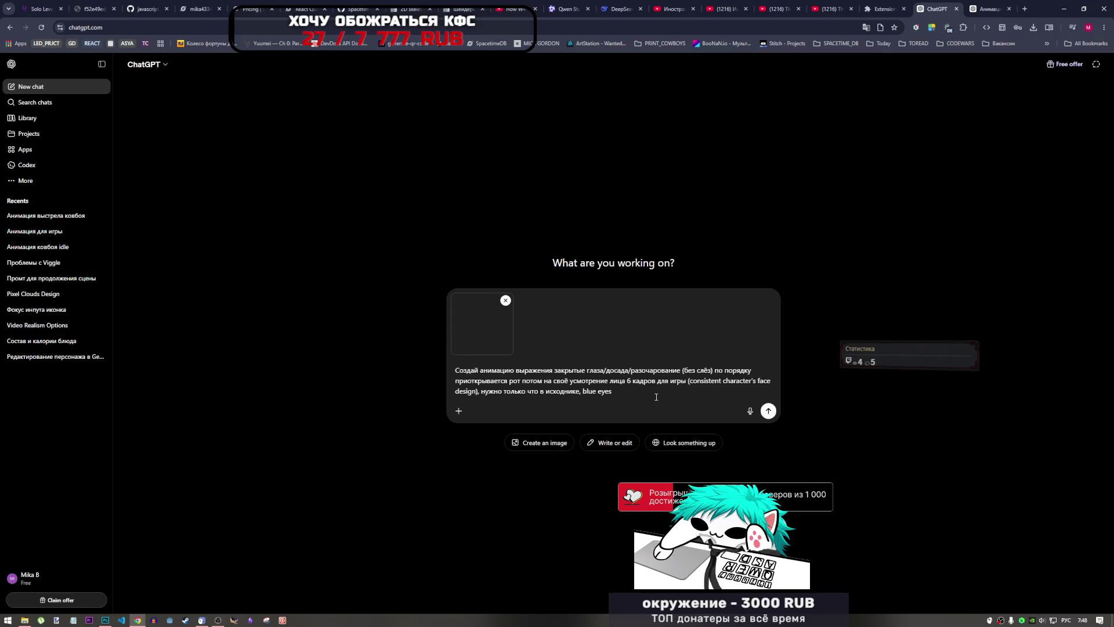
- Send the revised closed-eyes prompt with enemy_face.png to generate the image
{"action": "left_click_drag", "start_coordinate": [653, 397], "coordinate": [561, 378]}
{"action": "left_click", "coordinate": [561, 378]}
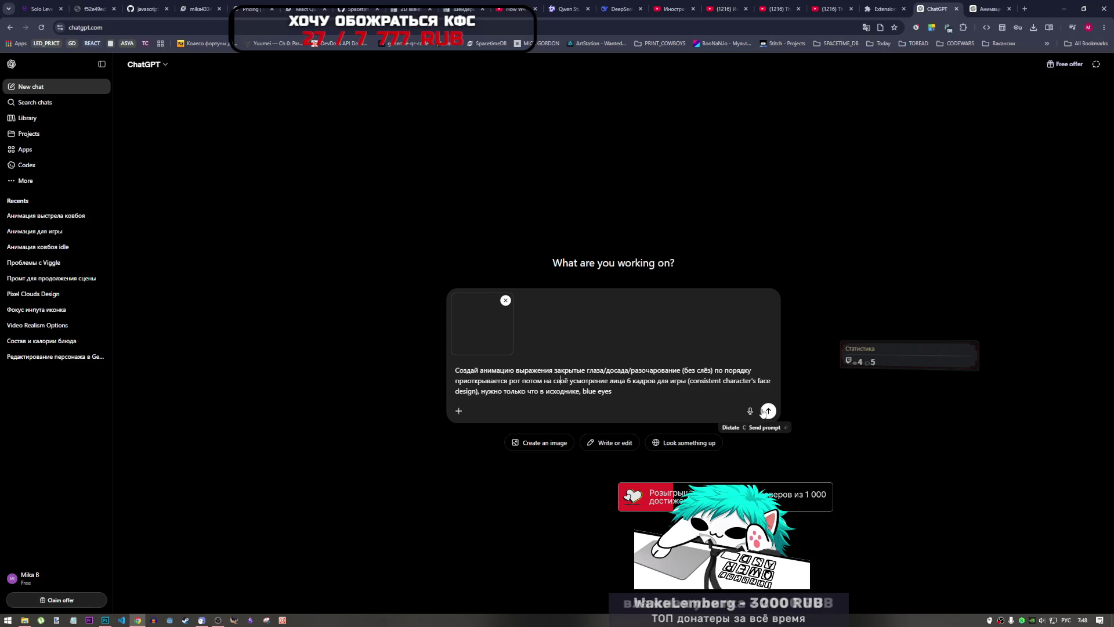
{"action": "left_click", "coordinate": [767, 412]}
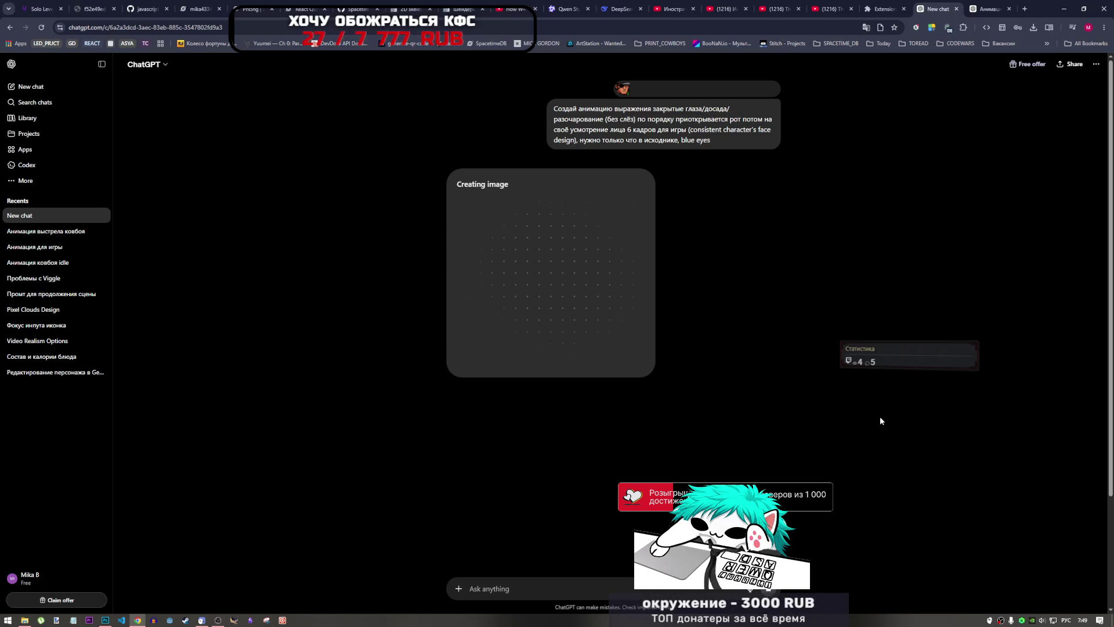
- Skip the YouTube song to its end and return to the earlier face-animation chat tab
{"action": "left_click", "coordinate": [835, 10]}
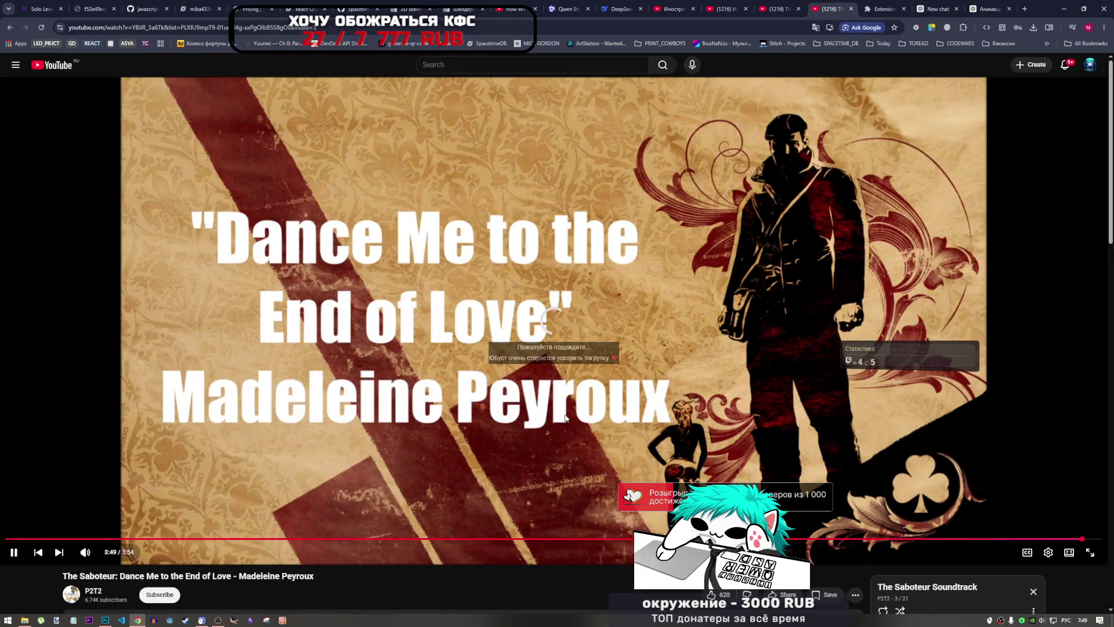
{"action": "left_click", "coordinate": [1104, 539]}
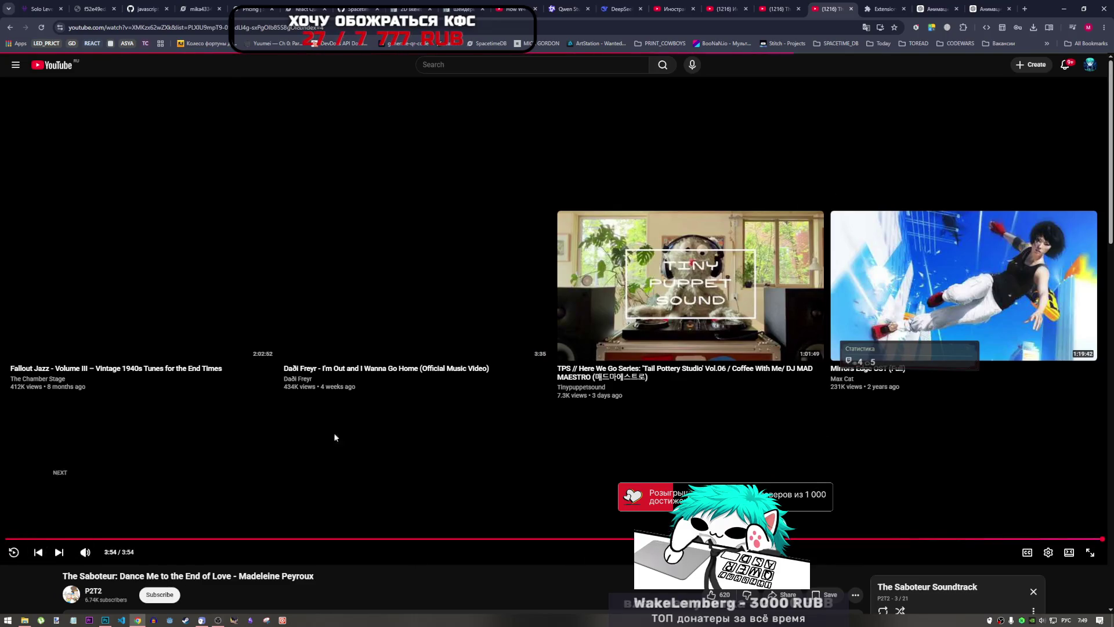
{"action": "mouse_move", "coordinate": [979, 9]}
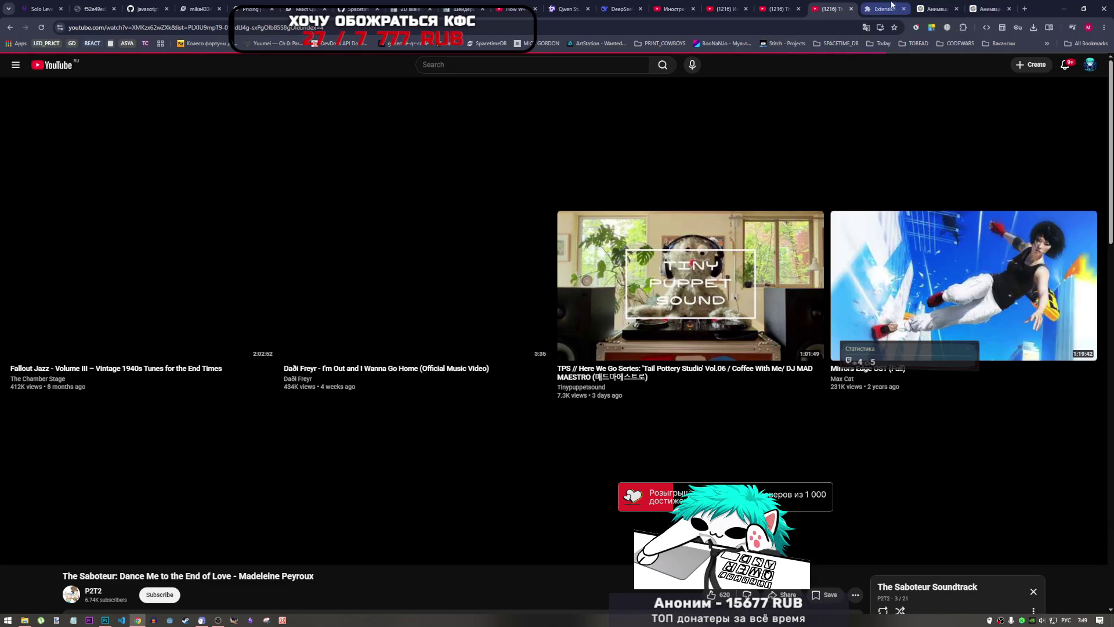
{"action": "left_click", "coordinate": [987, 8]}
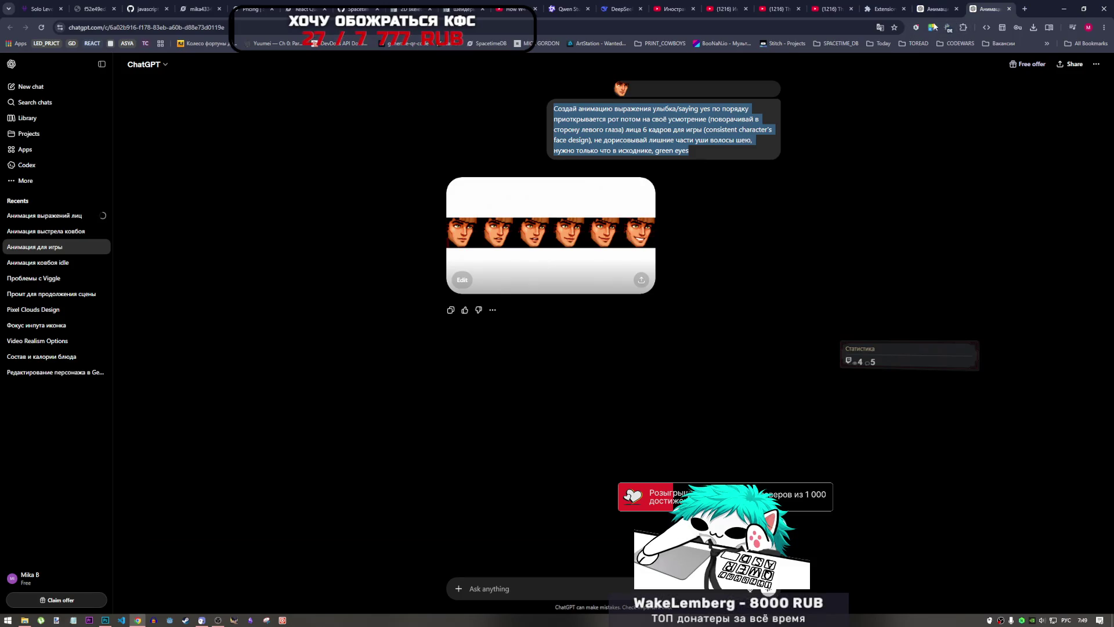
- View the generated six-frame closed-eyes, annoyed face strip full size, then reopen the sent prompt for editing
{"action": "left_click", "coordinate": [935, 9]}
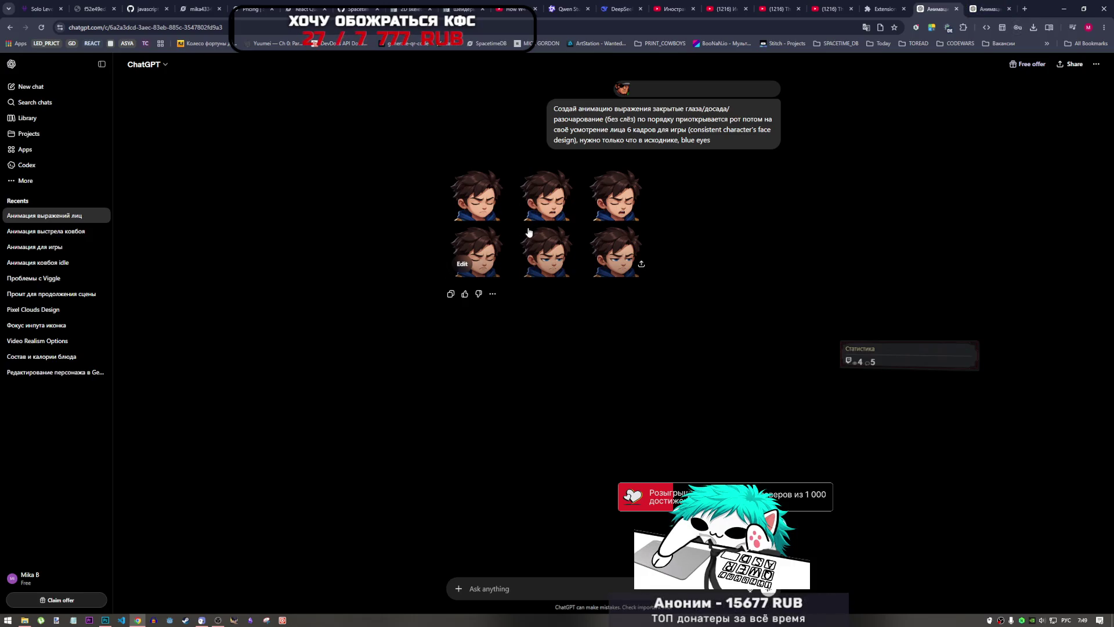
{"action": "mouse_move", "coordinate": [591, 133]}
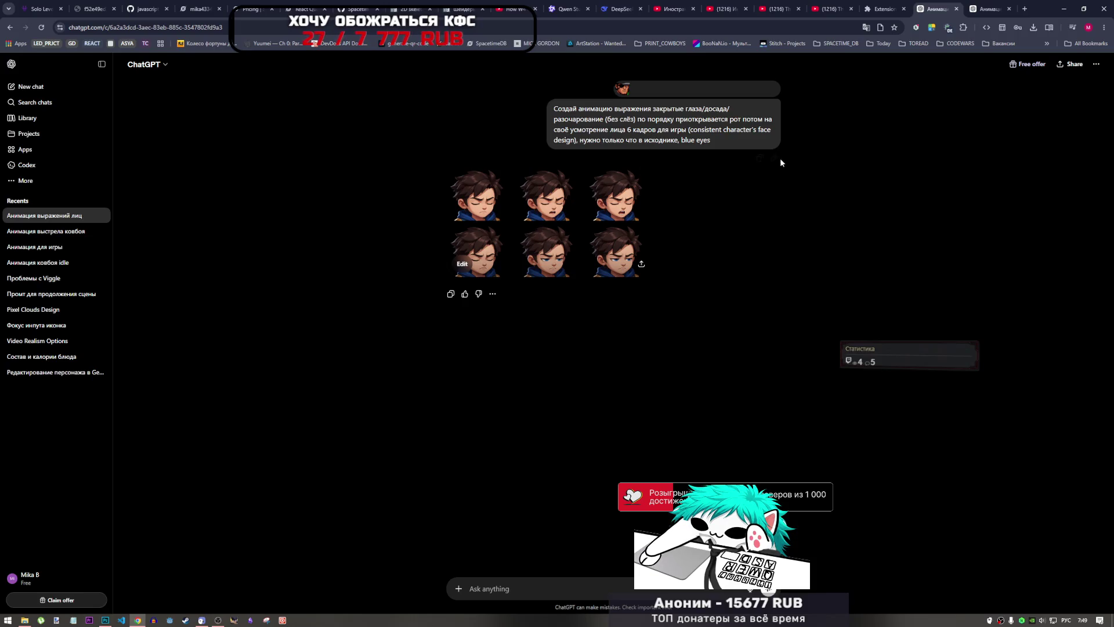
{"action": "left_click", "coordinate": [569, 263]}
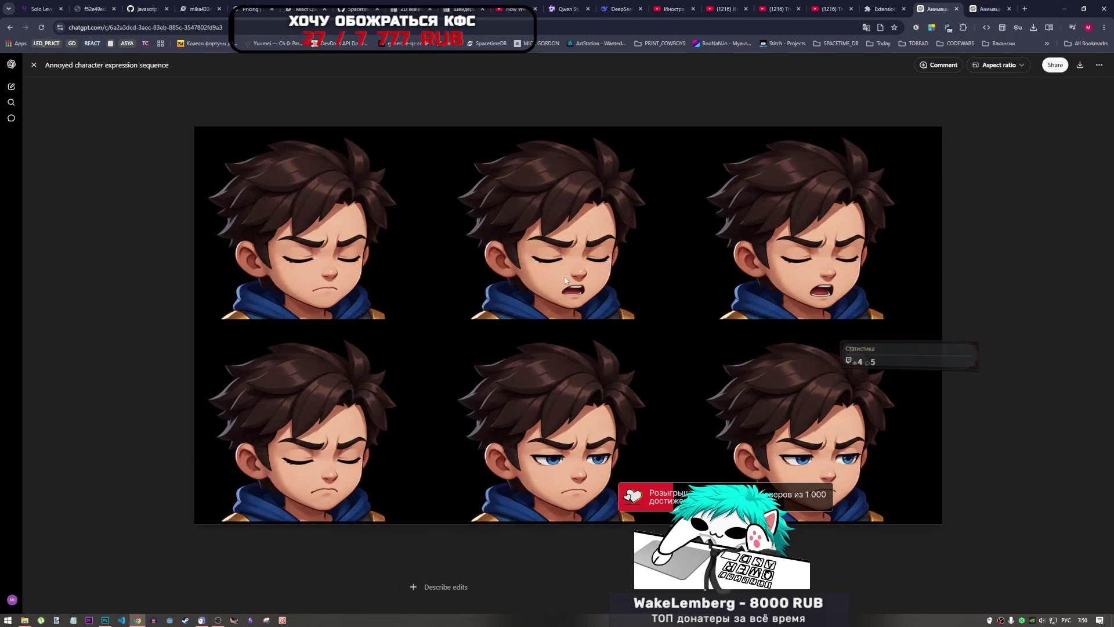
{"action": "key", "text": "Escape"}
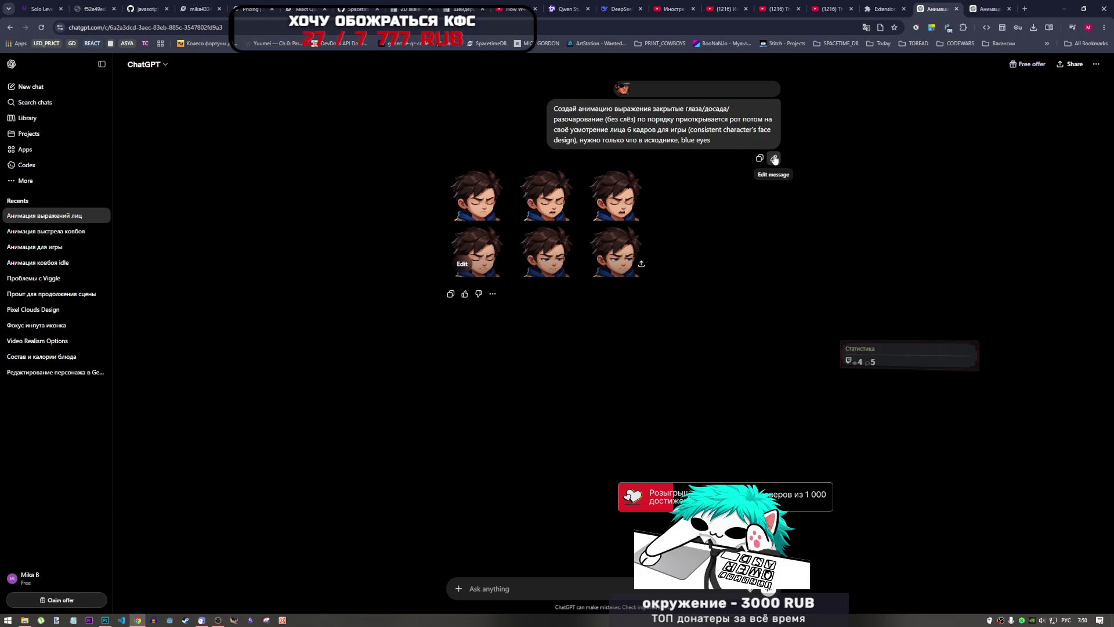
{"action": "left_click", "coordinate": [774, 158]}
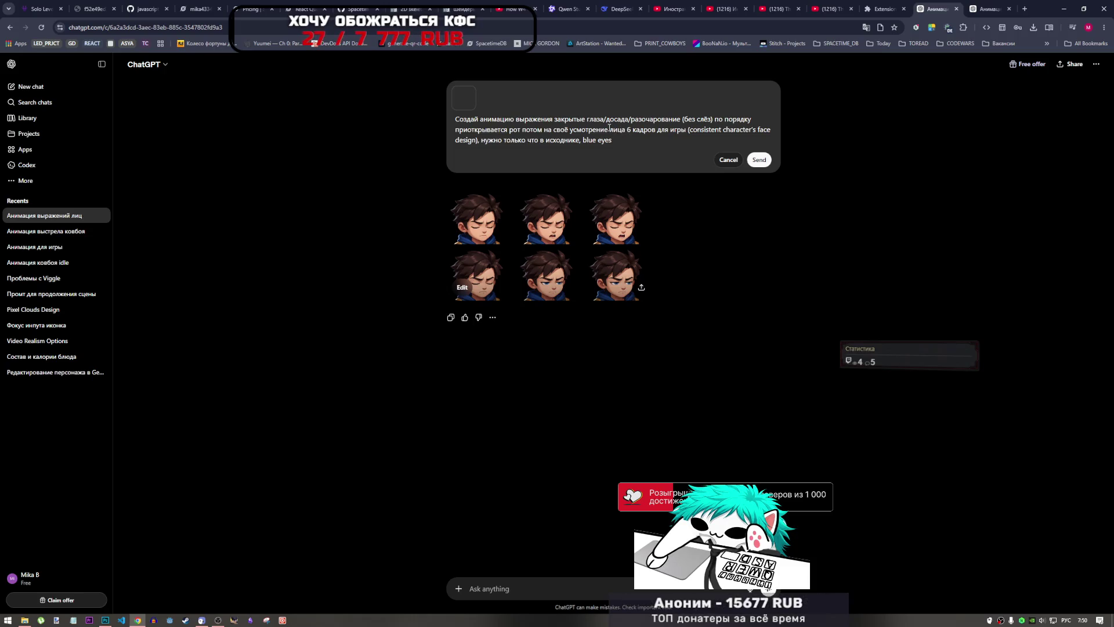
- Delete the mouth-opening instruction and the only-what's-in-source phrase from the prompt
{"action": "mouse_move", "coordinate": [609, 129]}
{"action": "left_mouse_down"}
{"action": "mouse_move", "coordinate": [486, 128]}
{"action": "mouse_move", "coordinate": [697, 120]}
{"action": "mouse_move", "coordinate": [399, 132]}
{"action": "left_mouse_up"}
{"action": "key", "text": "BackSpace"}
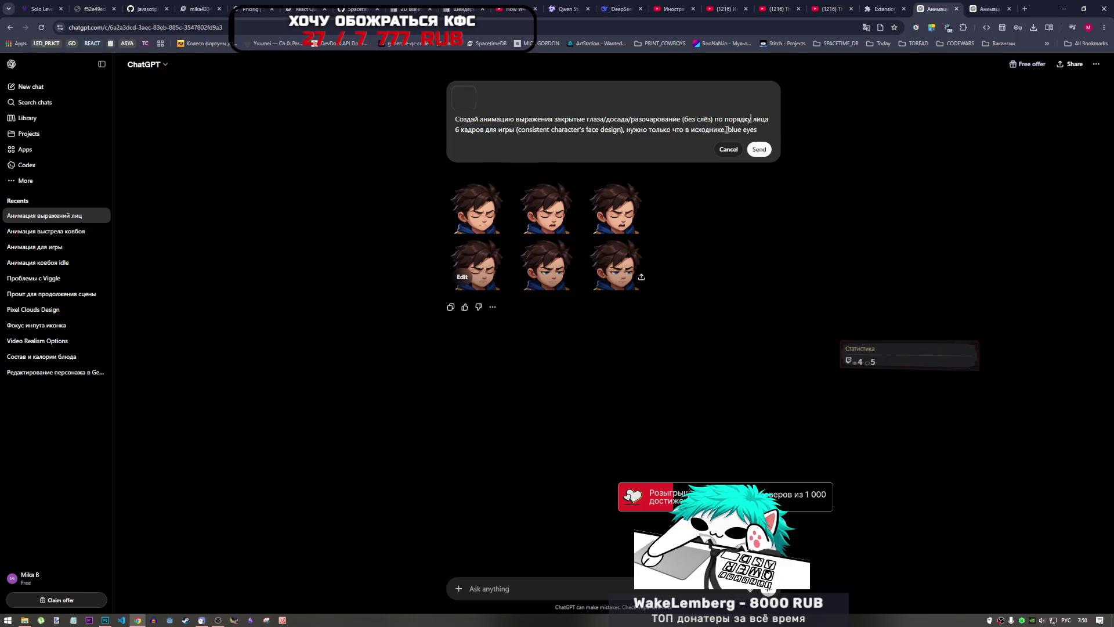
{"action": "left_click_drag", "start_coordinate": [726, 130], "coordinate": [618, 129]}
{"action": "key", "text": "BackSpace"}
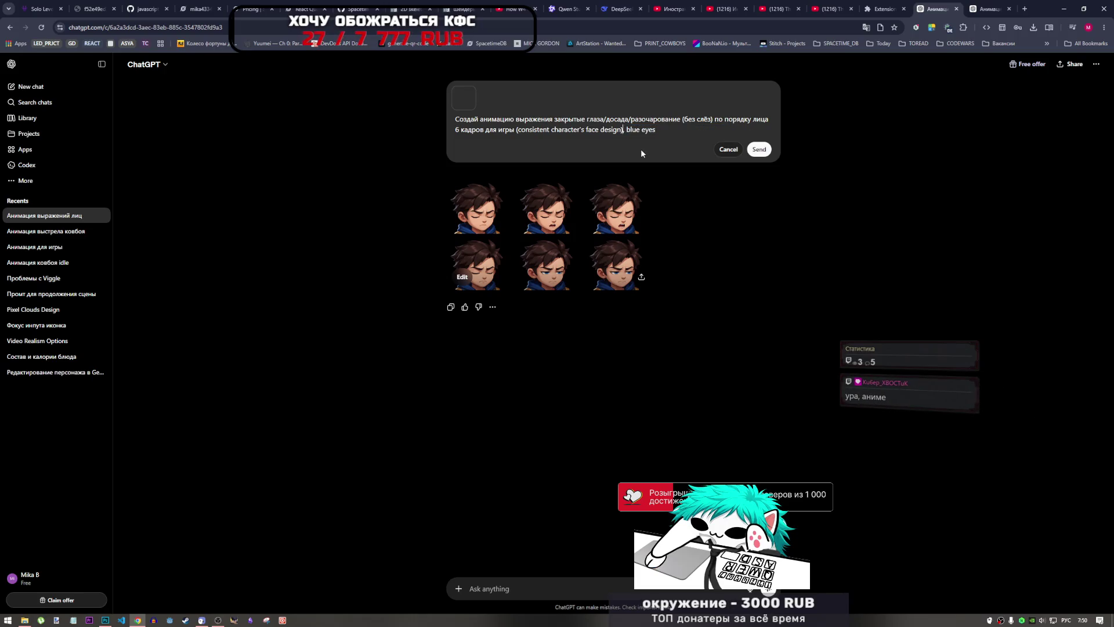
{"action": "left_click", "coordinate": [662, 132]}
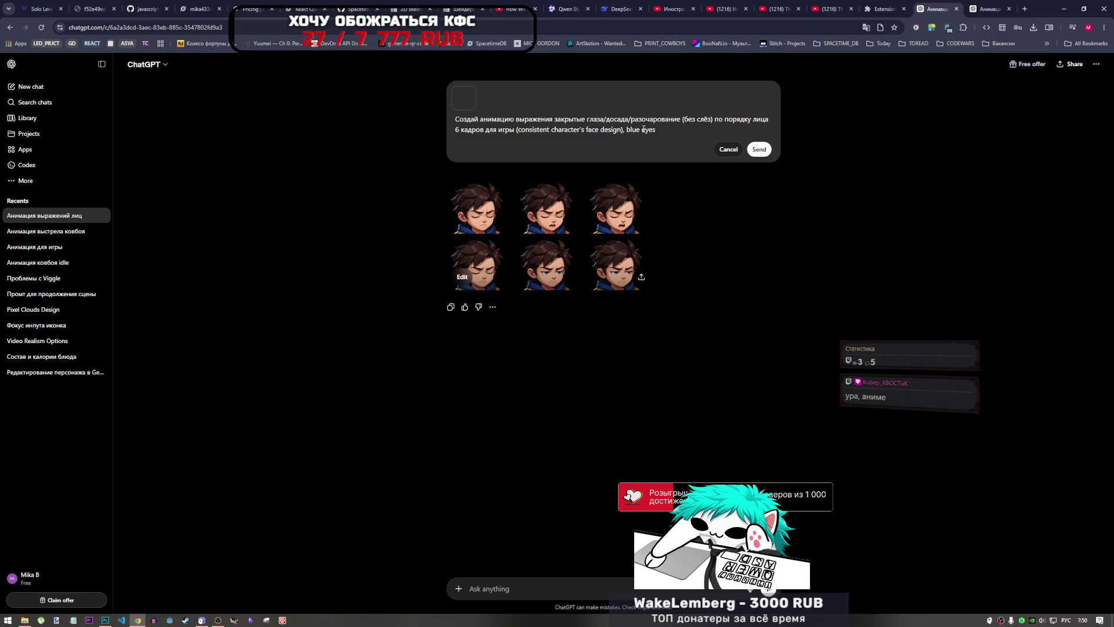
- Replace the opening word 'Создай' with 'из предоставленной картинки'
{"action": "left_click_drag", "start_coordinate": [514, 119], "coordinate": [564, 119]}
{"action": "left_click", "coordinate": [564, 118]}
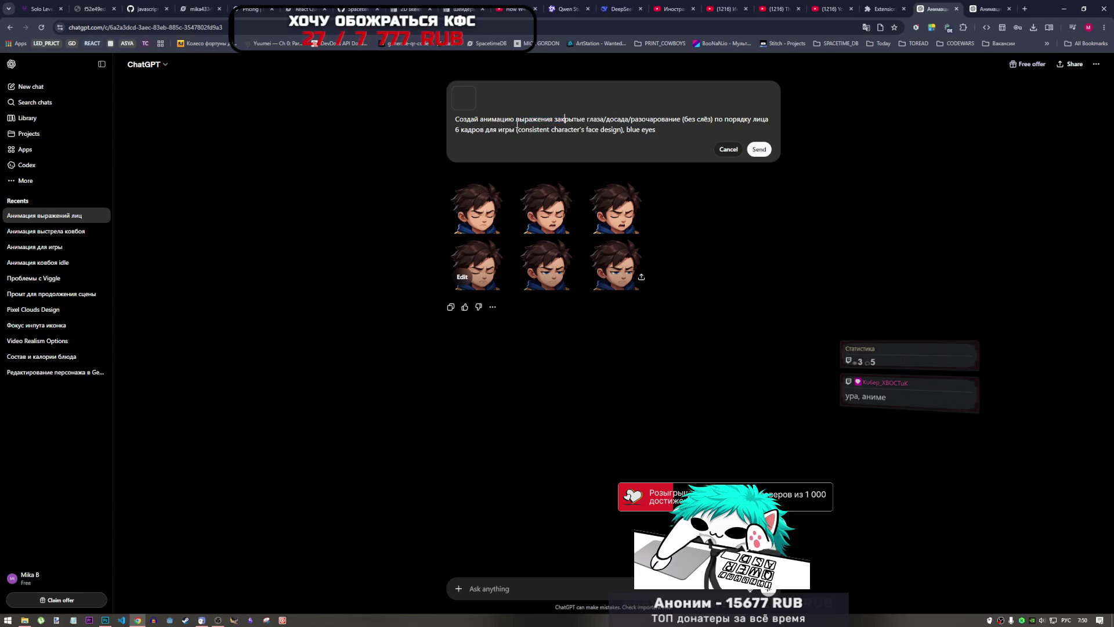
{"action": "double_click", "coordinate": [469, 120]}
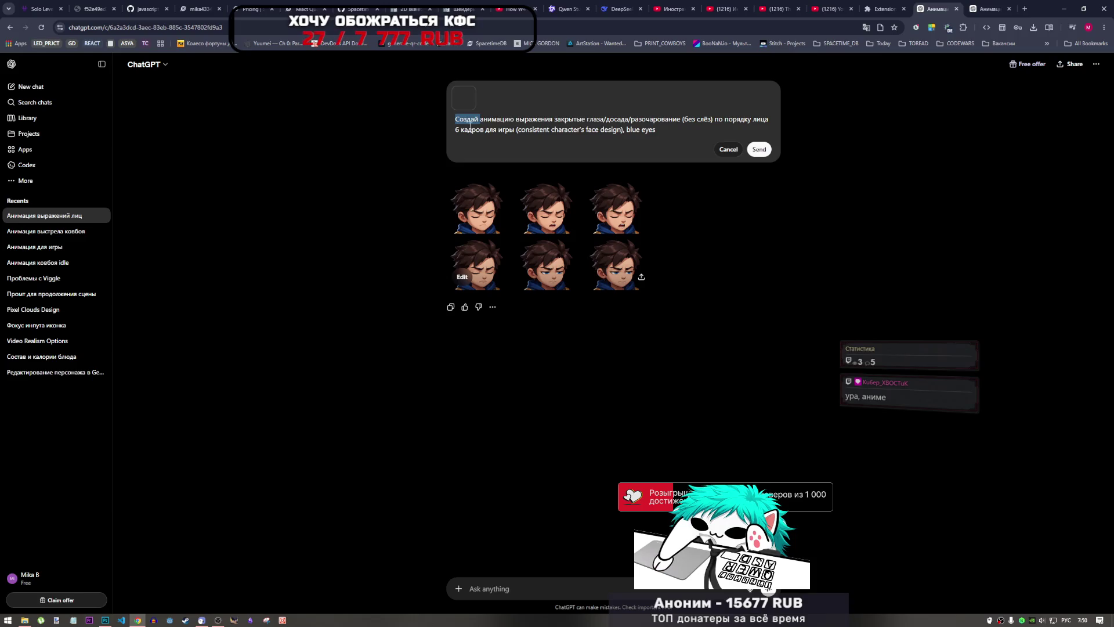
{"action": "left_click", "coordinate": [479, 120]}
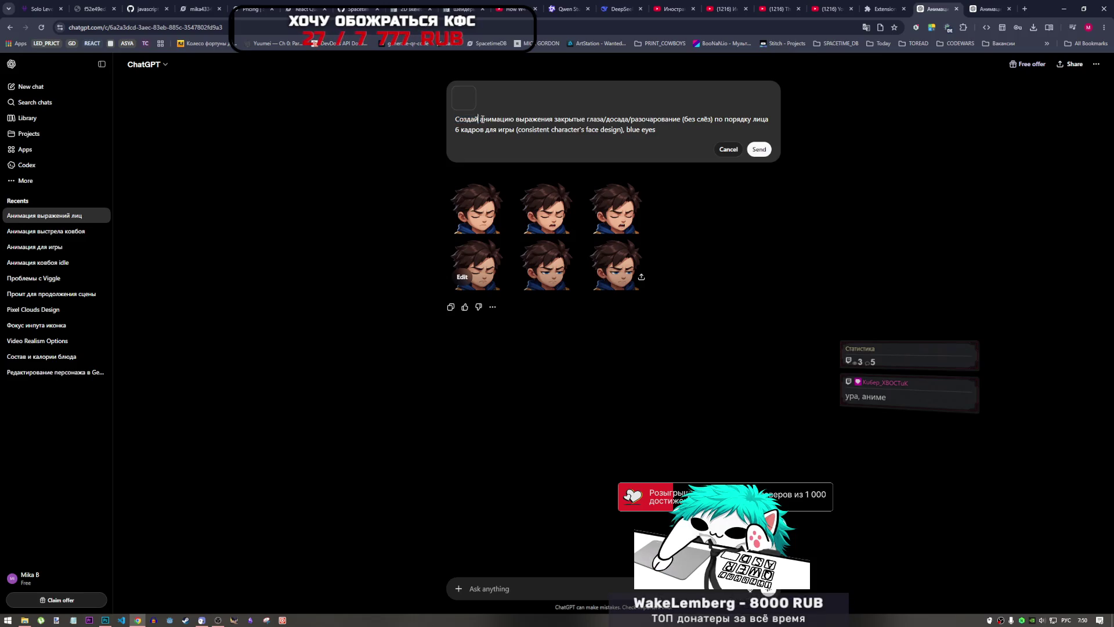
{"action": "left_click_drag", "start_coordinate": [479, 120], "coordinate": [455, 120]}
{"action": "type", "text": "тз"}
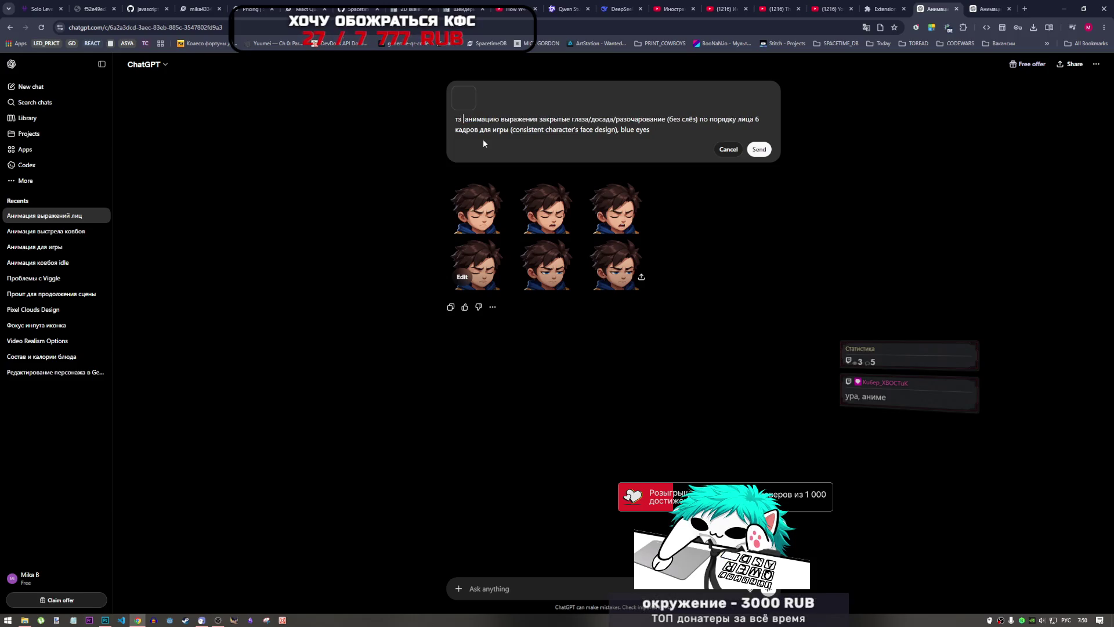
{"action": "key", "text": "BackSpace"}
{"action": "key", "text": "BackSpace"}
{"action": "key", "text": "alt+shift"}
{"action": "type", "text": "bp "}
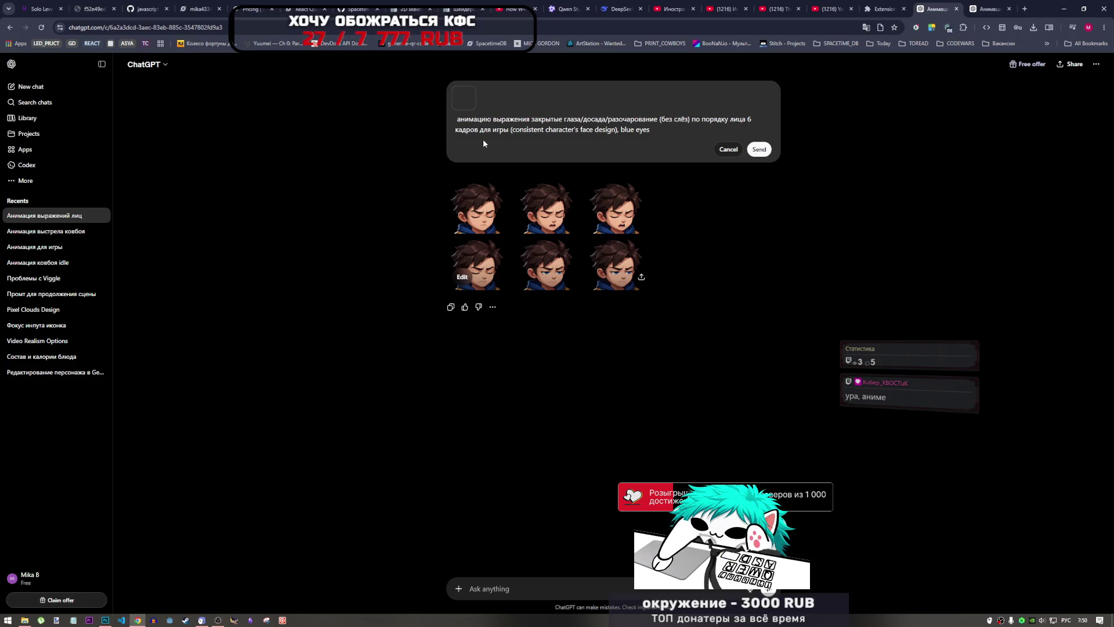
{"action": "type", "text": "rfhn"}
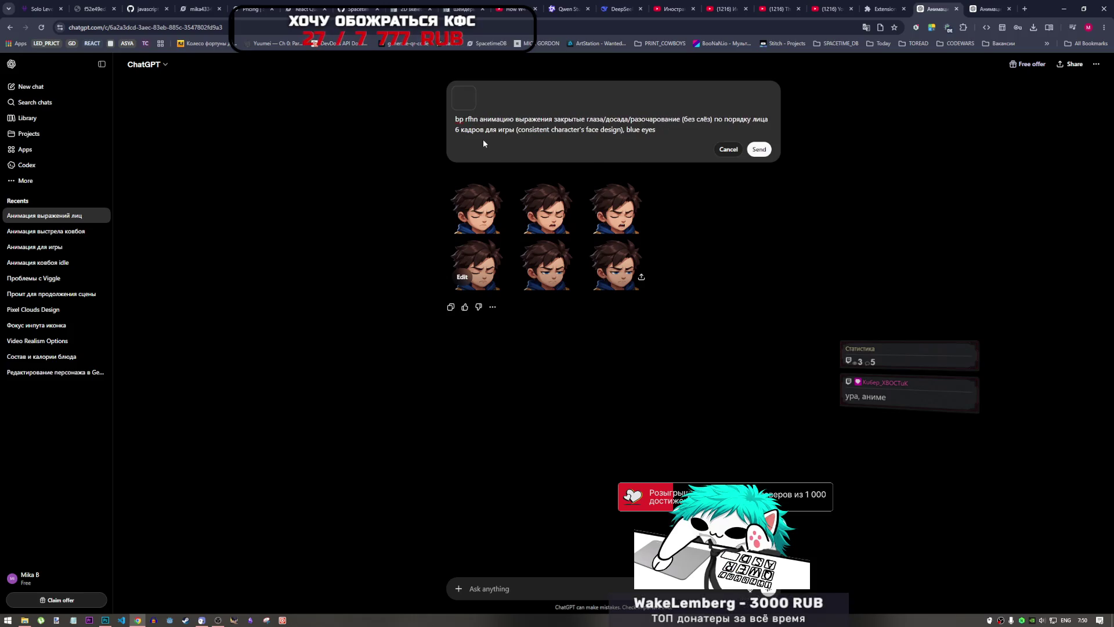
{"action": "key", "text": "BackSpace"}
{"action": "key", "text": "BackSpace"}
{"action": "key", "text": "BackSpace"}
{"action": "key", "text": "alt+shift"}
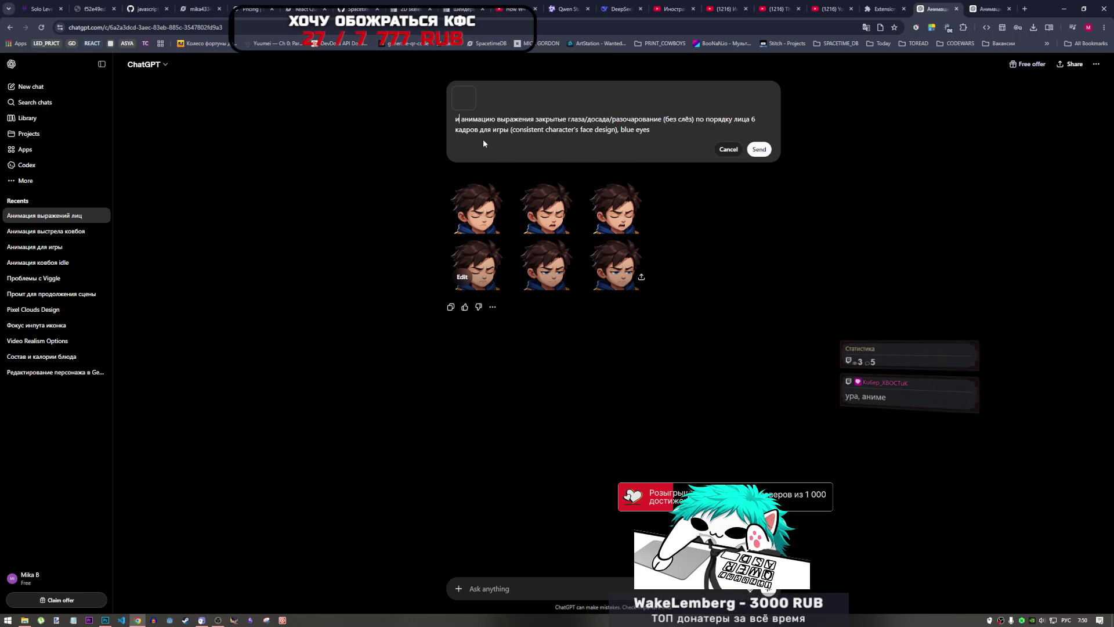
{"action": "type", "text": "из предоста"}
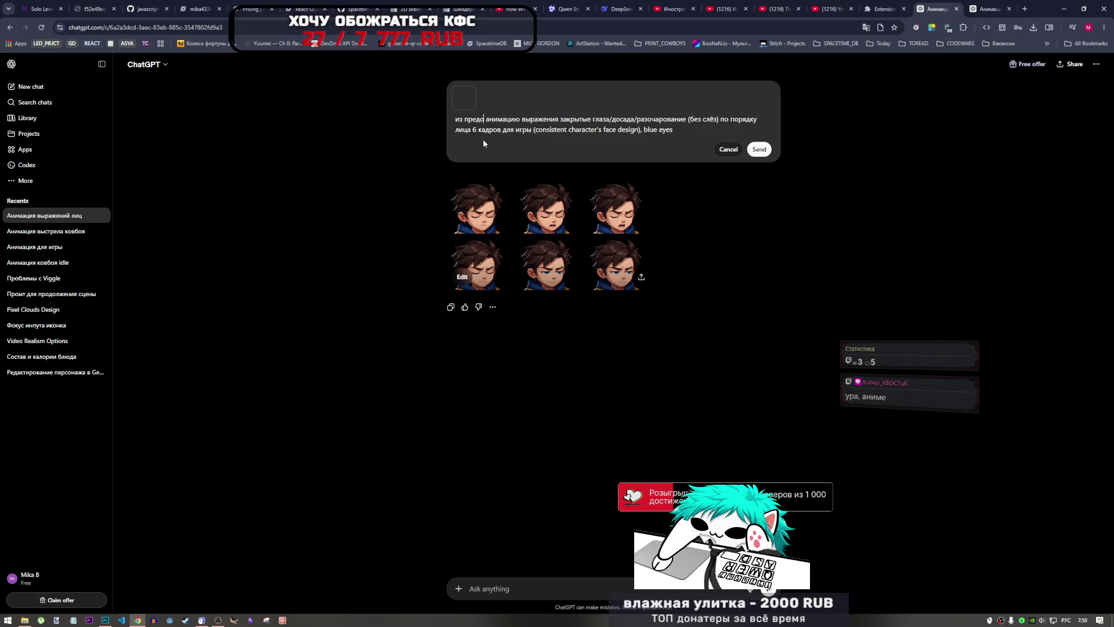
{"action": "type", "text": "вленной карт"}
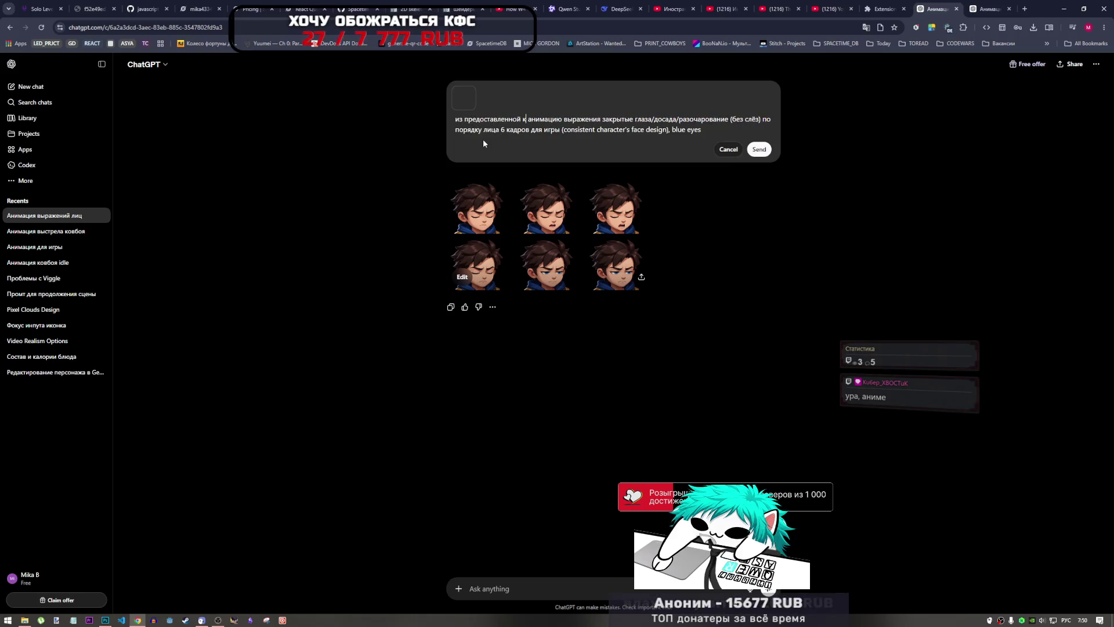
{"action": "type", "text": "игки"}
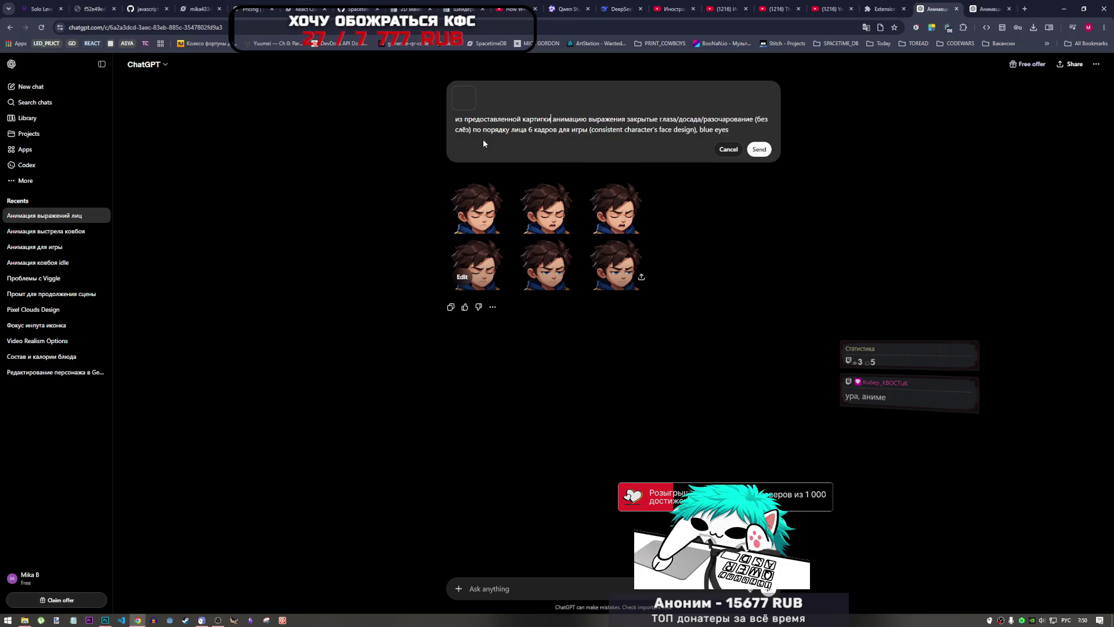
{"action": "key", "text": "BackSpace"}
{"action": "key", "text": "BackSpace"}
{"action": "key", "text": "BackSpace"}
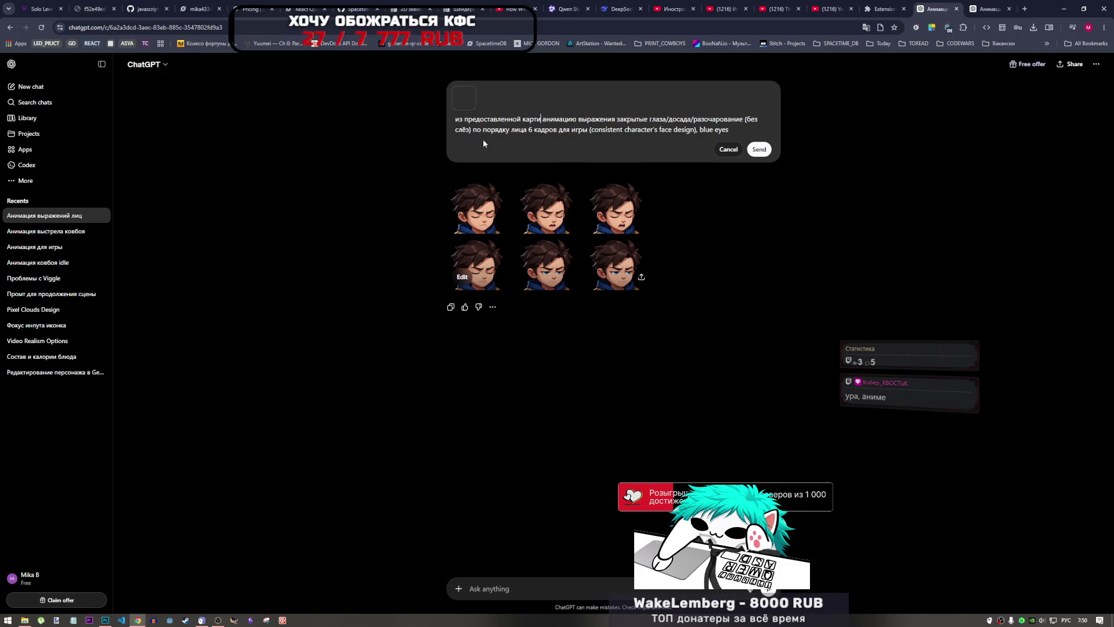
{"action": "type", "text": "нки"}
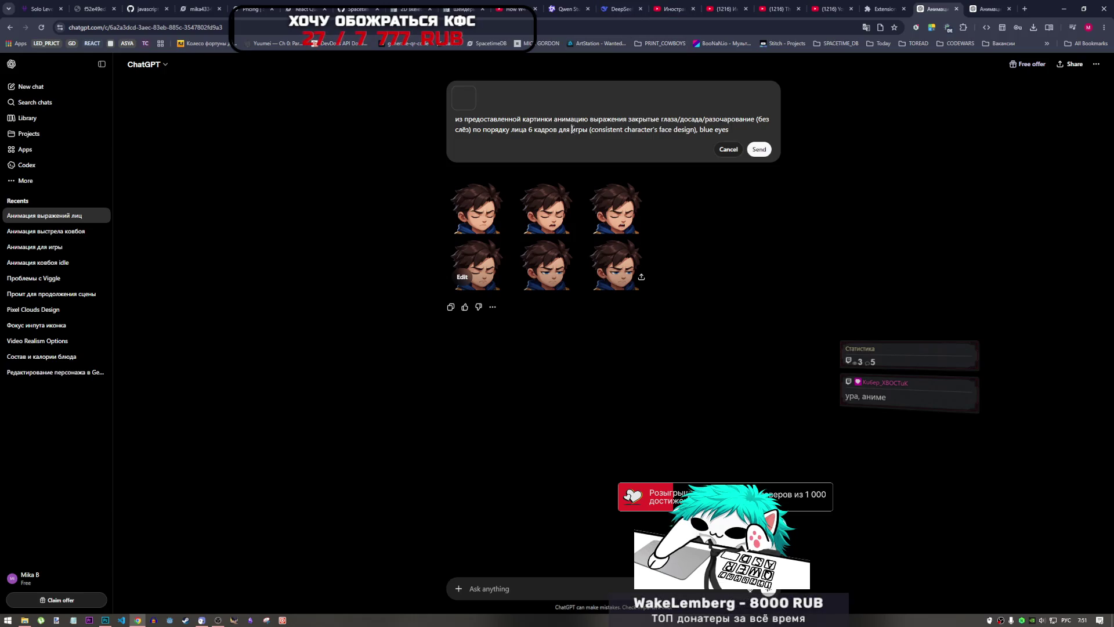
- Insert 'сделай' before 'анимацию' so the prompt reads 'из предоставленной картинки сделай анимацию…'
{"action": "left_click_drag", "start_coordinate": [588, 130], "coordinate": [571, 129]}
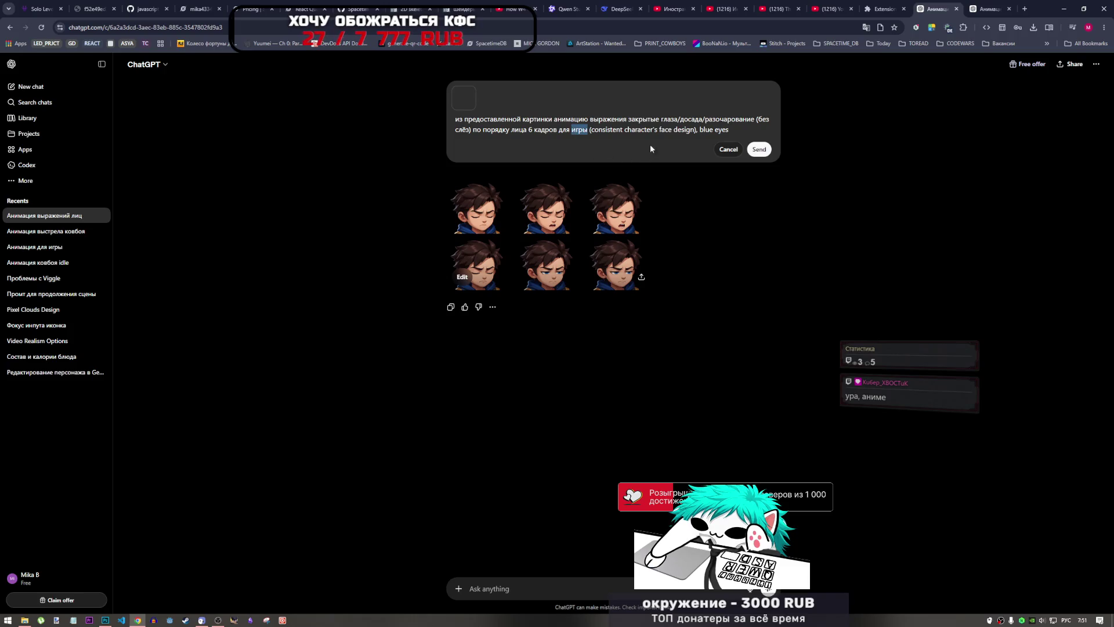
{"action": "left_click", "coordinate": [569, 115]}
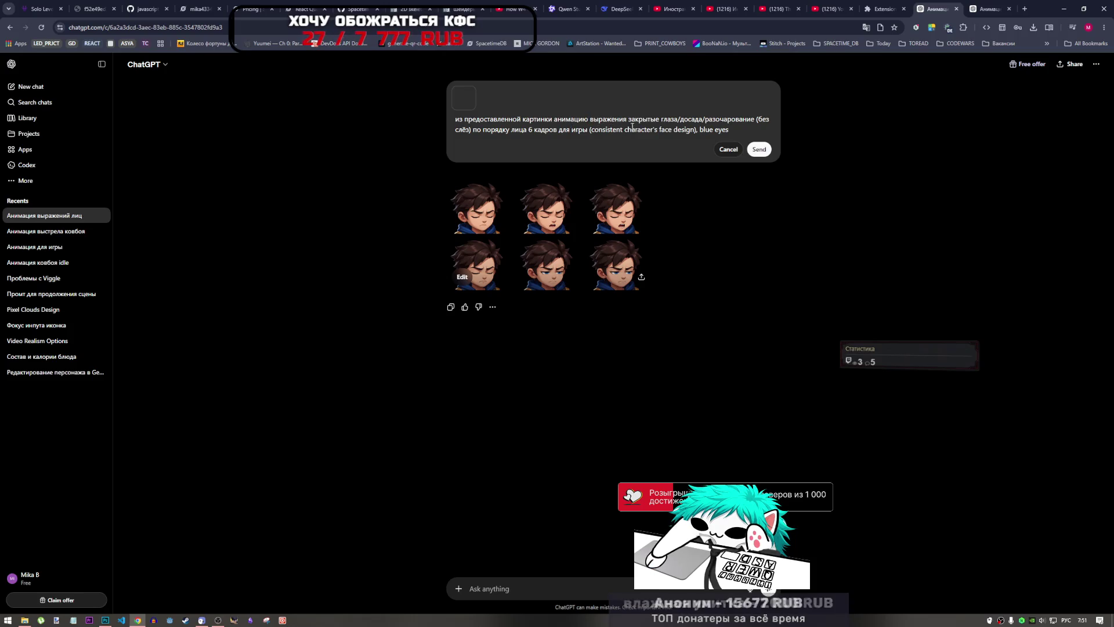
{"action": "mouse_move", "coordinate": [593, 120]}
{"action": "left_mouse_down"}
{"action": "mouse_move", "coordinate": [613, 120]}
{"action": "mouse_move", "coordinate": [589, 121]}
{"action": "left_mouse_up"}
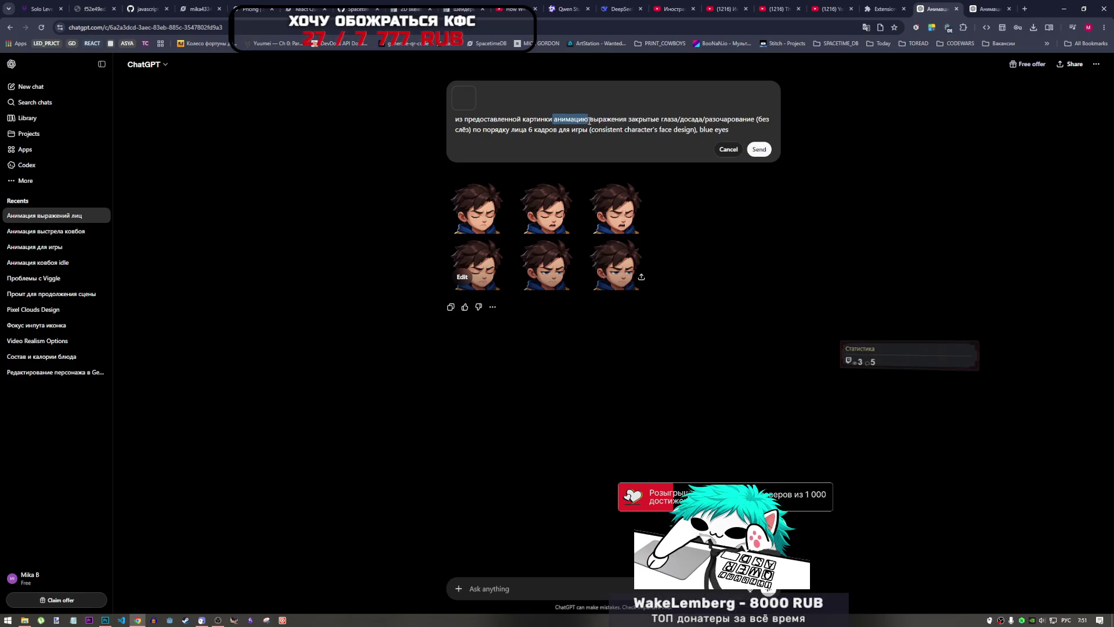
{"action": "left_click", "coordinate": [589, 120]}
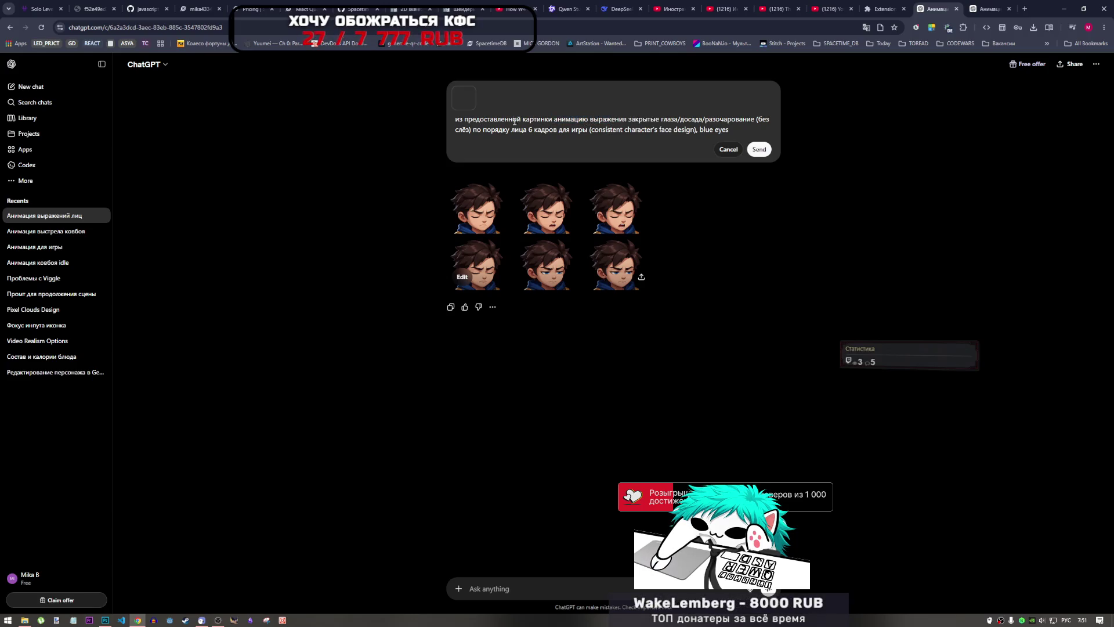
{"action": "left_click_drag", "start_coordinate": [464, 120], "coordinate": [593, 120]}
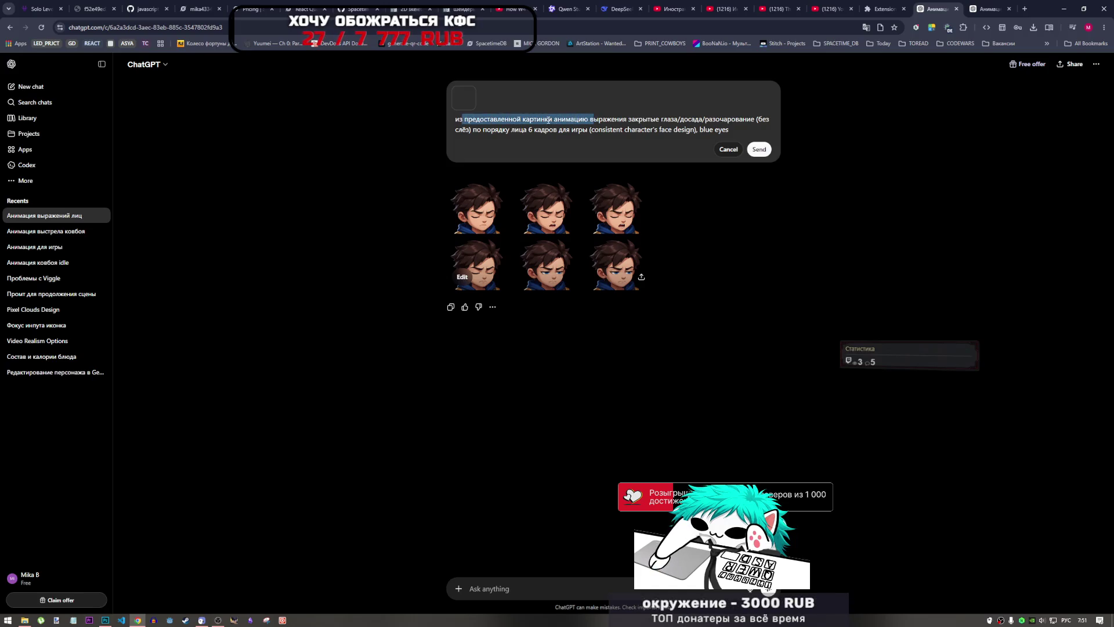
{"action": "left_click", "coordinate": [553, 120]}
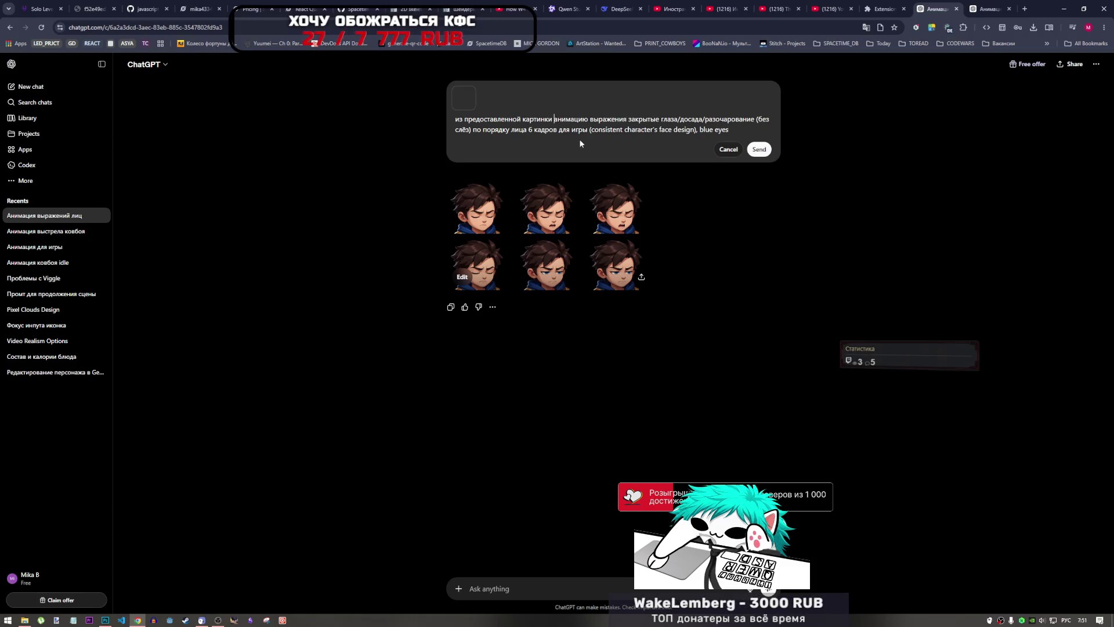
{"action": "type", "text": "мс"}
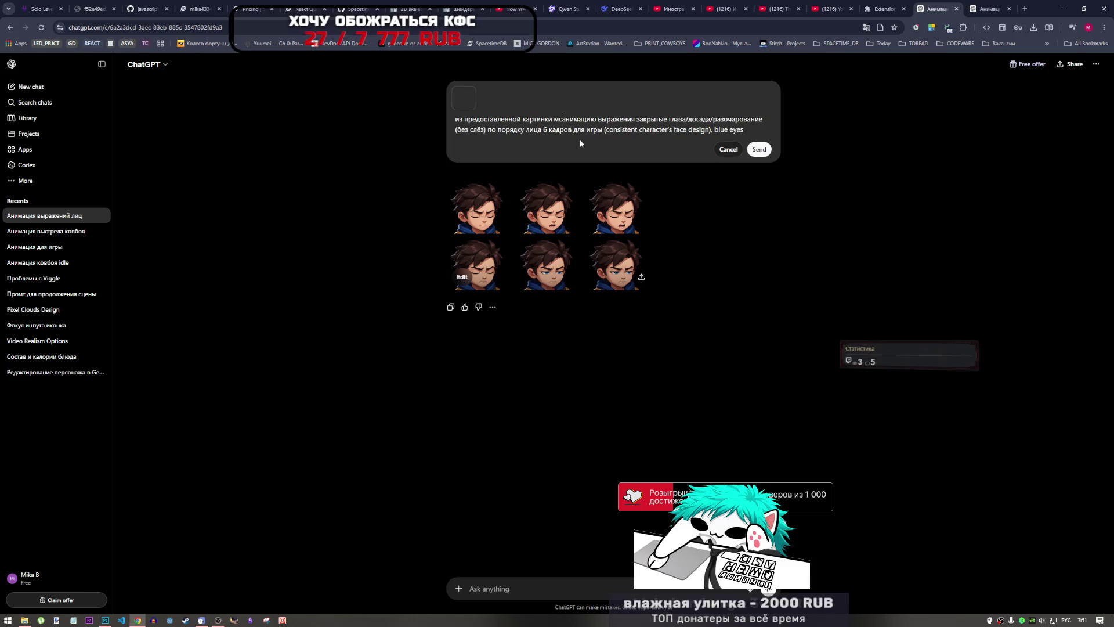
{"action": "key", "text": "BackSpace"}
{"action": "type", "text": "сд"}
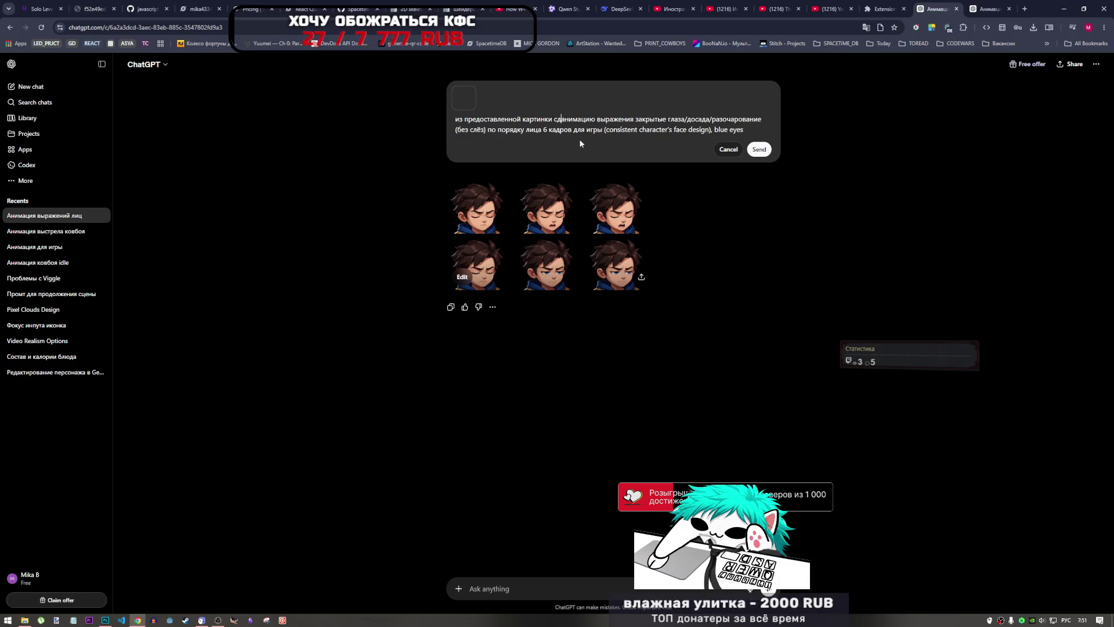
{"action": "type", "text": "елай"}
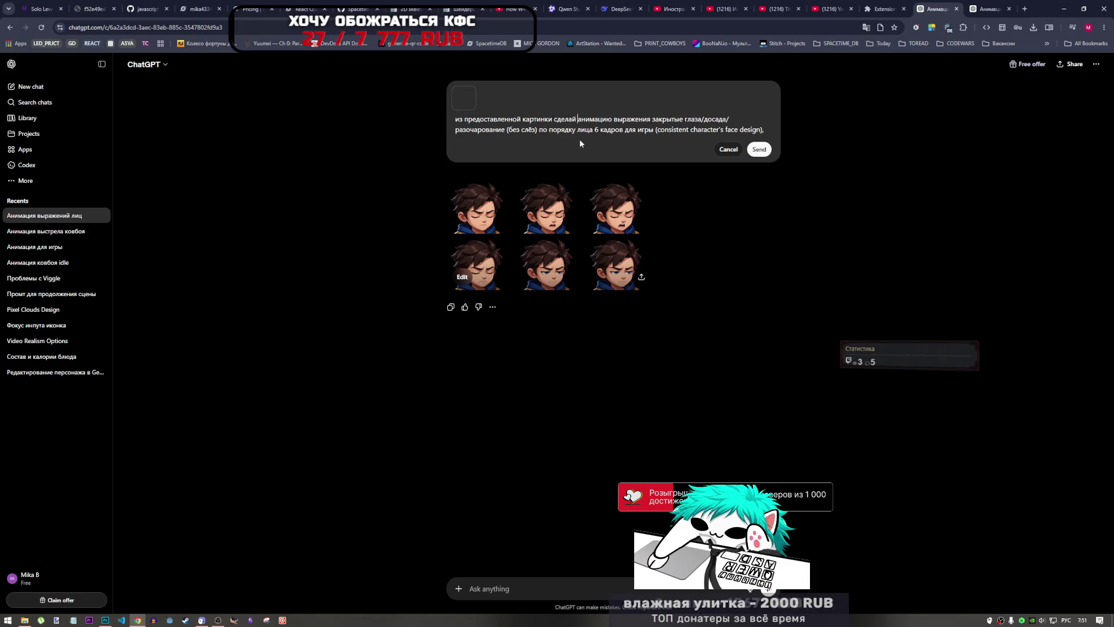
- End the prompt with ', blue eyes' and resend the edited message
{"action": "left_click_drag", "start_coordinate": [598, 120], "coordinate": [715, 122]}
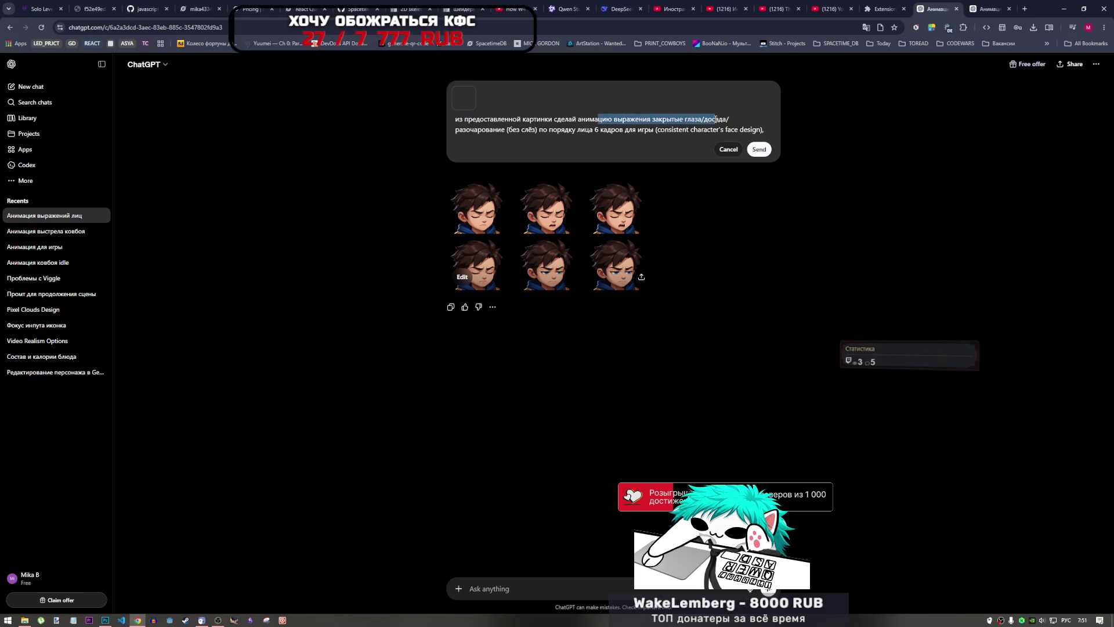
{"action": "left_click_drag", "start_coordinate": [502, 130], "coordinate": [765, 130]}
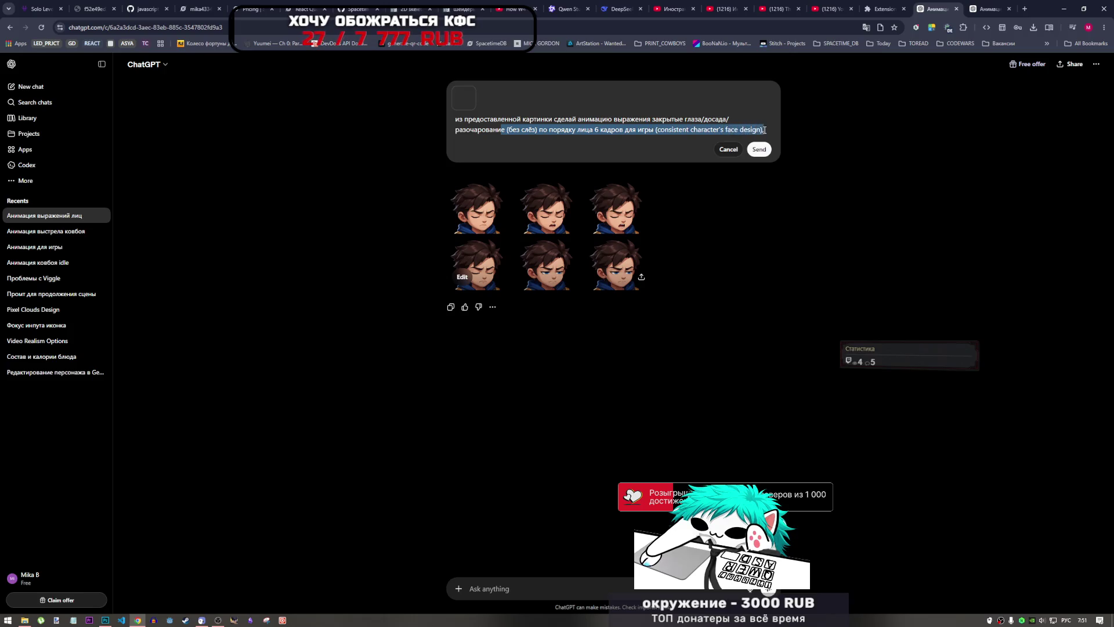
{"action": "left_click", "coordinate": [766, 130]}
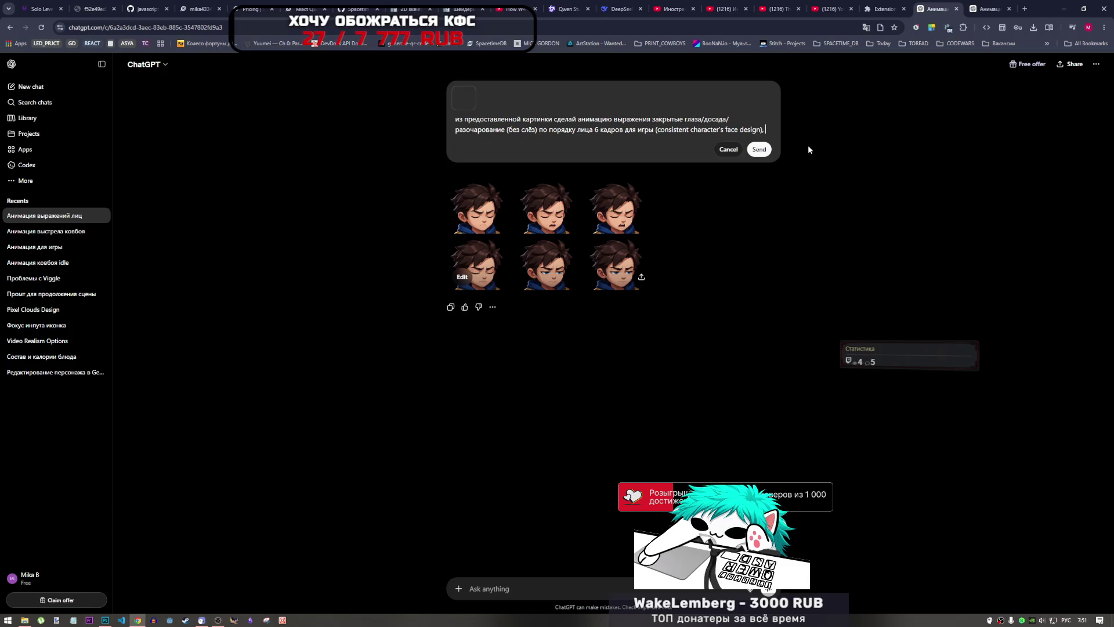
{"action": "key", "text": "BackSpace"}
{"action": "key", "text": "BackSpace"}
{"action": "type", "text": "blue eyes"}
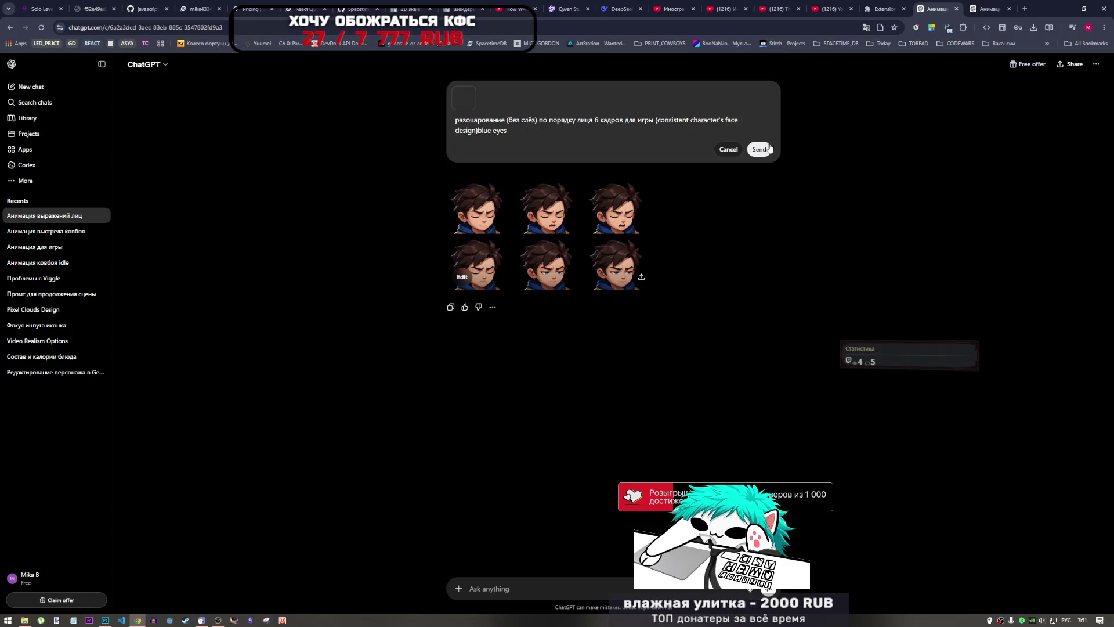
{"action": "key", "text": "ctrl+Left"}
{"action": "key", "text": "ctrl+Left"}
{"action": "type", "text": ","}
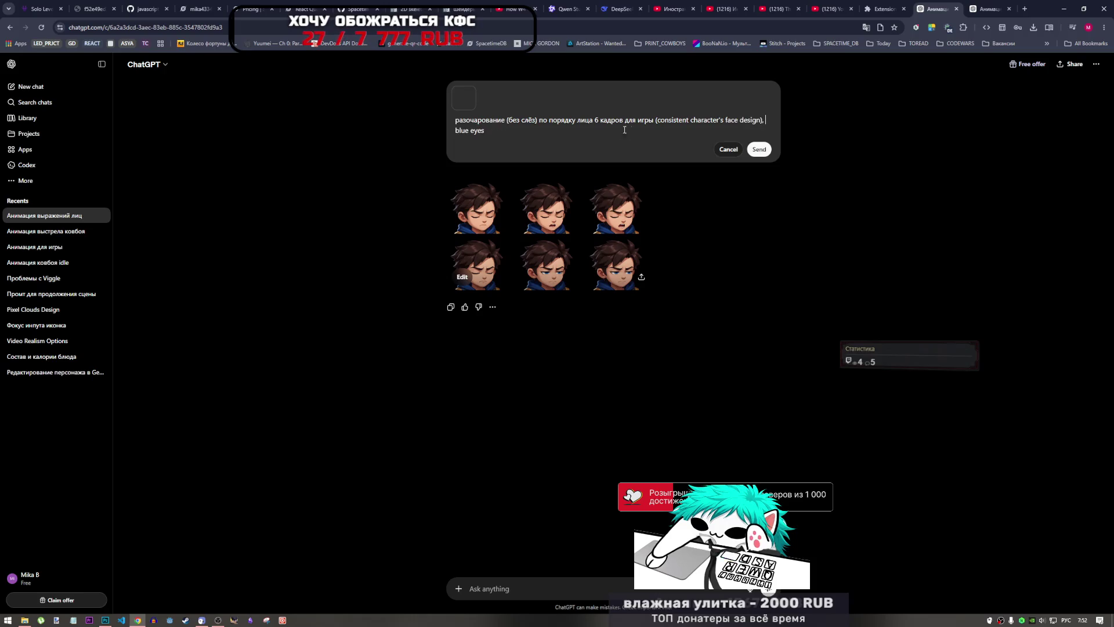
{"action": "left_click", "coordinate": [759, 149]}
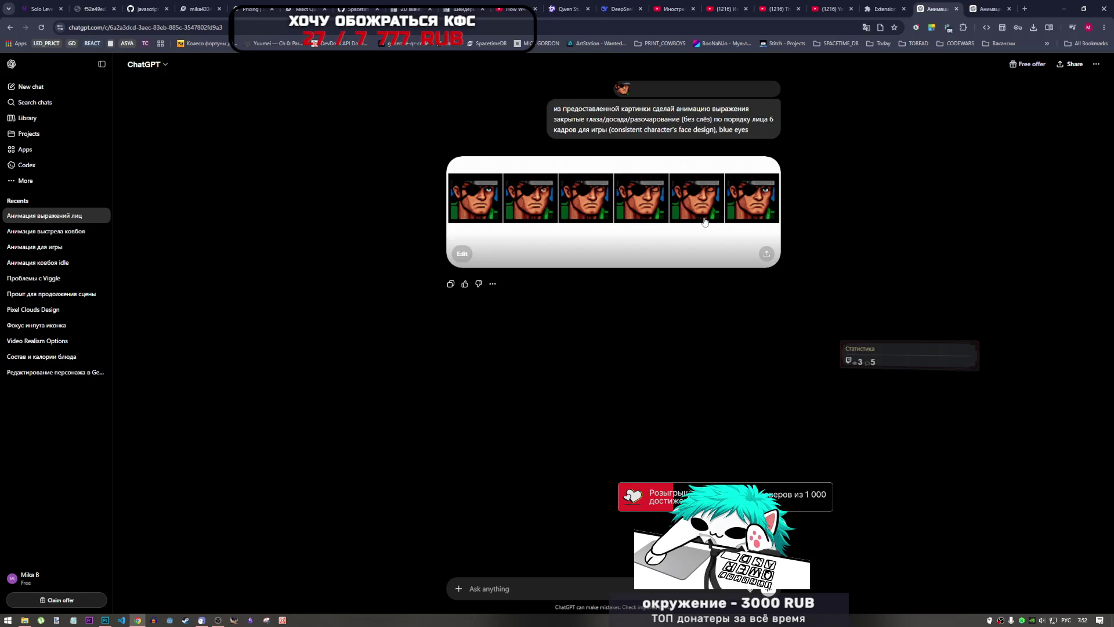
- Inspect the generated eyepatch-soldier blink strip full size, close it, and reopen it
{"action": "left_click", "coordinate": [702, 220]}
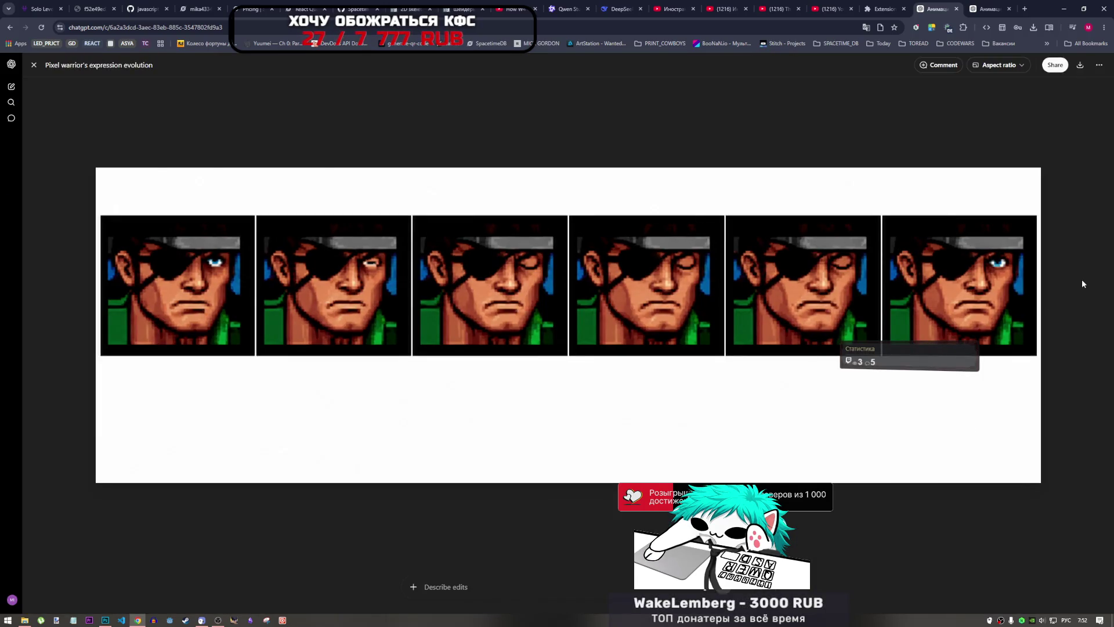
{"action": "key", "text": "Escape"}
{"action": "left_click", "coordinate": [753, 210]}
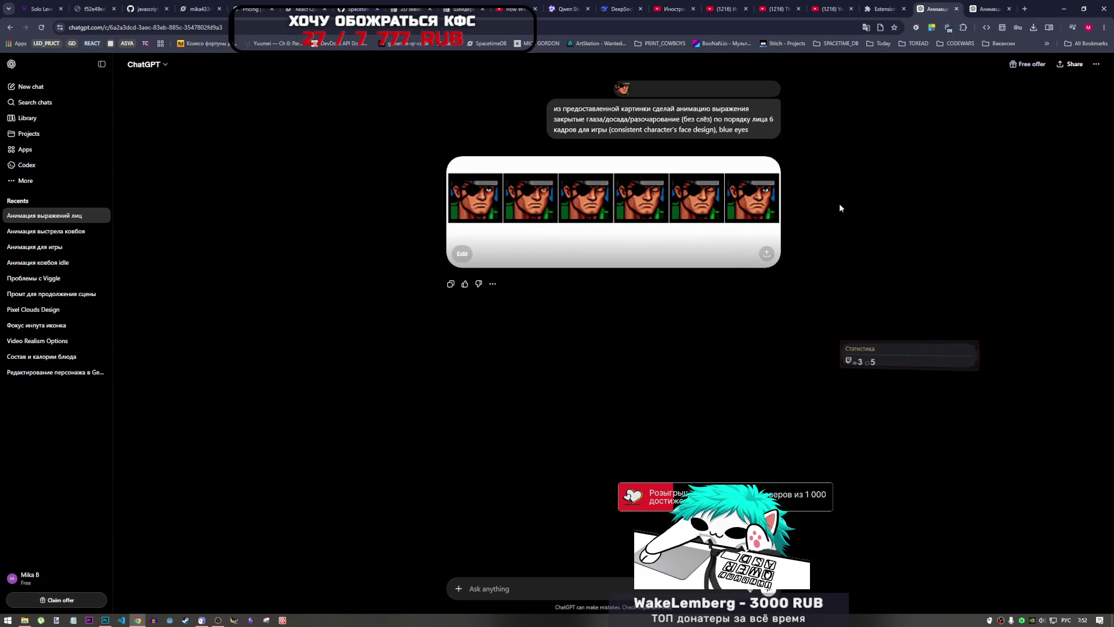
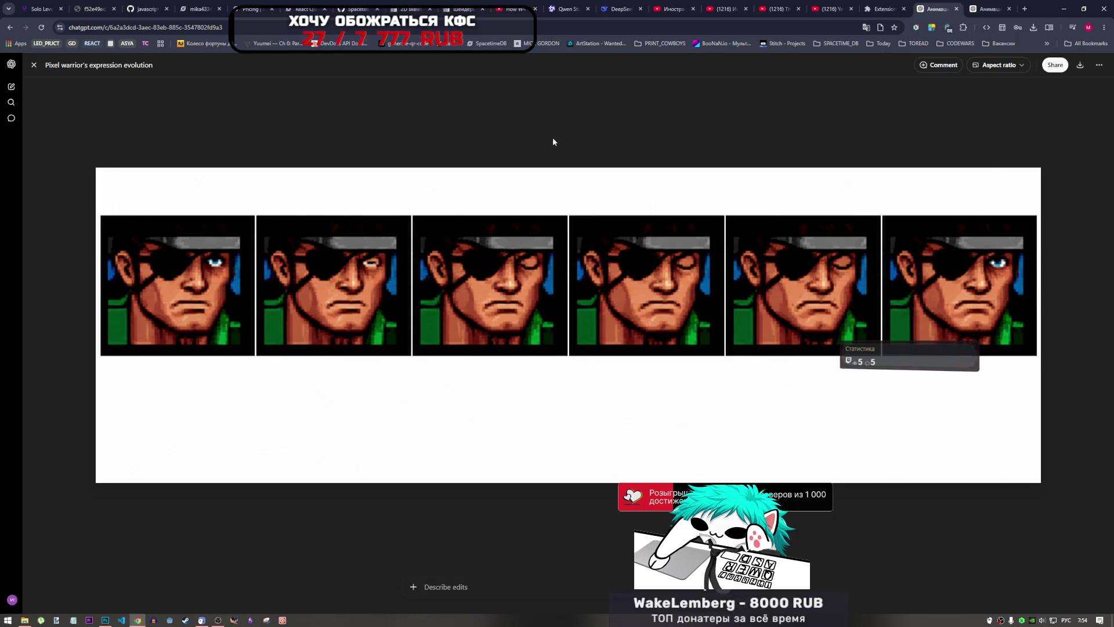
- Close the enlarged sprite, select the smile prompt in Анимация для игры, then return to Анимация выражений лиц
{"action": "left_click", "coordinate": [34, 65]}
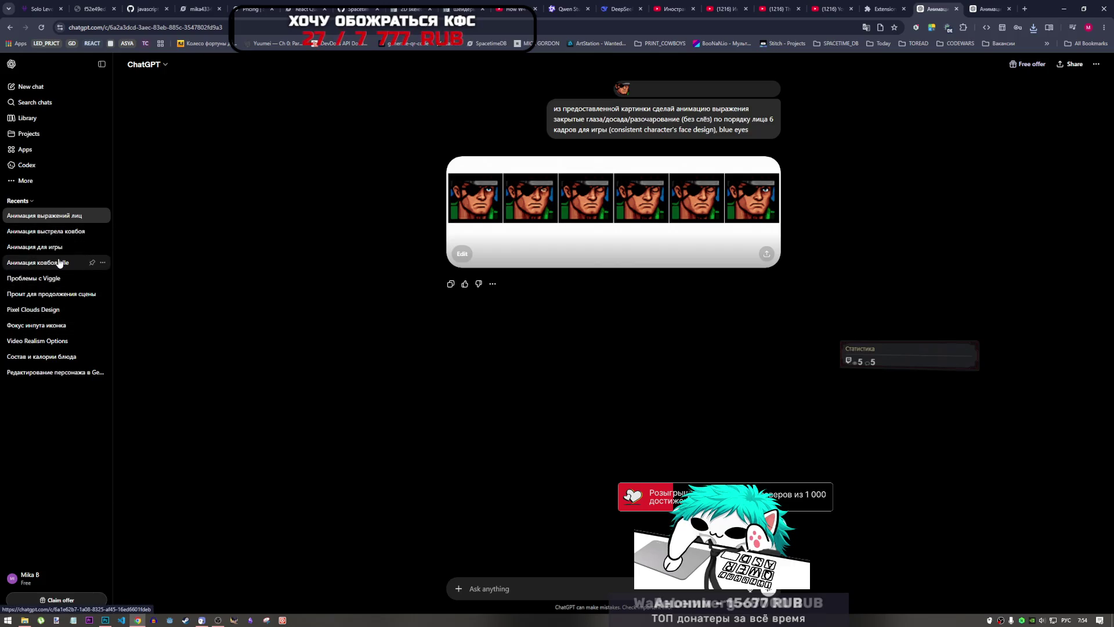
{"action": "left_click", "coordinate": [58, 247]}
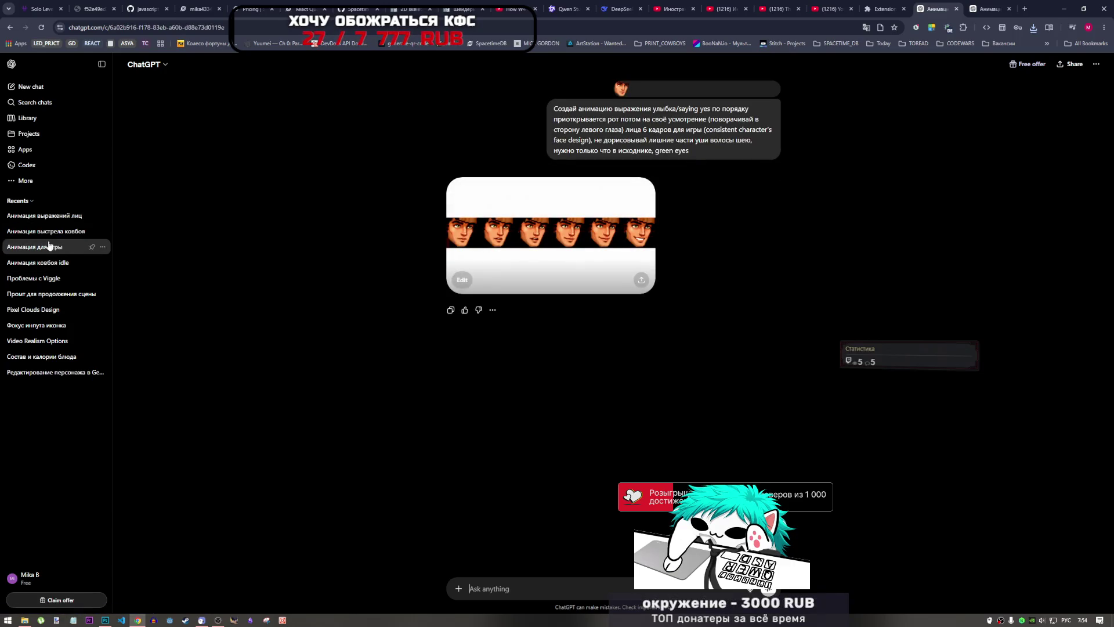
{"action": "left_click", "coordinate": [41, 217]}
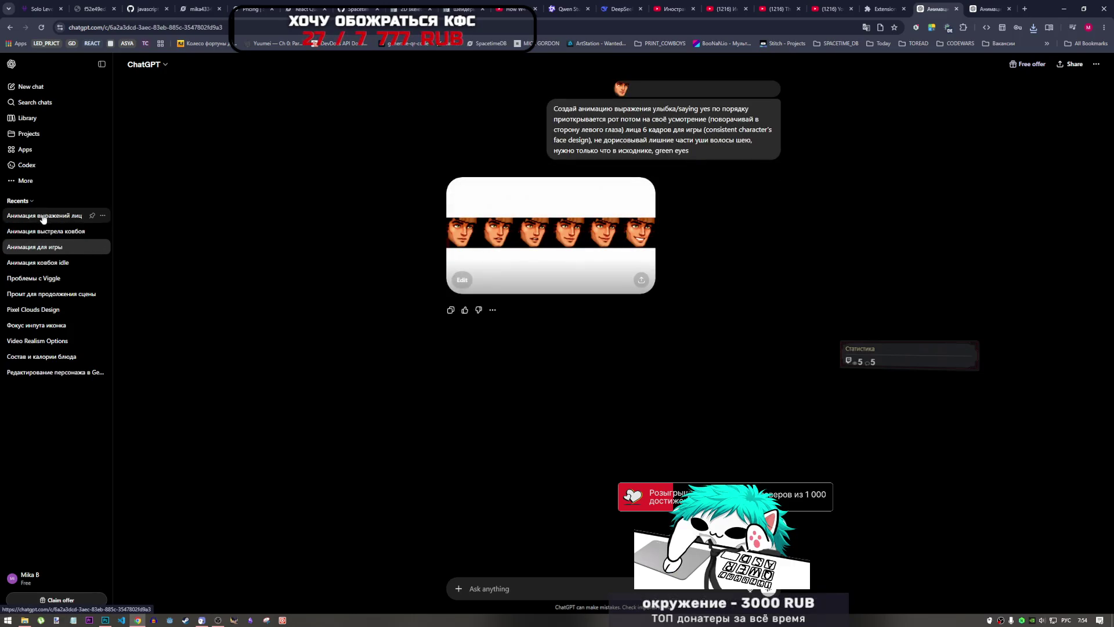
{"action": "left_click", "coordinate": [51, 253]}
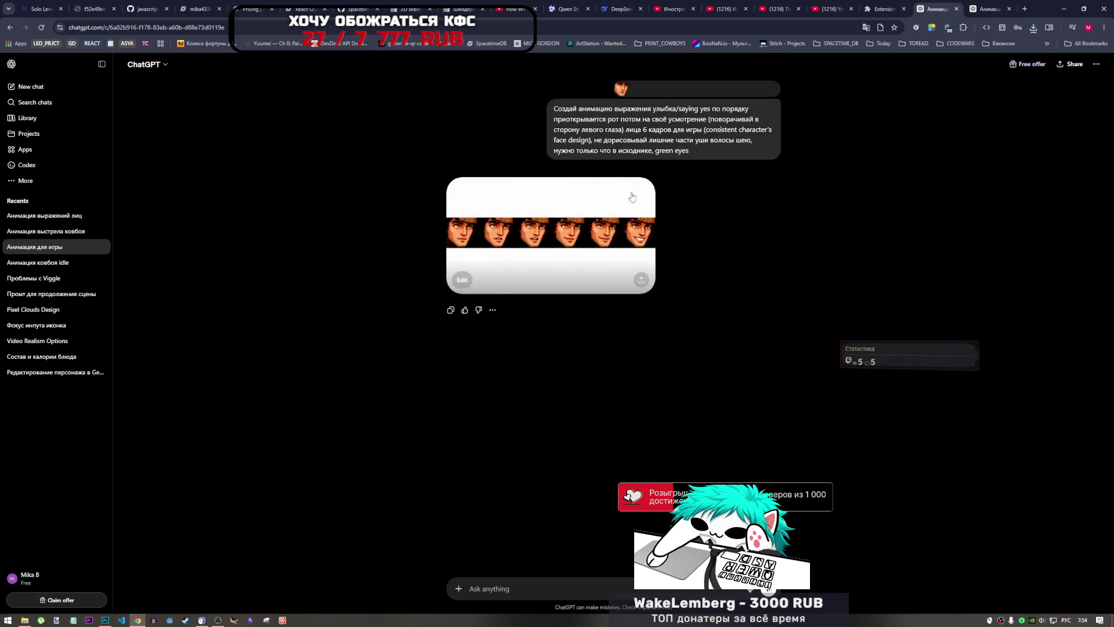
{"action": "mouse_move", "coordinate": [693, 152]}
{"action": "left_mouse_down"}
{"action": "mouse_move", "coordinate": [526, 122]}
{"action": "mouse_move", "coordinate": [541, 109]}
{"action": "left_mouse_up"}
{"action": "key", "text": "ctrl+c"}
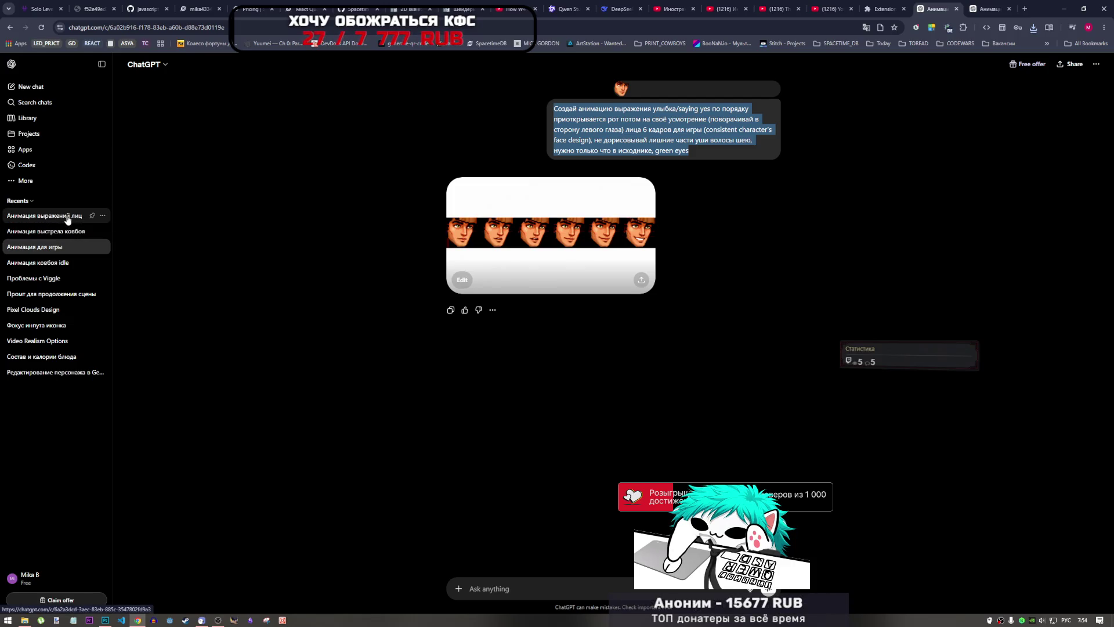
{"action": "left_click", "coordinate": [66, 218]}
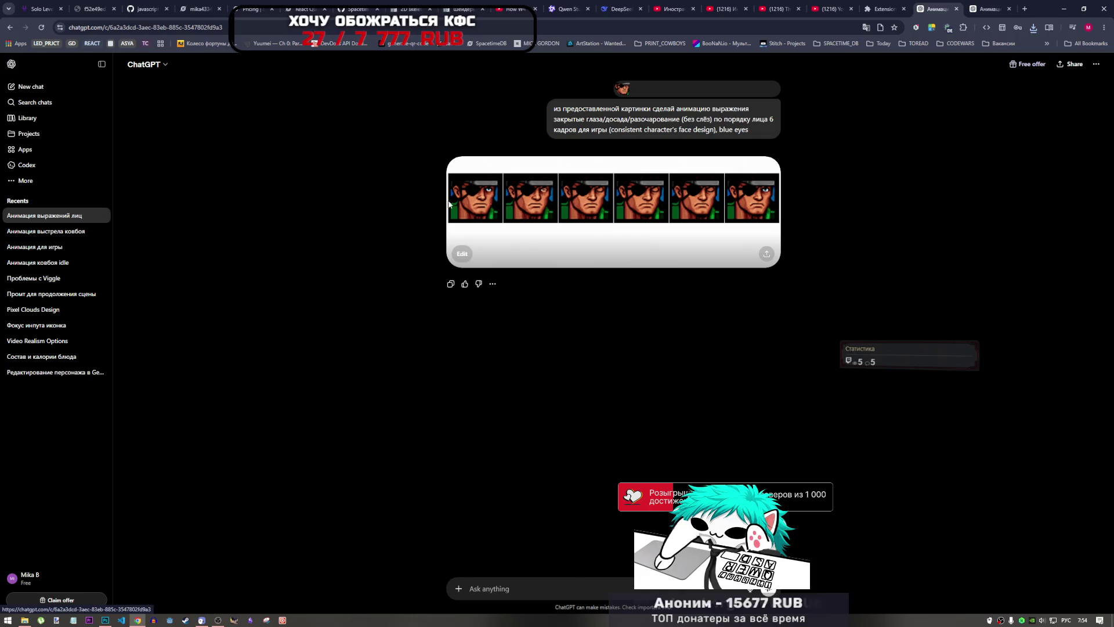
{"action": "mouse_move", "coordinate": [755, 133]}
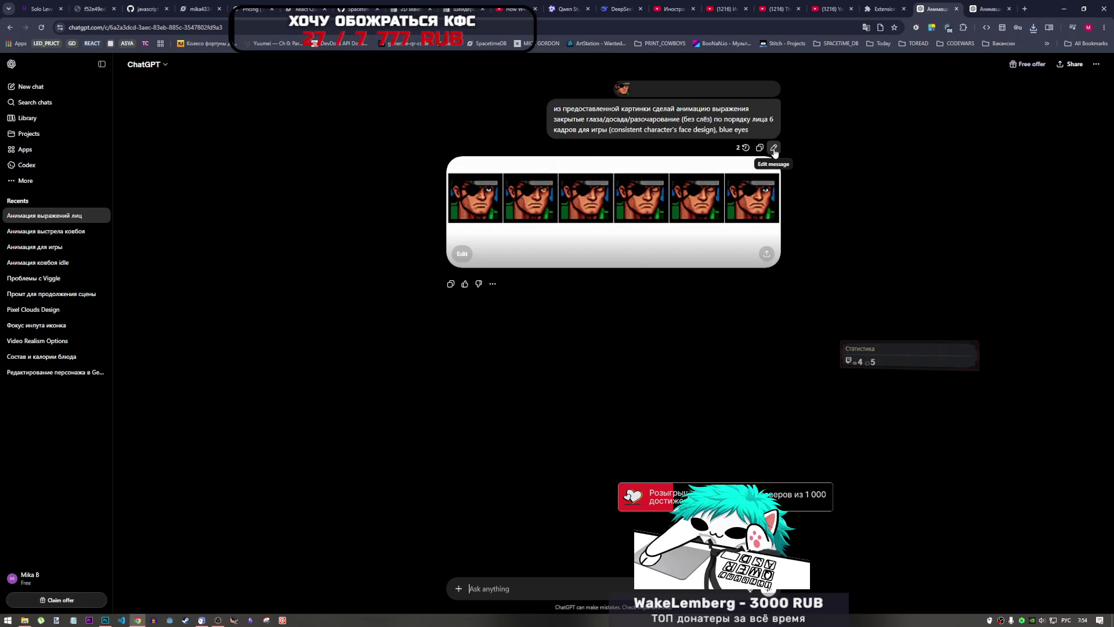
- Replace the eye-patch chat's first prompt with the copied smile/saying-yes animation prompt
{"action": "left_click", "coordinate": [775, 148]}
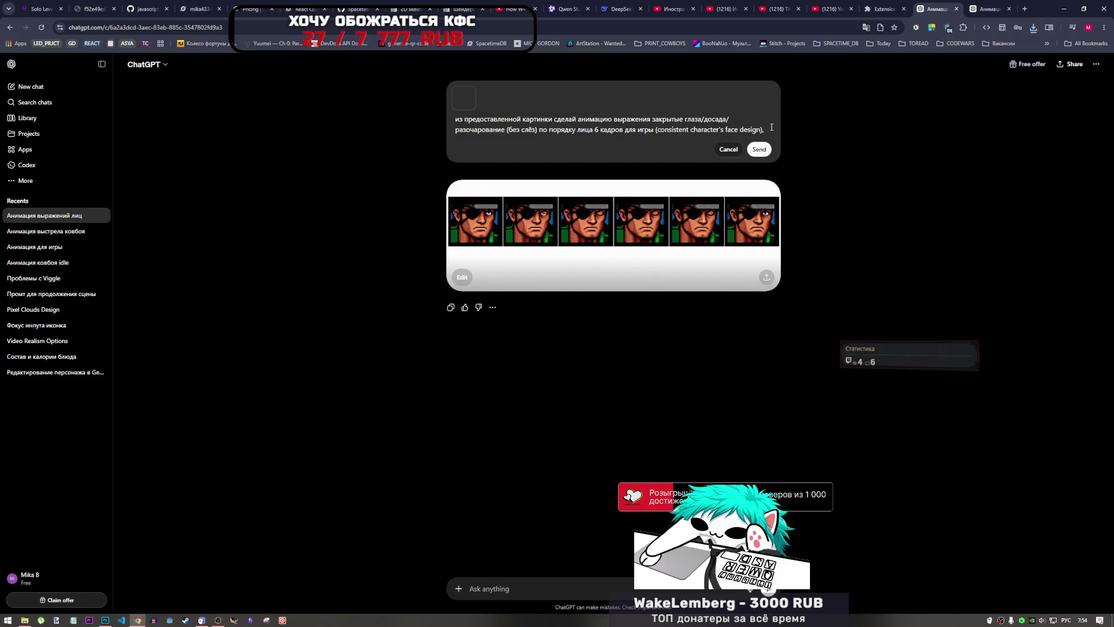
{"action": "left_click_drag", "start_coordinate": [771, 127], "coordinate": [318, 109]}
{"action": "left_click", "coordinate": [536, 120]}
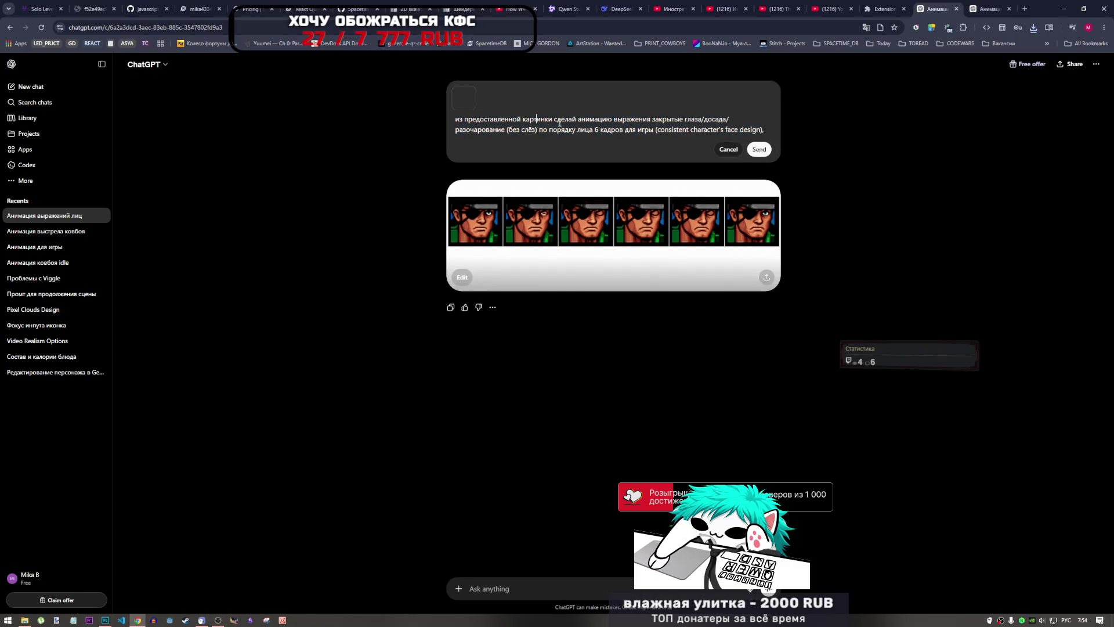
{"action": "left_click_drag", "start_coordinate": [555, 119], "coordinate": [828, 148]}
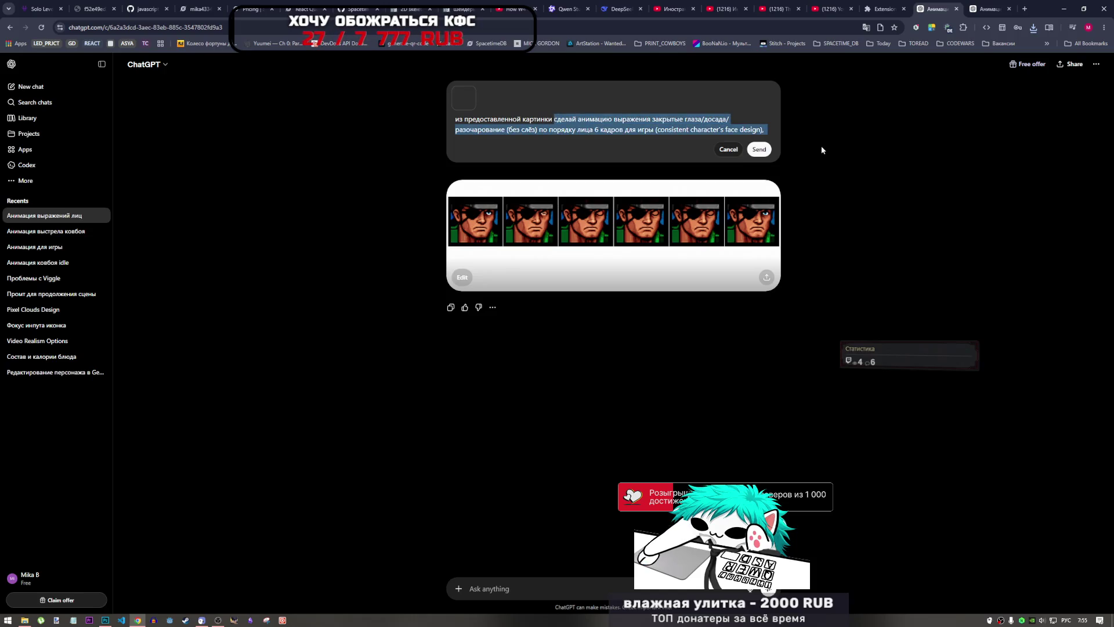
{"action": "key", "text": "ctrl+v"}
- Change 'Создай' to 'сделай' and delete 'потом на своё усмотрение' from the prompt
{"action": "left_click_drag", "start_coordinate": [578, 119], "coordinate": [555, 119]}
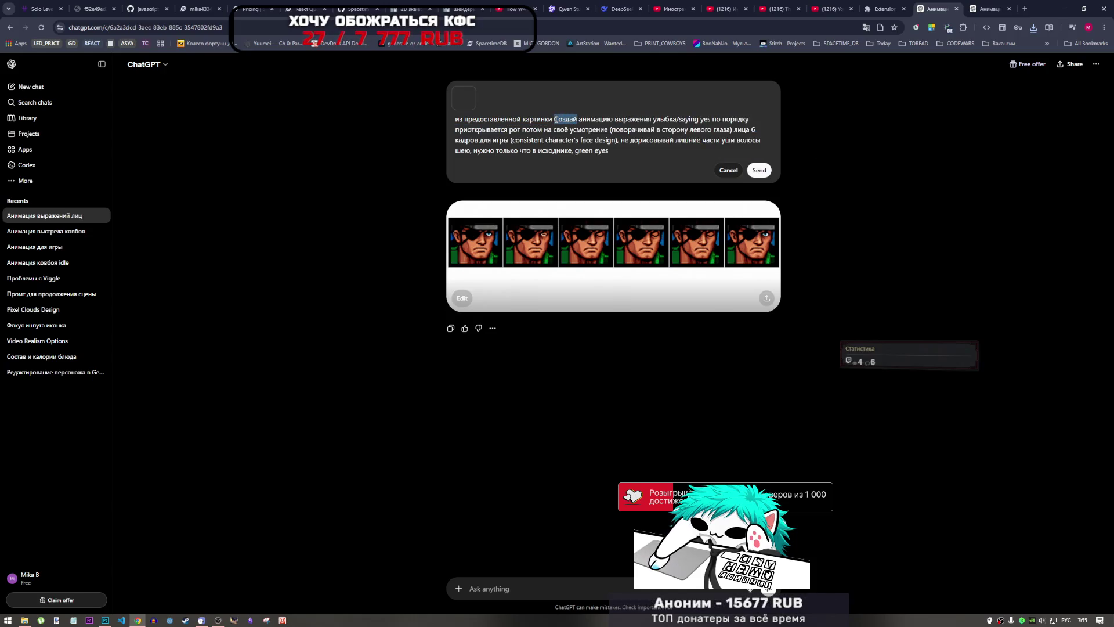
{"action": "type", "text": "сделай"}
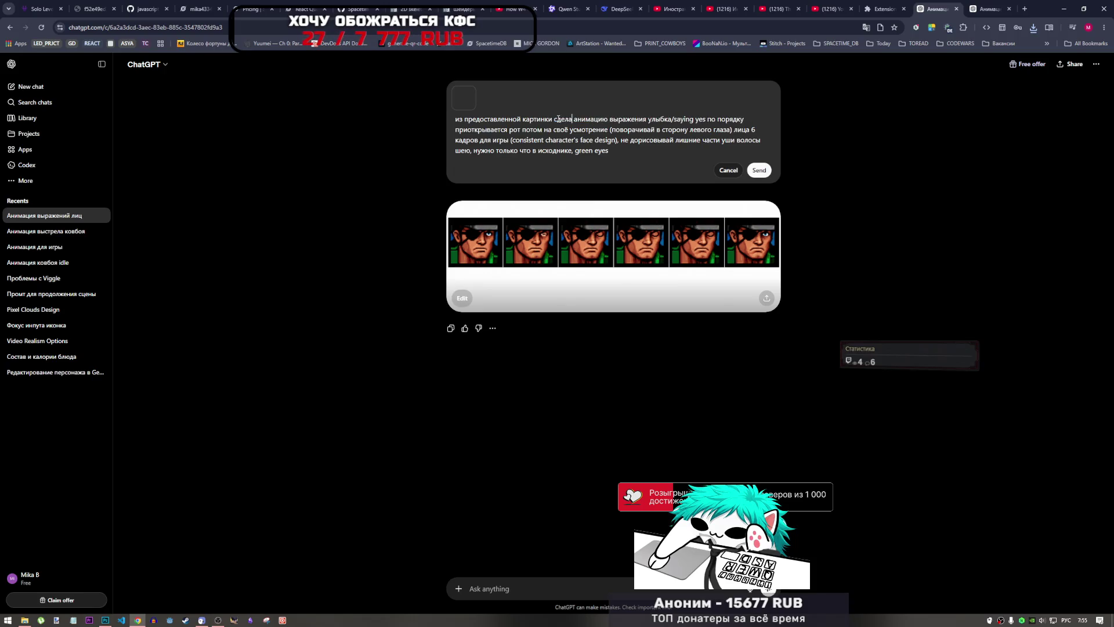
{"action": "left_click_drag", "start_coordinate": [652, 119], "coordinate": [713, 122]}
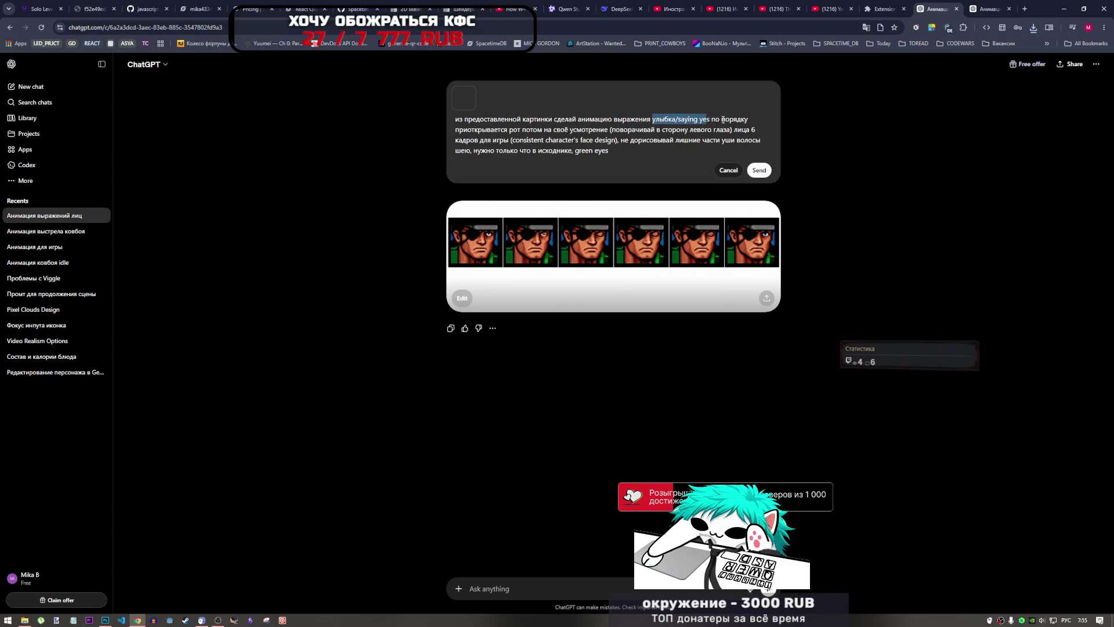
{"action": "mouse_move", "coordinate": [486, 129]}
{"action": "left_mouse_down"}
{"action": "mouse_move", "coordinate": [625, 130]}
{"action": "mouse_move", "coordinate": [520, 130]}
{"action": "left_mouse_up"}
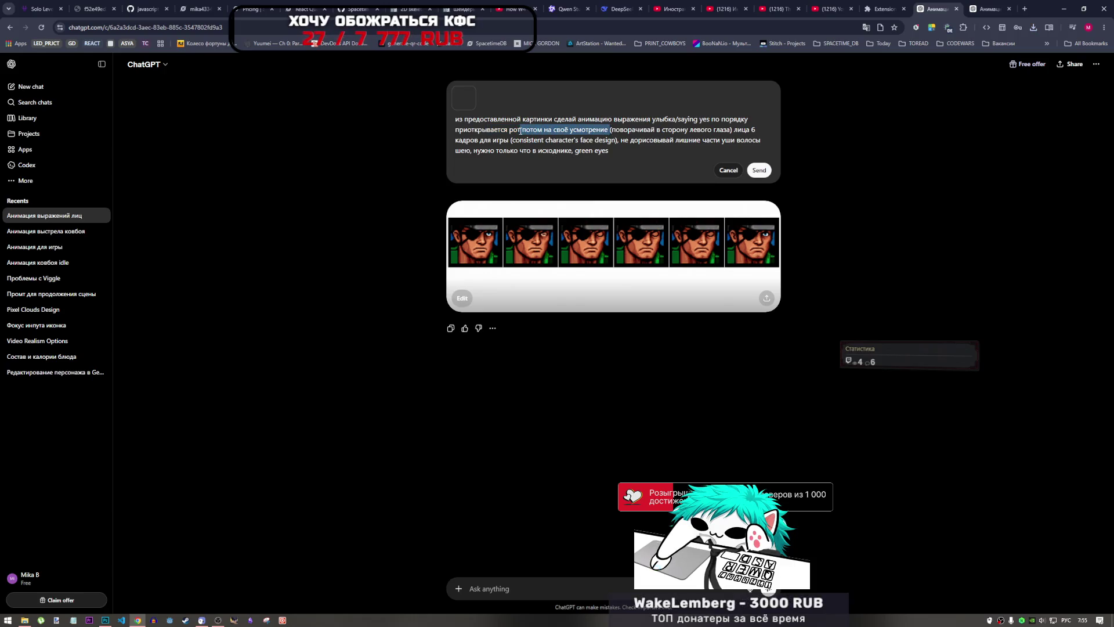
{"action": "key", "text": "BackSpace"}
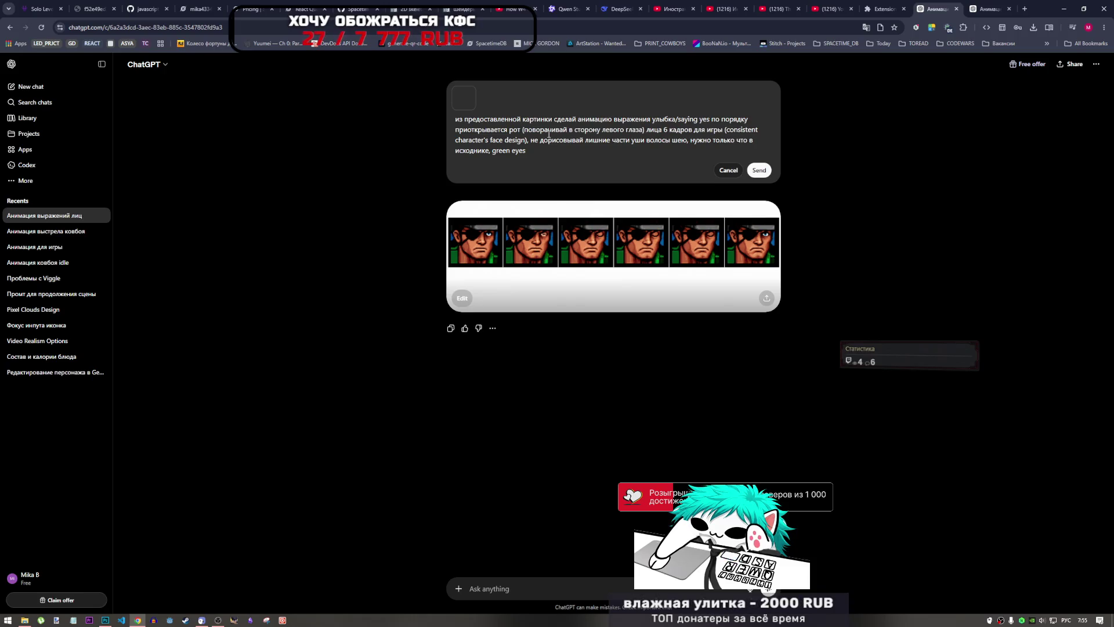
{"action": "left_click_drag", "start_coordinate": [522, 131], "coordinate": [655, 129]}
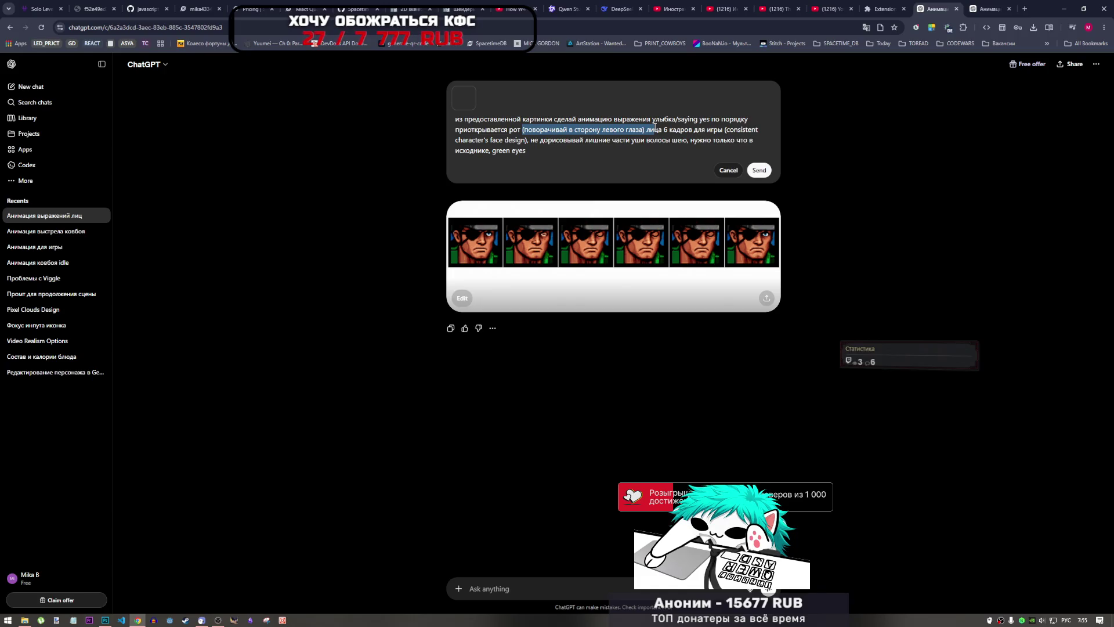
{"action": "left_click", "coordinate": [654, 129]}
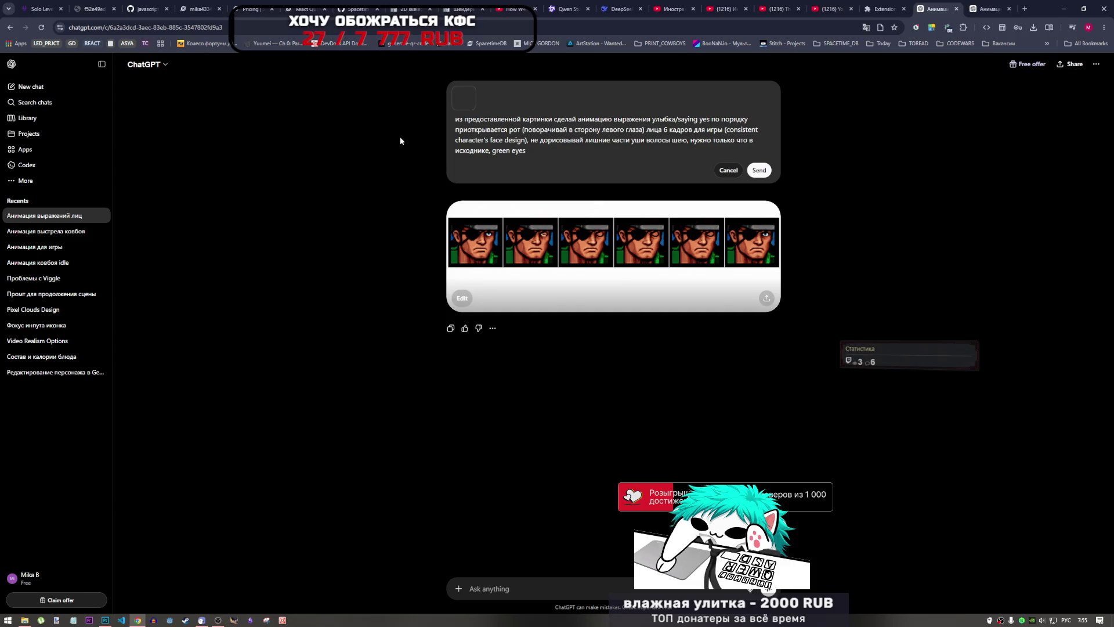
{"action": "left_click", "coordinate": [25, 620]}
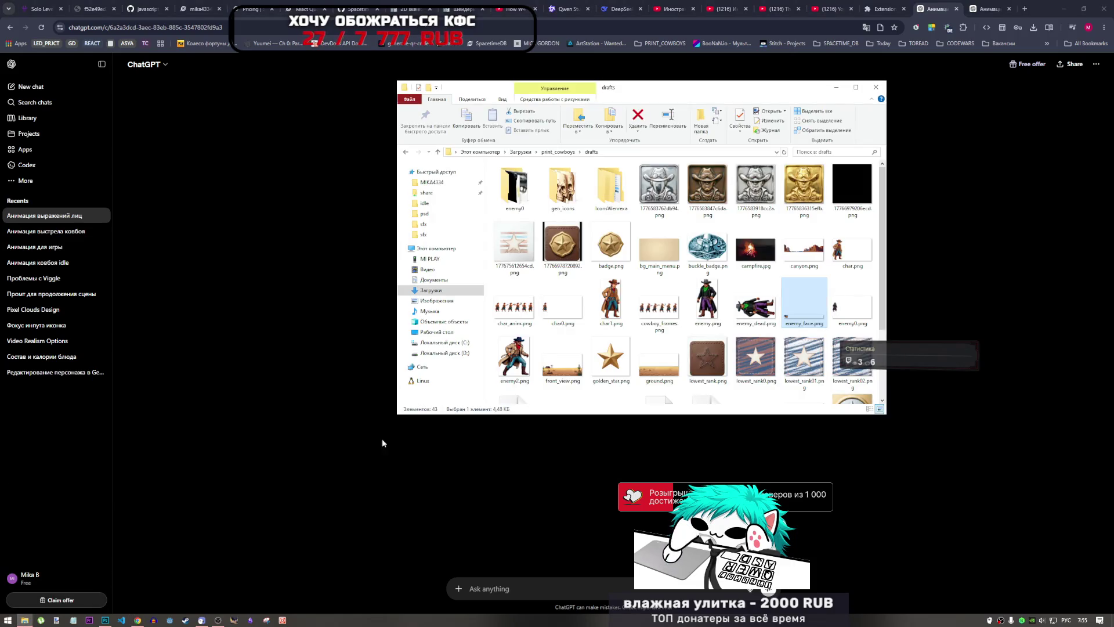
- Go up to the Загрузки folder and open the second ChatGPT image in a browser tab
{"action": "left_click", "coordinate": [558, 152]}
{"action": "double_click", "coordinate": [612, 187]}
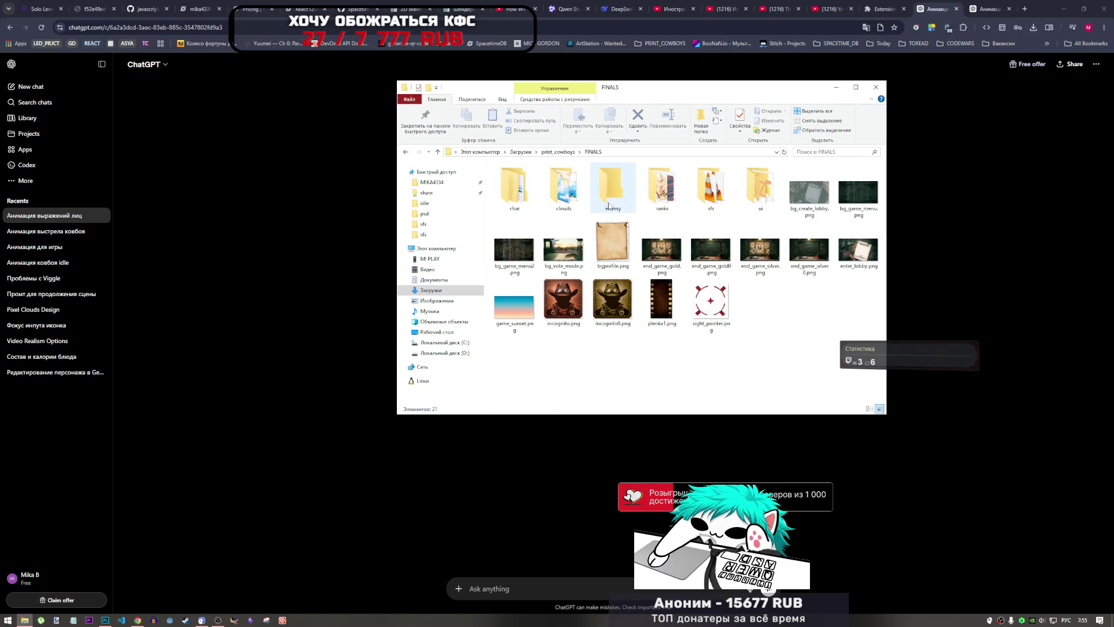
{"action": "left_click", "coordinate": [437, 152]}
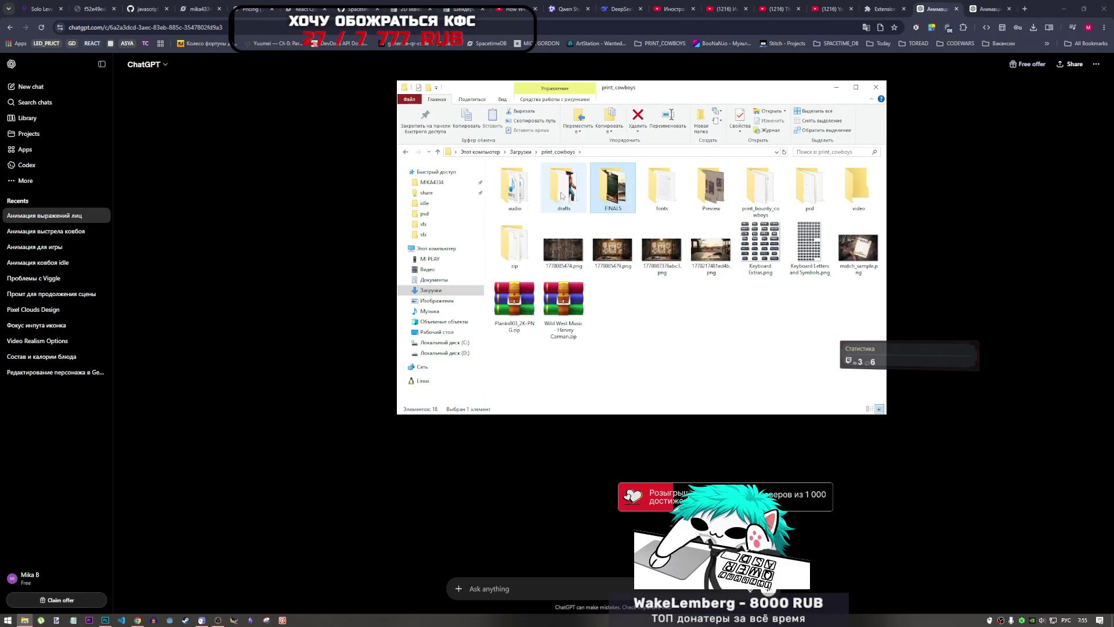
{"action": "left_click", "coordinate": [438, 152]}
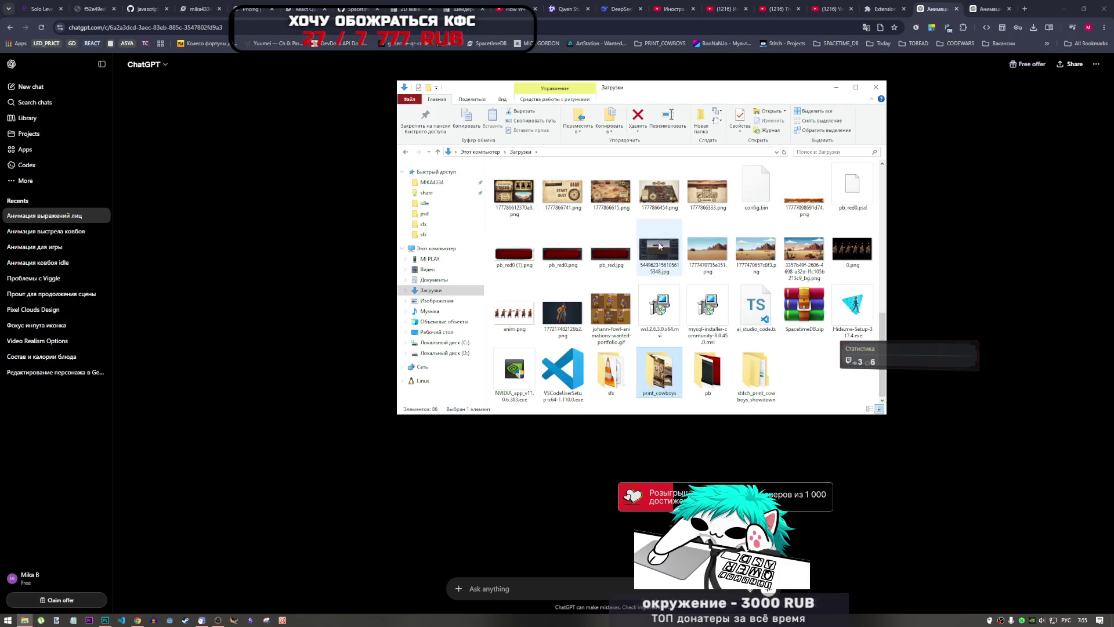
{"action": "scroll", "coordinate": [655, 275], "scroll_direction": "up", "scroll_amount": 5}
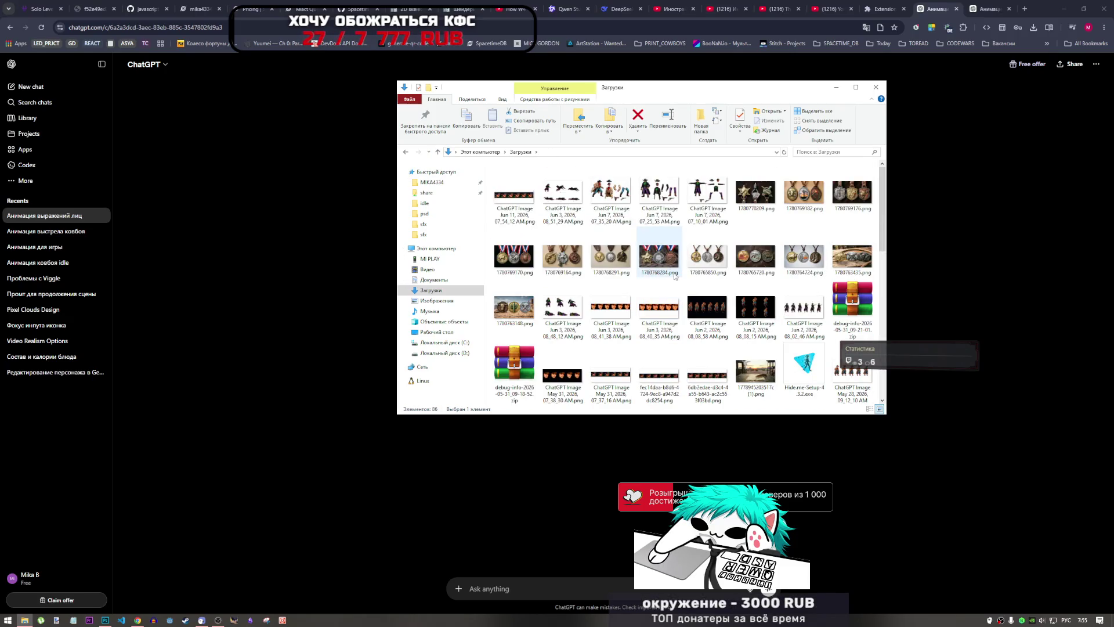
{"action": "scroll", "coordinate": [691, 287], "scroll_direction": "down", "scroll_amount": 10}
{"action": "scroll", "coordinate": [673, 285], "scroll_direction": "up", "scroll_amount": 8}
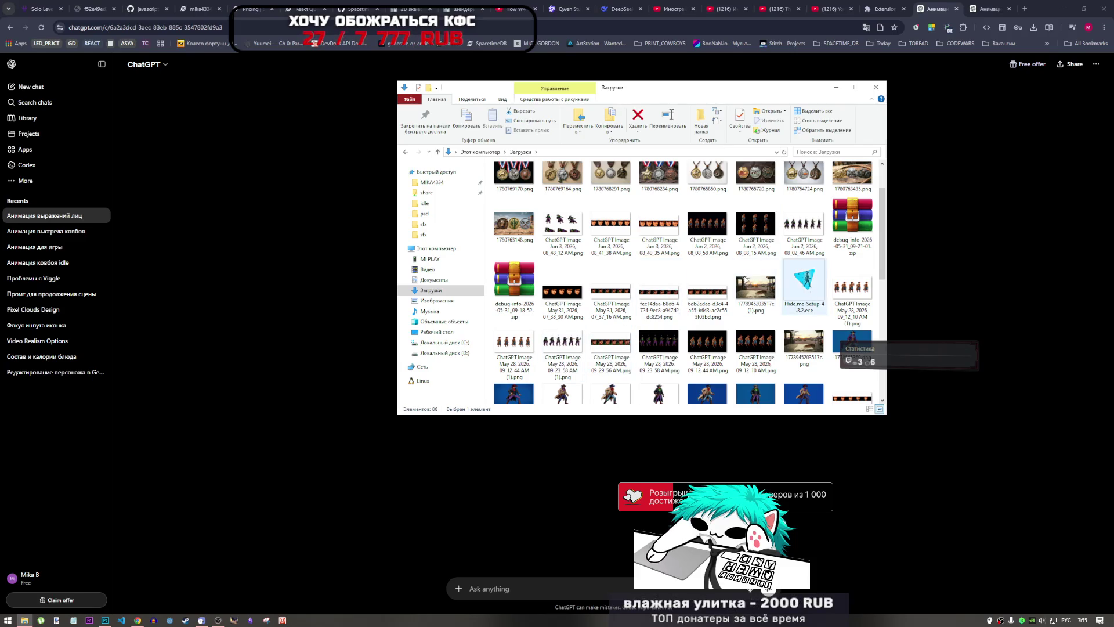
{"action": "scroll", "coordinate": [574, 229], "scroll_direction": "up", "scroll_amount": 1}
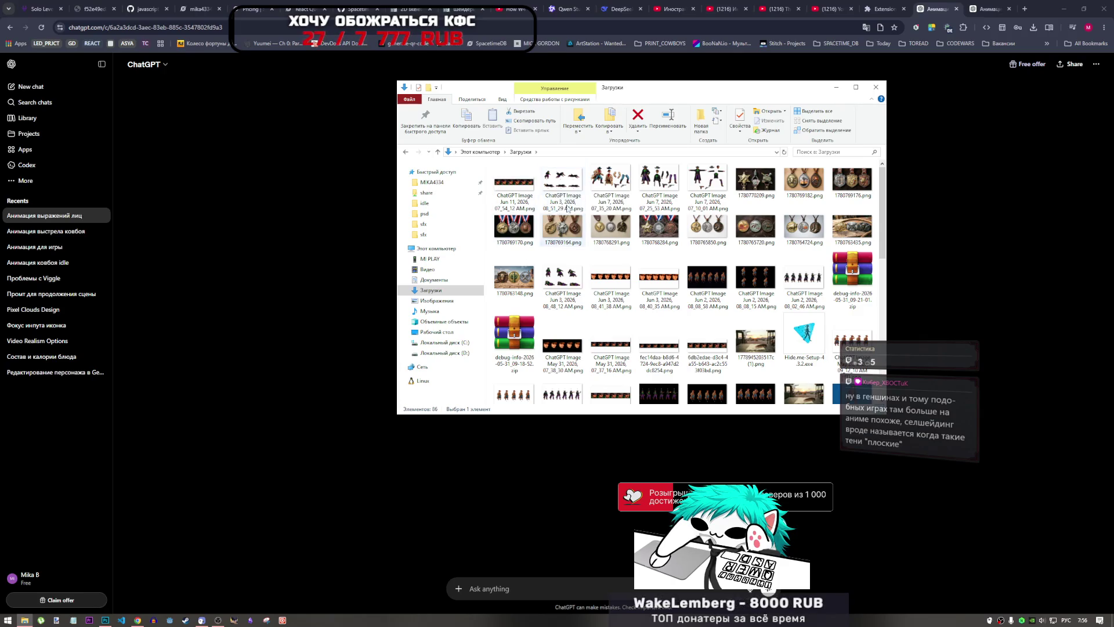
{"action": "left_click", "coordinate": [561, 183]}
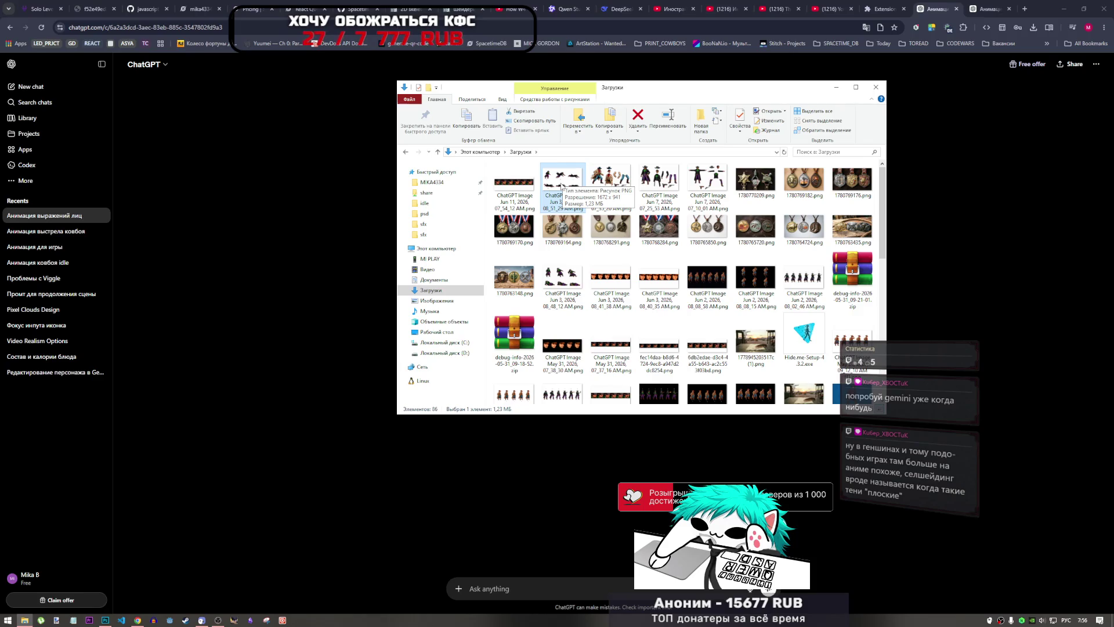
{"action": "left_click_drag", "start_coordinate": [562, 185], "coordinate": [1028, 10]}
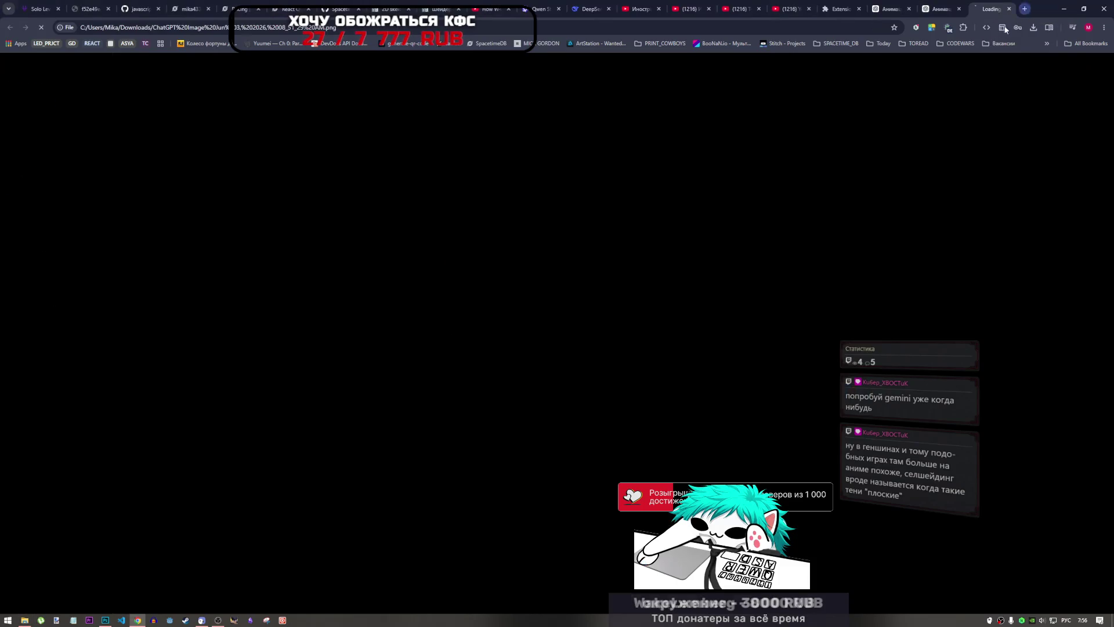
- Make the prompt end with 'blue eyes' instead of green
{"action": "left_click", "coordinate": [903, 5]}
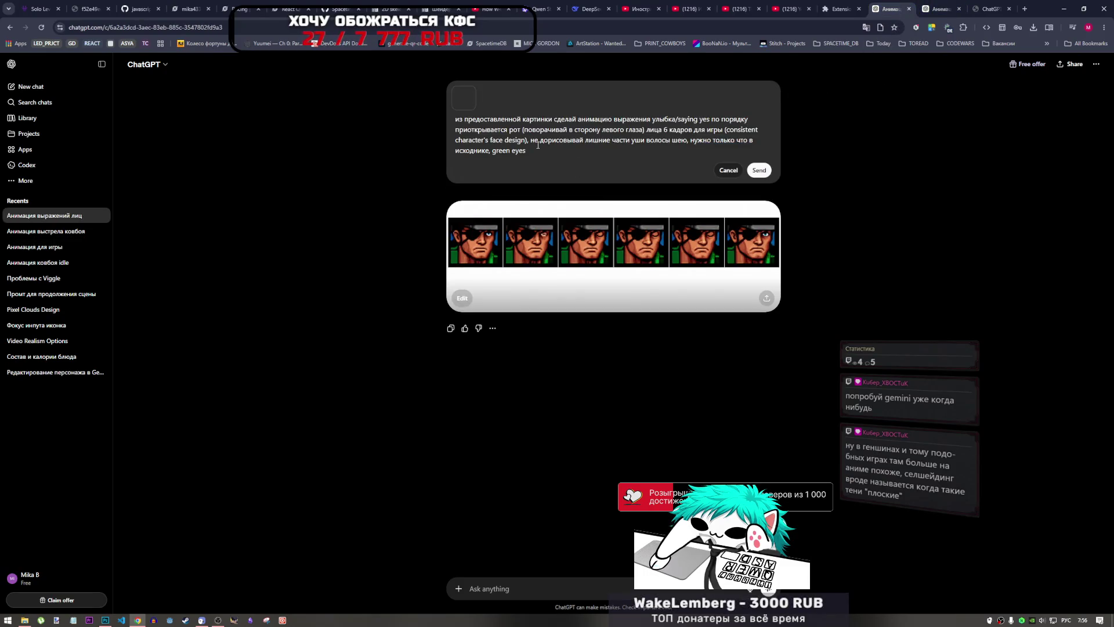
{"action": "left_click_drag", "start_coordinate": [526, 151], "coordinate": [500, 151]}
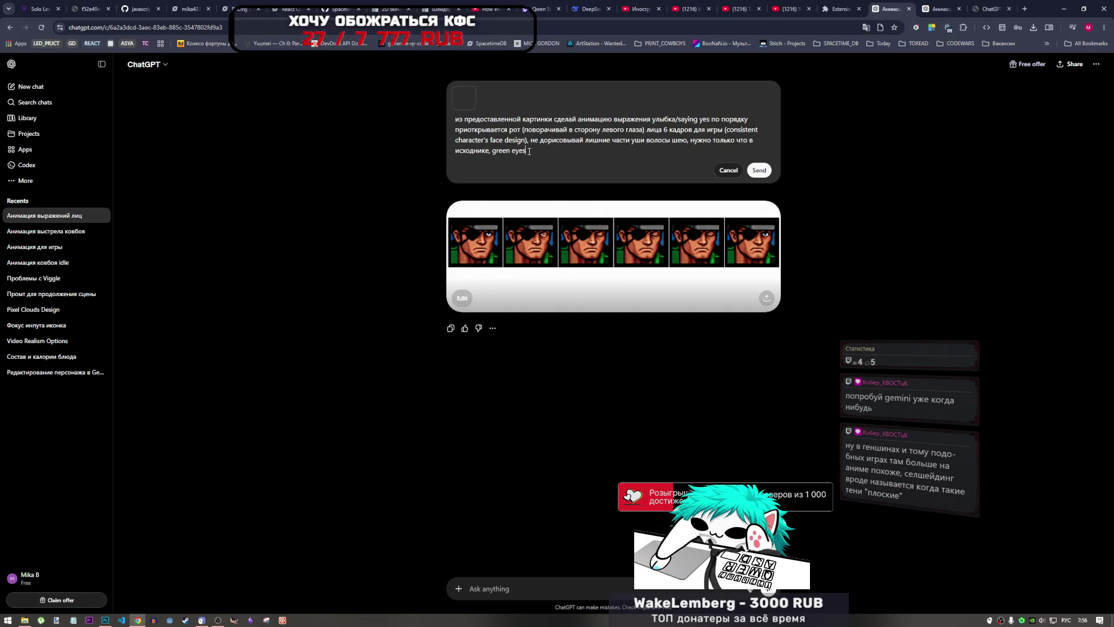
{"action": "double_click", "coordinate": [493, 151]}
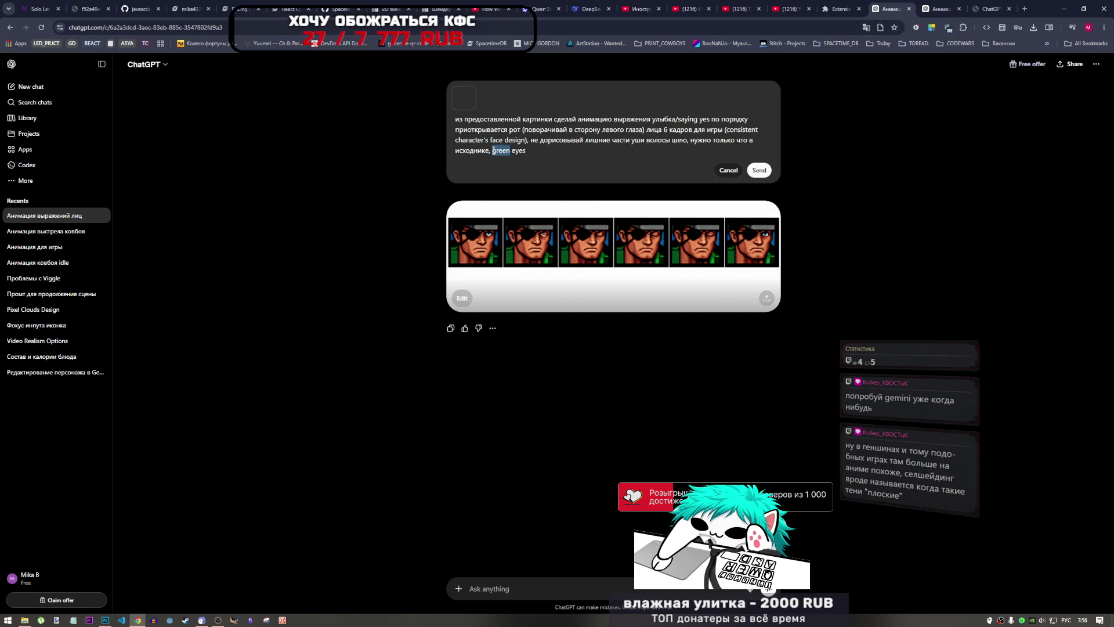
{"action": "type", "text": "ид"}
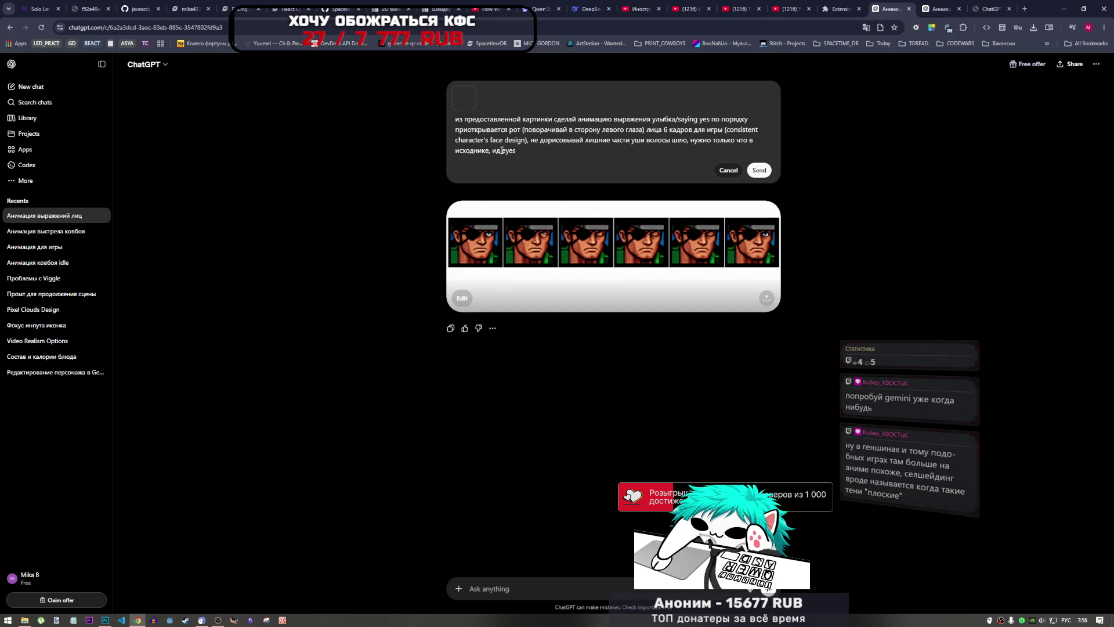
{"action": "key", "text": "BackSpace"}
{"action": "key", "text": "BackSpace"}
{"action": "key", "text": "alt+shift"}
{"action": "type", "text": "blue"}
- Change the prompt's frame count from 6 to 5
{"action": "mouse_move", "coordinate": [514, 139]}
{"action": "left_mouse_down"}
{"action": "mouse_move", "coordinate": [540, 140]}
{"action": "mouse_move", "coordinate": [499, 140]}
{"action": "mouse_move", "coordinate": [528, 141]}
{"action": "left_mouse_up"}
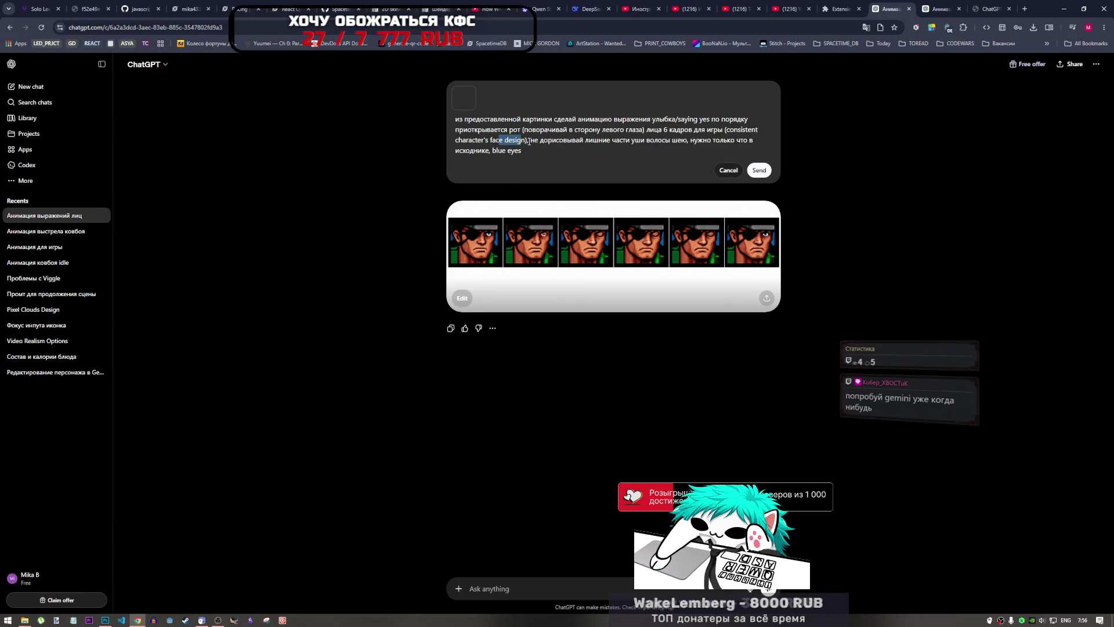
{"action": "left_click", "coordinate": [529, 142]}
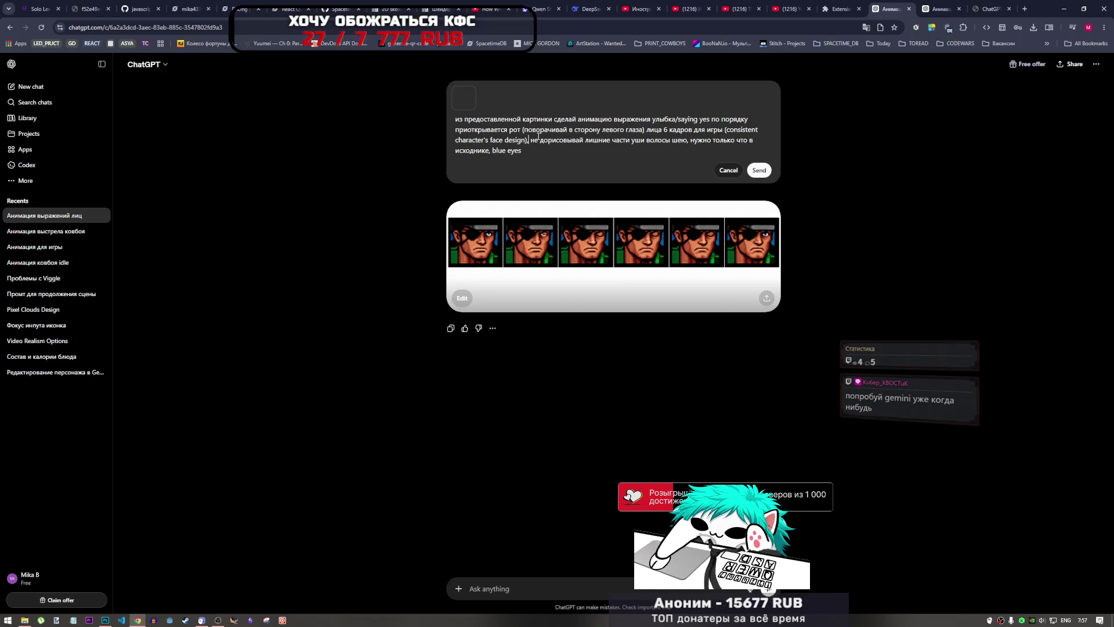
{"action": "left_click_drag", "start_coordinate": [540, 139], "coordinate": [661, 139]}
{"action": "left_click", "coordinate": [660, 139]}
{"action": "left_click_drag", "start_coordinate": [525, 140], "coordinate": [600, 140]}
{"action": "left_click", "coordinate": [601, 139]}
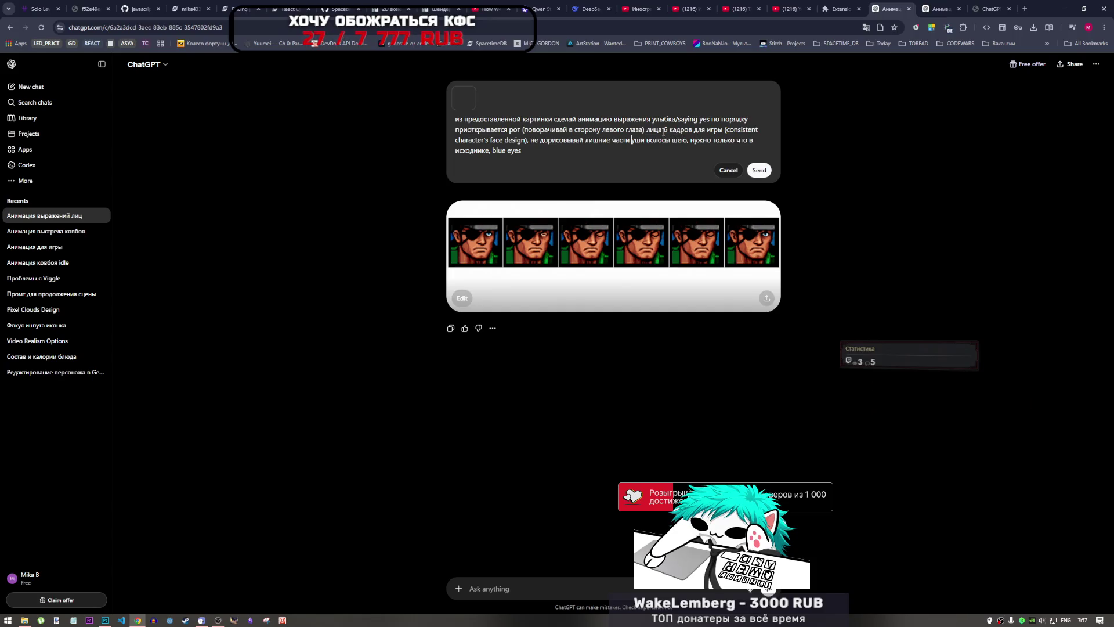
{"action": "double_click", "coordinate": [666, 130]}
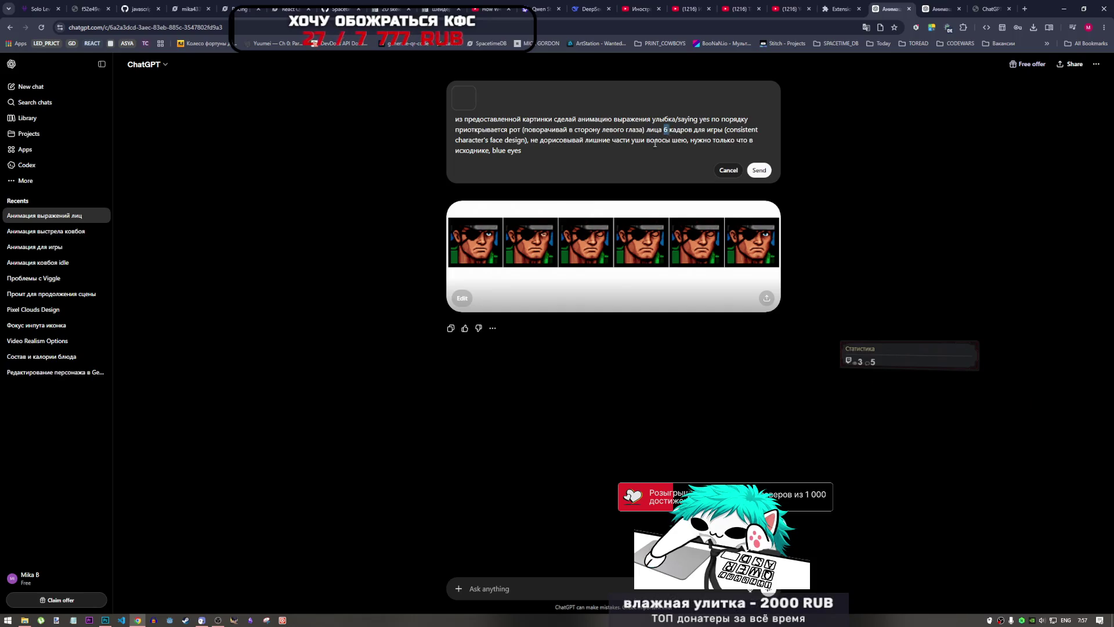
{"action": "type", "text": "5"}
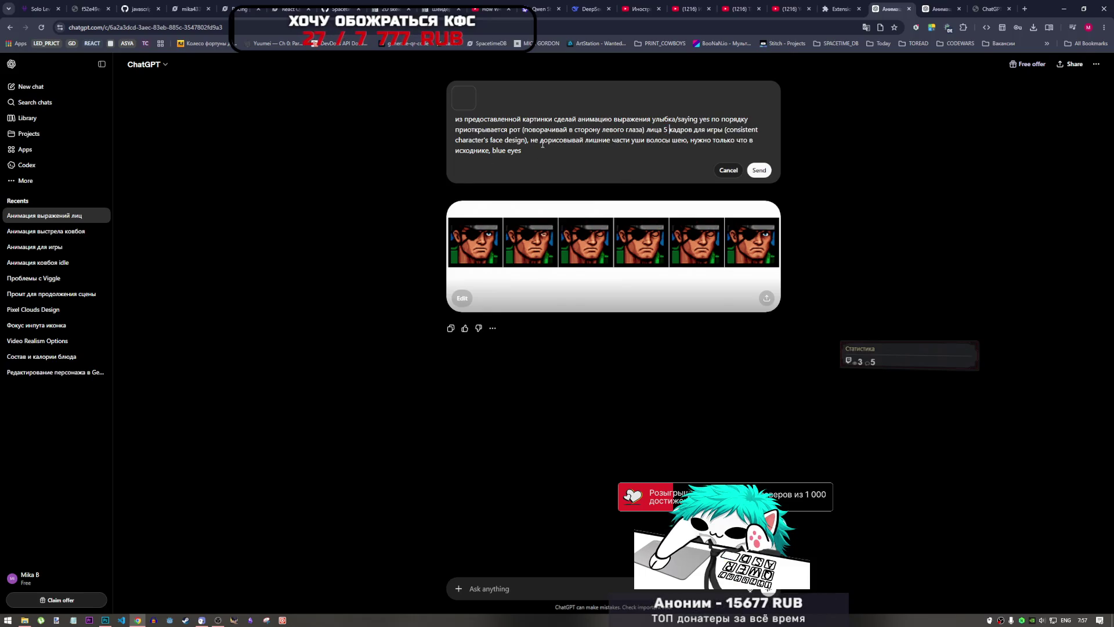
{"action": "left_click_drag", "start_coordinate": [565, 142], "coordinate": [654, 142]}
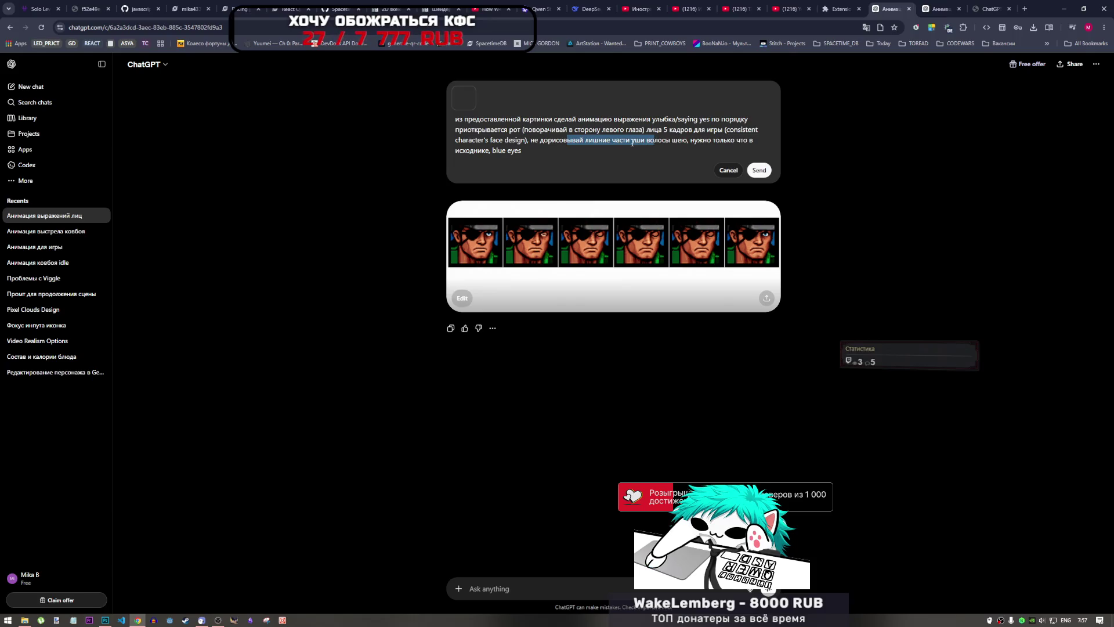
{"action": "left_click", "coordinate": [576, 145]}
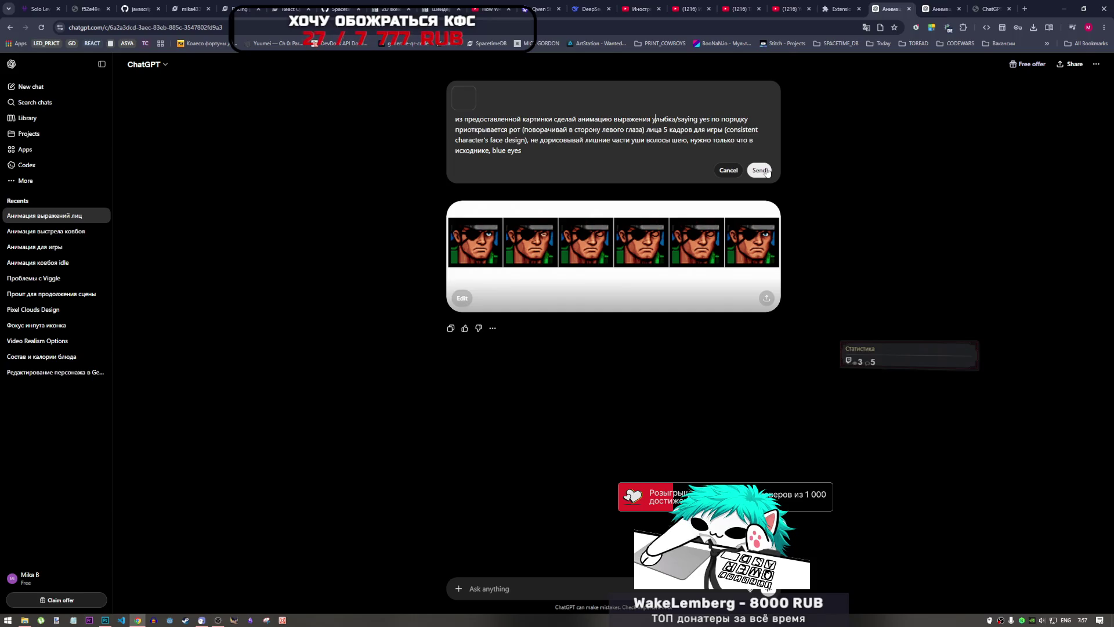
{"action": "left_click", "coordinate": [22, 621]}
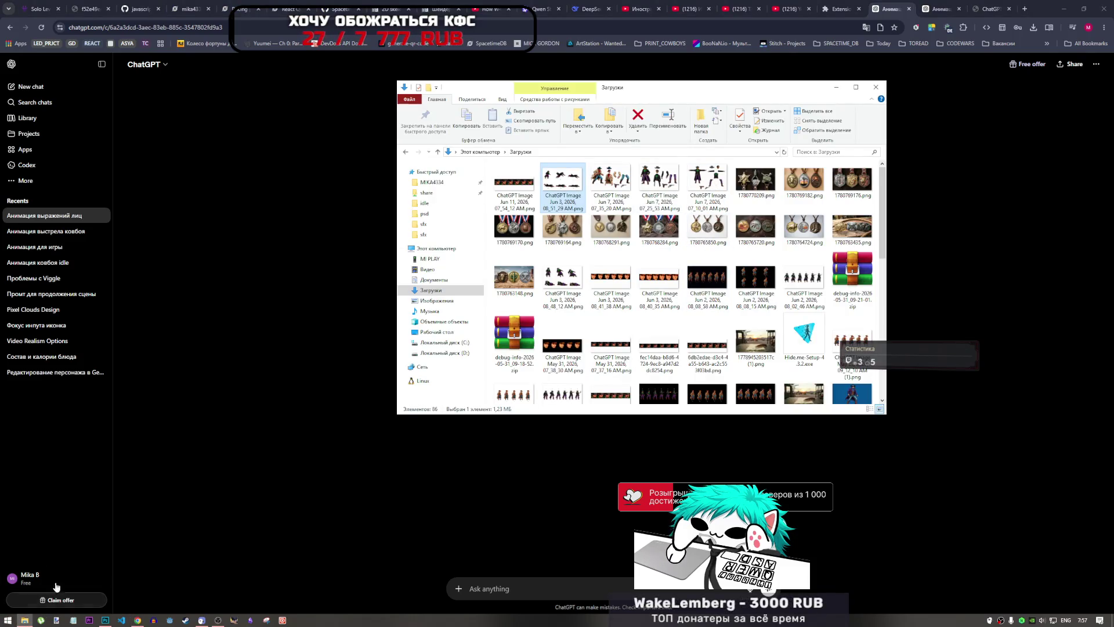
- Check the dead0, shoot and dead groups in enemy0_anim_finals.psd, then view the cowboy fall image
{"action": "left_click", "coordinate": [105, 620]}
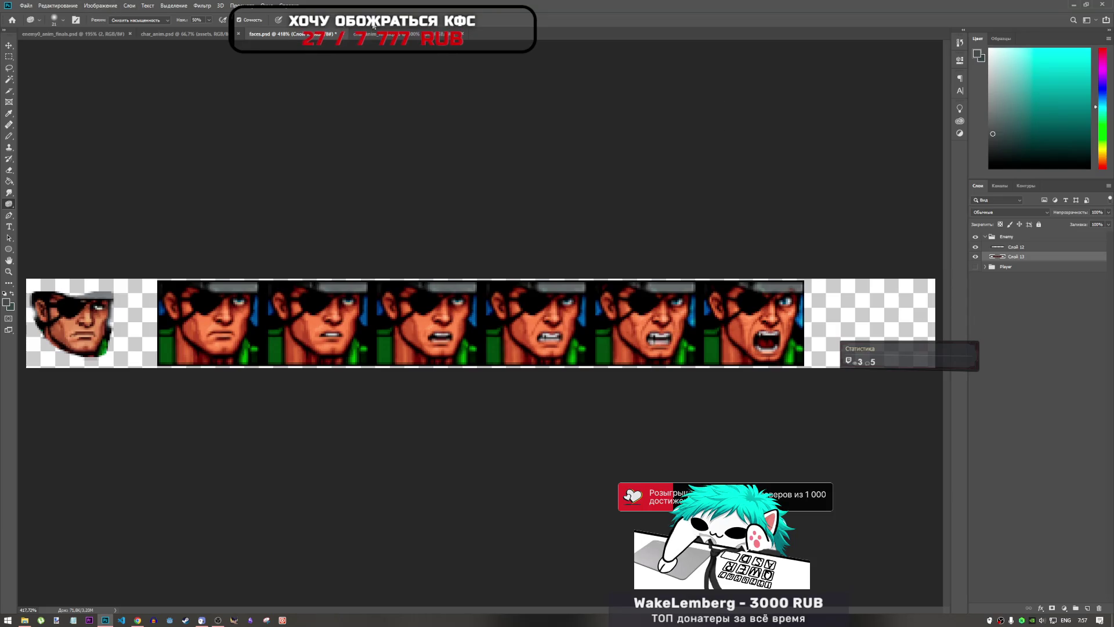
{"action": "left_click", "coordinate": [60, 35]}
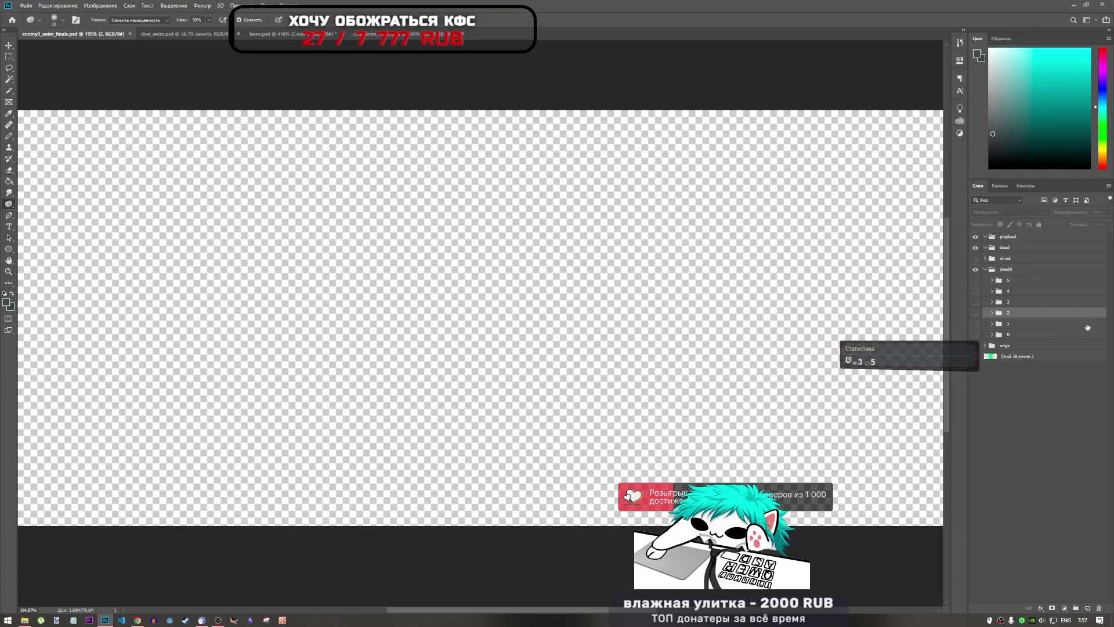
{"action": "left_click", "coordinate": [985, 269]}
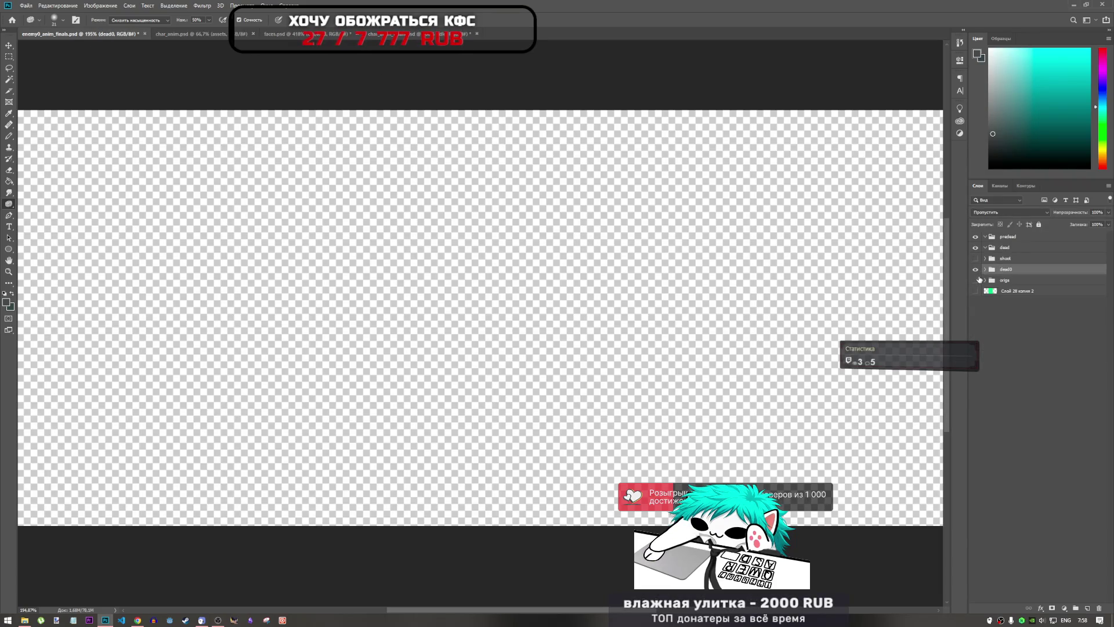
{"action": "left_click", "coordinate": [975, 259]}
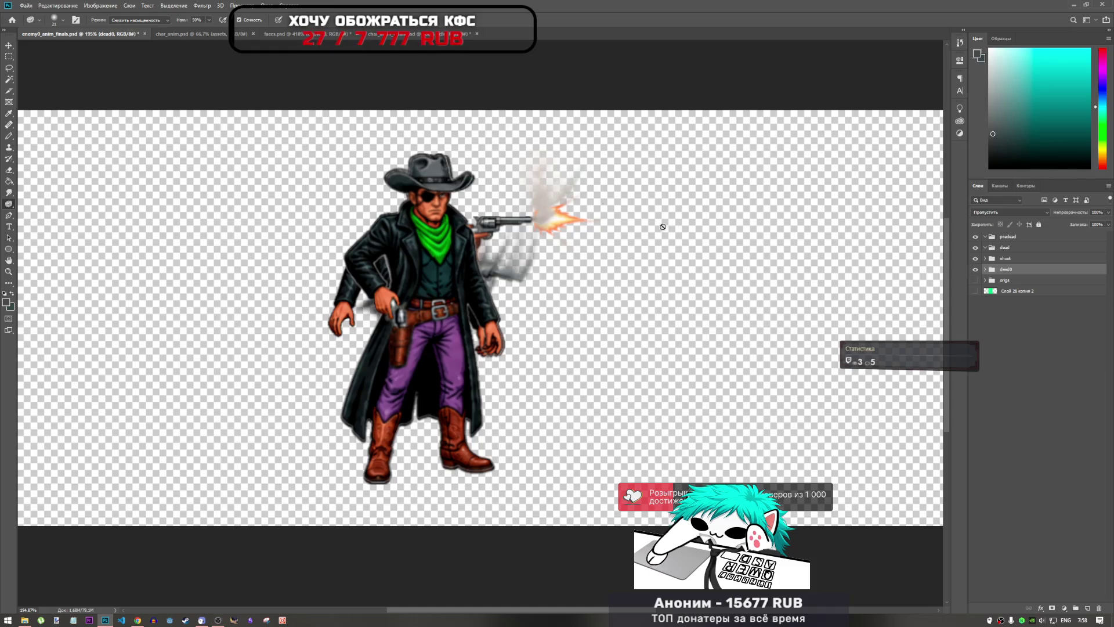
{"action": "left_click", "coordinate": [976, 259]}
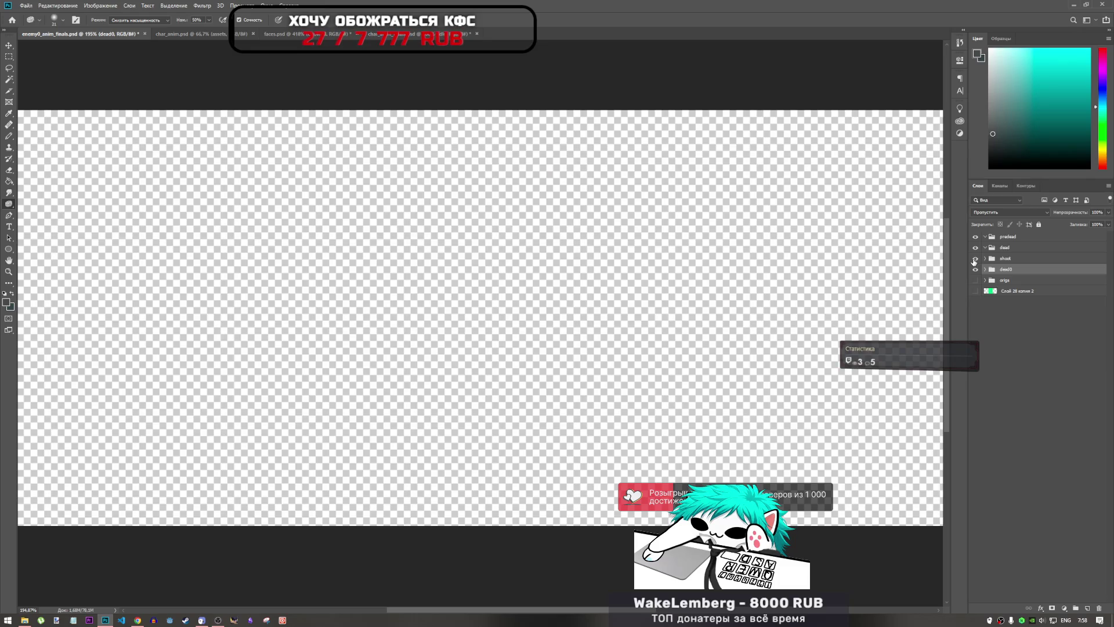
{"action": "left_click", "coordinate": [975, 260]}
{"action": "left_click", "coordinate": [975, 259]}
{"action": "left_click", "coordinate": [987, 249]}
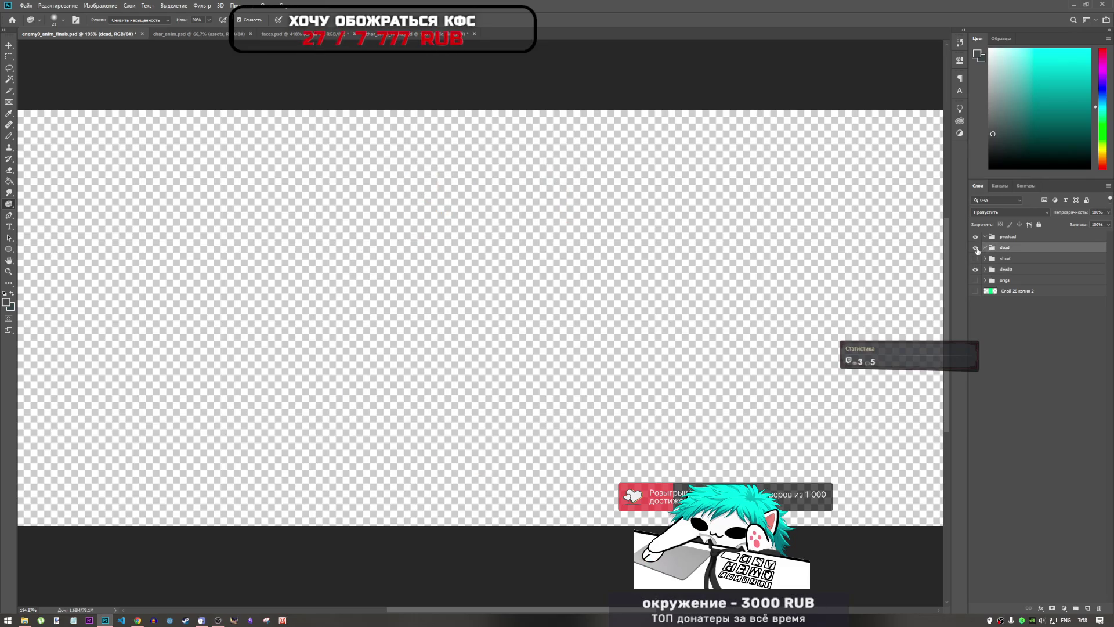
{"action": "left_click", "coordinate": [139, 620]}
{"action": "left_click", "coordinate": [990, 8]}
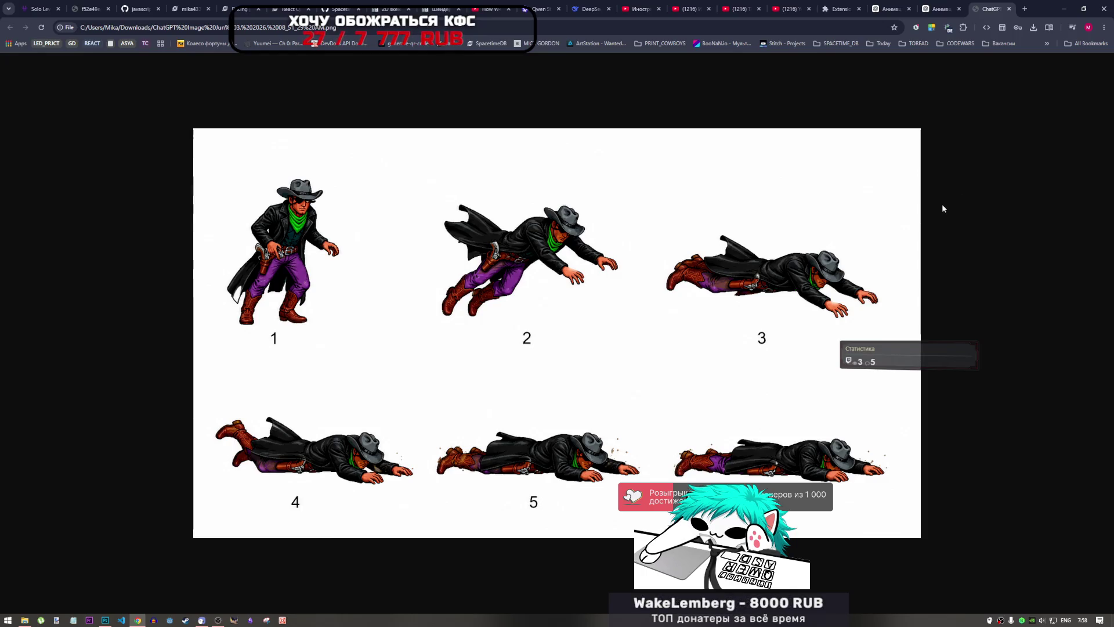
- Send the 5-frame smile/saying-yes prompt ending with 'blue eyes' in Анимация выражений лиц
{"action": "left_click", "coordinate": [895, 7]}
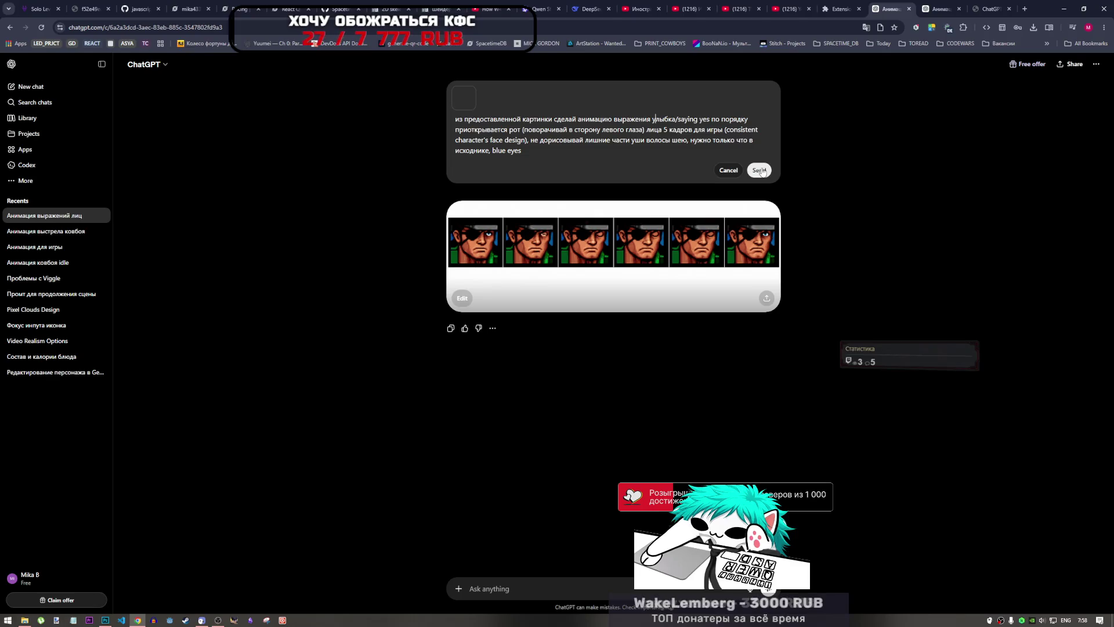
{"action": "left_click", "coordinate": [761, 170]}
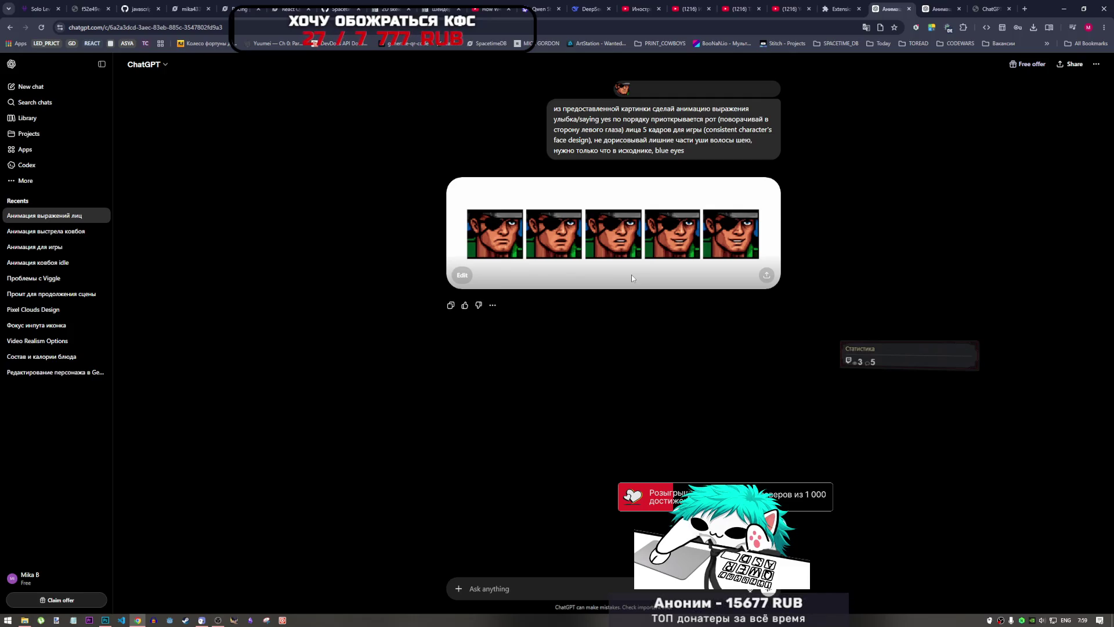
- Enlarge and close the generated five-frame grin strip several times to inspect the frames
{"action": "left_click", "coordinate": [648, 272]}
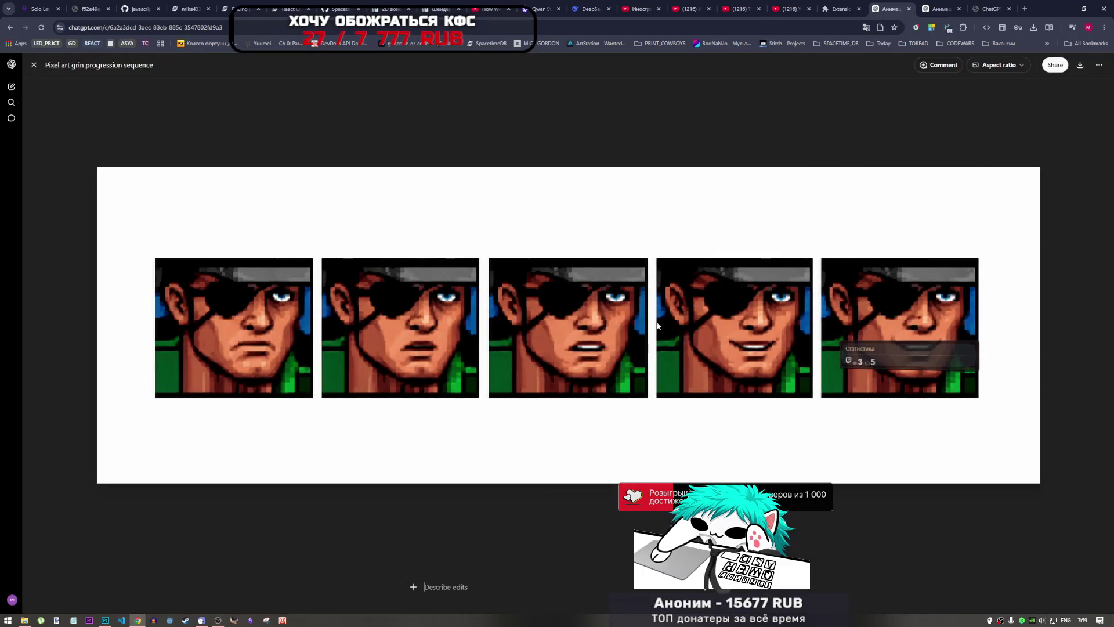
{"action": "key", "text": "Escape"}
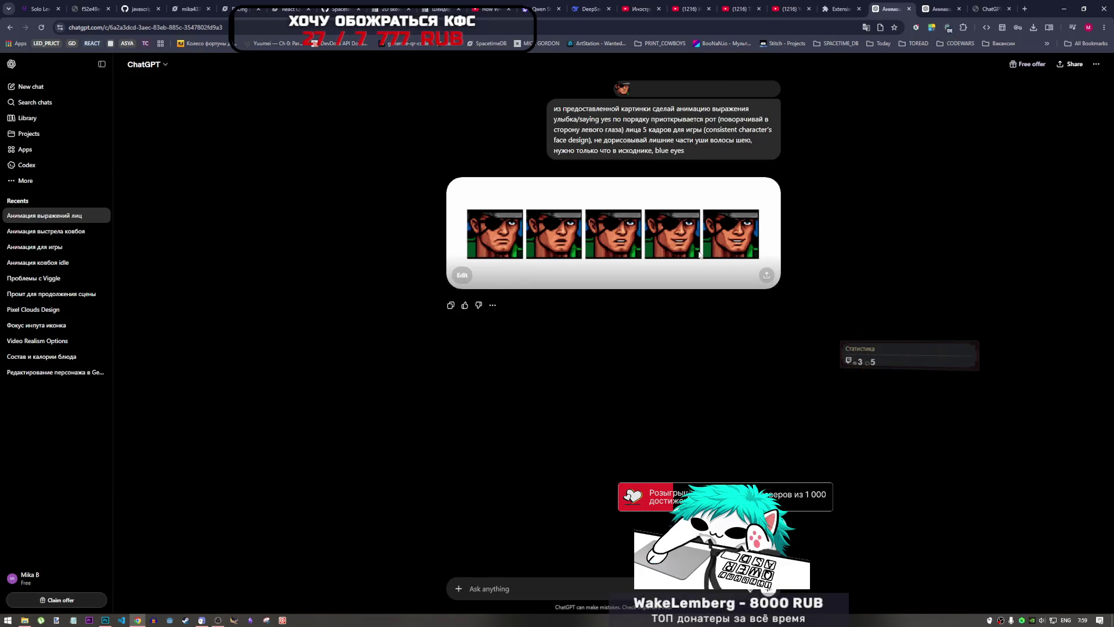
{"action": "left_click", "coordinate": [700, 254]}
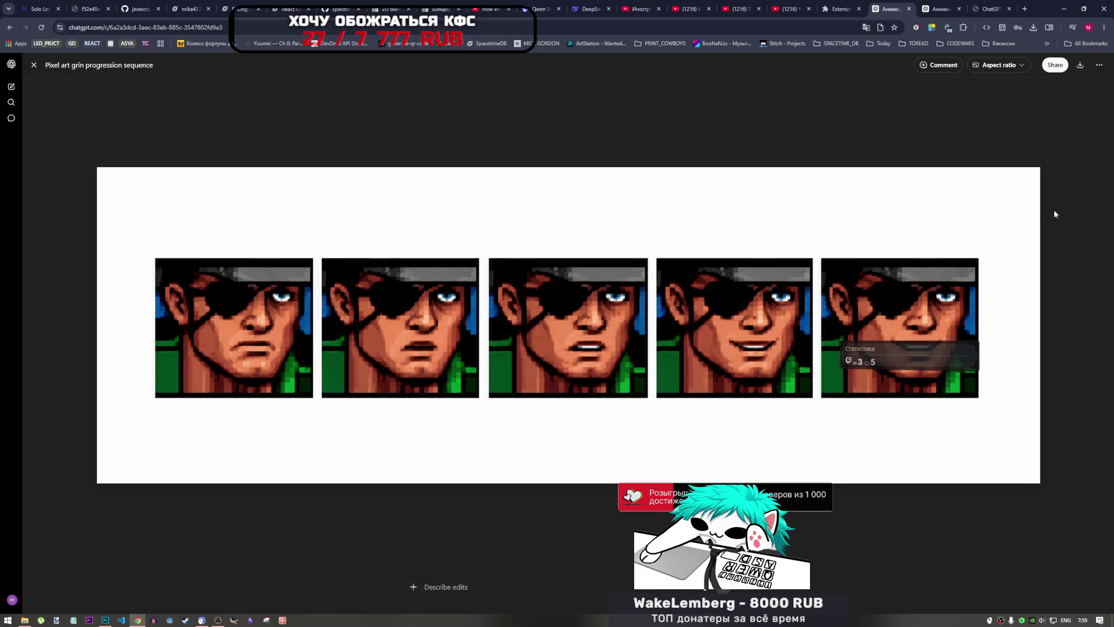
{"action": "left_click", "coordinate": [1055, 214]}
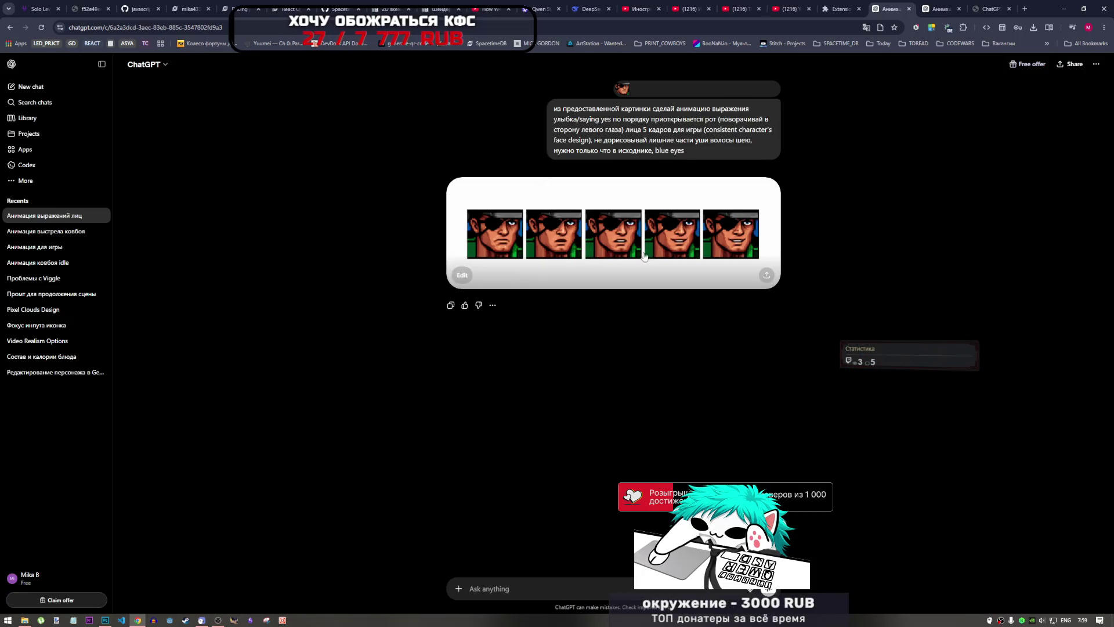
{"action": "left_click", "coordinate": [638, 244]}
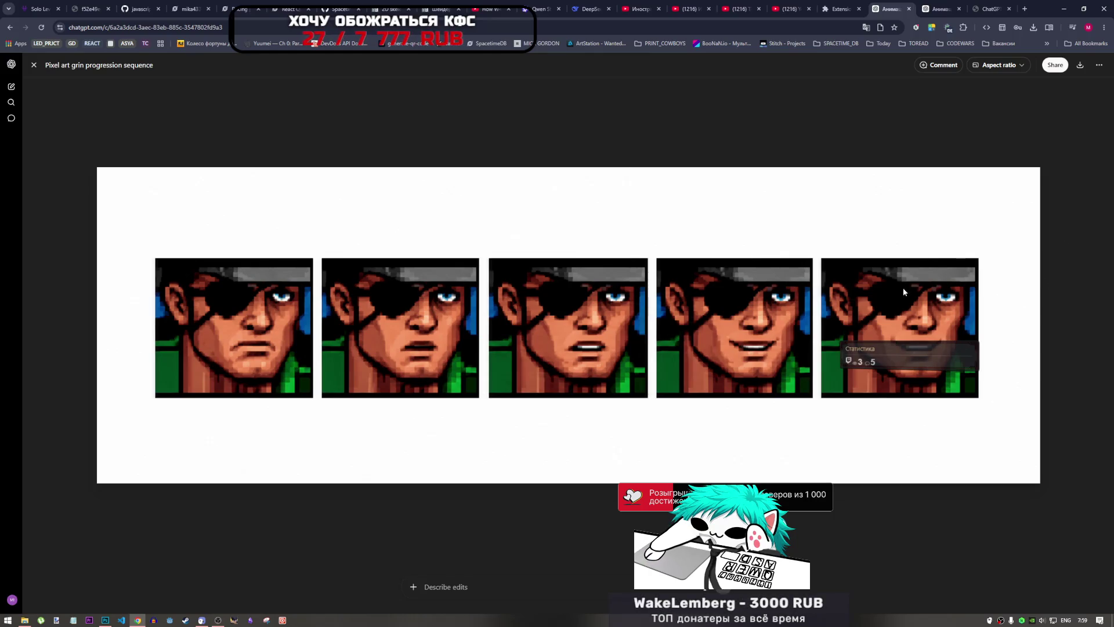
{"action": "left_click", "coordinate": [34, 65]}
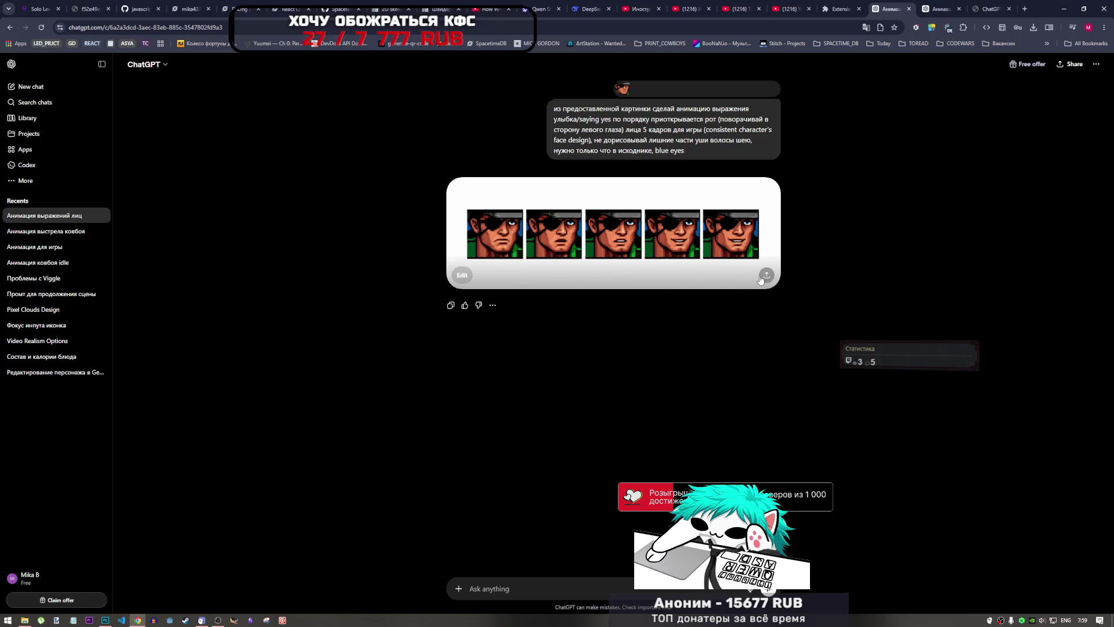
{"action": "left_click", "coordinate": [735, 226]}
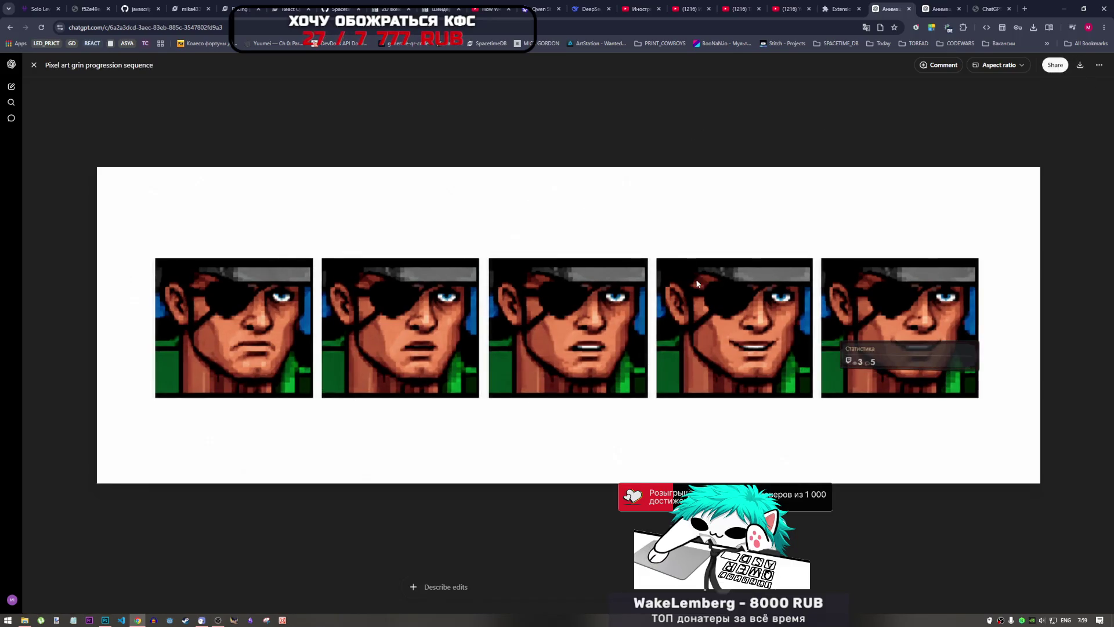
{"action": "left_click", "coordinate": [33, 66]}
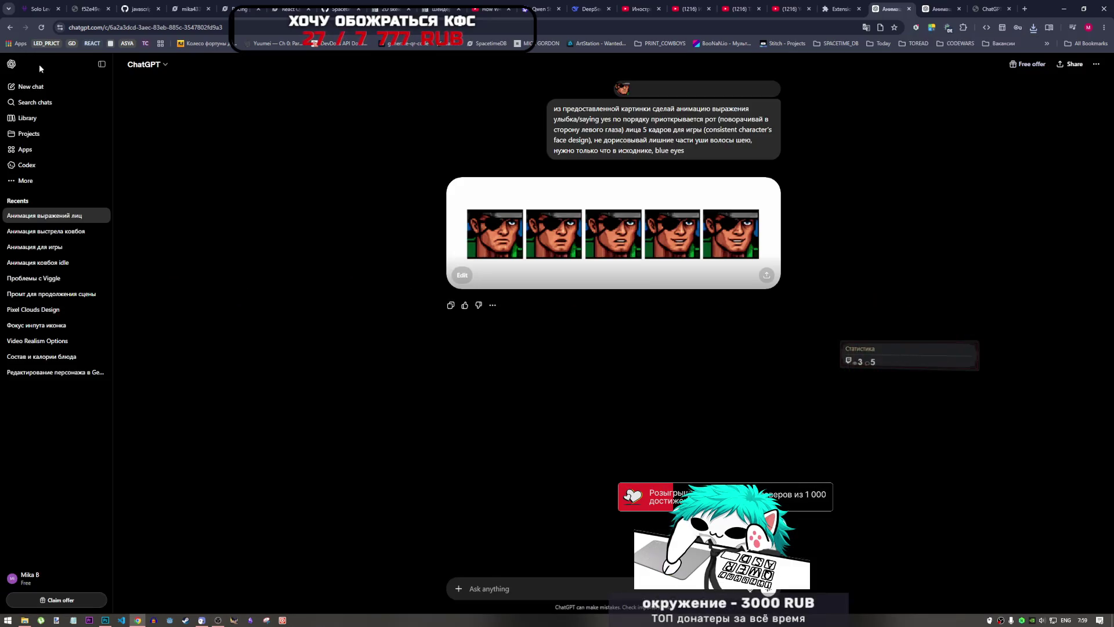
- Browse the sidebar chats, ending on Анимация ковбоя idle with its seven-frame hat-adjusting sheet
{"action": "left_click", "coordinate": [49, 232]}
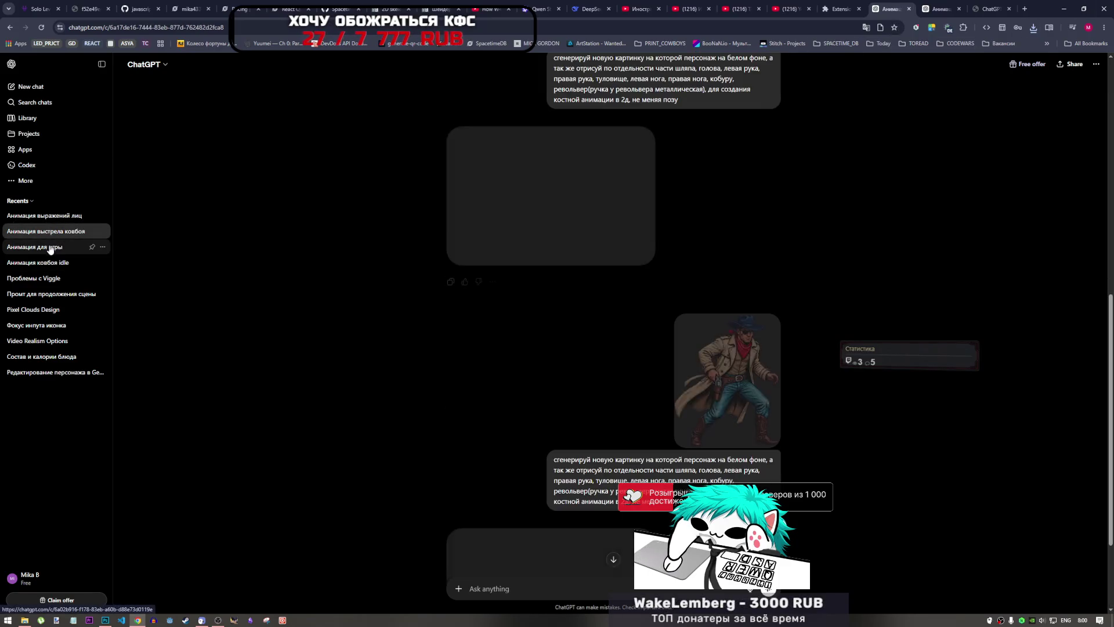
{"action": "scroll", "coordinate": [413, 315], "scroll_direction": "up", "scroll_amount": 2}
{"action": "scroll", "coordinate": [414, 319], "scroll_direction": "up", "scroll_amount": 5}
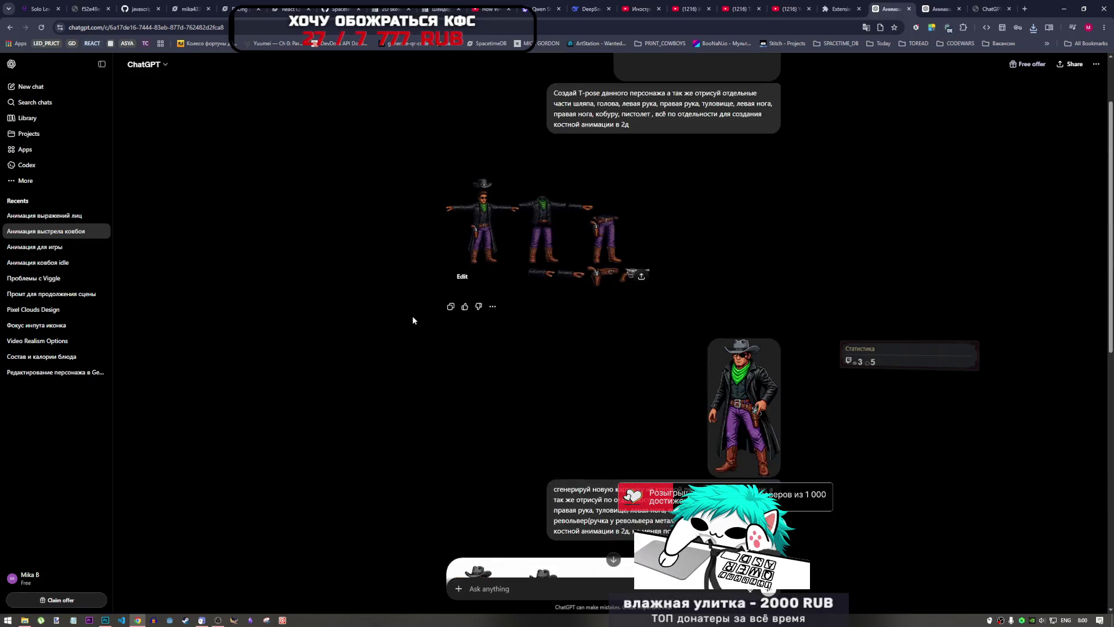
{"action": "scroll", "coordinate": [410, 322], "scroll_direction": "down", "scroll_amount": 8}
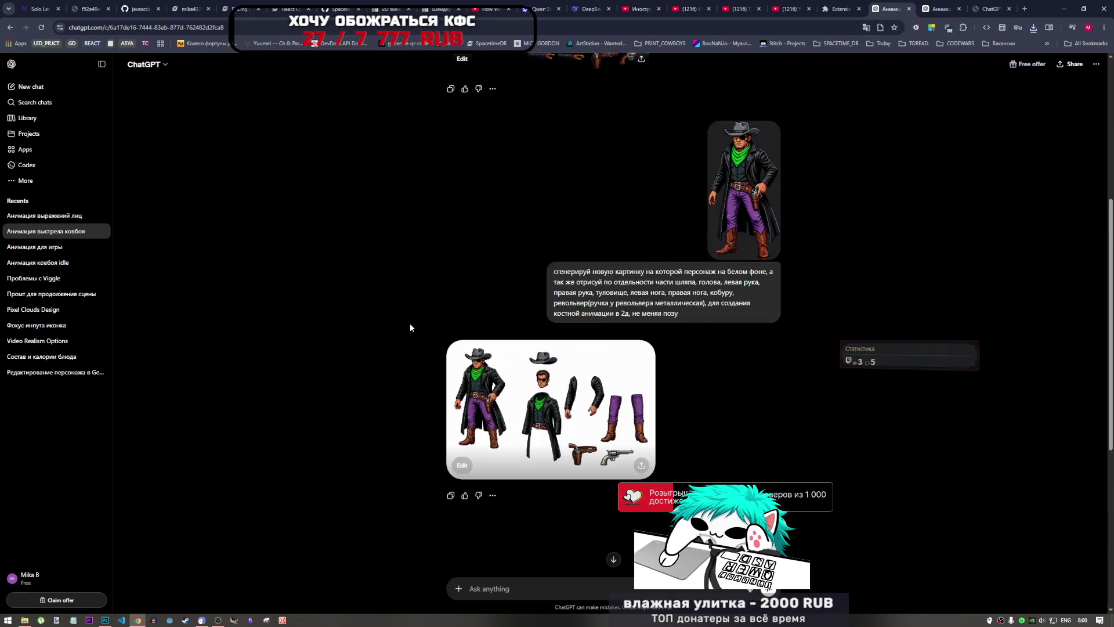
{"action": "scroll", "coordinate": [515, 349], "scroll_direction": "up", "scroll_amount": 5}
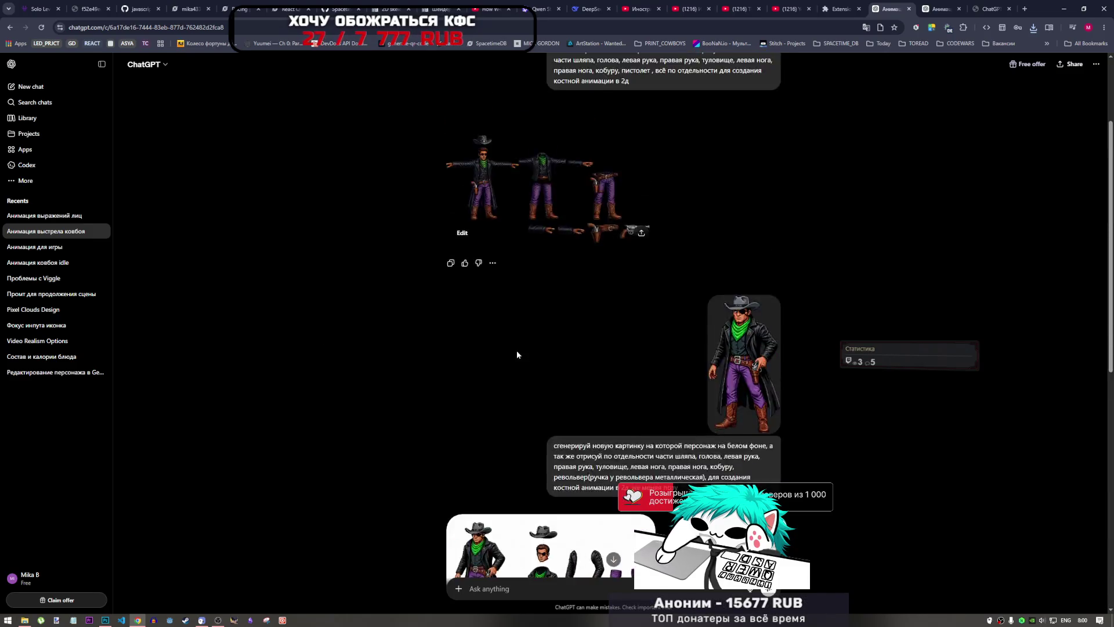
{"action": "scroll", "coordinate": [509, 342], "scroll_direction": "down", "scroll_amount": 5}
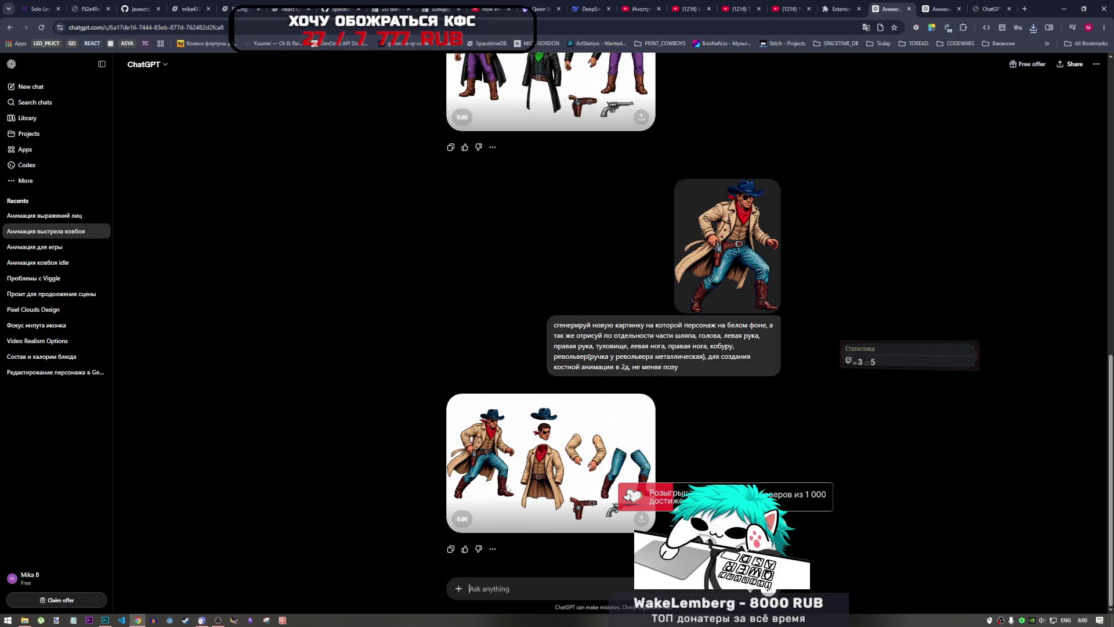
{"action": "left_click", "coordinate": [65, 247]}
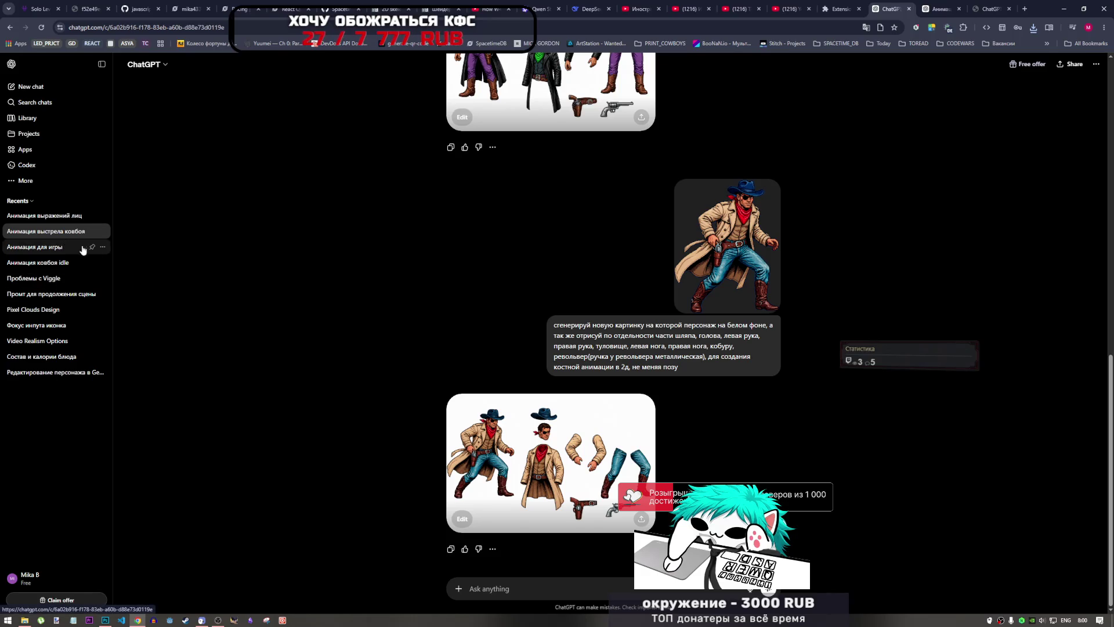
{"action": "left_click", "coordinate": [51, 264]}
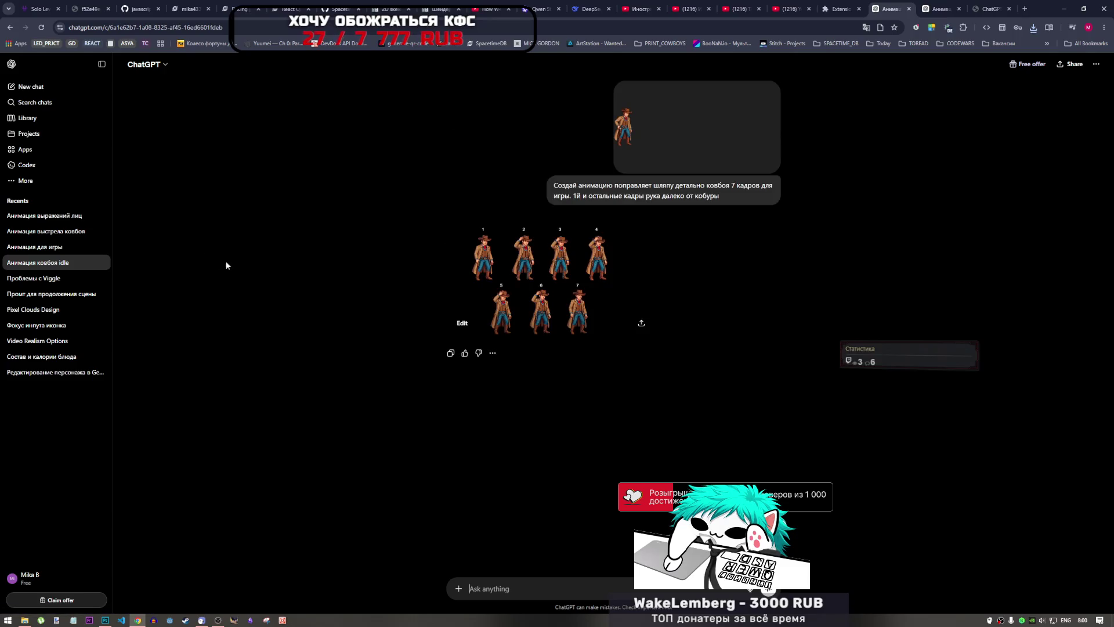
{"action": "left_click", "coordinate": [42, 217]}
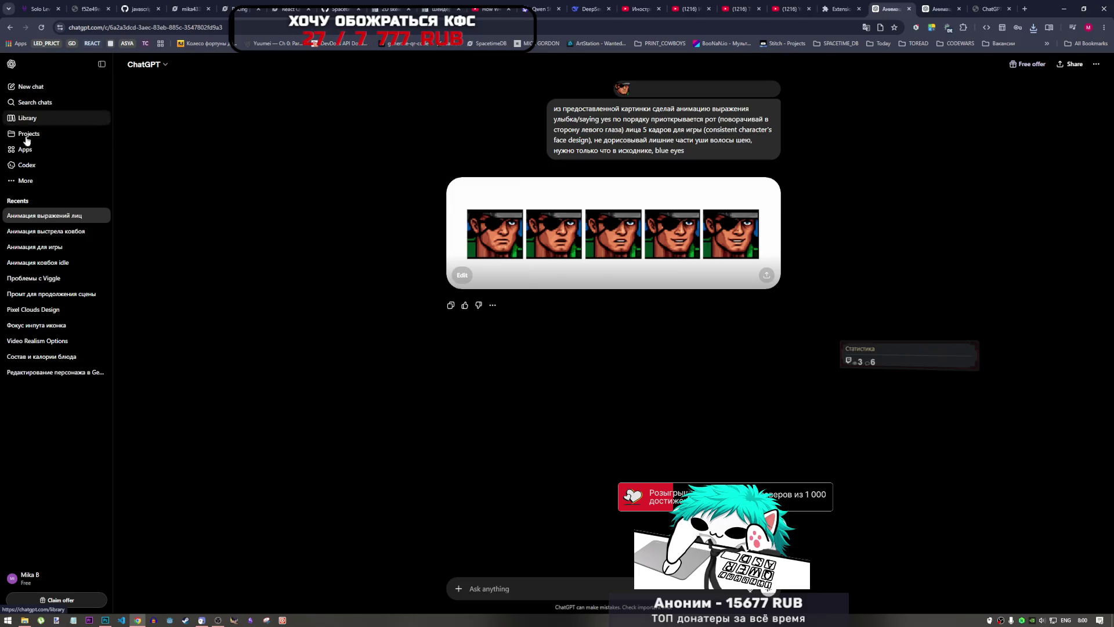
{"action": "left_click", "coordinate": [57, 262]}
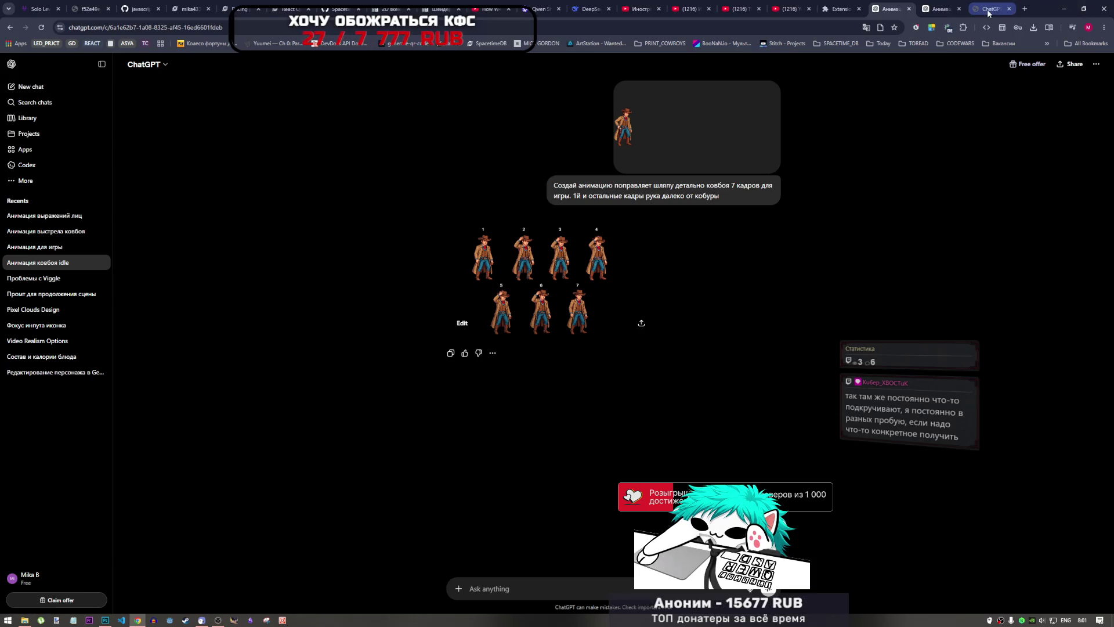
{"action": "mouse_move", "coordinate": [987, 9]}
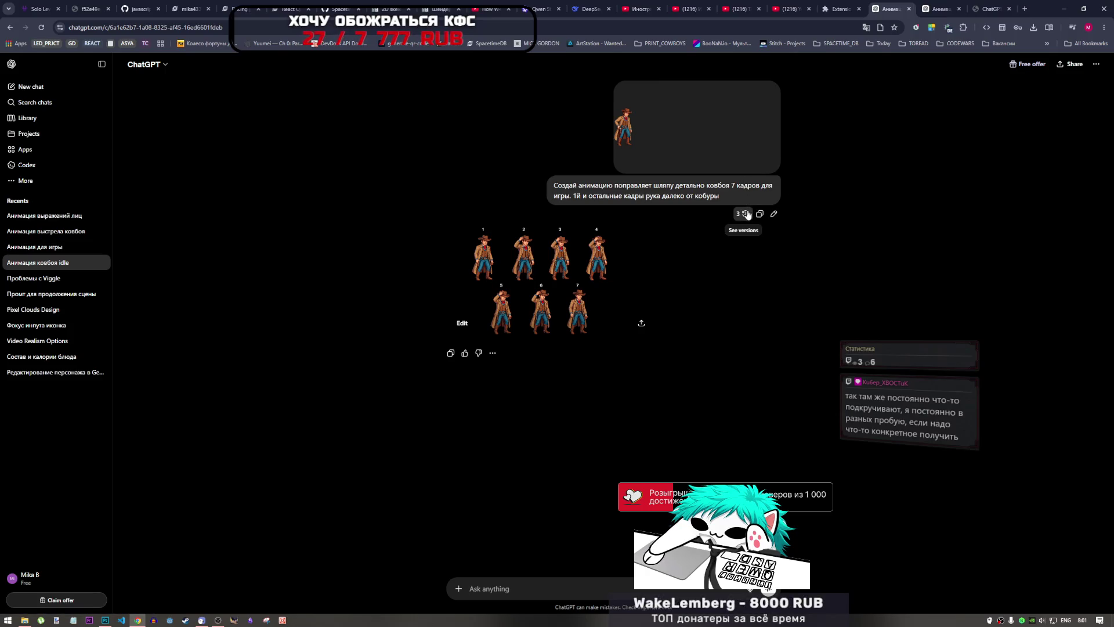
- Open the Анимация выстрела ковбоя chat and scroll through its messages
{"action": "left_click", "coordinate": [26, 250]}
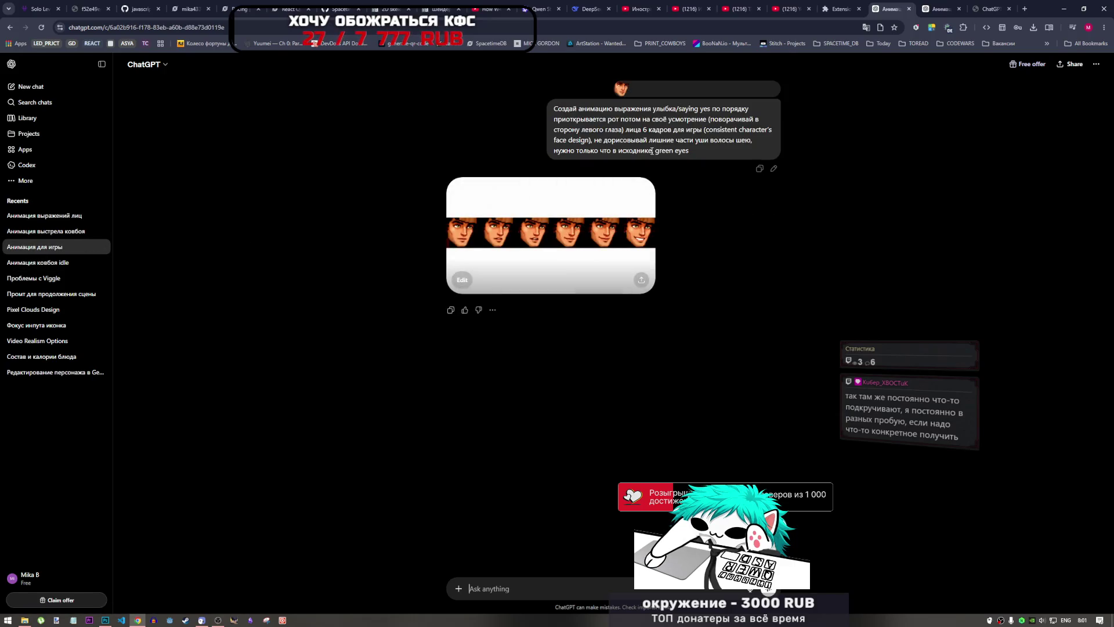
{"action": "left_click", "coordinate": [51, 232]}
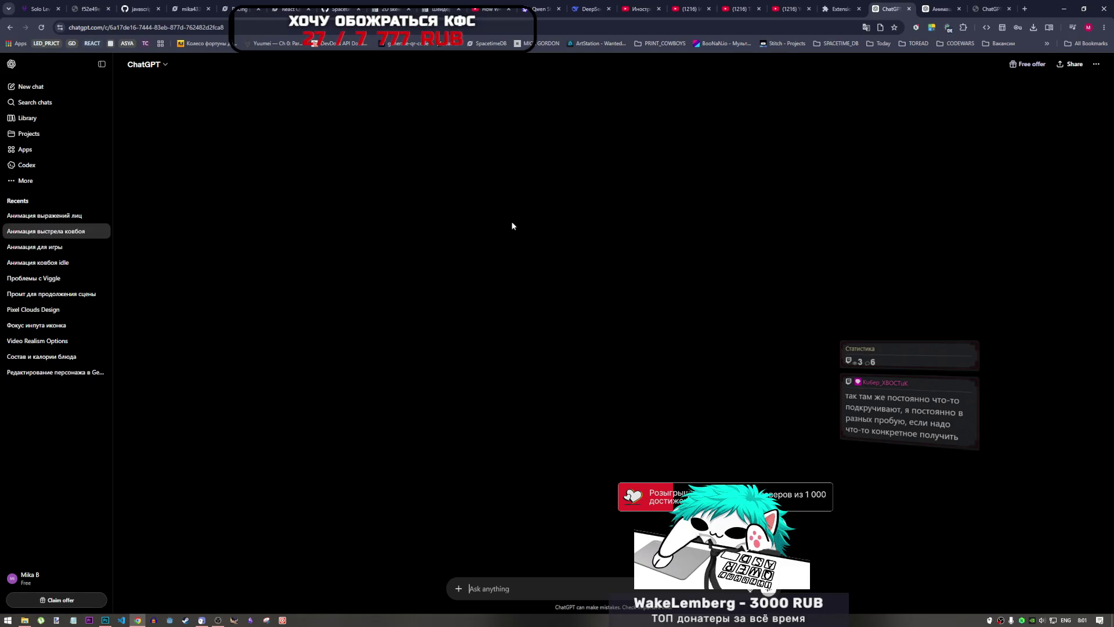
{"action": "scroll", "coordinate": [638, 232], "scroll_direction": "up", "scroll_amount": 10}
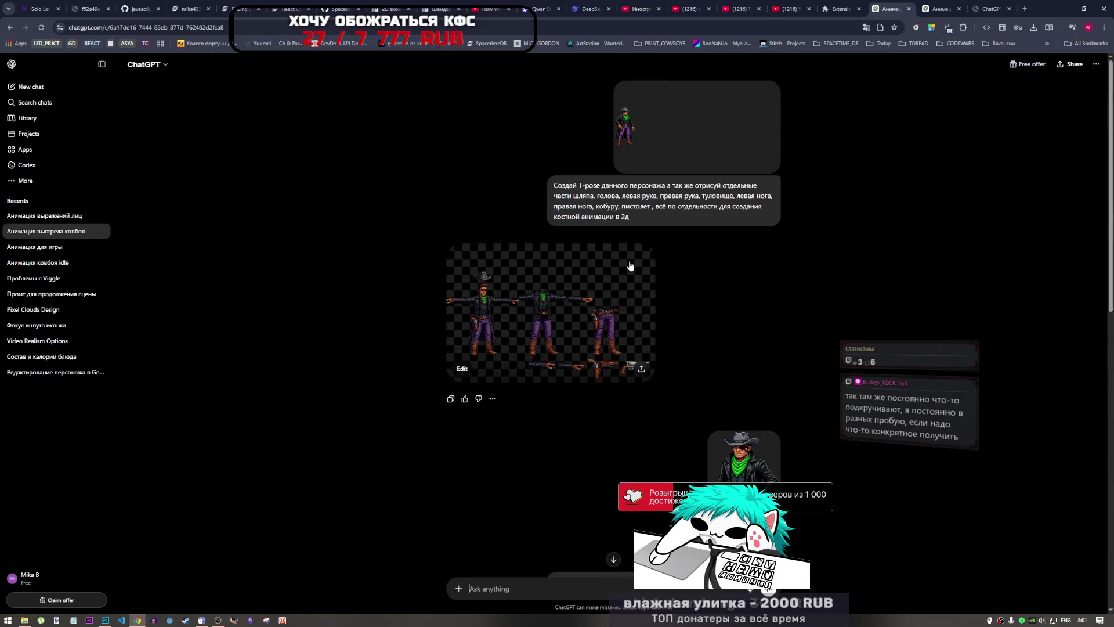
{"action": "scroll", "coordinate": [630, 265], "scroll_direction": "down", "scroll_amount": 2}
{"action": "scroll", "coordinate": [623, 263], "scroll_direction": "down", "scroll_amount": 4}
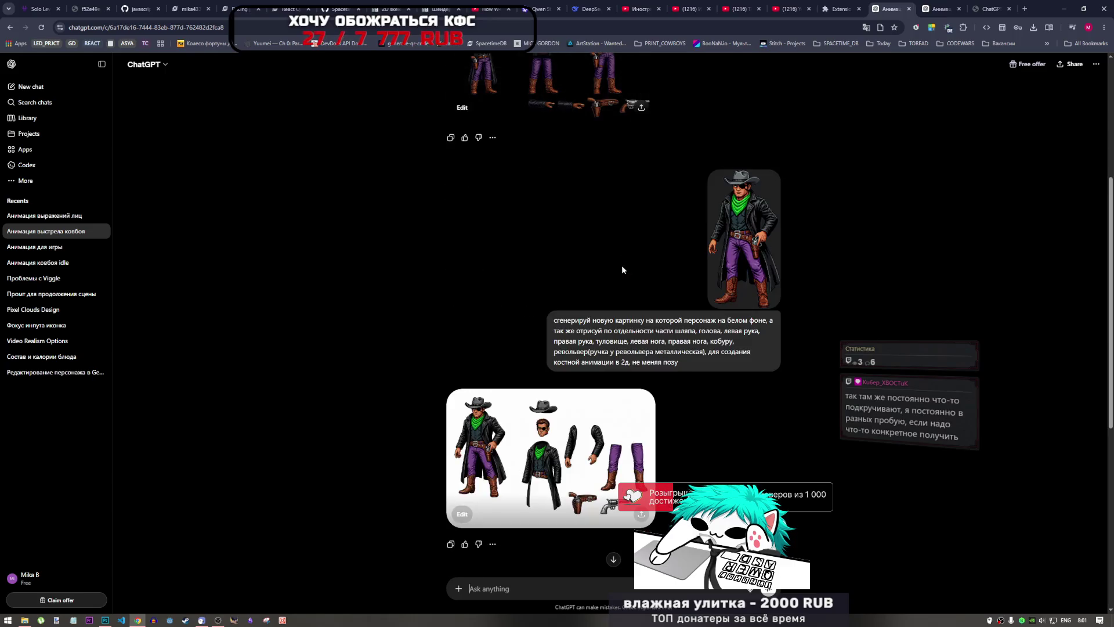
{"action": "scroll", "coordinate": [611, 277], "scroll_direction": "down", "scroll_amount": 1}
{"action": "scroll", "coordinate": [611, 278], "scroll_direction": "down", "scroll_amount": 5}
{"action": "scroll", "coordinate": [611, 278], "scroll_direction": "up", "scroll_amount": 10}
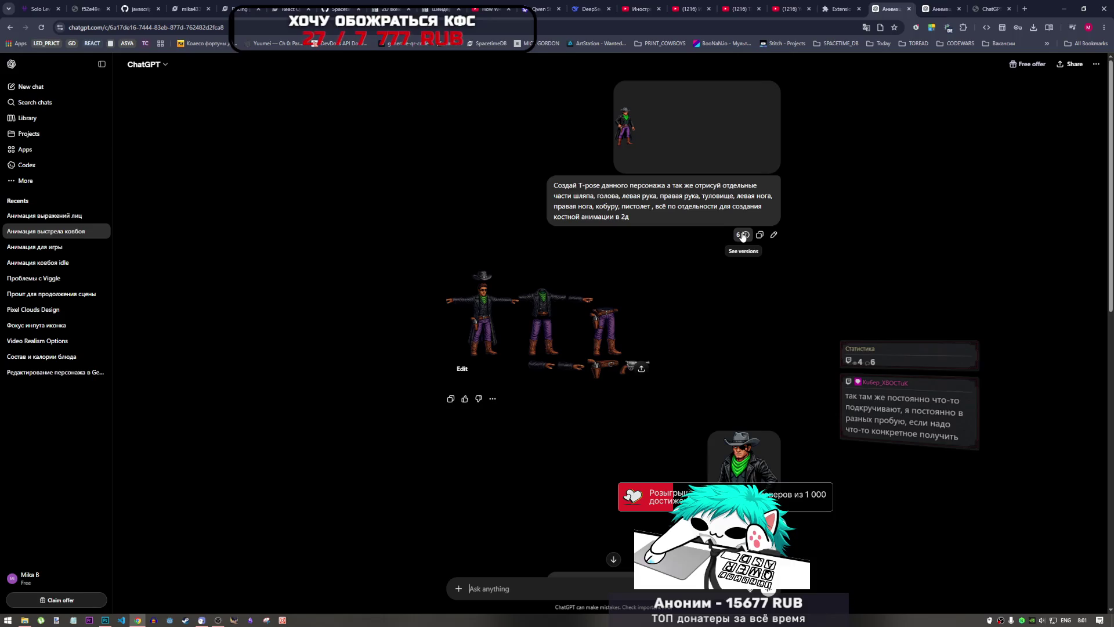
- Copy the Version 5 forward-fall prompt from the T-pose prompt's earlier versions
{"action": "left_click", "coordinate": [616, 276]}
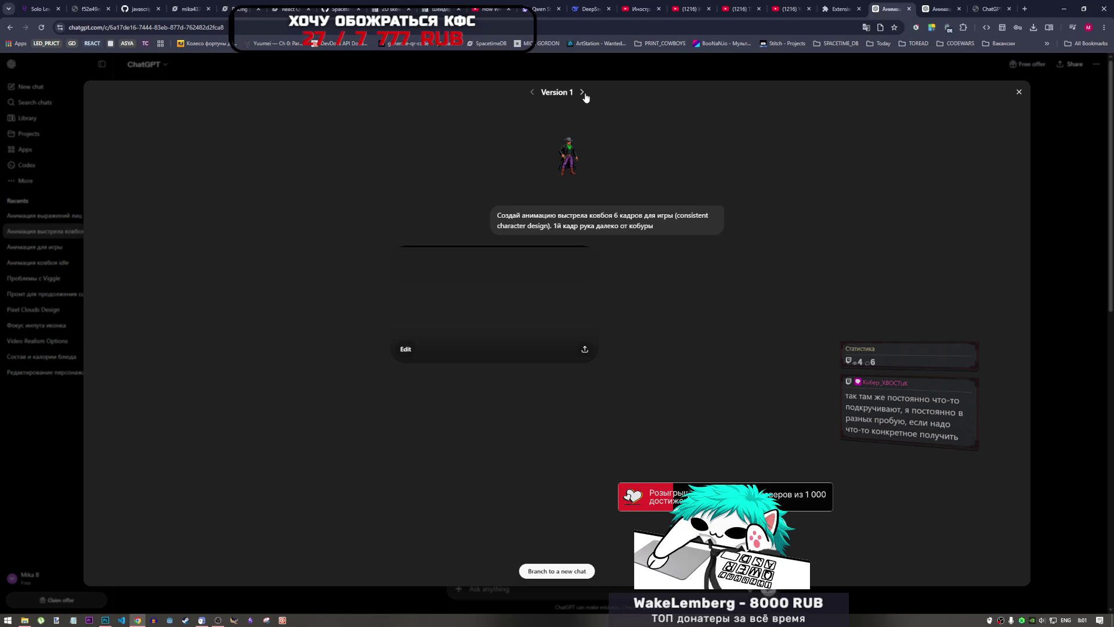
{"action": "left_click", "coordinate": [583, 93]}
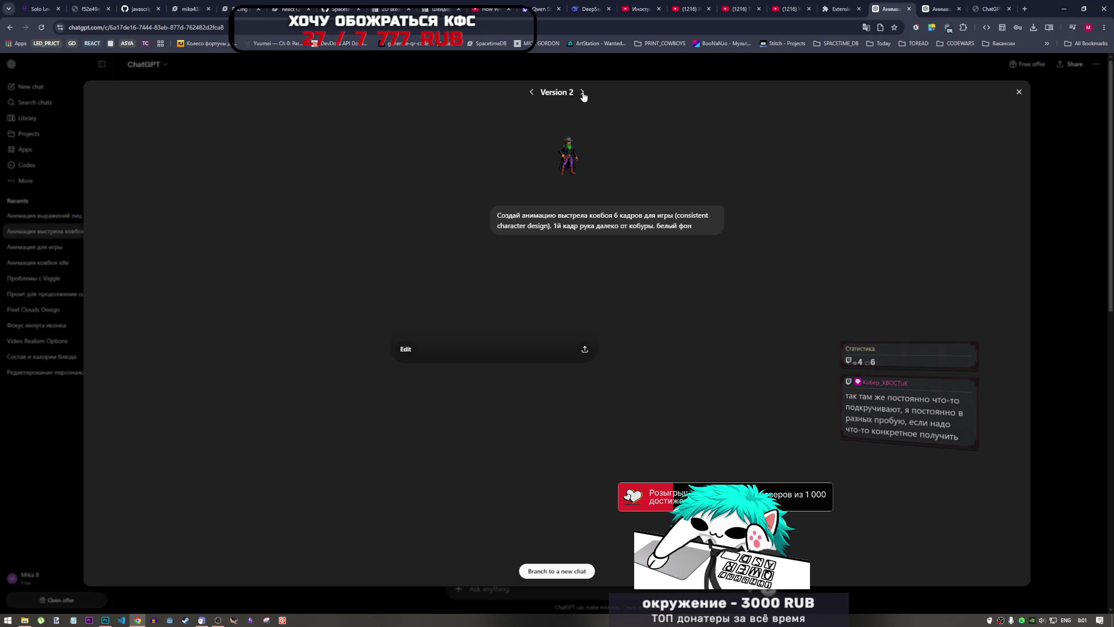
{"action": "left_click", "coordinate": [583, 93]}
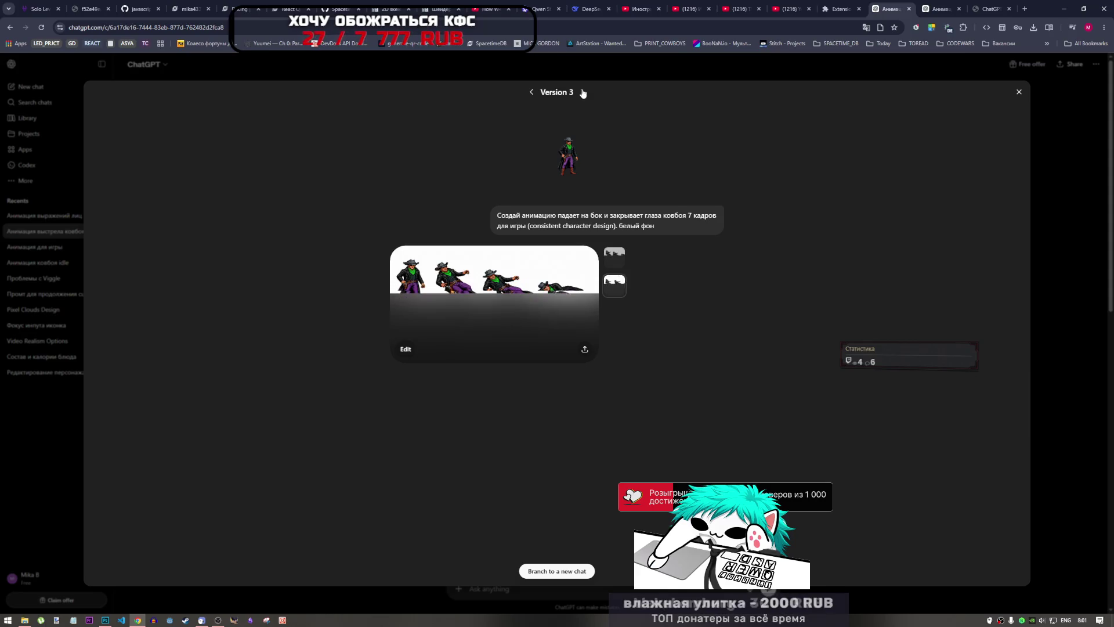
{"action": "left_click", "coordinate": [582, 93]}
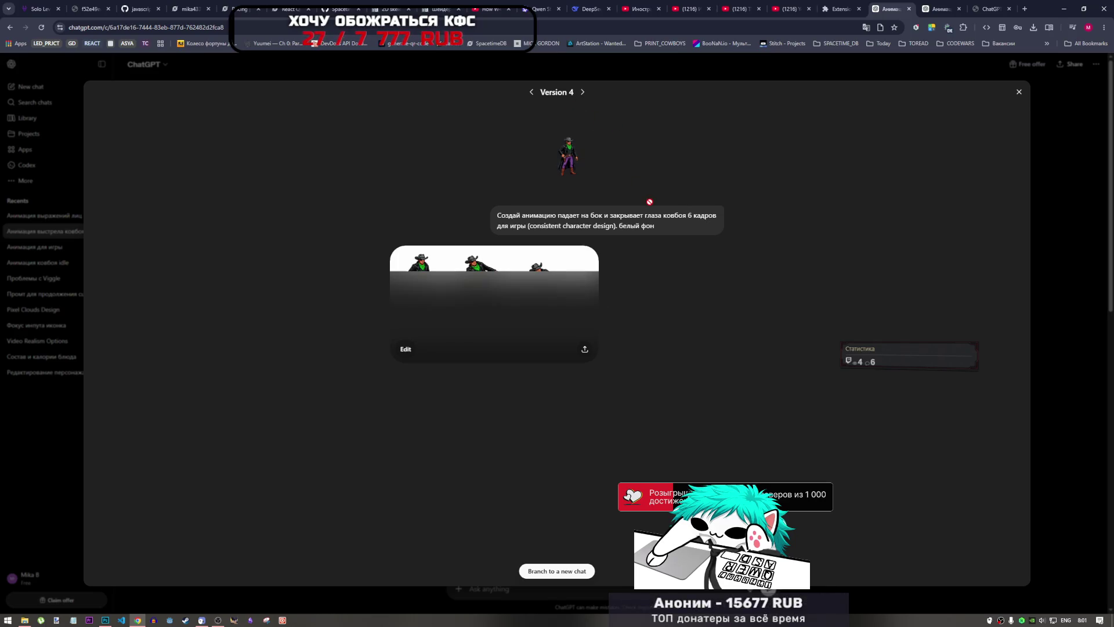
{"action": "left_click", "coordinate": [583, 93]}
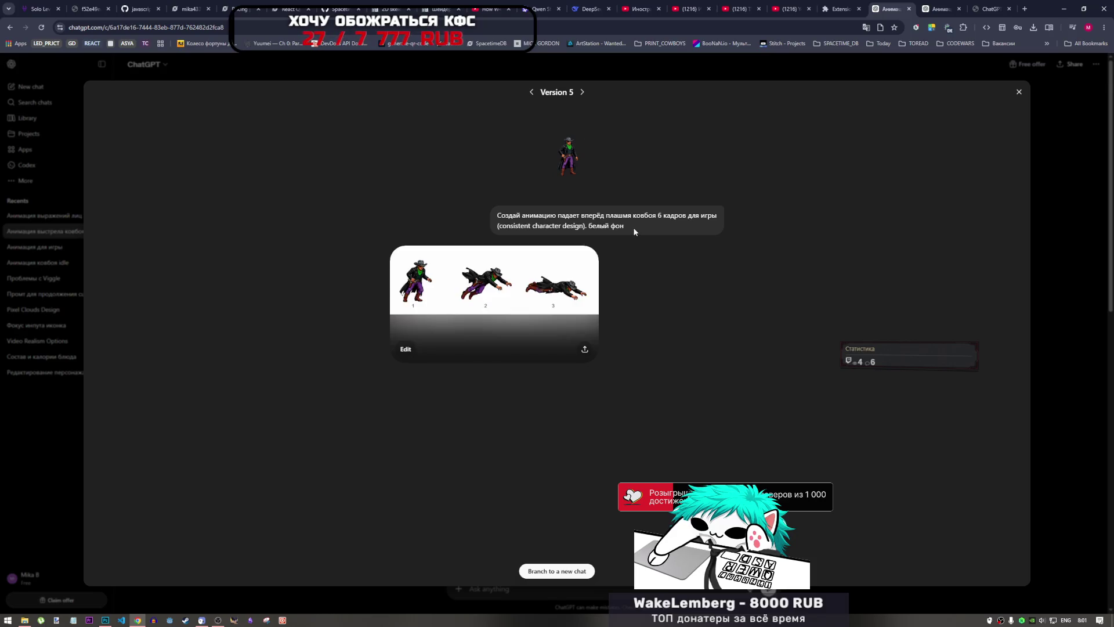
{"action": "left_click_drag", "start_coordinate": [506, 223], "coordinate": [508, 216]}
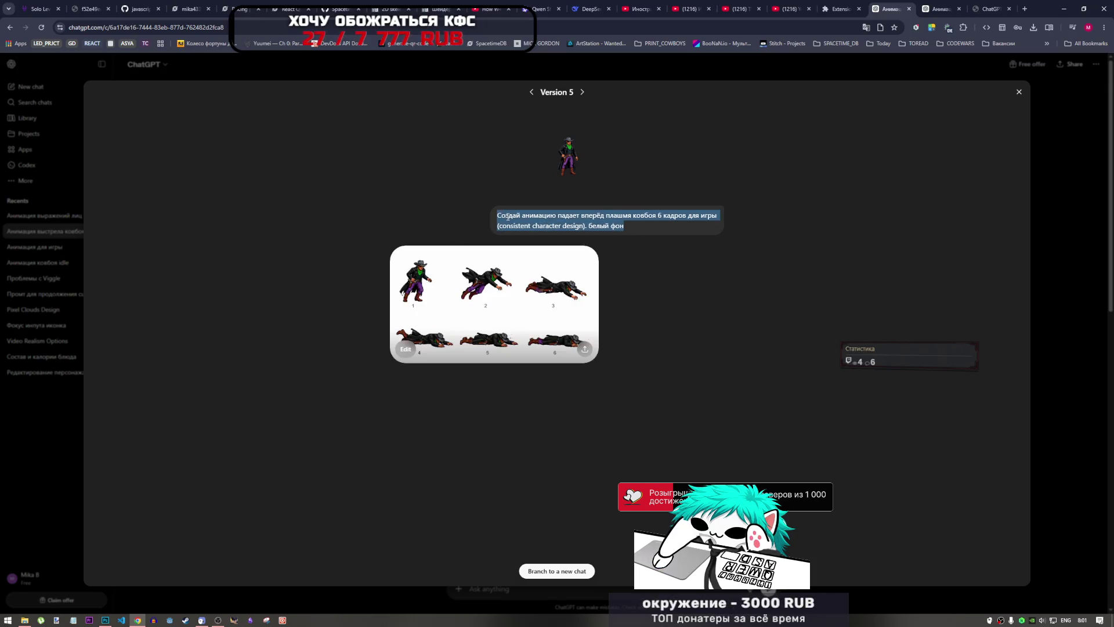
{"action": "right_click", "coordinate": [508, 217]}
{"action": "left_click", "coordinate": [522, 226]}
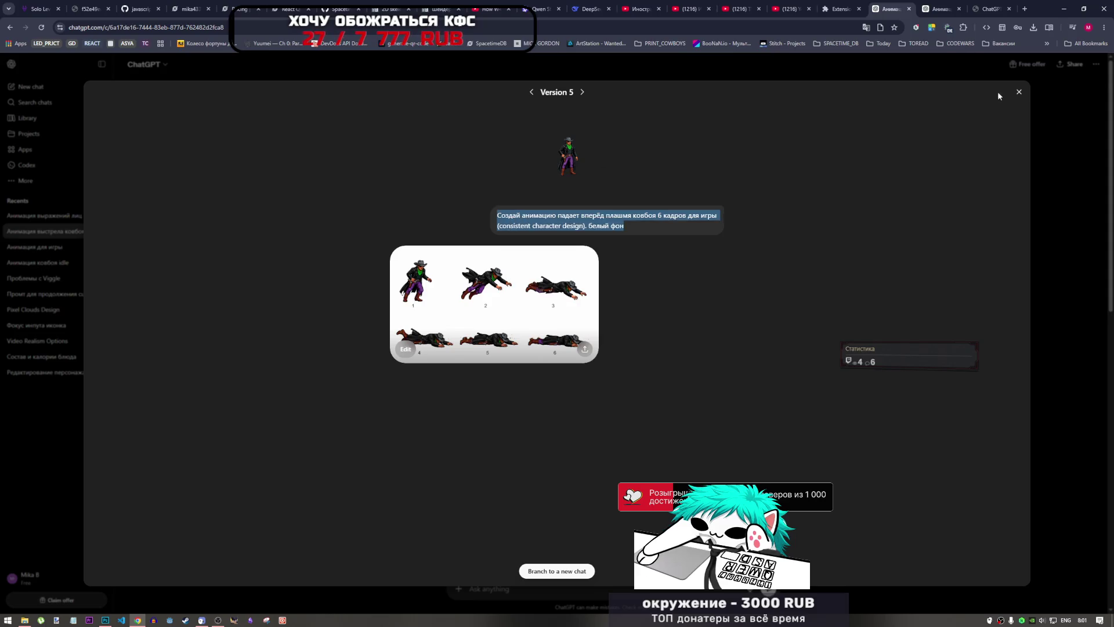
{"action": "left_click", "coordinate": [1017, 97]}
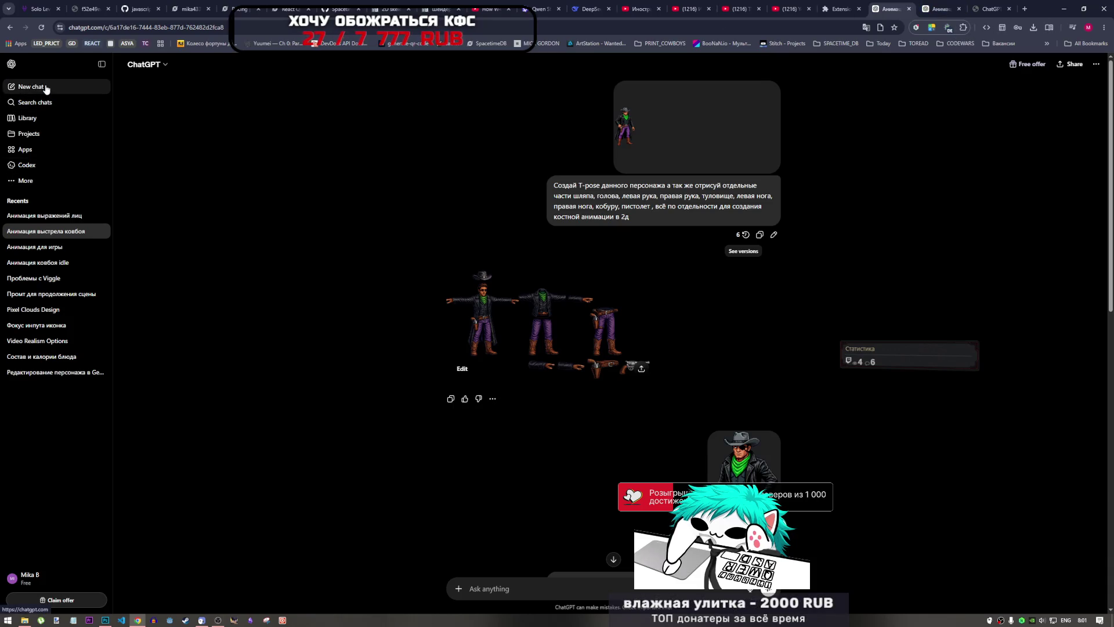
- Paste the forward-fall prompt into a new chat and attach enemy0.png from print_cowboys/drafts
{"action": "left_click", "coordinate": [46, 89]}
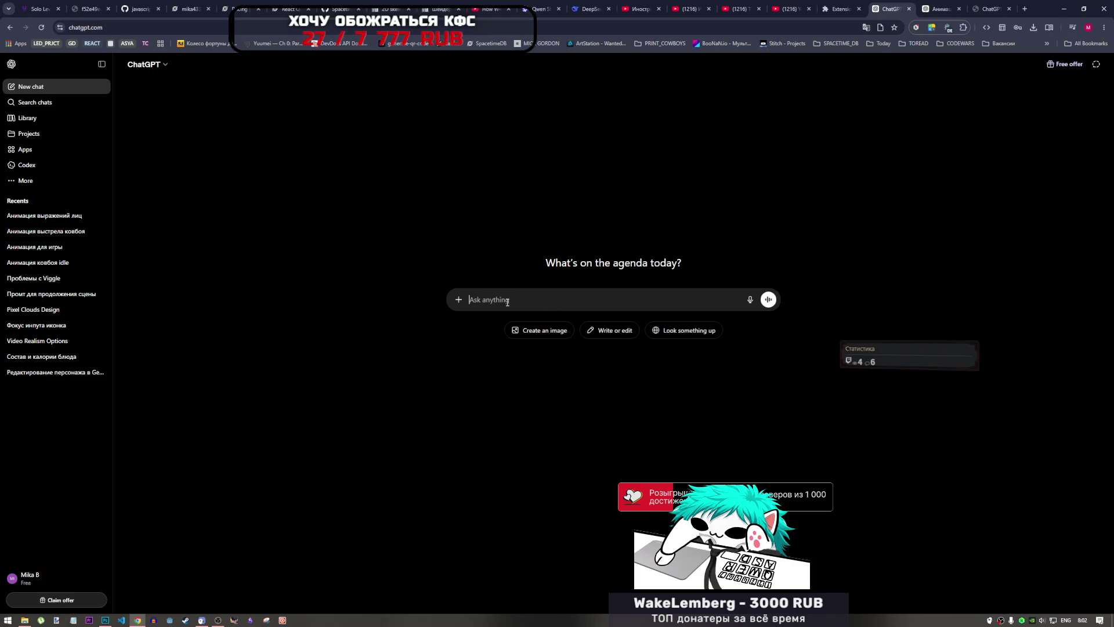
{"action": "key", "text": "ctrl+v"}
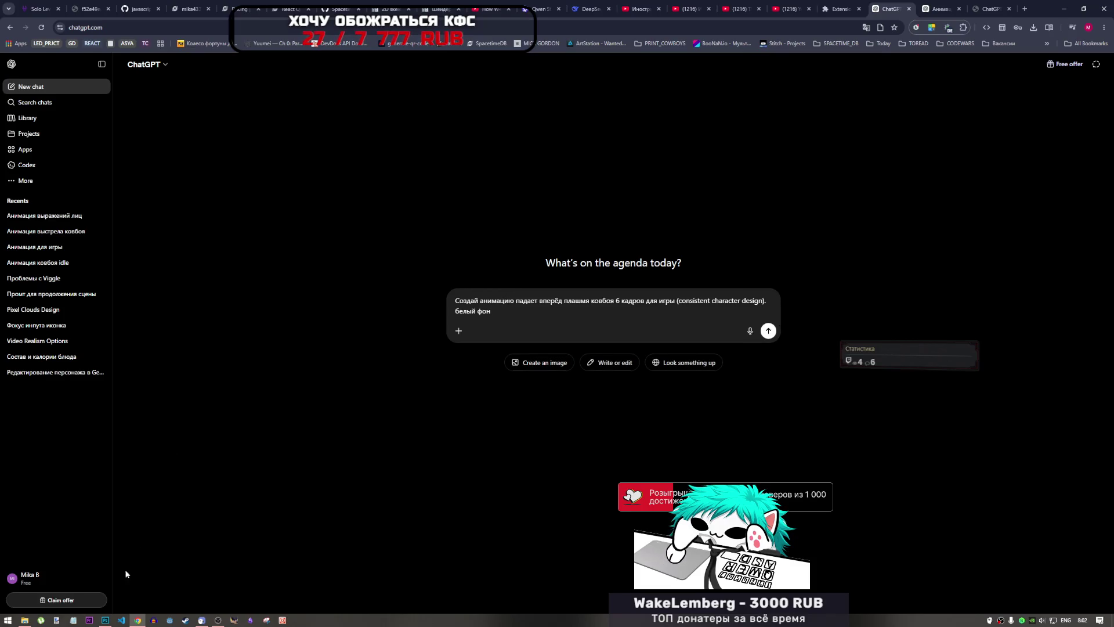
{"action": "left_click", "coordinate": [25, 620]}
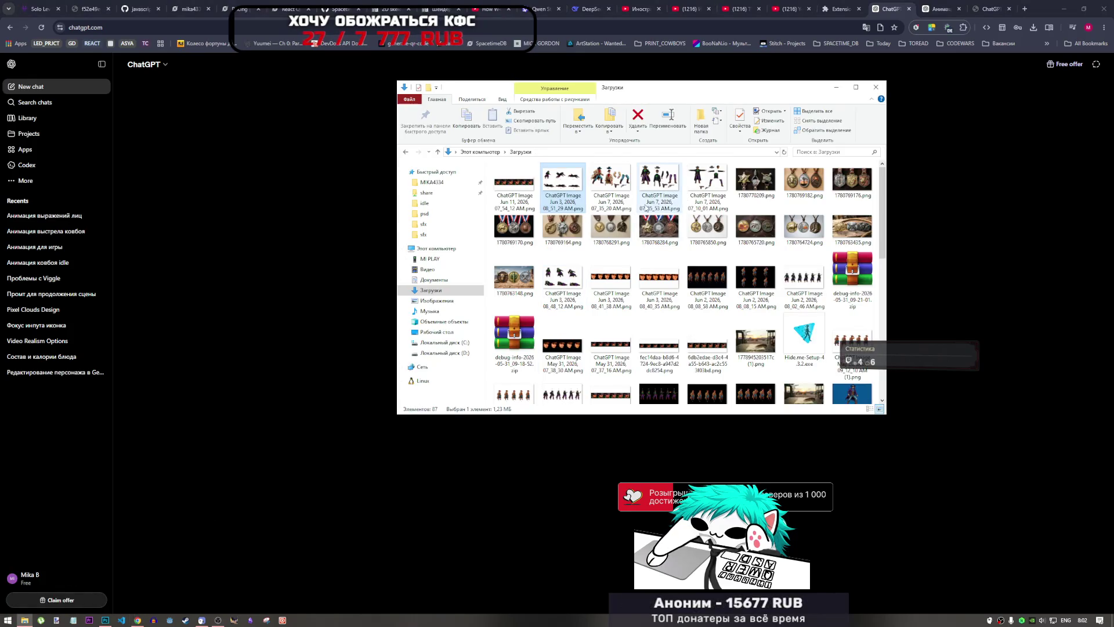
{"action": "scroll", "coordinate": [683, 262], "scroll_direction": "down", "scroll_amount": 10}
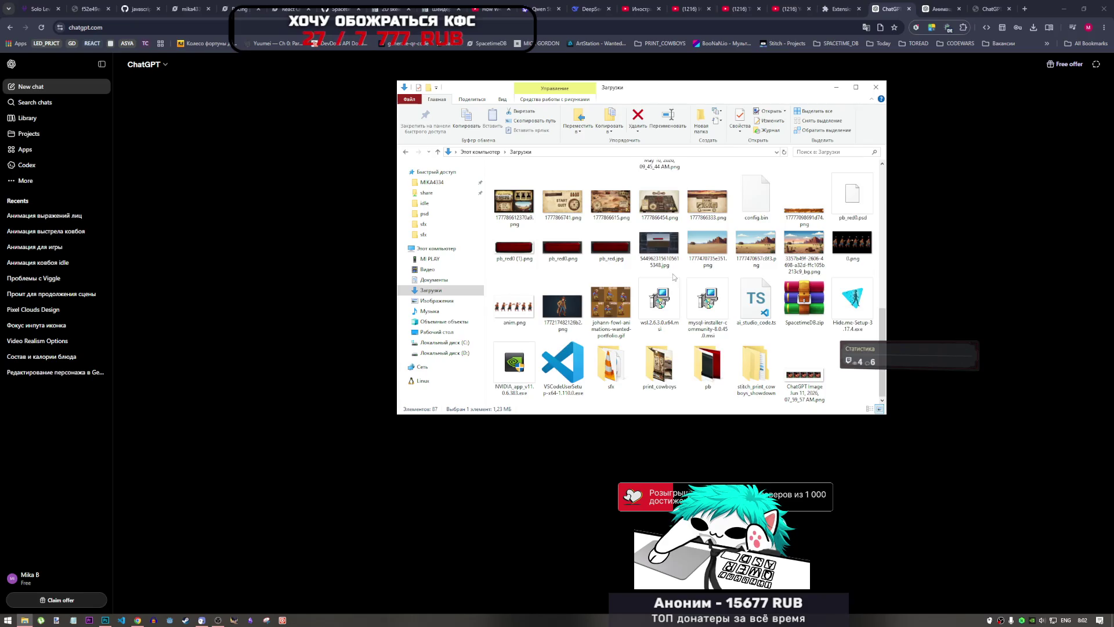
{"action": "scroll", "coordinate": [673, 277], "scroll_direction": "up", "scroll_amount": 3}
{"action": "scroll", "coordinate": [673, 278], "scroll_direction": "down", "scroll_amount": 3}
{"action": "scroll", "coordinate": [639, 290], "scroll_direction": "up", "scroll_amount": 5}
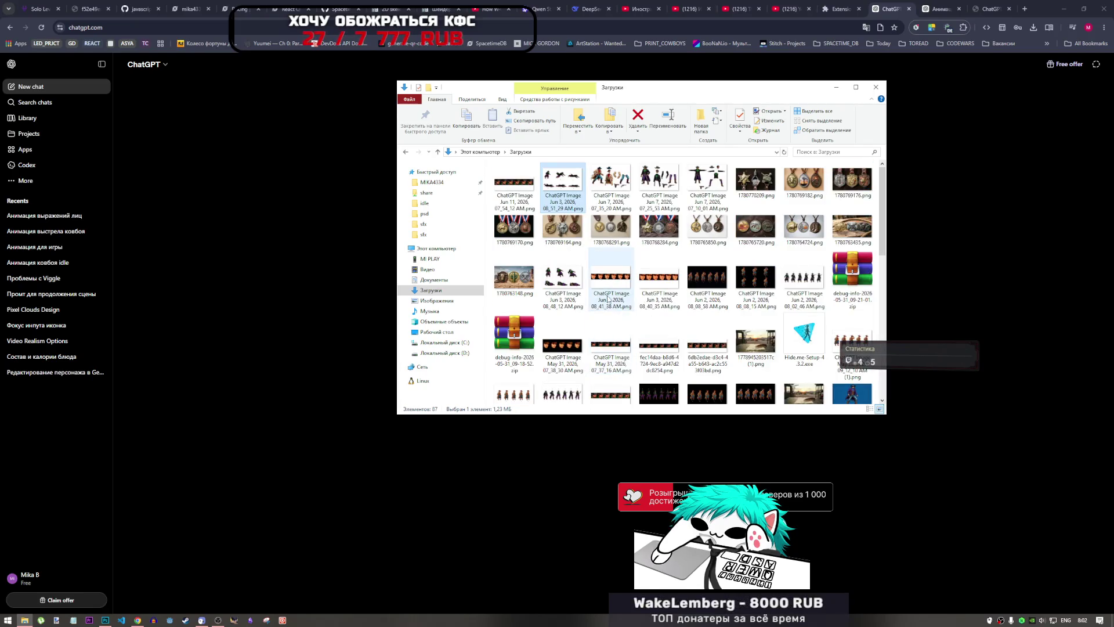
{"action": "scroll", "coordinate": [608, 300], "scroll_direction": "down", "scroll_amount": 3}
{"action": "double_click", "coordinate": [650, 376]}
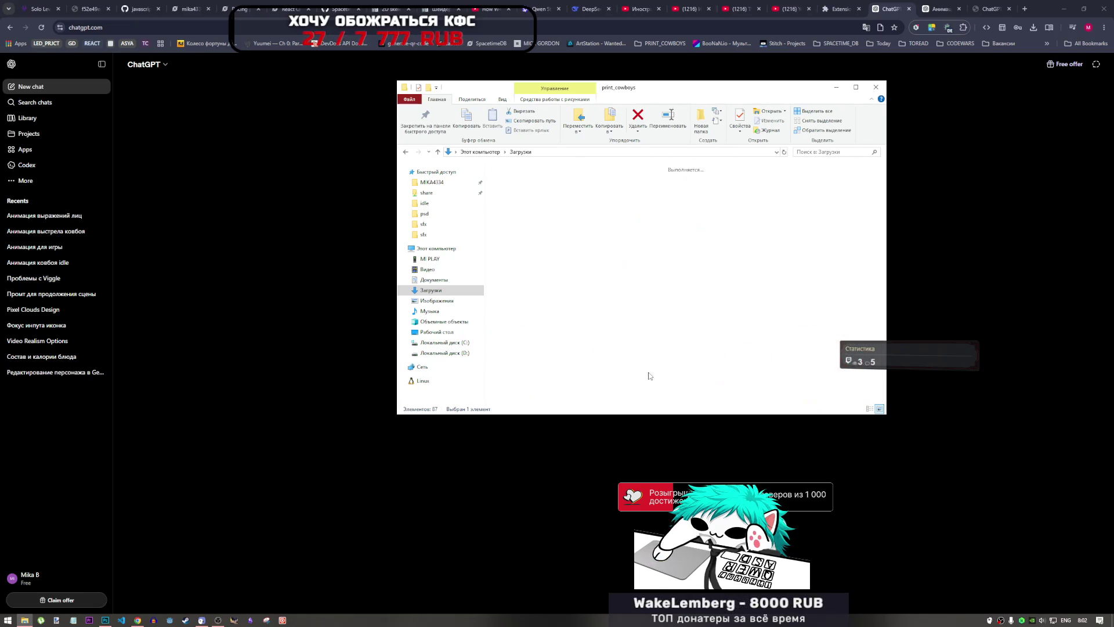
{"action": "double_click", "coordinate": [564, 187]}
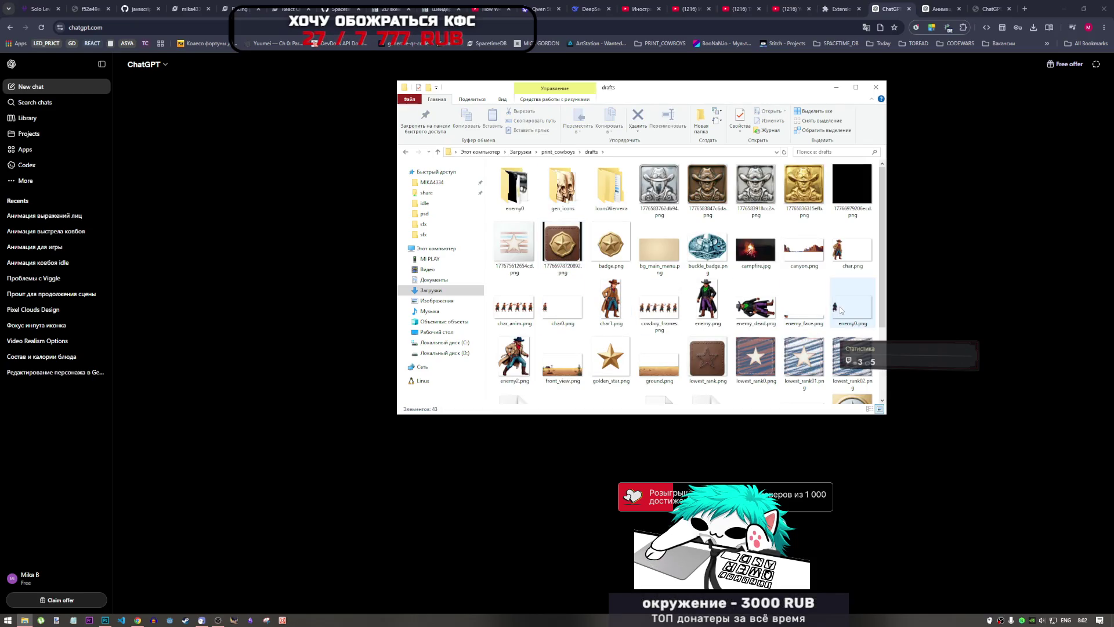
{"action": "mouse_move", "coordinate": [838, 313]}
{"action": "left_mouse_down"}
{"action": "mouse_move", "coordinate": [949, 264]}
{"action": "mouse_move", "coordinate": [807, 240]}
{"action": "left_mouse_up"}
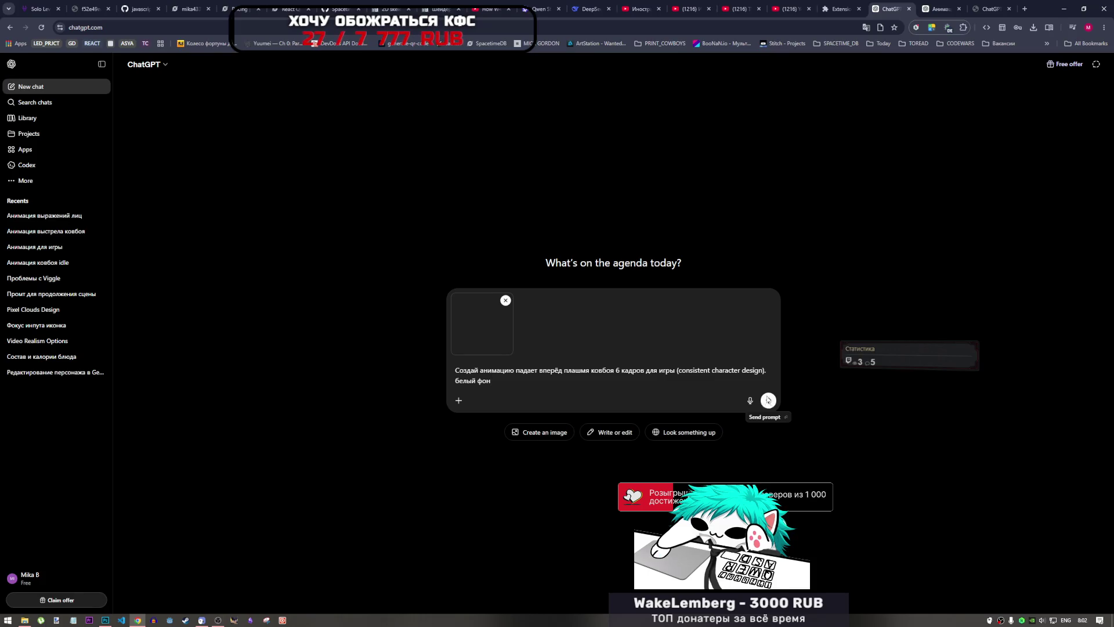
- Send the forward-fall prompt with the sprite attached, then close the sheet preview and return to ChatGPT
{"action": "left_click", "coordinate": [768, 400]}
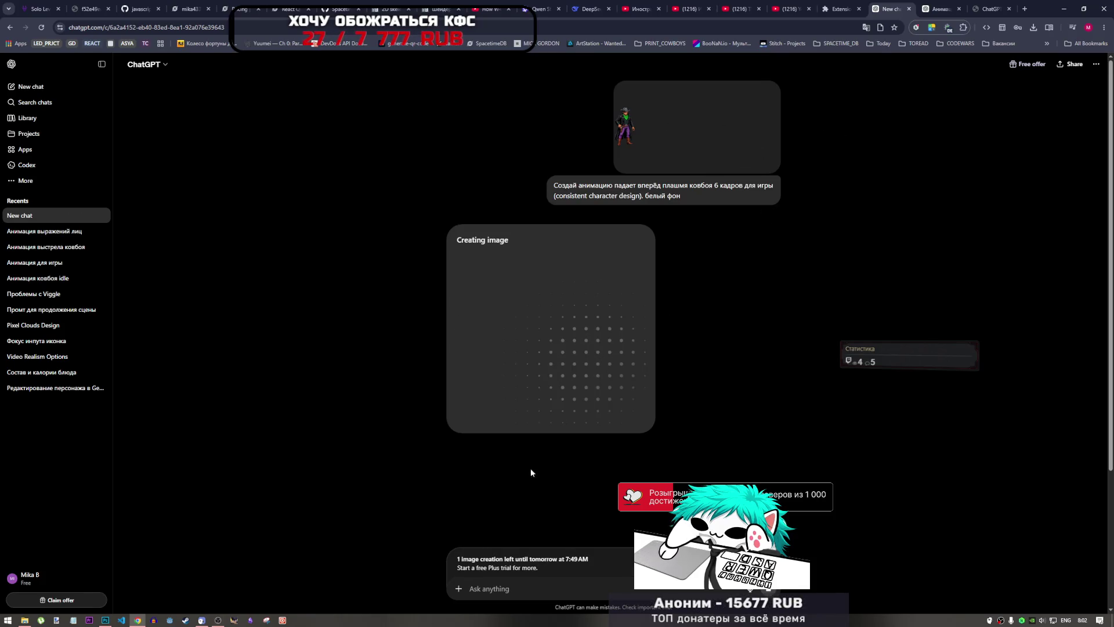
{"action": "left_click", "coordinate": [993, 7]}
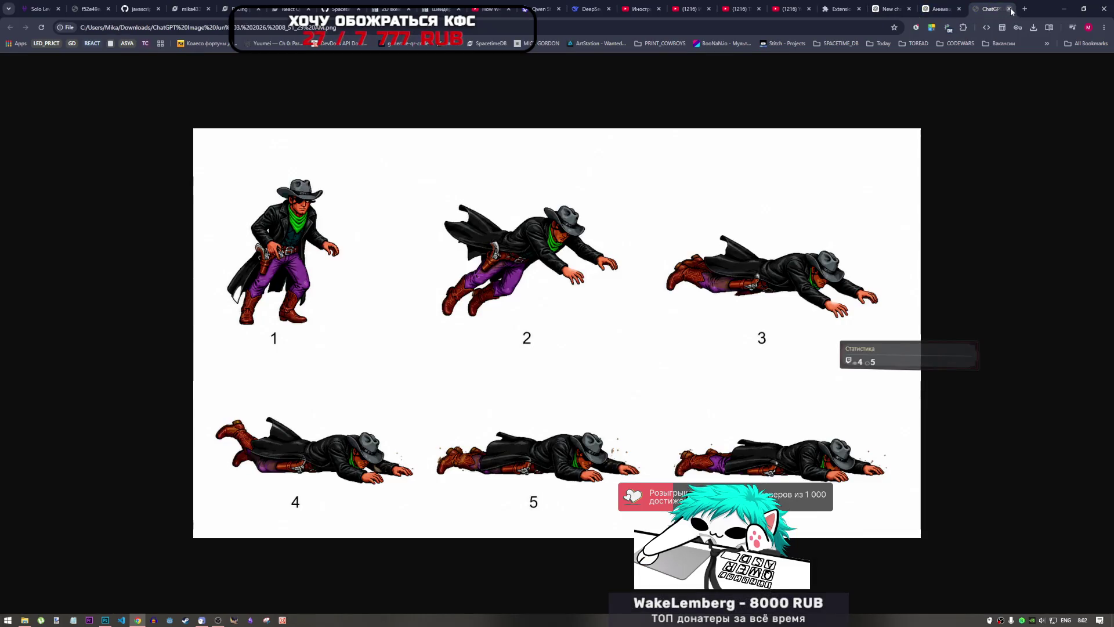
{"action": "left_click", "coordinate": [1009, 9]}
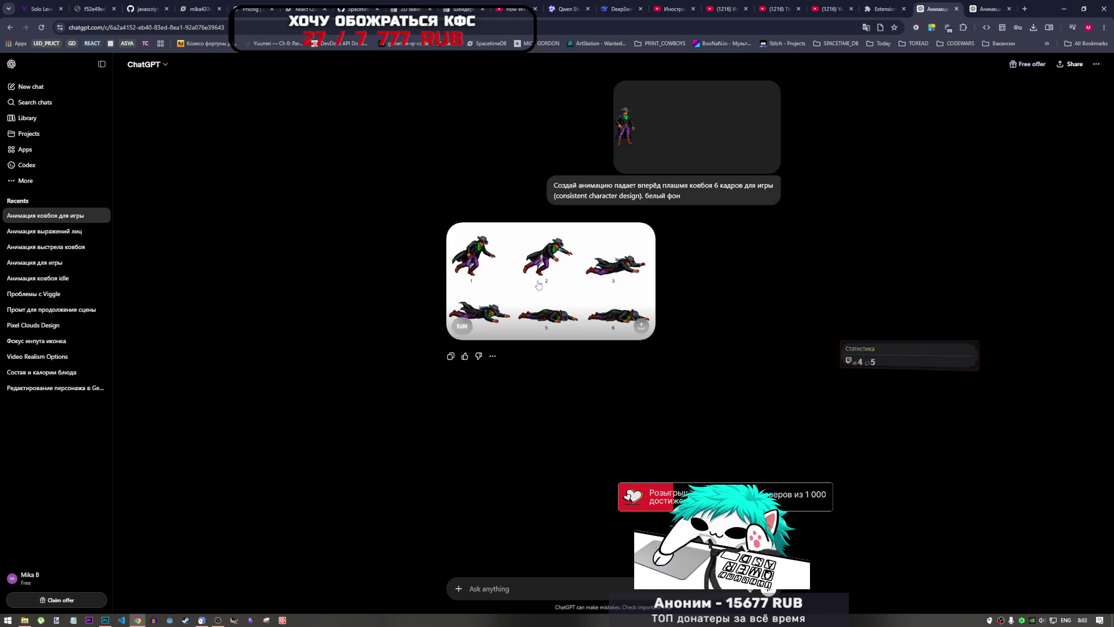
- Inspect the six-pose cowboy fall sheet full size, then rate it thumbs-down without feedback
{"action": "left_click", "coordinate": [538, 285]}
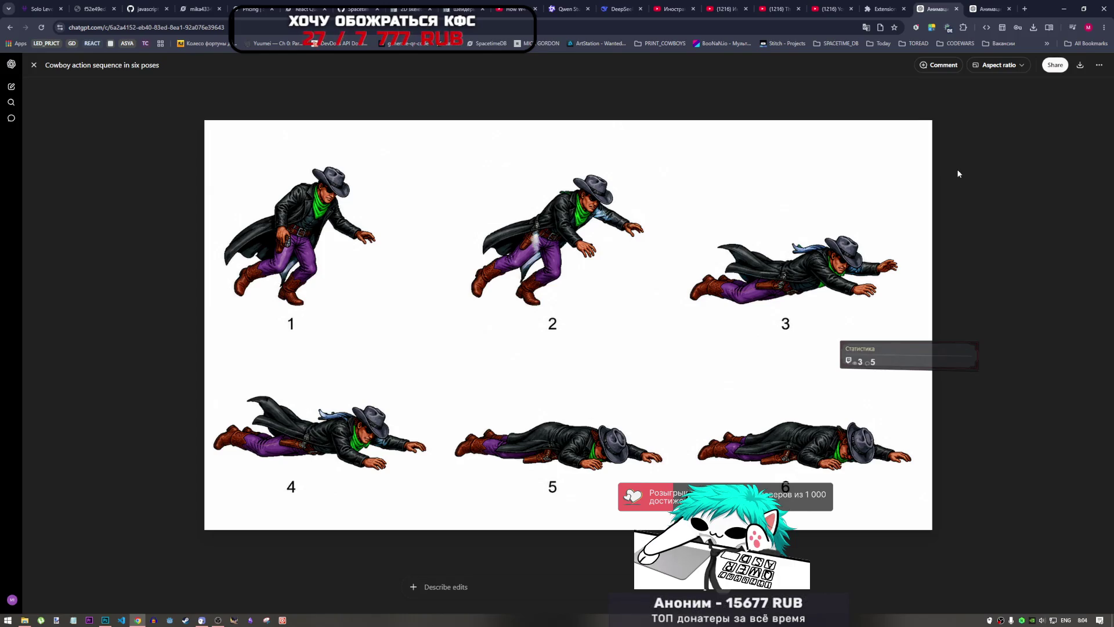
{"action": "left_click", "coordinate": [34, 65]}
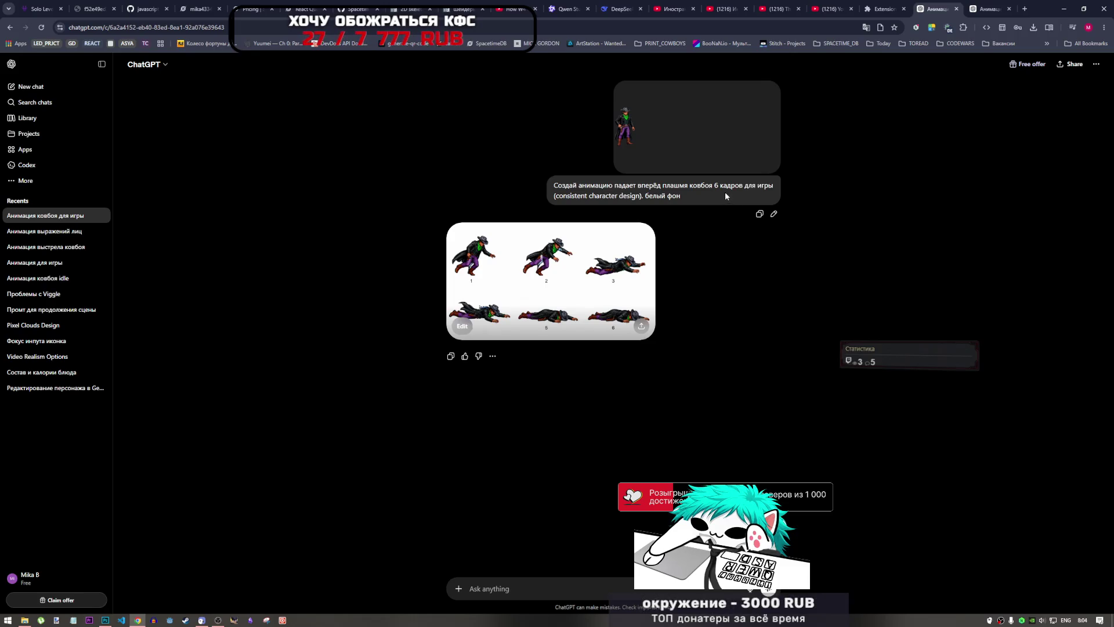
{"action": "left_click", "coordinate": [479, 360]}
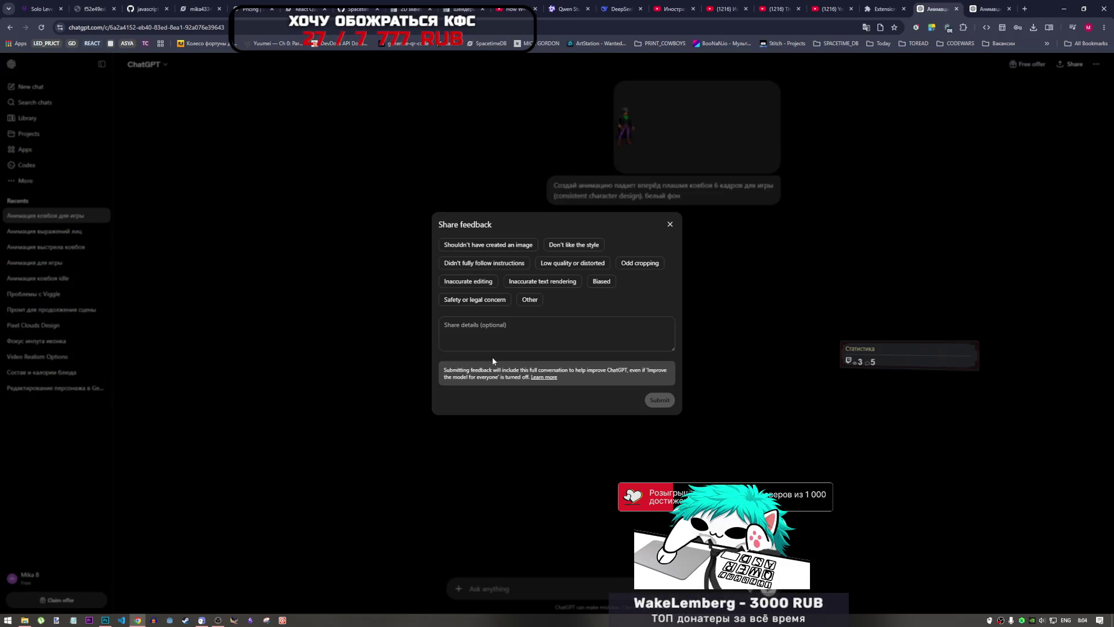
{"action": "left_click", "coordinate": [670, 224]}
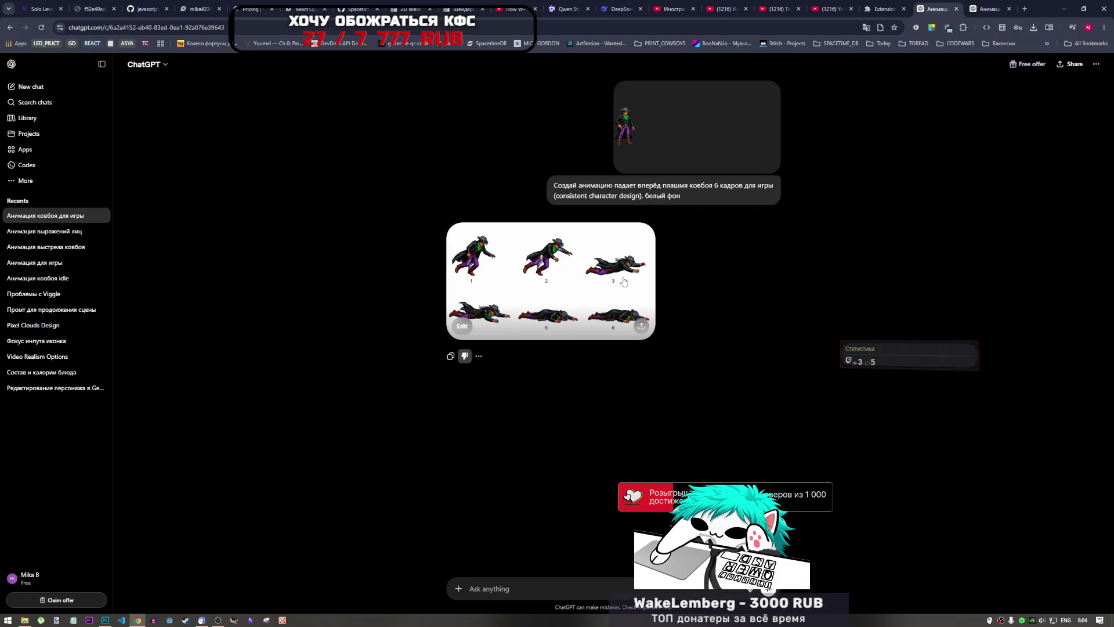
- Resend the fall-animation prompt with 'important:' inserted before 'consistent character design'
{"action": "left_click", "coordinate": [478, 356]}
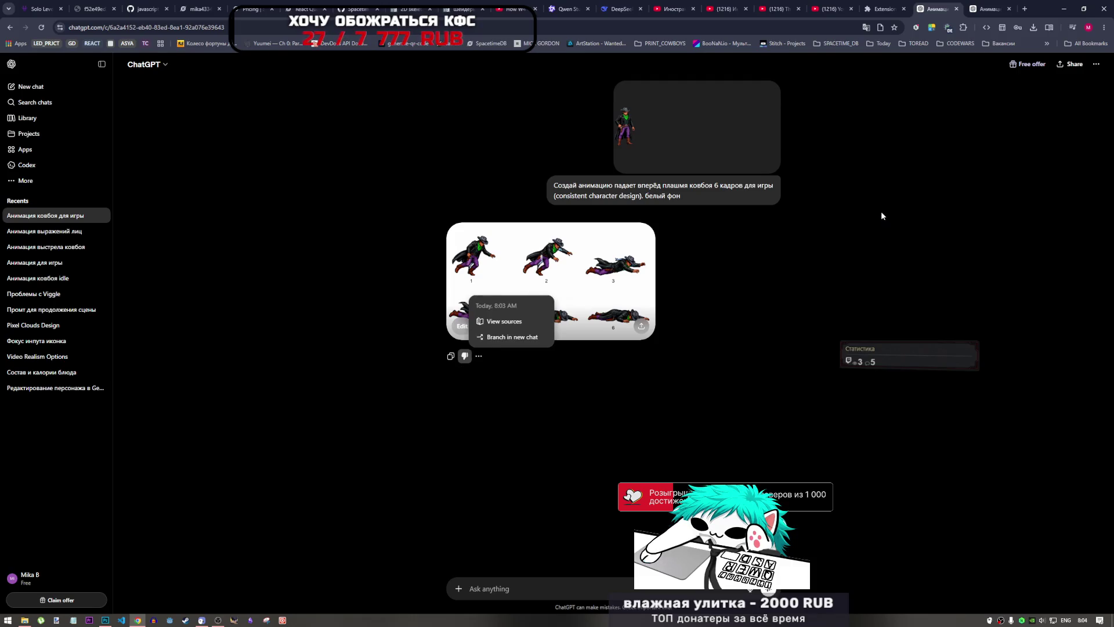
{"action": "left_click", "coordinate": [745, 205]}
{"action": "left_click", "coordinate": [767, 210]}
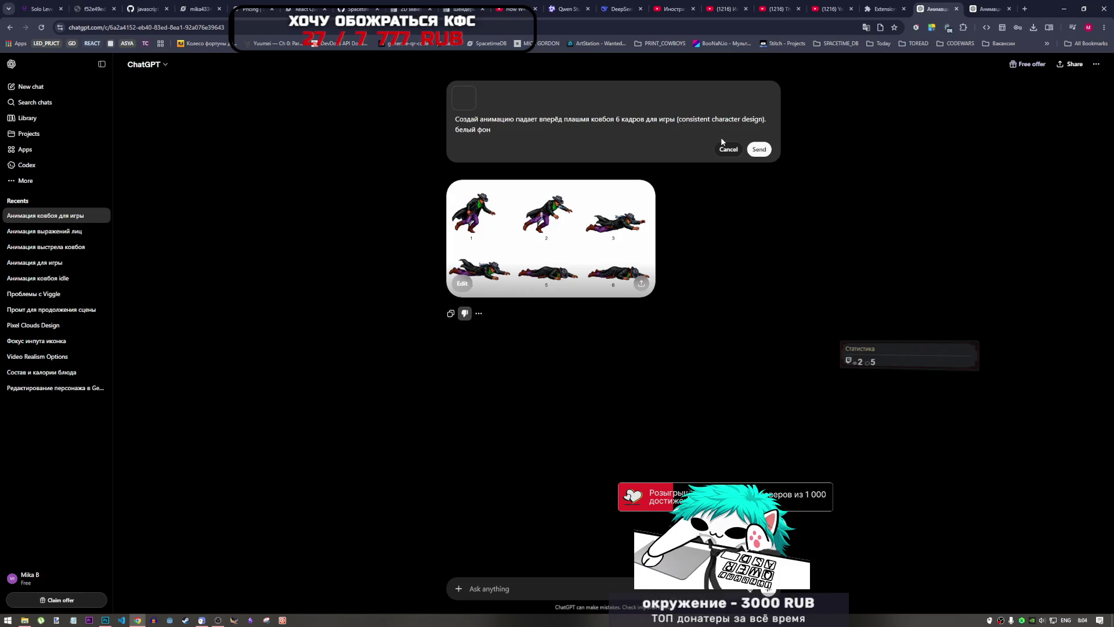
{"action": "type", "text": "impo"}
{"action": "type", "text": "rtant"}
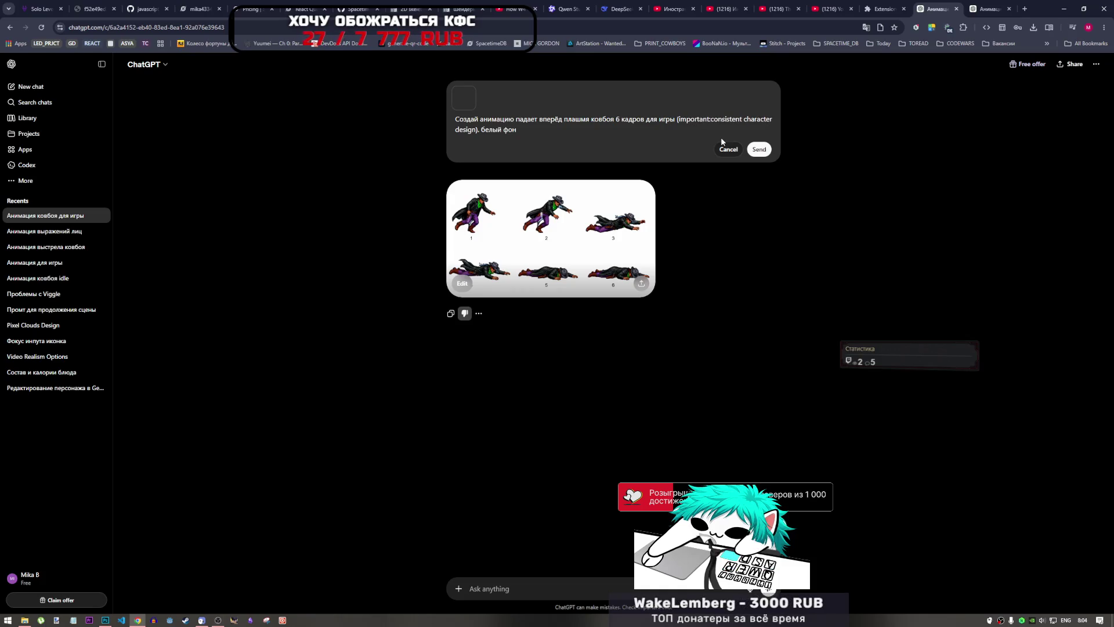
{"action": "type", "text": ":"}
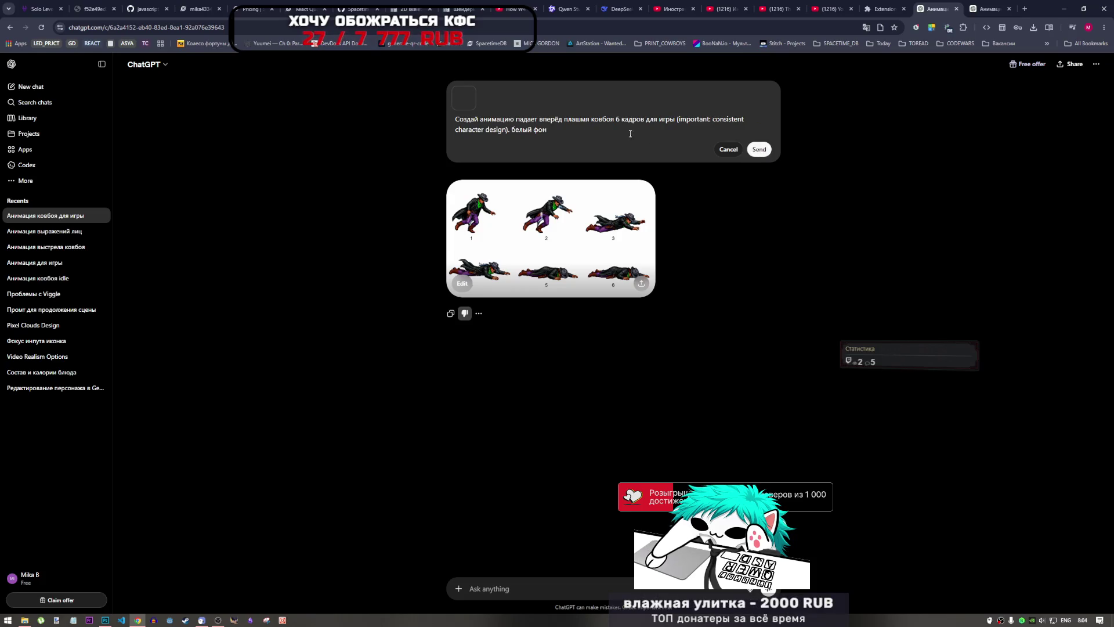
{"action": "left_click", "coordinate": [760, 150]}
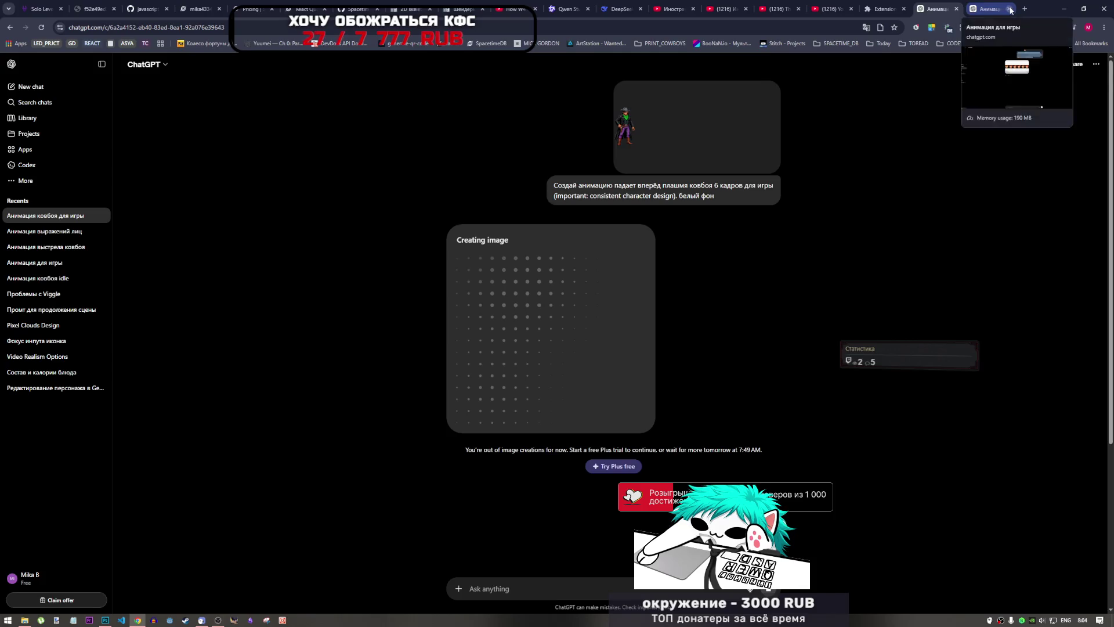
{"action": "left_click", "coordinate": [1008, 8]}
{"action": "left_click", "coordinate": [1025, 10]}
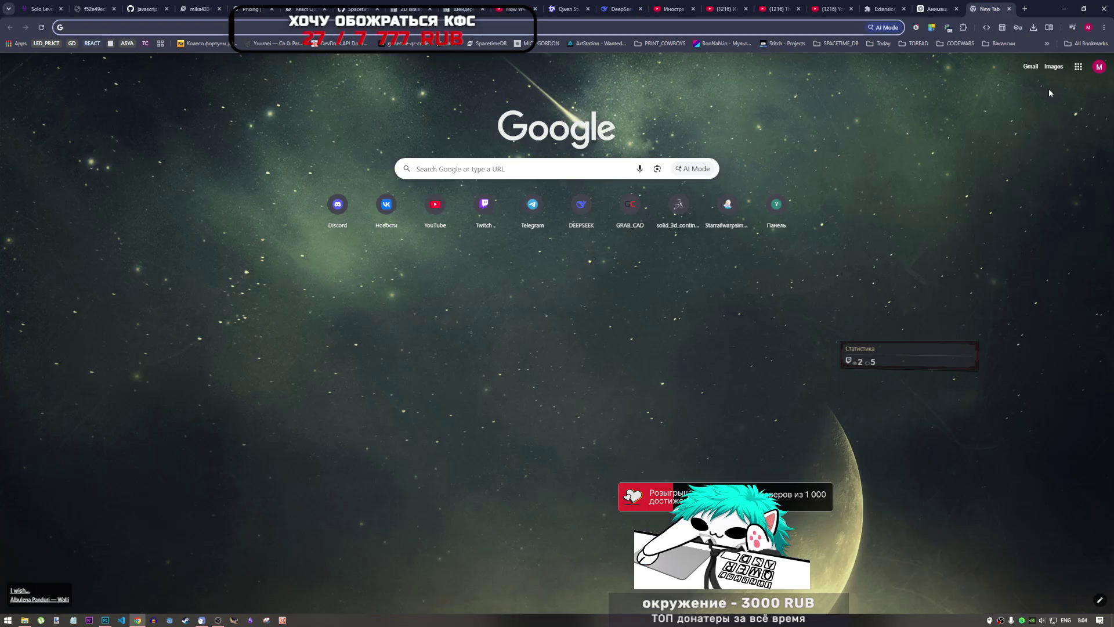
{"action": "type", "text": "gemini.google.com/app"}
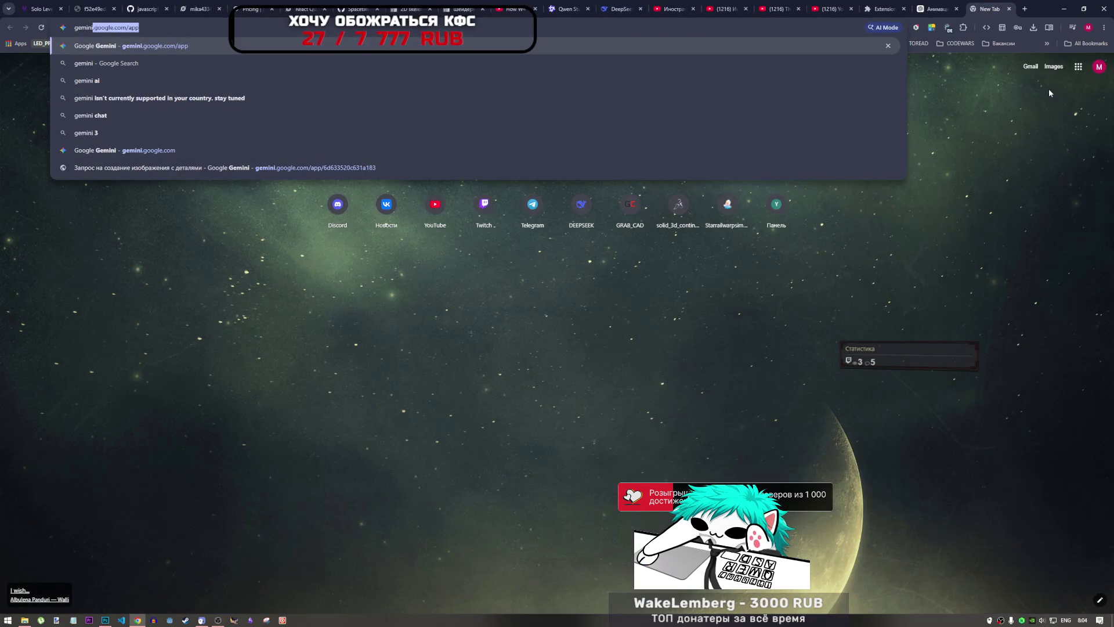
{"action": "key", "text": "Right"}
{"action": "key", "text": "Return"}
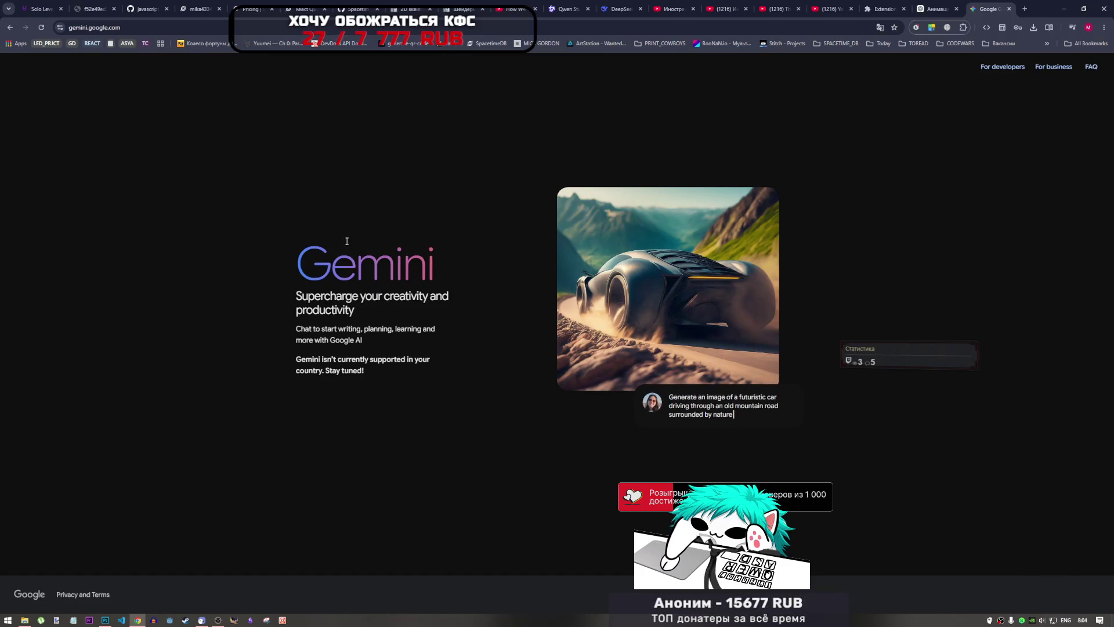
{"action": "left_click", "coordinate": [286, 28]}
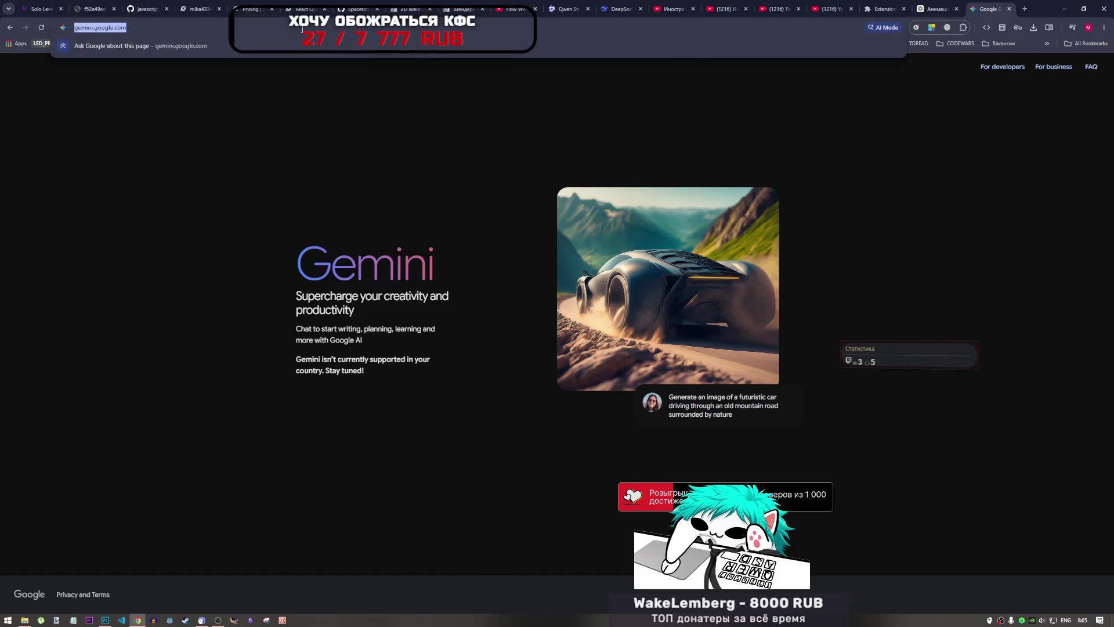
{"action": "type", "text": "https://"}
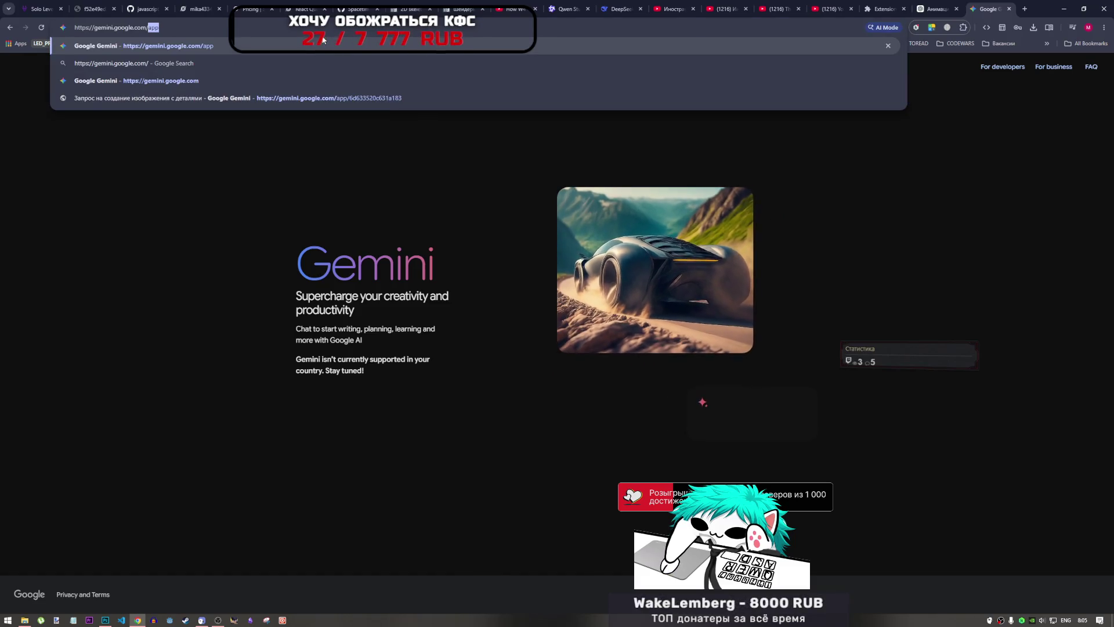
{"action": "key", "text": "Return"}
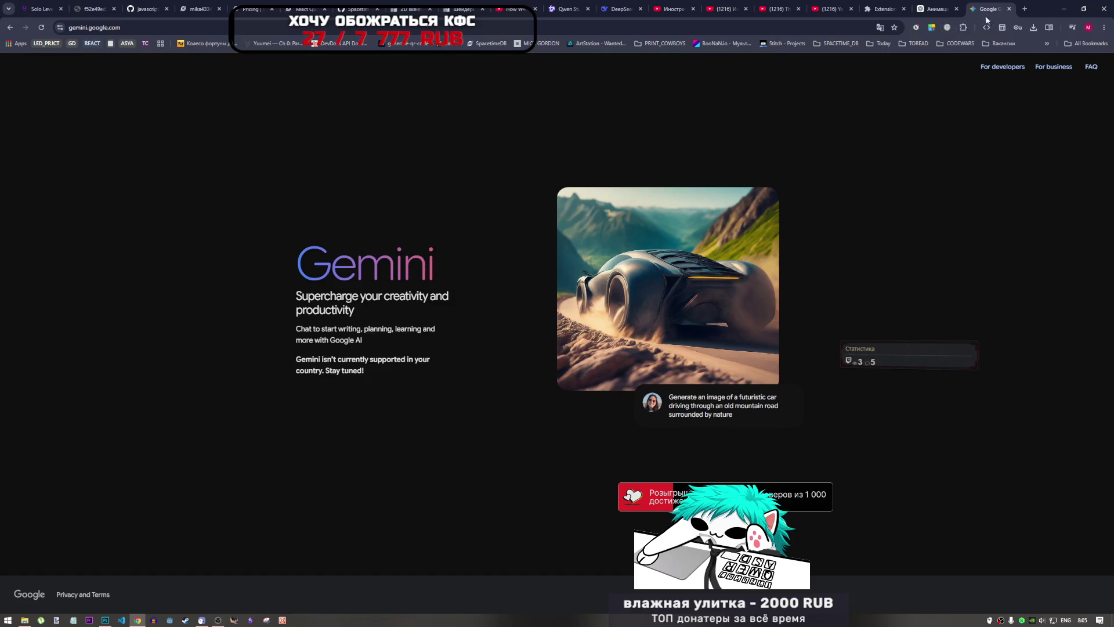
{"action": "left_click", "coordinate": [1008, 10]}
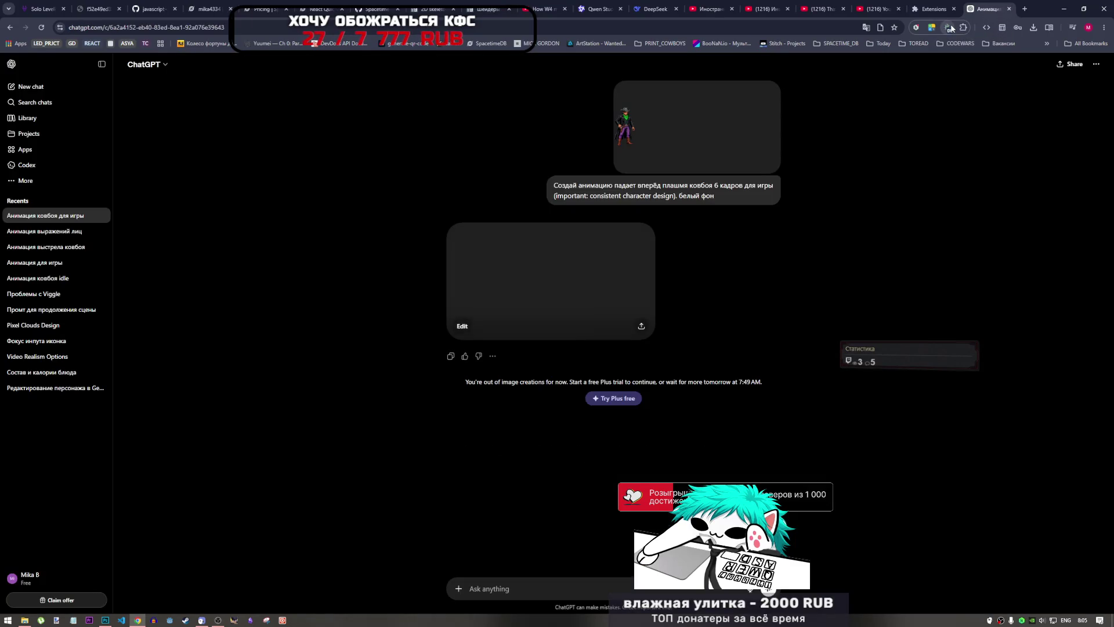
- Open a blank tab, then view the regenerated six-frame cowboy fall sequence at full size
{"action": "left_click", "coordinate": [1024, 9]}
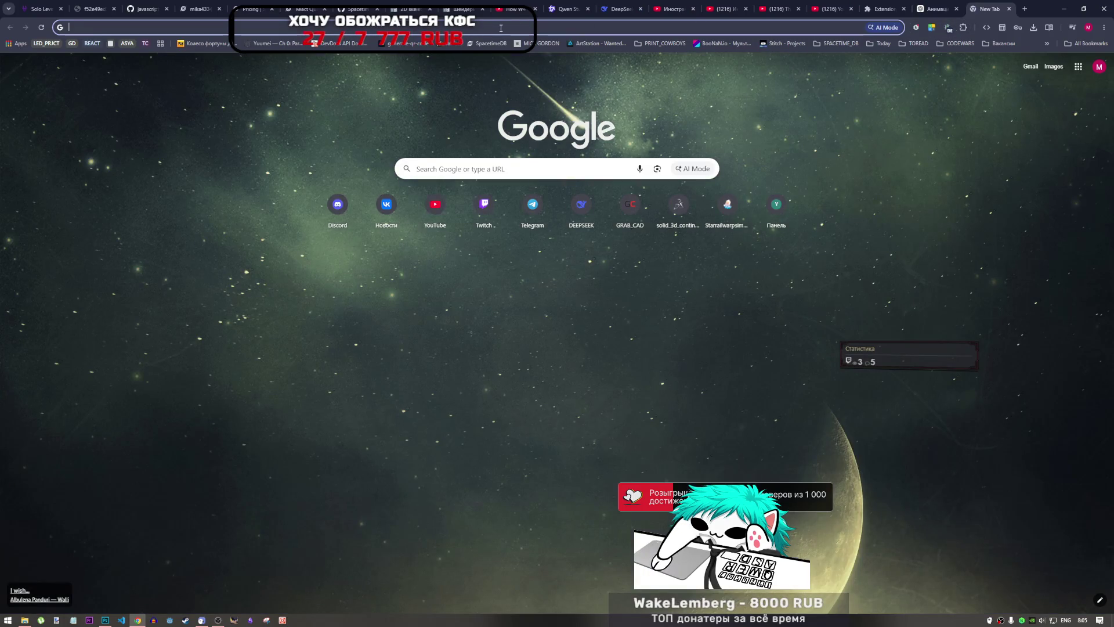
{"action": "right_click", "coordinate": [948, 28]}
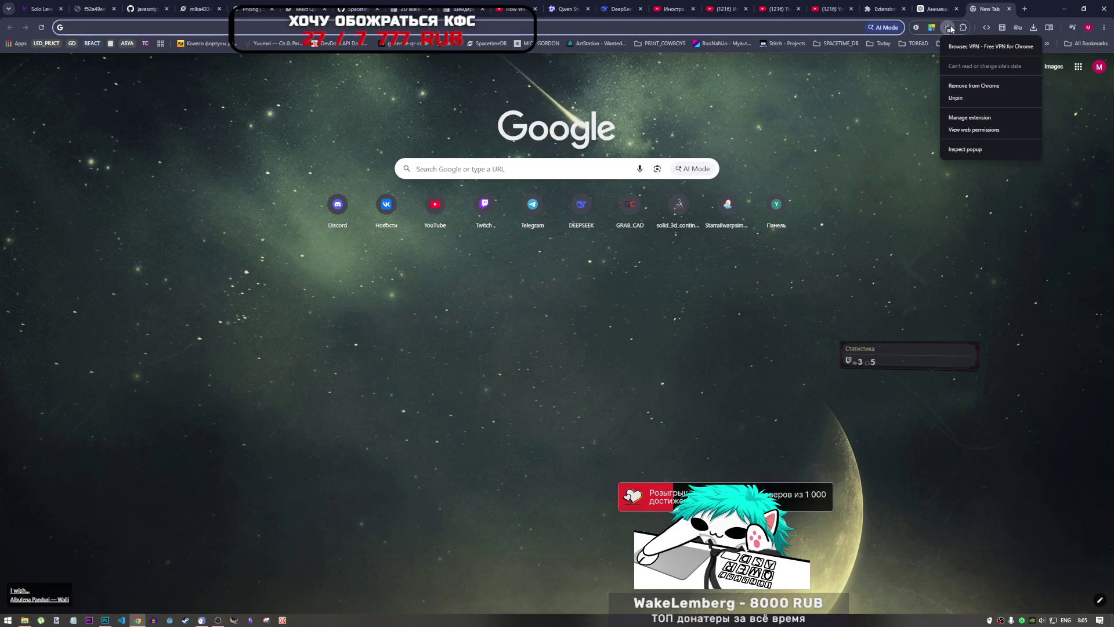
{"action": "left_click", "coordinate": [948, 29]}
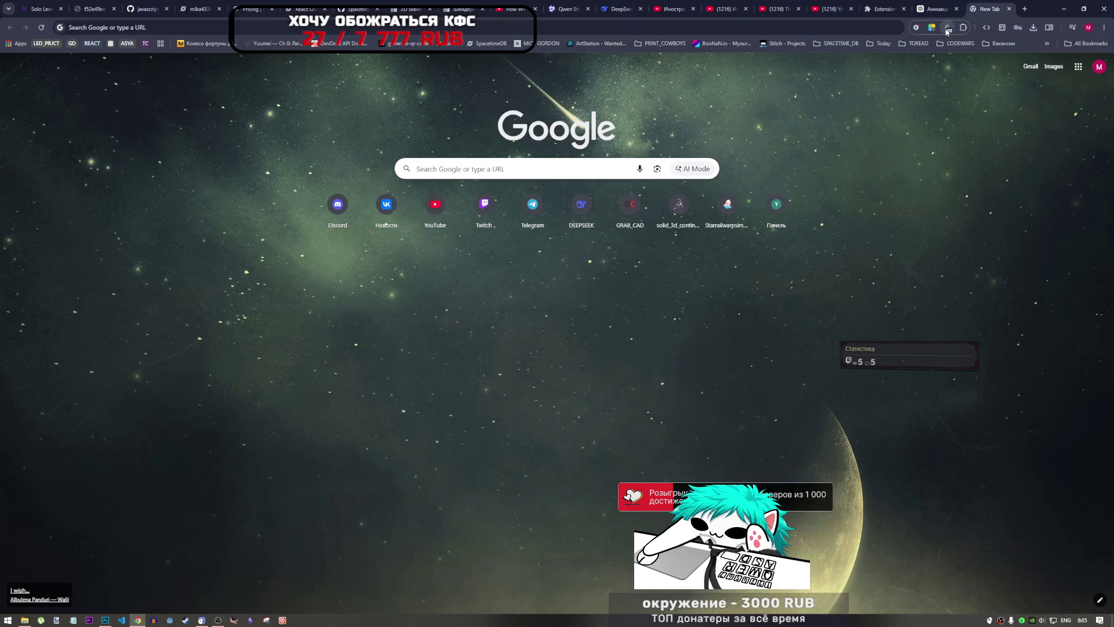
{"action": "left_click", "coordinate": [942, 5]}
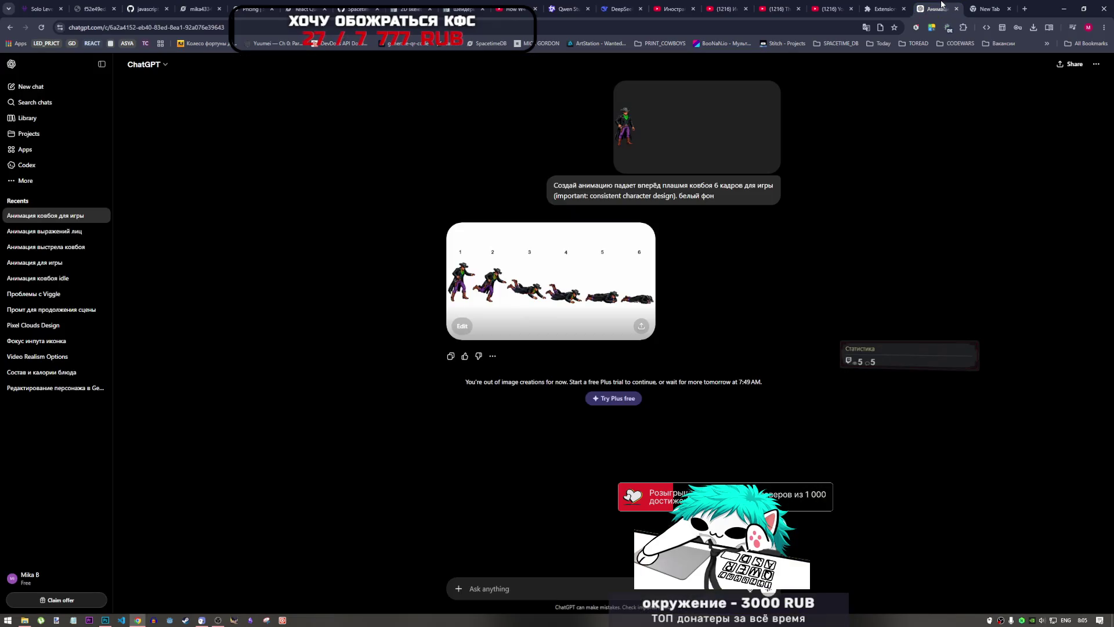
{"action": "left_click", "coordinate": [572, 293]}
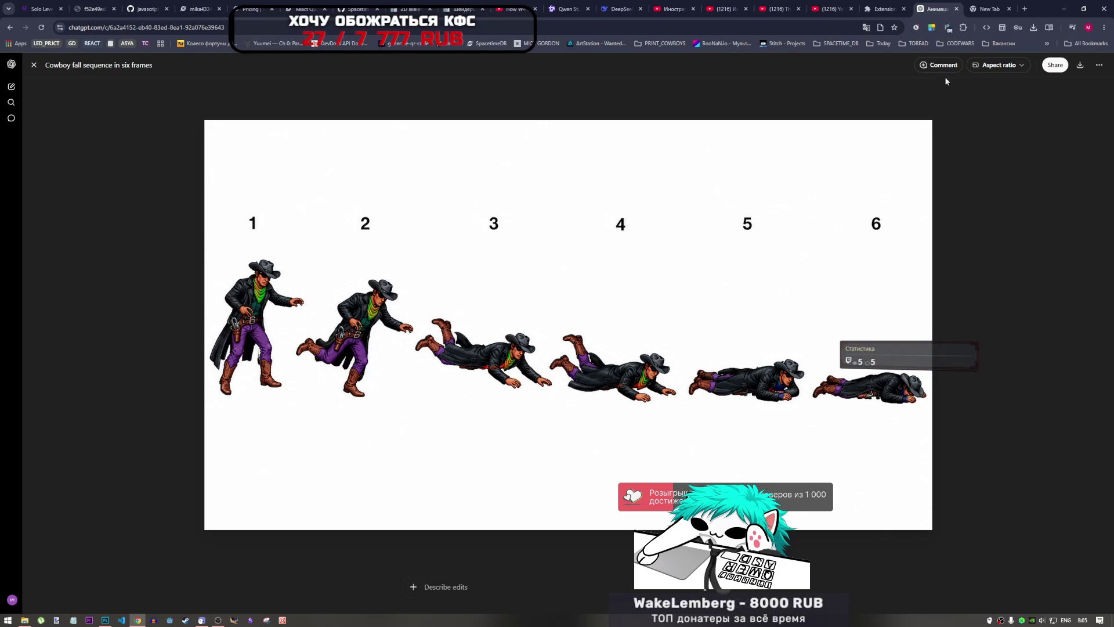
{"action": "key", "text": "Escape"}
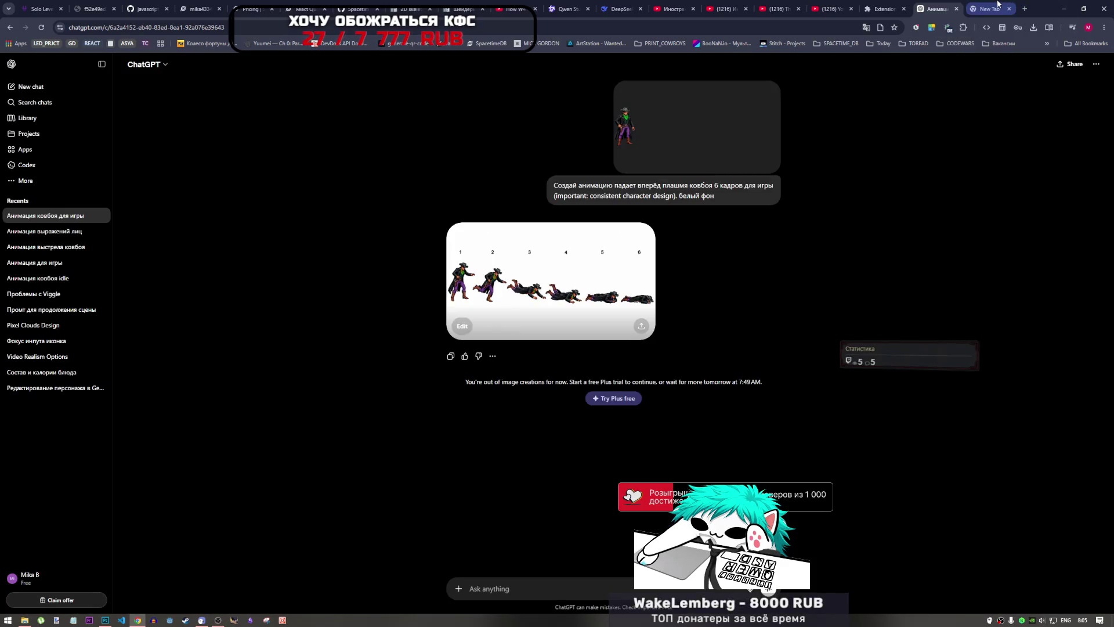
- Load gemini.google.com/app in the empty new tab
{"action": "left_click", "coordinate": [986, 8]}
{"action": "left_click", "coordinate": [531, 27]}
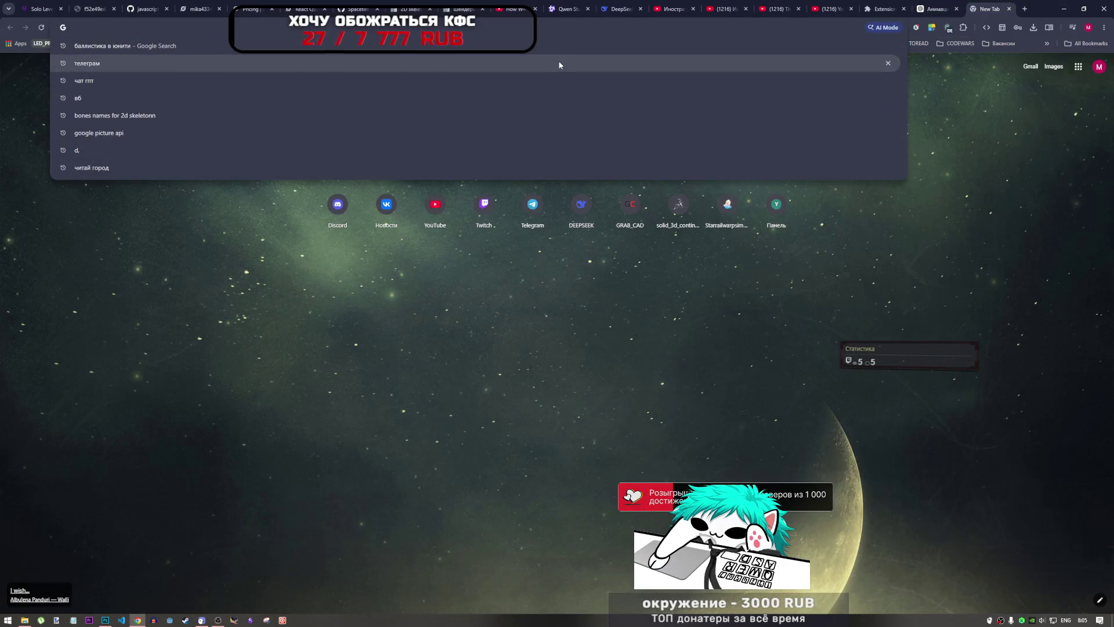
{"action": "type", "text": "gemini.google.com/app"}
{"action": "key", "text": "Return"}
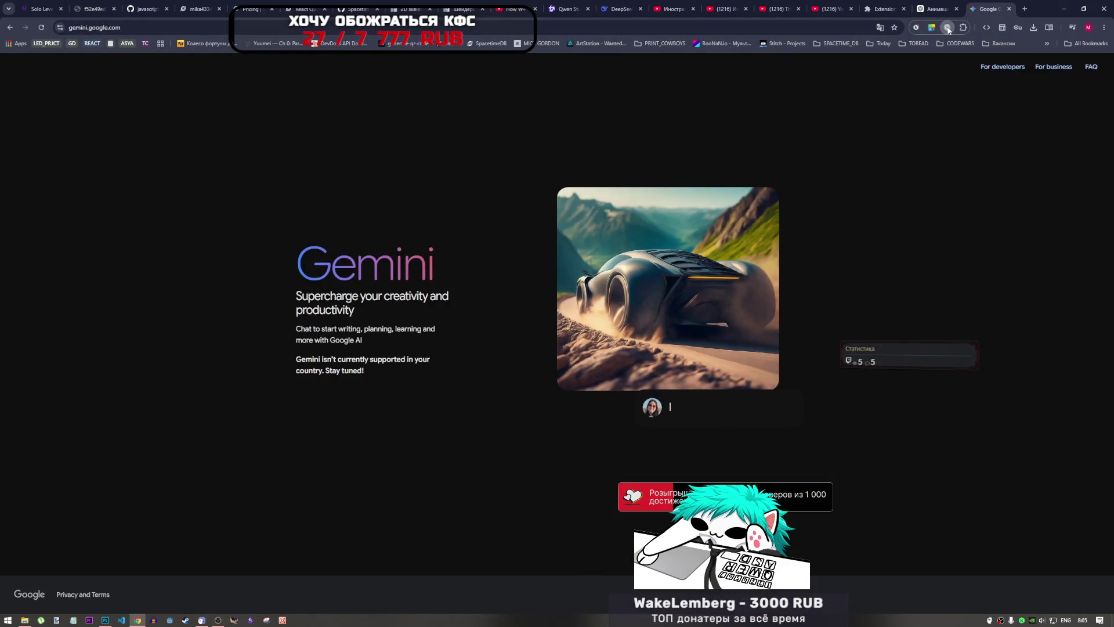
- Turn on the Browsec VPN for gemini.google.com and look at its location choices
{"action": "left_click", "coordinate": [947, 27]}
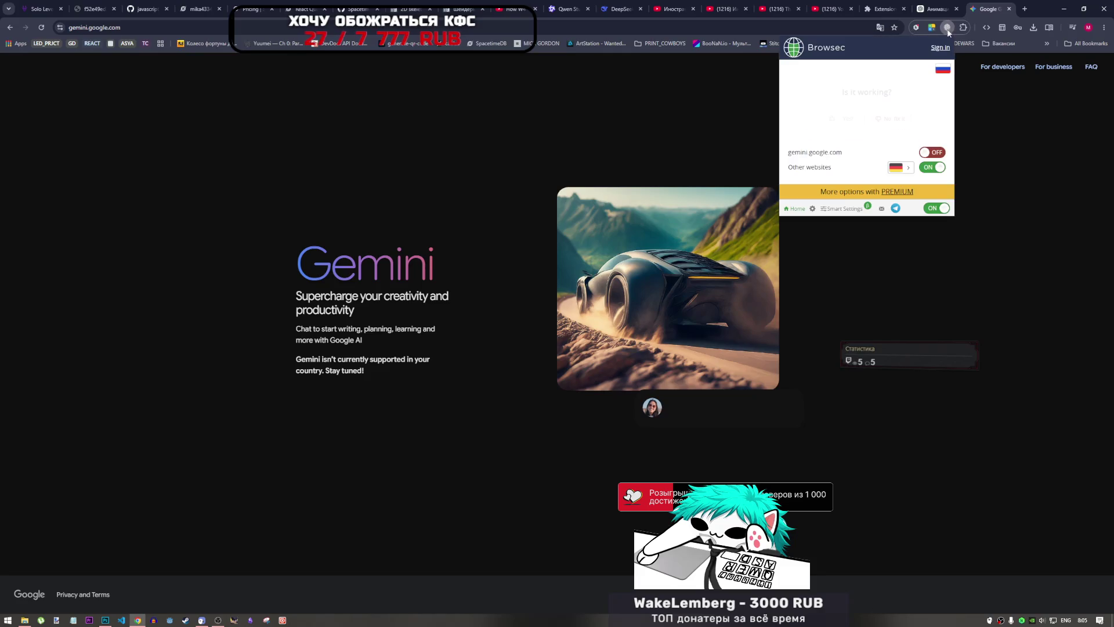
{"action": "left_click", "coordinate": [929, 152]}
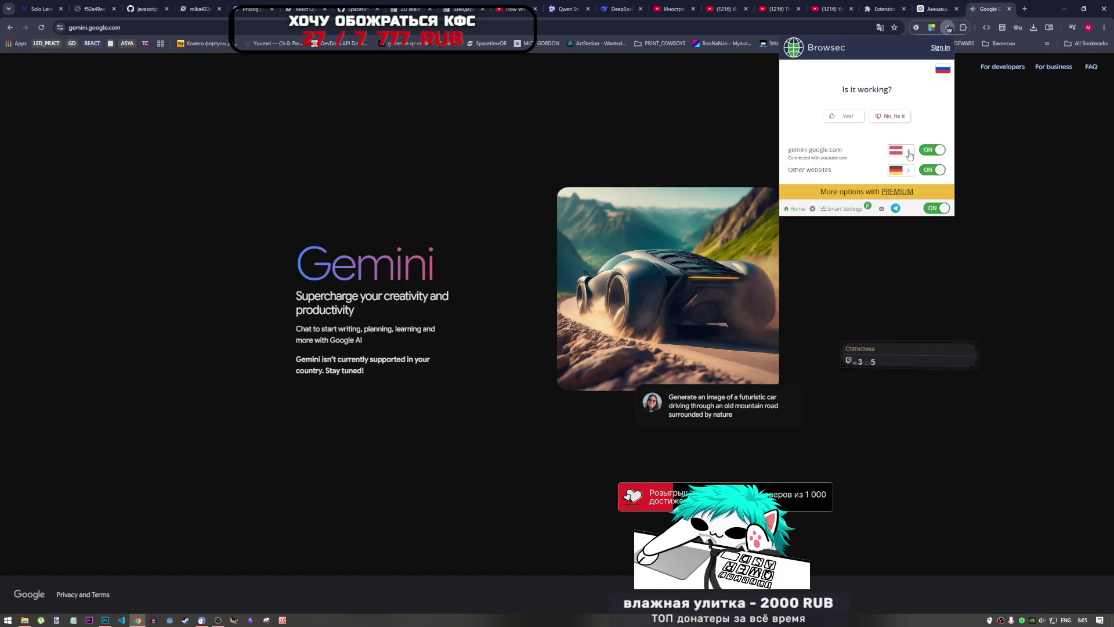
{"action": "left_click", "coordinate": [908, 150]}
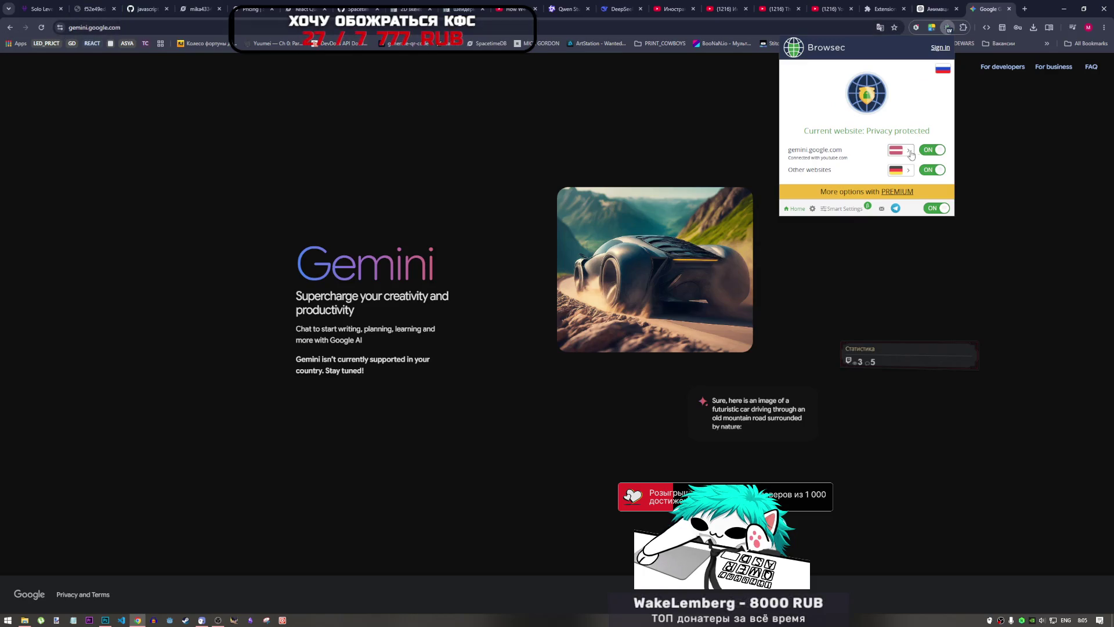
{"action": "mouse_move", "coordinate": [846, 150]}
{"action": "left_mouse_down"}
{"action": "mouse_move", "coordinate": [803, 130]}
{"action": "mouse_move", "coordinate": [795, 150]}
{"action": "left_mouse_up"}
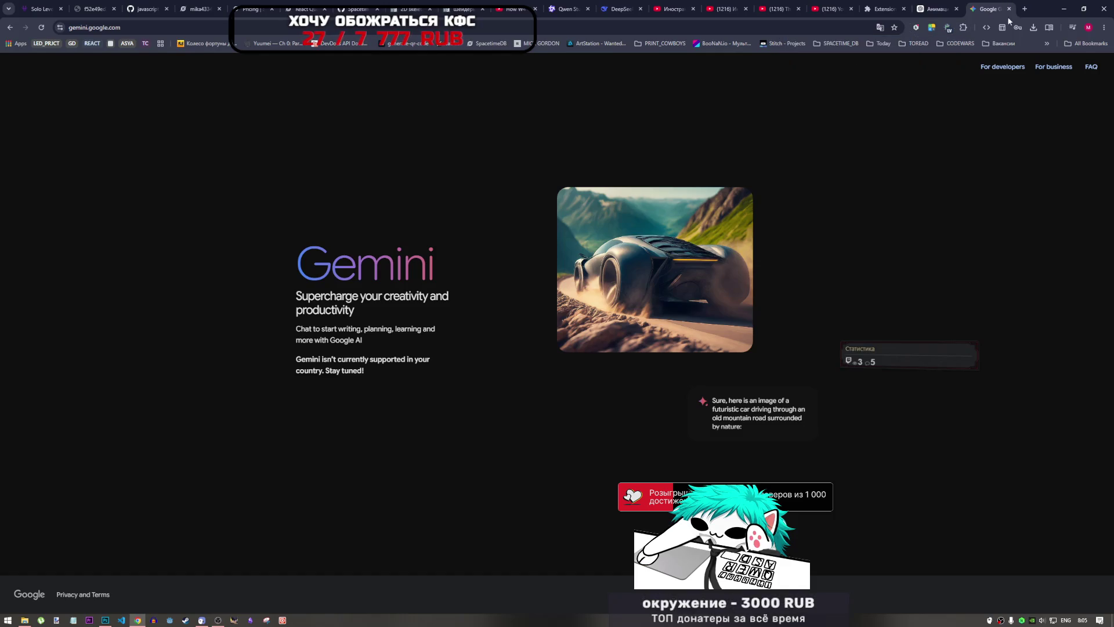
{"action": "left_click", "coordinate": [1025, 9]}
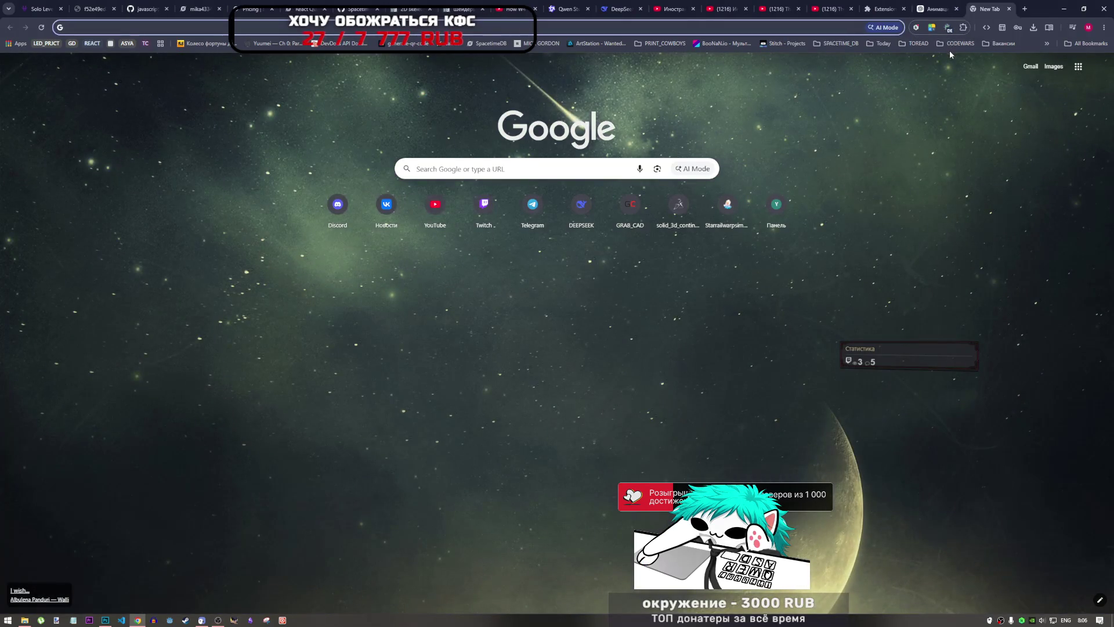
- Glance at the YouTube tab and Photoshop, then return to the browser with a new tab
{"action": "left_click", "coordinate": [830, 8]}
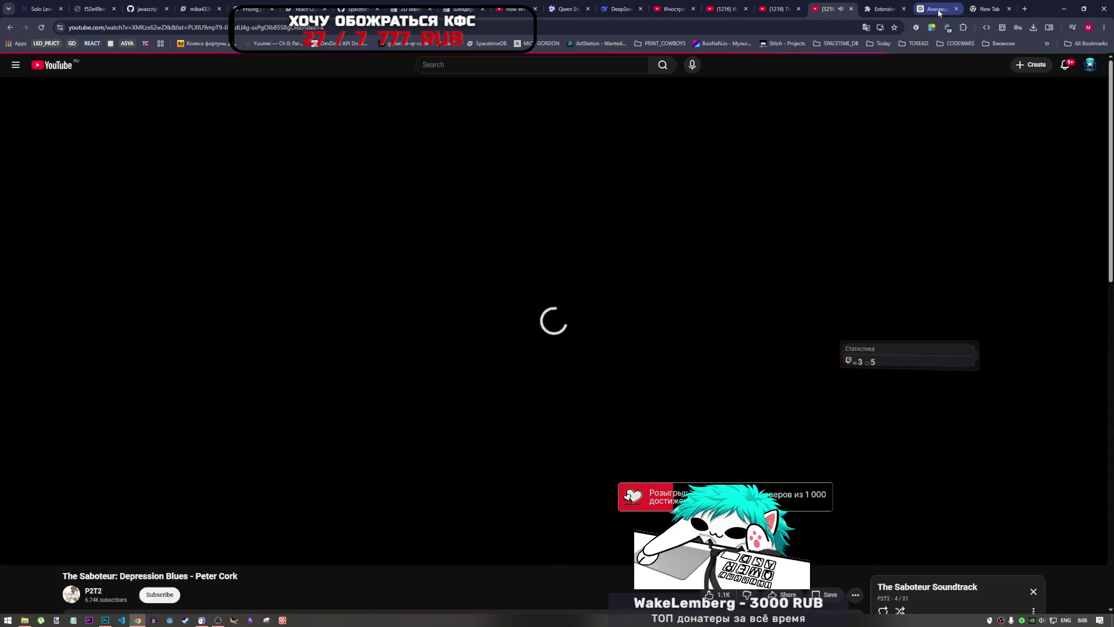
{"action": "key", "text": "ctrl+9"}
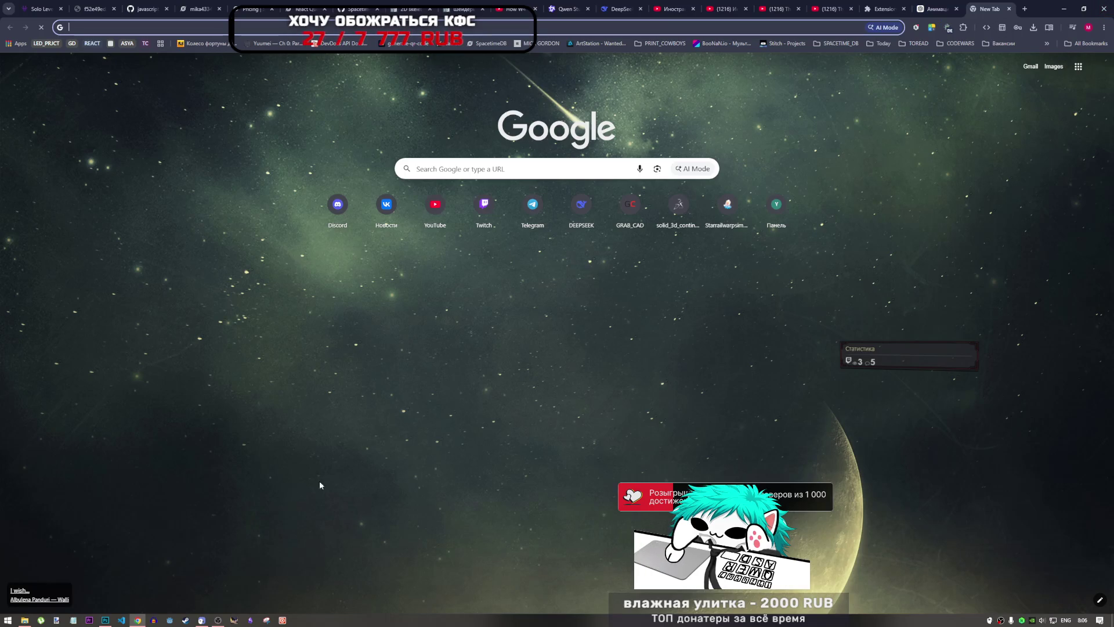
{"action": "key", "text": "alt+Tab"}
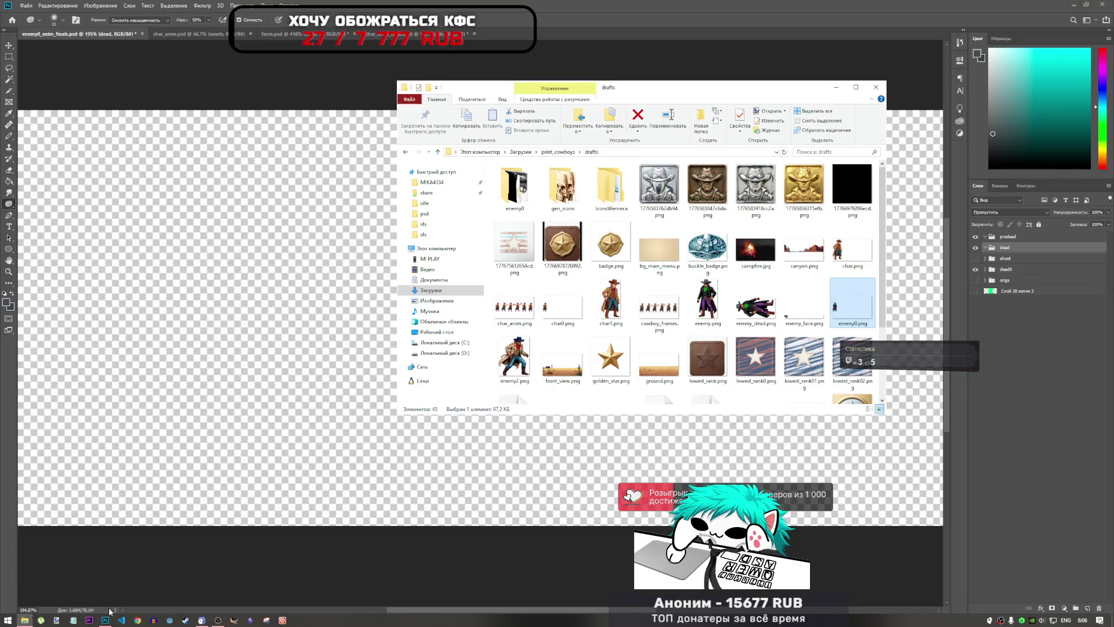
{"action": "left_click", "coordinate": [109, 621]}
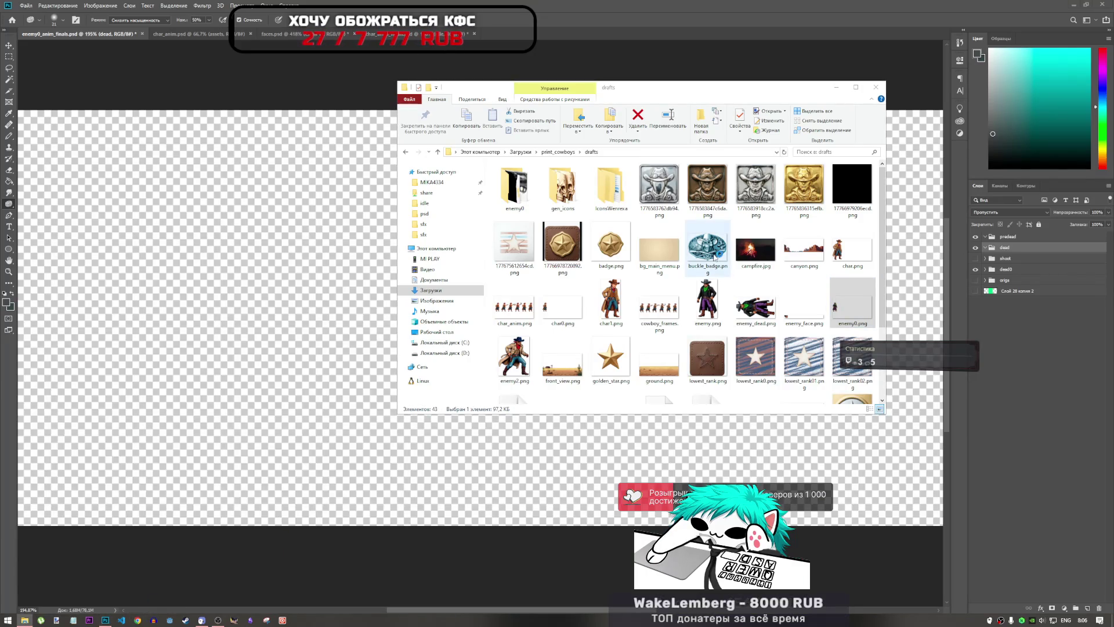
{"action": "key", "text": "alt+Tab"}
{"action": "key", "text": "ctrl+t"}
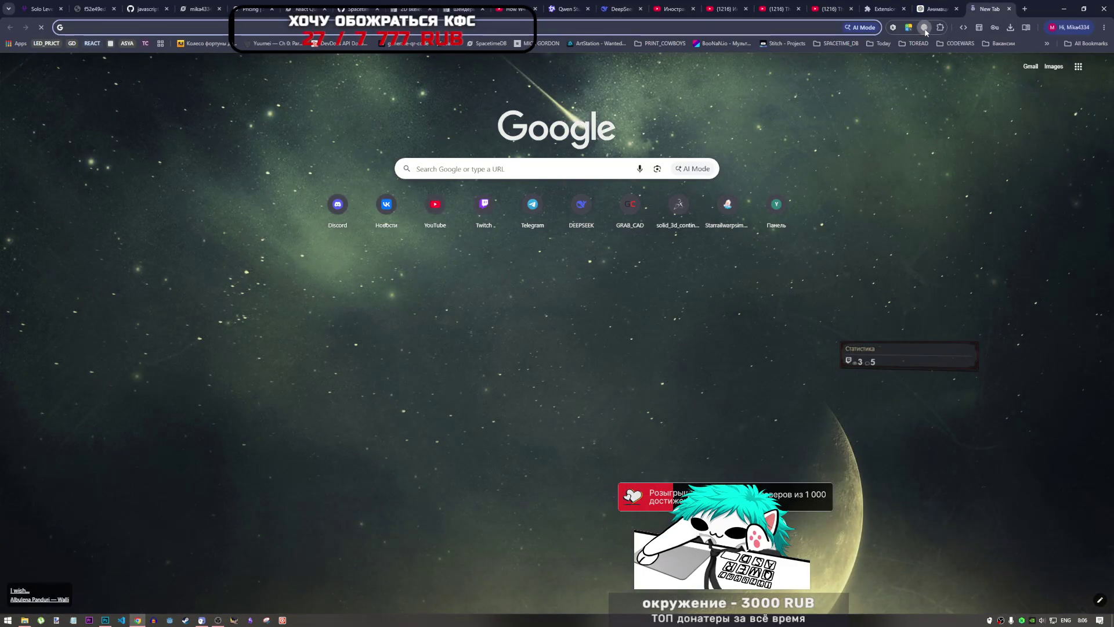
- Delete the youtube.com rule from Browsec's Smart Settings
{"action": "left_click", "coordinate": [924, 29]}
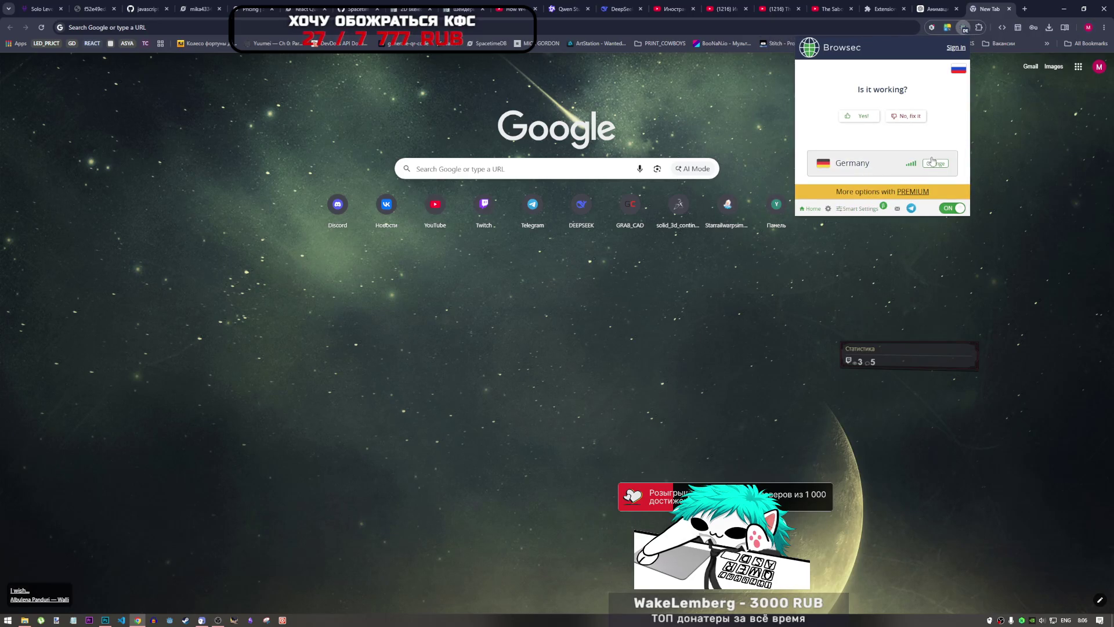
{"action": "left_click", "coordinate": [1026, 11]}
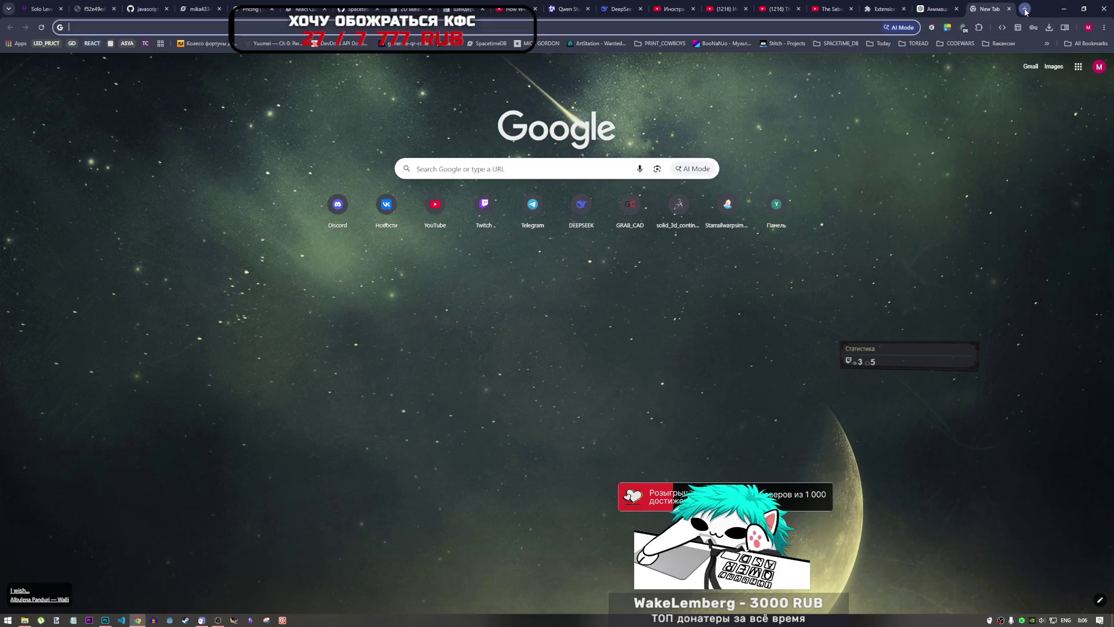
{"action": "left_click", "coordinate": [963, 28]}
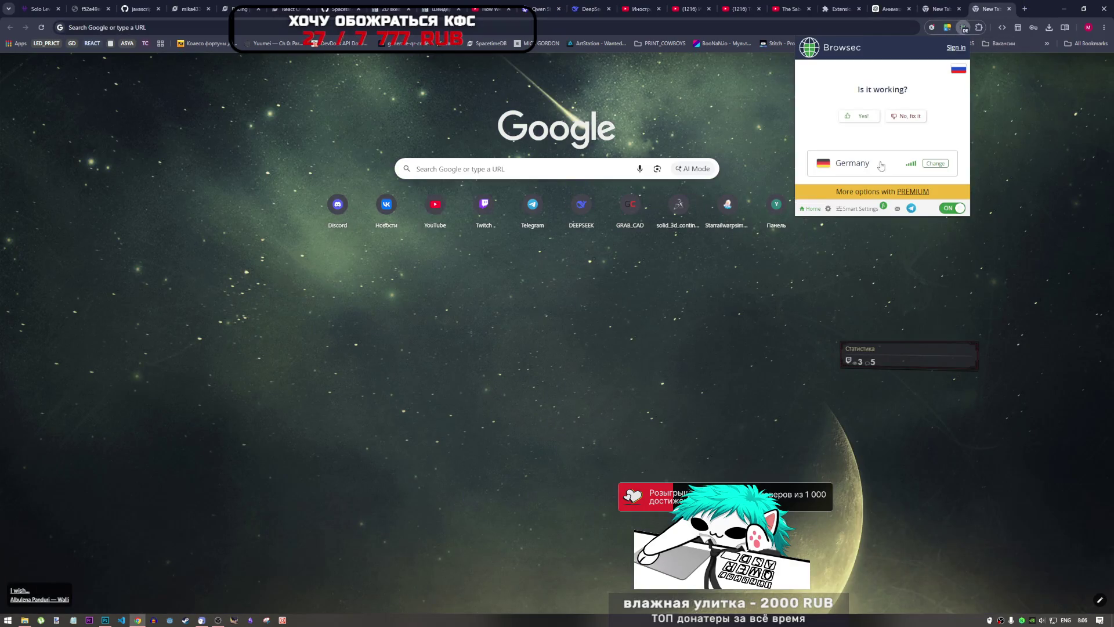
{"action": "mouse_move", "coordinate": [849, 211]}
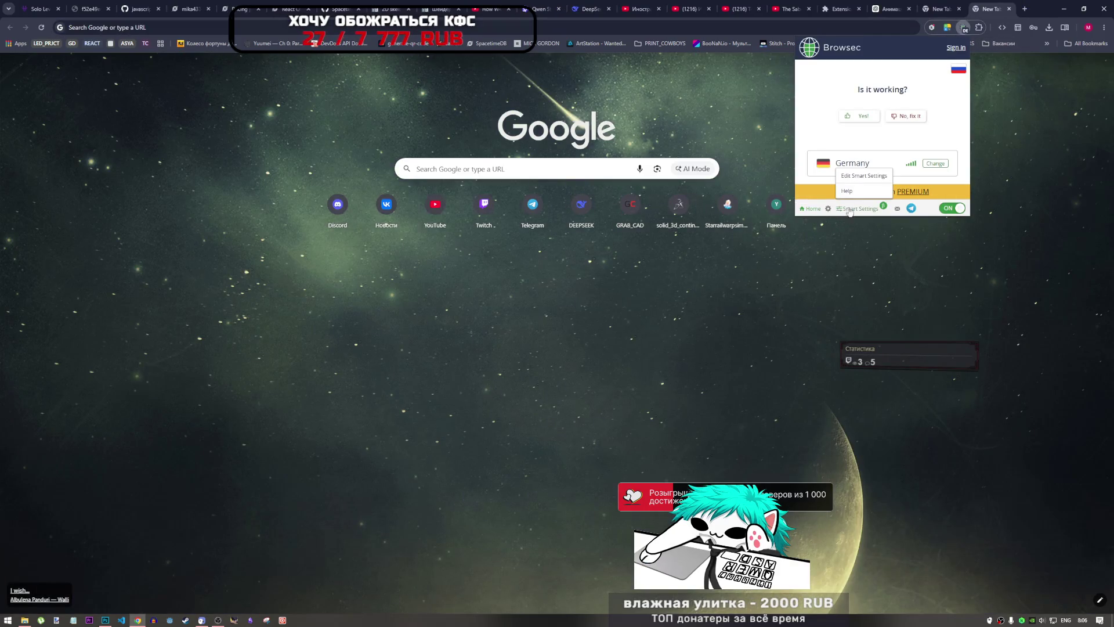
{"action": "left_click", "coordinate": [857, 176]}
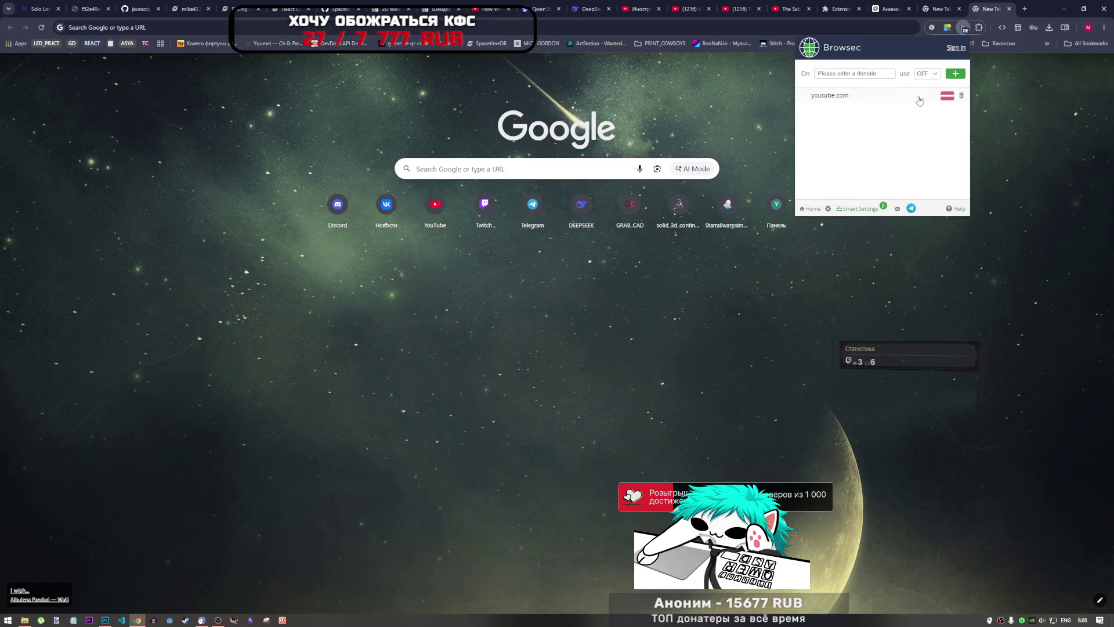
{"action": "left_click", "coordinate": [871, 98]}
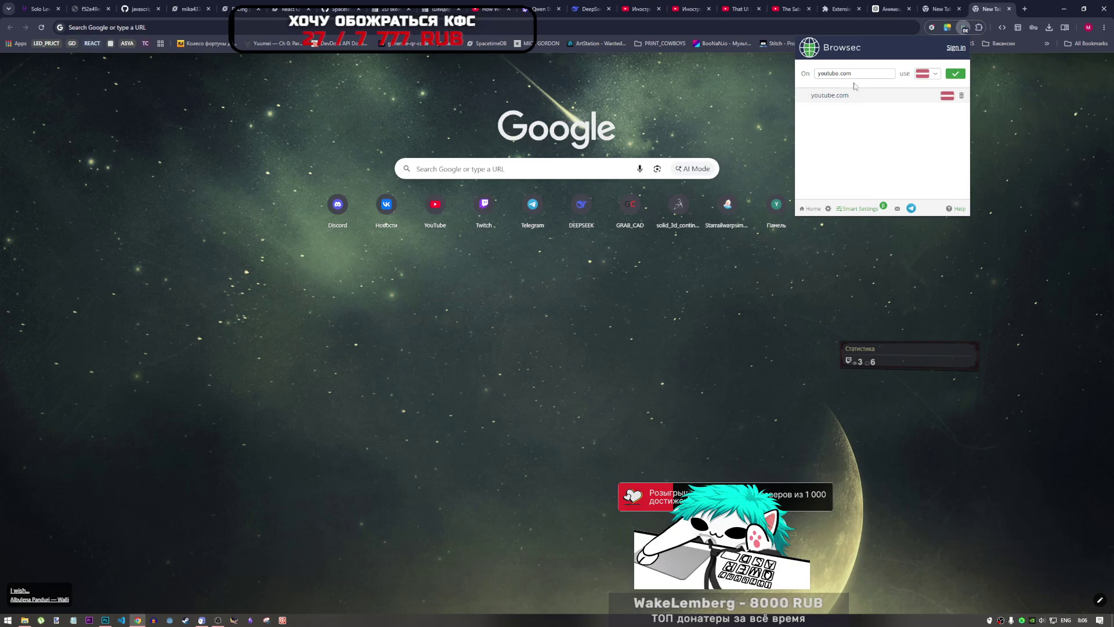
{"action": "left_click", "coordinate": [961, 95]}
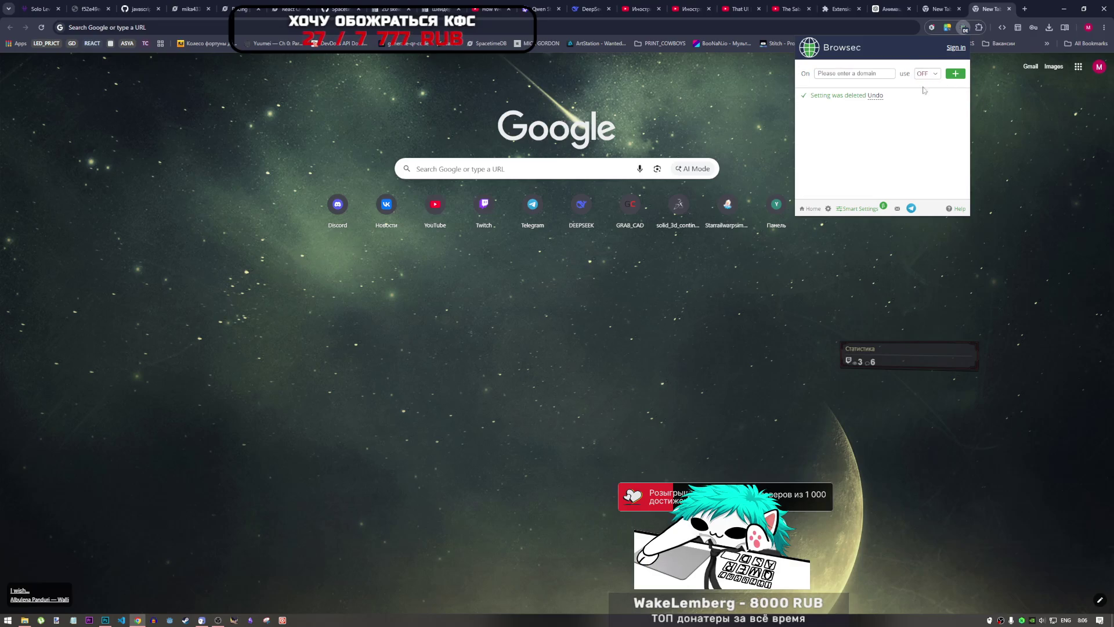
{"action": "left_click", "coordinate": [1025, 9]}
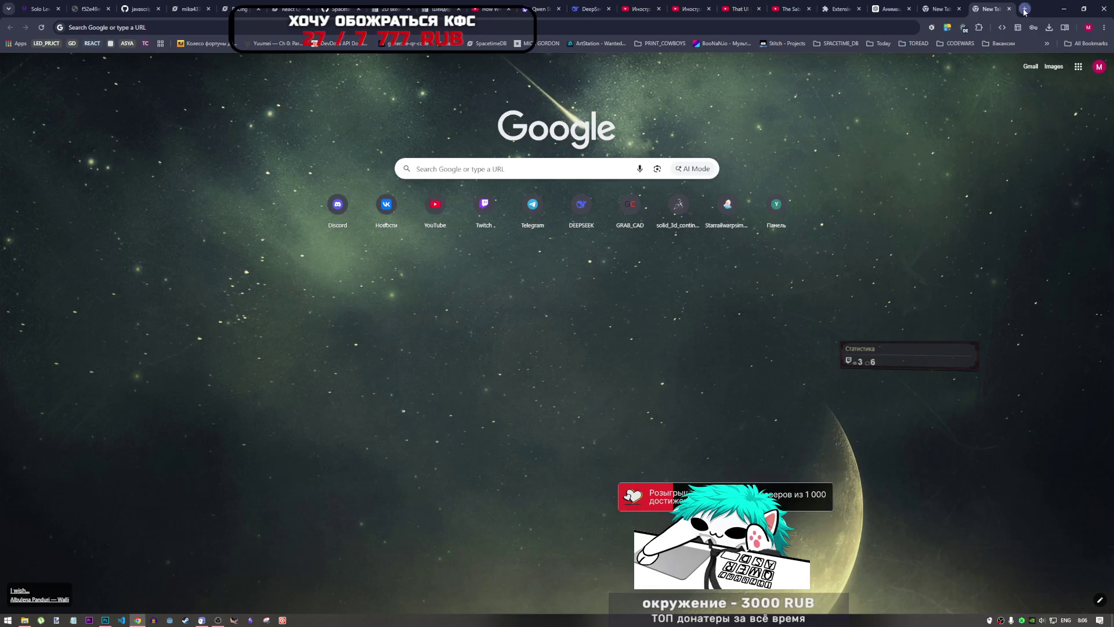
- Load Gemini, delete gemini.google.com's on-device site data, and reload the page
{"action": "type", "text": "gemini.google.com/app"}
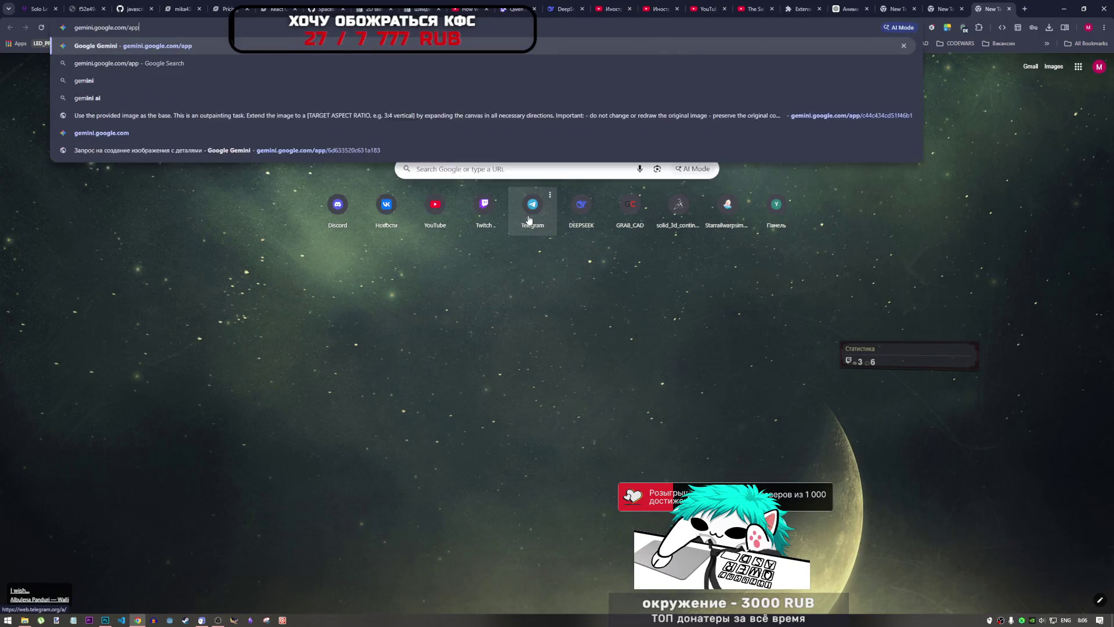
{"action": "key", "text": "Return"}
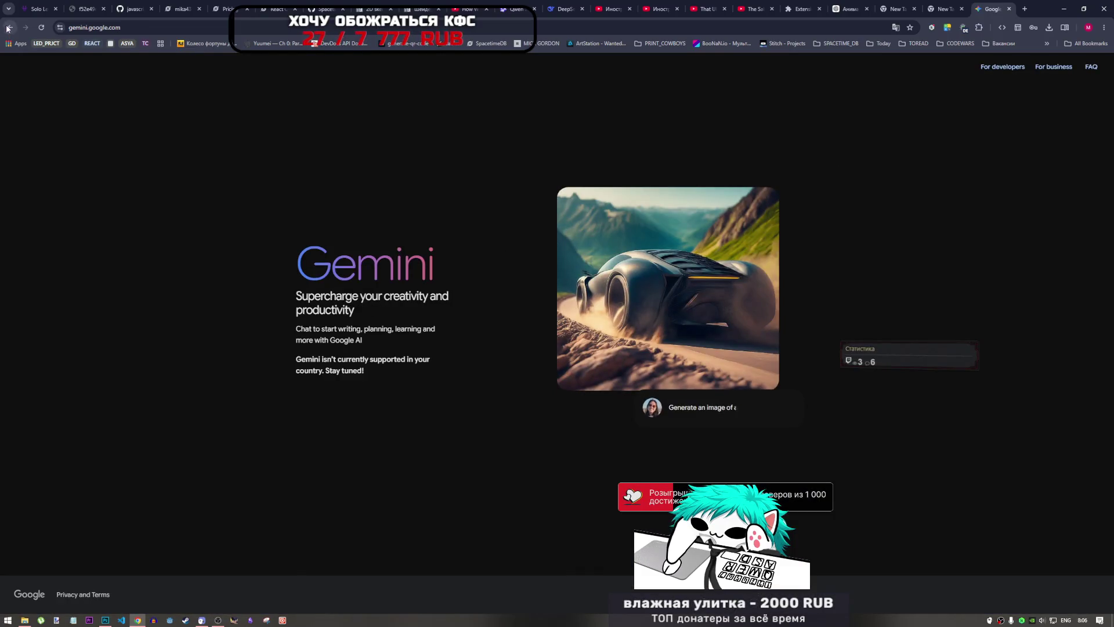
{"action": "left_click", "coordinate": [60, 28]}
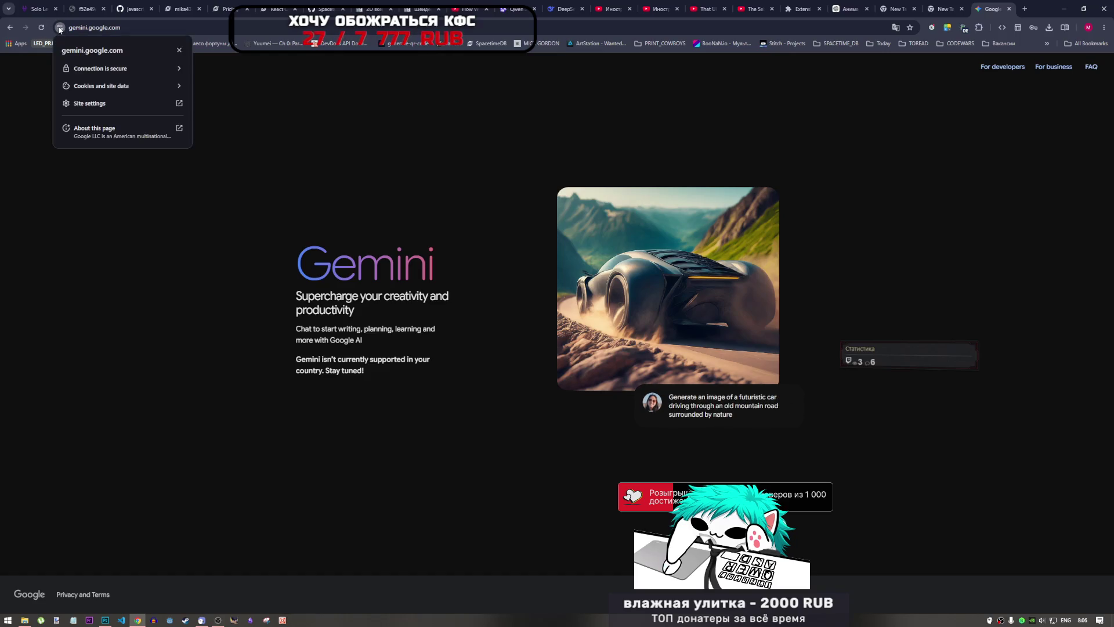
{"action": "left_click", "coordinate": [102, 87]}
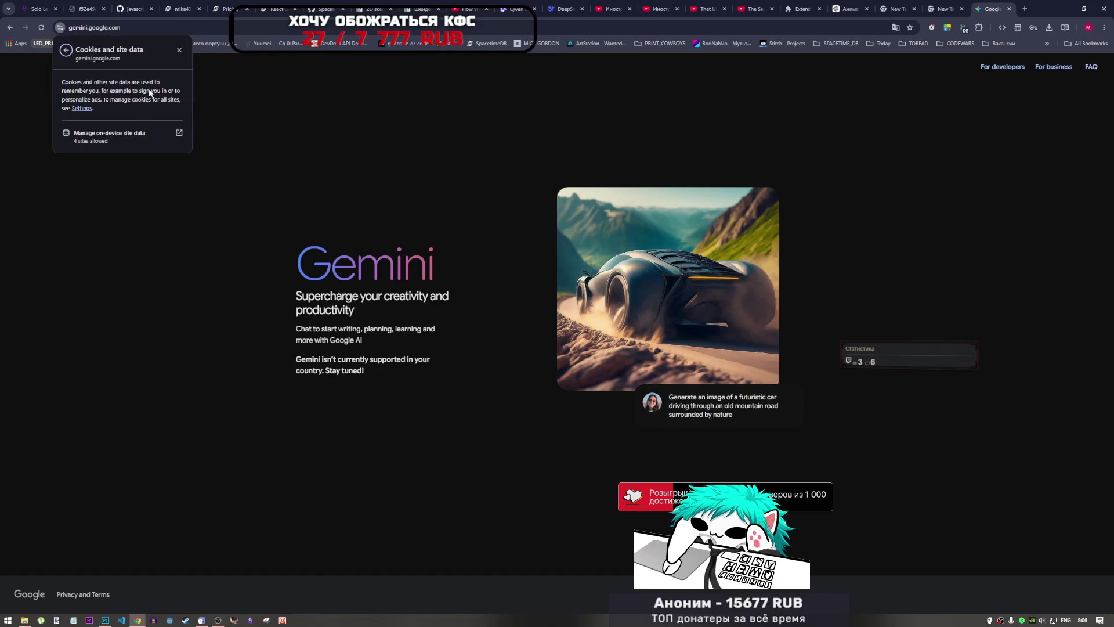
{"action": "left_click", "coordinate": [114, 136]}
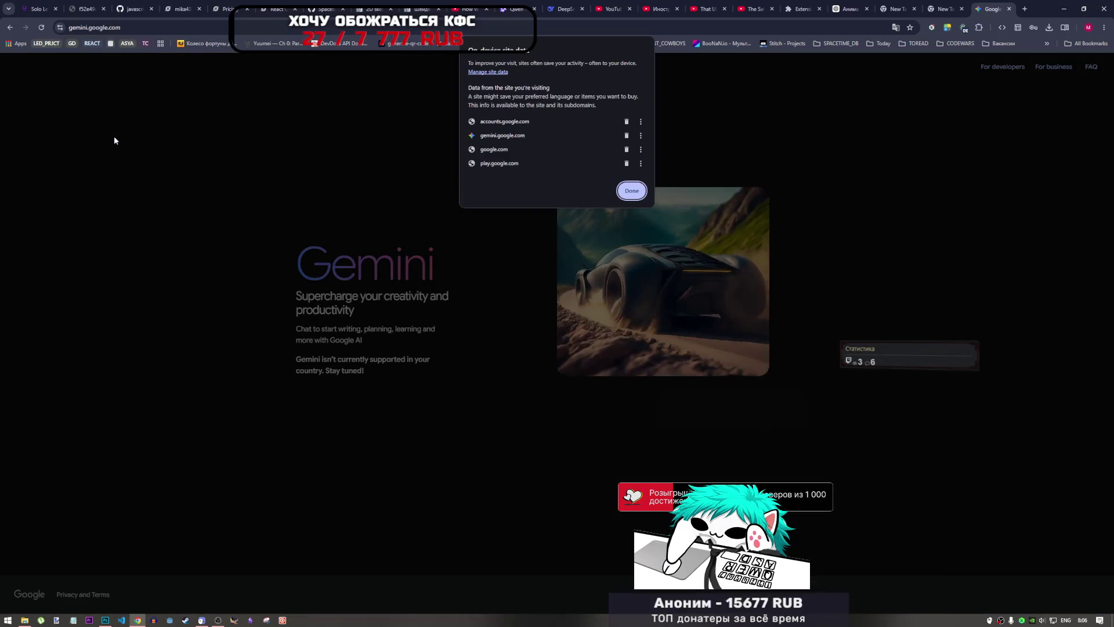
{"action": "left_click", "coordinate": [626, 136]}
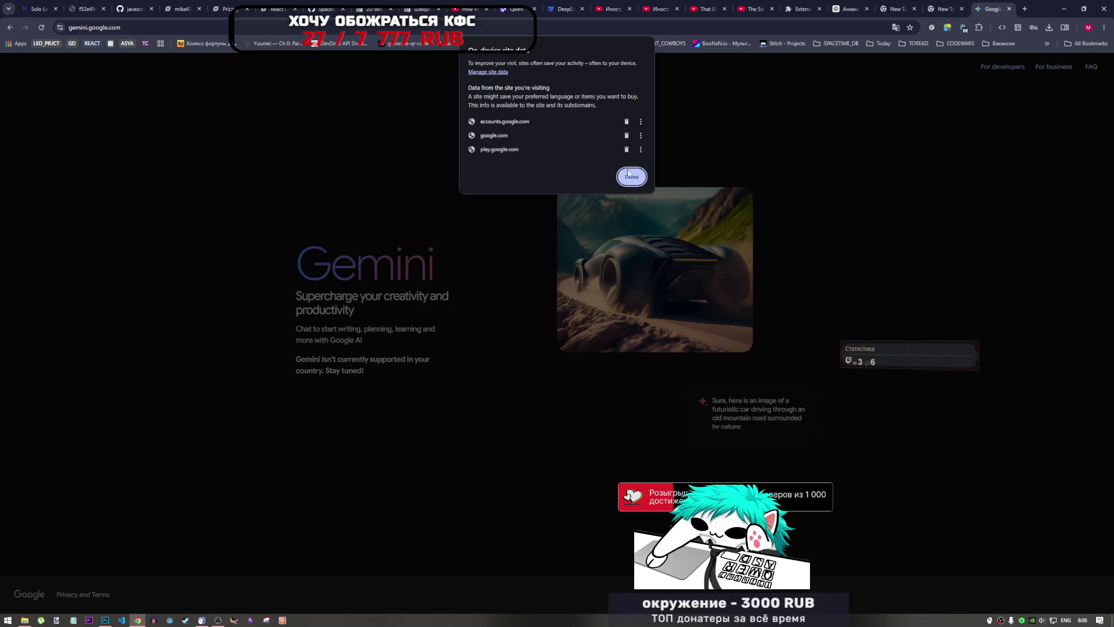
{"action": "left_click", "coordinate": [632, 190]}
{"action": "left_click", "coordinate": [42, 27]}
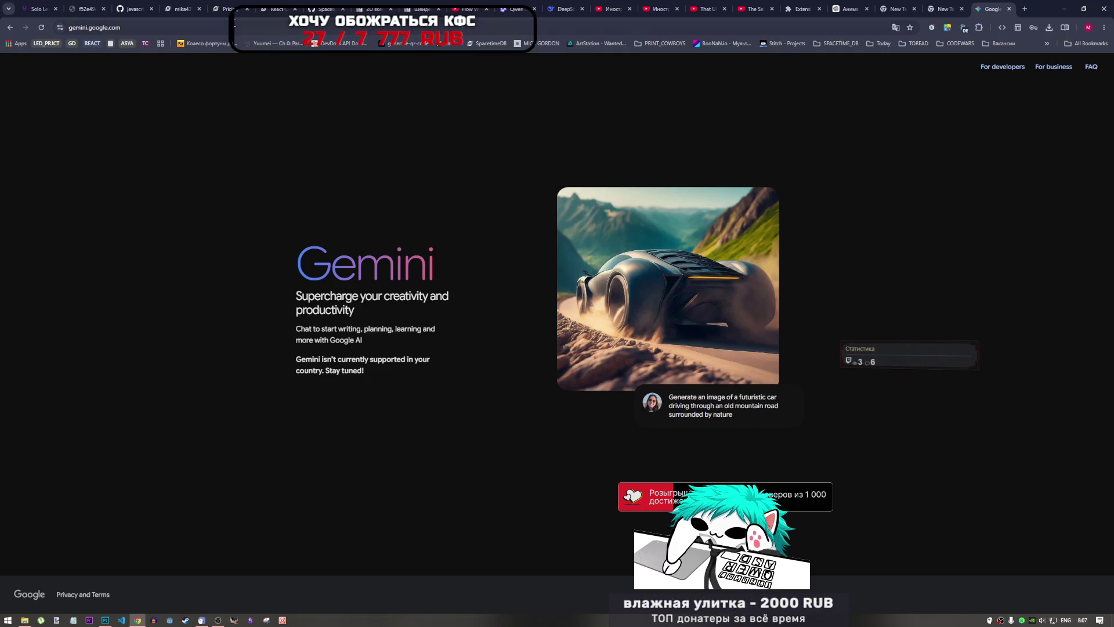
- Search Google for 'gemin chat', check the results, then close the search tab
{"action": "left_click", "coordinate": [158, 28]}
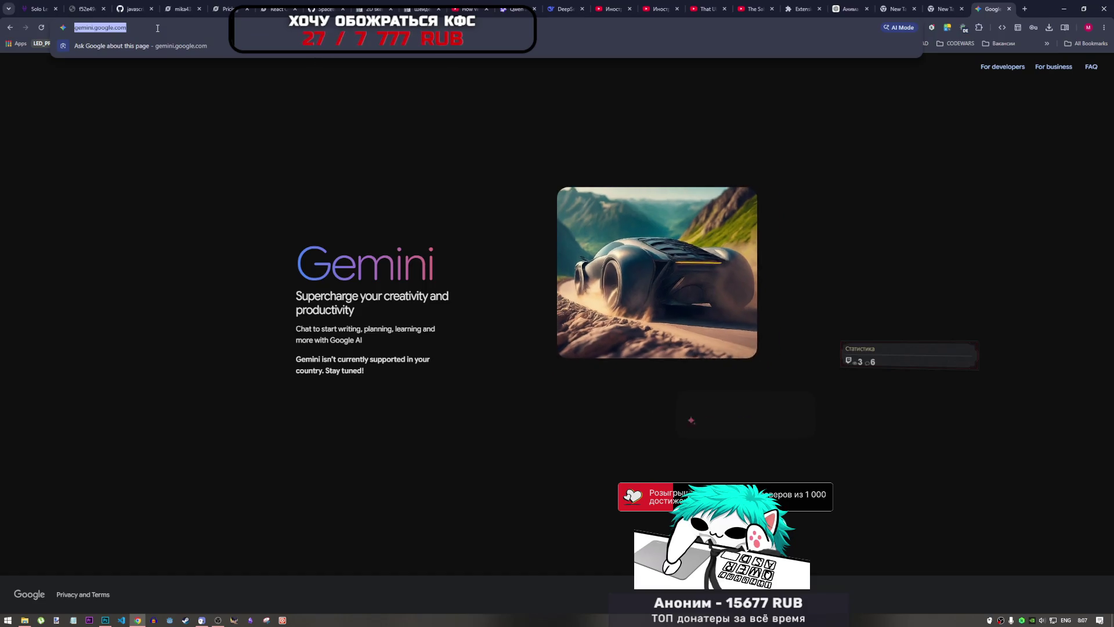
{"action": "type", "text": "gemi"}
{"action": "type", "text": "n chat"}
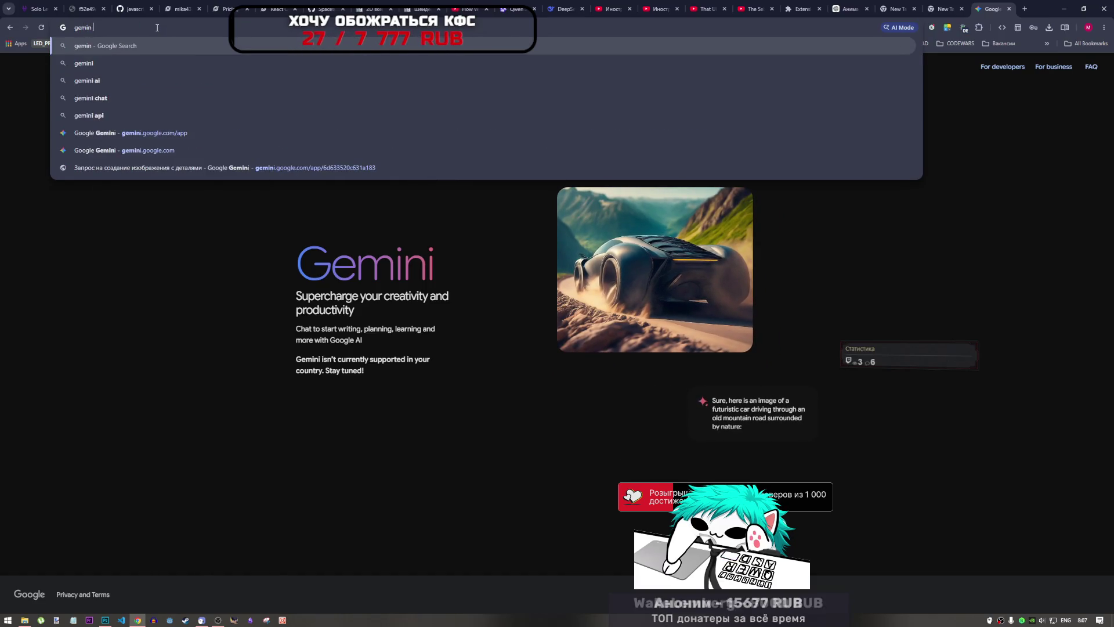
{"action": "key", "text": "Return"}
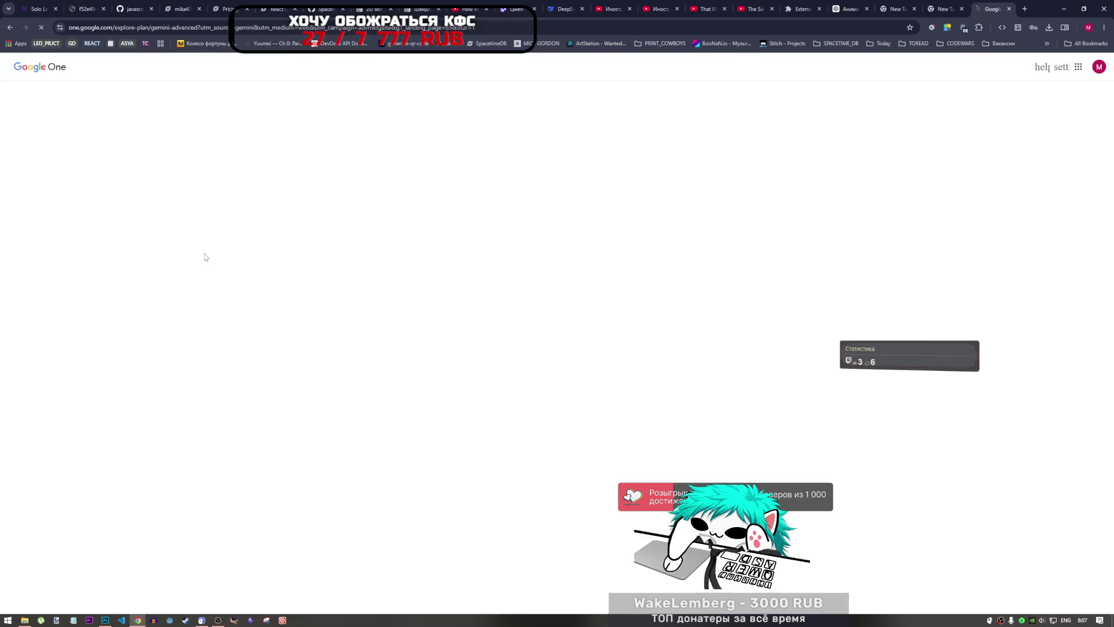
{"action": "left_click", "coordinate": [10, 28]}
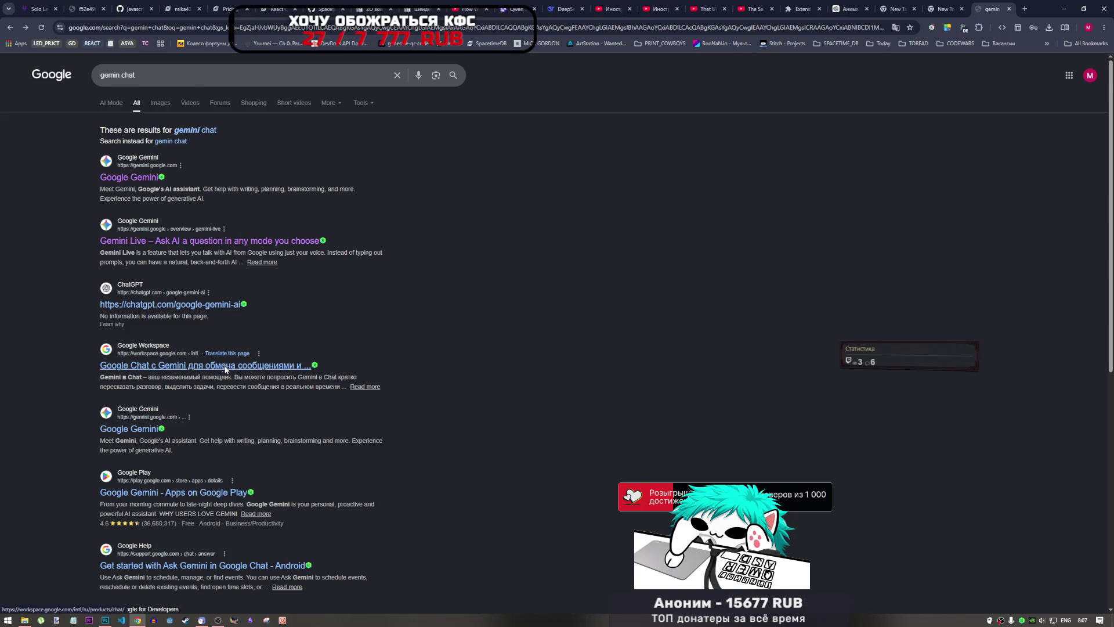
{"action": "scroll", "coordinate": [225, 369], "scroll_direction": "down", "scroll_amount": 4}
{"action": "scroll", "coordinate": [114, 215], "scroll_direction": "up", "scroll_amount": 4}
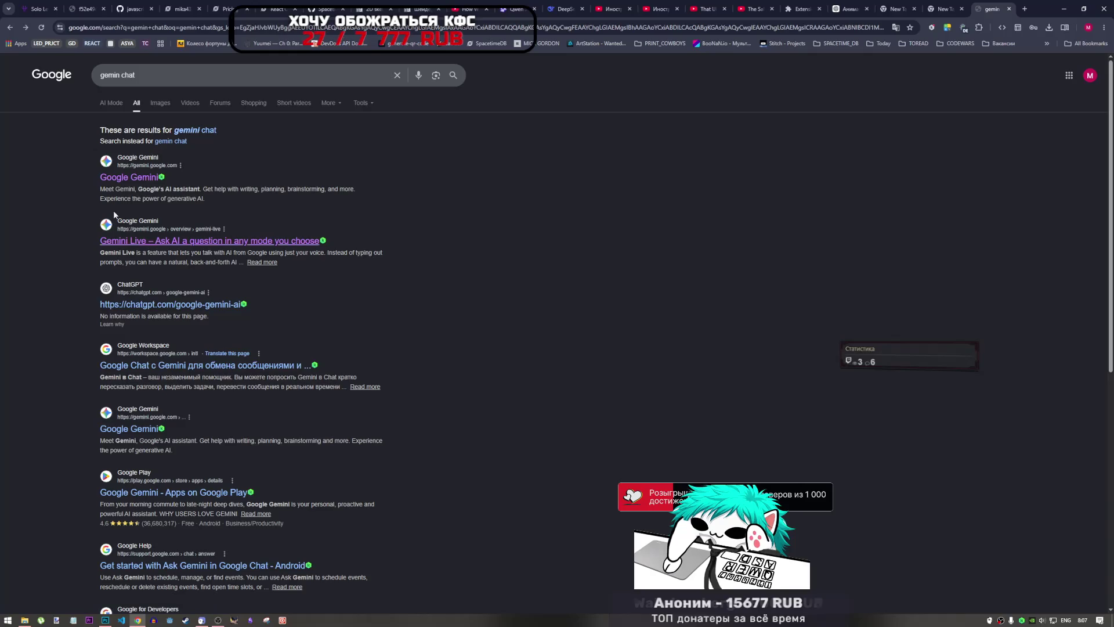
{"action": "left_click", "coordinate": [1010, 9]}
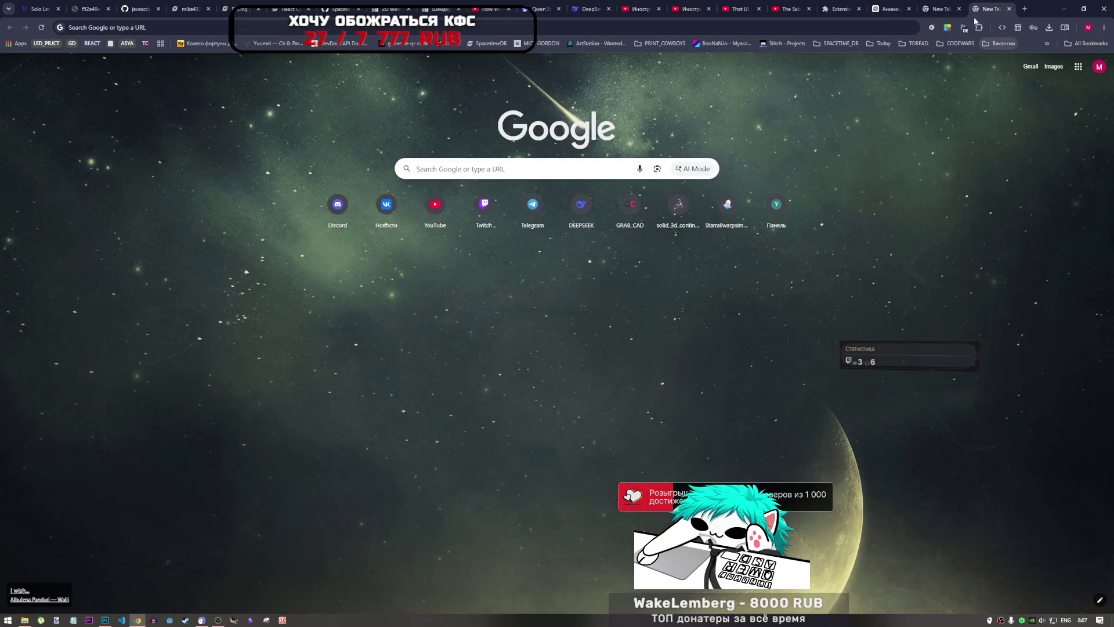
- Close the extra new tab and cycle through the Extensions, YouTube and ChatGPT tabs
{"action": "left_click", "coordinate": [1010, 9]}
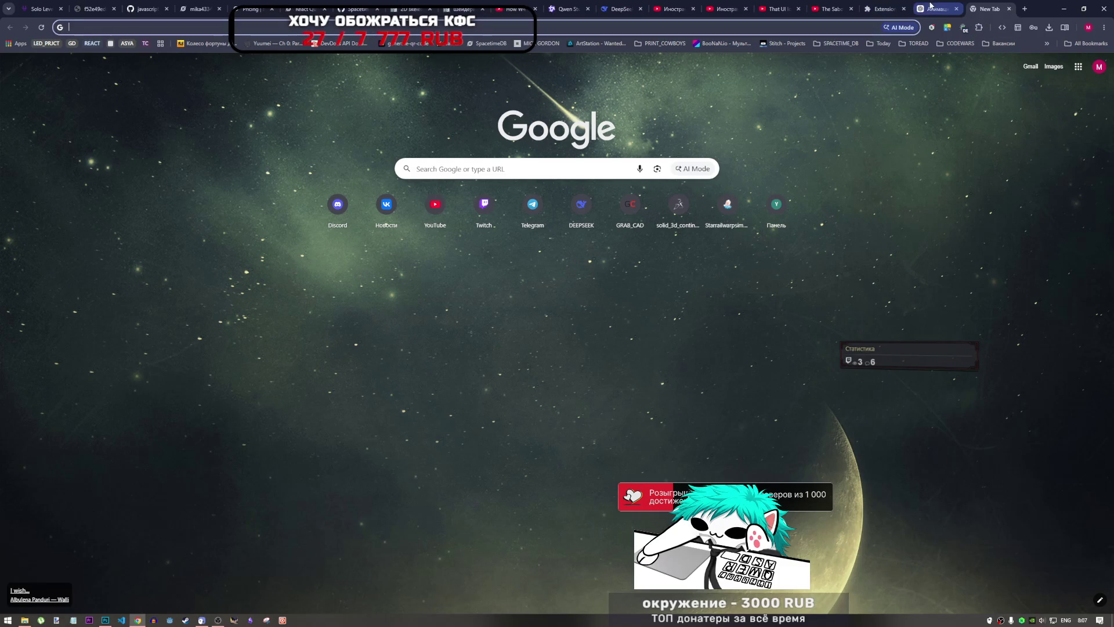
{"action": "left_click", "coordinate": [878, 5]}
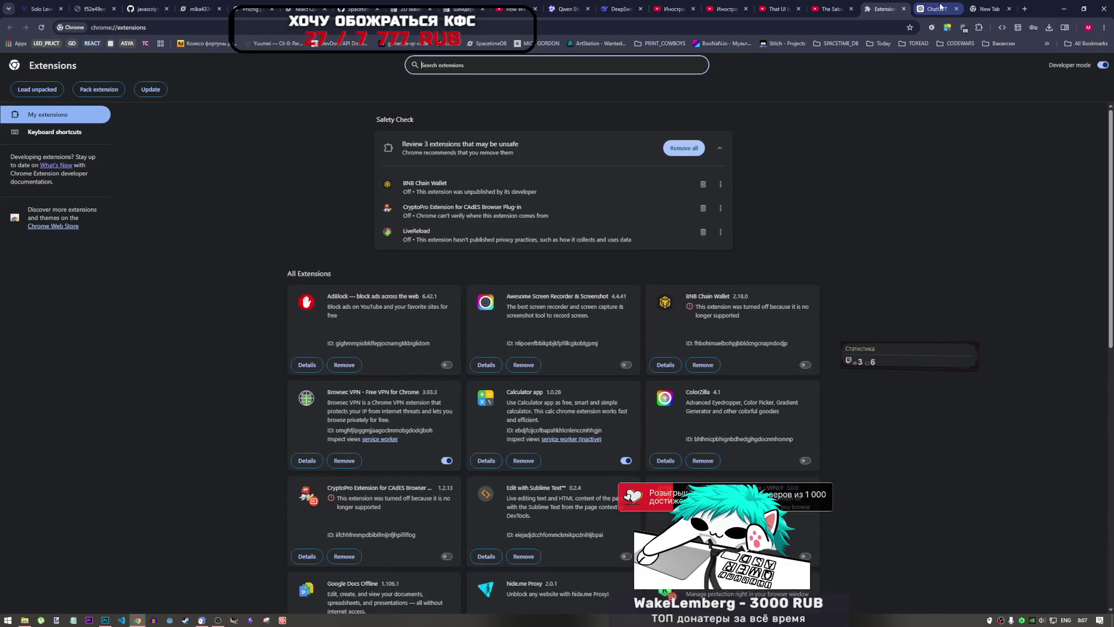
{"action": "left_click", "coordinate": [936, 8]}
{"action": "left_click", "coordinate": [836, 9]}
{"action": "left_click", "coordinate": [879, 8]}
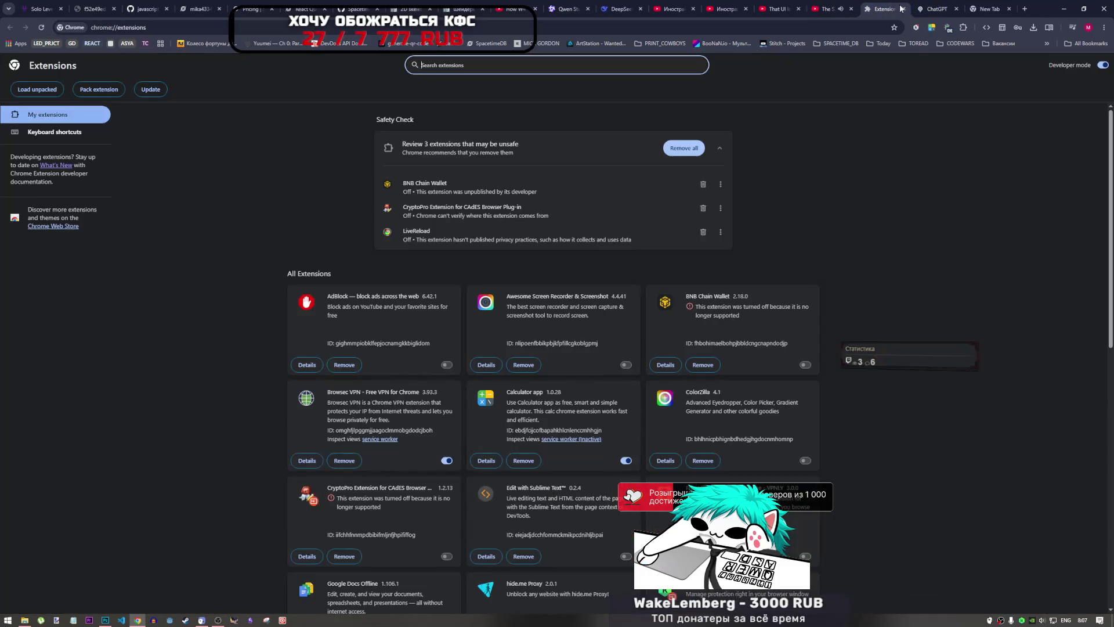
{"action": "left_click", "coordinate": [843, 6]}
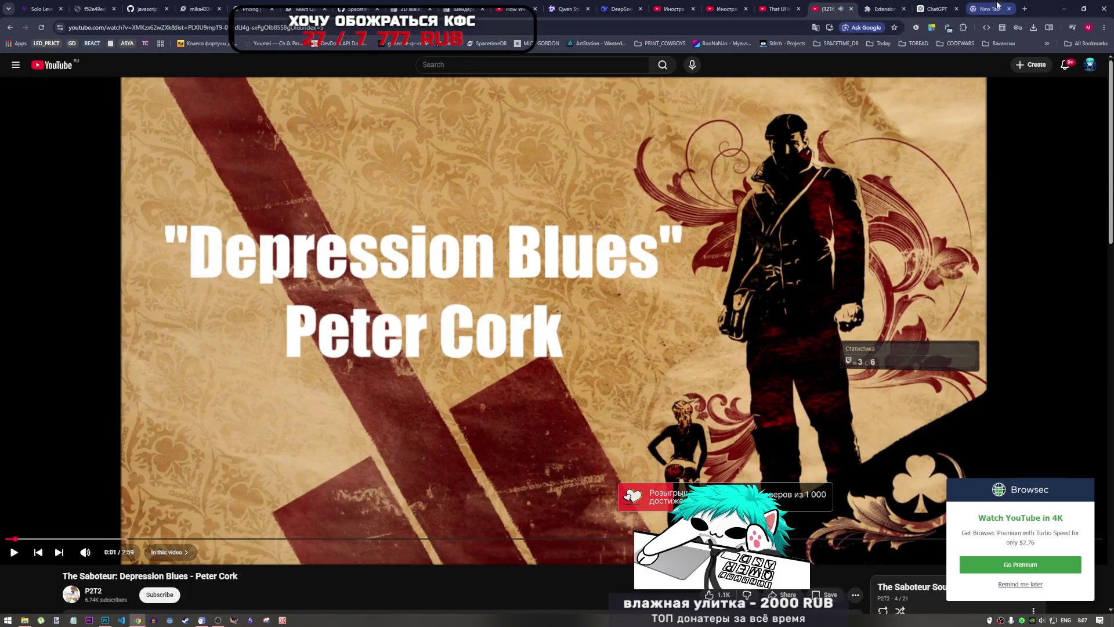
{"action": "left_click", "coordinate": [994, 6]}
{"action": "left_click", "coordinate": [935, 8]}
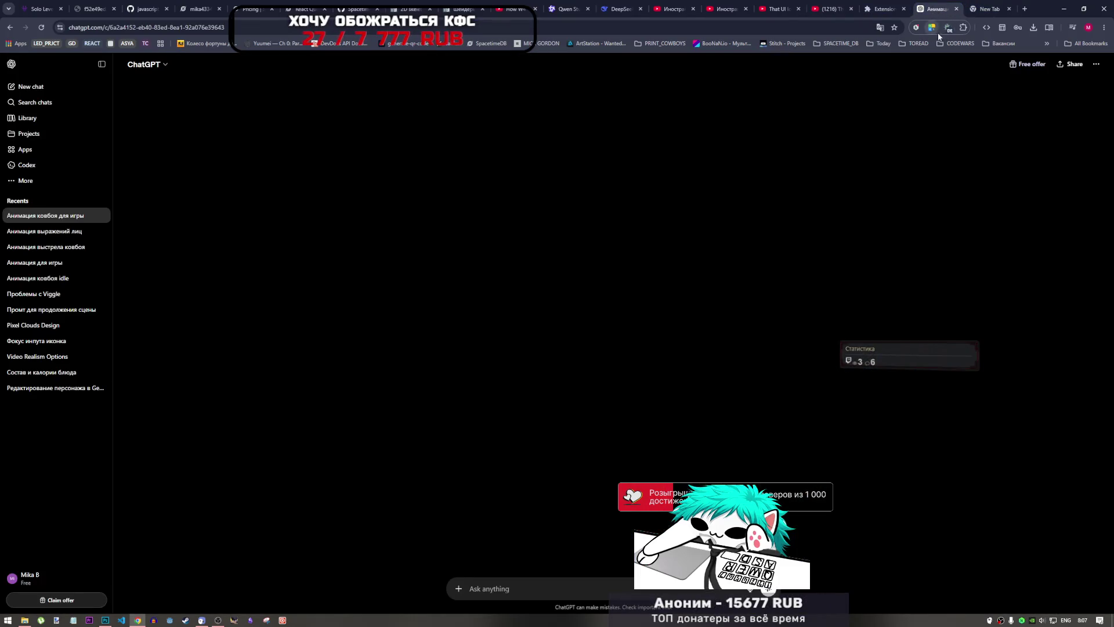
- Add a youtube.com rule with VPN OFF in Browsec's Smart Settings
{"action": "left_click", "coordinate": [950, 31]}
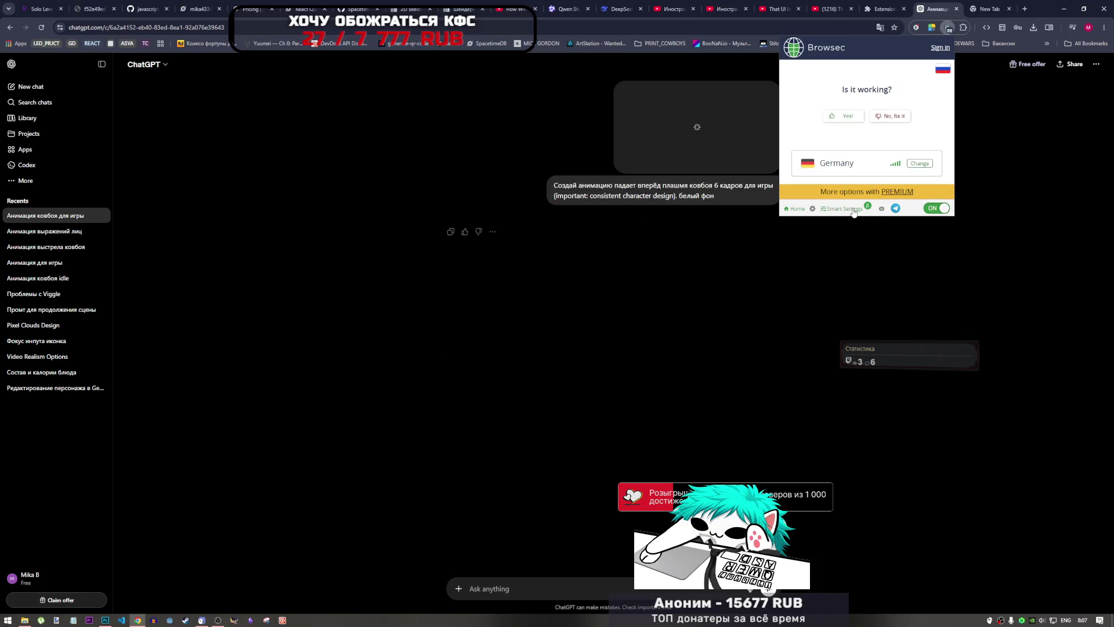
{"action": "mouse_move", "coordinate": [852, 205]}
{"action": "left_click", "coordinate": [848, 175]}
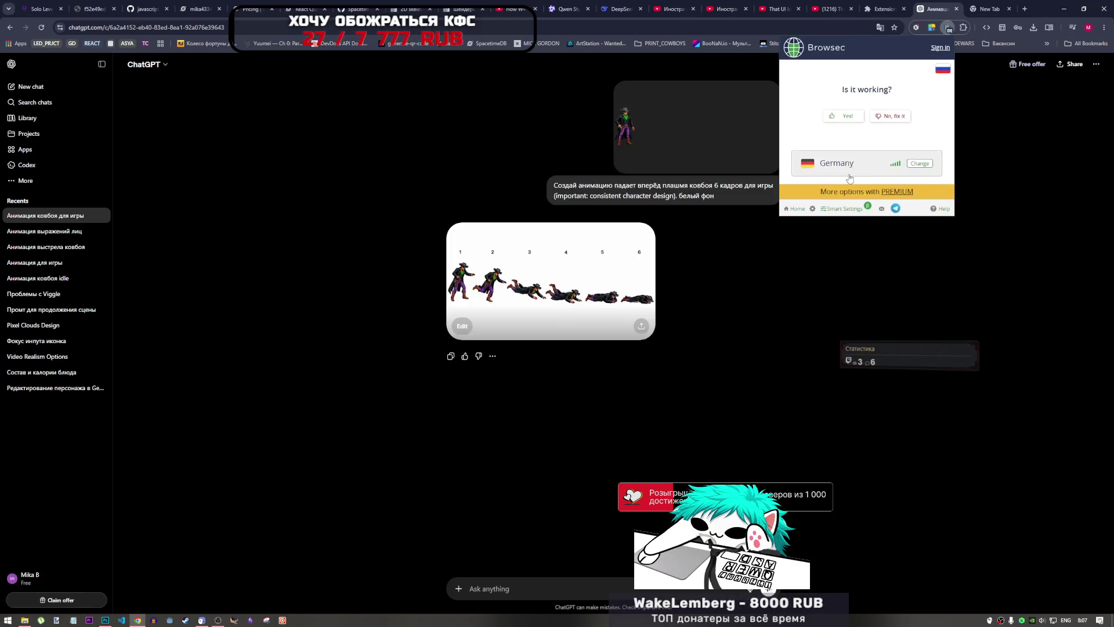
{"action": "left_click", "coordinate": [838, 74]}
{"action": "type", "text": "youtube.com"}
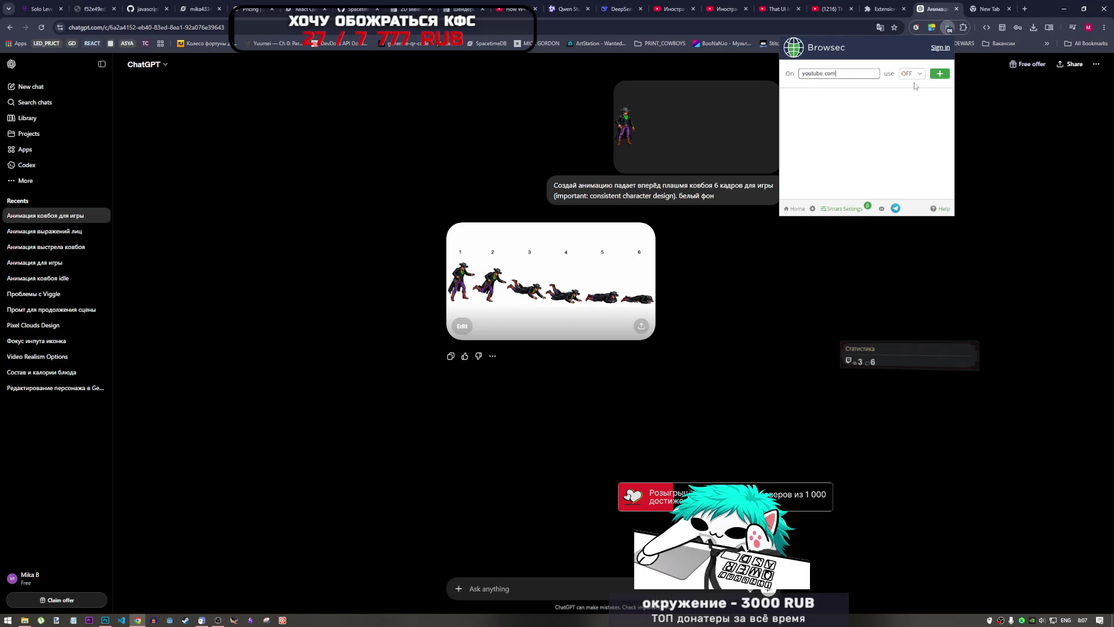
{"action": "left_click", "coordinate": [941, 76]}
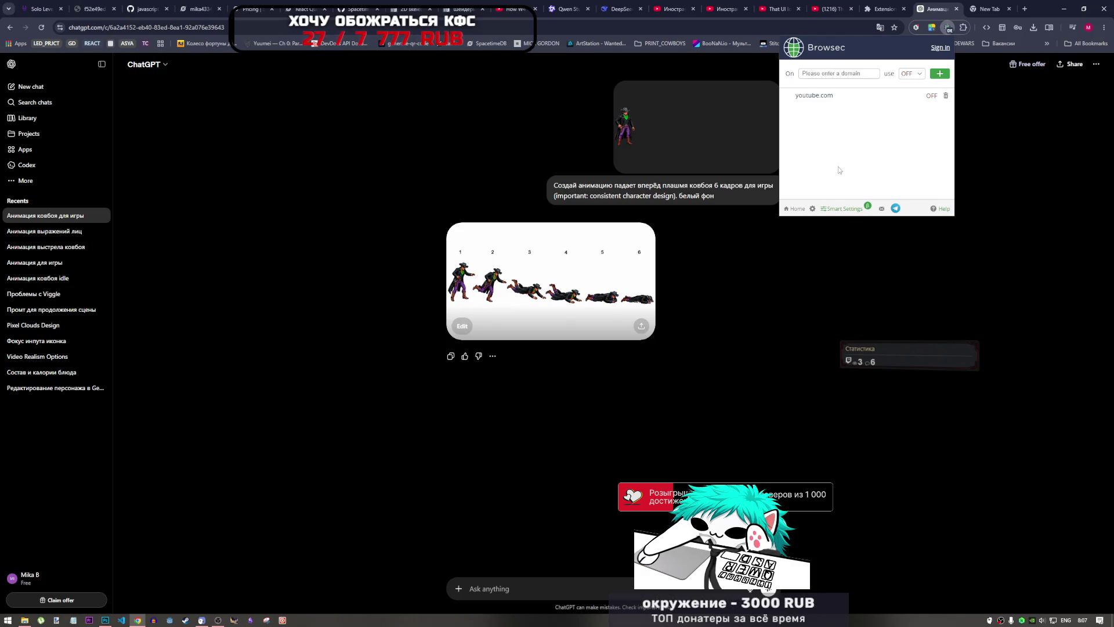
{"action": "left_click", "coordinate": [991, 81]}
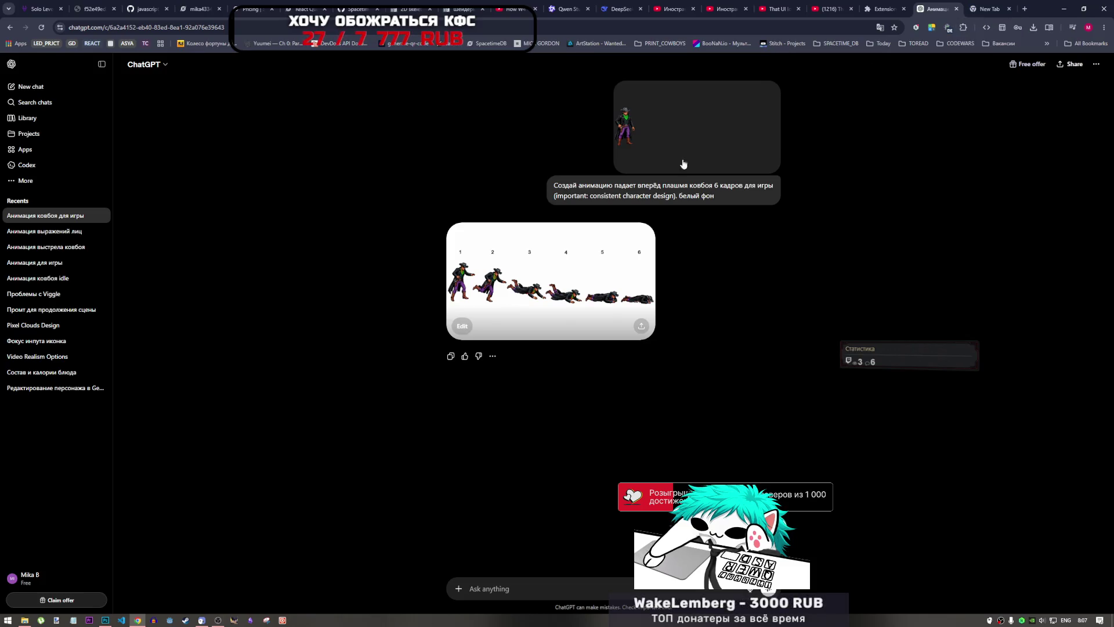
- Delete the youtube.com Smart Settings rule again and close the new tab
{"action": "left_click", "coordinate": [965, 11]}
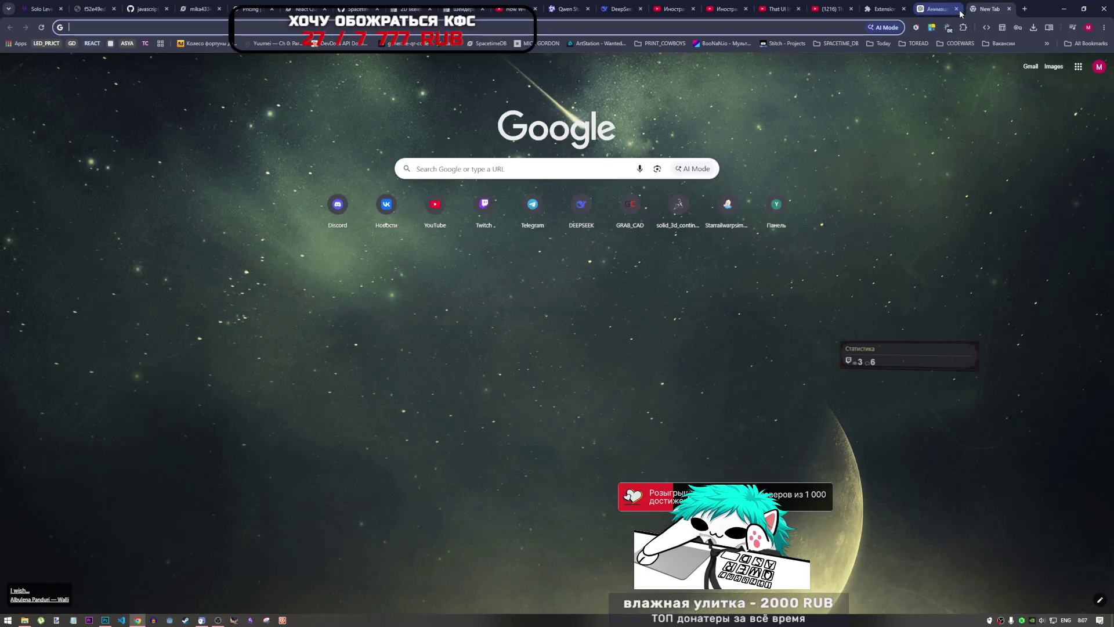
{"action": "left_click", "coordinate": [964, 27]}
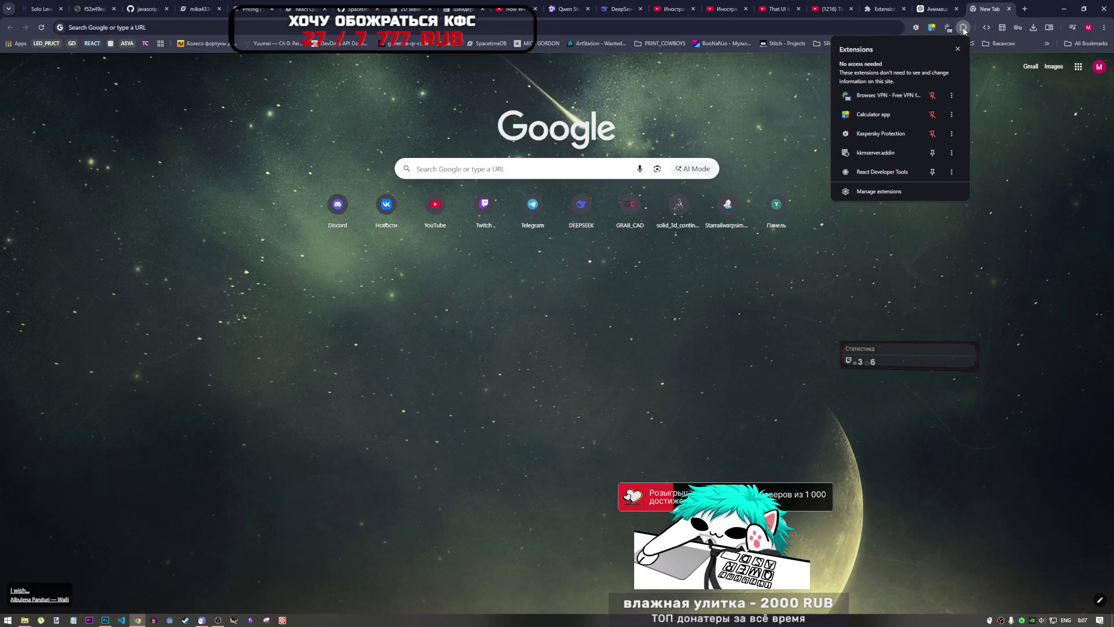
{"action": "left_click", "coordinate": [949, 28]}
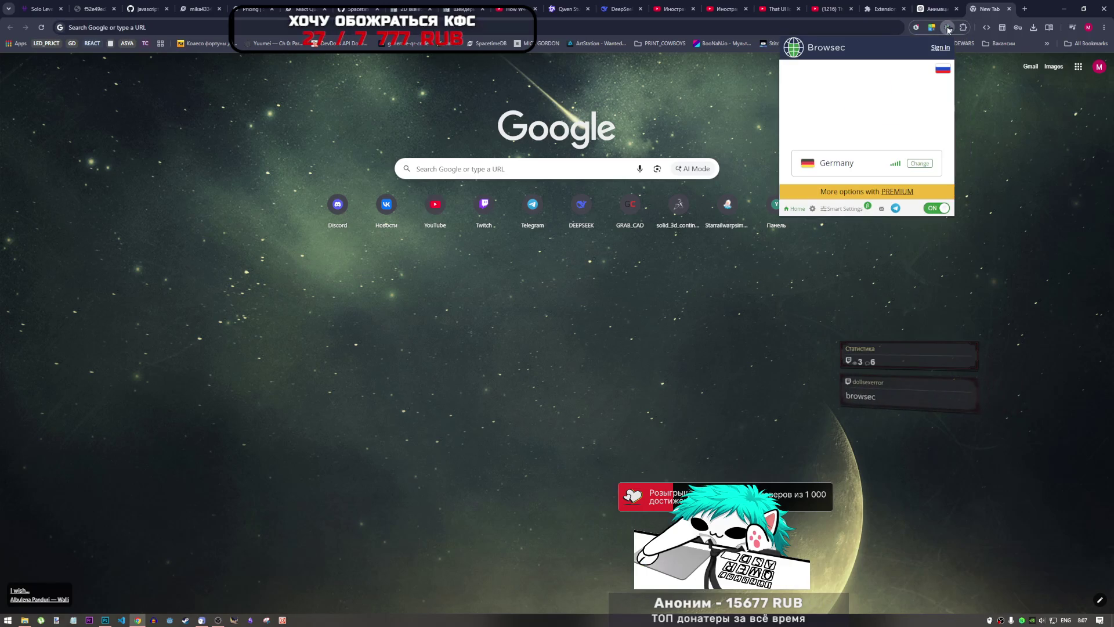
{"action": "left_click", "coordinate": [841, 208]}
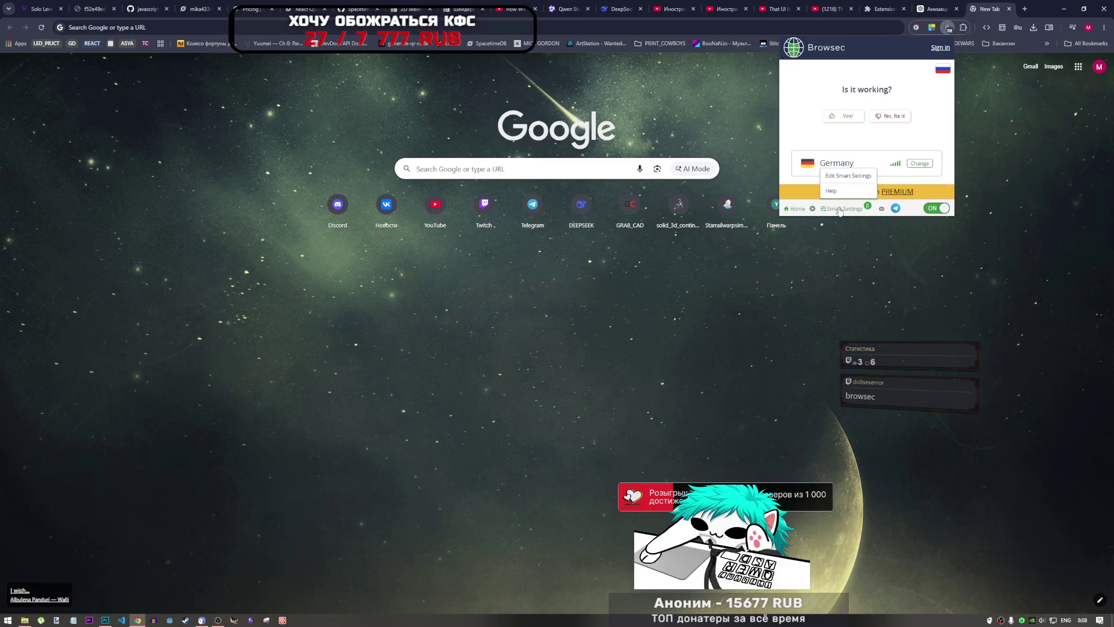
{"action": "left_click", "coordinate": [850, 177]}
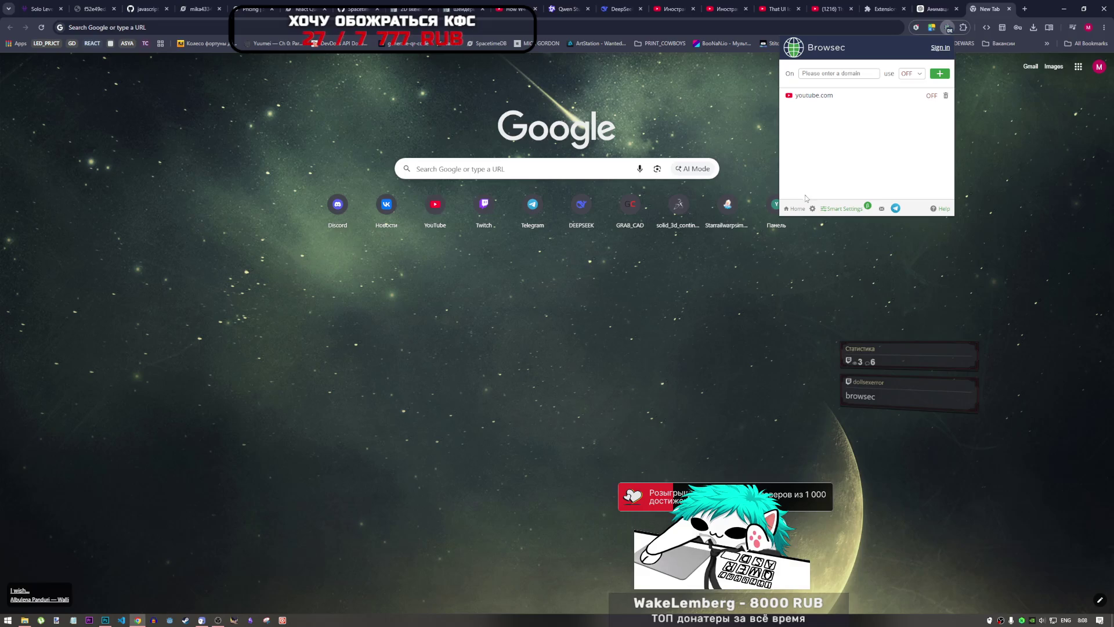
{"action": "left_click", "coordinate": [945, 96]}
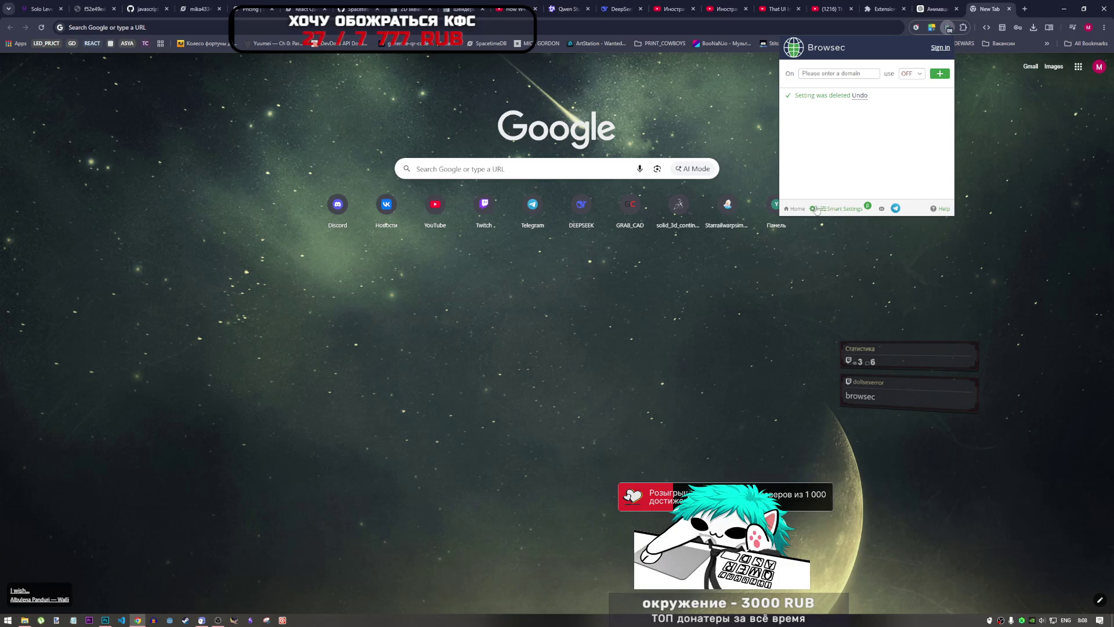
{"action": "left_click", "coordinate": [949, 28]}
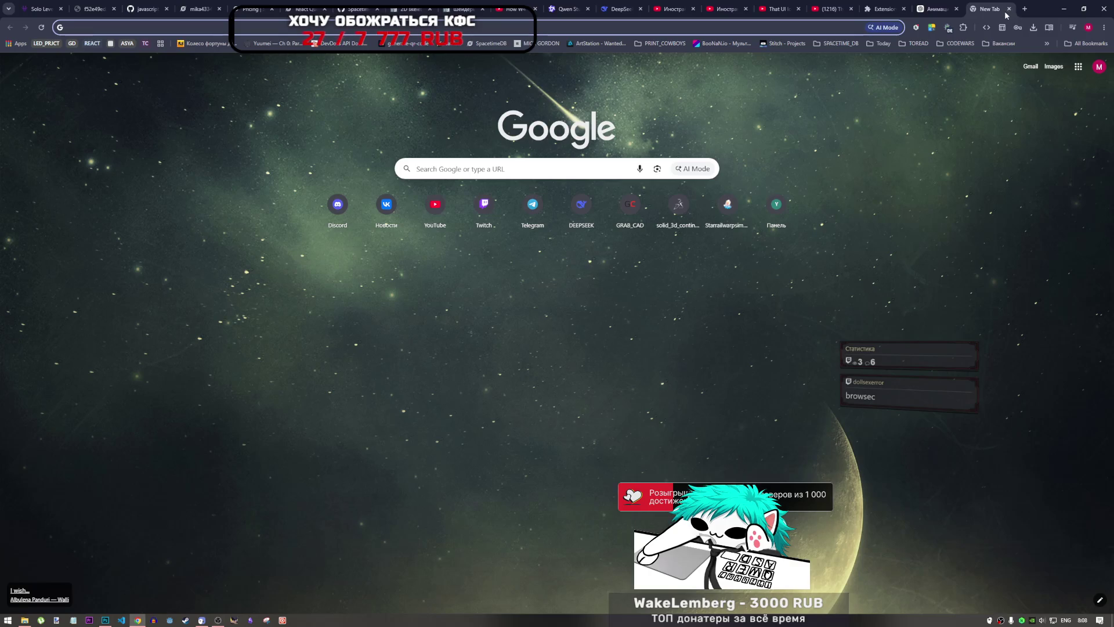
{"action": "left_click", "coordinate": [1008, 9]}
{"action": "left_click", "coordinate": [962, 28]}
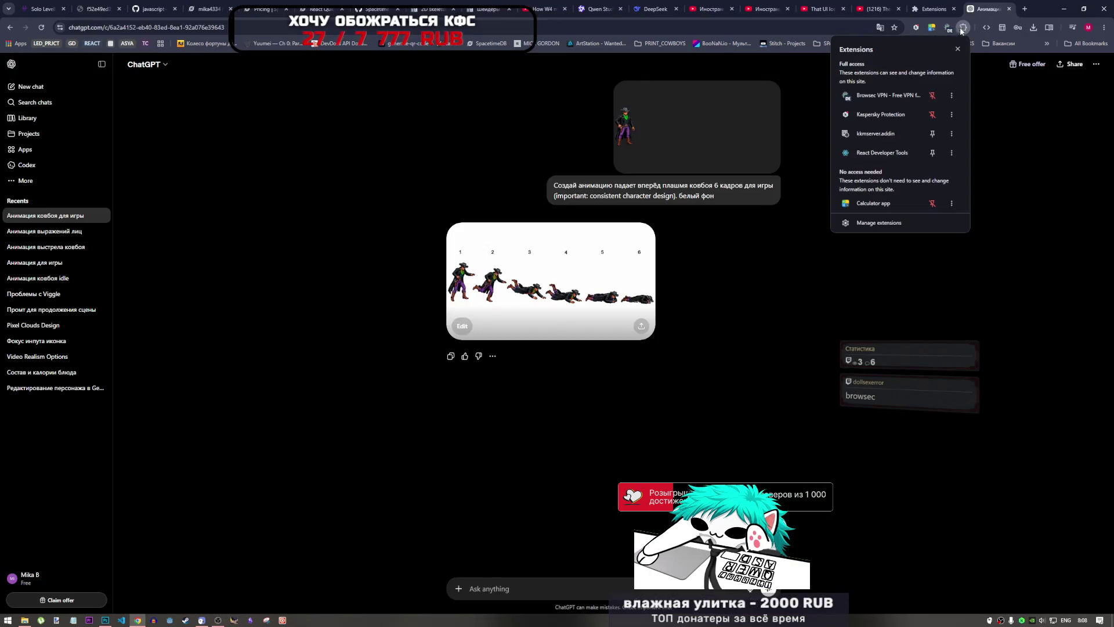
- Switch Browsec VPN off and YouBoost on in Manage extensions, then close Chrome
{"action": "left_click", "coordinate": [878, 223]}
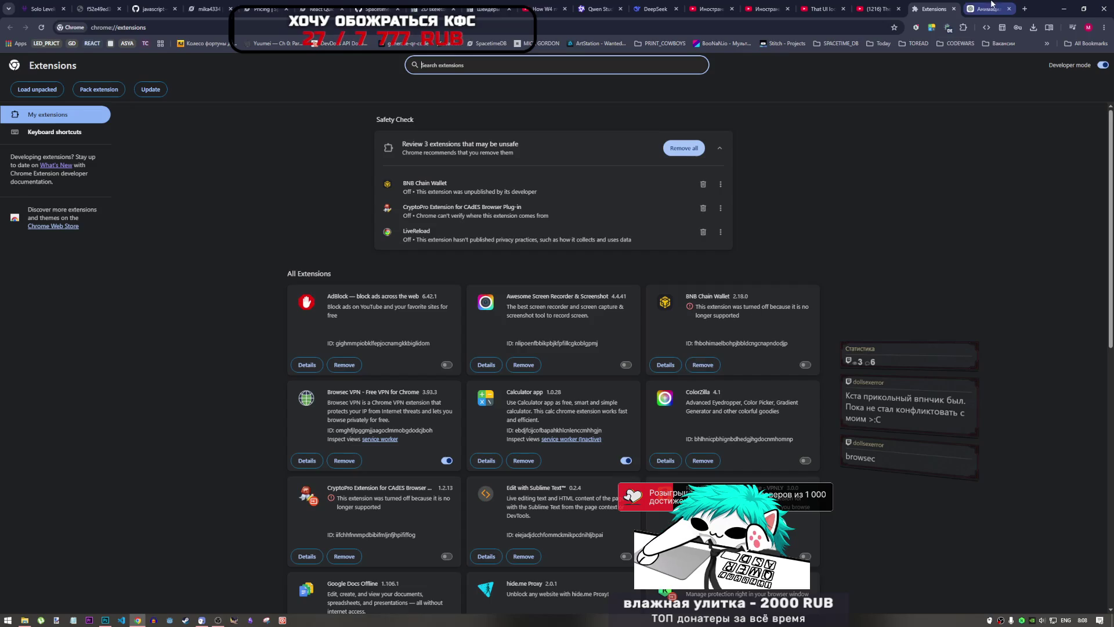
{"action": "left_click", "coordinate": [1010, 9]}
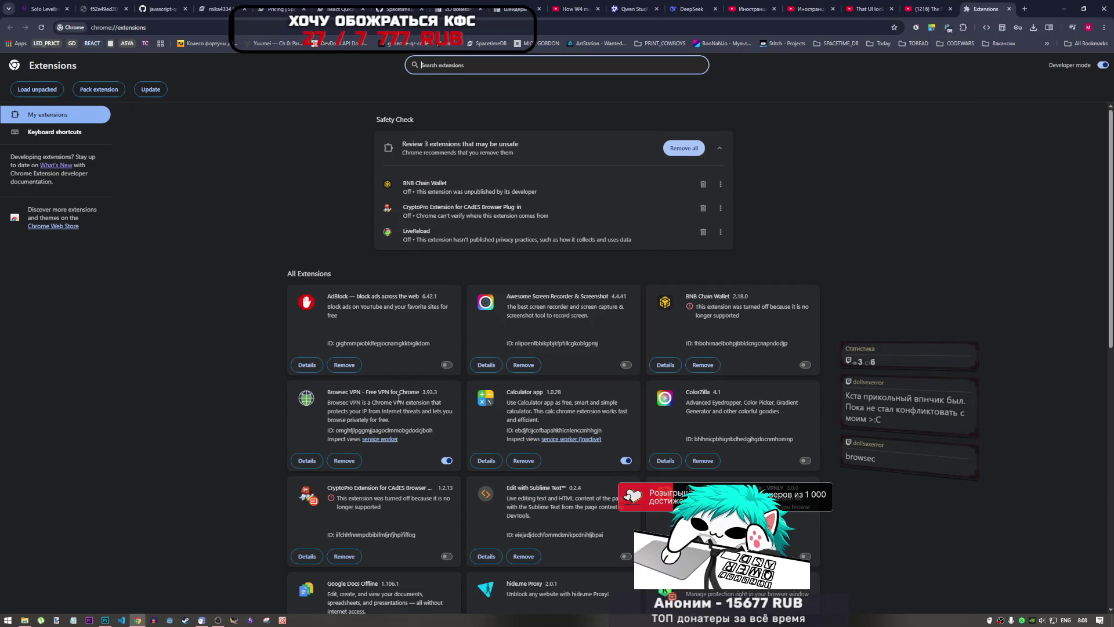
{"action": "scroll", "coordinate": [440, 326], "scroll_direction": "down", "scroll_amount": 3}
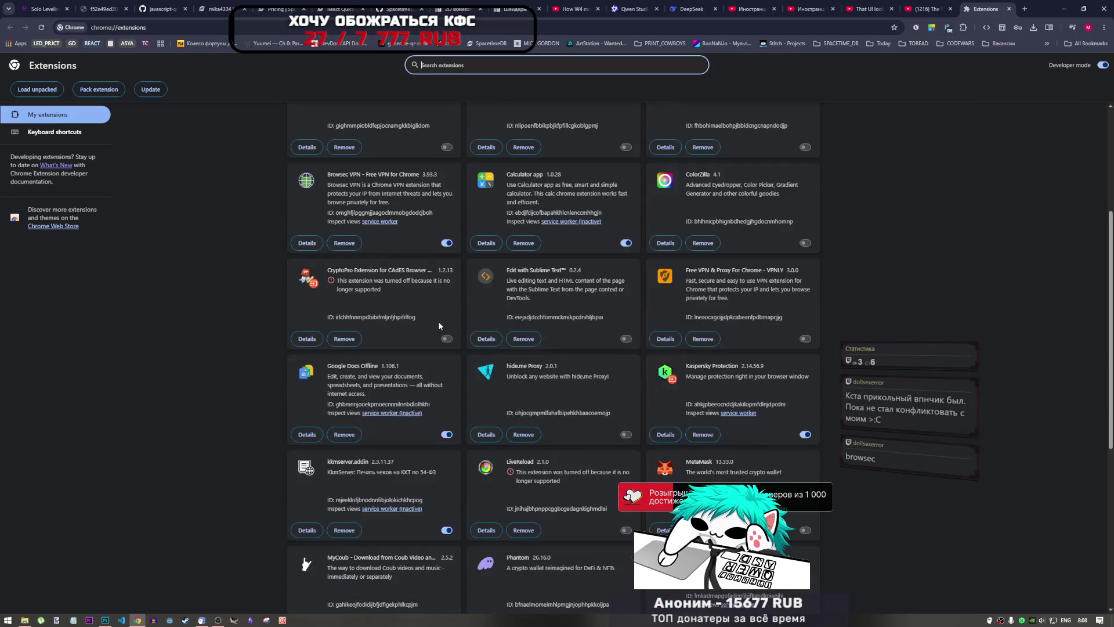
{"action": "left_click", "coordinate": [446, 244]}
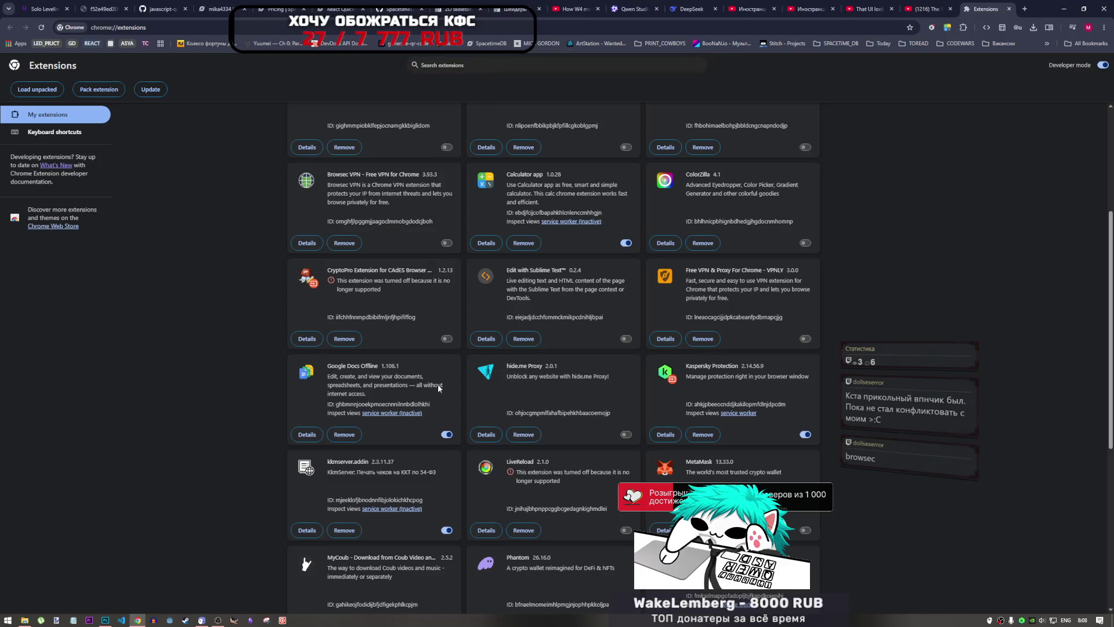
{"action": "scroll", "coordinate": [463, 471], "scroll_direction": "down", "scroll_amount": 2}
{"action": "scroll", "coordinate": [462, 468], "scroll_direction": "down", "scroll_amount": 4}
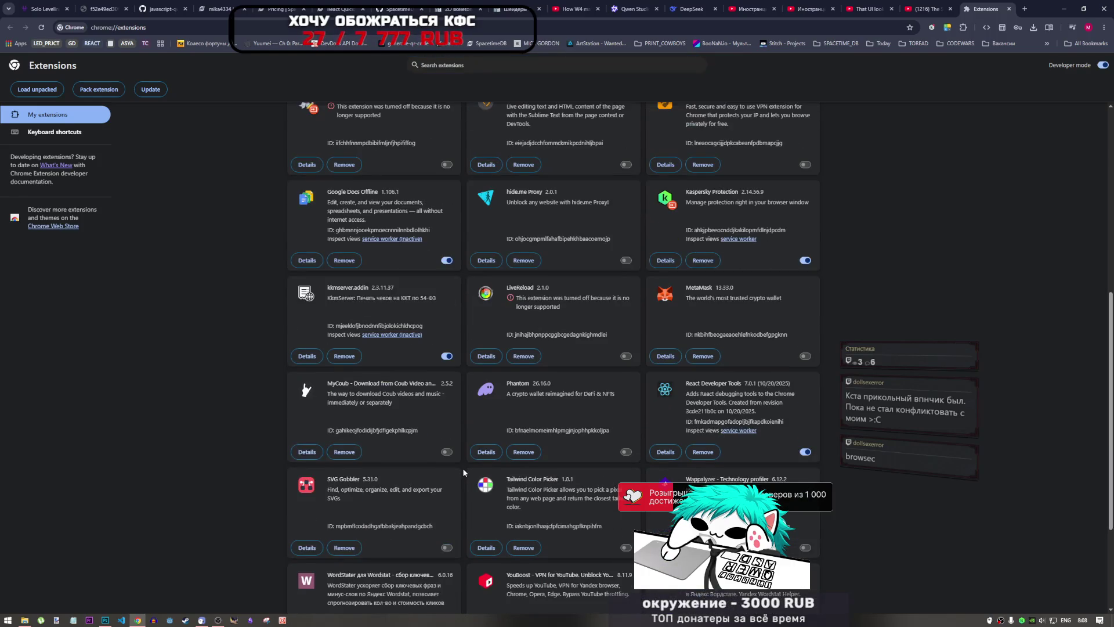
{"action": "scroll", "coordinate": [463, 469], "scroll_direction": "down", "scroll_amount": 1}
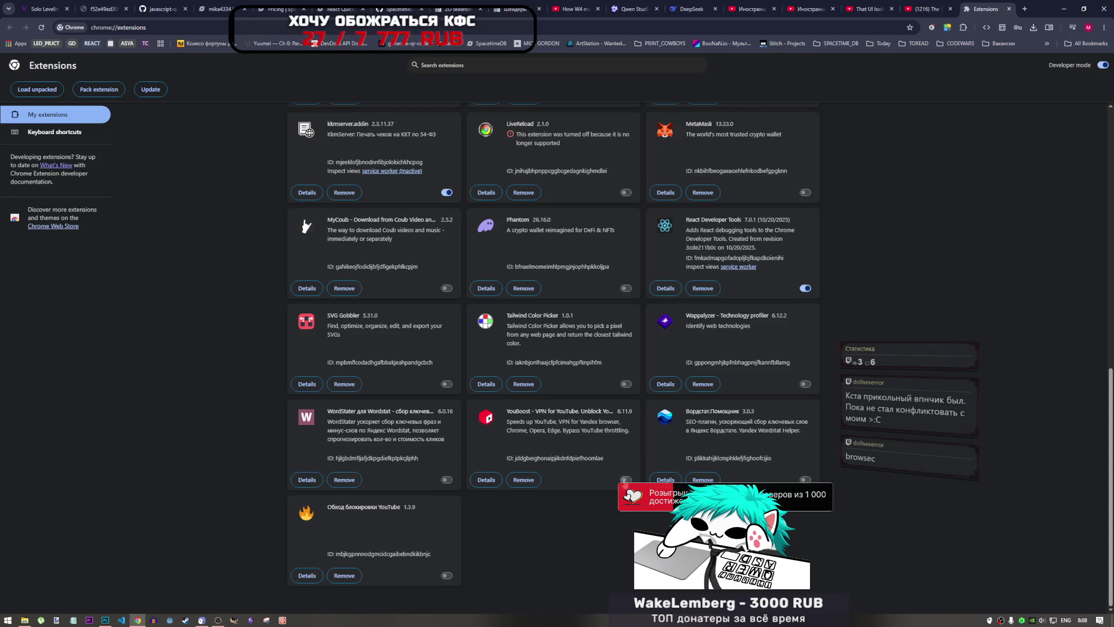
{"action": "left_click", "coordinate": [625, 480]}
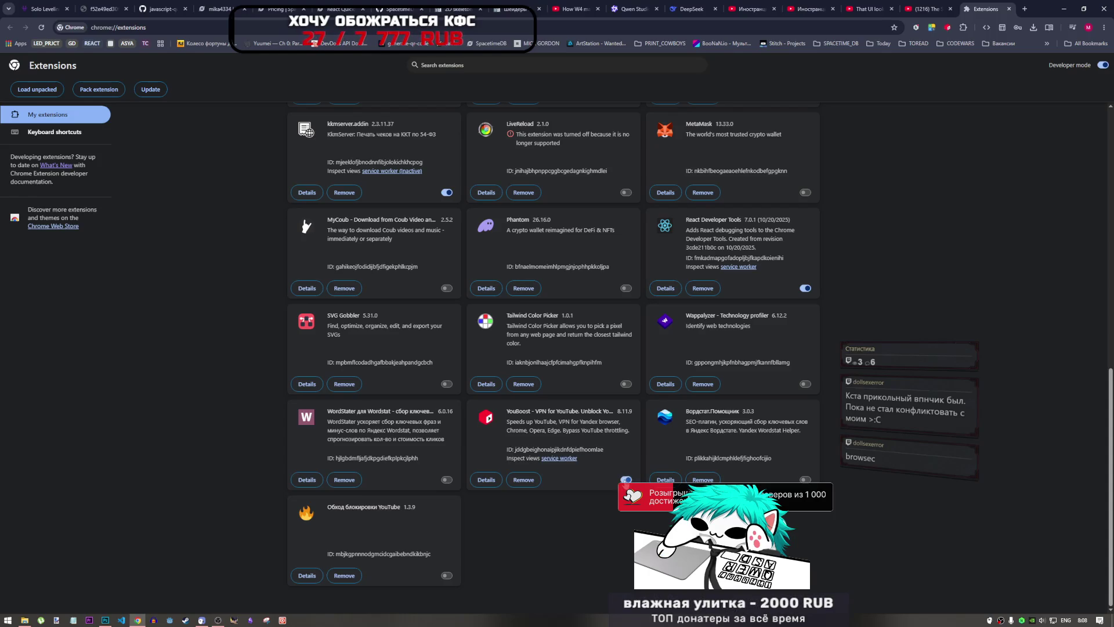
{"action": "left_click", "coordinate": [1109, 9]}
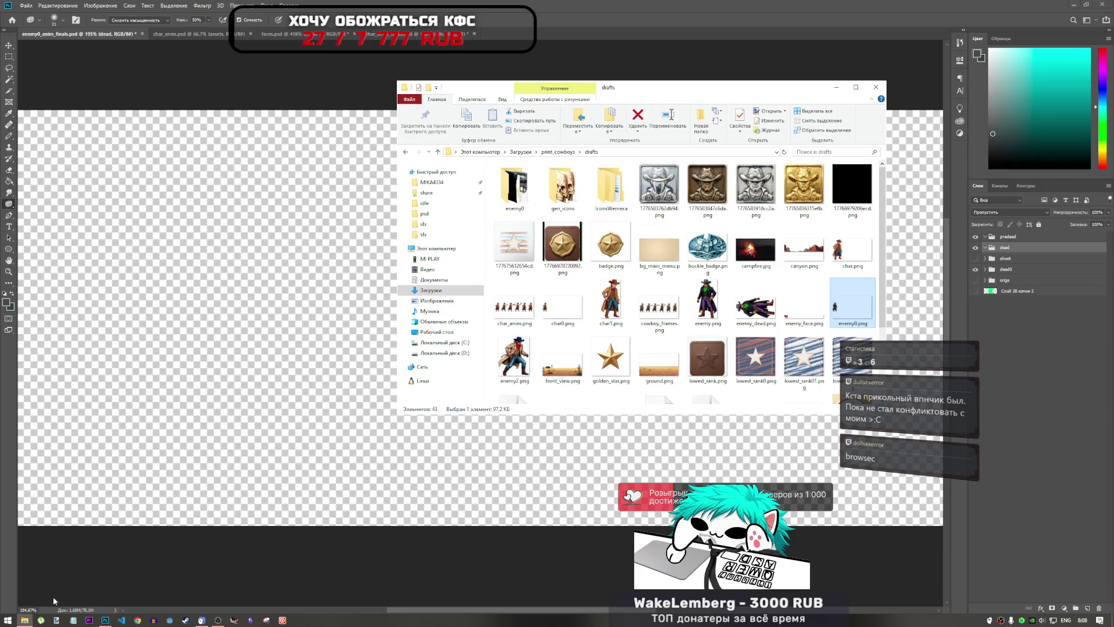
- Bring the Photoshop window in front of the drafts folder window
{"action": "left_click", "coordinate": [109, 622]}
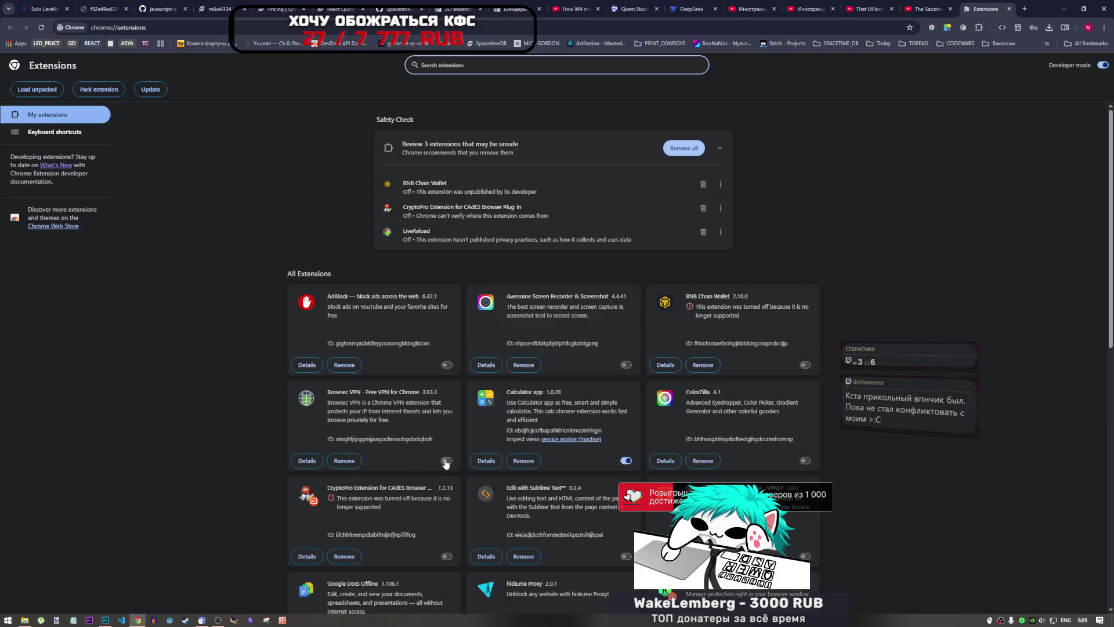
- Close the Extensions tab and connect the ЮБуст extension to unblock YouTube
{"action": "left_click", "coordinate": [1010, 11]}
{"action": "left_click", "coordinate": [963, 28]}
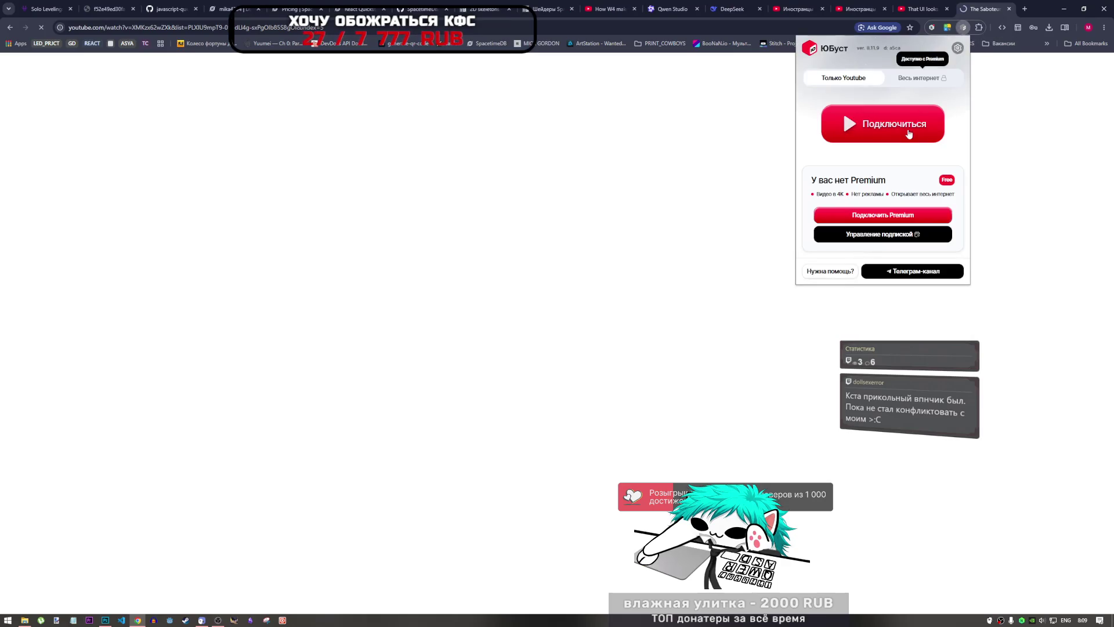
{"action": "left_click", "coordinate": [909, 134]}
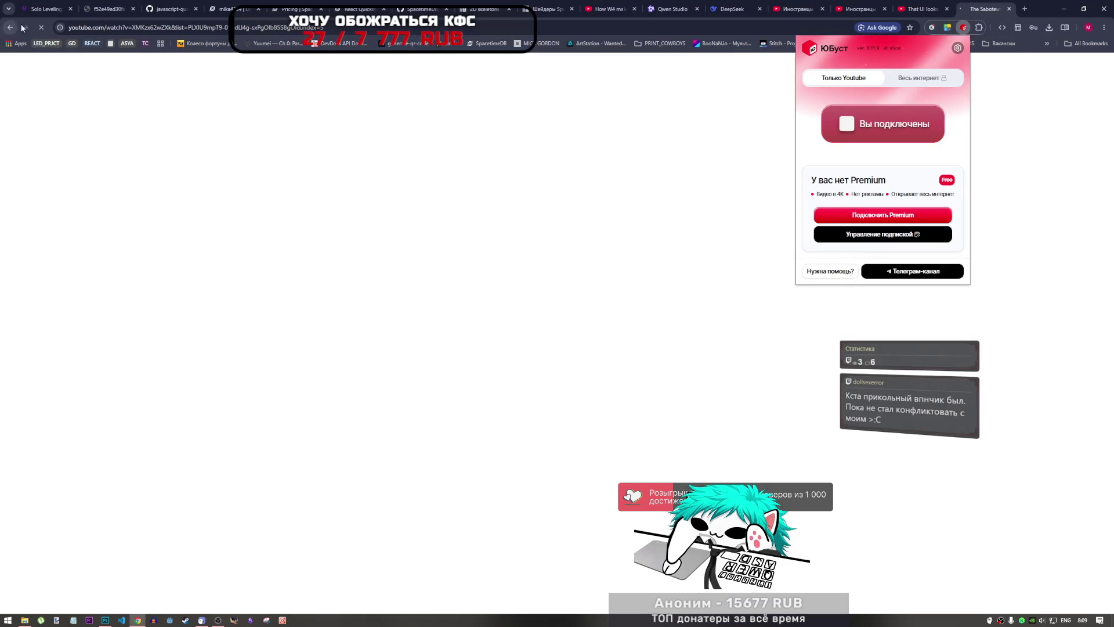
- Switch to The Saboteur video tab and minimize Chrome to reveal Photoshop
{"action": "left_click", "coordinate": [926, 8]}
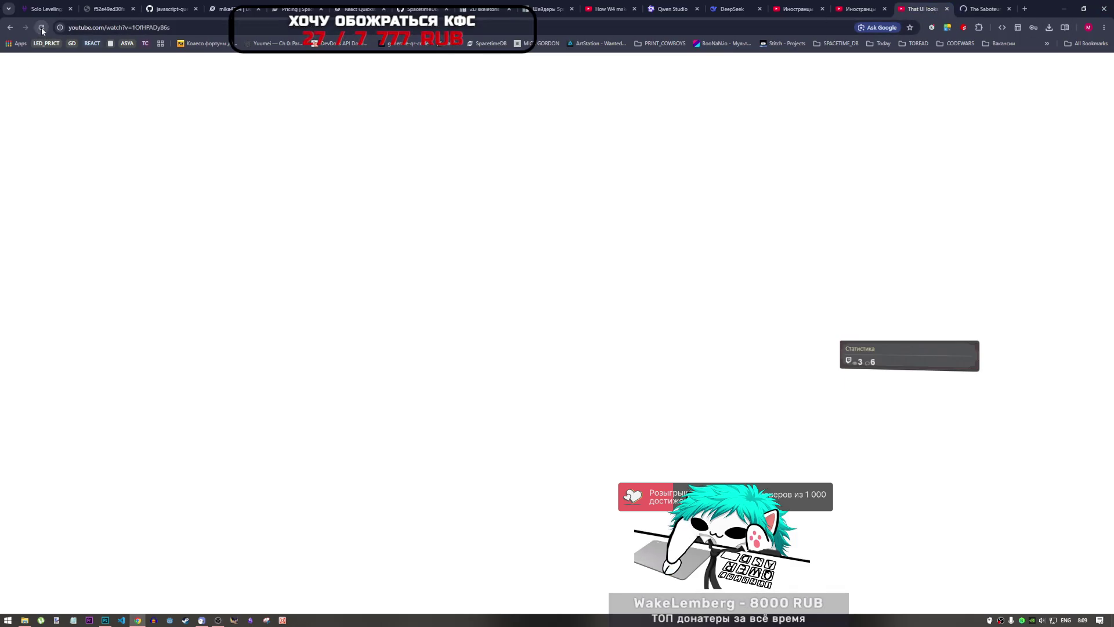
{"action": "left_click", "coordinate": [987, 5]}
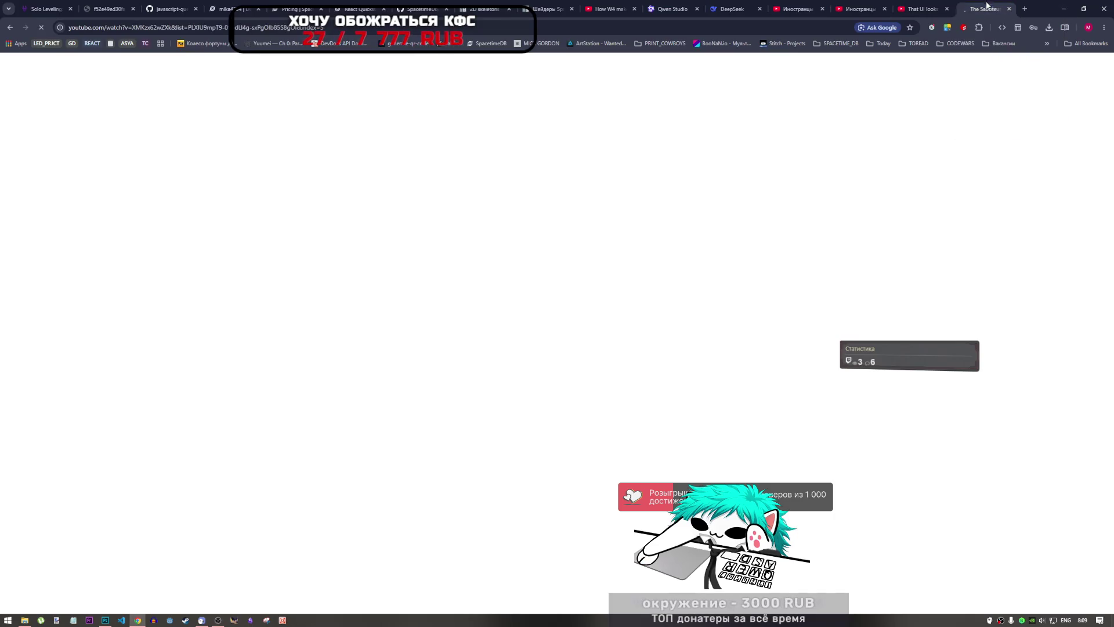
{"action": "left_click", "coordinate": [1104, 8]}
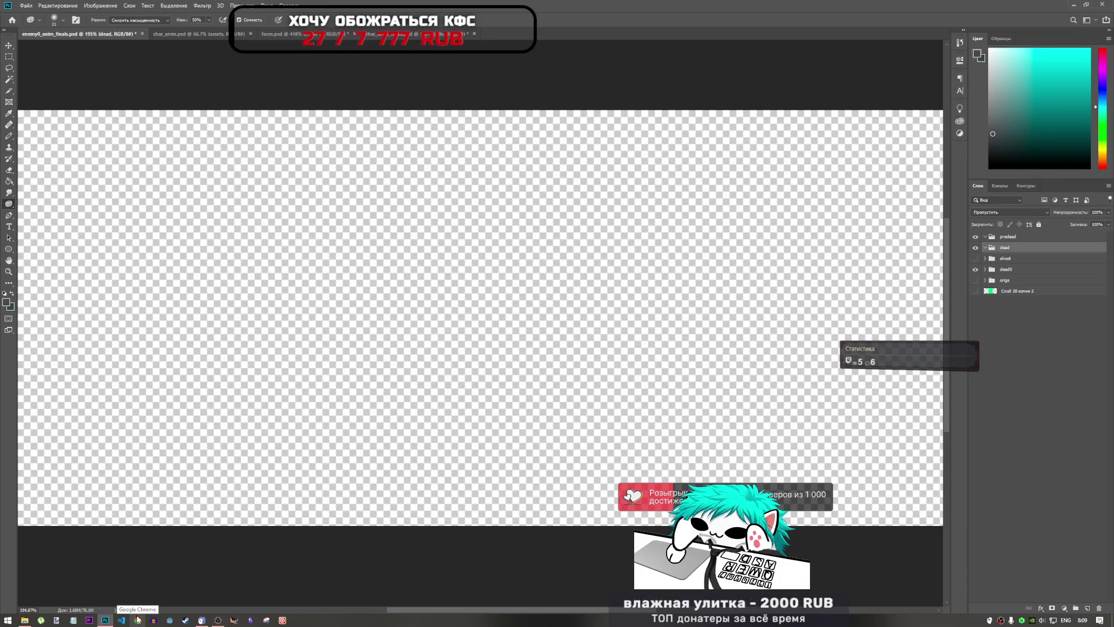
- Bring the Chrome window with The Saboteur video back to the front from the taskbar
{"action": "left_click", "coordinate": [137, 620]}
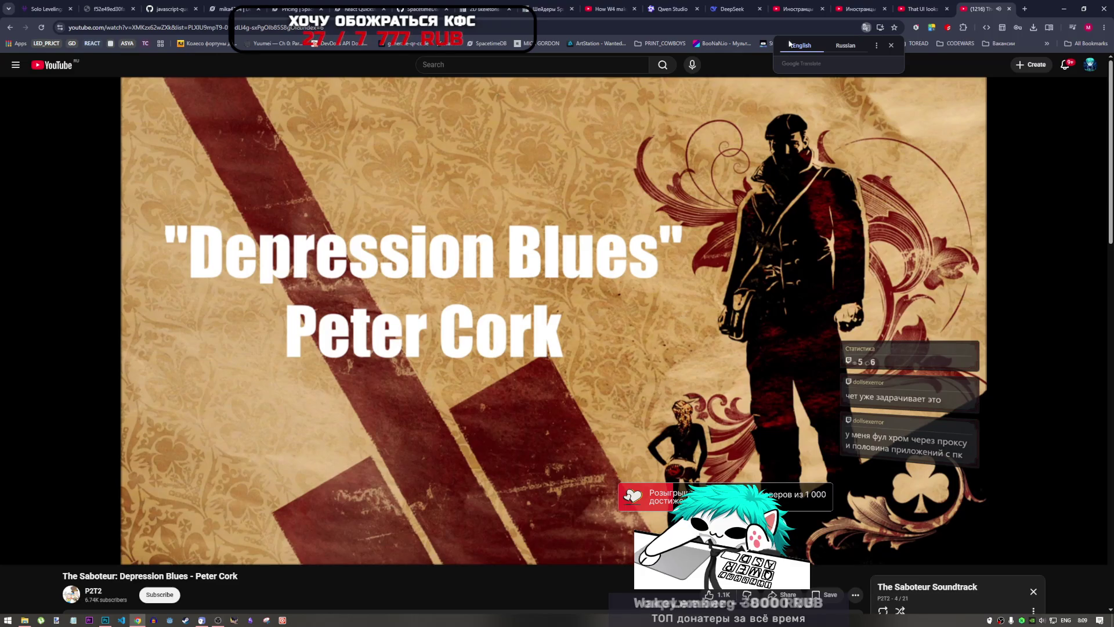
- Dismiss the Google Translate popup and switch between Photoshop and the Depression Blues video
{"action": "left_click", "coordinate": [892, 46]}
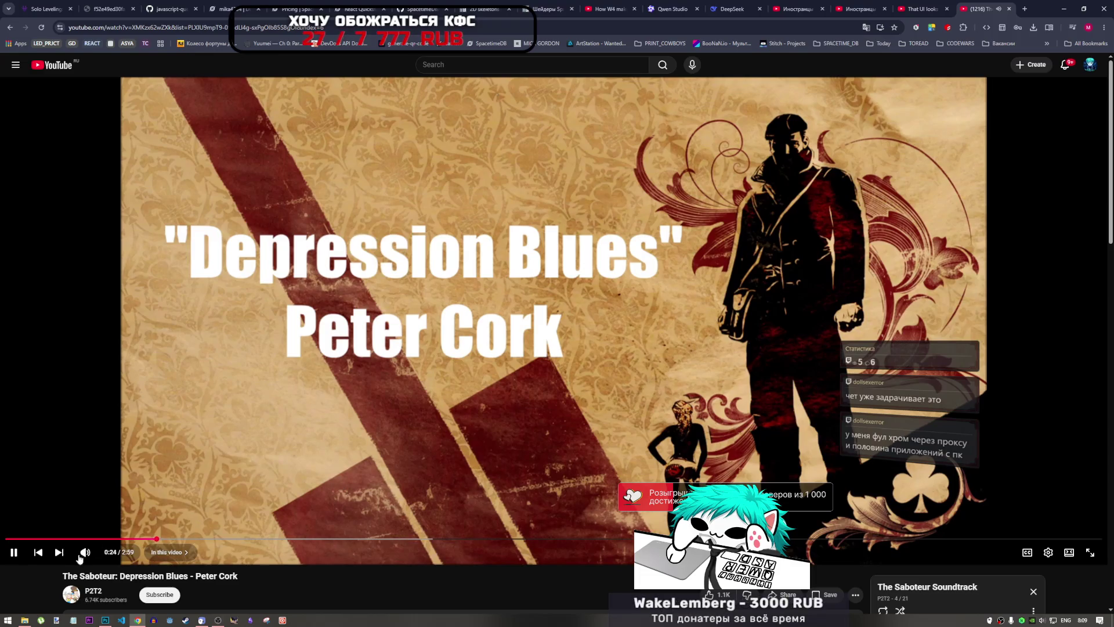
{"action": "left_click", "coordinate": [105, 620]}
{"action": "left_click", "coordinate": [138, 619]}
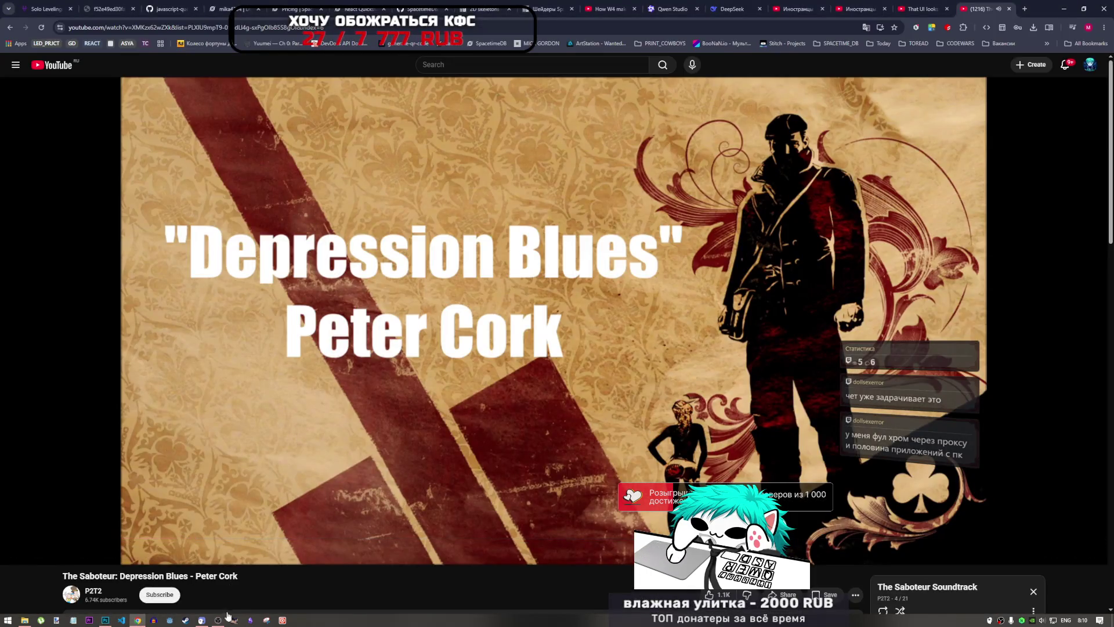
{"action": "left_click", "coordinate": [653, 591]}
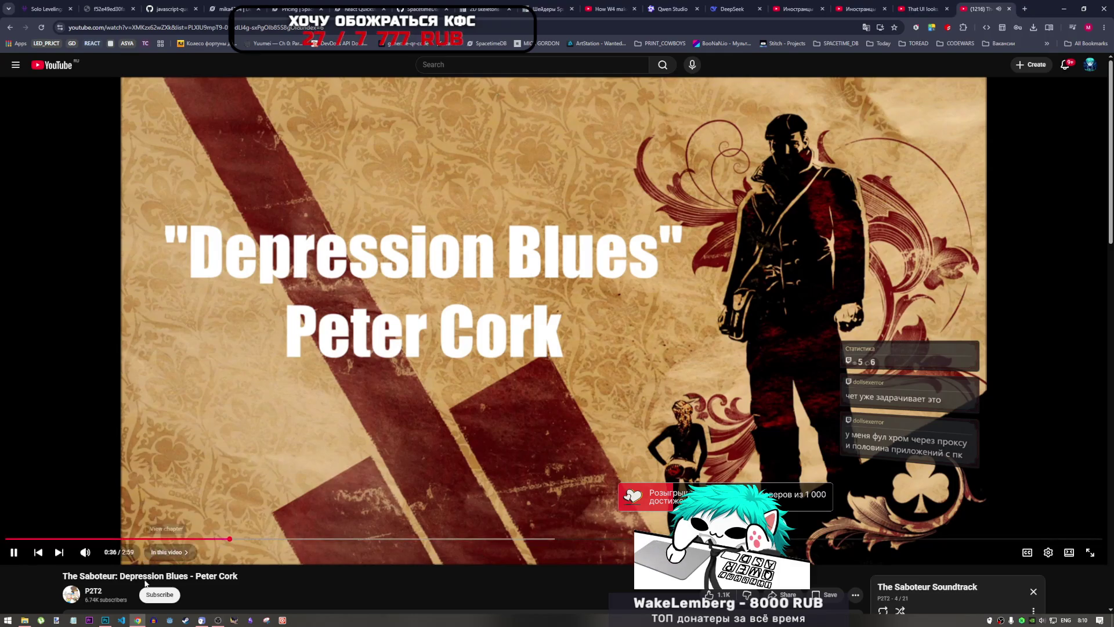
{"action": "left_click", "coordinate": [217, 621]}
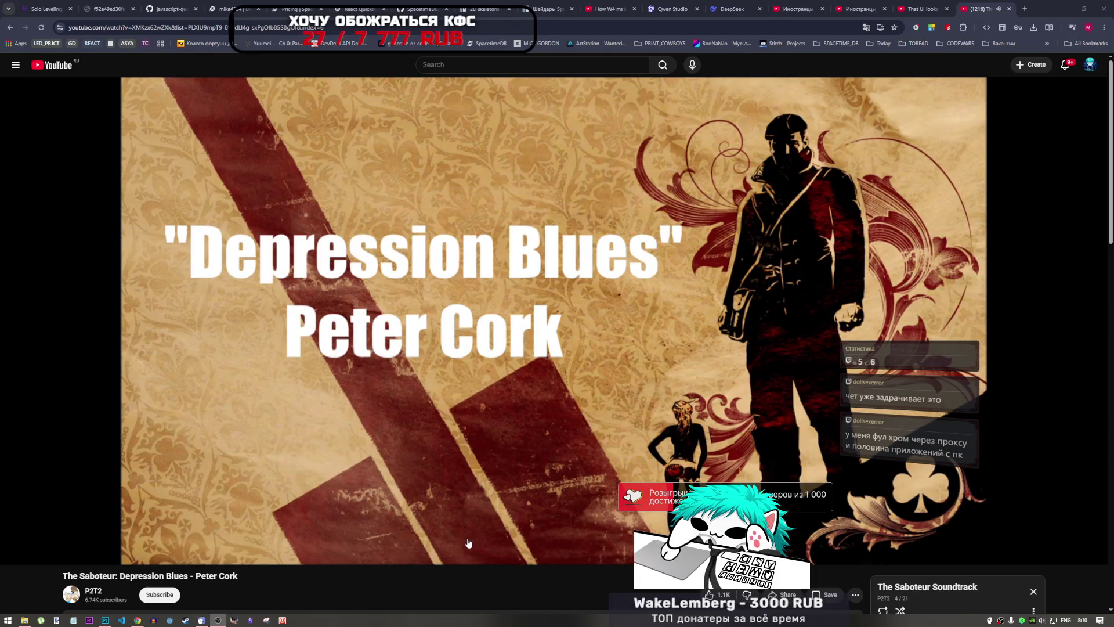
{"action": "left_click", "coordinate": [109, 620]}
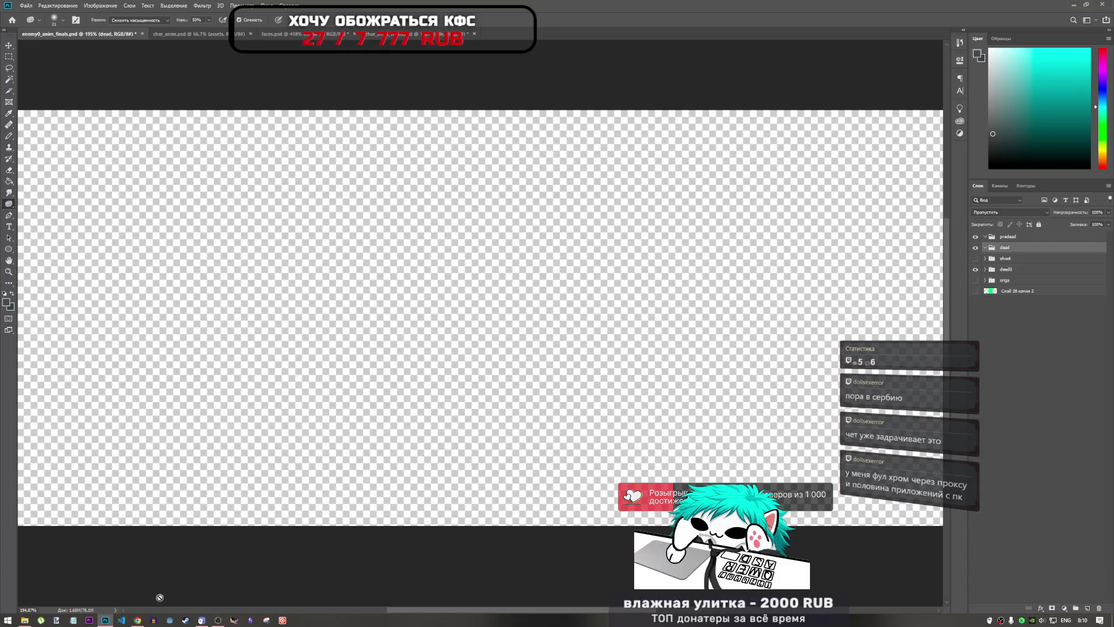
{"action": "left_click", "coordinate": [138, 620]}
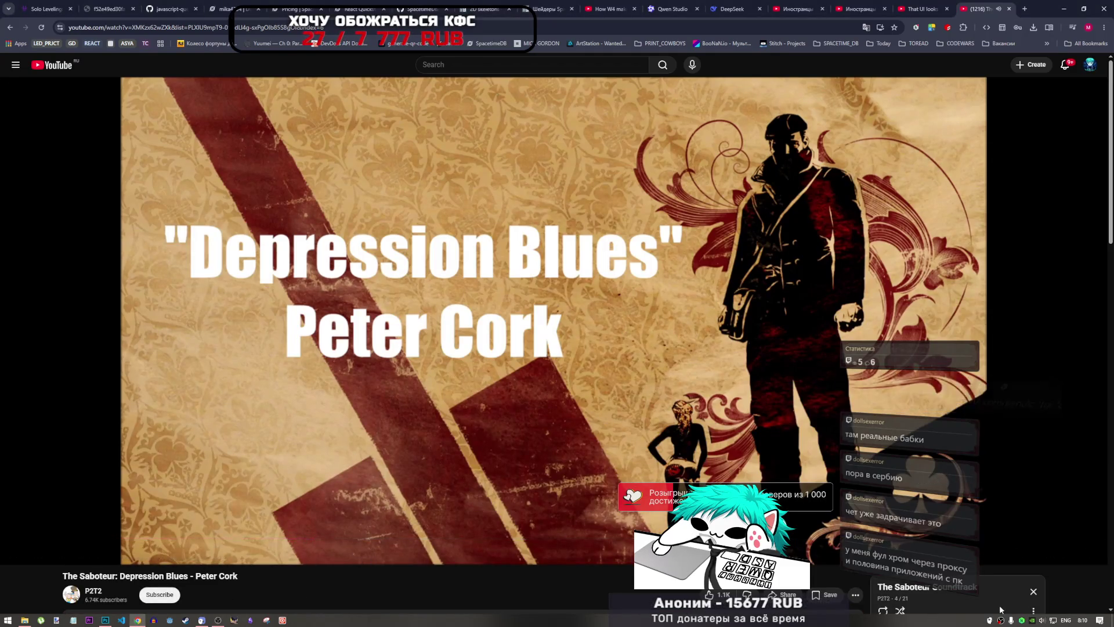
- Lower the speaker volume from 9 to 5 in the taskbar volume flyout
{"action": "left_click", "coordinate": [1043, 620]}
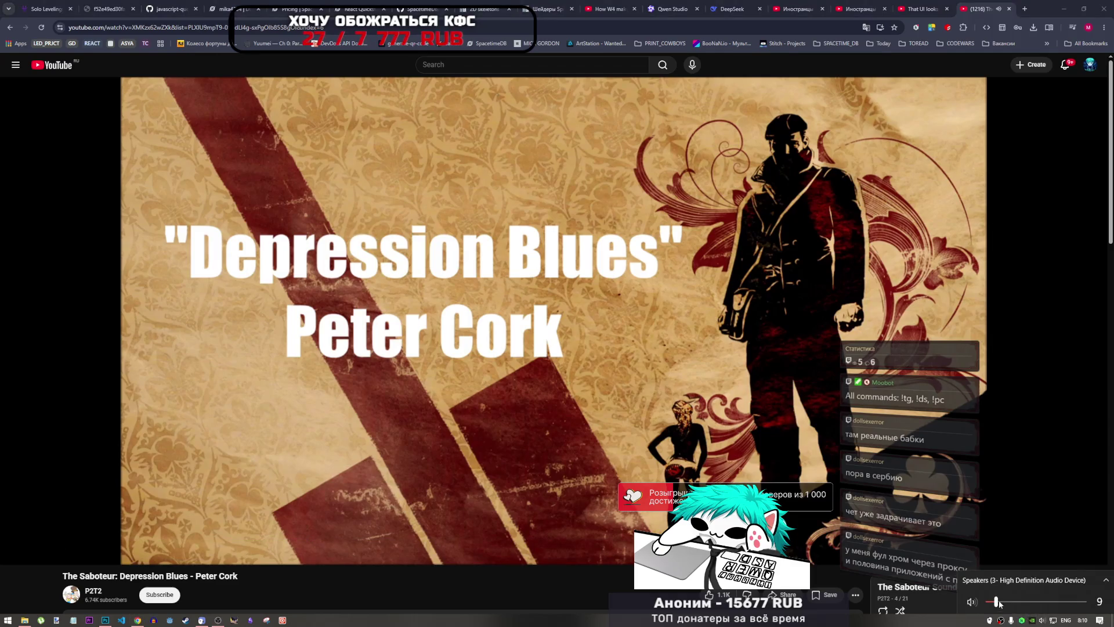
{"action": "left_click_drag", "start_coordinate": [999, 604], "coordinate": [996, 602]}
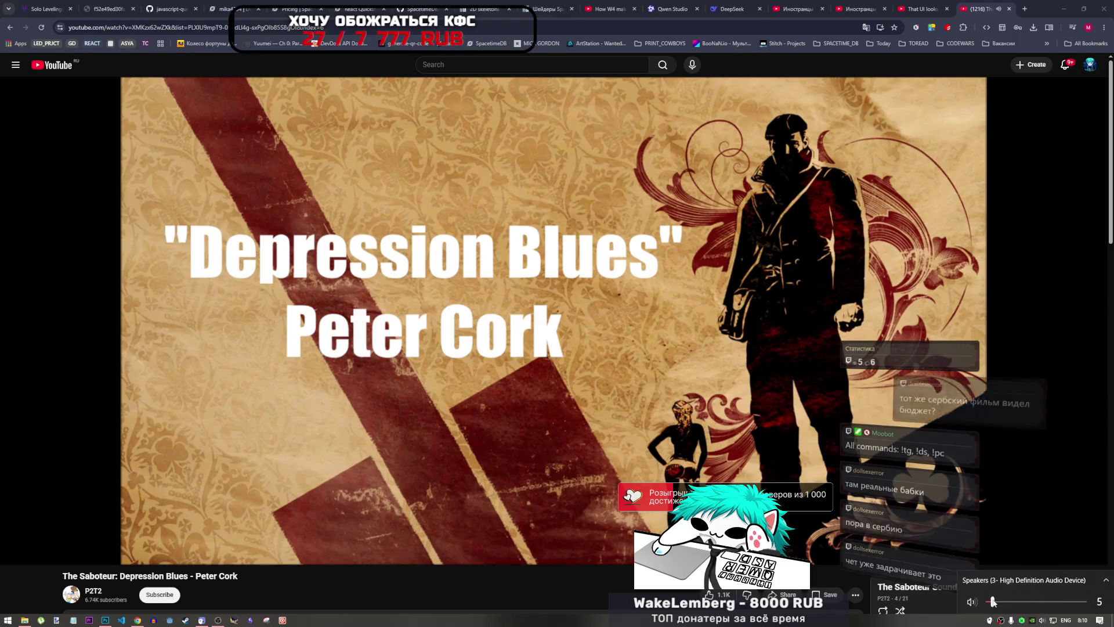
{"action": "left_click", "coordinate": [619, 586]}
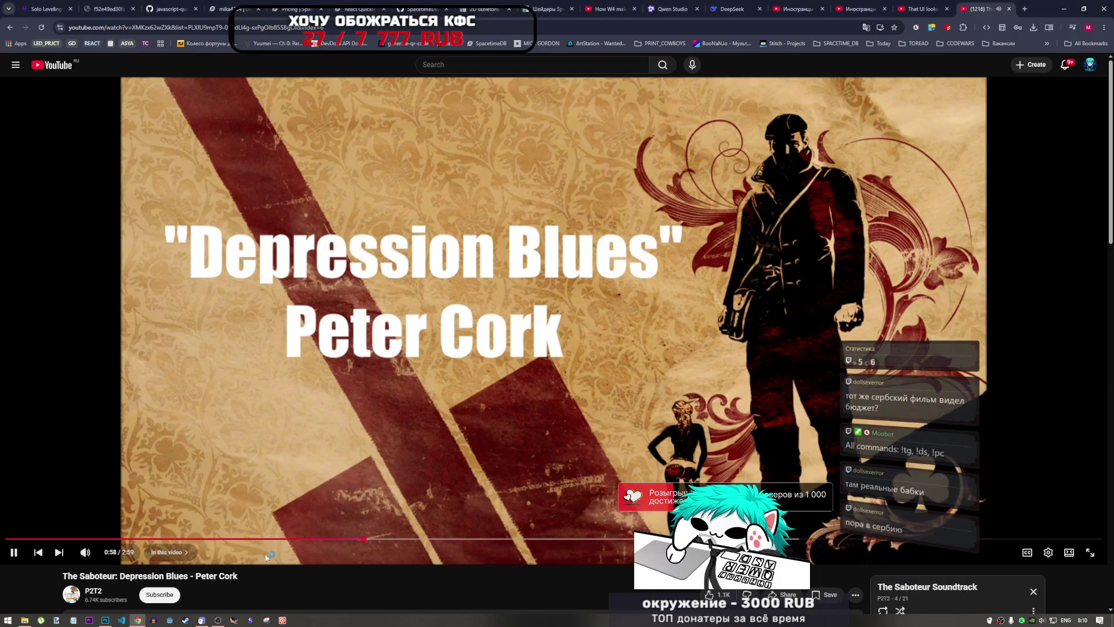
{"action": "left_click", "coordinate": [218, 619]}
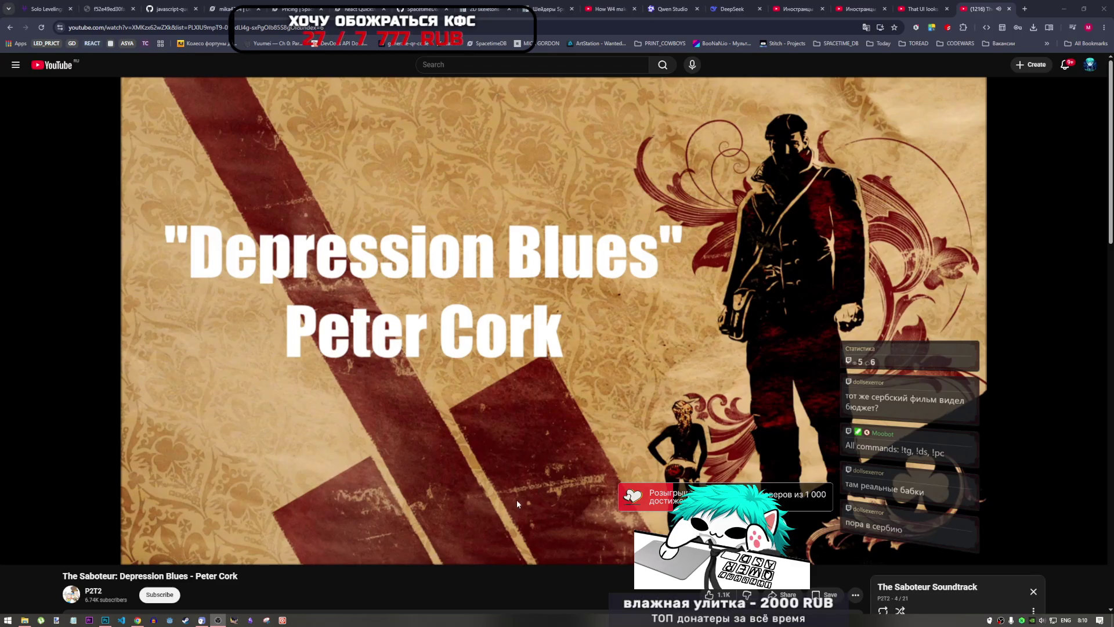
{"action": "mouse_move", "coordinate": [594, 561]}
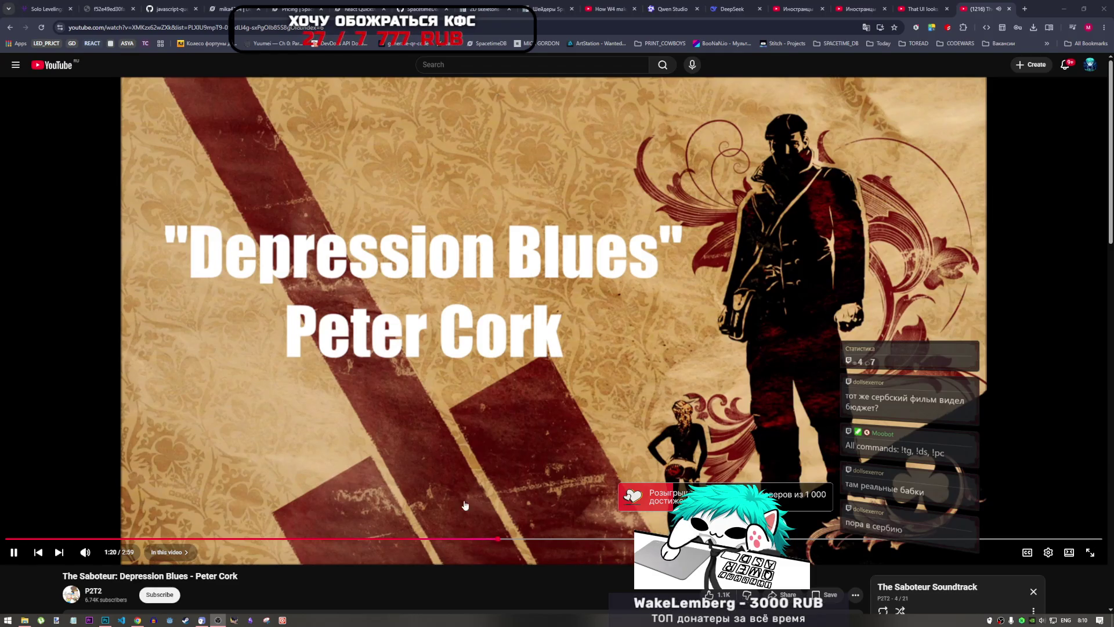
- Expand the dead0 group and toggle layers 0–3 to preview each fallen-cowboy frame
{"action": "left_click", "coordinate": [107, 621]}
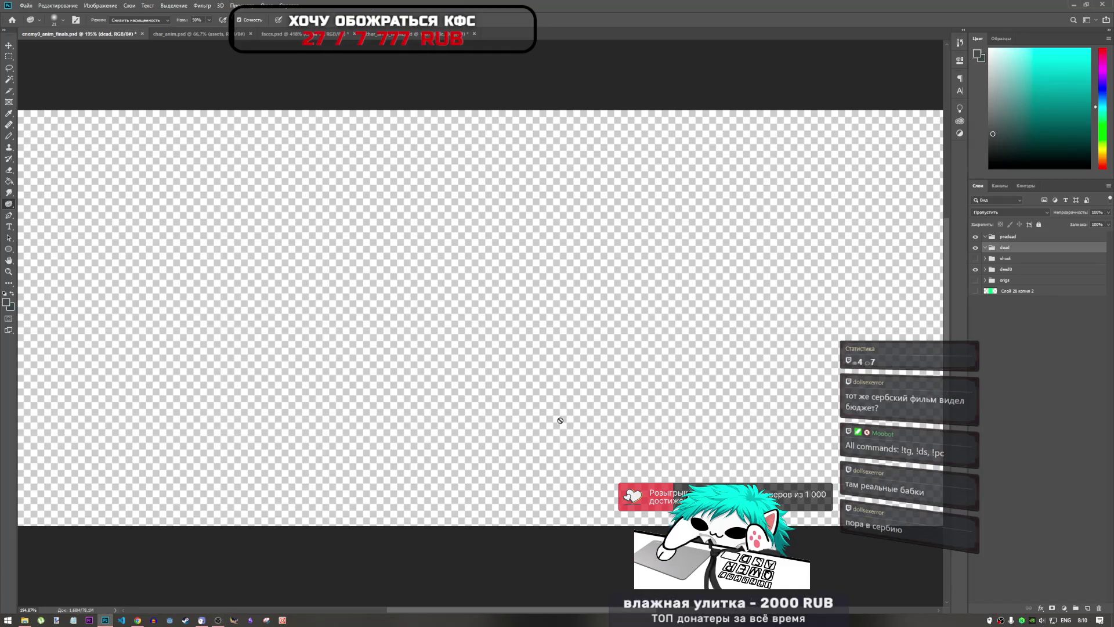
{"action": "left_click", "coordinate": [985, 269]}
{"action": "left_click", "coordinate": [975, 280]}
{"action": "left_click", "coordinate": [975, 279]}
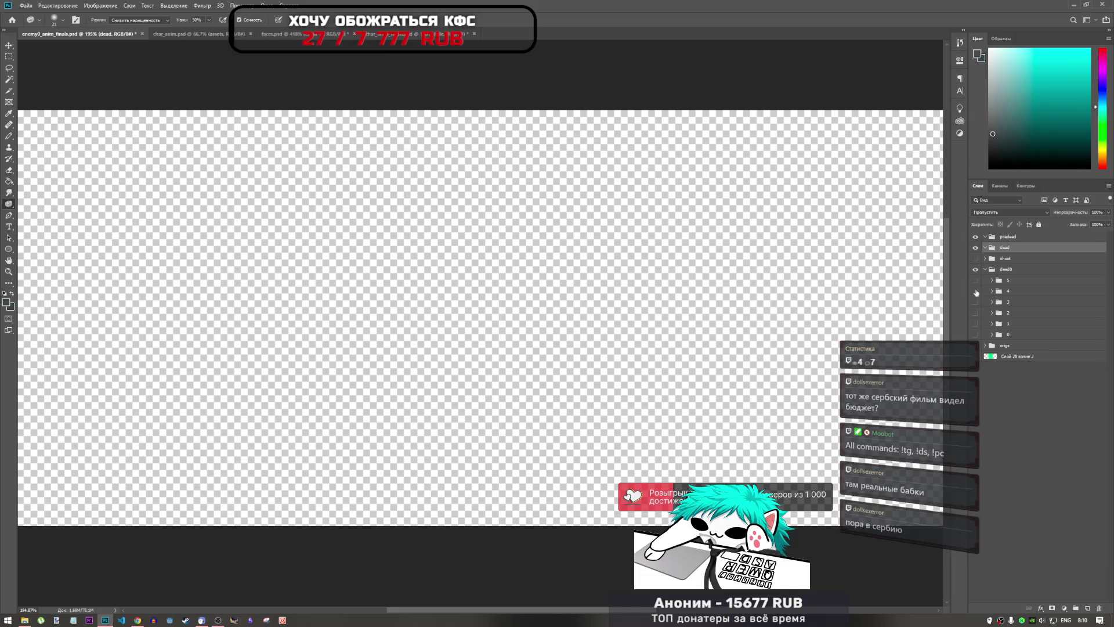
{"action": "left_click", "coordinate": [976, 334]}
{"action": "left_click", "coordinate": [976, 334]}
{"action": "left_click", "coordinate": [975, 324]}
{"action": "left_click", "coordinate": [975, 323]}
{"action": "left_click", "coordinate": [976, 312]}
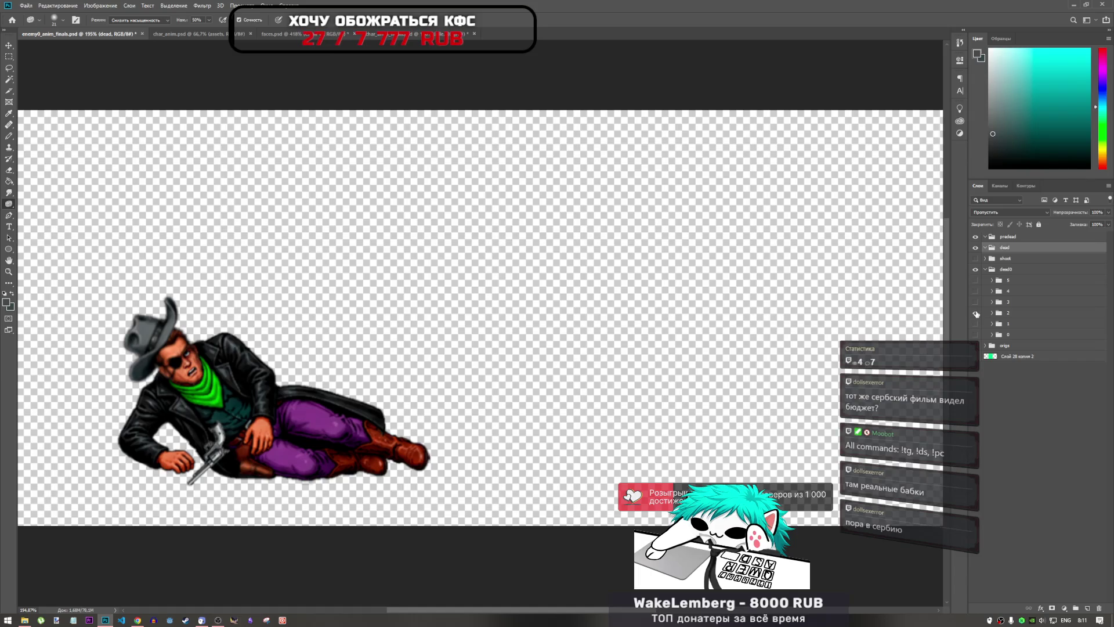
{"action": "left_click", "coordinate": [975, 312]}
{"action": "left_click", "coordinate": [975, 302]}
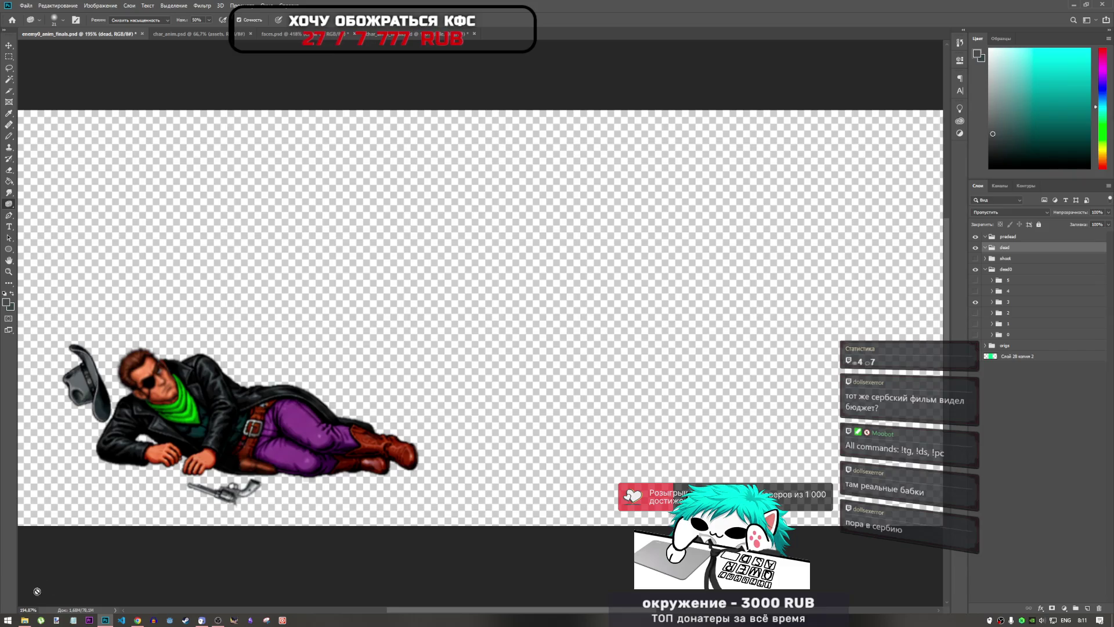
- Restore the drafts folder window, then return to the browser playing the video
{"action": "left_click", "coordinate": [26, 620]}
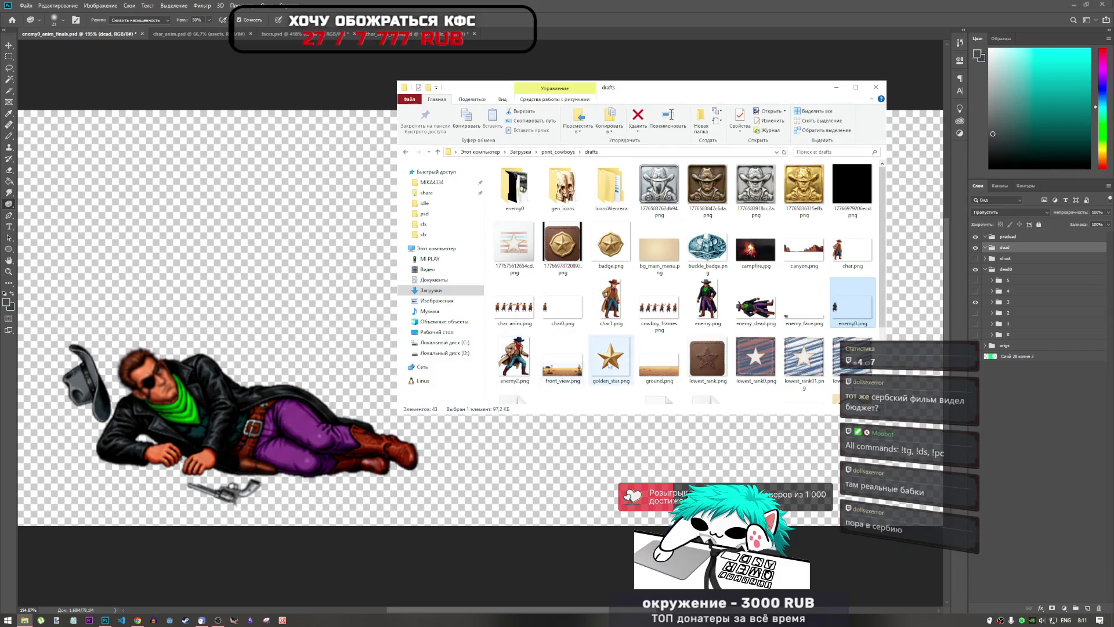
{"action": "left_click", "coordinate": [840, 89]}
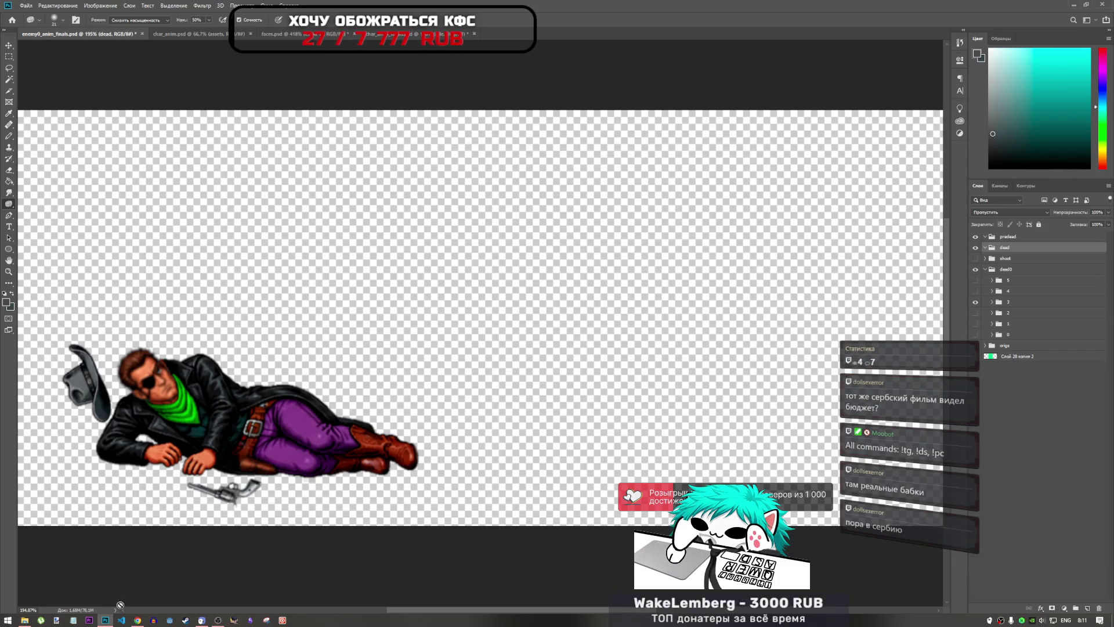
{"action": "left_click", "coordinate": [25, 620]}
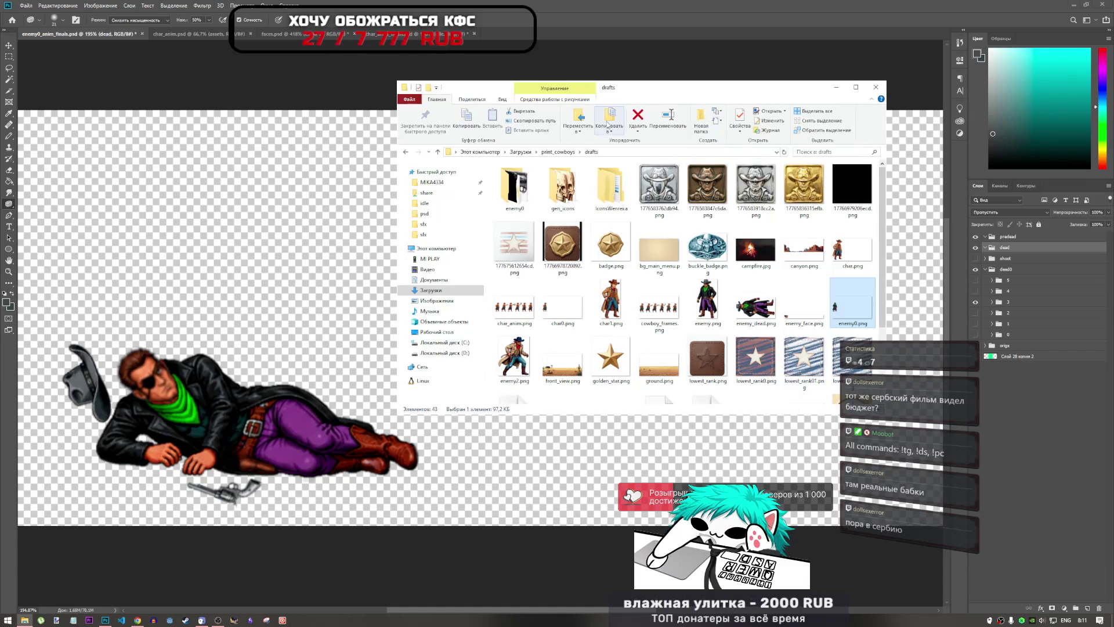
{"action": "mouse_move", "coordinate": [110, 621]}
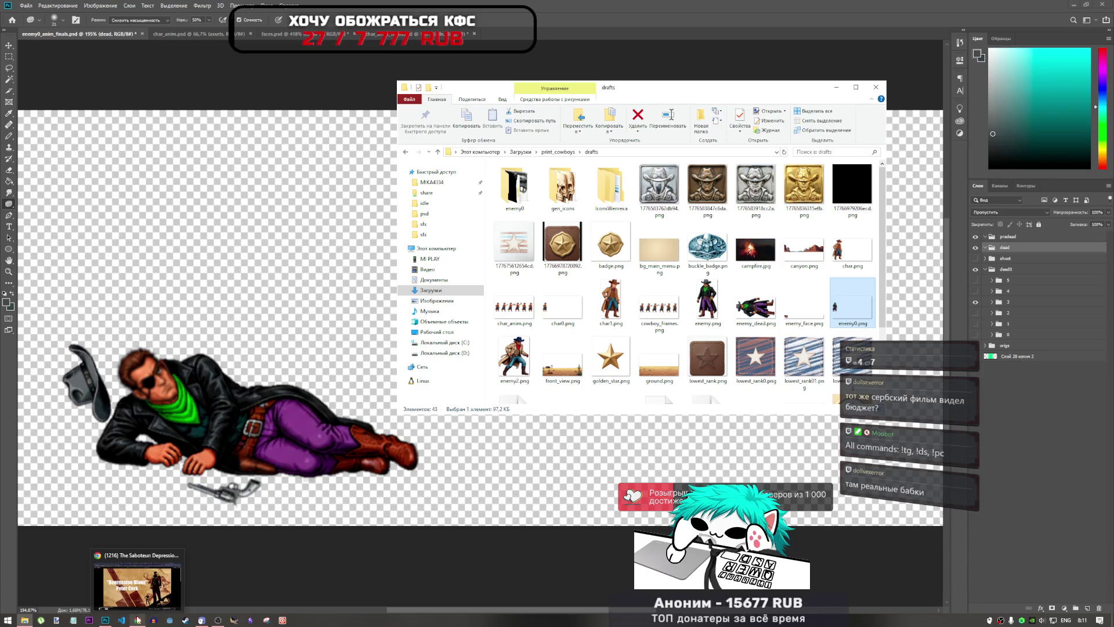
{"action": "left_click", "coordinate": [138, 583]}
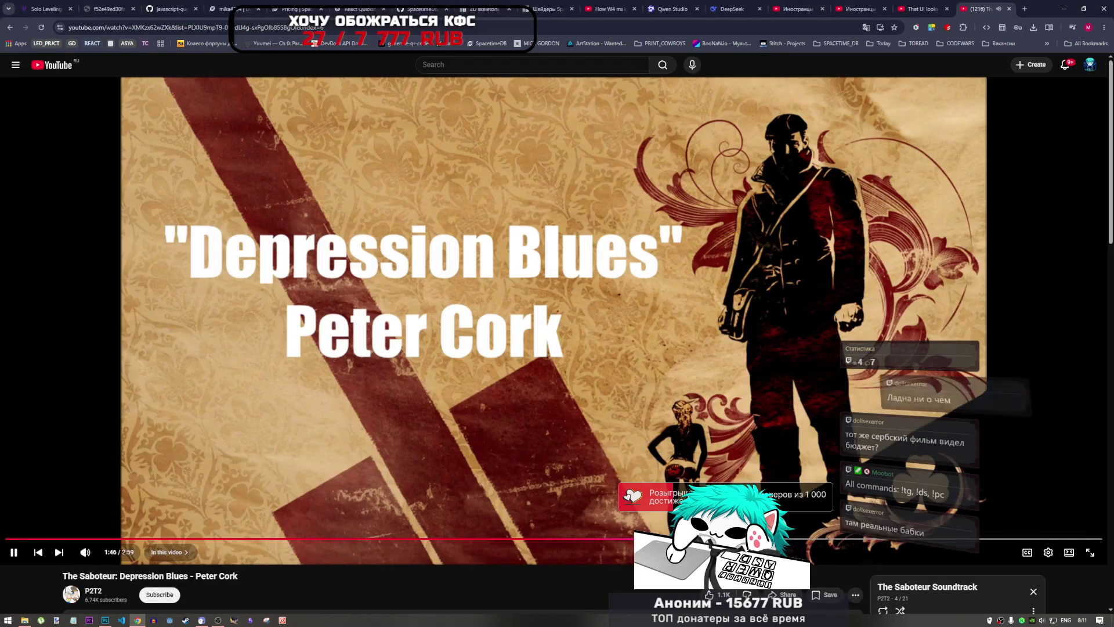
- Turn on the Browsec VPN extension from Chrome's extensions management page
{"action": "mouse_move", "coordinate": [24, 619]}
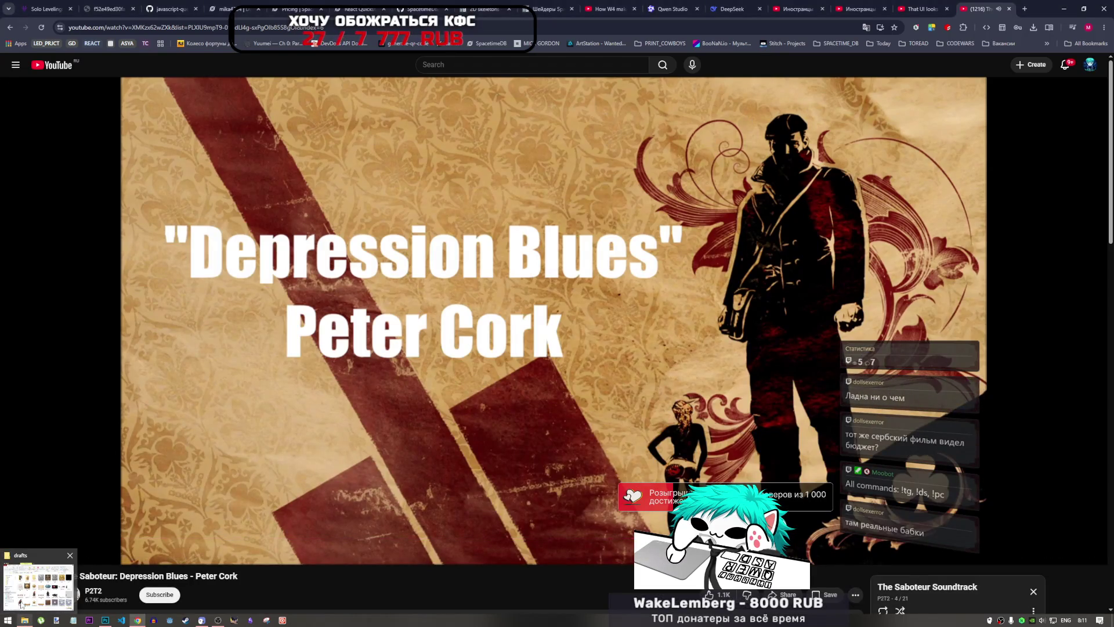
{"action": "left_click", "coordinate": [963, 27]}
{"action": "left_click", "coordinate": [885, 229]}
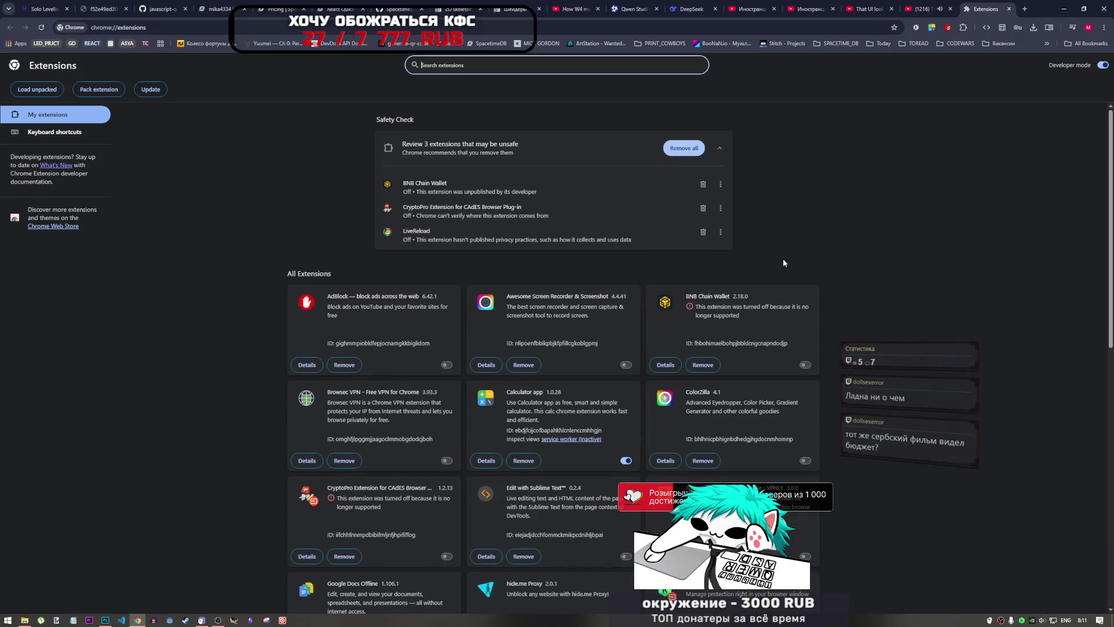
{"action": "left_click", "coordinate": [447, 460]}
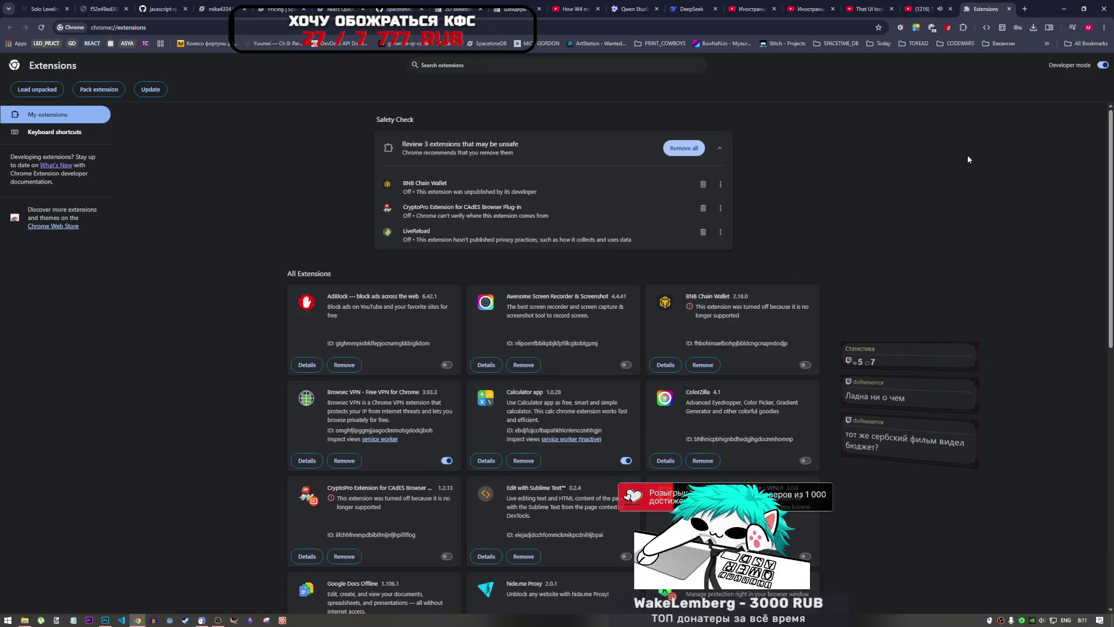
- Try loading chatgpt.com twice in new tabs, closing each tab when it fails
{"action": "left_click", "coordinate": [1024, 8]}
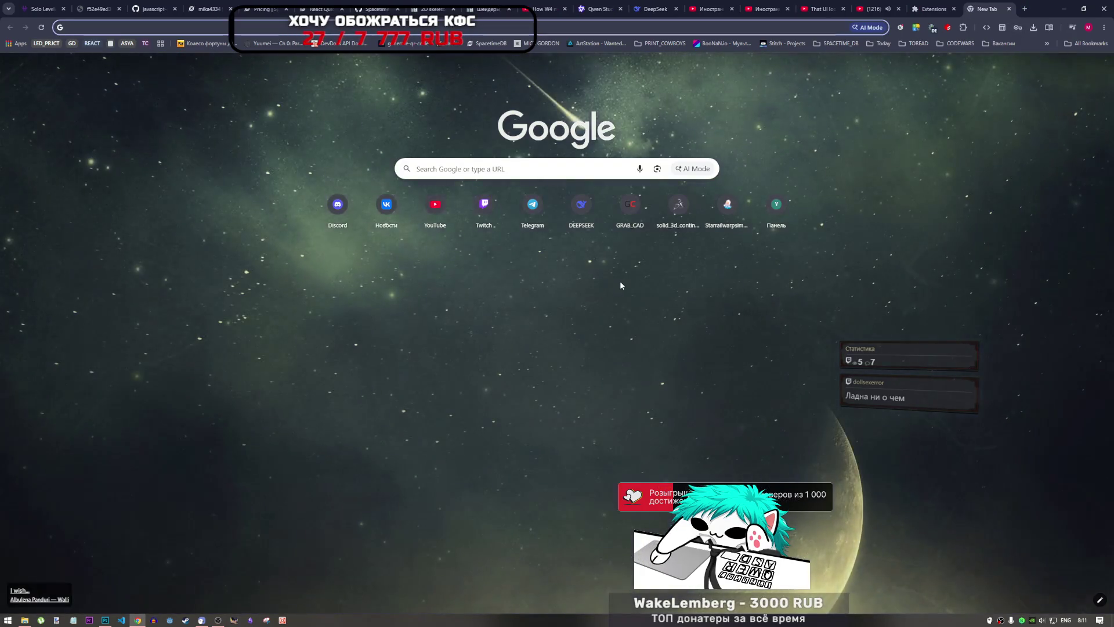
{"action": "type", "text": "chatgpt.com/?prompt-textarea="}
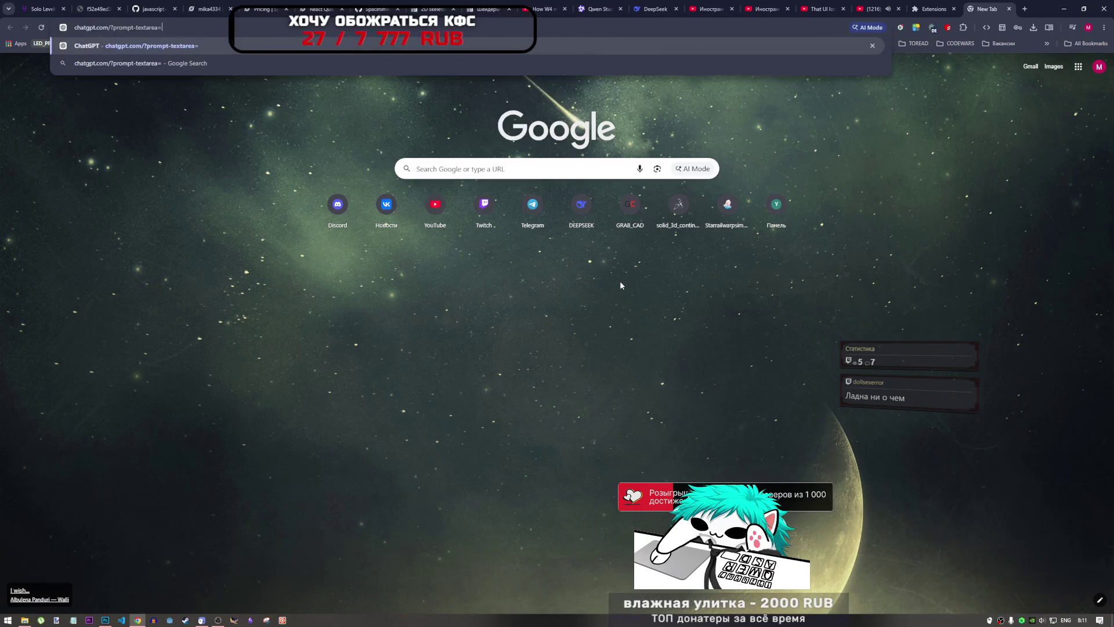
{"action": "key", "text": "Return"}
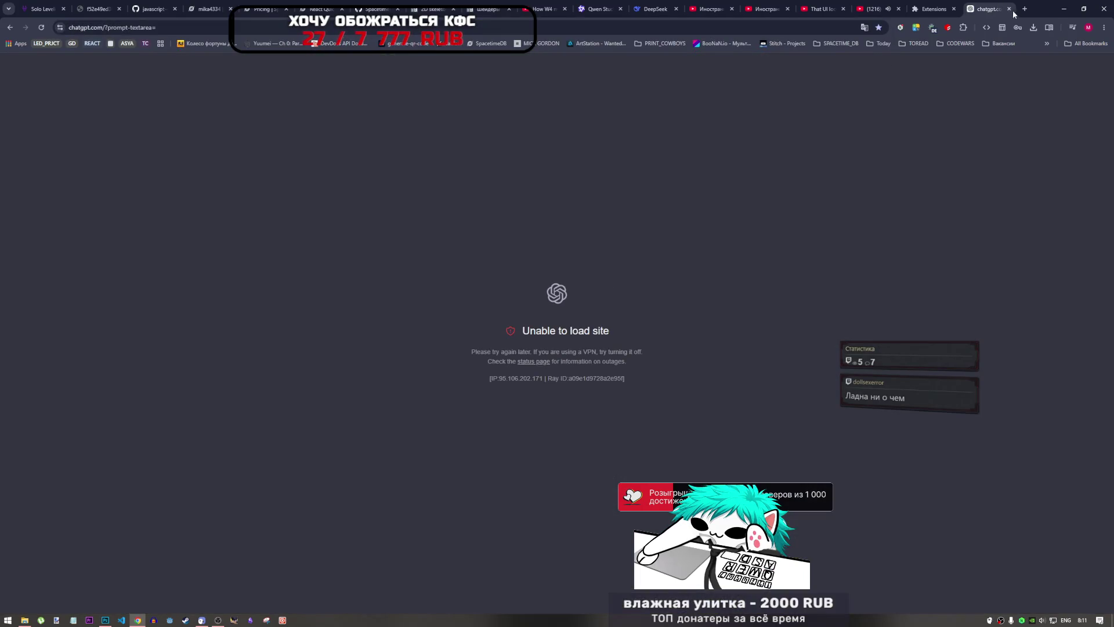
{"action": "left_click", "coordinate": [1010, 9]}
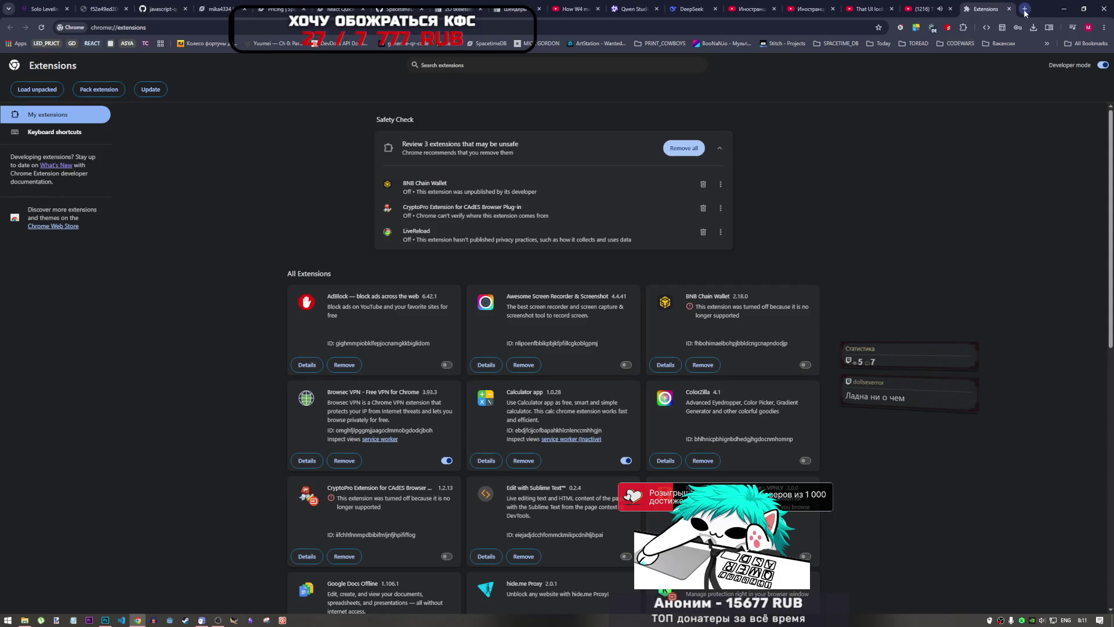
{"action": "left_click", "coordinate": [1025, 9]}
{"action": "type", "text": "chatgpt.com/?prompt-textarea="}
{"action": "key", "text": "Return"}
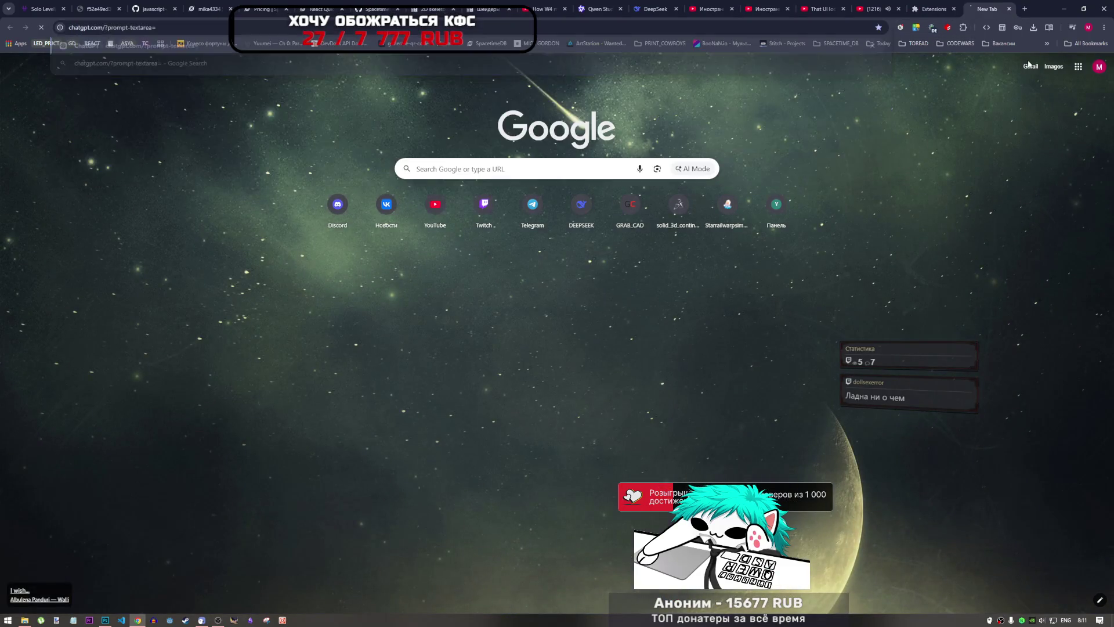
{"action": "left_click", "coordinate": [1009, 8]}
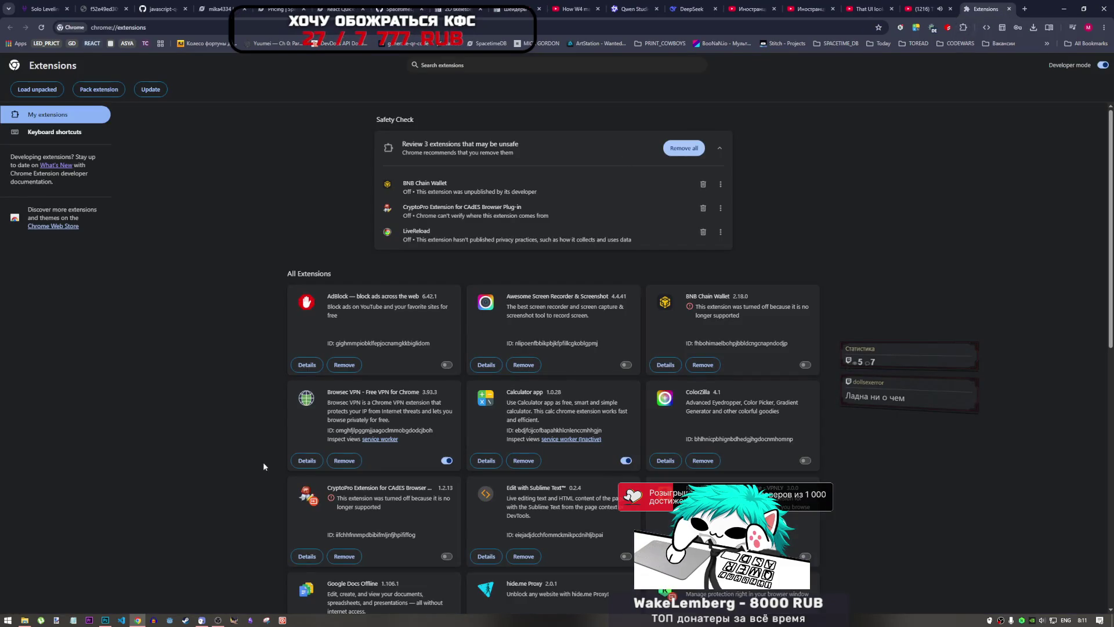
- Refocus Chrome and close the Extensions page to land back on YouTube
{"action": "left_click", "coordinate": [215, 620]}
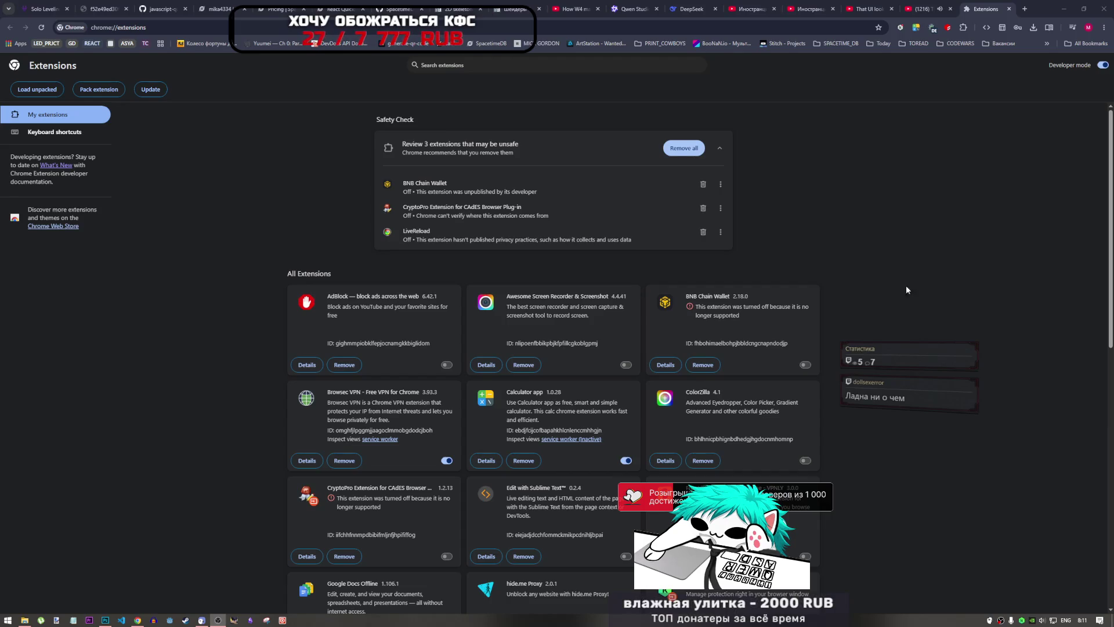
{"action": "left_click", "coordinate": [915, 252]}
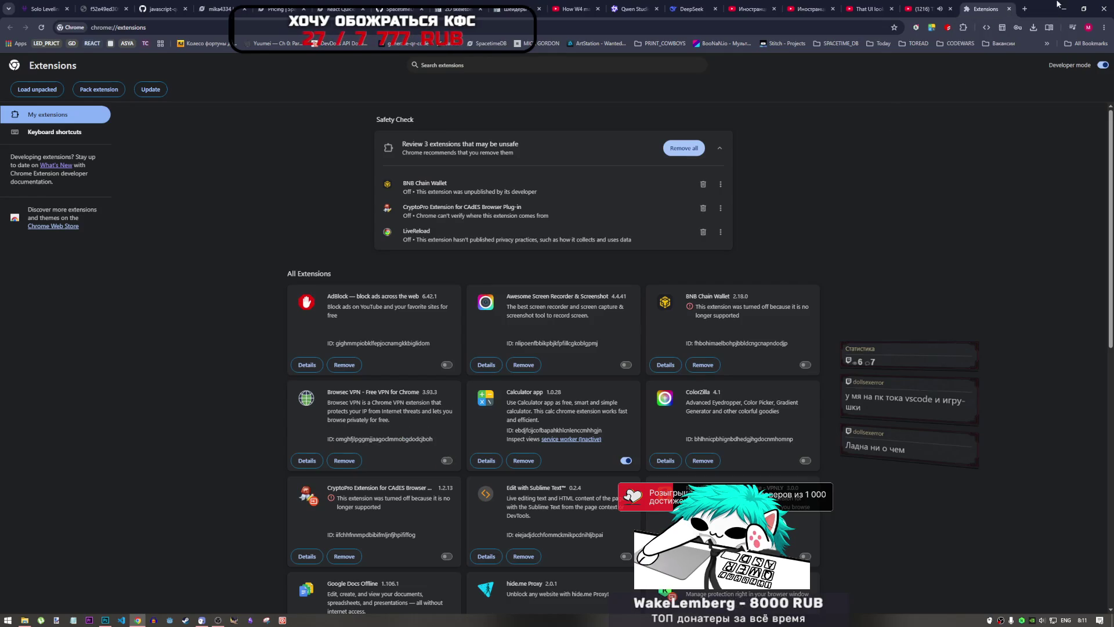
{"action": "left_click", "coordinate": [1009, 9]}
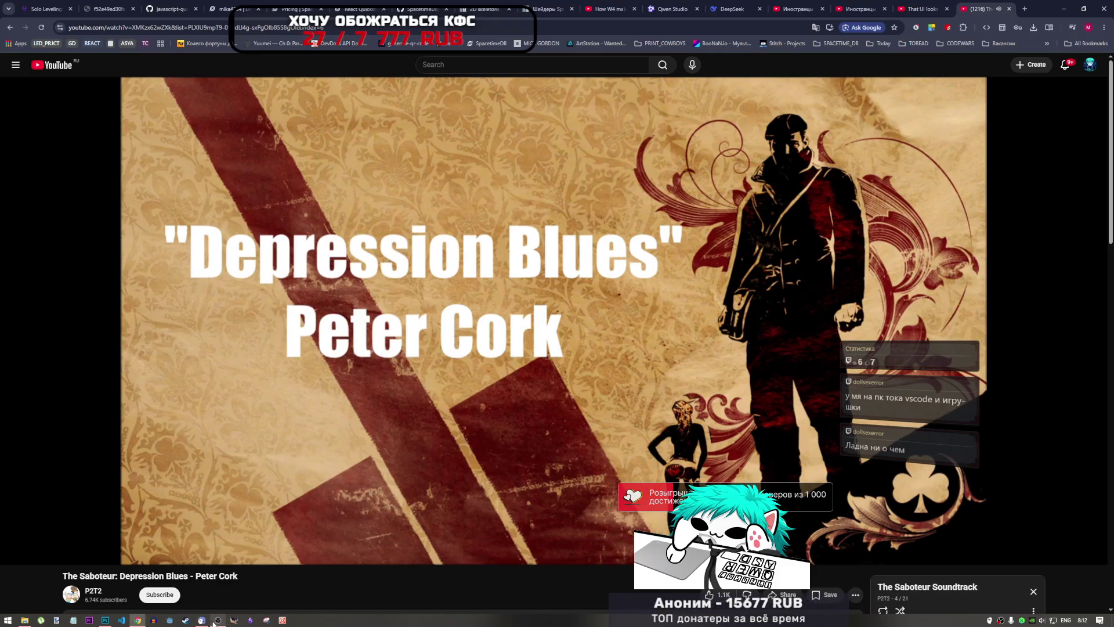
- Minimize Chrome and scroll through the drafts folder in File Explorer, briefly selecting rb.png
{"action": "mouse_move", "coordinate": [215, 623]}
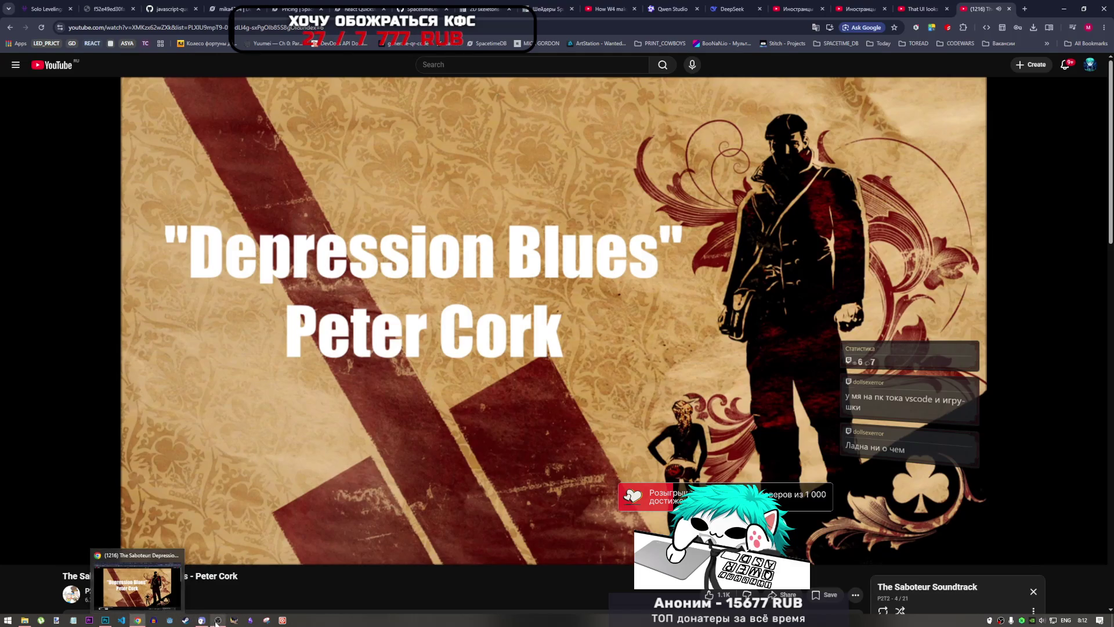
{"action": "left_click", "coordinate": [138, 622]}
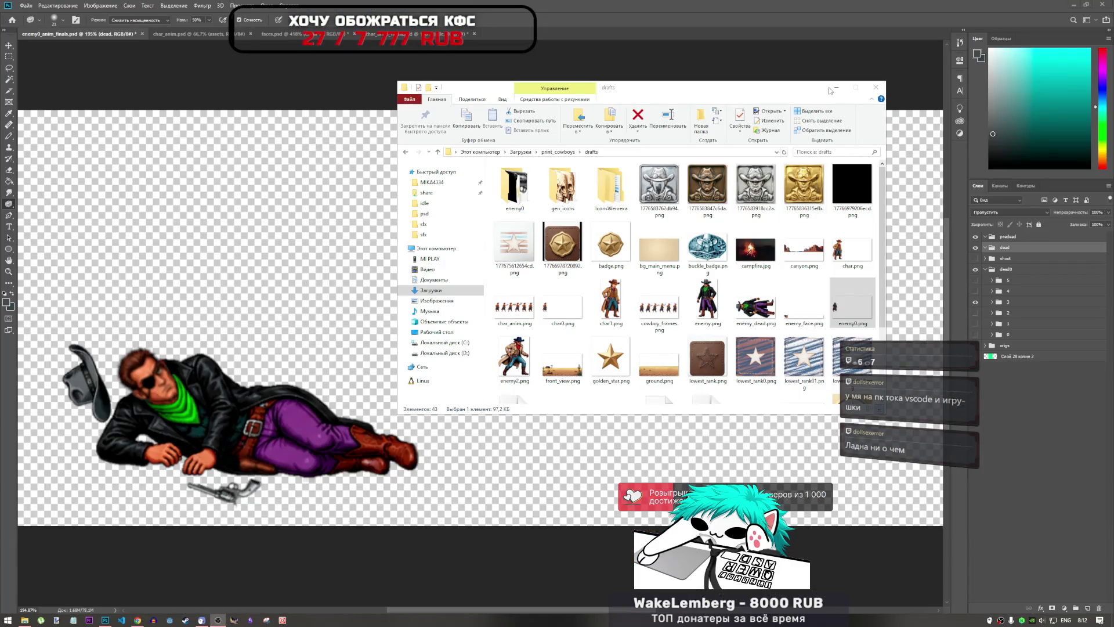
{"action": "left_click", "coordinate": [770, 94]}
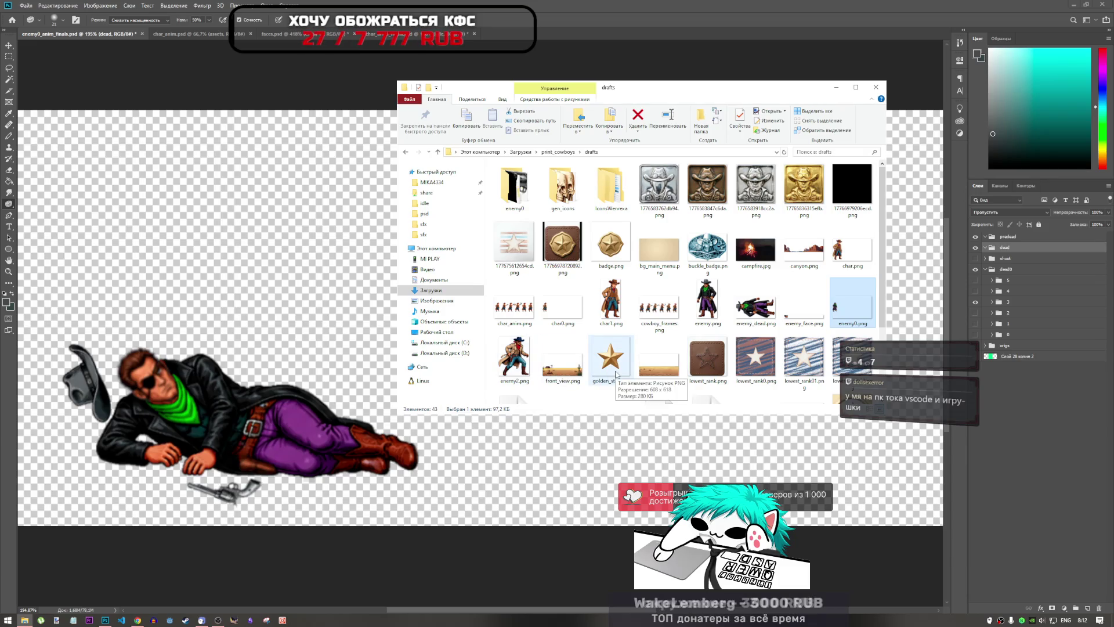
{"action": "scroll", "coordinate": [751, 386], "scroll_direction": "down", "scroll_amount": 1}
{"action": "left_click", "coordinate": [751, 387]}
{"action": "scroll", "coordinate": [751, 386], "scroll_direction": "down", "scroll_amount": 1}
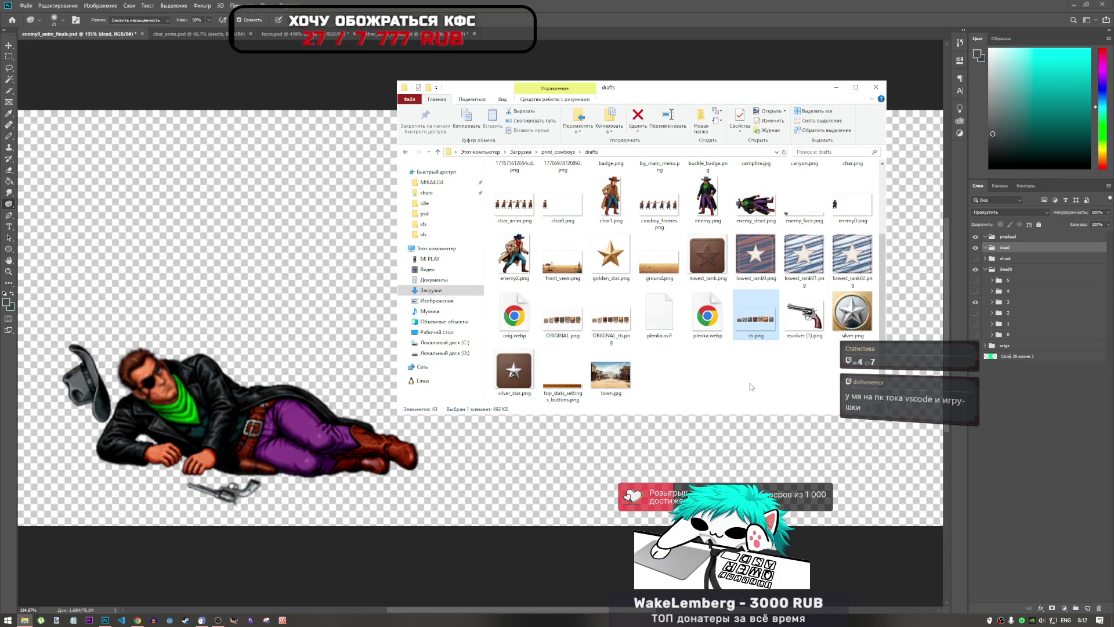
{"action": "left_click", "coordinate": [657, 376]}
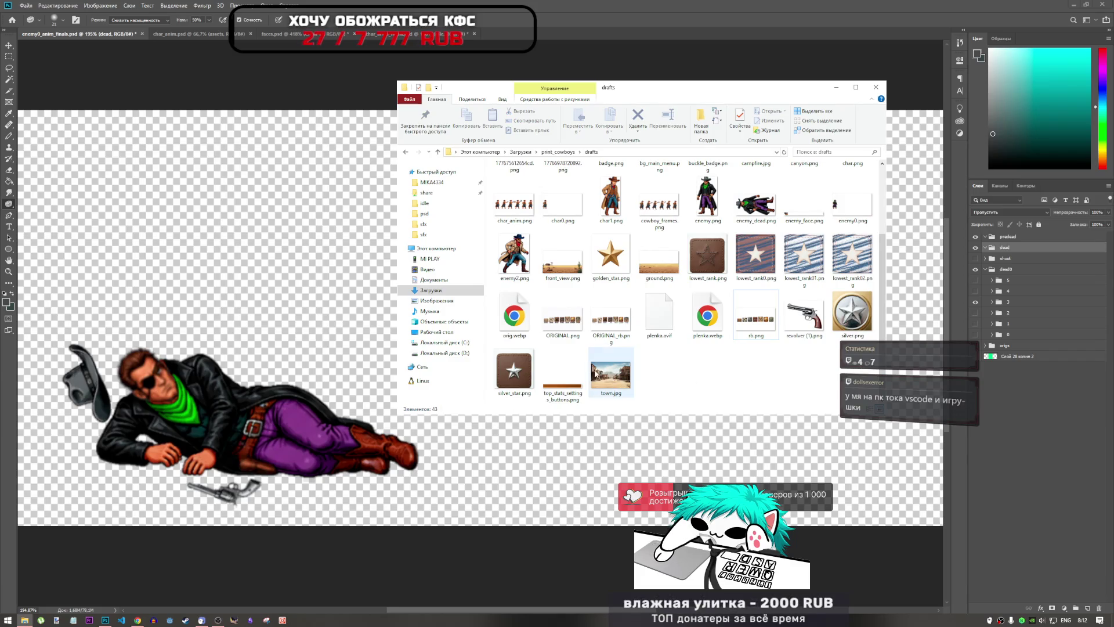
{"action": "scroll", "coordinate": [811, 369], "scroll_direction": "up", "scroll_amount": 1}
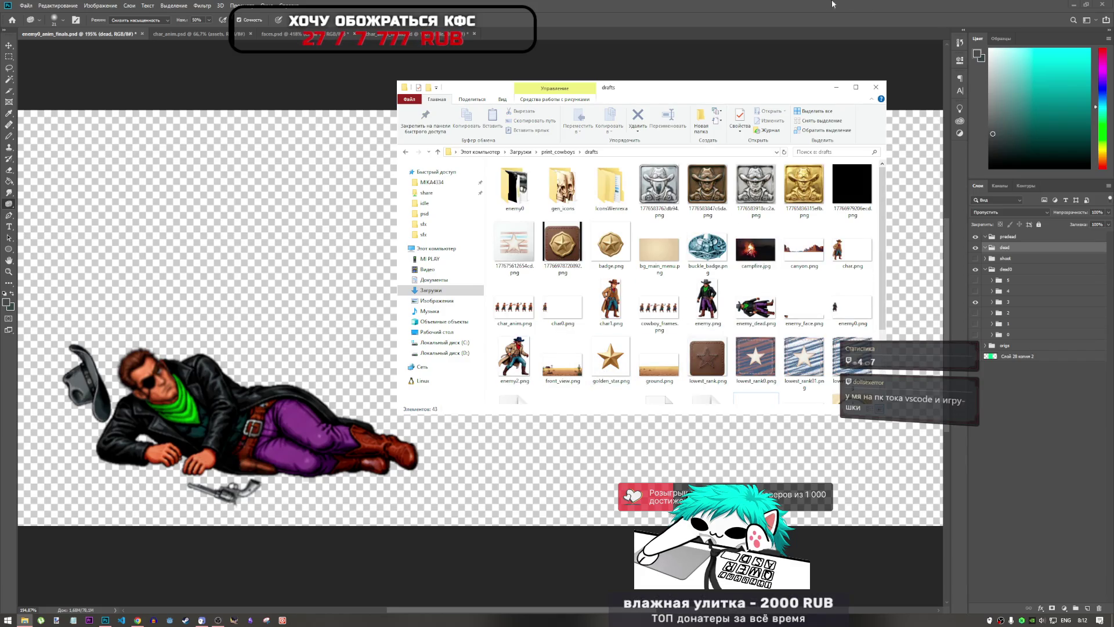
- Go up to print_cowboys, peek into print_bounty_cowboys and back, then return to Chrome
{"action": "key", "text": "alt+Left"}
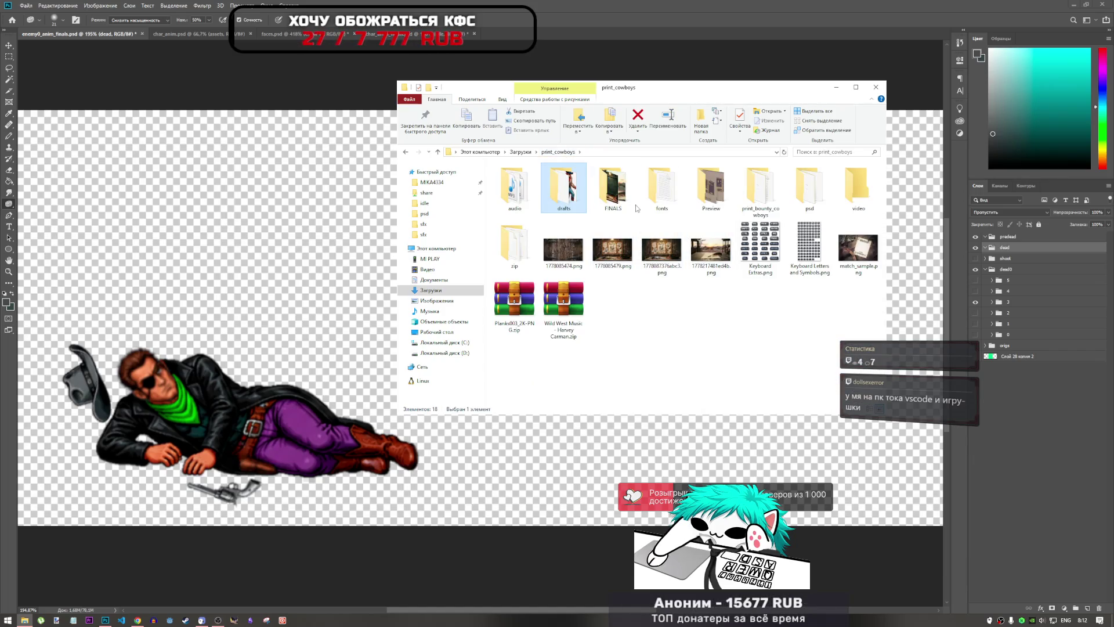
{"action": "double_click", "coordinate": [758, 192]}
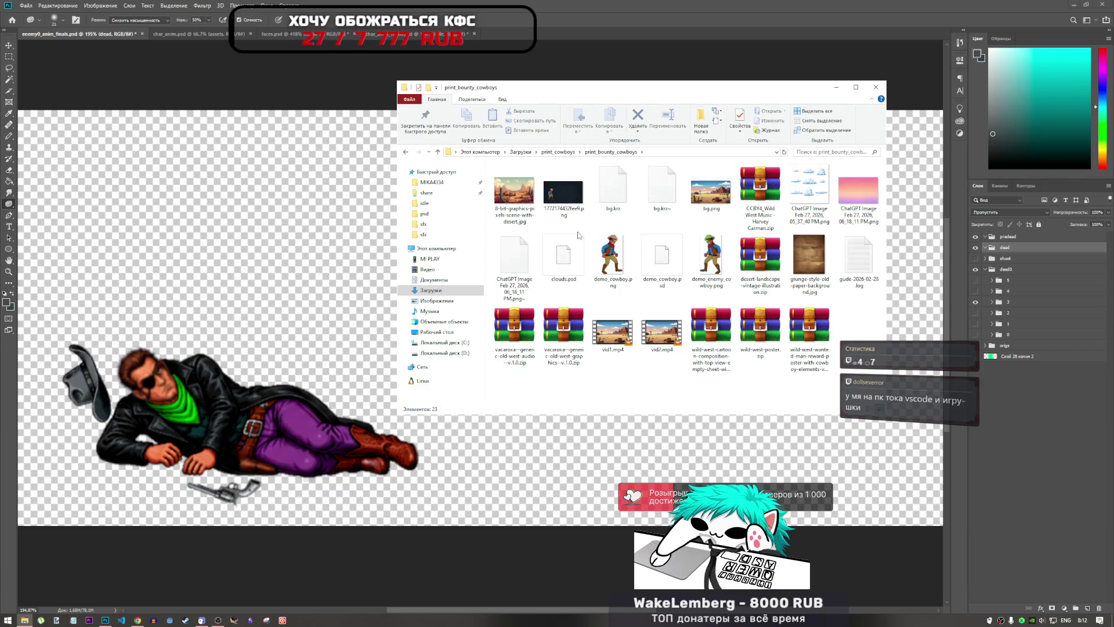
{"action": "key", "text": "alt+Left"}
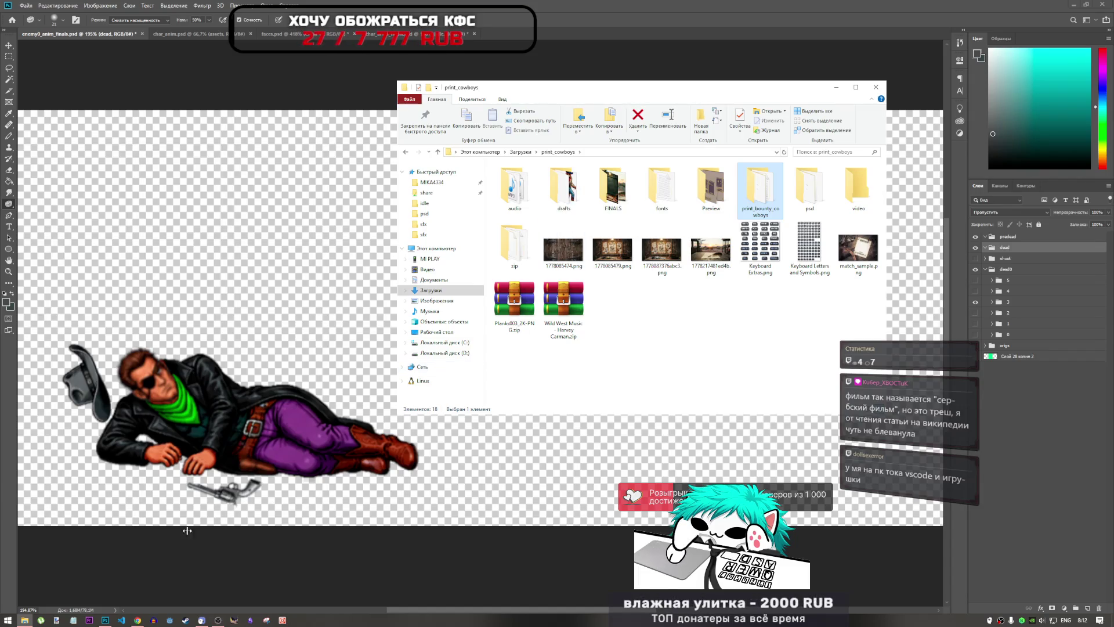
{"action": "left_click", "coordinate": [137, 619]}
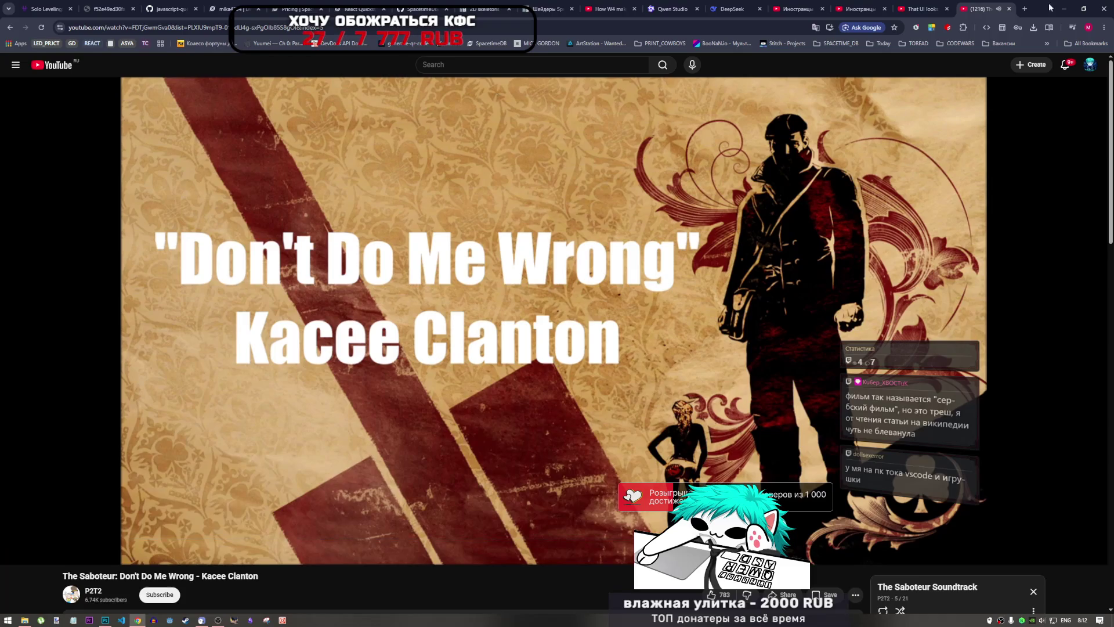
- Search Google for 'сербский фильм', retyping the query in the Russian keyboard layout
{"action": "left_click", "coordinate": [1024, 9]}
{"action": "type", "text": "cth,"}
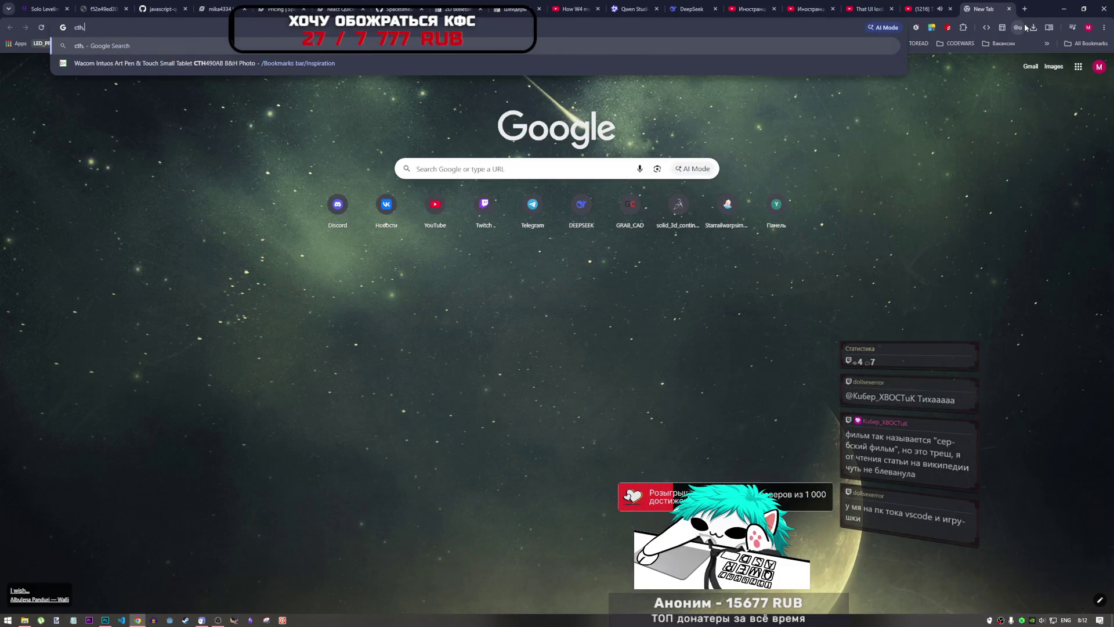
{"action": "type", "text": "crbq"}
{"action": "key", "text": "Return"}
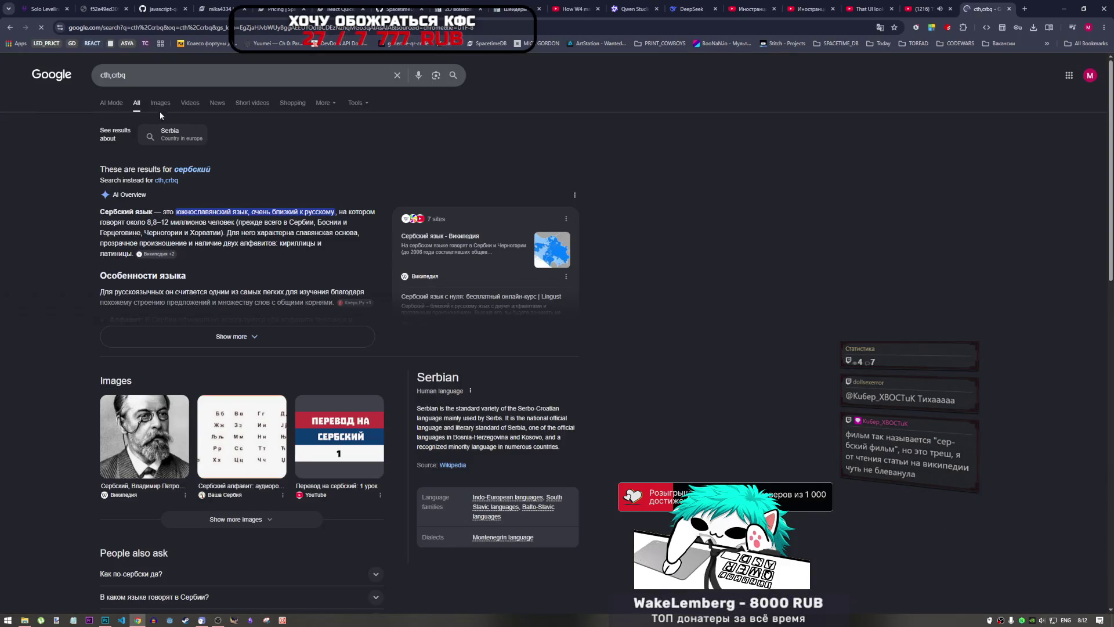
{"action": "triple_click", "coordinate": [147, 75]}
{"action": "key", "text": "alt+shift"}
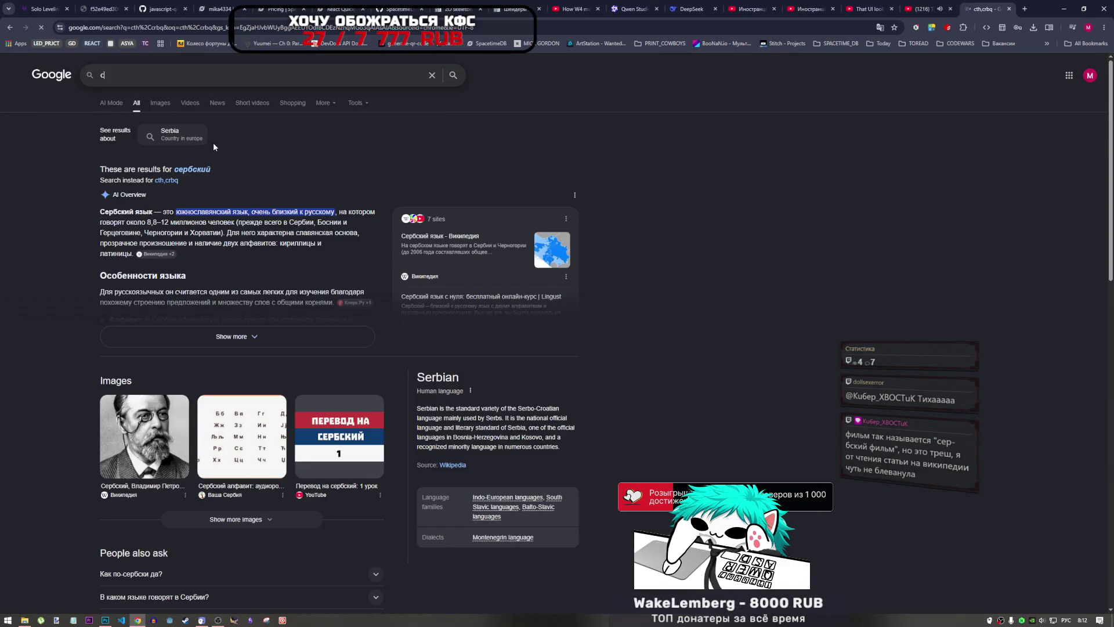
{"action": "type", "text": "сербский фильм"}
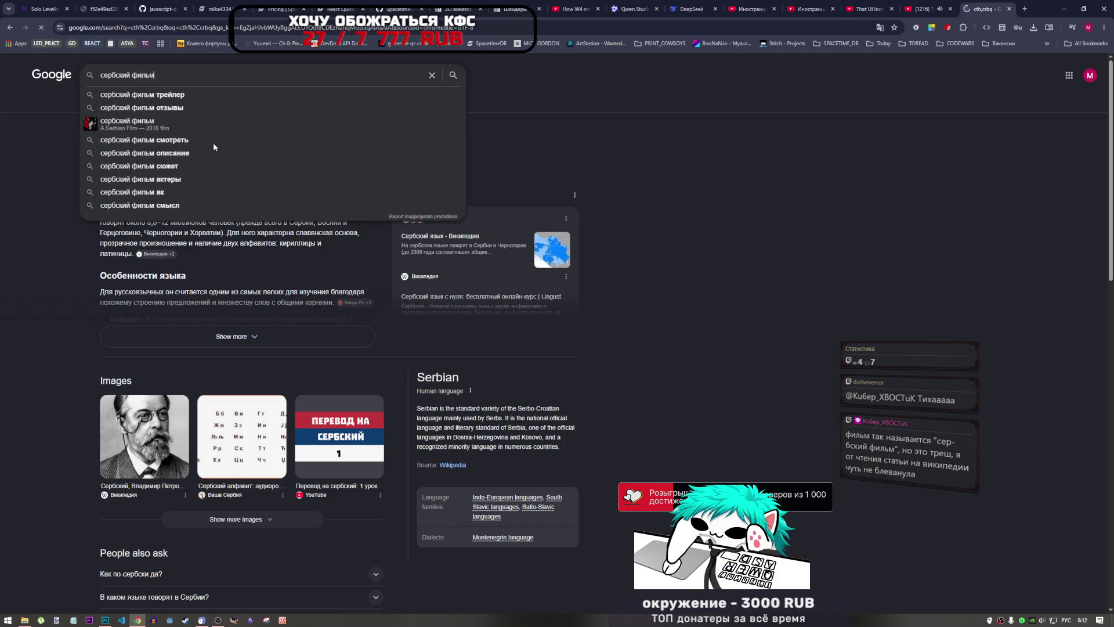
{"action": "key", "text": "Return"}
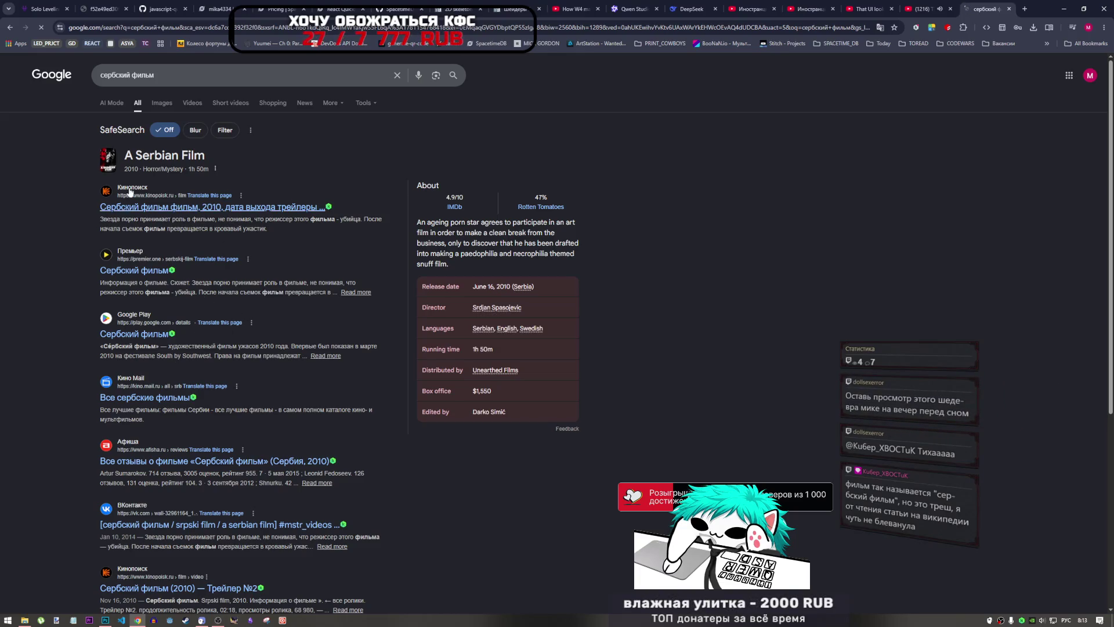
- Open the film's Kinopoisk page, dismiss the 99₽ advert, and go back to YouTube
{"action": "left_click", "coordinate": [196, 209]}
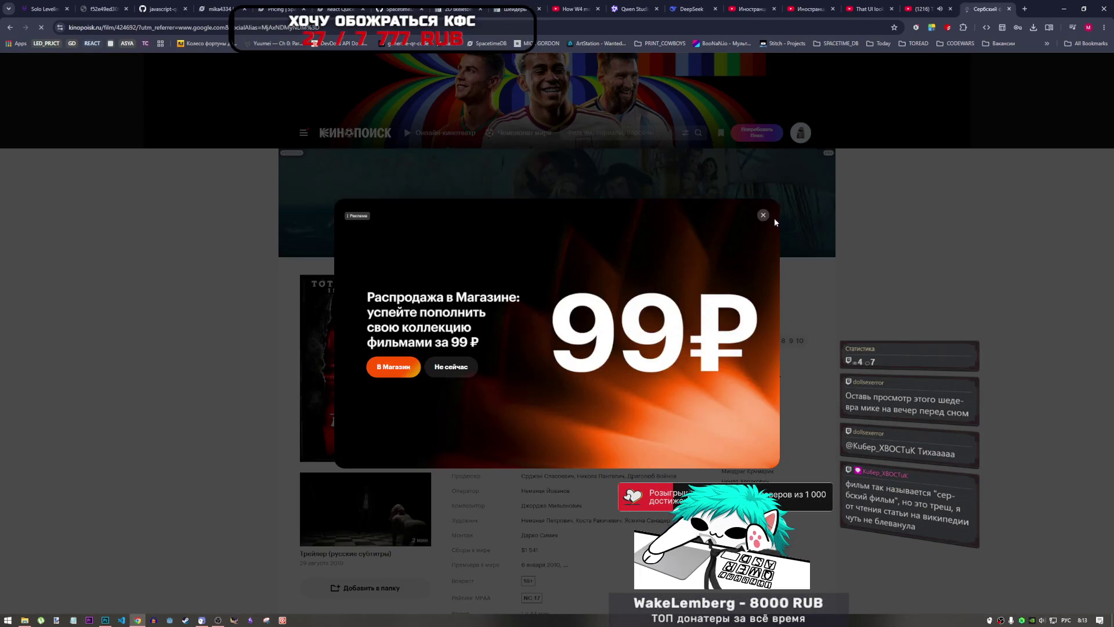
{"action": "left_click", "coordinate": [764, 215]}
{"action": "left_click", "coordinate": [936, 10]}
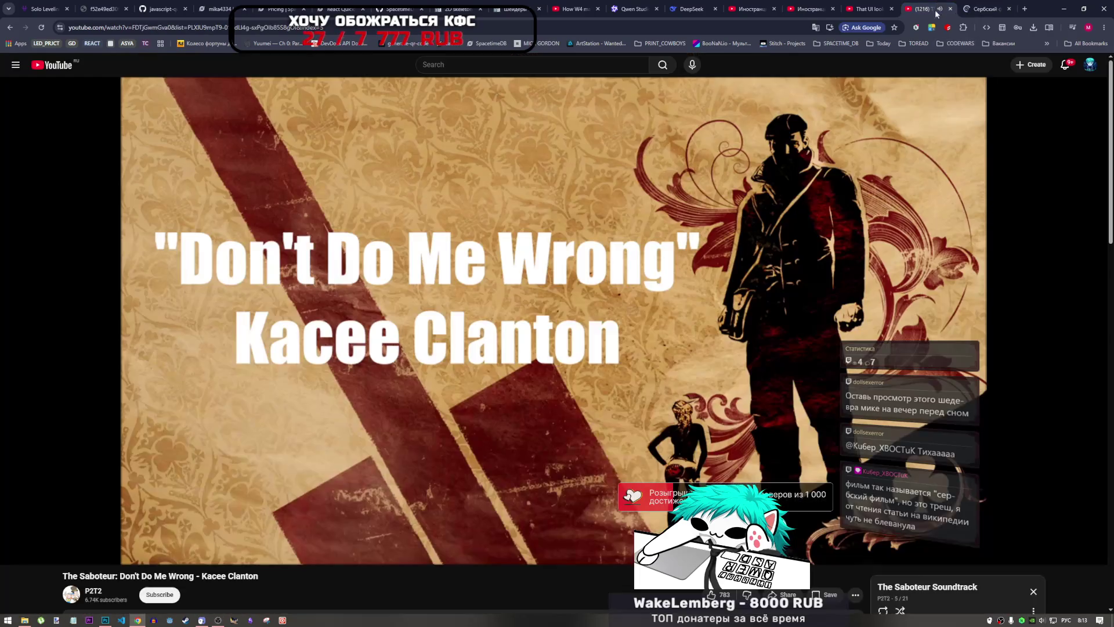
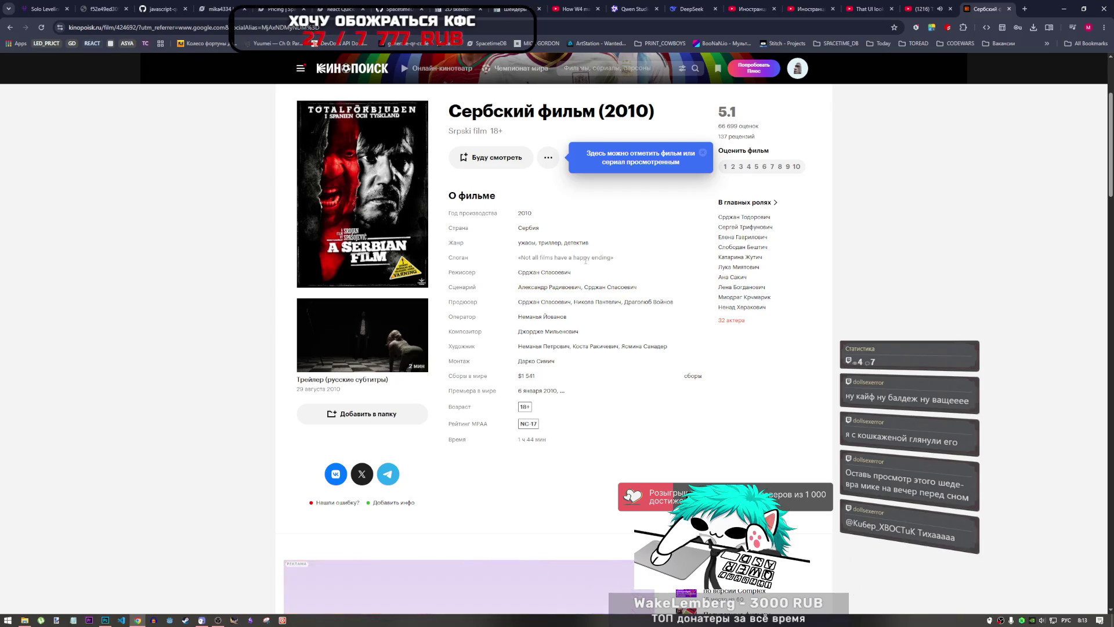
- Scroll through the Сербский фильм (2010) page on Kinopoisk and open the ☰ menu
{"action": "scroll", "coordinate": [616, 305], "scroll_direction": "down", "scroll_amount": 2}
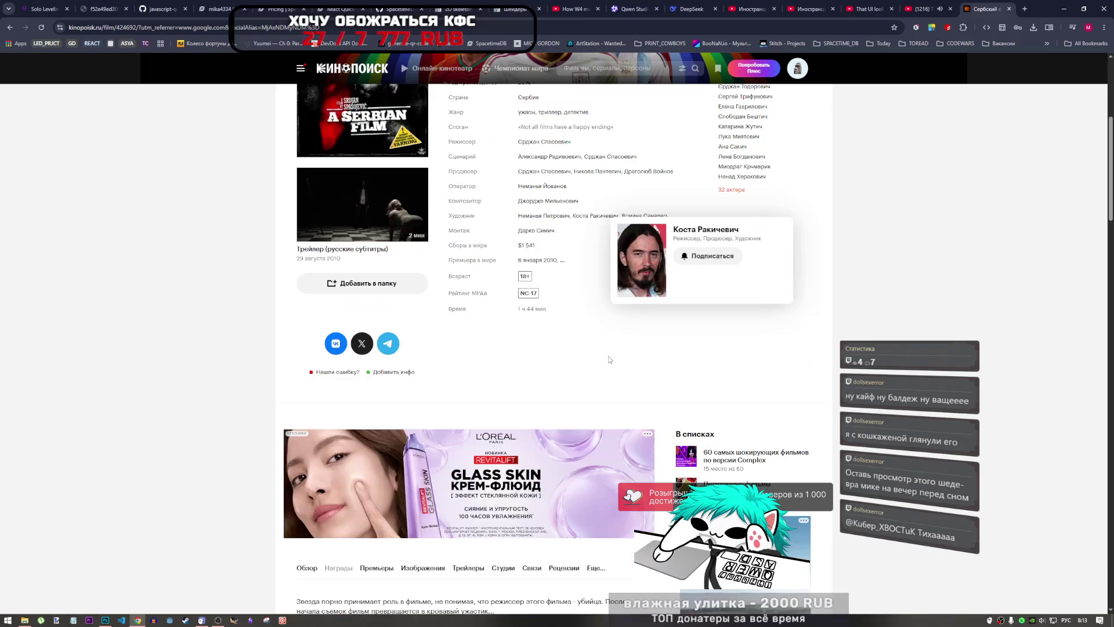
{"action": "scroll", "coordinate": [608, 357], "scroll_direction": "down", "scroll_amount": 4}
{"action": "scroll", "coordinate": [608, 367], "scroll_direction": "down", "scroll_amount": 1}
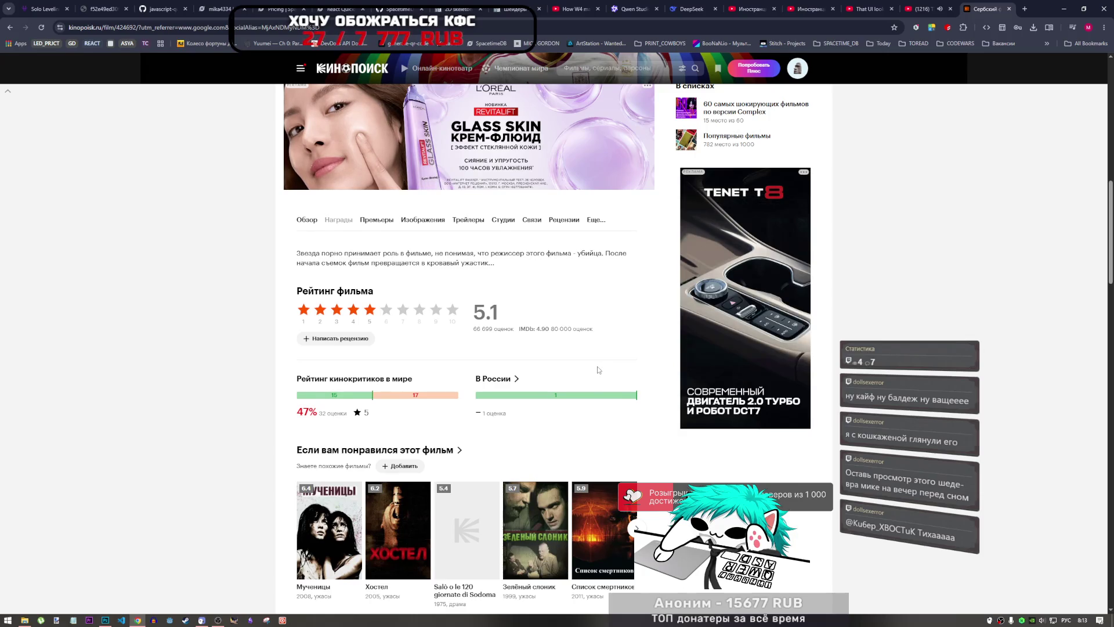
{"action": "scroll", "coordinate": [598, 370], "scroll_direction": "up", "scroll_amount": 10}
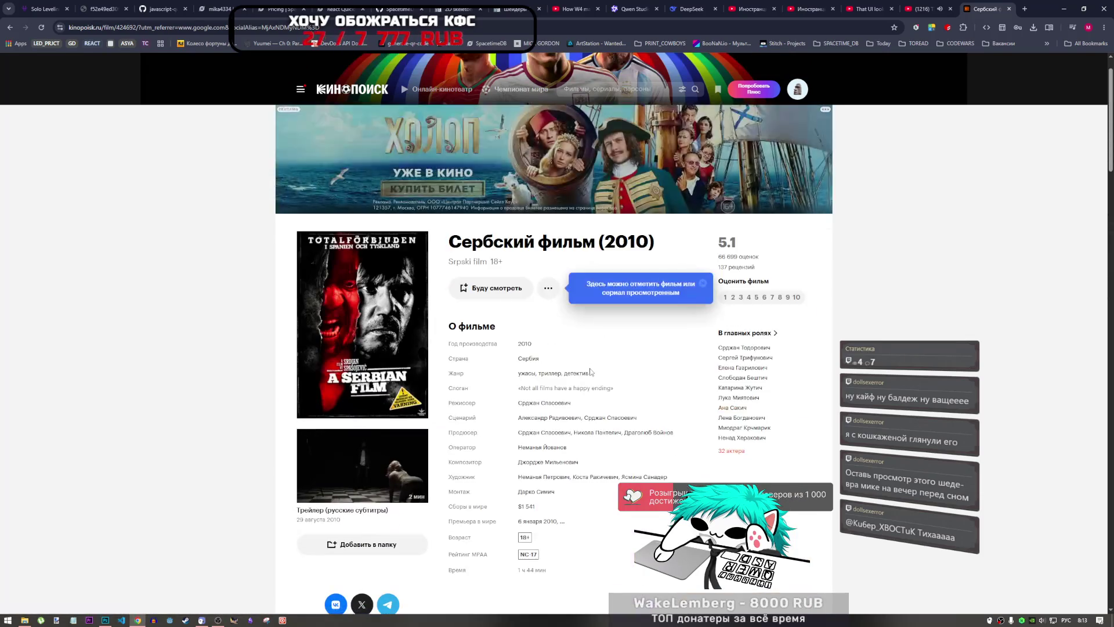
{"action": "scroll", "coordinate": [590, 372], "scroll_direction": "down", "scroll_amount": 8}
{"action": "scroll", "coordinate": [589, 378], "scroll_direction": "down", "scroll_amount": 7}
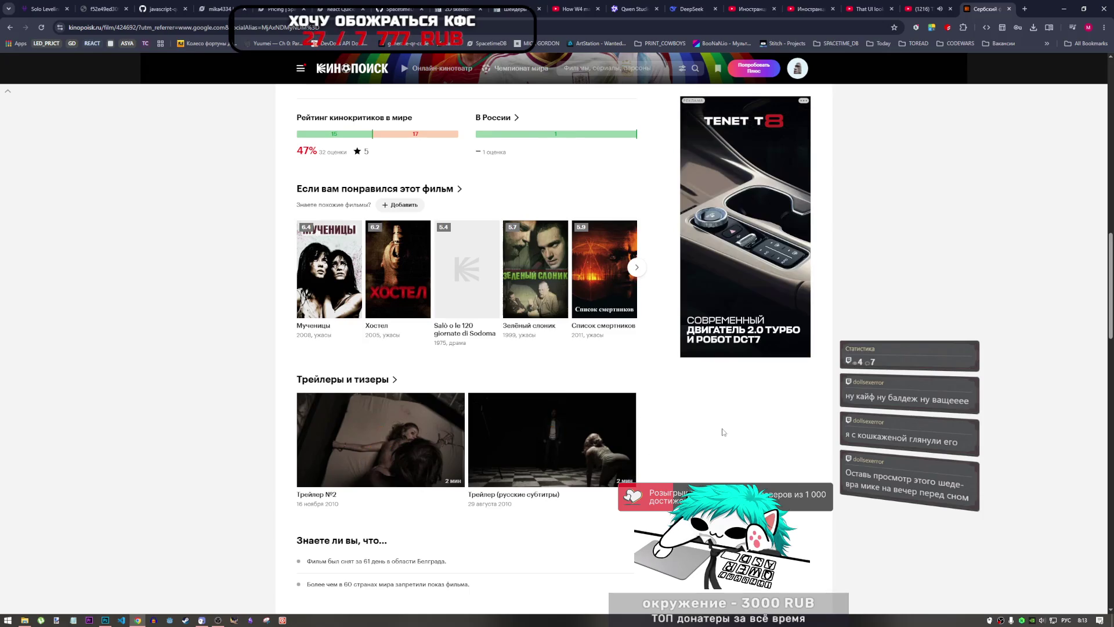
{"action": "scroll", "coordinate": [624, 428], "scroll_direction": "up", "scroll_amount": 6}
{"action": "scroll", "coordinate": [624, 428], "scroll_direction": "up", "scroll_amount": 9}
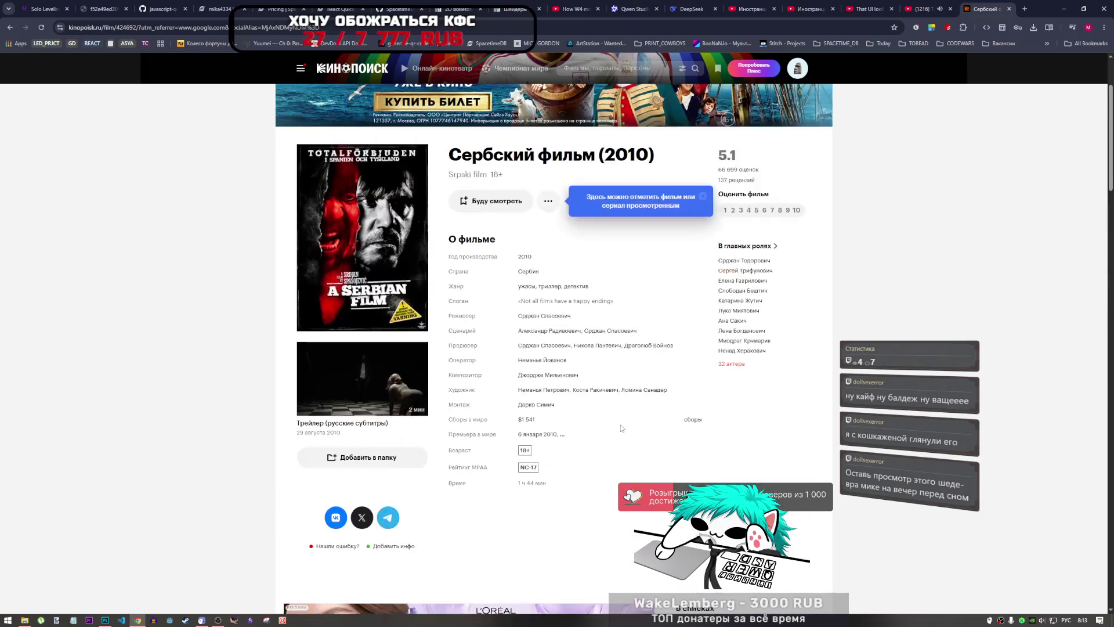
{"action": "scroll", "coordinate": [622, 429], "scroll_direction": "down", "scroll_amount": 3}
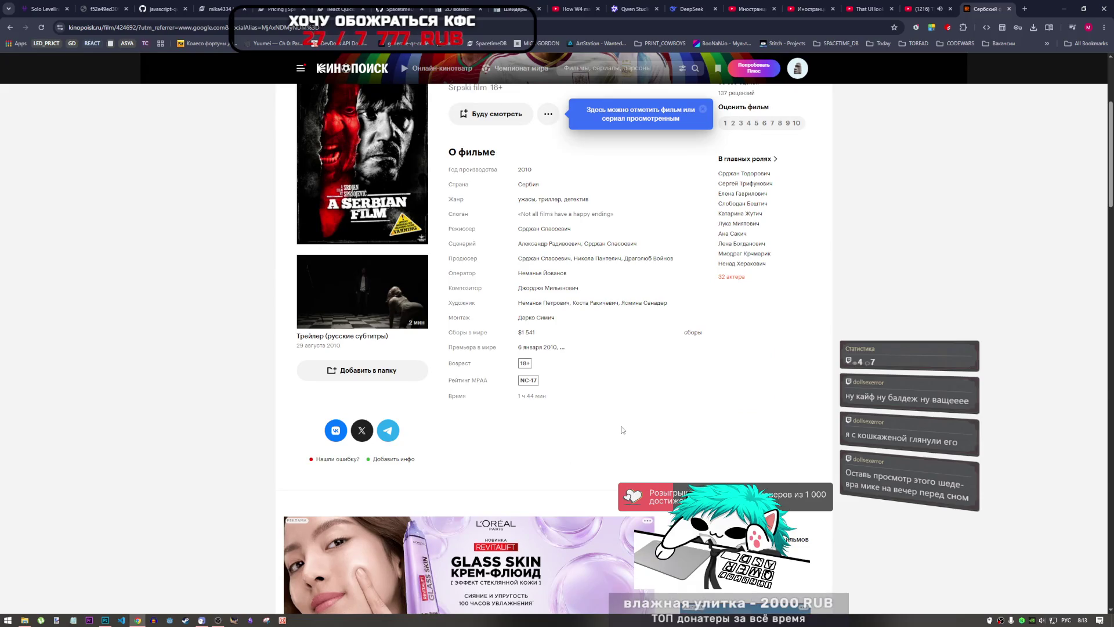
{"action": "left_click", "coordinate": [301, 67]}
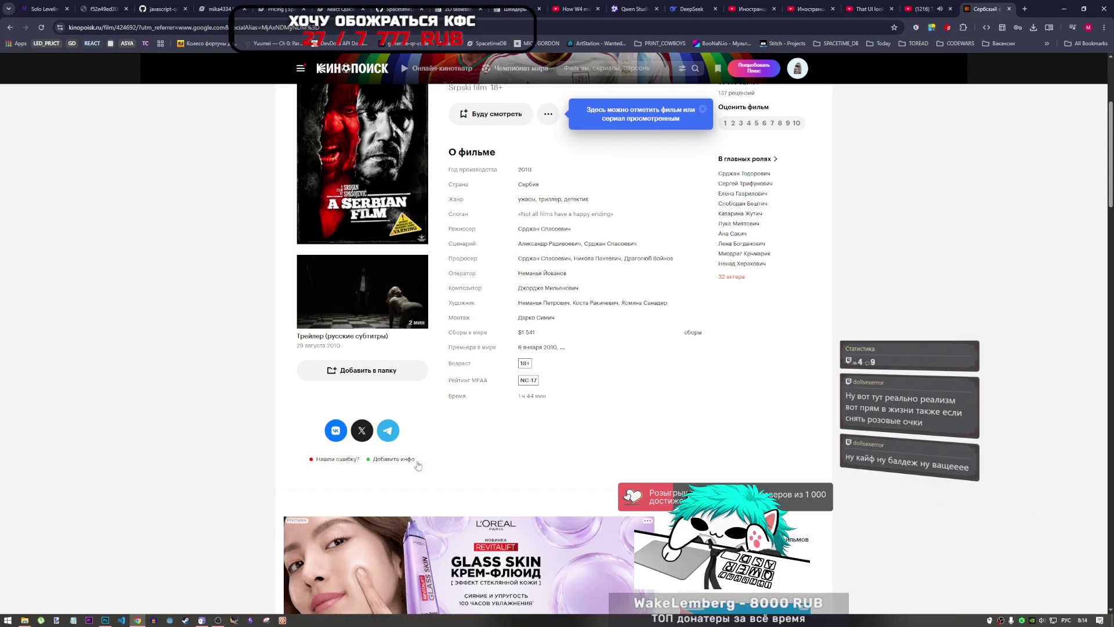
- Drag the Kinopoisk film page's tab to the first tab position
{"action": "scroll", "coordinate": [497, 457], "scroll_direction": "down", "scroll_amount": 6}
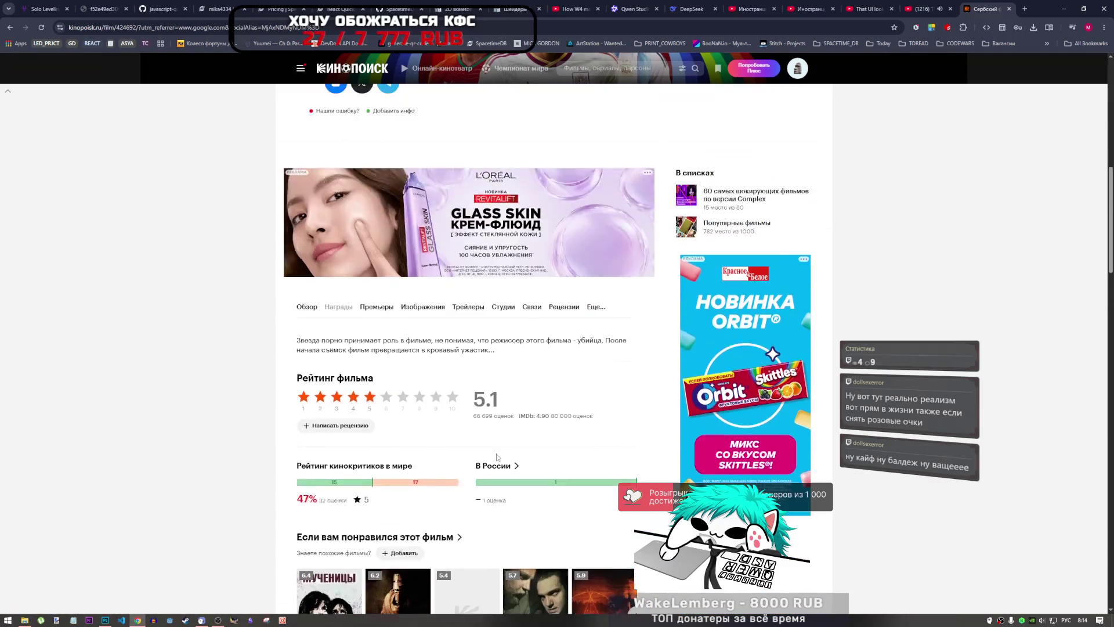
{"action": "scroll", "coordinate": [497, 457], "scroll_direction": "up", "scroll_amount": 7}
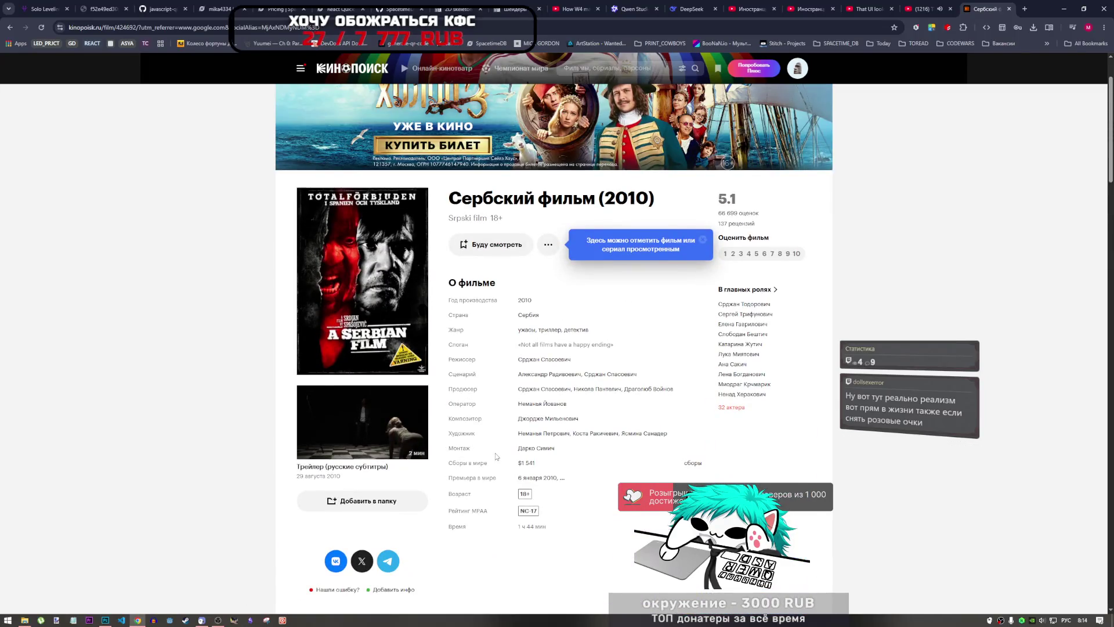
{"action": "scroll", "coordinate": [496, 456], "scroll_direction": "down", "scroll_amount": 1}
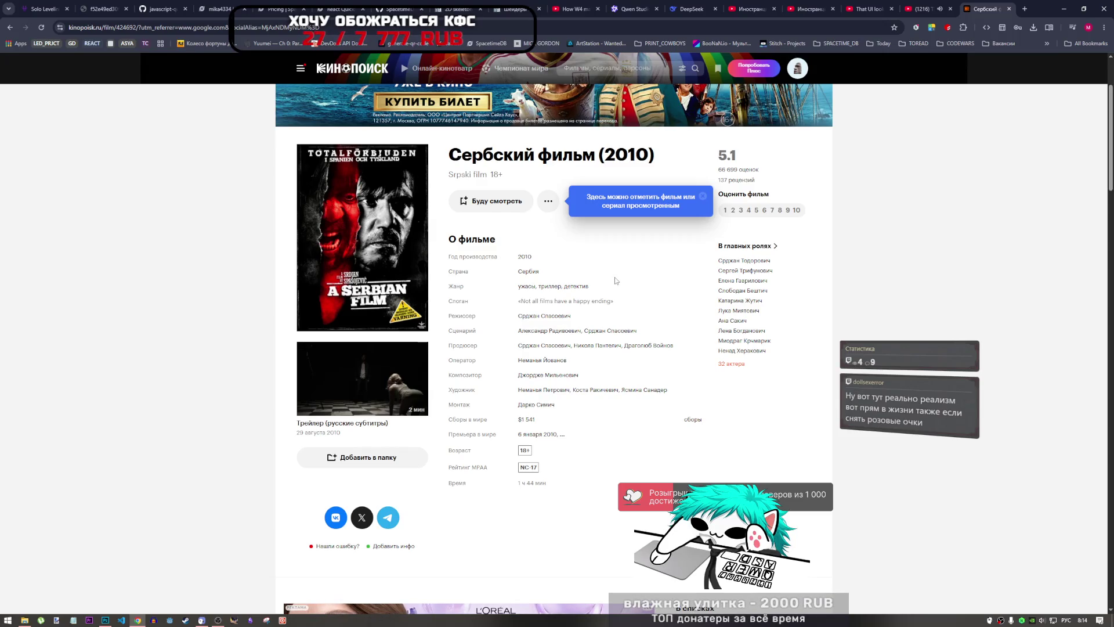
{"action": "scroll", "coordinate": [630, 348], "scroll_direction": "down", "scroll_amount": 3}
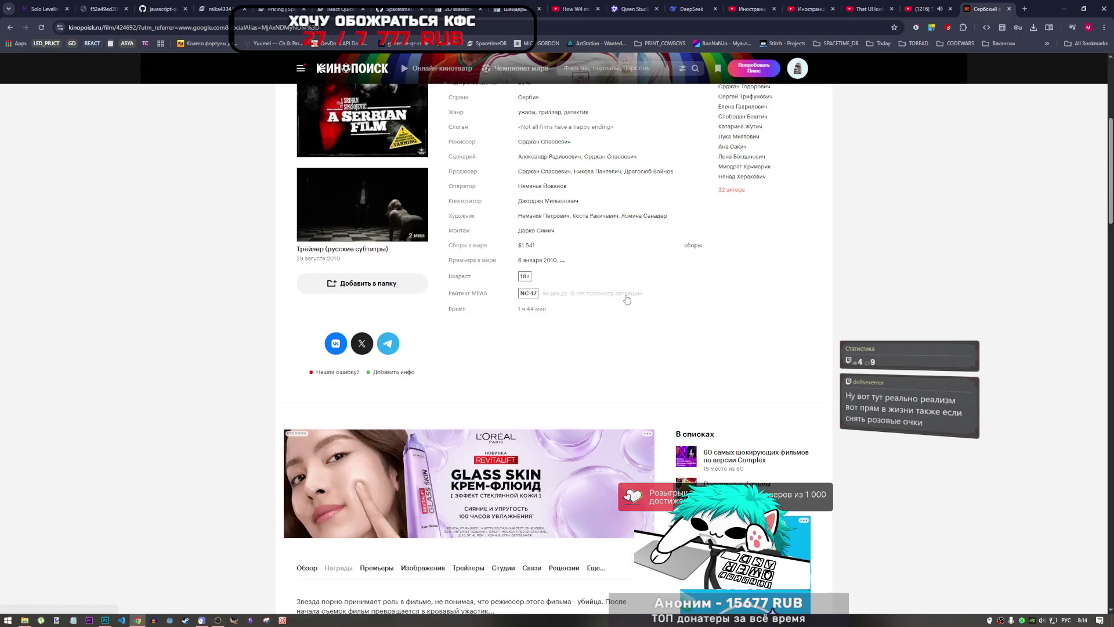
{"action": "scroll", "coordinate": [648, 415], "scroll_direction": "up", "scroll_amount": 2}
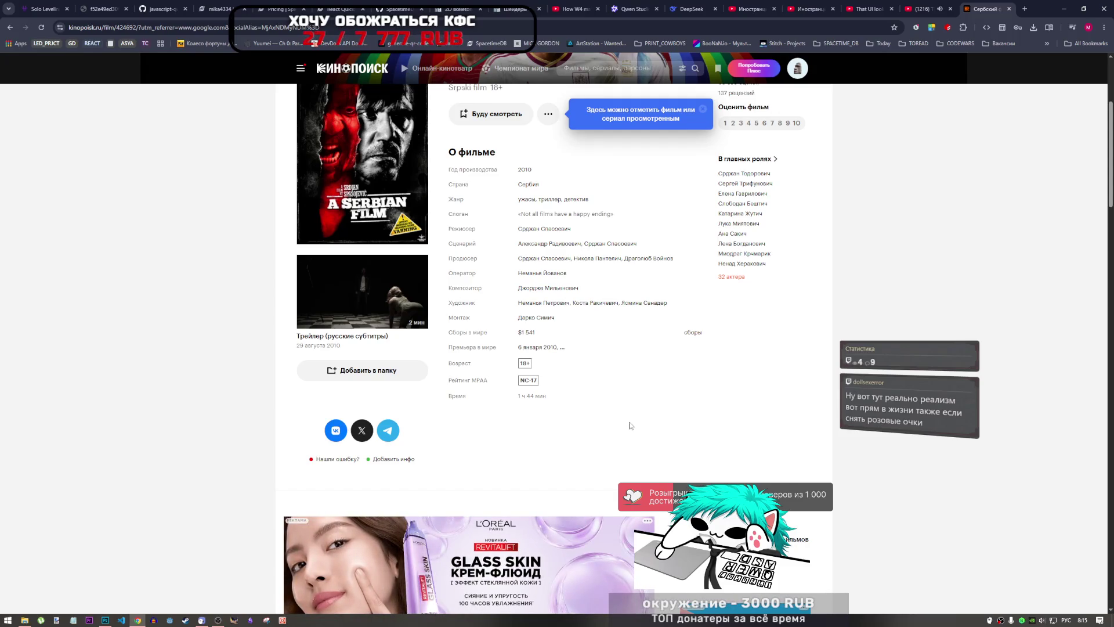
{"action": "left_click_drag", "start_coordinate": [973, 10], "coordinate": [44, 11]}
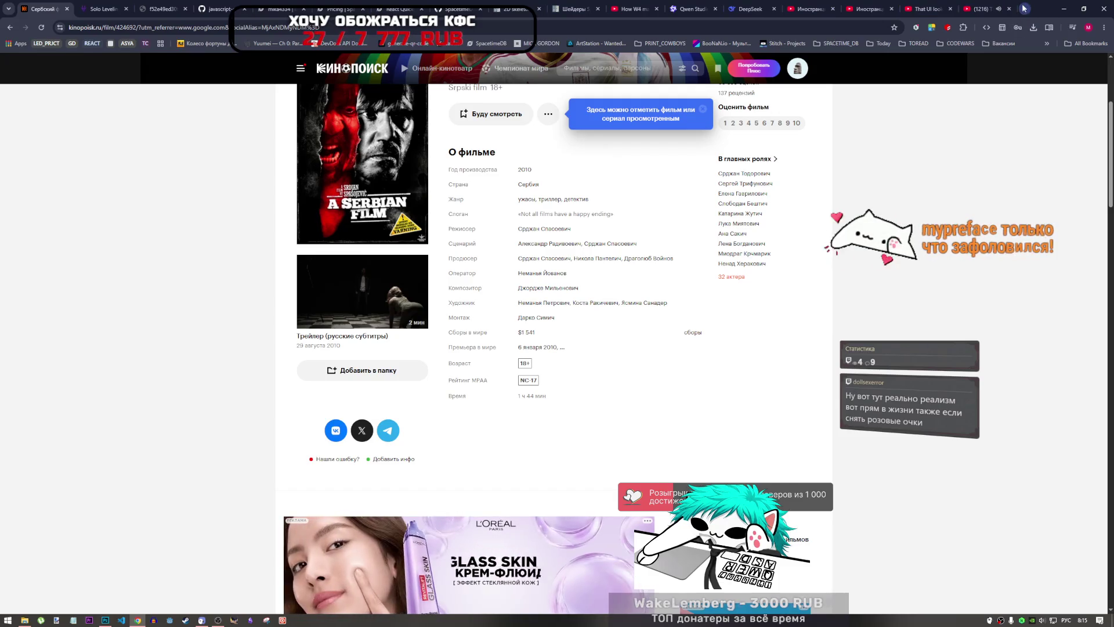
- Switch to the YouTube tab playing 'The Saboteur: Expose (Extended) - Steve Martin'
{"action": "left_click", "coordinate": [217, 621]}
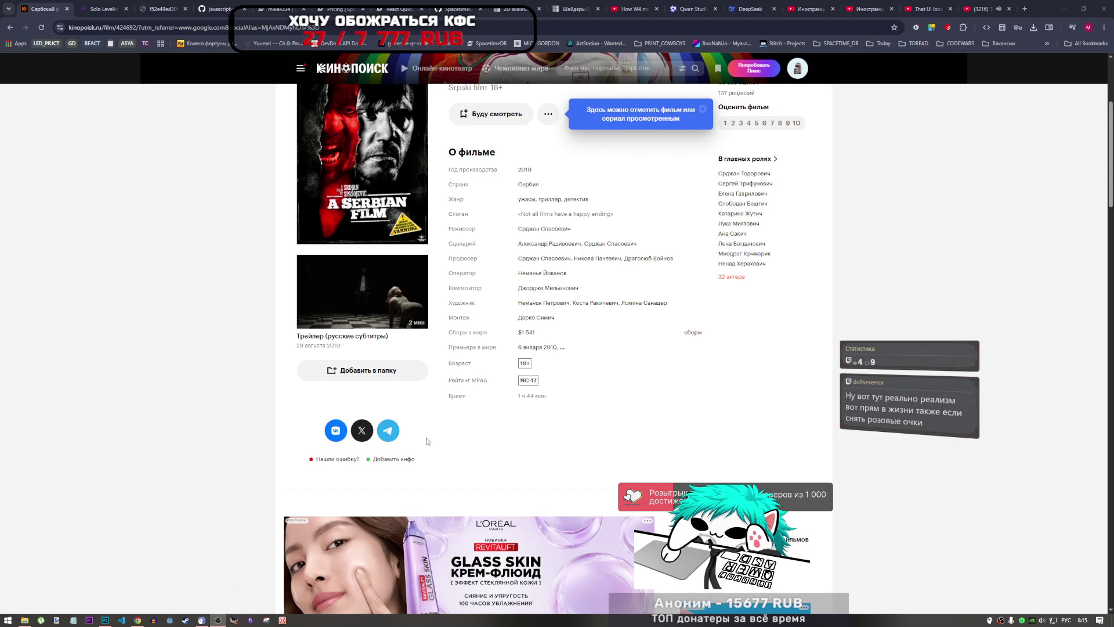
{"action": "left_click", "coordinate": [939, 255]}
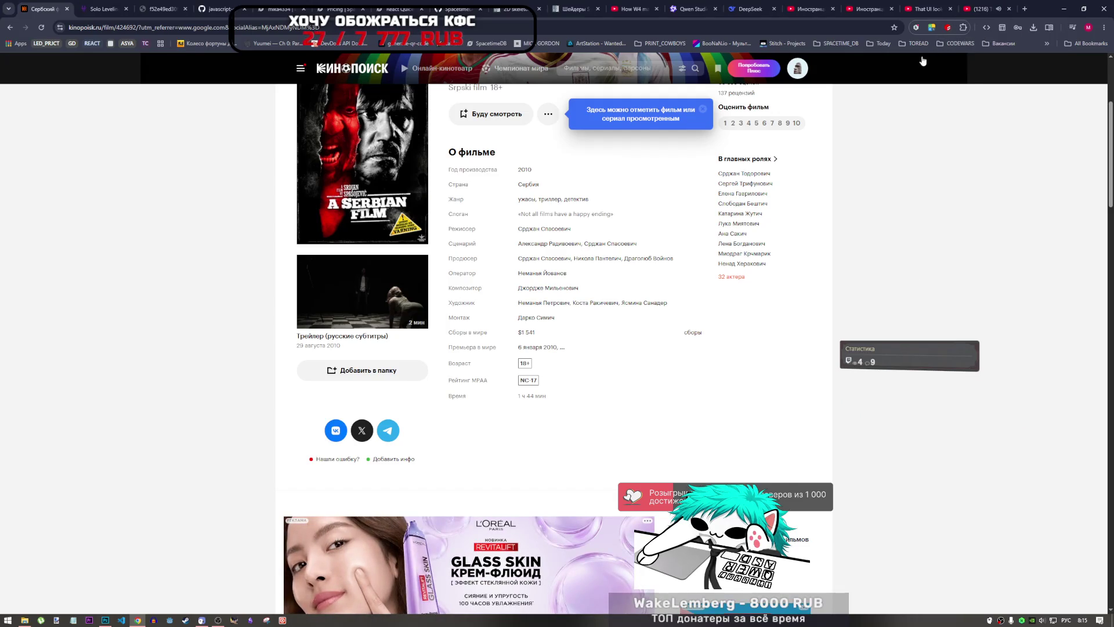
{"action": "scroll", "coordinate": [855, 417], "scroll_direction": "down", "scroll_amount": 4}
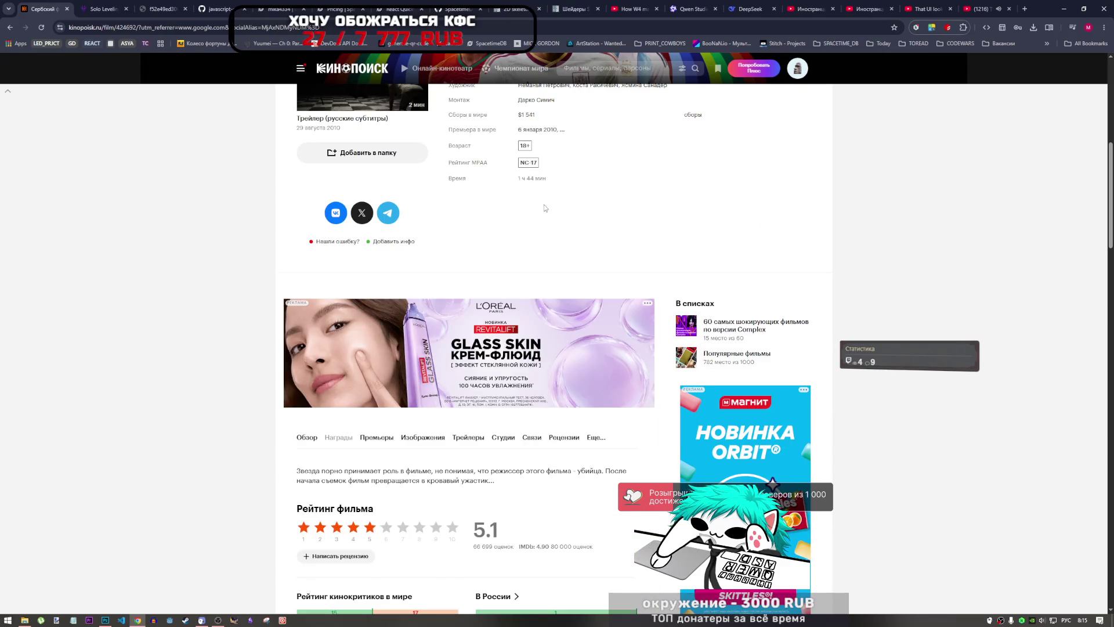
{"action": "scroll", "coordinate": [545, 208], "scroll_direction": "up", "scroll_amount": 1}
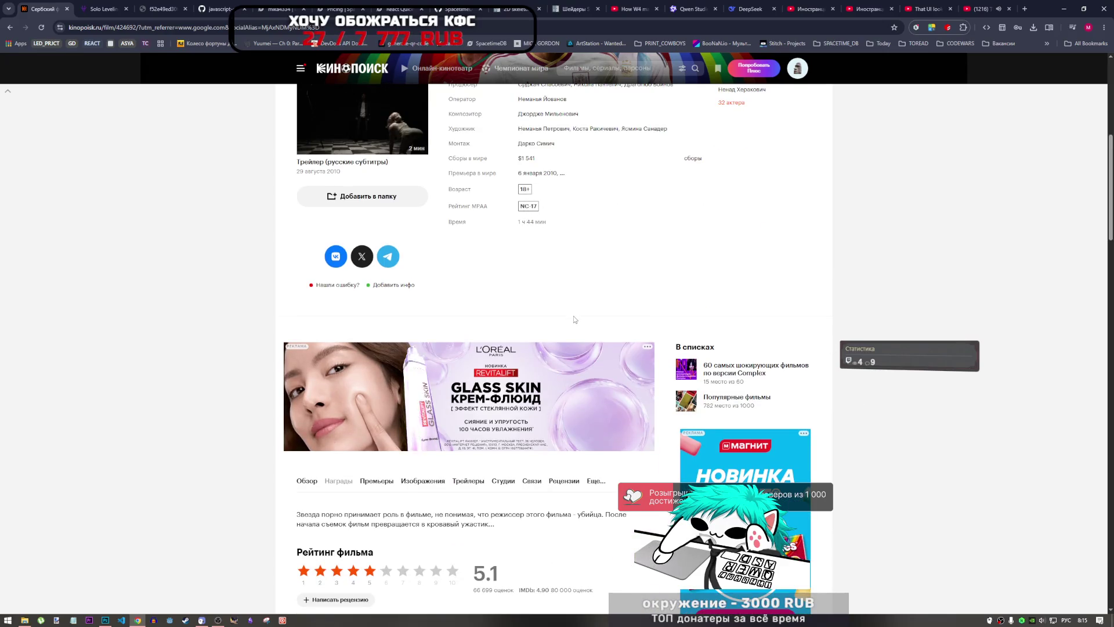
{"action": "scroll", "coordinate": [582, 280], "scroll_direction": "up", "scroll_amount": 1}
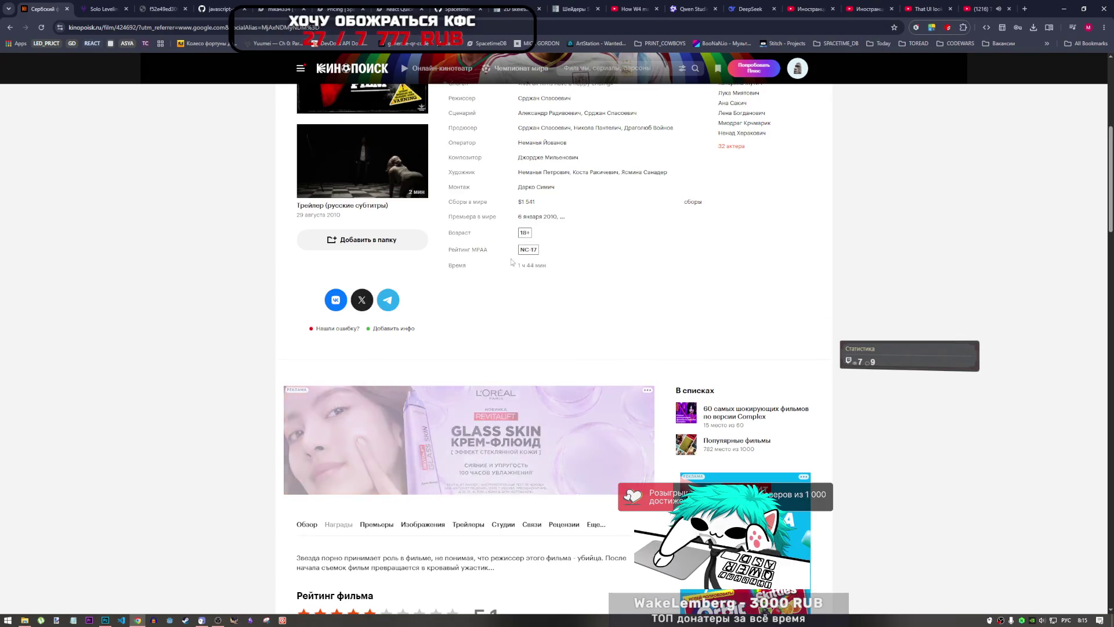
{"action": "mouse_move", "coordinate": [528, 255]}
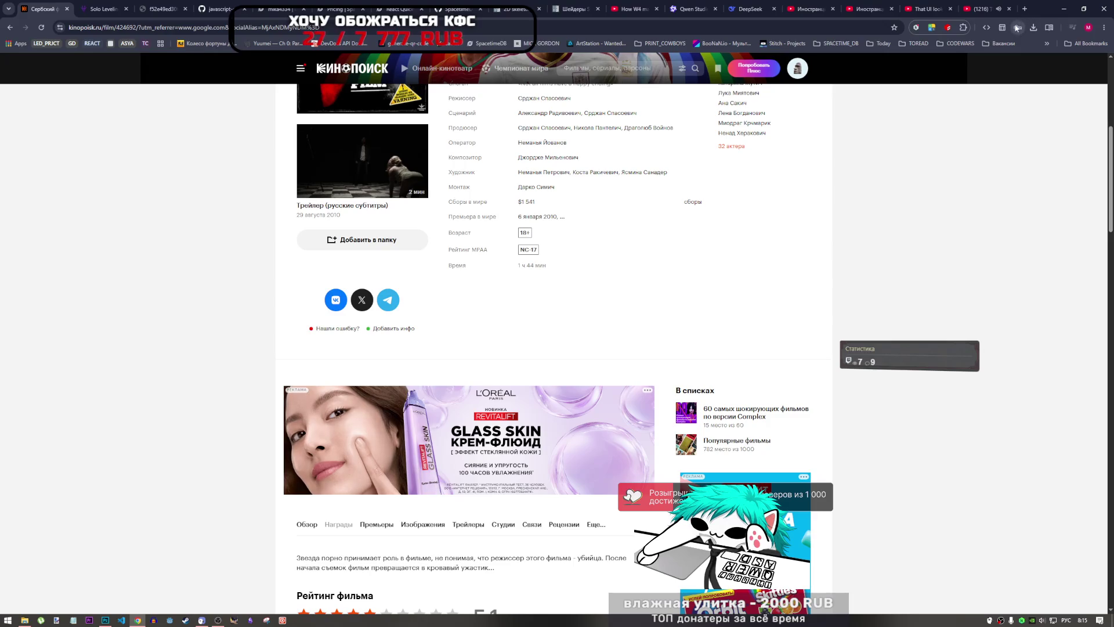
{"action": "left_click", "coordinate": [989, 7]}
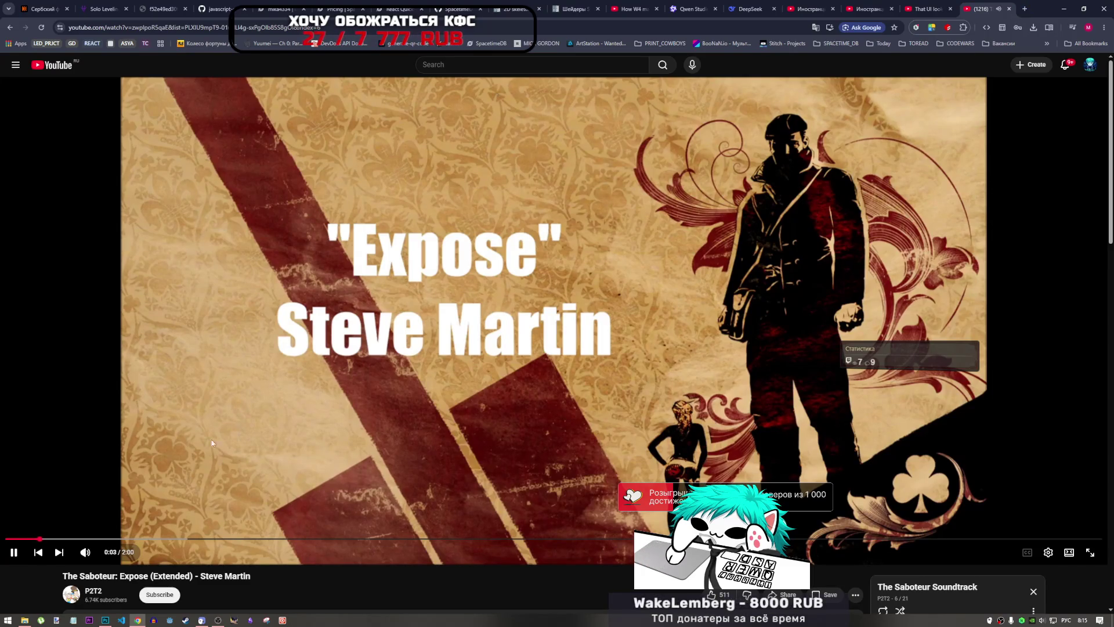
- Bring the dead-cowboy sprite forward, flick the shoot layer on and off, then open print_cowboys in Explorer
{"action": "left_click", "coordinate": [104, 620]}
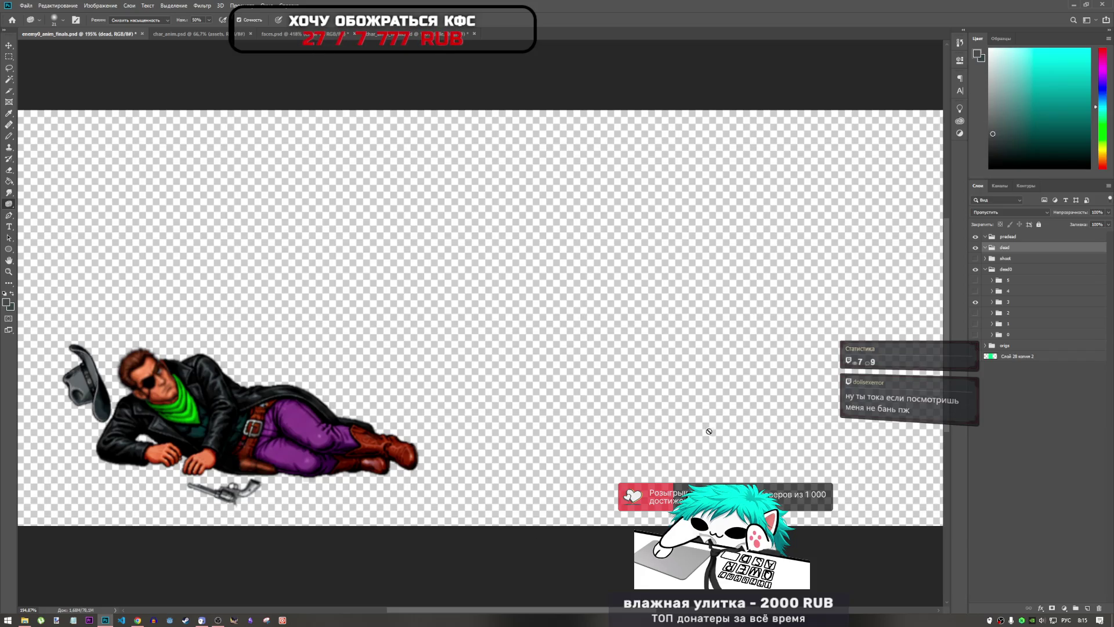
{"action": "left_click", "coordinate": [977, 259]}
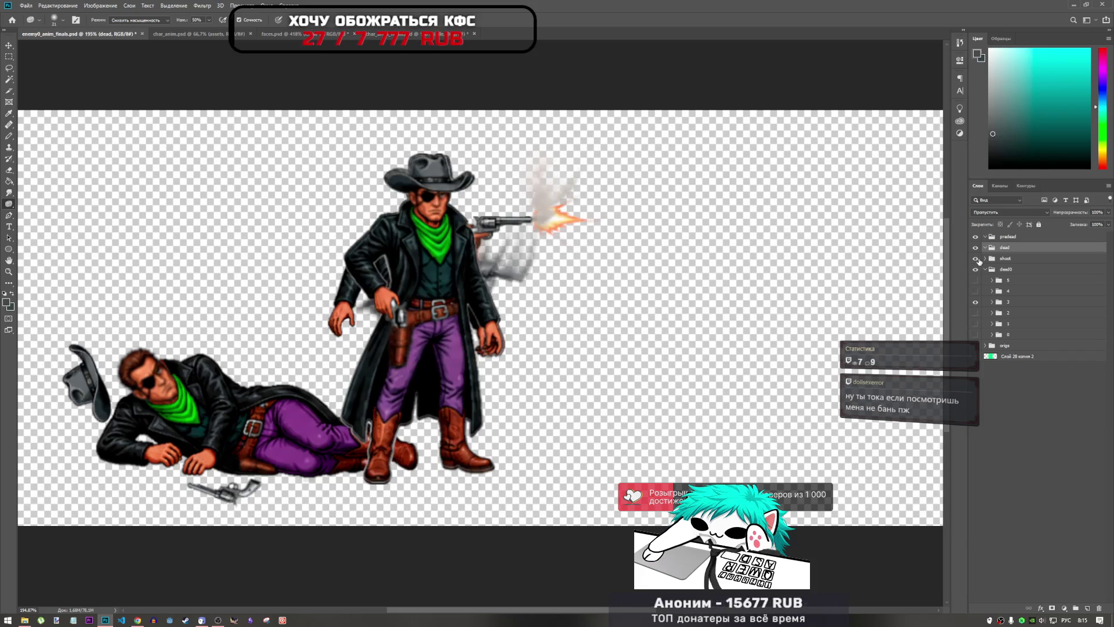
{"action": "left_click", "coordinate": [978, 261]}
{"action": "left_click", "coordinate": [977, 261]}
{"action": "left_click", "coordinate": [977, 261]}
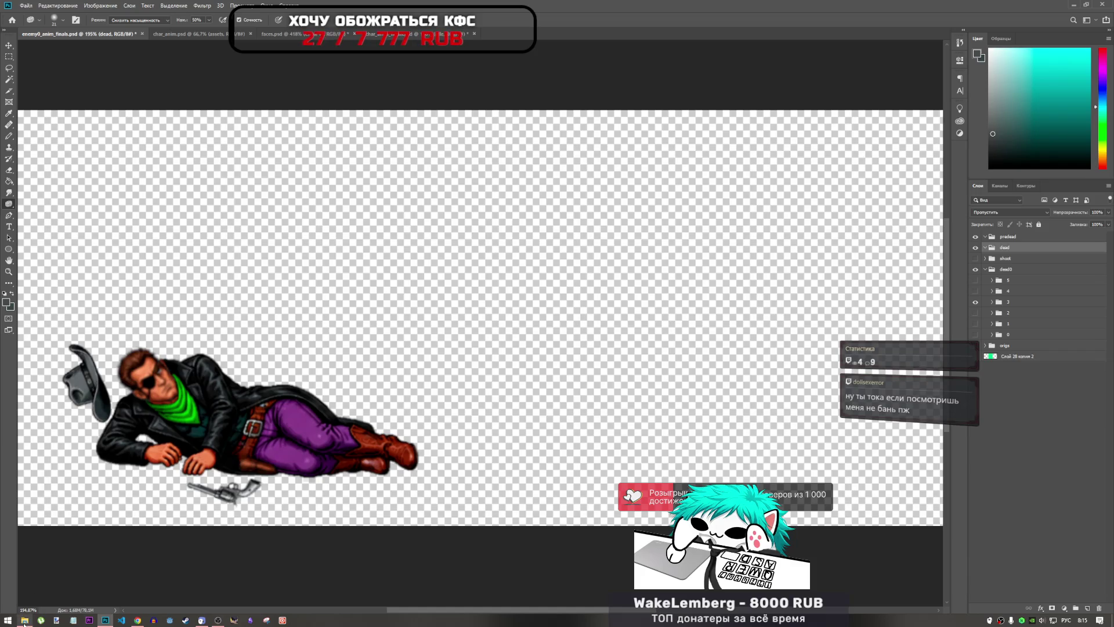
{"action": "left_click", "coordinate": [24, 620]}
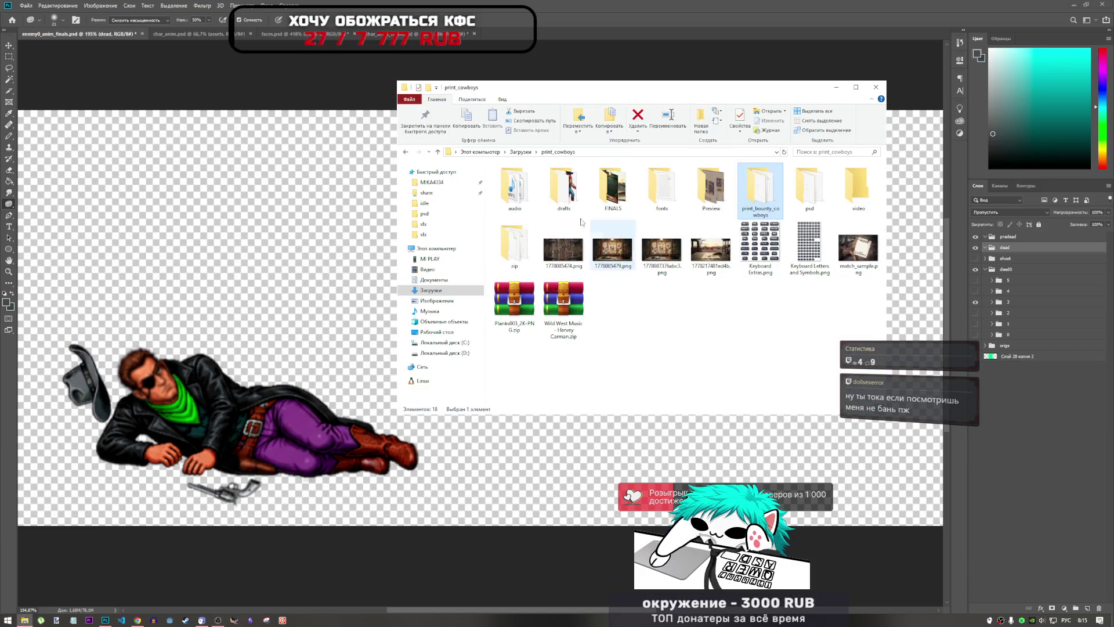
- Open both ChatGPT Image Jun 11 PNGs from Загрузки in Photoshop, accepting the colour-profile prompts
{"action": "left_click", "coordinate": [518, 152]}
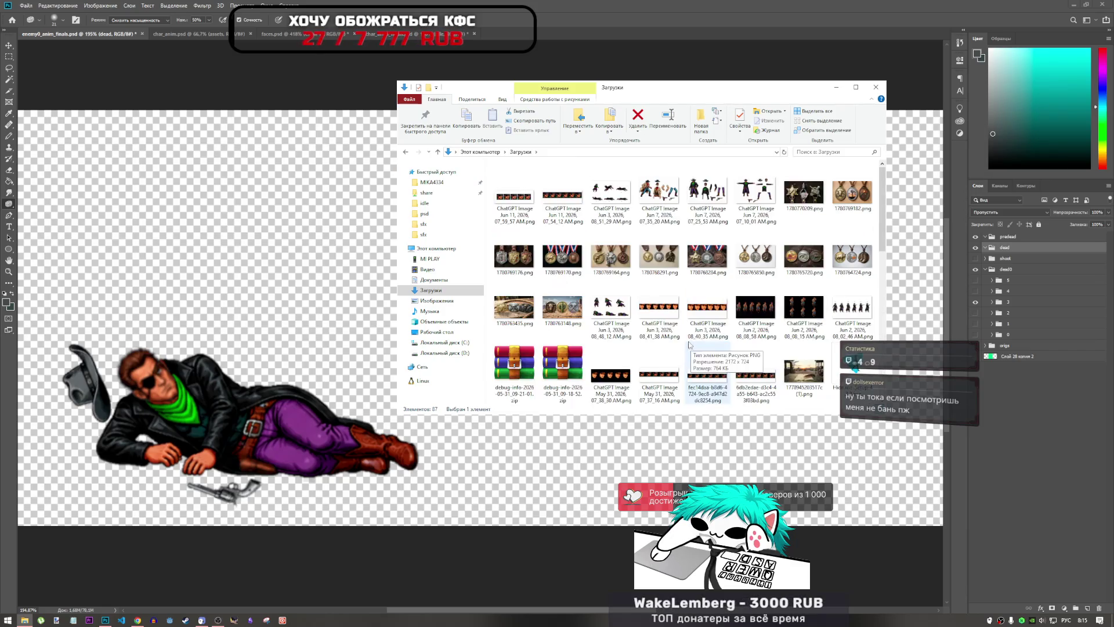
{"action": "left_click", "coordinate": [577, 212]}
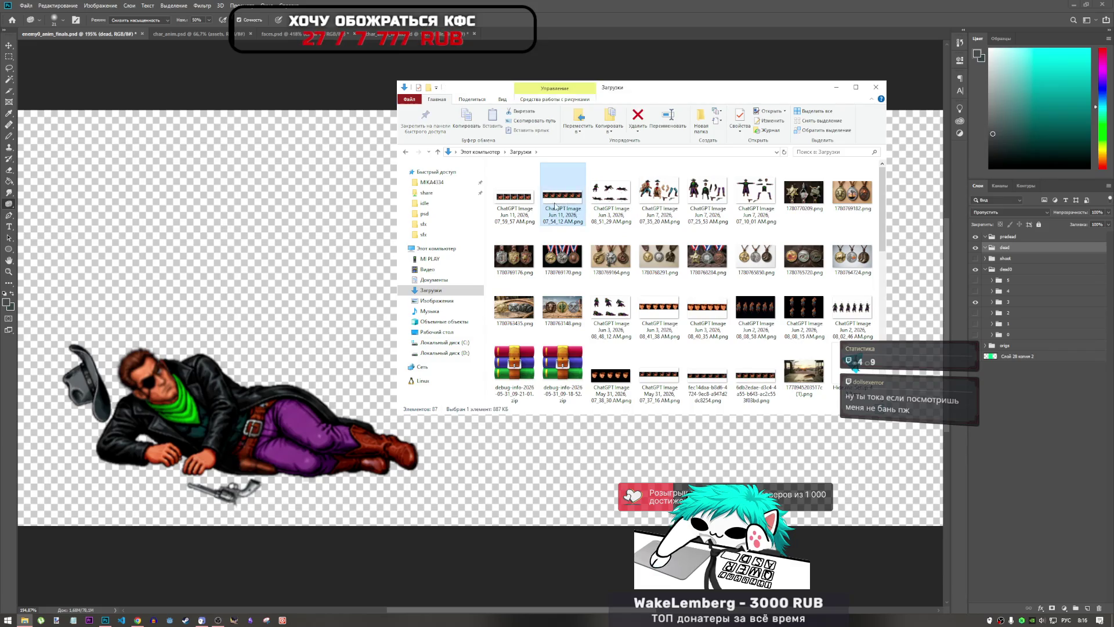
{"action": "left_click", "coordinate": [506, 219], "text": "shift"}
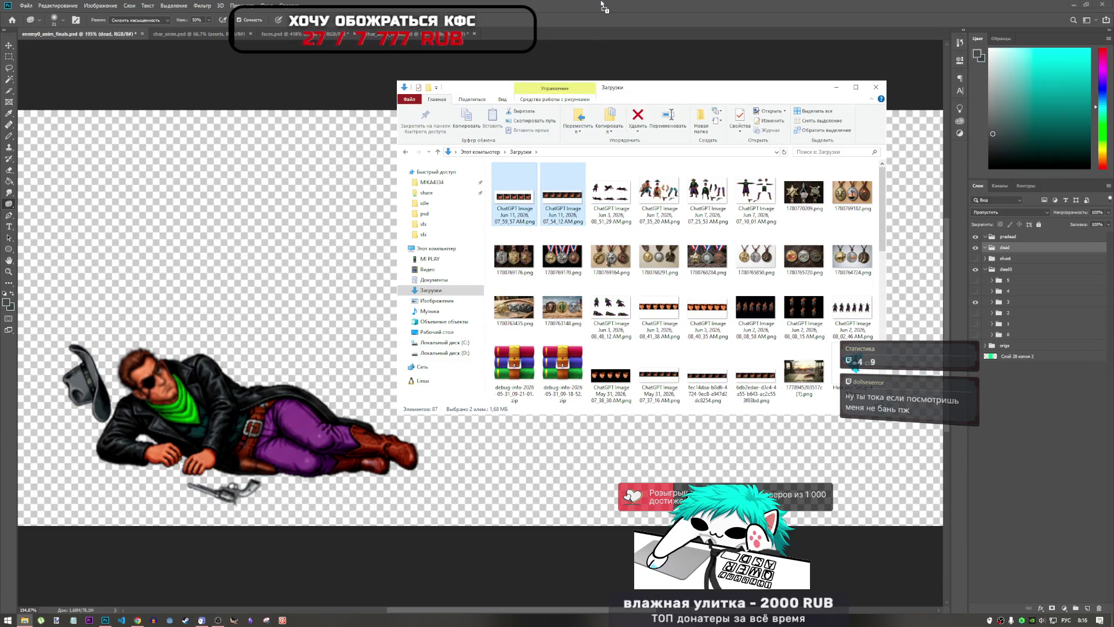
{"action": "key", "text": "Return"}
{"action": "left_click", "coordinate": [353, 157]}
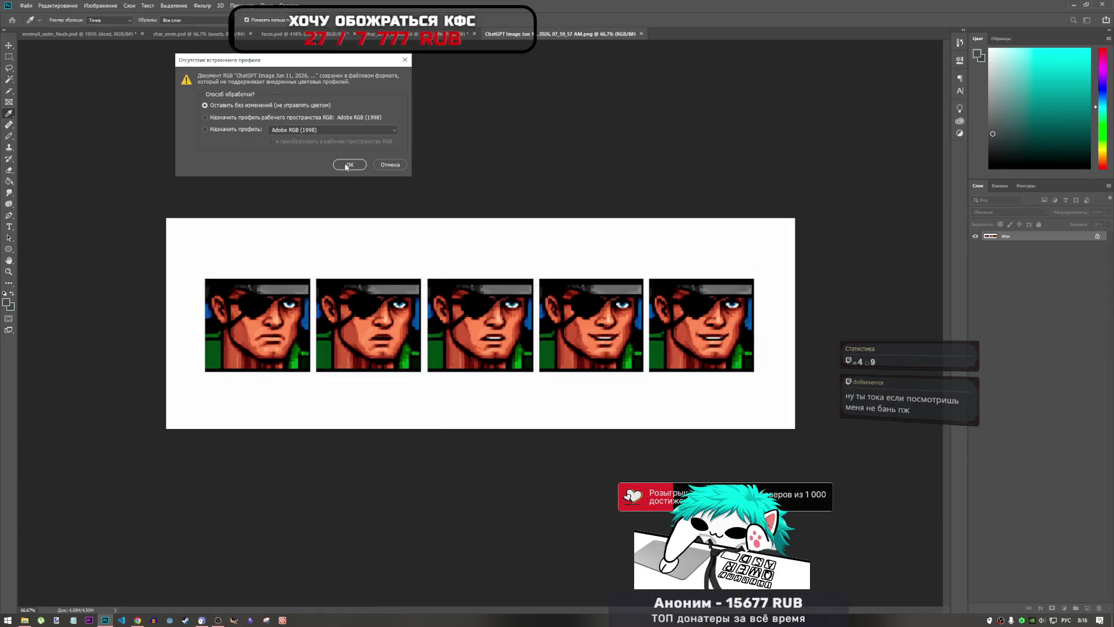
{"action": "left_click", "coordinate": [351, 166]}
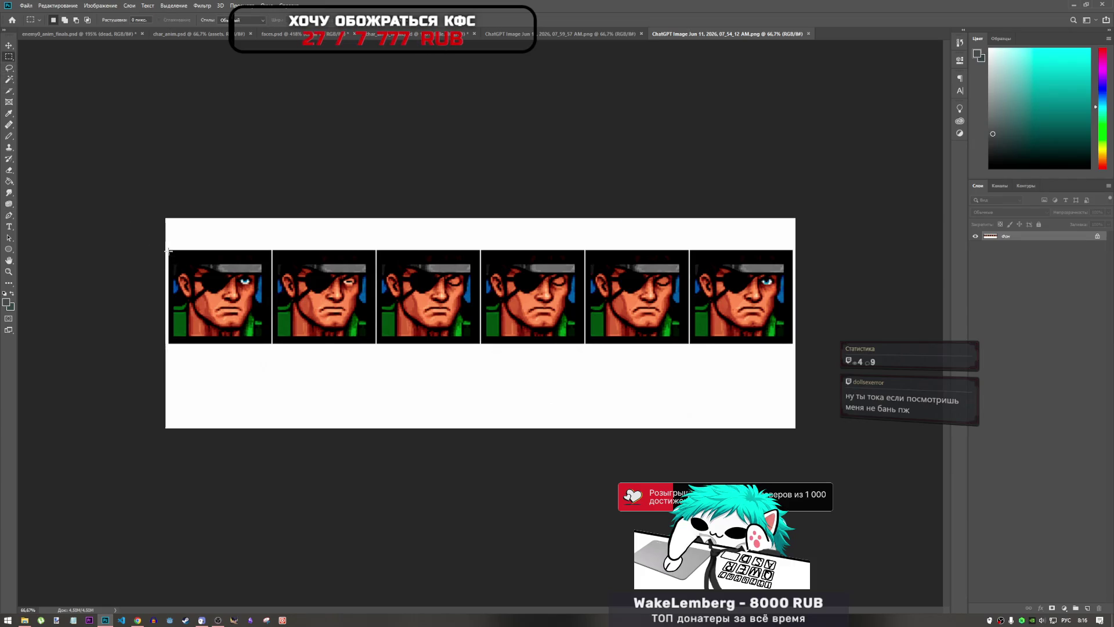
- Paste a first copy of the eye-patch face row into faces.psd and roughly scale it to the frames
{"action": "mouse_move", "coordinate": [169, 250]}
{"action": "left_mouse_down"}
{"action": "mouse_move", "coordinate": [245, 315]}
{"action": "mouse_move", "coordinate": [425, 341]}
{"action": "mouse_move", "coordinate": [793, 343]}
{"action": "left_mouse_up"}
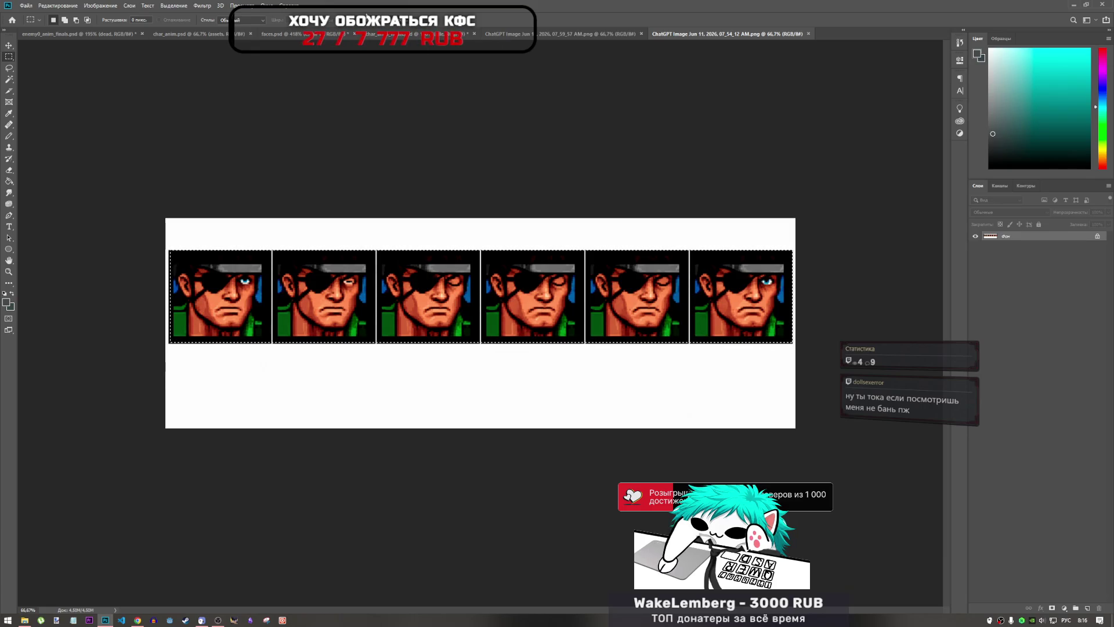
{"action": "left_click", "coordinate": [392, 35]}
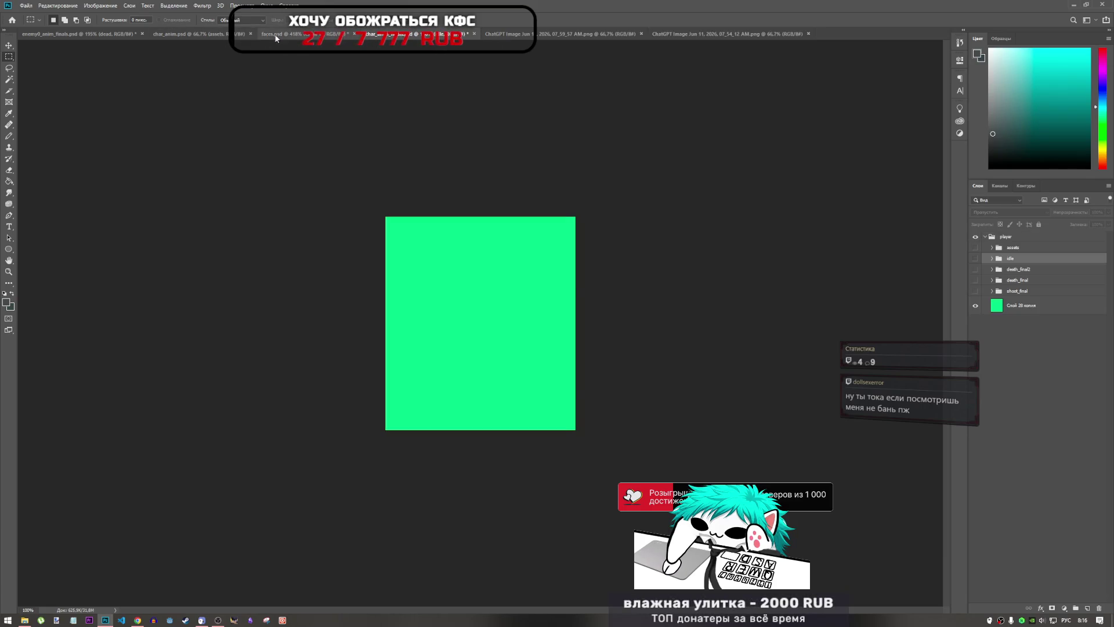
{"action": "left_click", "coordinate": [277, 36]}
{"action": "key", "text": "ctrl+v"}
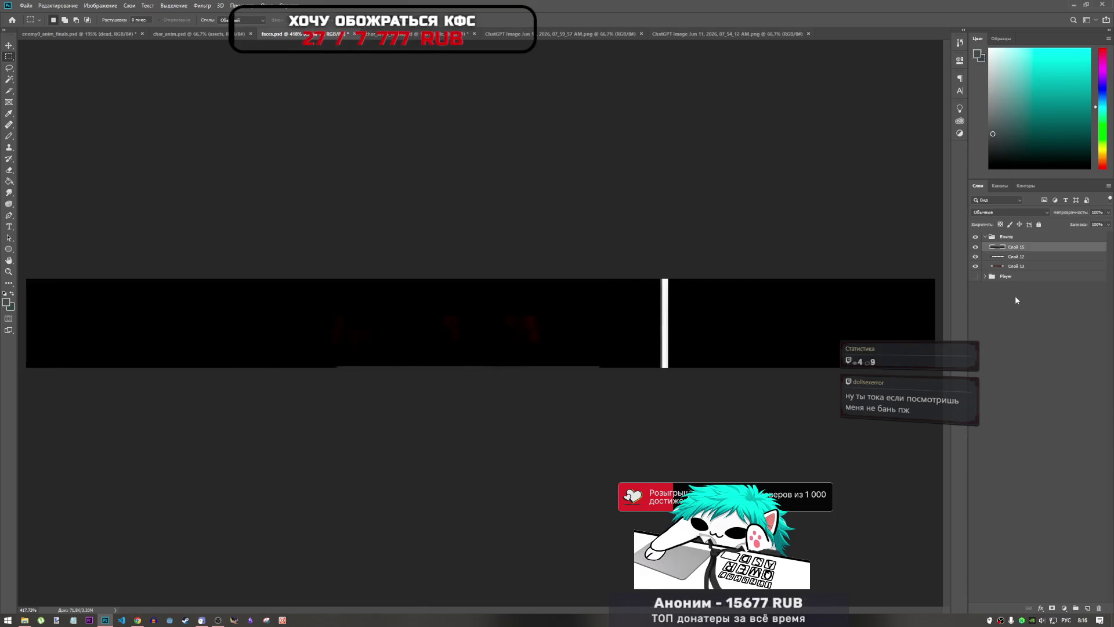
{"action": "key", "text": "ctrl+t"}
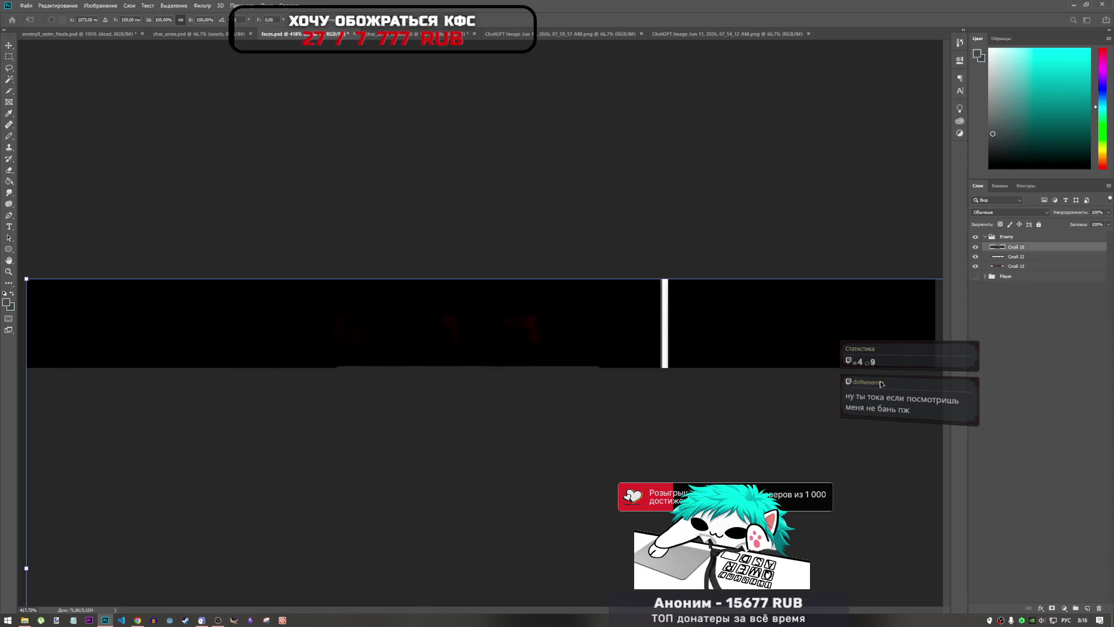
{"action": "scroll", "coordinate": [494, 323], "scroll_direction": "down", "scroll_amount": 5}
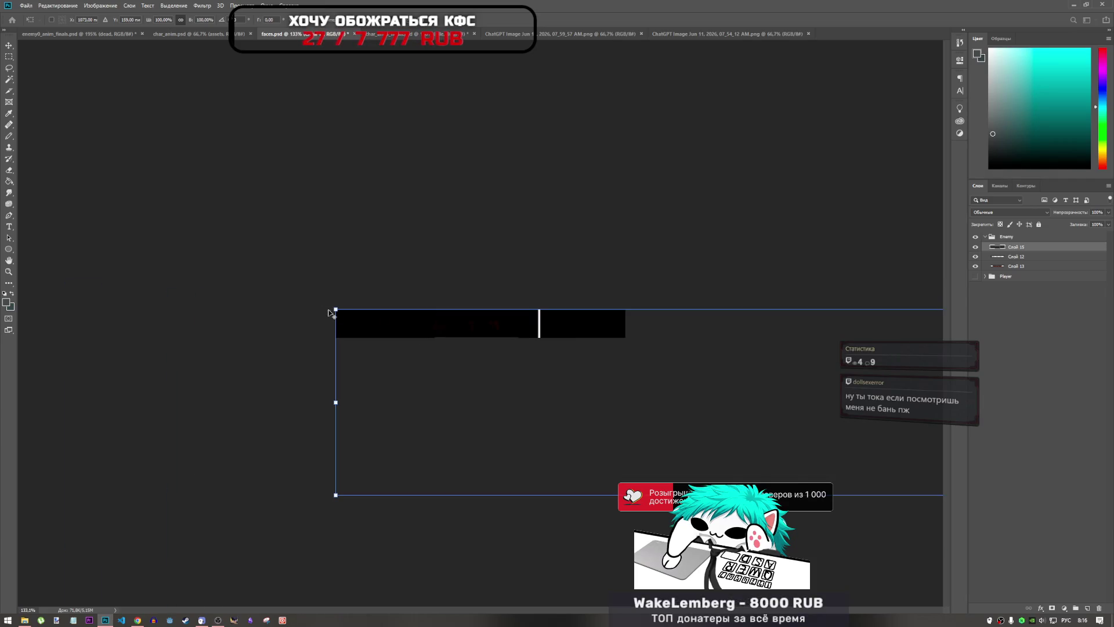
{"action": "mouse_move", "coordinate": [343, 315]}
{"action": "left_mouse_down"}
{"action": "mouse_move", "coordinate": [575, 414]}
{"action": "mouse_move", "coordinate": [745, 465]}
{"action": "left_mouse_up"}
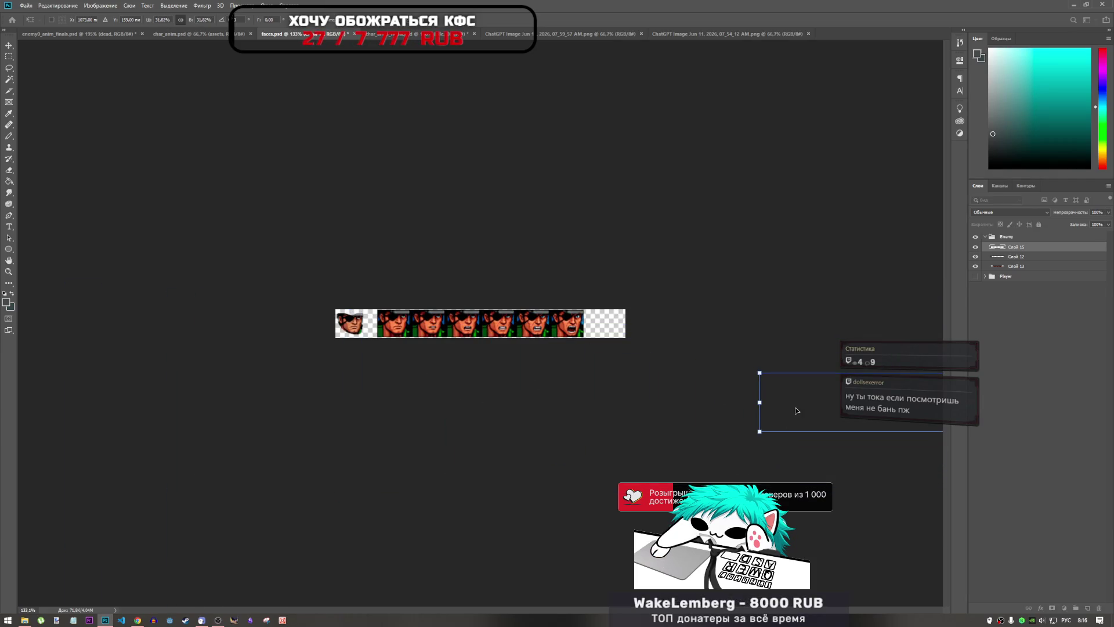
{"action": "mouse_move", "coordinate": [797, 410]}
{"action": "left_mouse_down"}
{"action": "mouse_move", "coordinate": [338, 296]}
{"action": "mouse_move", "coordinate": [307, 298]}
{"action": "mouse_move", "coordinate": [399, 319]}
{"action": "mouse_move", "coordinate": [404, 335]}
{"action": "mouse_move", "coordinate": [367, 333]}
{"action": "mouse_move", "coordinate": [395, 334]}
{"action": "left_mouse_up"}
{"action": "scroll", "coordinate": [375, 322], "scroll_direction": "up", "scroll_amount": 2}
{"action": "scroll", "coordinate": [481, 323], "scroll_direction": "up", "scroll_amount": 3}
{"action": "mouse_move", "coordinate": [745, 284]}
{"action": "left_mouse_down"}
{"action": "mouse_move", "coordinate": [693, 295]}
{"action": "mouse_move", "coordinate": [720, 289]}
{"action": "left_mouse_up"}
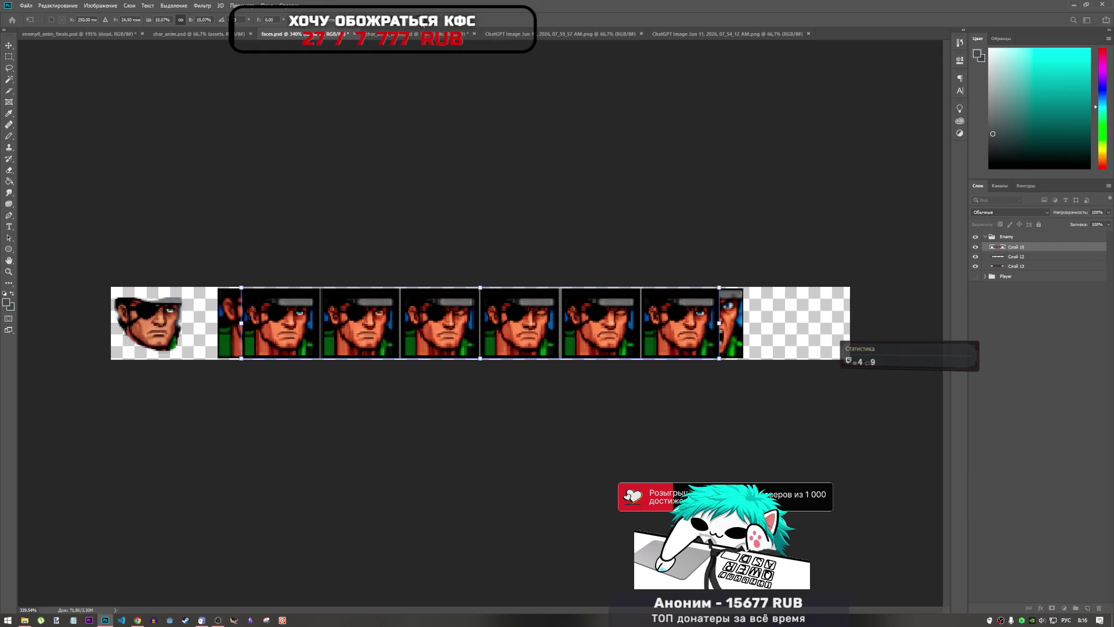
{"action": "key", "text": "Return"}
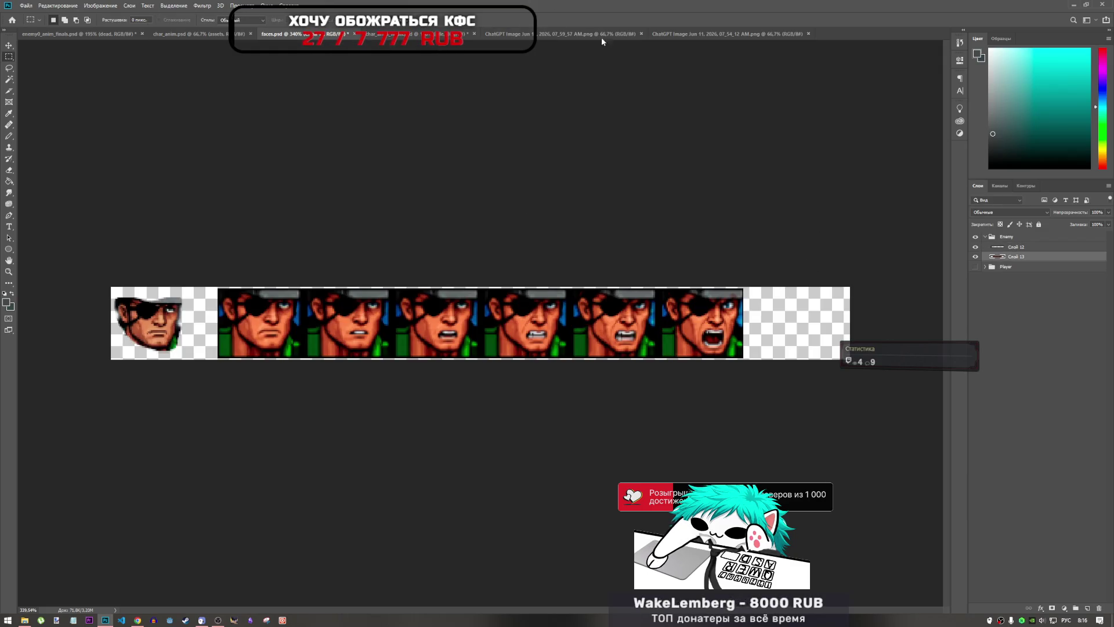
- Reselect all six faces in the generated image and return to faces.psd
{"action": "left_click", "coordinate": [672, 34]}
{"action": "key", "text": "ctrl+d"}
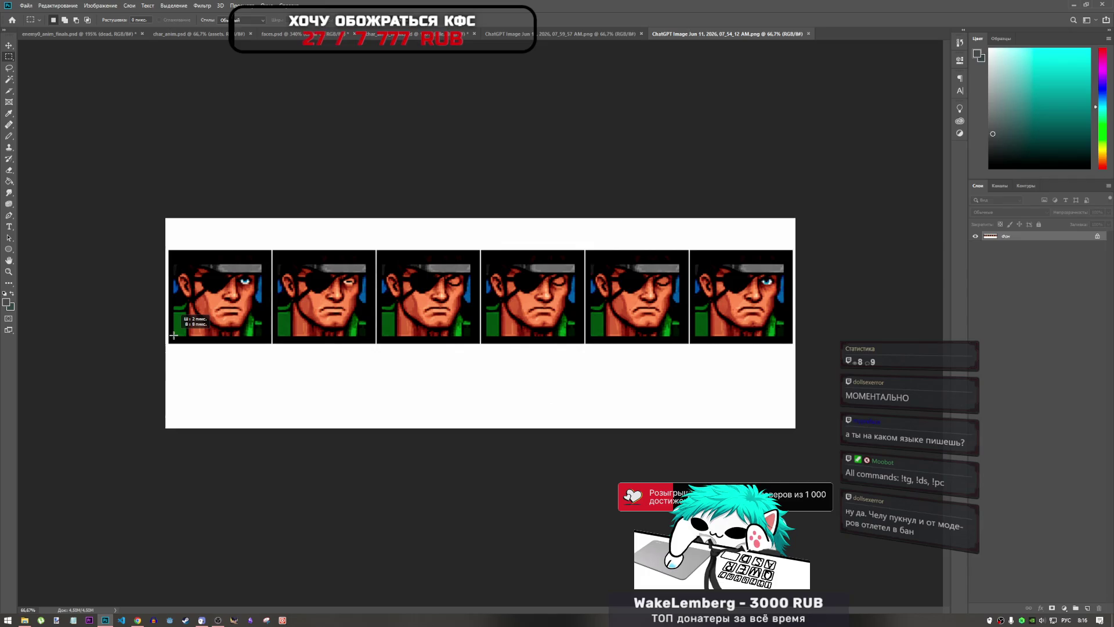
{"action": "mouse_move", "coordinate": [173, 333]}
{"action": "left_mouse_down"}
{"action": "mouse_move", "coordinate": [319, 299]}
{"action": "mouse_move", "coordinate": [784, 263]}
{"action": "left_mouse_up"}
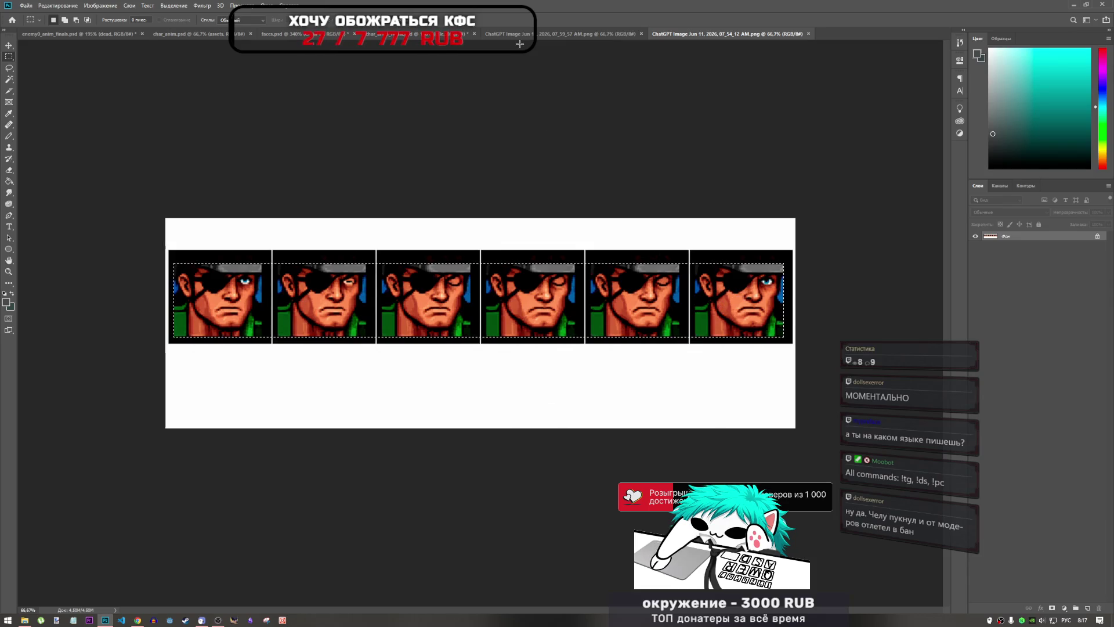
{"action": "left_click", "coordinate": [441, 34]}
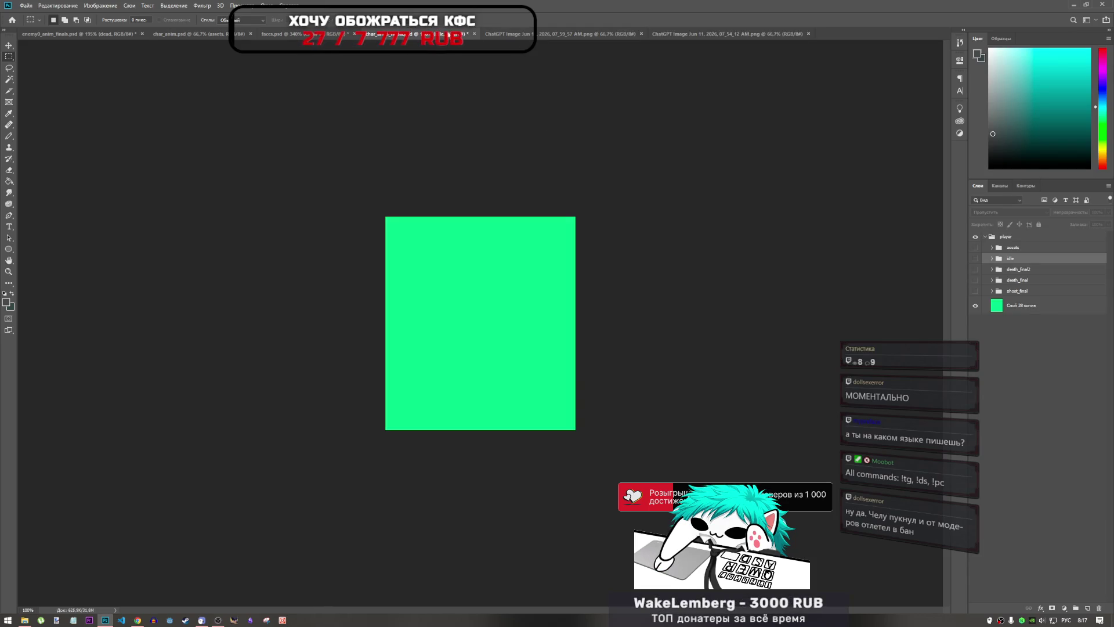
{"action": "left_click", "coordinate": [295, 35]}
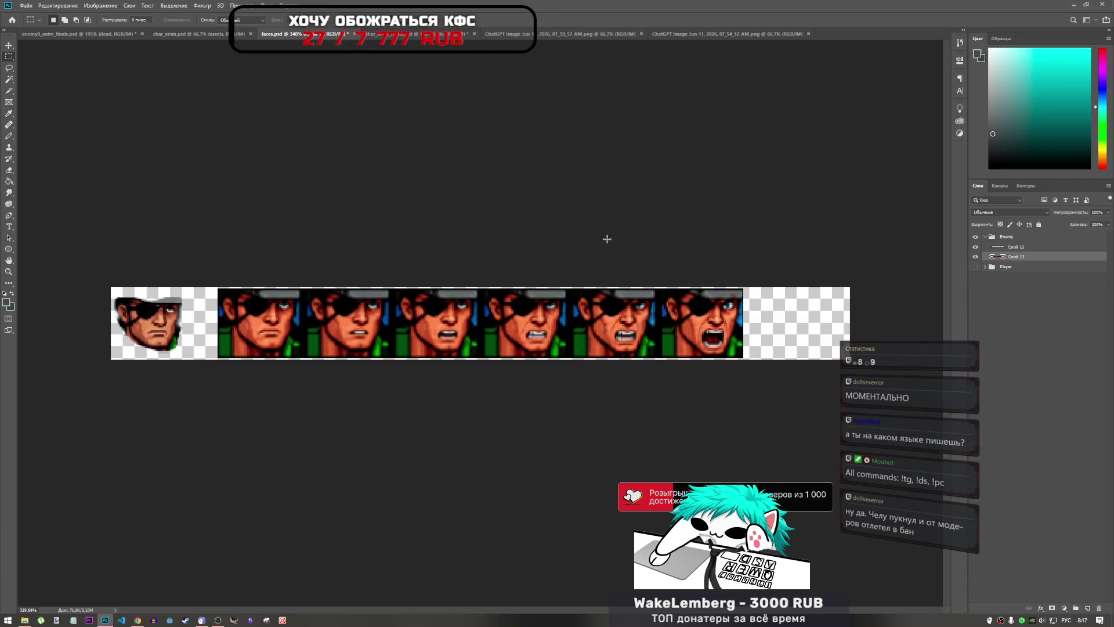
- Scale the pasted six-face strip down and line it up over the sprite frames
{"action": "key", "text": "ctrl+t"}
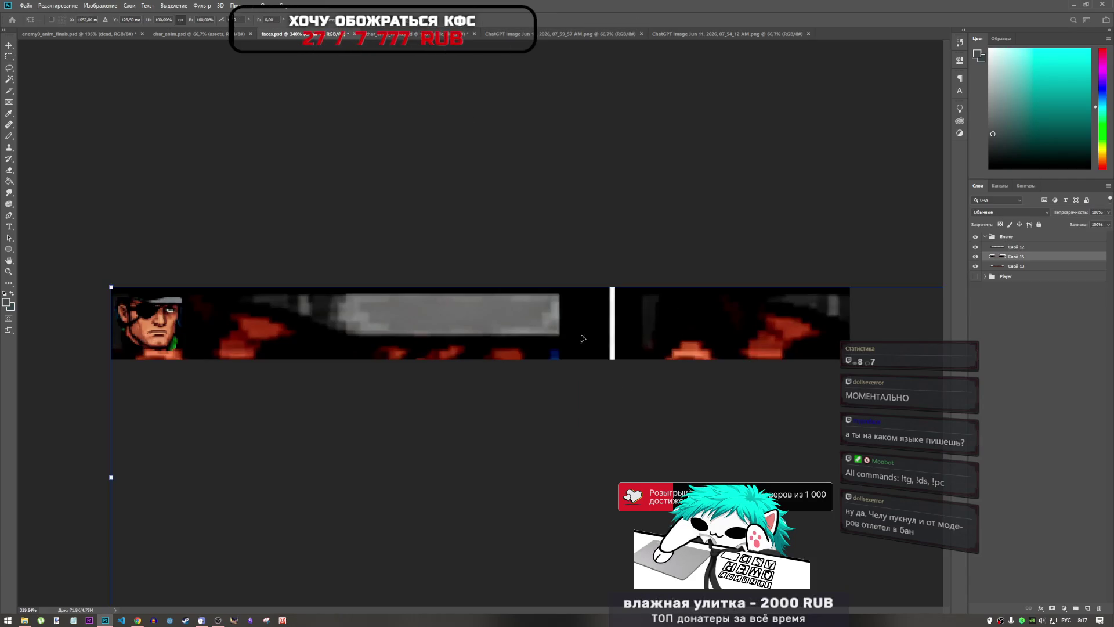
{"action": "scroll", "coordinate": [406, 302], "scroll_direction": "down", "scroll_amount": 10}
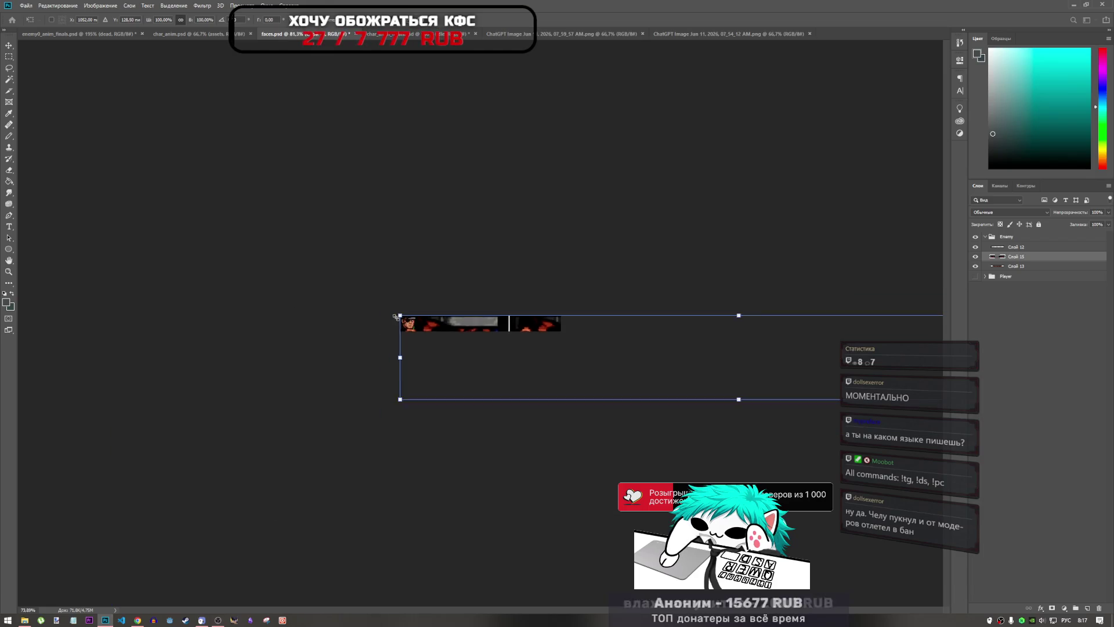
{"action": "mouse_move", "coordinate": [787, 362]}
{"action": "left_mouse_down"}
{"action": "mouse_move", "coordinate": [747, 348]}
{"action": "mouse_move", "coordinate": [476, 326]}
{"action": "left_mouse_up"}
{"action": "scroll", "coordinate": [478, 327], "scroll_direction": "up", "scroll_amount": 6}
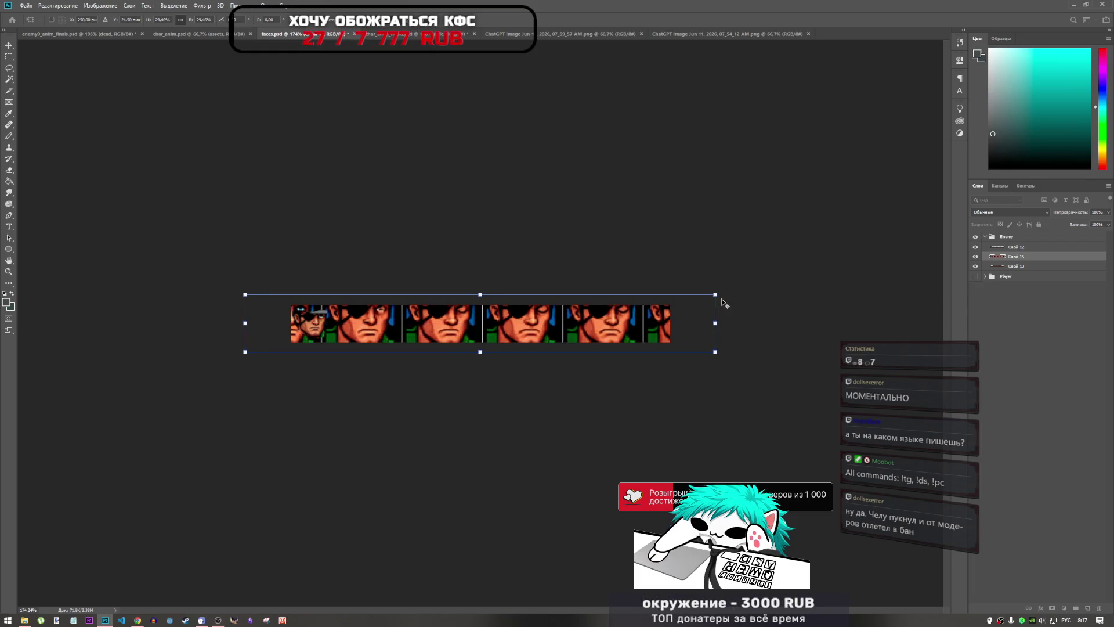
{"action": "mouse_move", "coordinate": [714, 294]}
{"action": "left_mouse_down"}
{"action": "mouse_move", "coordinate": [618, 308]}
{"action": "mouse_move", "coordinate": [625, 317]}
{"action": "left_mouse_up"}
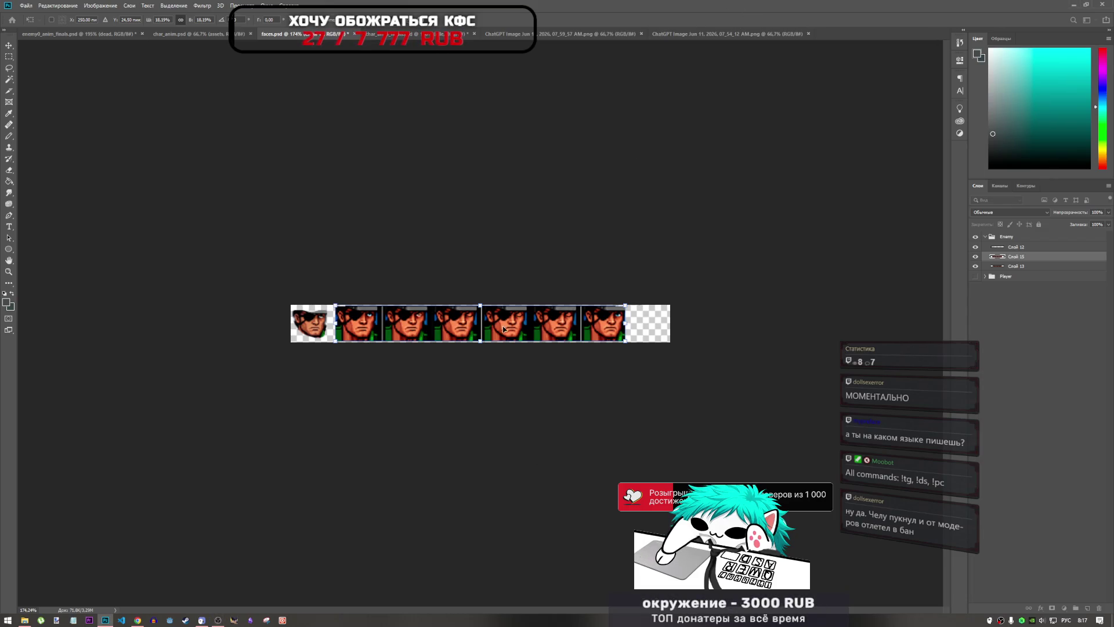
{"action": "scroll", "coordinate": [480, 325], "scroll_direction": "up", "scroll_amount": 4}
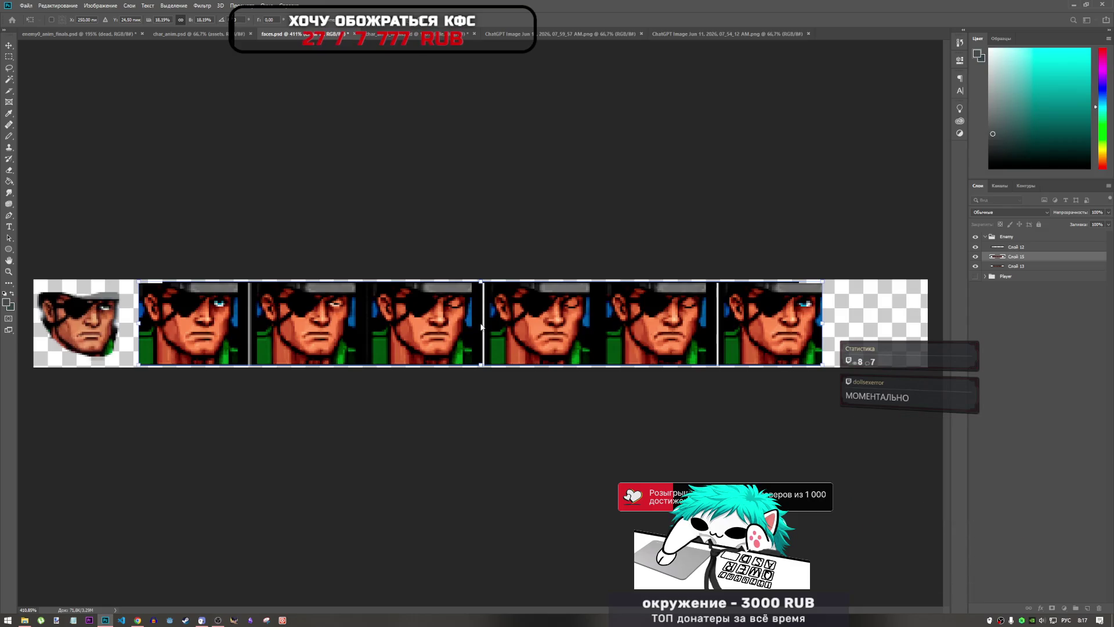
{"action": "mouse_move", "coordinate": [505, 342]}
{"action": "left_mouse_down"}
{"action": "mouse_move", "coordinate": [498, 430]}
{"action": "mouse_move", "coordinate": [505, 337]}
{"action": "left_mouse_up"}
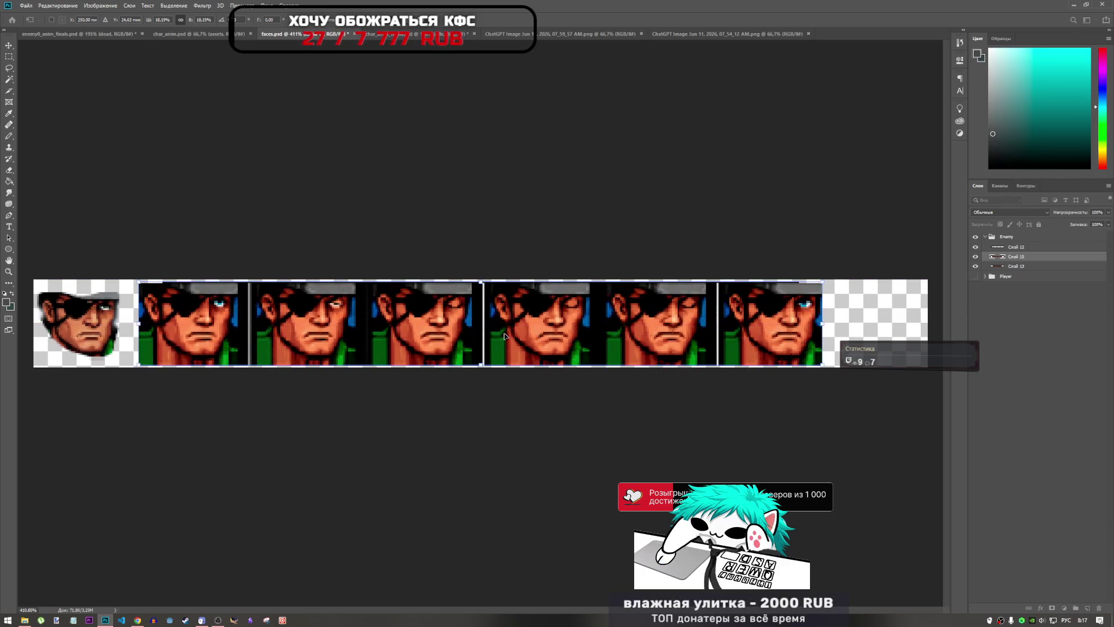
{"action": "left_click", "coordinate": [442, 19]}
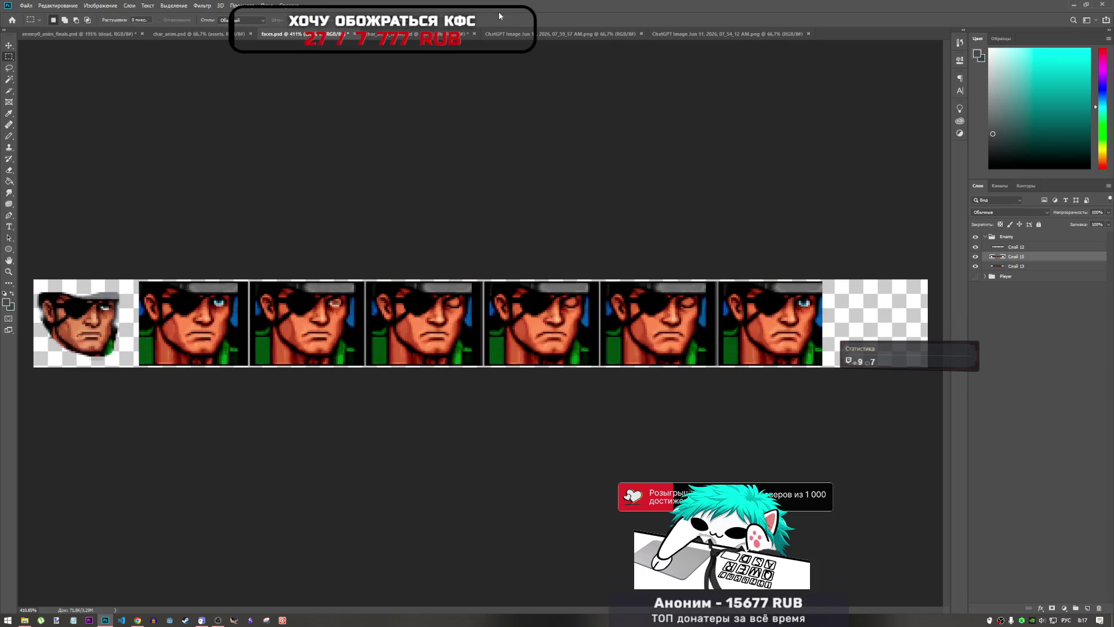
{"action": "left_click", "coordinate": [680, 35]}
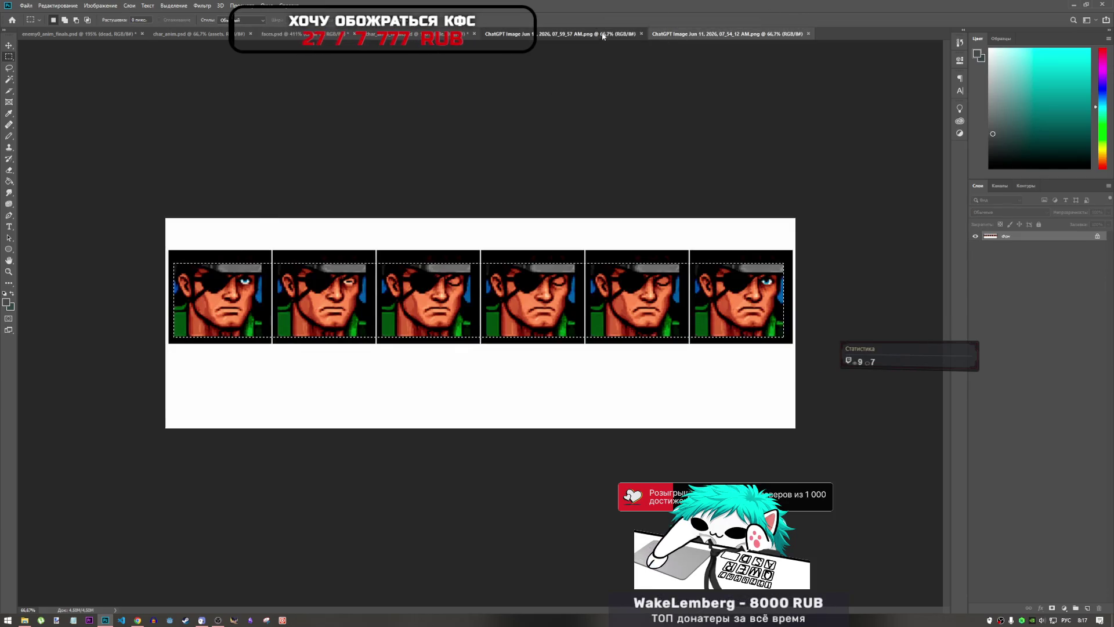
- Copy the five smiling faces from the second generated image and paste them into faces.psd
{"action": "left_click", "coordinate": [603, 35]}
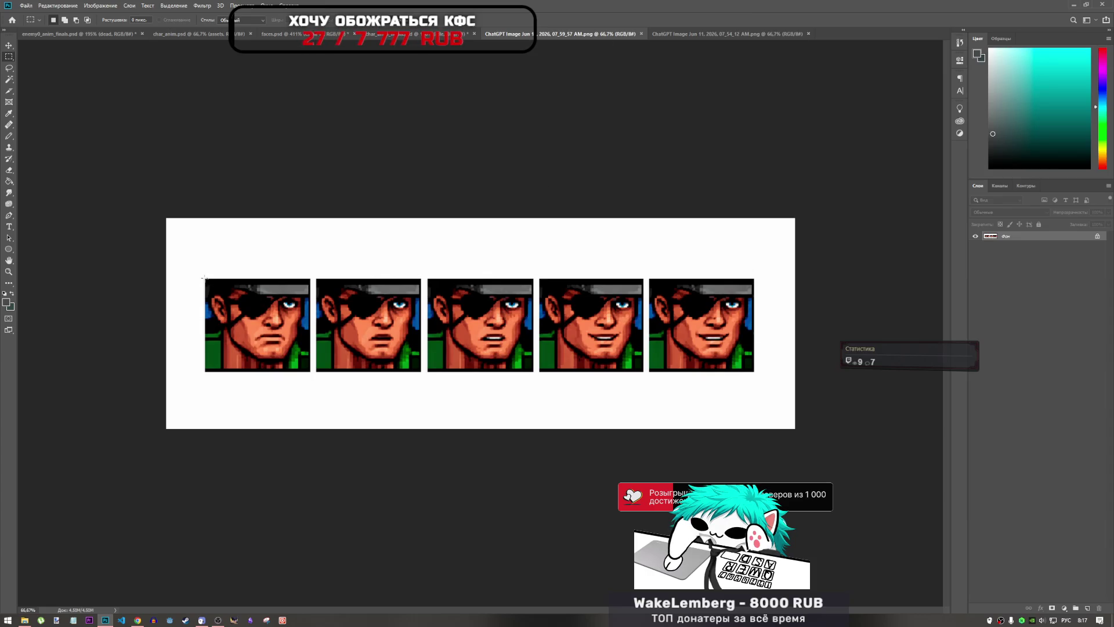
{"action": "mouse_move", "coordinate": [204, 278]}
{"action": "left_mouse_down"}
{"action": "mouse_move", "coordinate": [310, 322]}
{"action": "mouse_move", "coordinate": [754, 372]}
{"action": "left_mouse_up"}
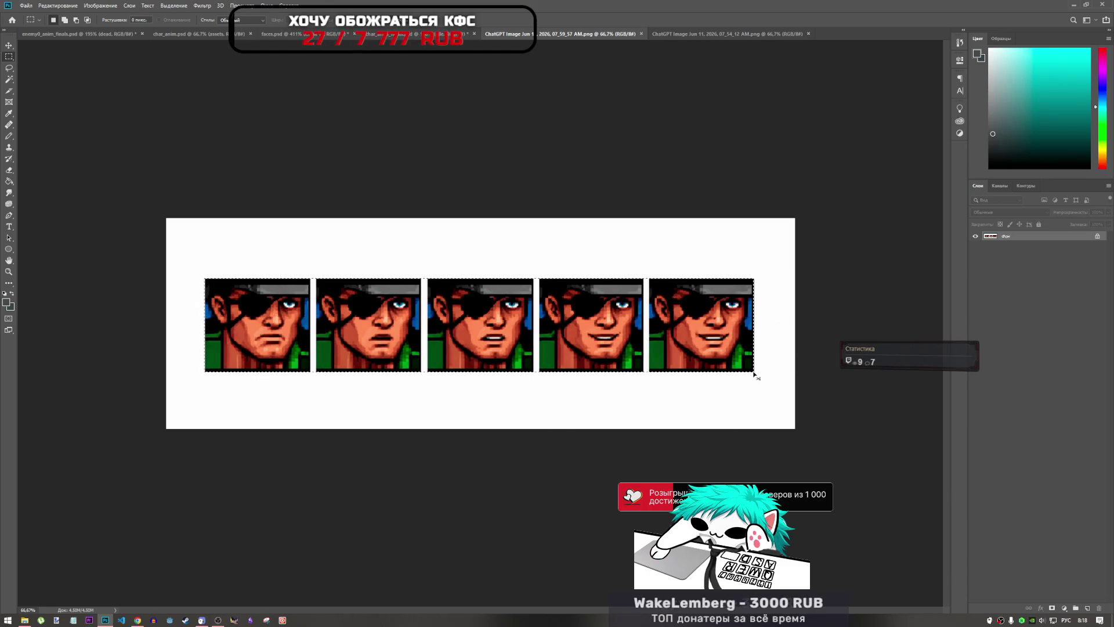
{"action": "left_click", "coordinate": [423, 33]}
{"action": "left_click", "coordinate": [285, 34]}
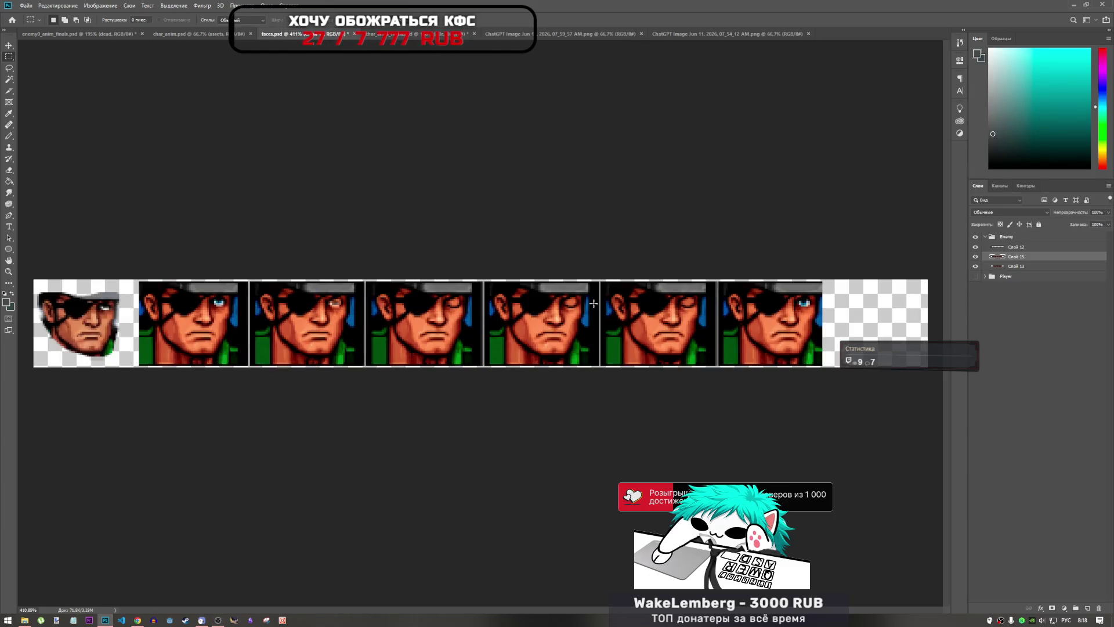
{"action": "key", "text": "ctrl+v"}
{"action": "scroll", "coordinate": [470, 324], "scroll_direction": "down", "scroll_amount": 6}
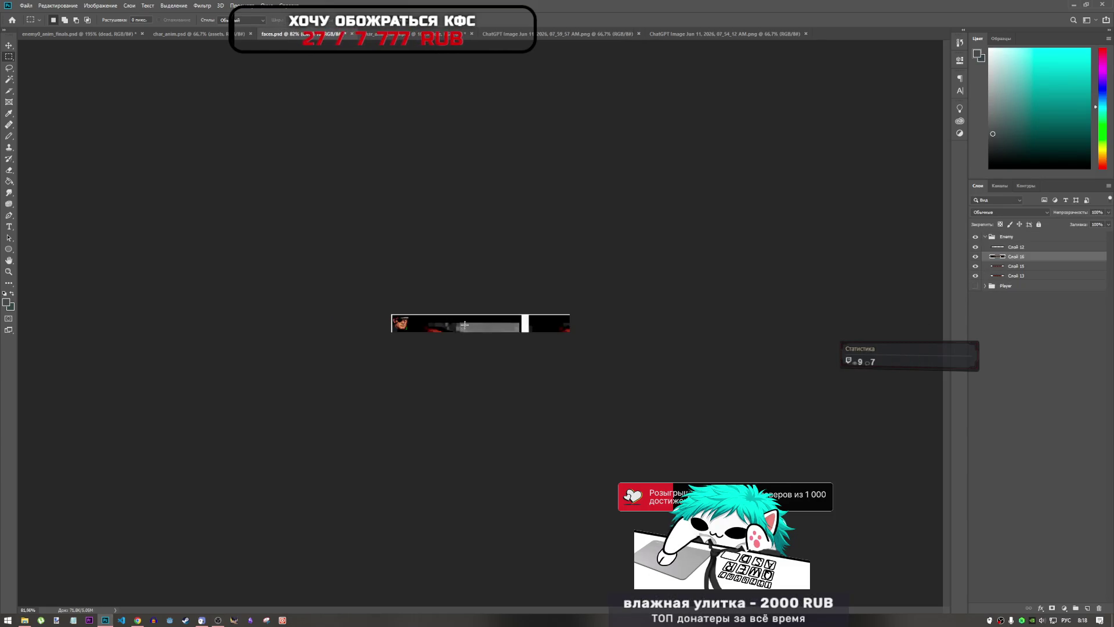
{"action": "scroll", "coordinate": [465, 325], "scroll_direction": "down", "scroll_amount": 3}
- Scale the smiling-face strip down and shift it right over the sprite frames
{"action": "key", "text": "ctrl+t"}
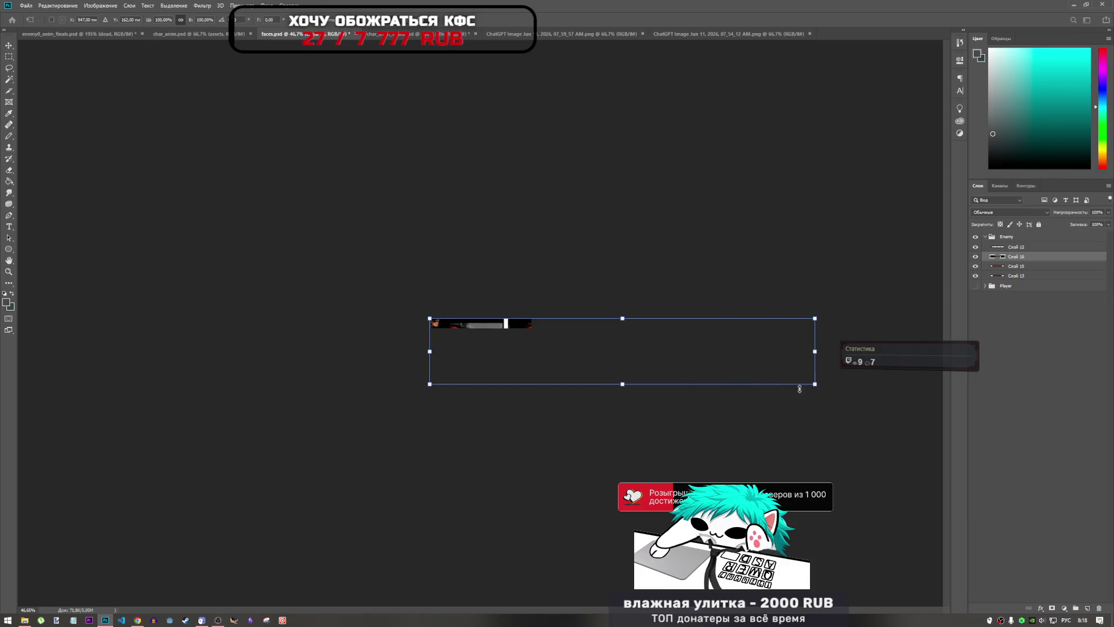
{"action": "mouse_move", "coordinate": [814, 385]}
{"action": "left_mouse_down"}
{"action": "mouse_move", "coordinate": [683, 346]}
{"action": "mouse_move", "coordinate": [513, 319]}
{"action": "mouse_move", "coordinate": [677, 378]}
{"action": "mouse_move", "coordinate": [653, 368]}
{"action": "left_mouse_up"}
{"action": "key", "text": "ctrl+z"}
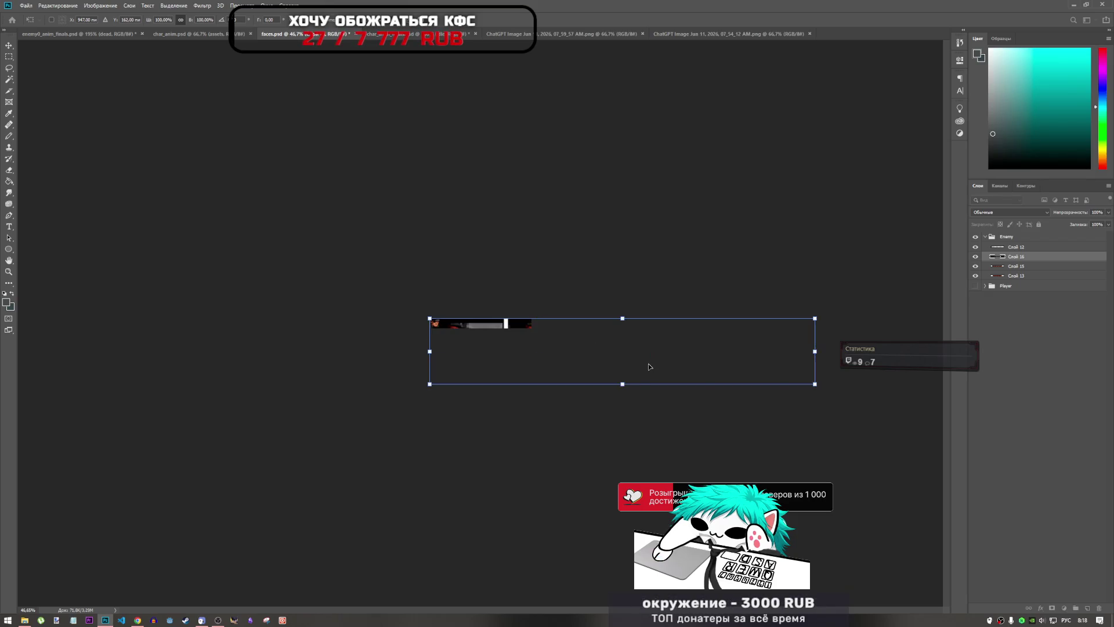
{"action": "mouse_move", "coordinate": [816, 384]}
{"action": "left_mouse_down"}
{"action": "mouse_move", "coordinate": [619, 334]}
{"action": "mouse_move", "coordinate": [620, 343]}
{"action": "mouse_move", "coordinate": [550, 311]}
{"action": "mouse_move", "coordinate": [494, 311]}
{"action": "left_mouse_up"}
{"action": "scroll", "coordinate": [480, 323], "scroll_direction": "up", "scroll_amount": 5}
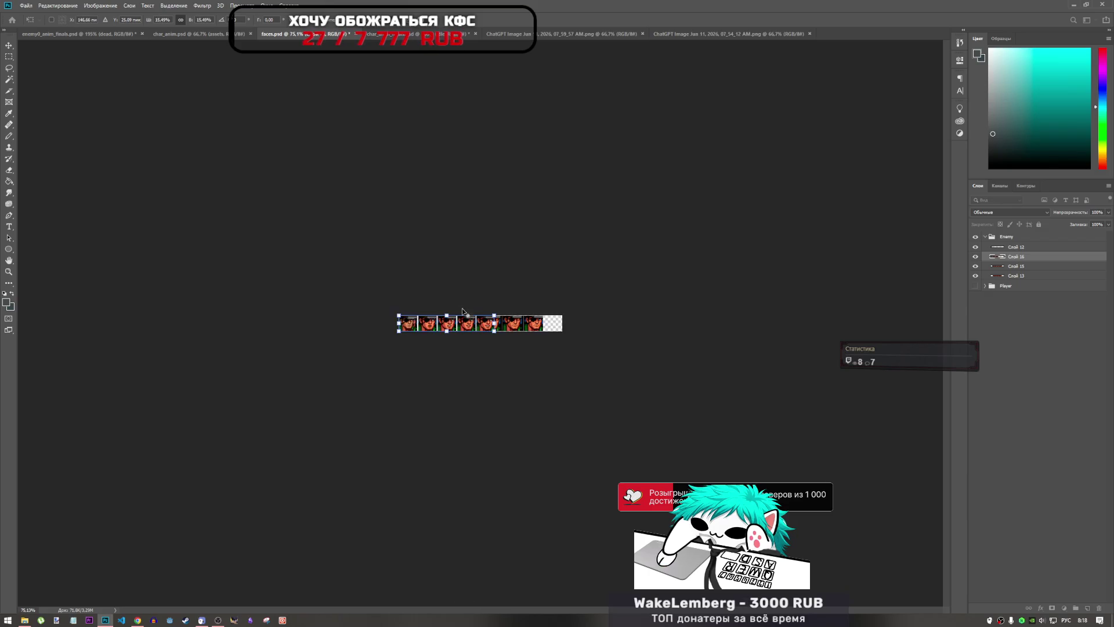
{"action": "scroll", "coordinate": [465, 330], "scroll_direction": "up", "scroll_amount": 3}
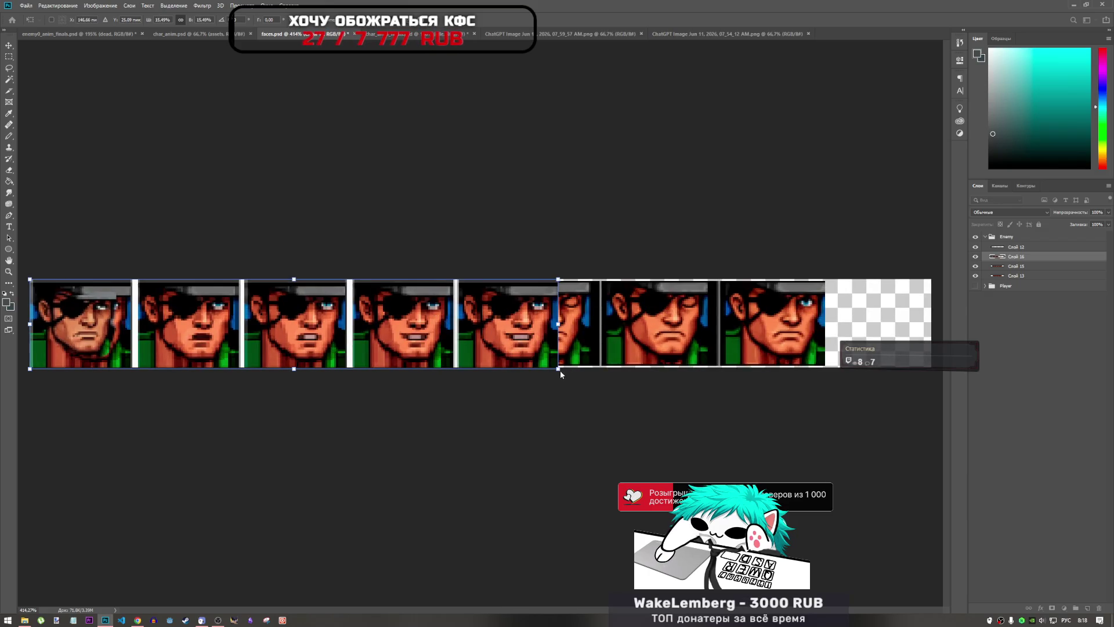
{"action": "left_click_drag", "start_coordinate": [558, 369], "coordinate": [532, 360]}
{"action": "mouse_move", "coordinate": [473, 330]}
{"action": "left_mouse_down"}
{"action": "mouse_move", "coordinate": [661, 329]}
{"action": "mouse_move", "coordinate": [643, 327]}
{"action": "left_mouse_up"}
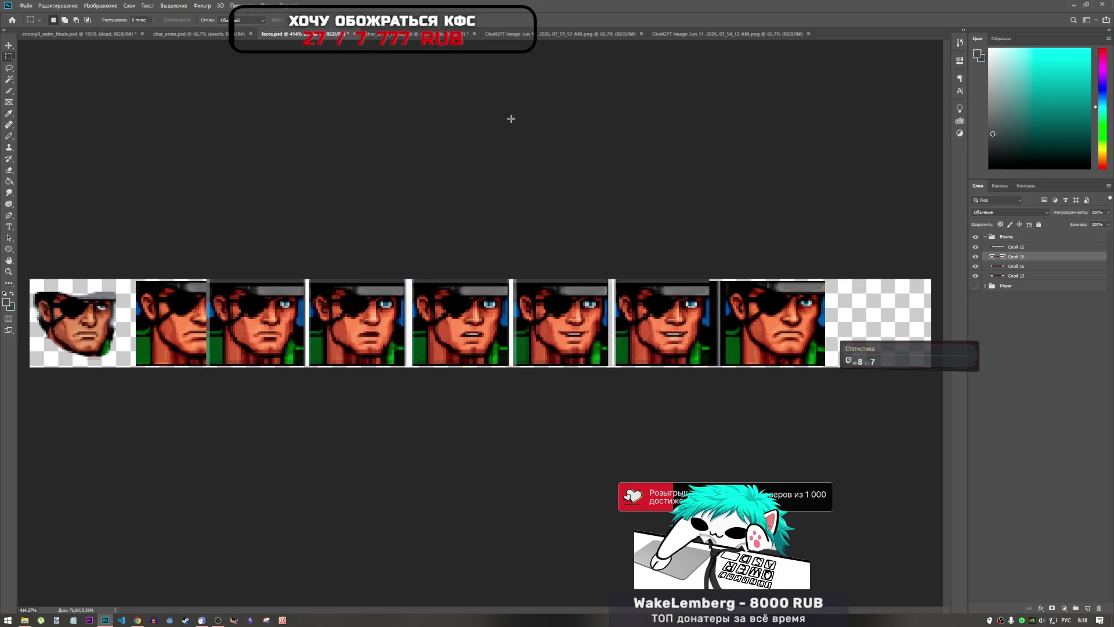
{"action": "key", "text": "Return"}
{"action": "key", "text": "ctrl+t"}
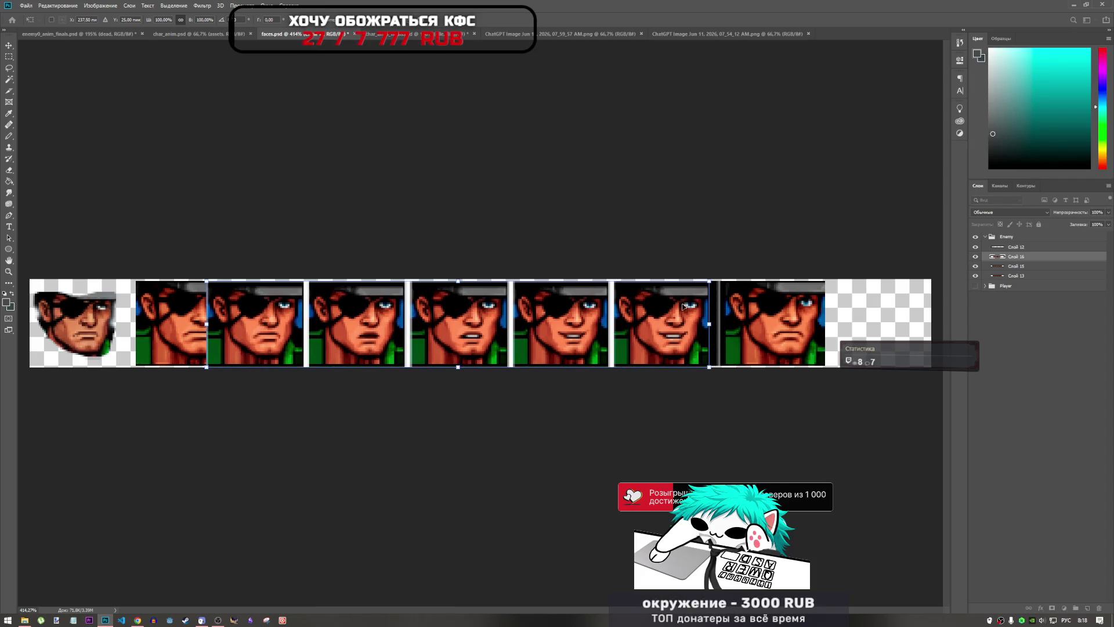
{"action": "key", "text": "Return"}
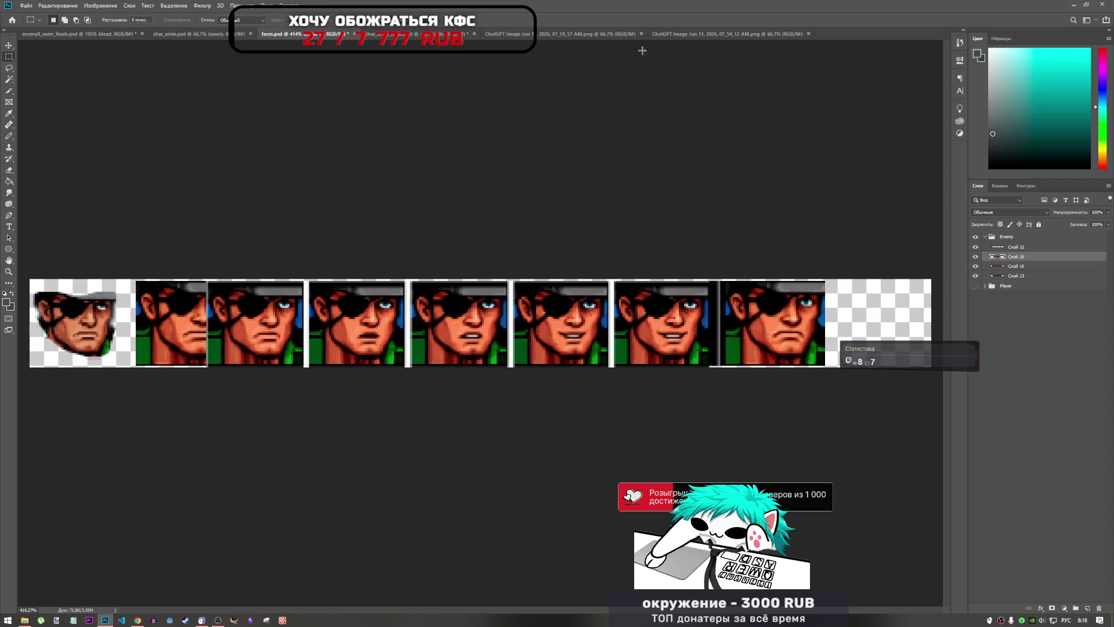
- Close both generated face images and select the seventh face in the strip
{"action": "left_click", "coordinate": [745, 33]}
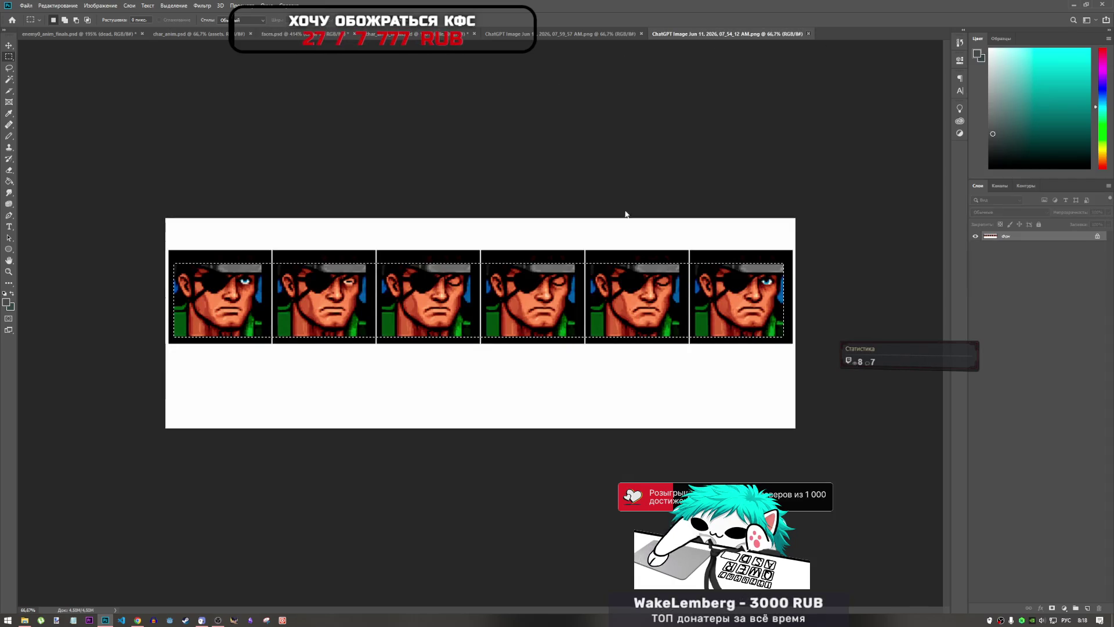
{"action": "left_click", "coordinate": [808, 33]}
{"action": "left_click", "coordinate": [632, 34]}
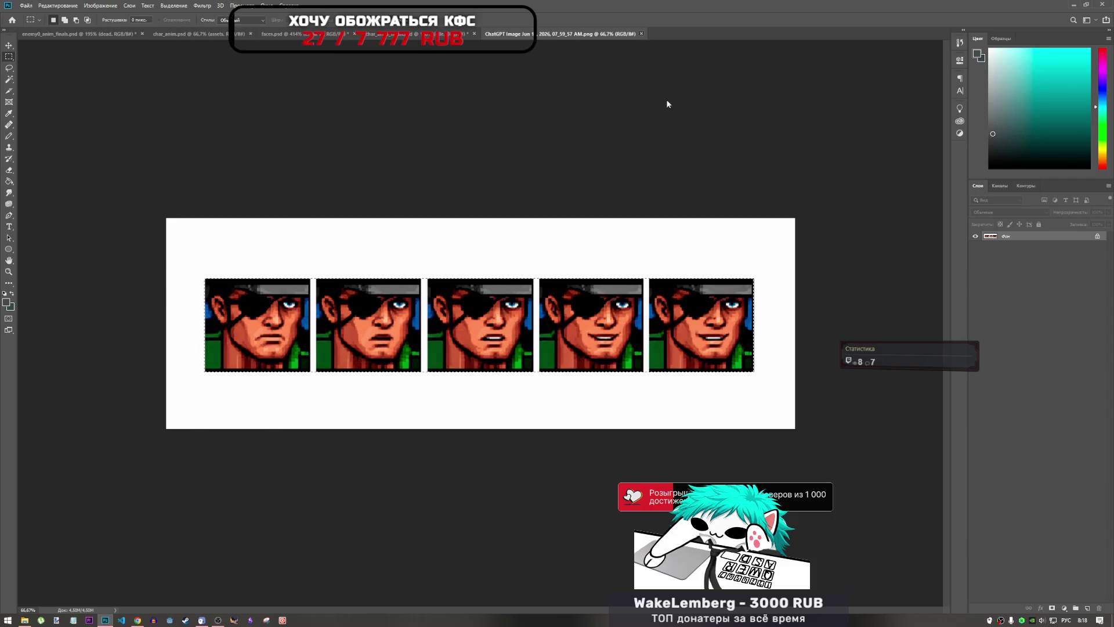
{"action": "key", "text": "ctrl+w"}
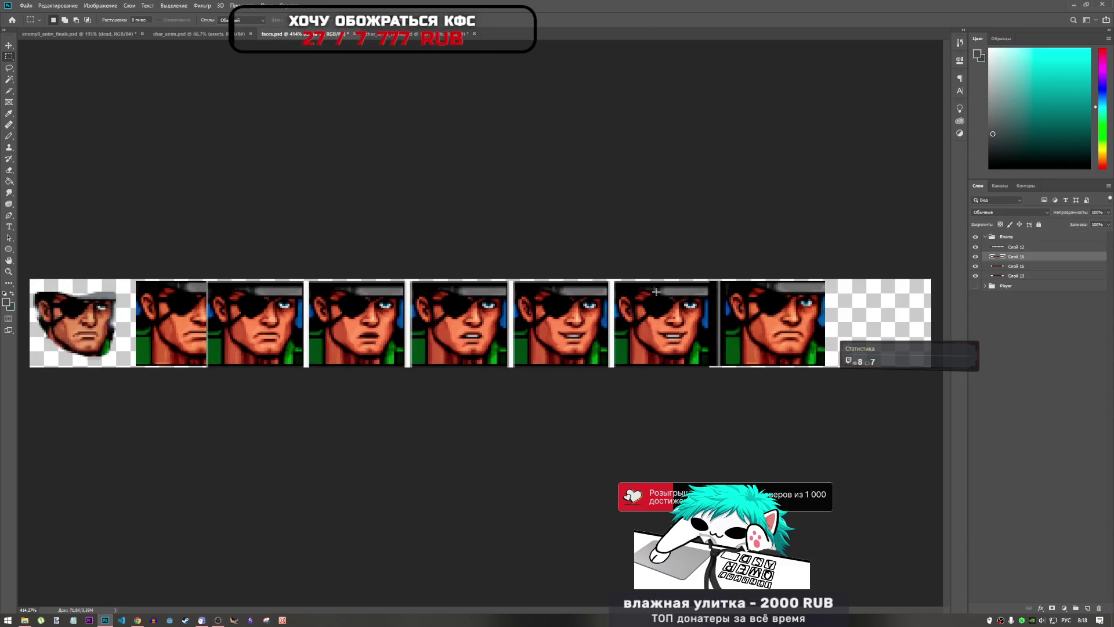
{"action": "left_click_drag", "start_coordinate": [642, 282], "coordinate": [708, 354]}
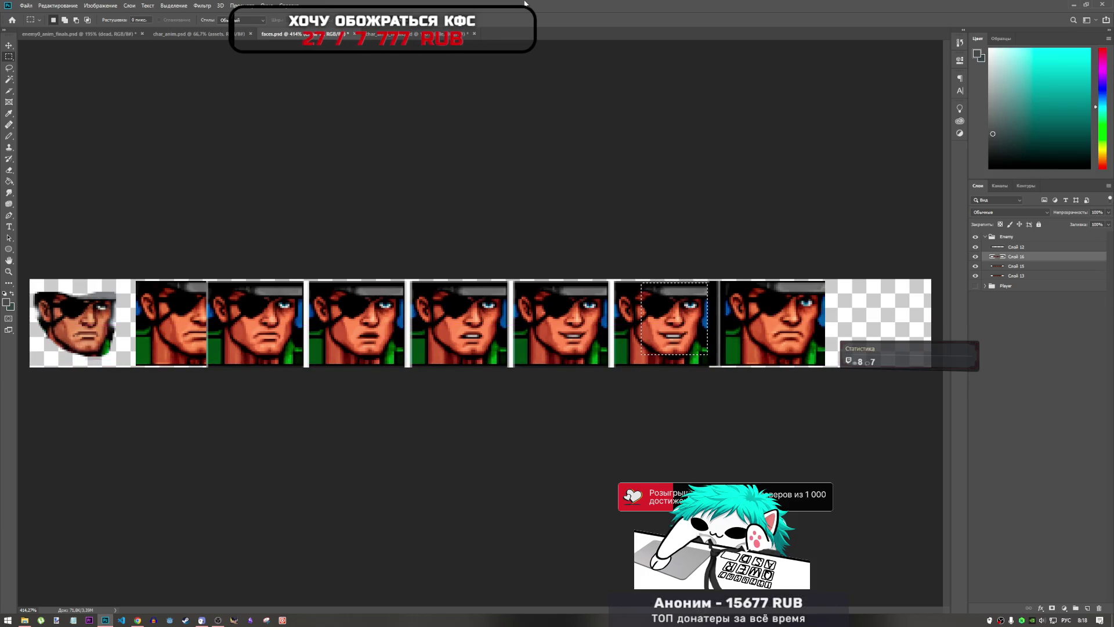
{"action": "left_click", "coordinate": [377, 34]}
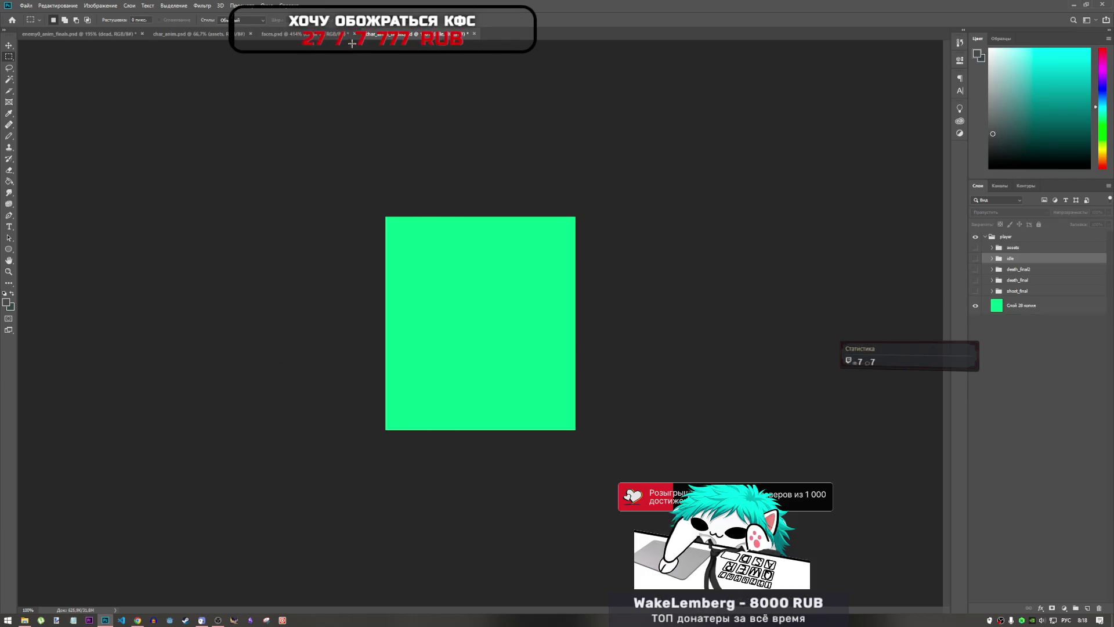
- Cycle through the open documents to the enemy0_anim_finals sprite and scroll its layers
{"action": "left_click", "coordinate": [314, 35]}
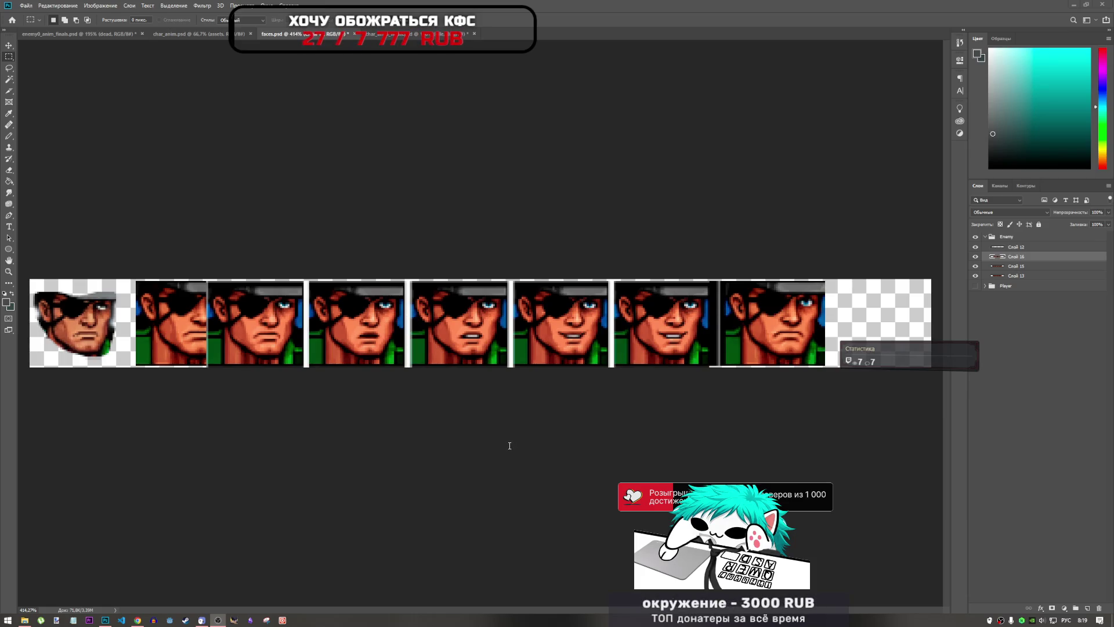
{"action": "left_click", "coordinate": [703, 112]}
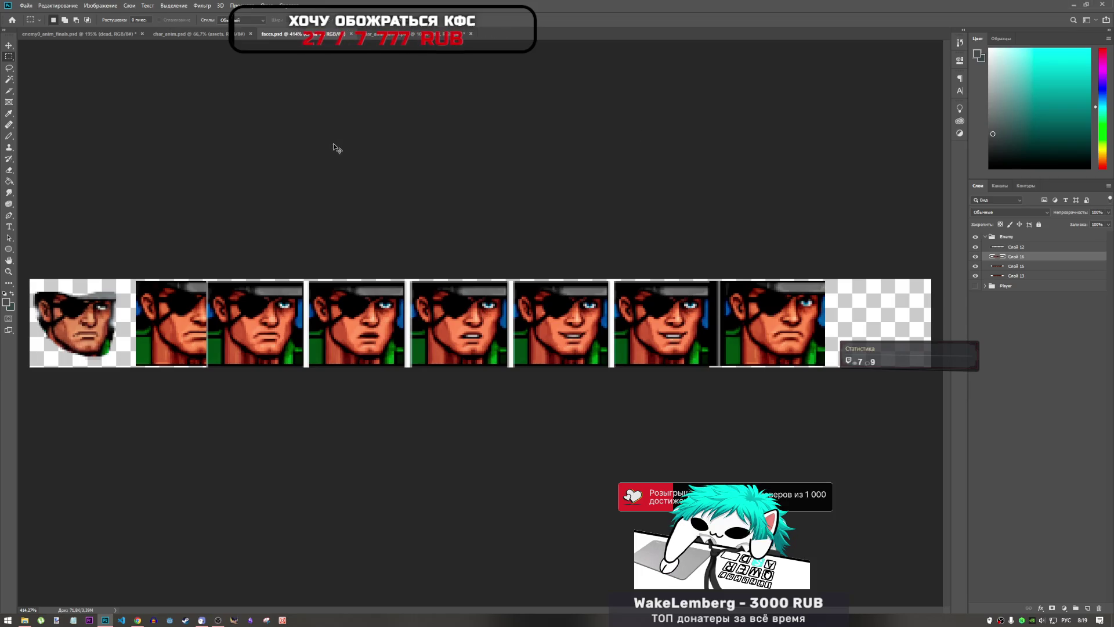
{"action": "left_click", "coordinate": [408, 37]}
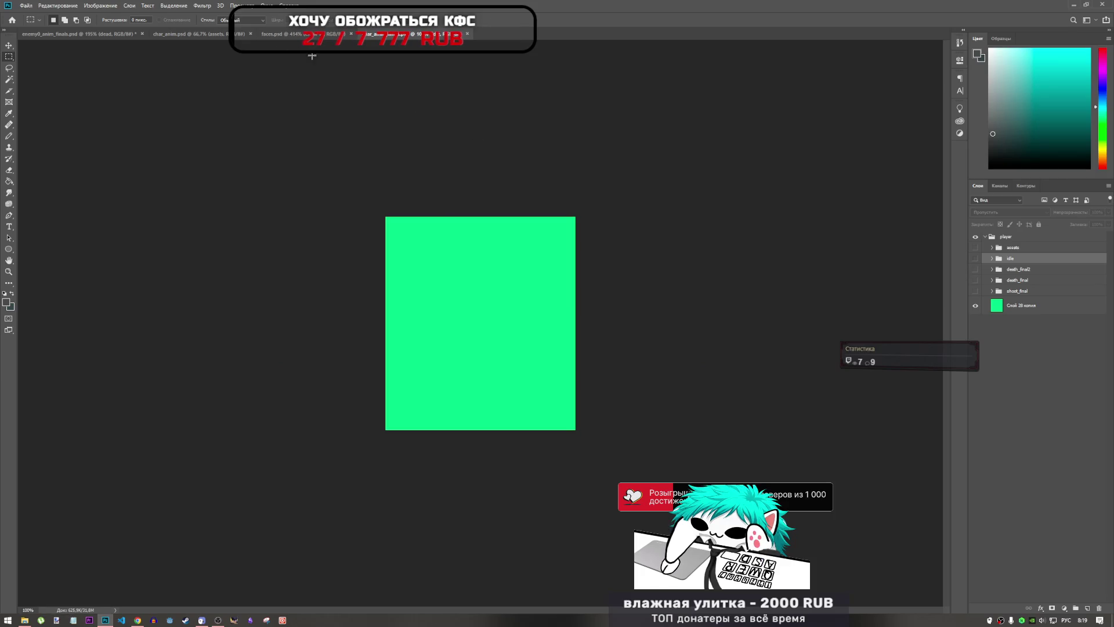
{"action": "left_click", "coordinate": [180, 34]}
{"action": "left_click", "coordinate": [113, 35]}
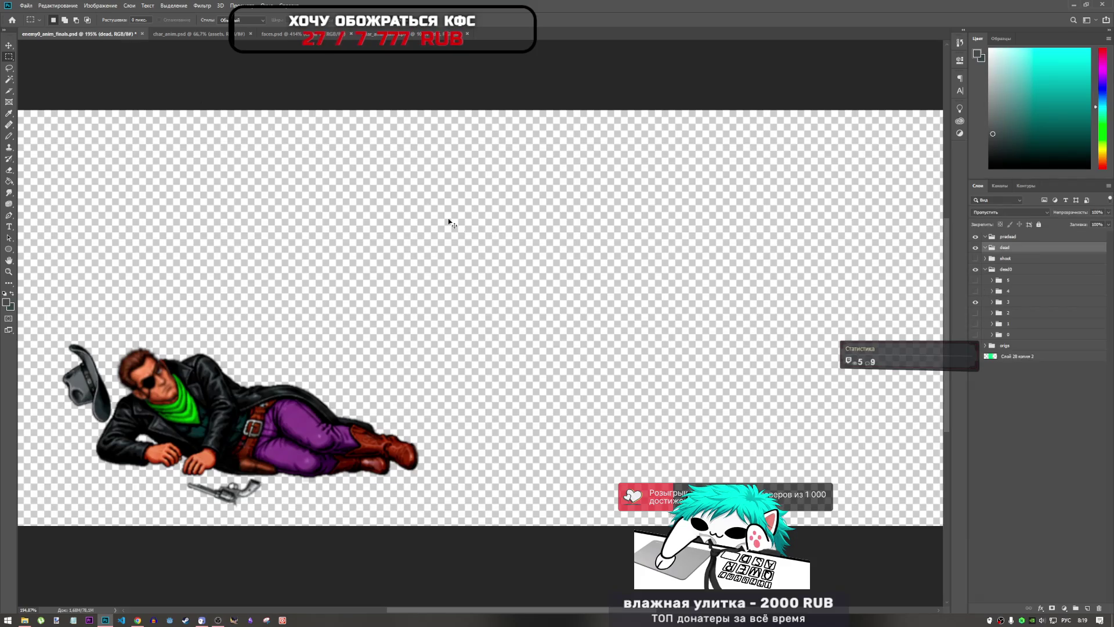
{"action": "scroll", "coordinate": [593, 368], "scroll_direction": "down", "scroll_amount": 3}
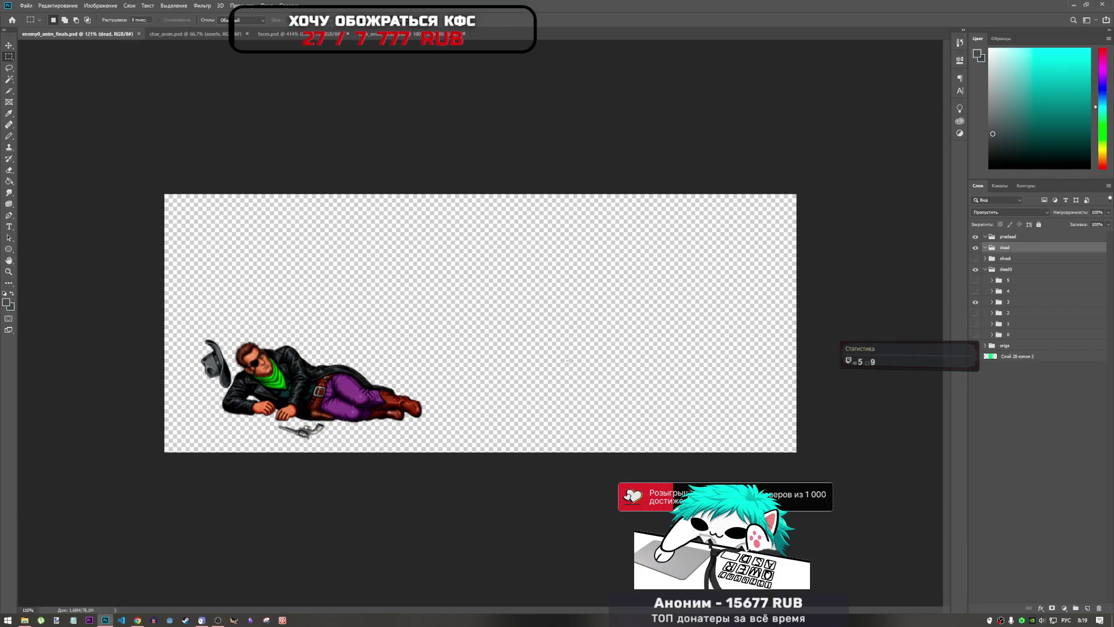
{"action": "scroll", "coordinate": [569, 360], "scroll_direction": "down", "scroll_amount": 1}
{"action": "scroll", "coordinate": [569, 361], "scroll_direction": "up", "scroll_amount": 3}
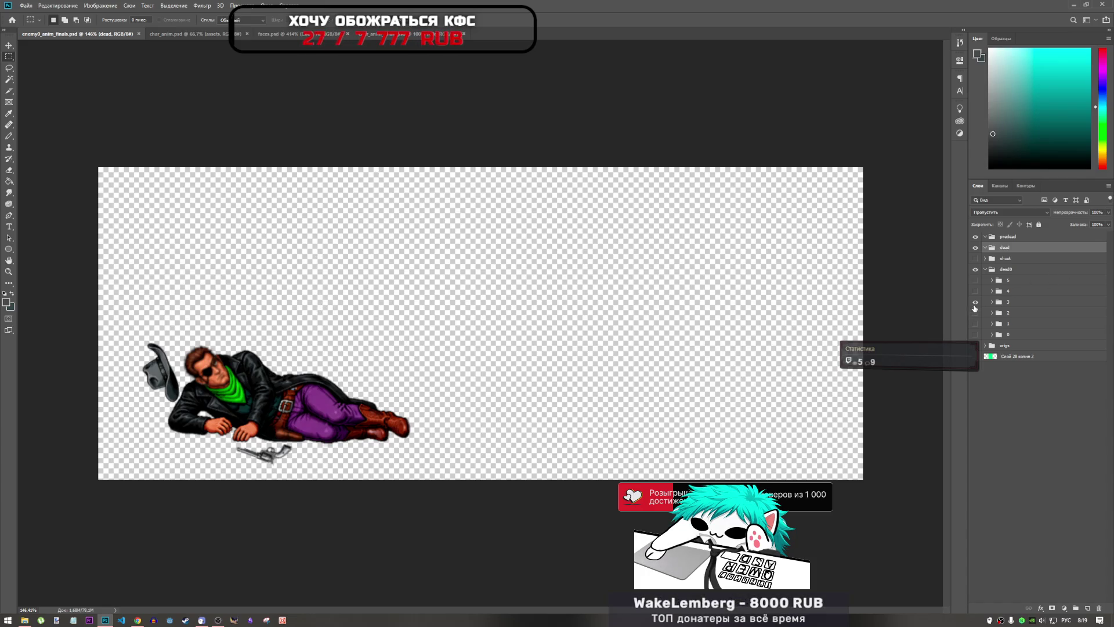
- Compare the lying-cowboy frames by toggling group 3, then hide Слой 16 in faces.psd
{"action": "left_click", "coordinate": [975, 303]}
{"action": "left_click", "coordinate": [975, 313]}
{"action": "left_click", "coordinate": [977, 314]}
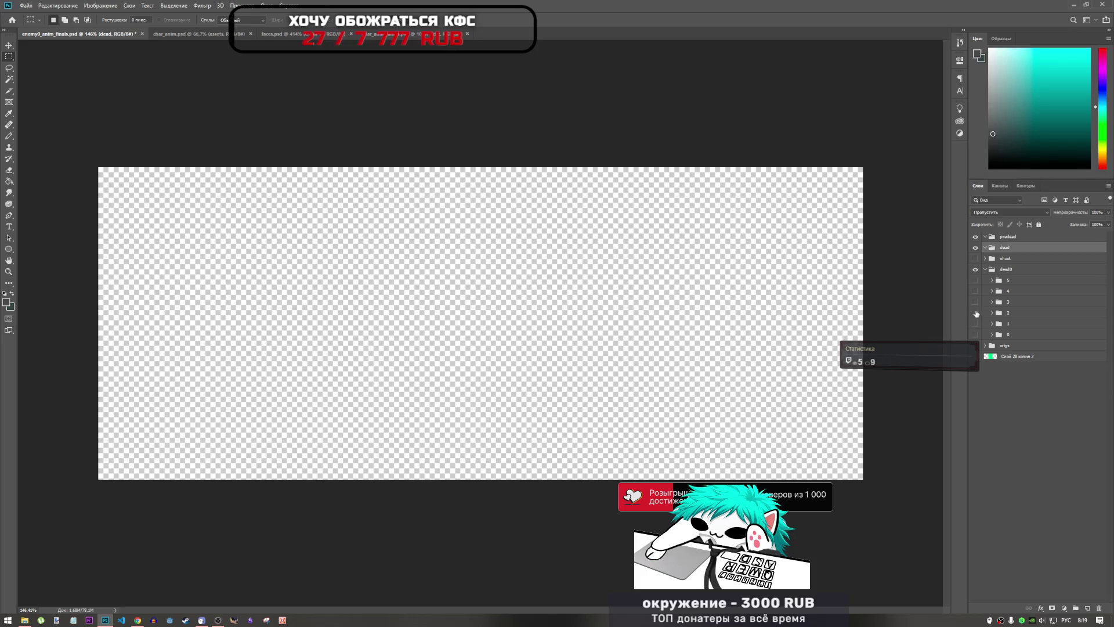
{"action": "left_click", "coordinate": [975, 302]}
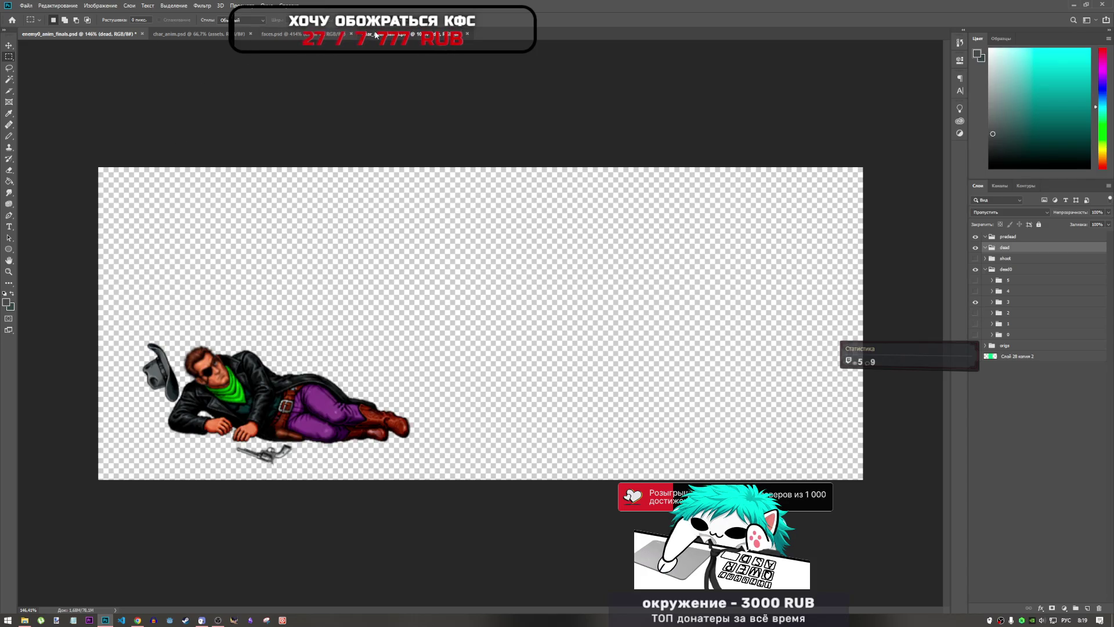
{"action": "key", "text": "ctrl+Tab"}
{"action": "key", "text": "ctrl+Tab"}
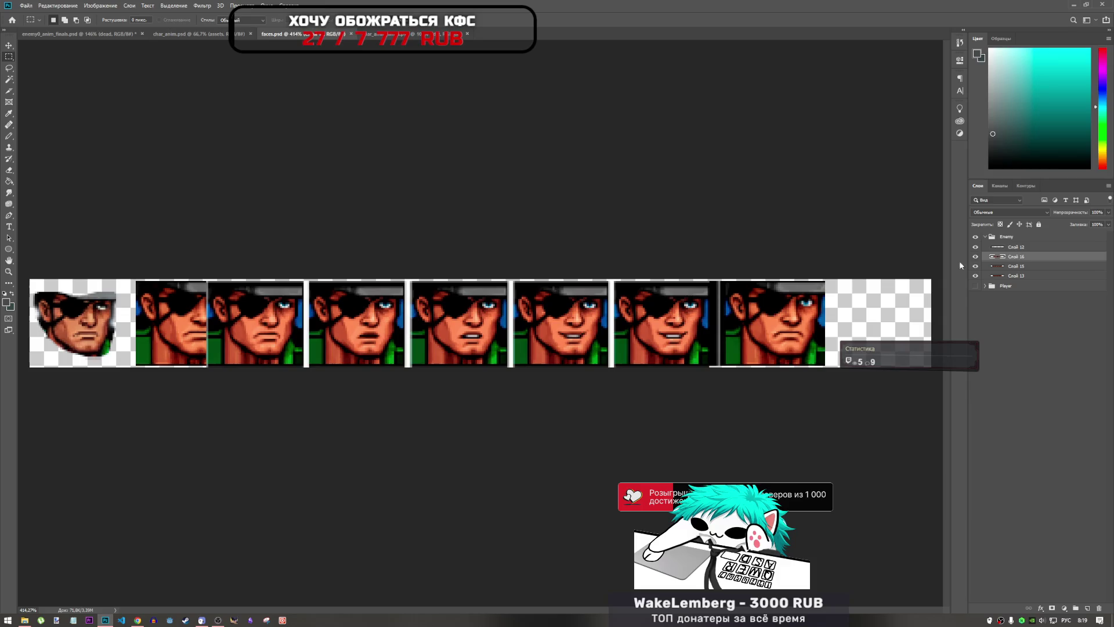
{"action": "left_click", "coordinate": [976, 256]}
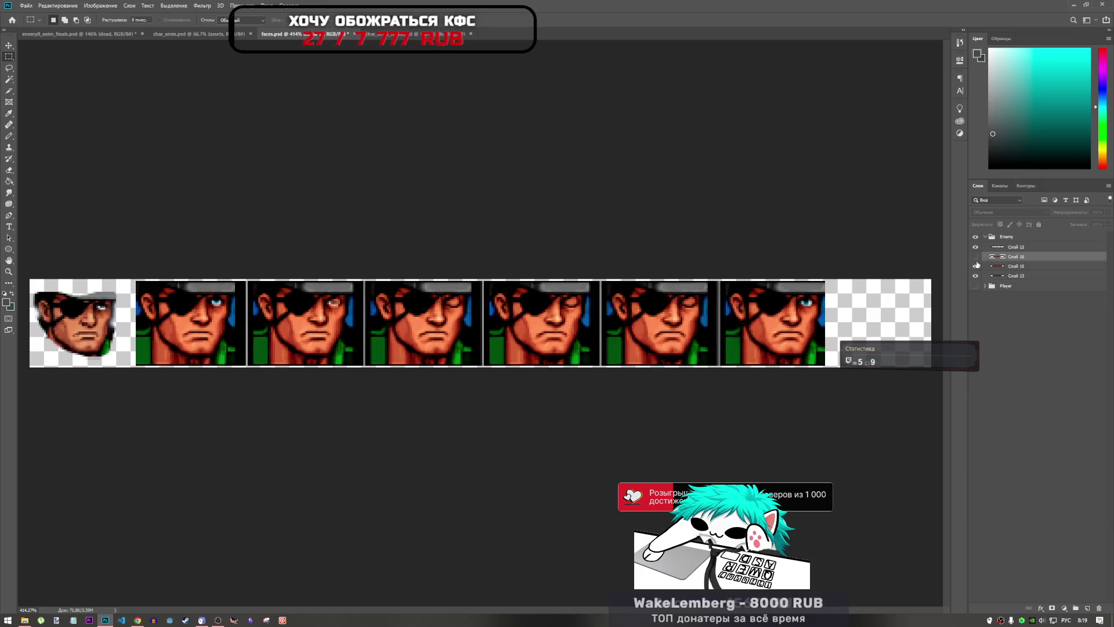
- Hide Слой 16 and Слой 12, then lasso the second face's eye and cheek
{"action": "left_click", "coordinate": [975, 256]}
{"action": "left_click", "coordinate": [976, 265]}
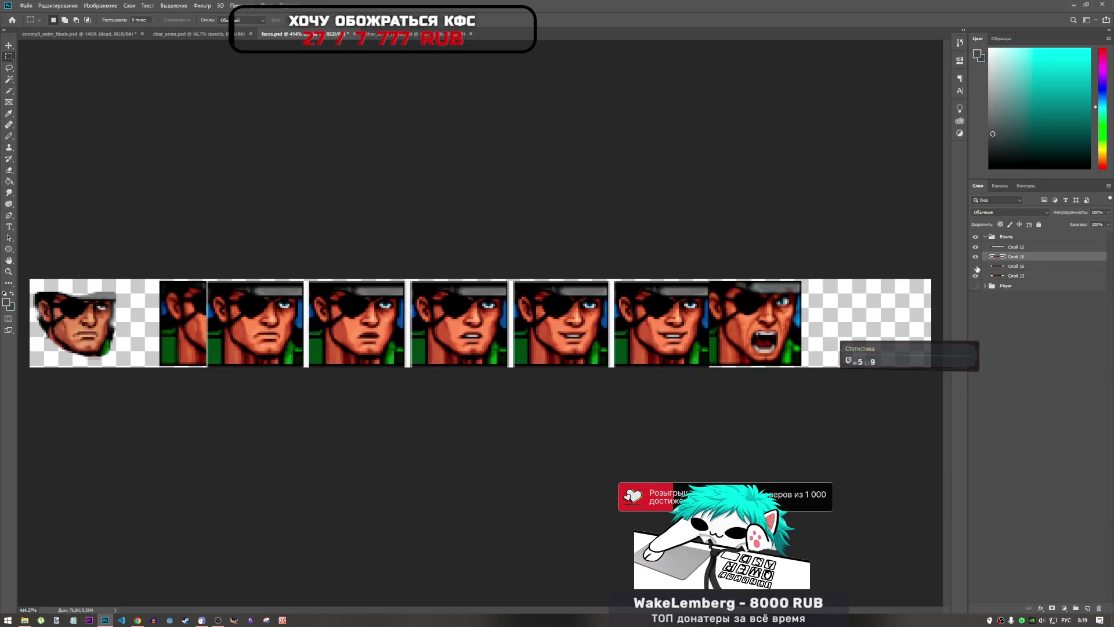
{"action": "left_click", "coordinate": [976, 256]}
{"action": "left_click", "coordinate": [975, 247]}
{"action": "left_click", "coordinate": [976, 247]}
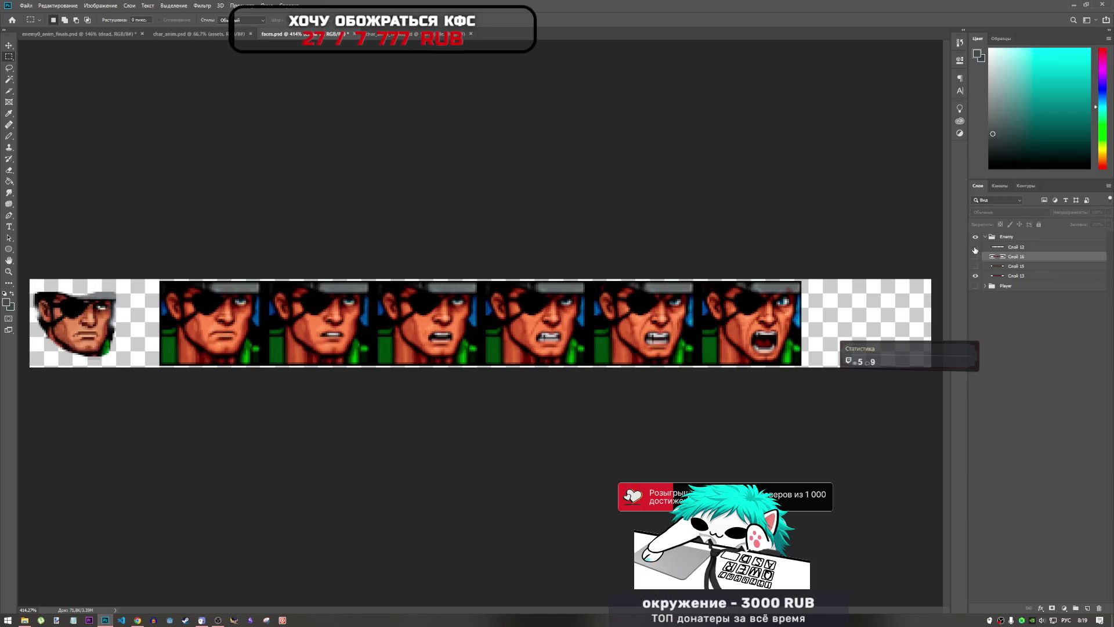
{"action": "left_click", "coordinate": [975, 247]}
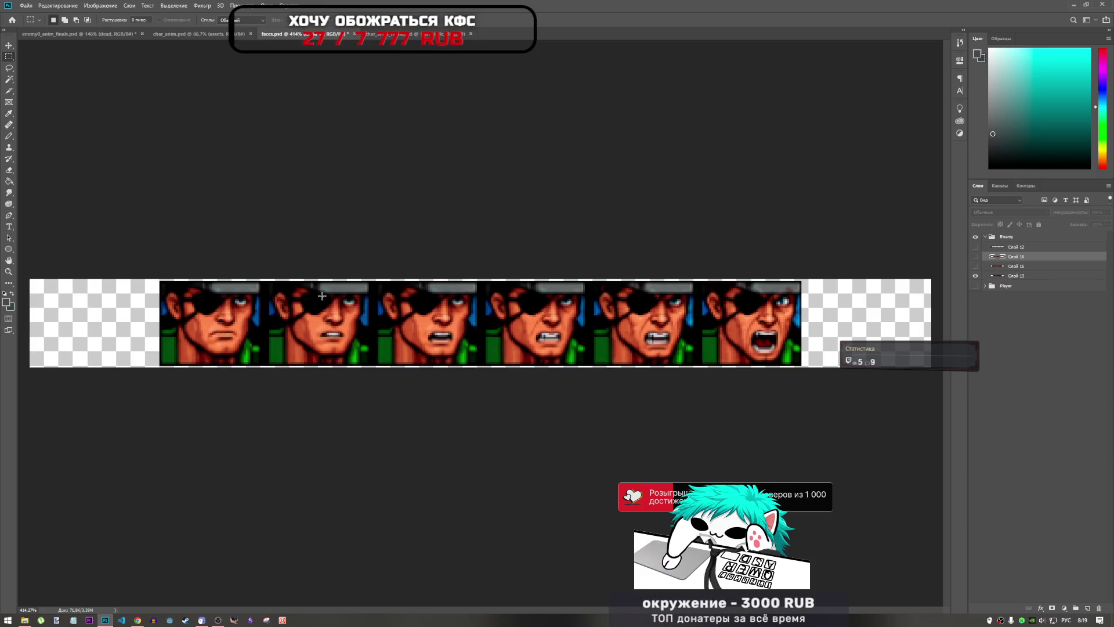
{"action": "left_click", "coordinate": [8, 68]}
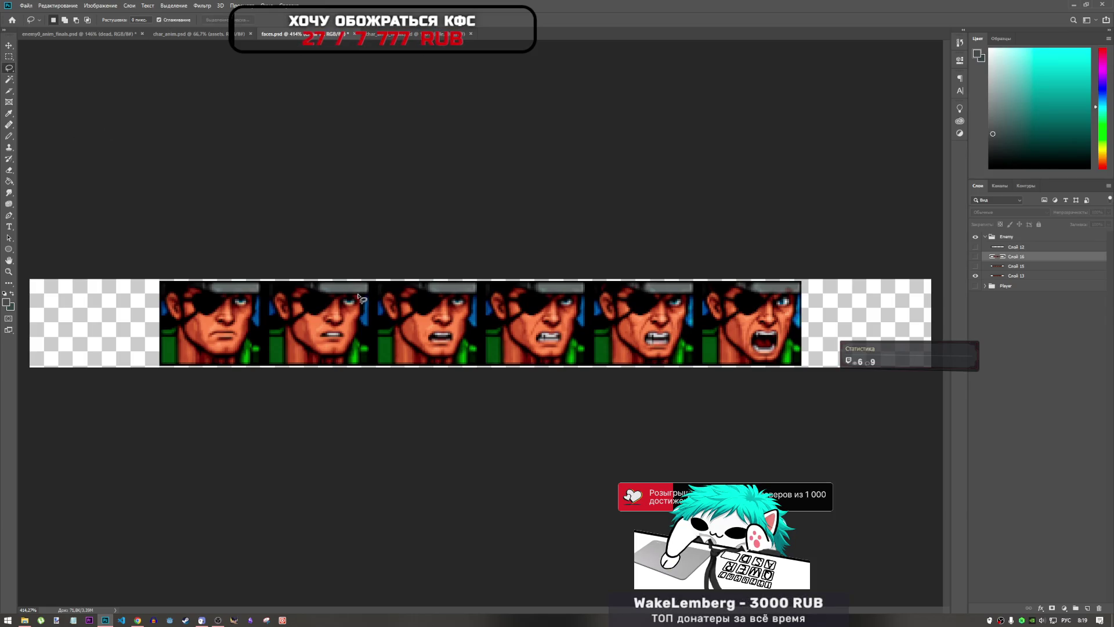
{"action": "mouse_move", "coordinate": [338, 310]}
{"action": "left_mouse_down"}
{"action": "mouse_move", "coordinate": [316, 346]}
{"action": "mouse_move", "coordinate": [348, 353]}
{"action": "mouse_move", "coordinate": [358, 296]}
{"action": "left_mouse_up"}
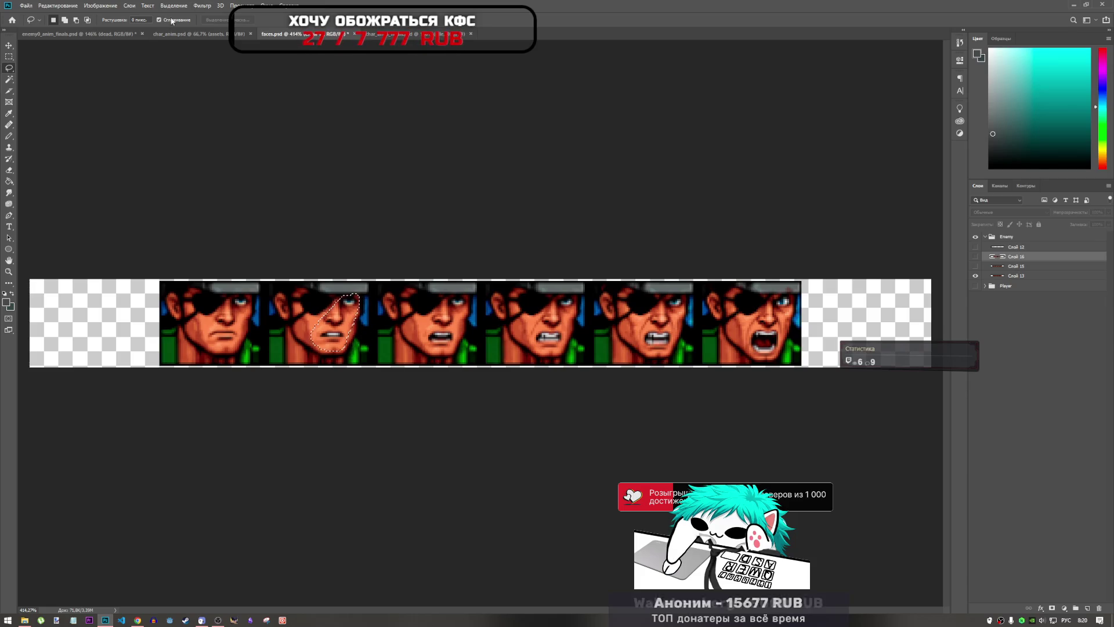
- Trial-paste the face into group 3 of enemy0_anim_finals, undo it, and return to faces.psd
{"action": "left_click", "coordinate": [78, 34]}
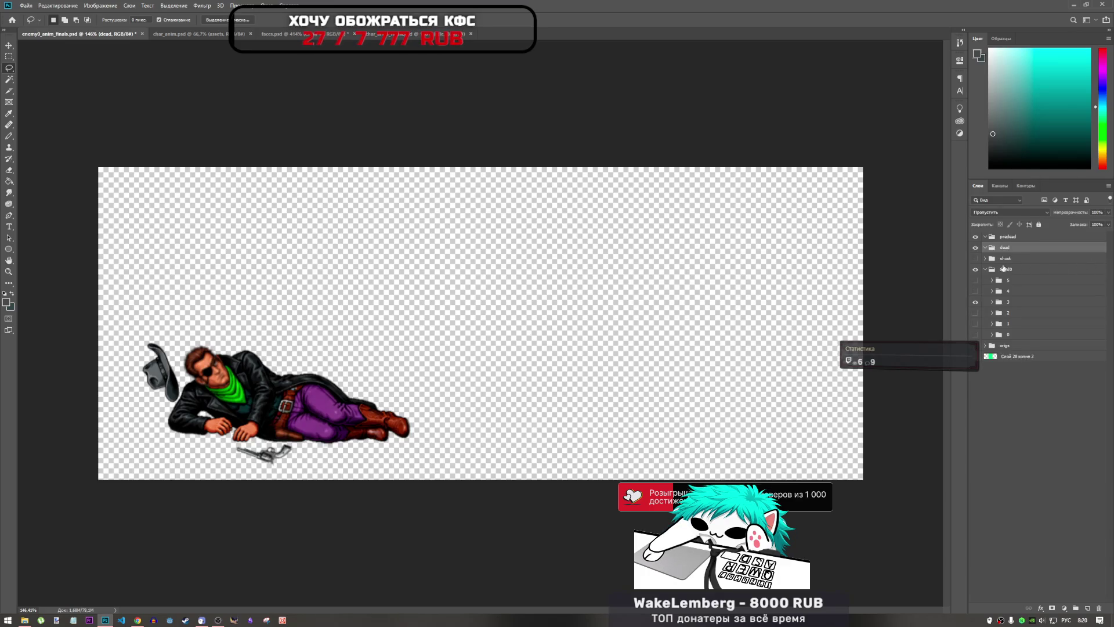
{"action": "left_click", "coordinate": [999, 305]}
{"action": "left_click", "coordinate": [975, 303]}
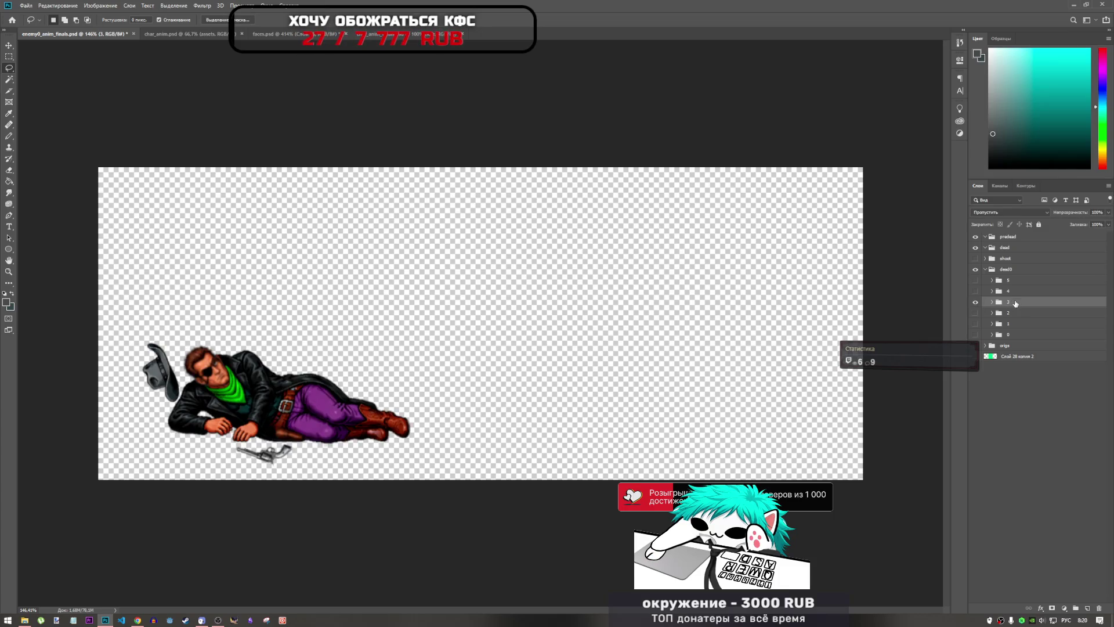
{"action": "left_click", "coordinate": [979, 301]}
{"action": "left_click", "coordinate": [976, 304]}
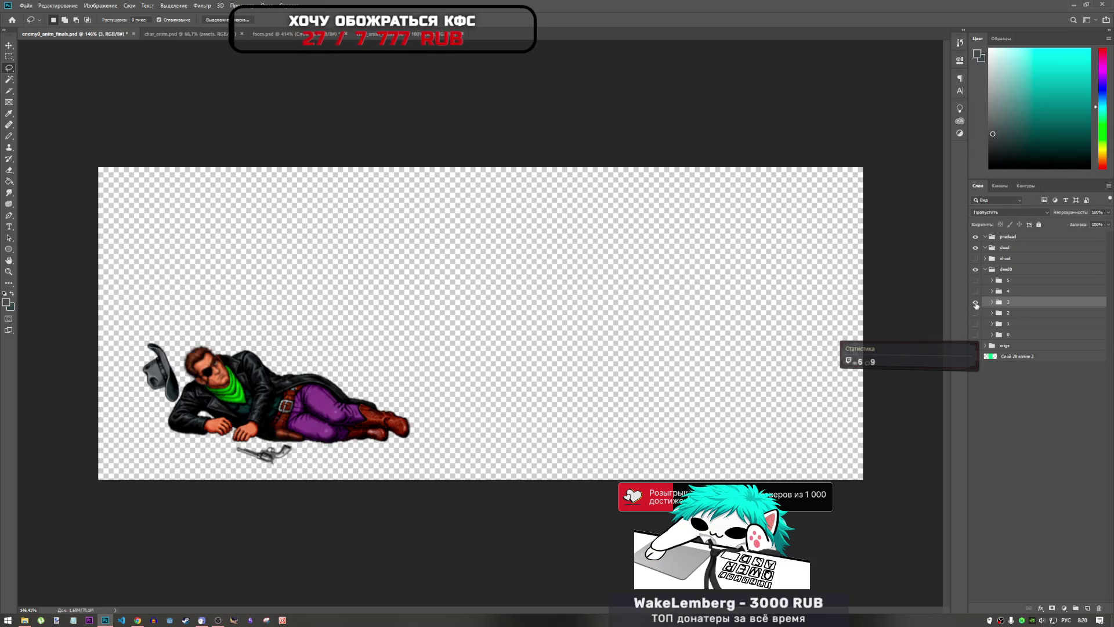
{"action": "key", "text": "ctrl+v"}
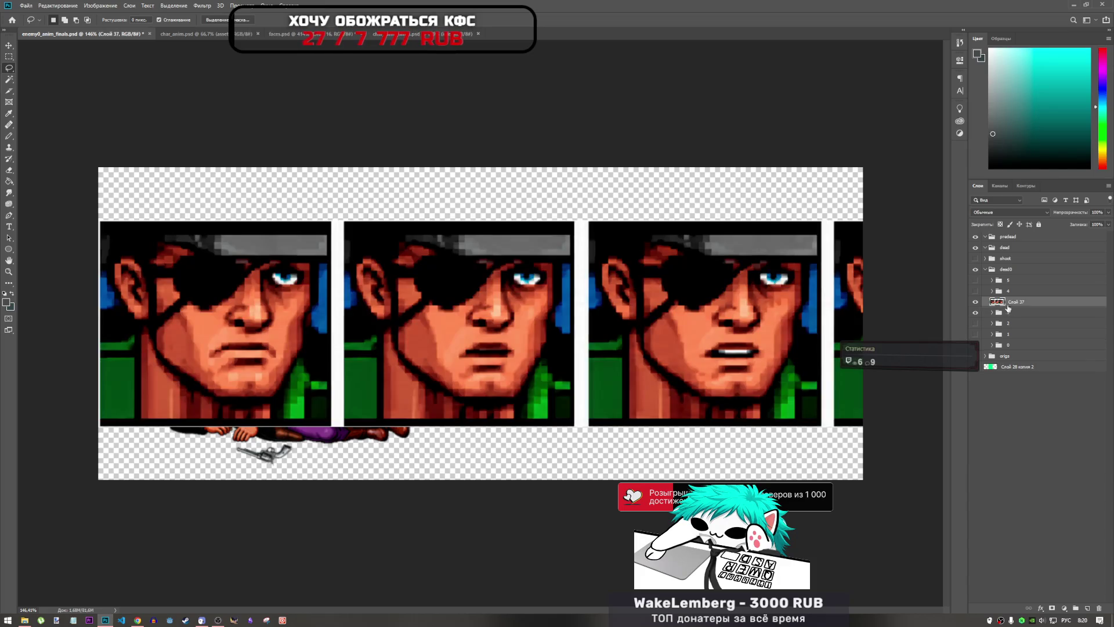
{"action": "key", "text": "ctrl+z"}
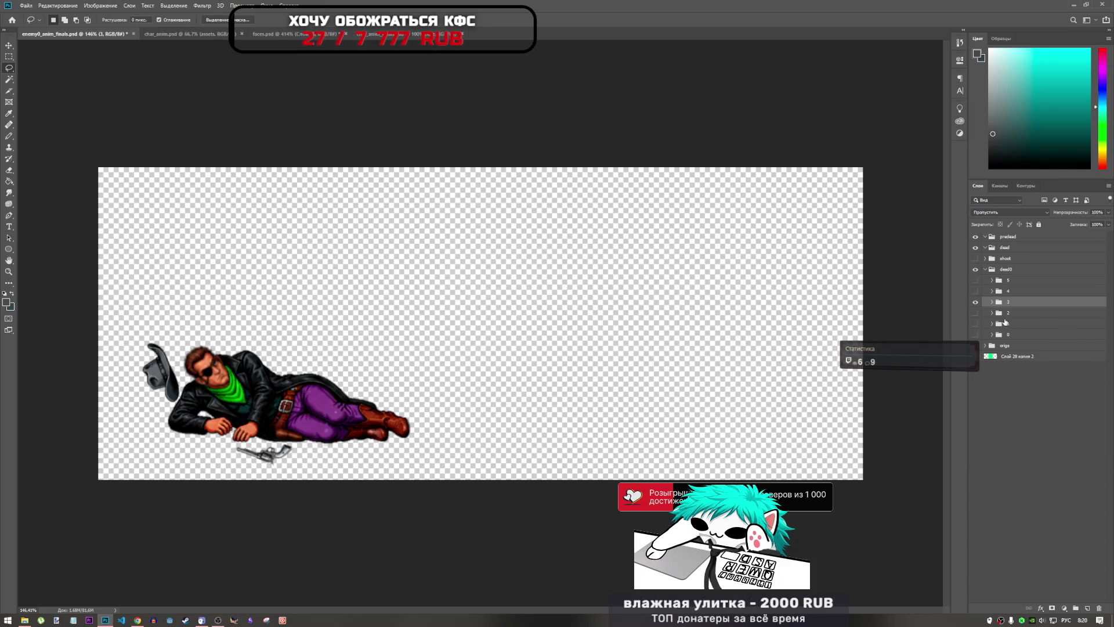
{"action": "left_click", "coordinate": [377, 34]}
{"action": "left_click", "coordinate": [322, 35]}
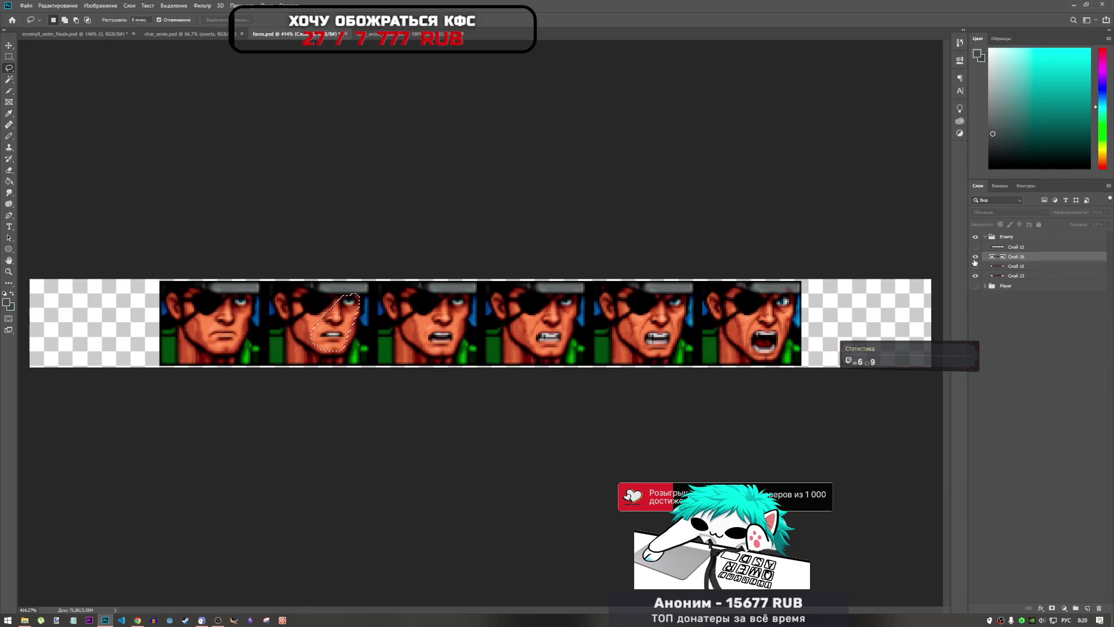
- Hide Слой 15 and Слой 13 and show Слой 16's five-face row
{"action": "left_click_drag", "start_coordinate": [975, 266], "coordinate": [979, 278]}
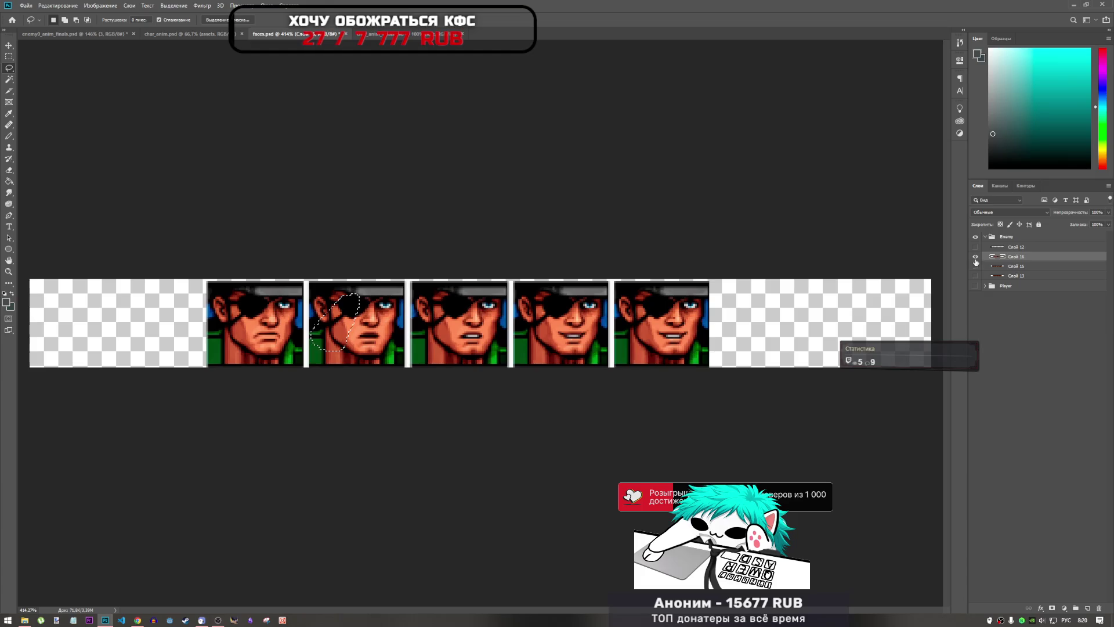
{"action": "left_click", "coordinate": [975, 259]}
{"action": "left_click", "coordinate": [976, 259]}
{"action": "left_click", "coordinate": [976, 259]}
{"action": "left_click", "coordinate": [977, 267]}
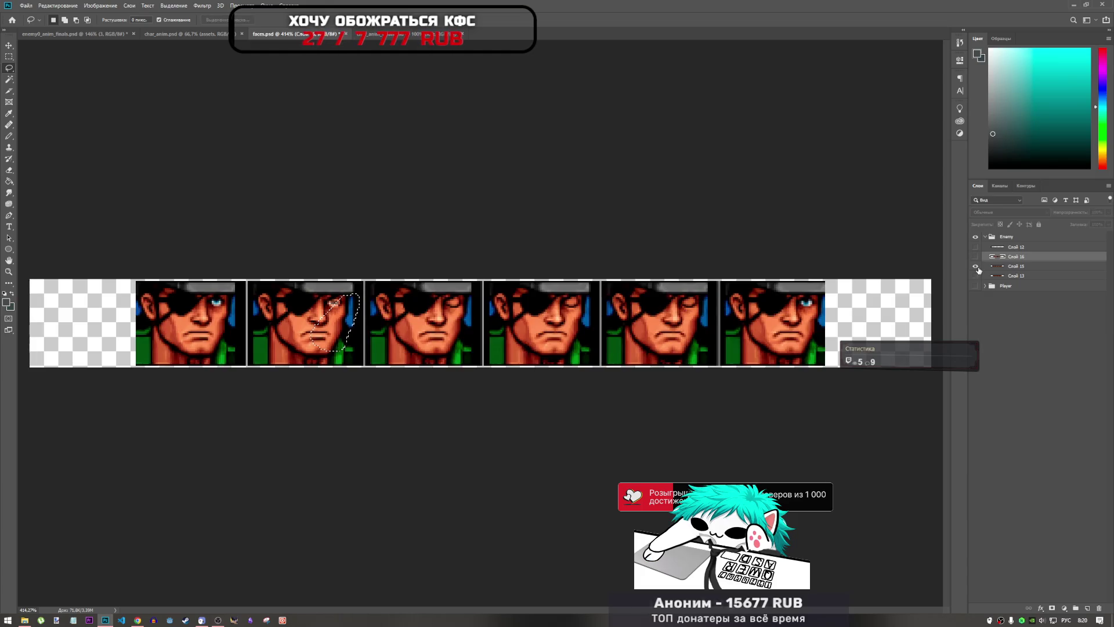
{"action": "left_click", "coordinate": [976, 267]}
{"action": "left_click", "coordinate": [977, 277]}
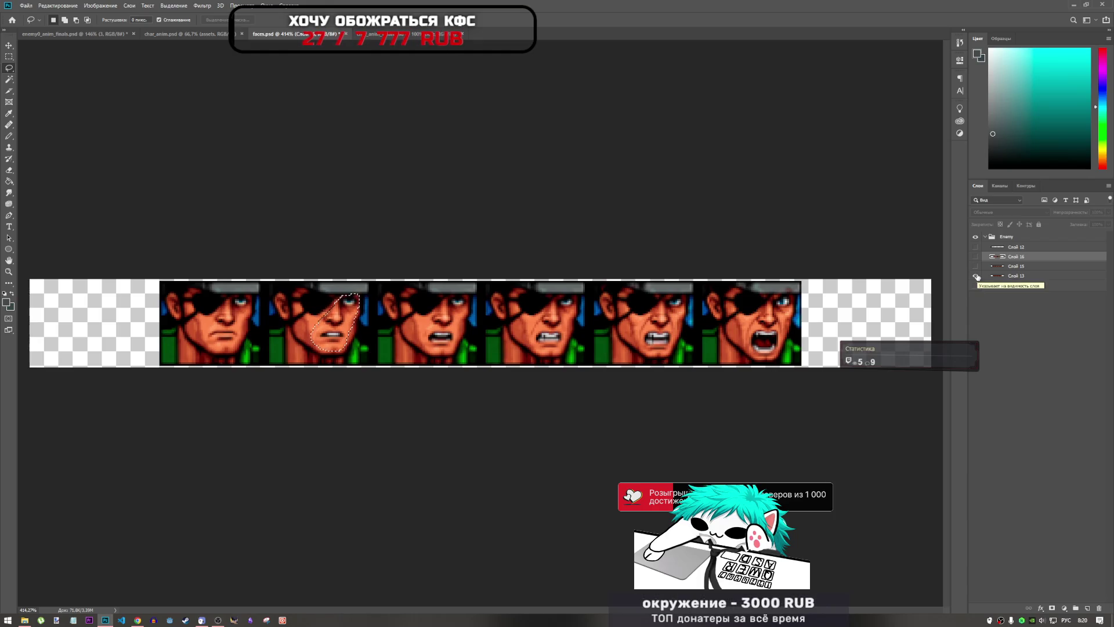
{"action": "left_click", "coordinate": [977, 277]}
{"action": "left_click", "coordinate": [977, 258]}
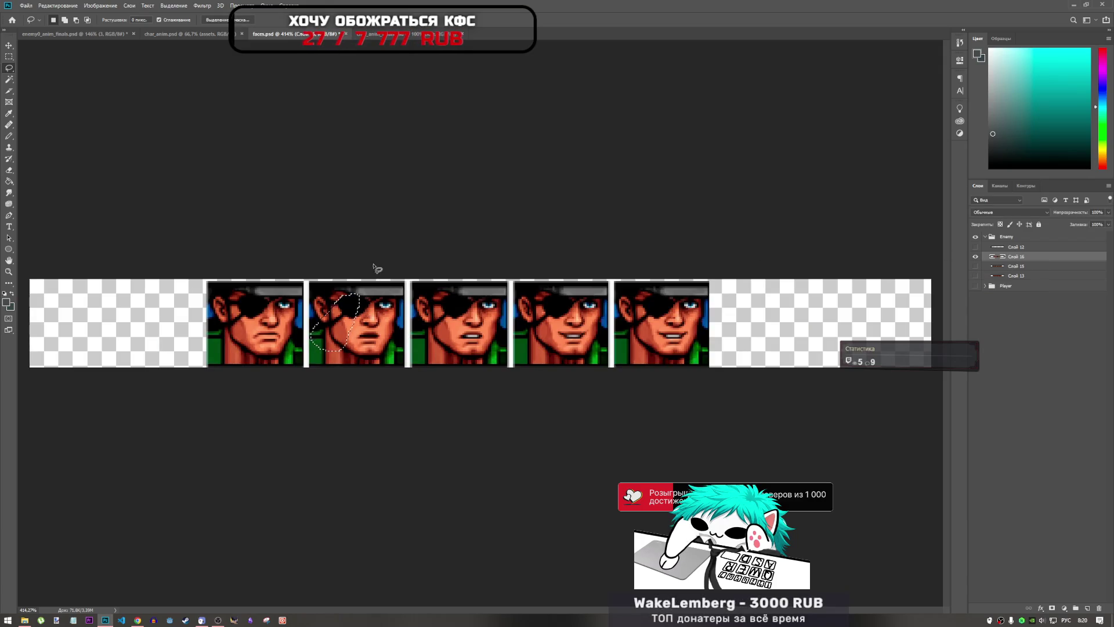
- Lasso the second face from eye down to chin and switch to enemy0_anim_finals
{"action": "left_click", "coordinate": [380, 303]}
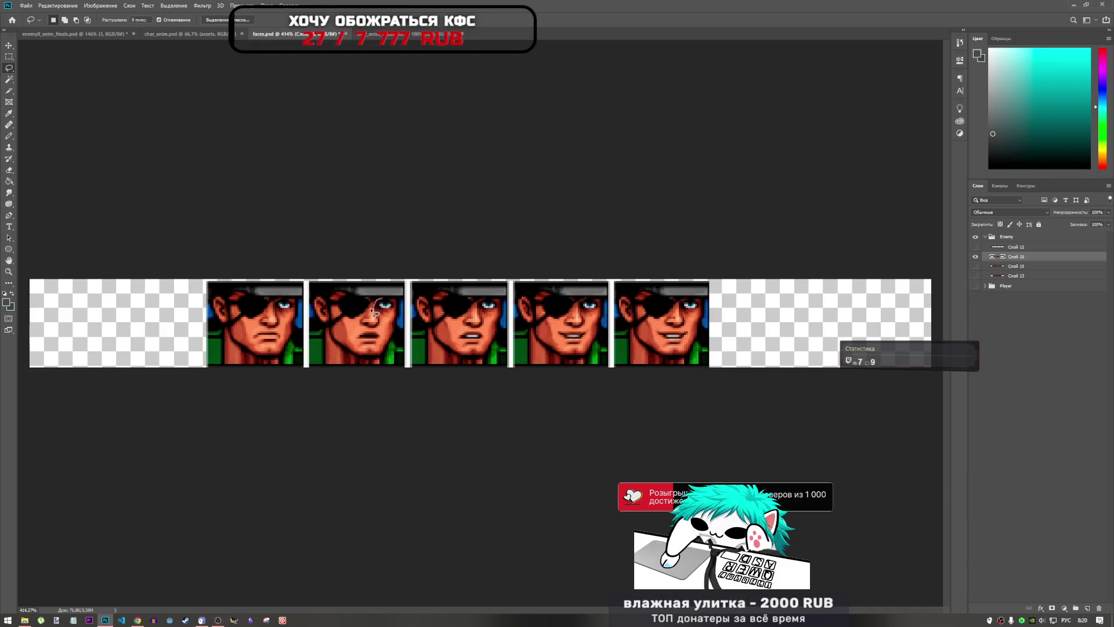
{"action": "mouse_move", "coordinate": [373, 311]}
{"action": "left_mouse_down"}
{"action": "mouse_move", "coordinate": [356, 349]}
{"action": "mouse_move", "coordinate": [366, 355]}
{"action": "mouse_move", "coordinate": [399, 318]}
{"action": "mouse_move", "coordinate": [381, 302]}
{"action": "left_mouse_up"}
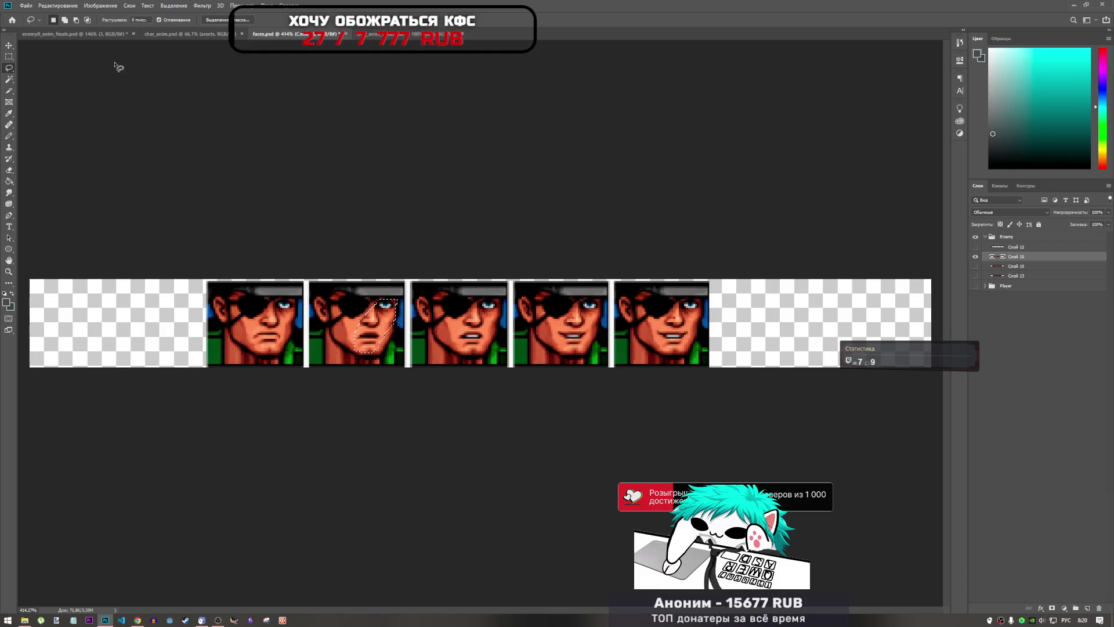
{"action": "left_click", "coordinate": [128, 35]}
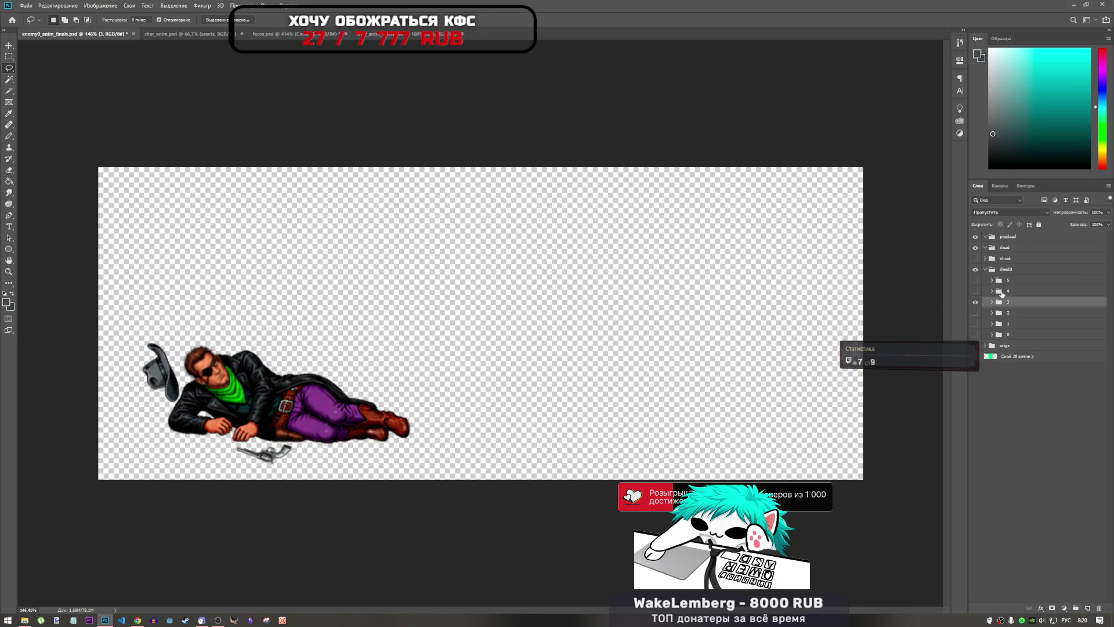
- Paste the face piece as Слой 37 and move it into group 3
{"action": "key", "text": "ctrl+v"}
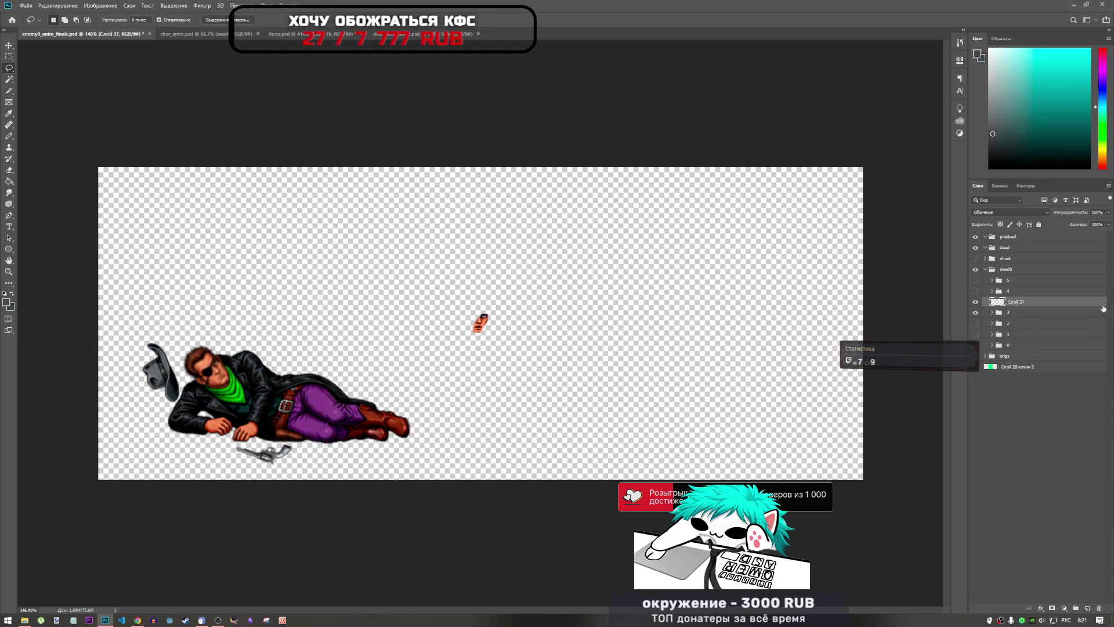
{"action": "left_click_drag", "start_coordinate": [1005, 307], "coordinate": [998, 309]}
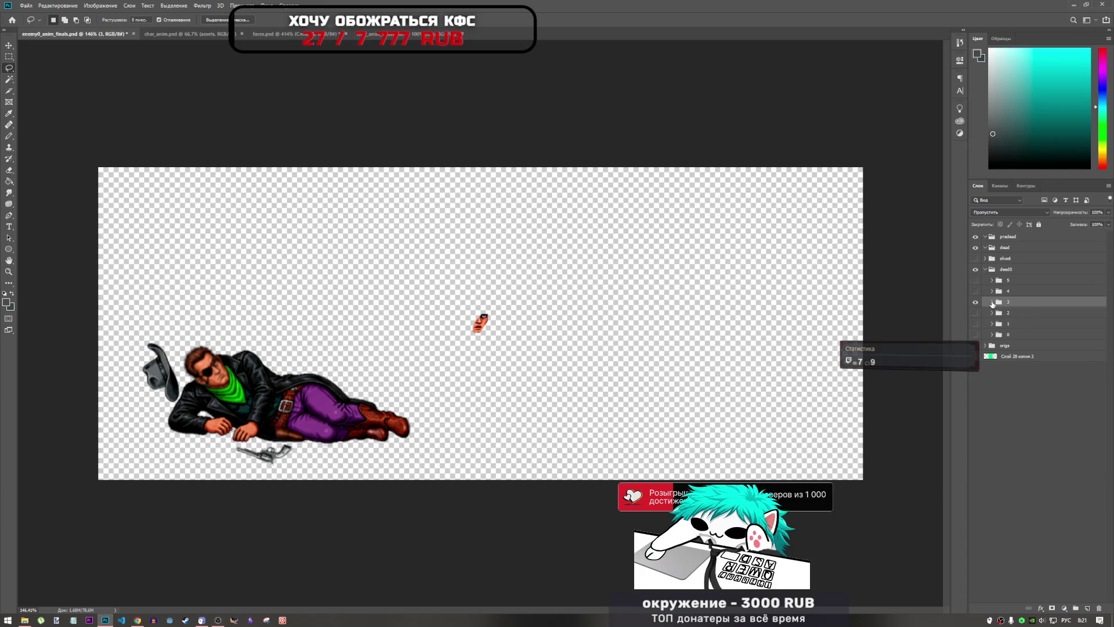
{"action": "left_click", "coordinate": [992, 303]}
{"action": "left_click", "coordinate": [1026, 314]}
- Move the face piece onto the cowboy's head and rotate it clockwise to match the tilt
{"action": "key", "text": "ctrl+t"}
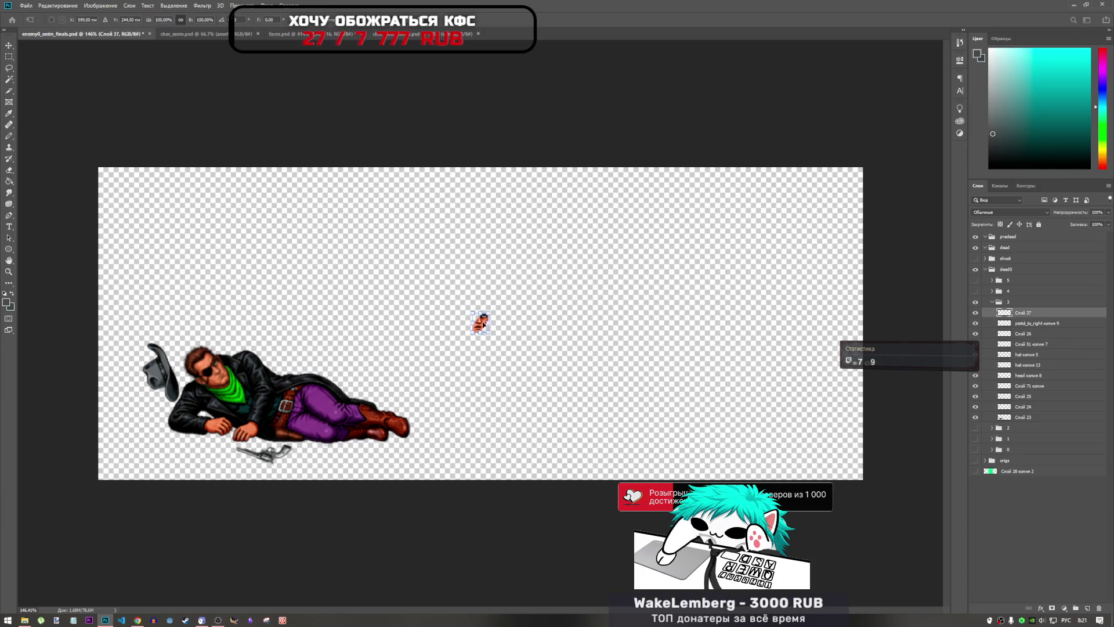
{"action": "mouse_move", "coordinate": [483, 325]}
{"action": "left_mouse_down"}
{"action": "mouse_move", "coordinate": [400, 329]}
{"action": "mouse_move", "coordinate": [214, 372]}
{"action": "left_mouse_up"}
{"action": "key", "text": "ctrl+0"}
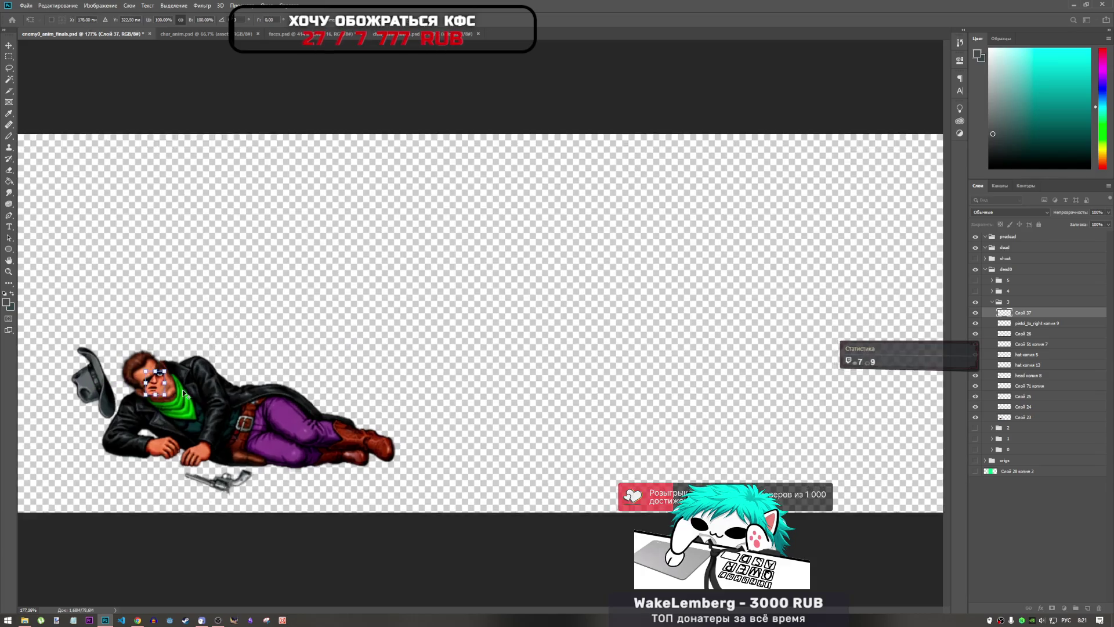
{"action": "scroll", "coordinate": [183, 393], "scroll_direction": "up", "scroll_amount": 3}
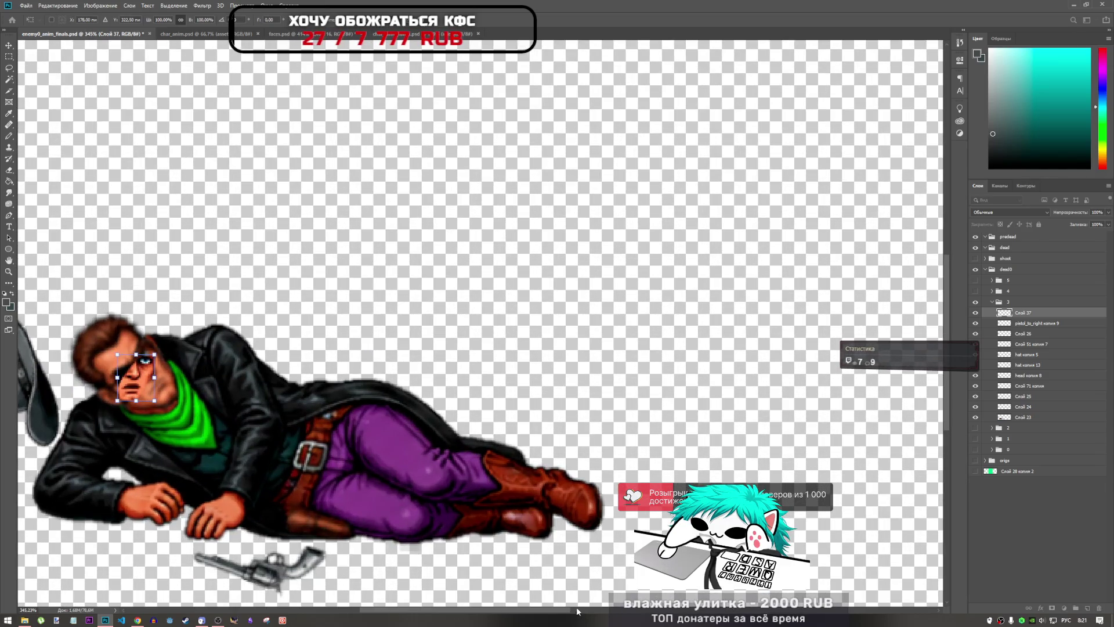
{"action": "left_click_drag", "start_coordinate": [578, 610], "coordinate": [523, 590]}
{"action": "mouse_move", "coordinate": [328, 350]}
{"action": "left_mouse_down"}
{"action": "mouse_move", "coordinate": [340, 372]}
{"action": "mouse_move", "coordinate": [295, 381]}
{"action": "mouse_move", "coordinate": [306, 383]}
{"action": "mouse_move", "coordinate": [319, 334]}
{"action": "mouse_move", "coordinate": [333, 355]}
{"action": "mouse_move", "coordinate": [301, 369]}
{"action": "mouse_move", "coordinate": [323, 334]}
{"action": "left_mouse_up"}
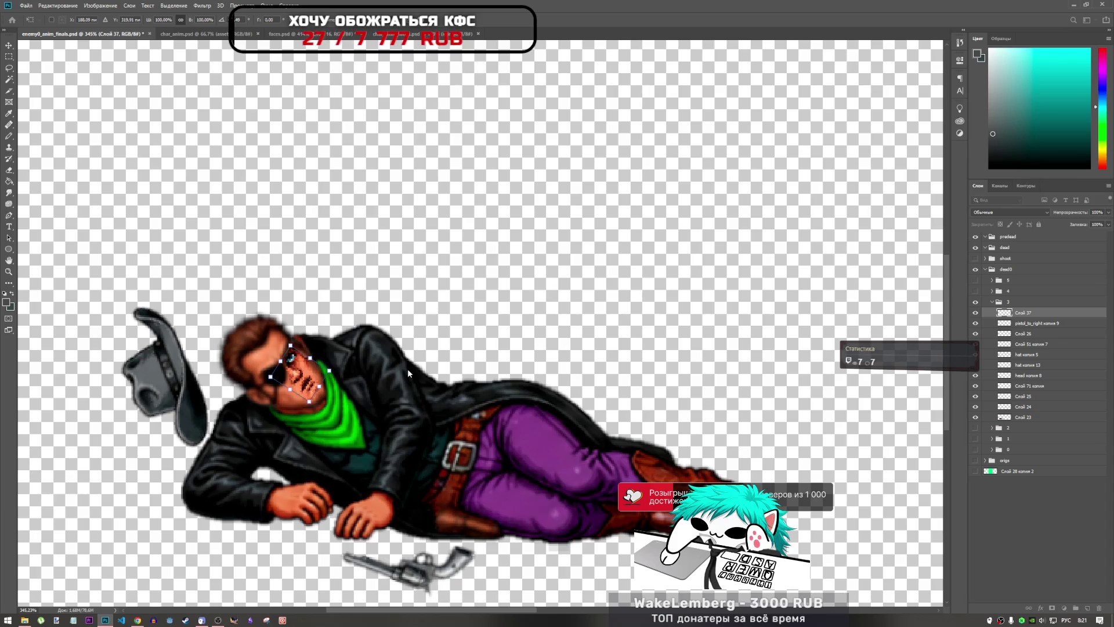
- Nudge the eye-patch face pixel by pixel and rotate it slightly, then apply the placement
{"action": "key", "text": "Down"}
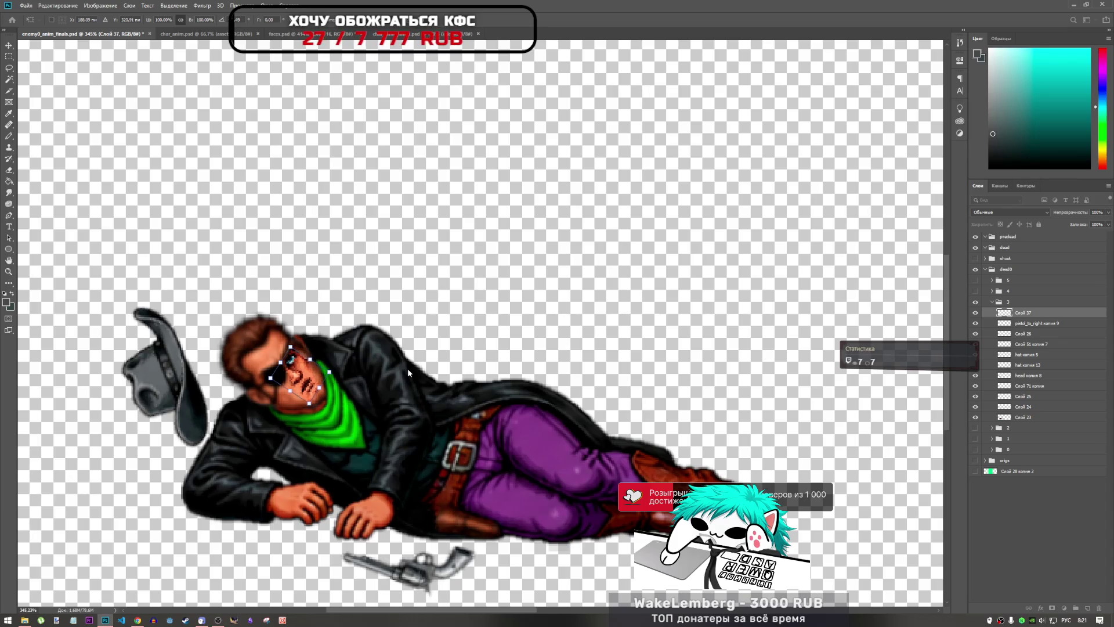
{"action": "key", "text": "Up"}
{"action": "key", "text": "Right"}
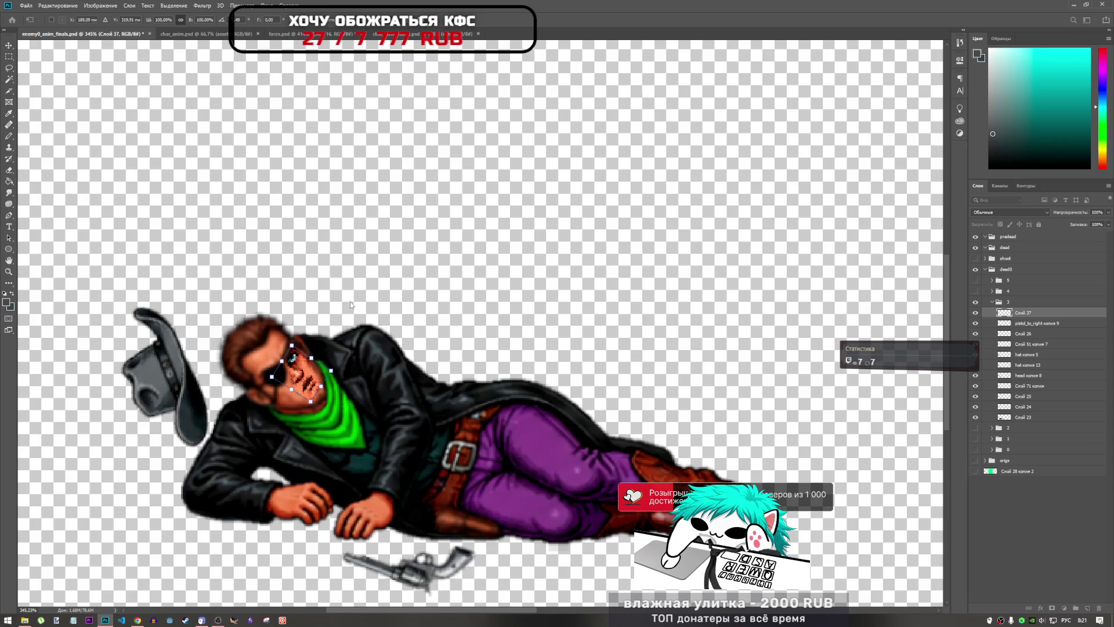
{"action": "left_click_drag", "start_coordinate": [339, 318], "coordinate": [349, 303]}
{"action": "key", "text": "Left"}
{"action": "key", "text": "Left"}
{"action": "key", "text": "Down"}
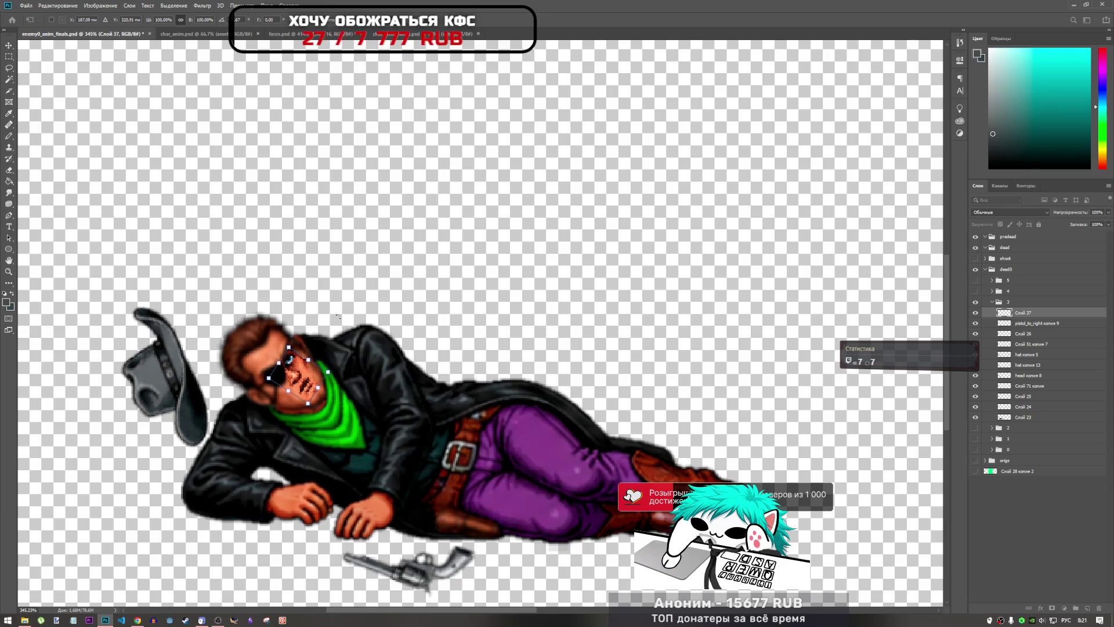
{"action": "key", "text": "Right"}
{"action": "key", "text": "Right"}
{"action": "key", "text": "Up"}
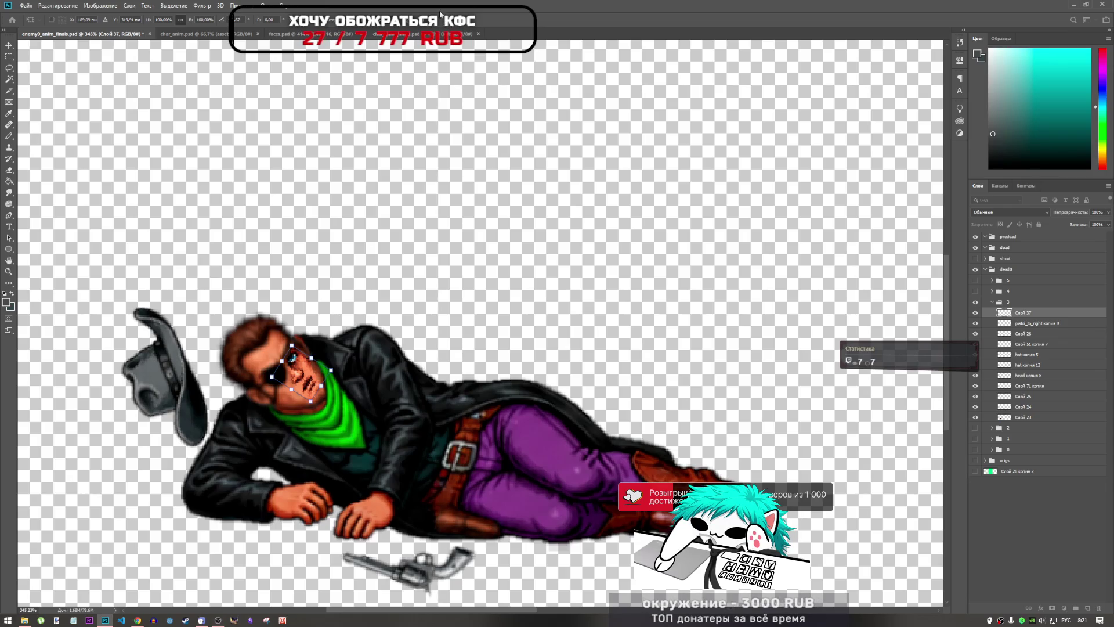
{"action": "key", "text": "Return"}
{"action": "key", "text": "l"}
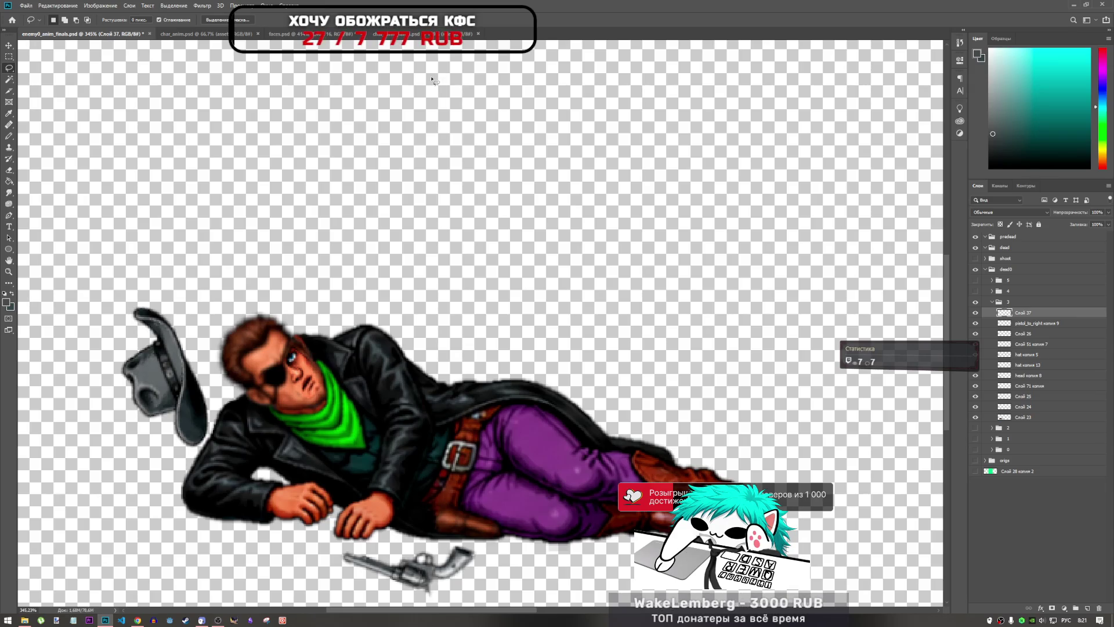
- Skew the face to -0.23 in the options bar so it fits the head
{"action": "key", "text": "ctrl+t"}
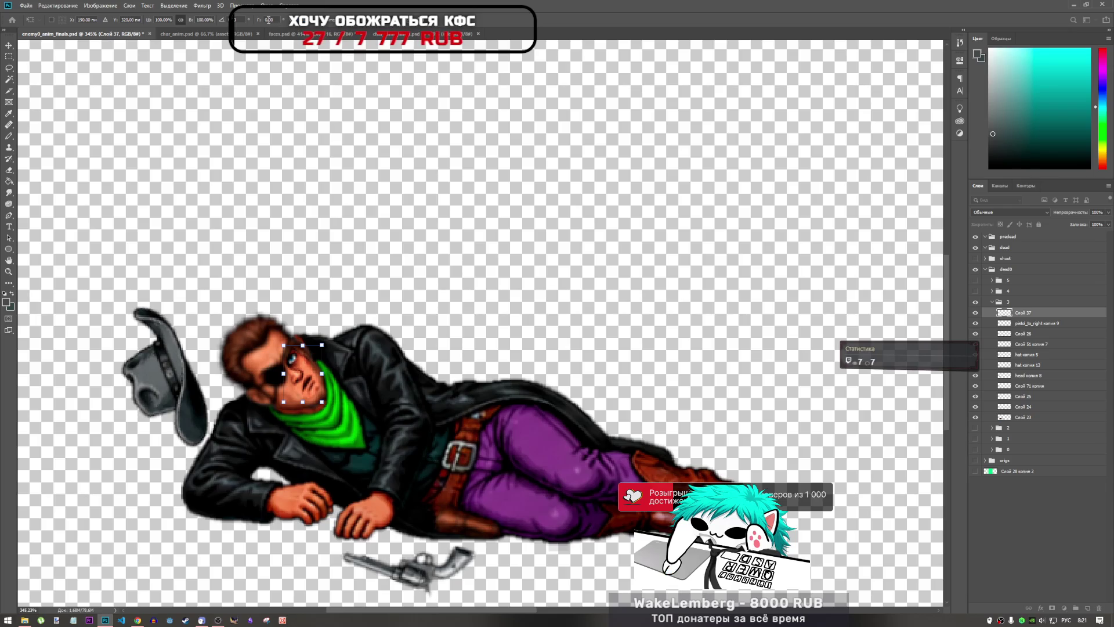
{"action": "left_click_drag", "start_coordinate": [259, 21], "coordinate": [249, 22]}
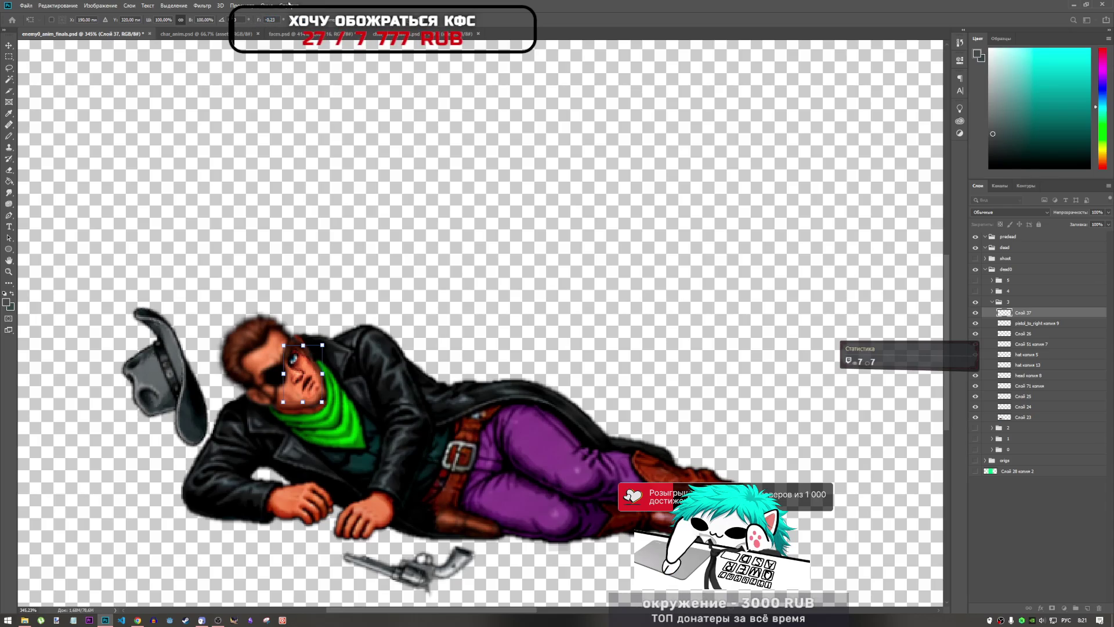
{"action": "key", "text": "Return"}
{"action": "key", "text": "l"}
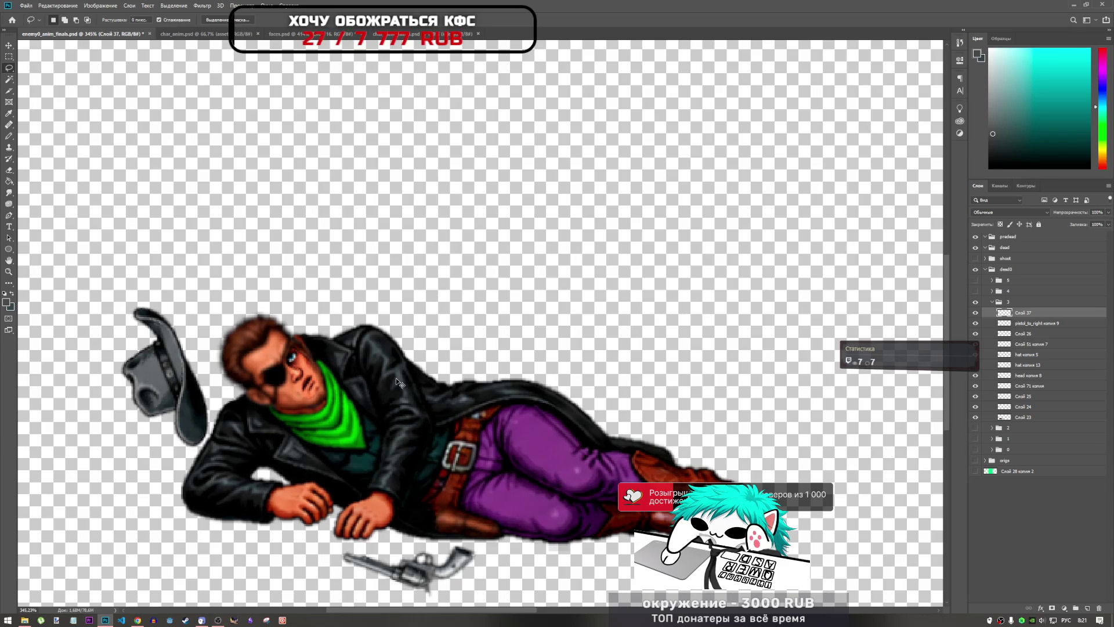
- Enlarge the face slightly, mostly wider, and apply it
{"action": "key", "text": "ctrl+t"}
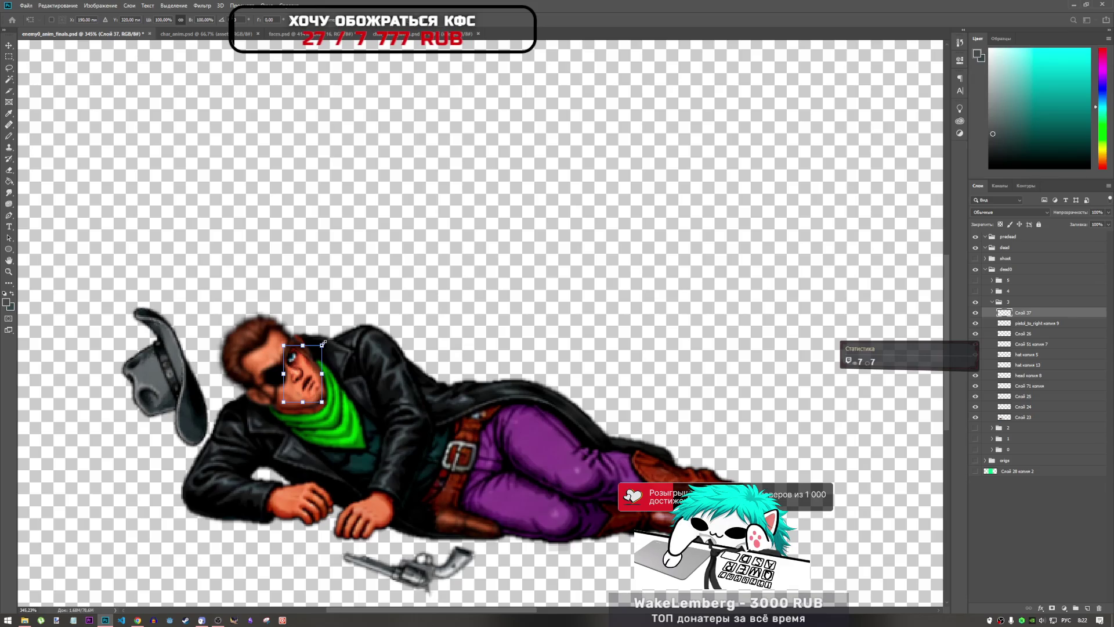
{"action": "left_click_drag", "start_coordinate": [324, 343], "coordinate": [324, 345]}
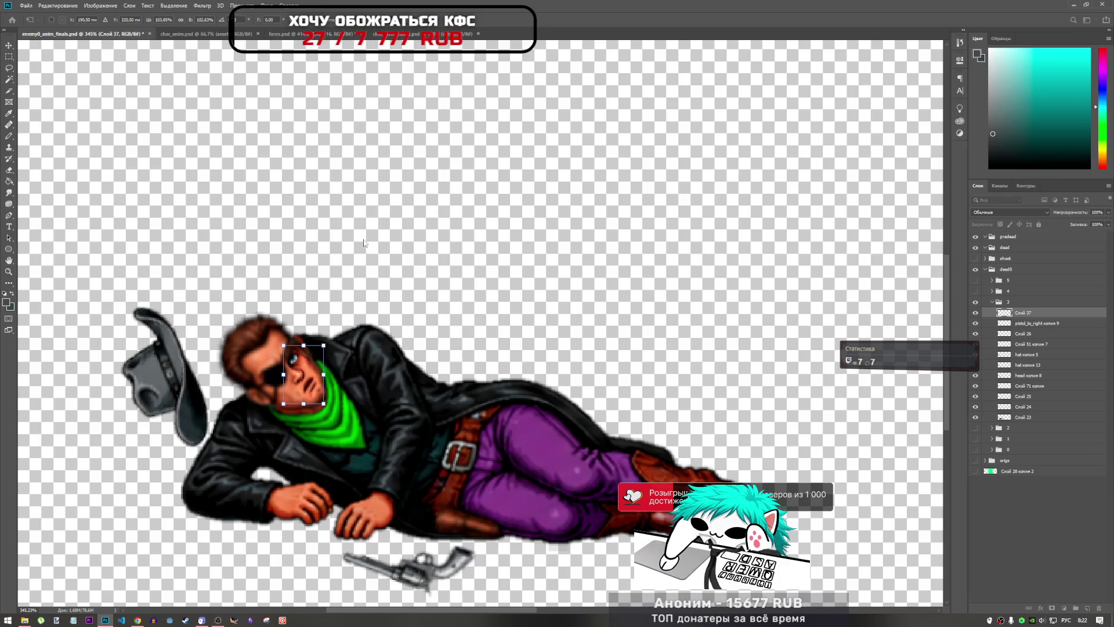
{"action": "key", "text": "Return"}
{"action": "key", "text": "l"}
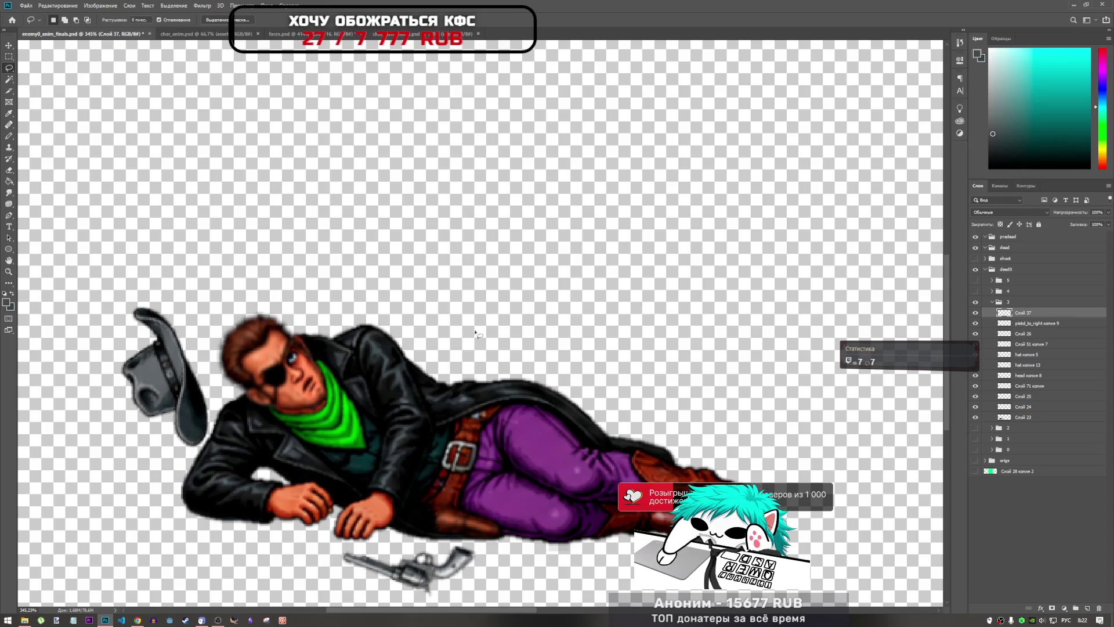
{"action": "scroll", "coordinate": [475, 333], "scroll_direction": "down", "scroll_amount": 3}
{"action": "scroll", "coordinate": [347, 361], "scroll_direction": "up", "scroll_amount": 4}
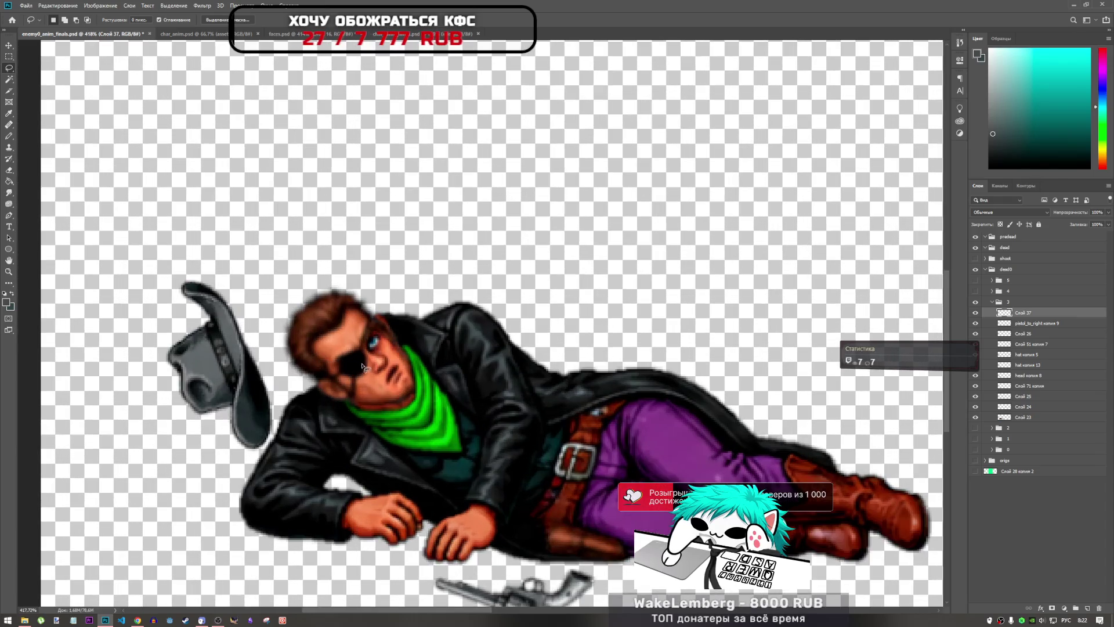
- Switch from the Eraser to the Sponge tool set to Desaturate at 50%, then zoom out
{"action": "left_click", "coordinate": [7, 170]}
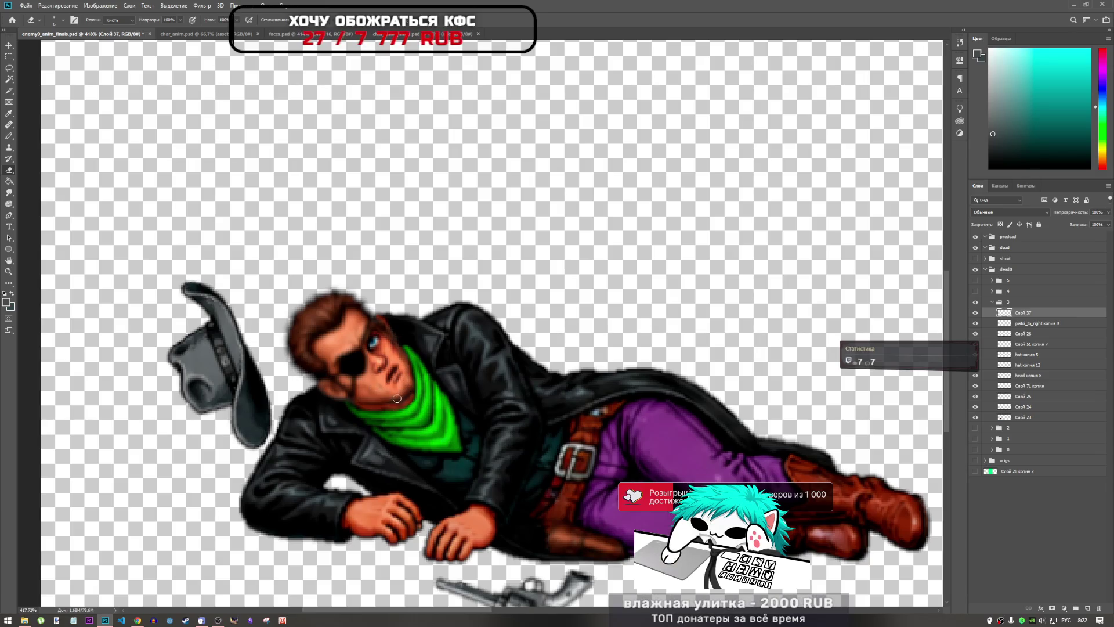
{"action": "left_click", "coordinate": [9, 204]}
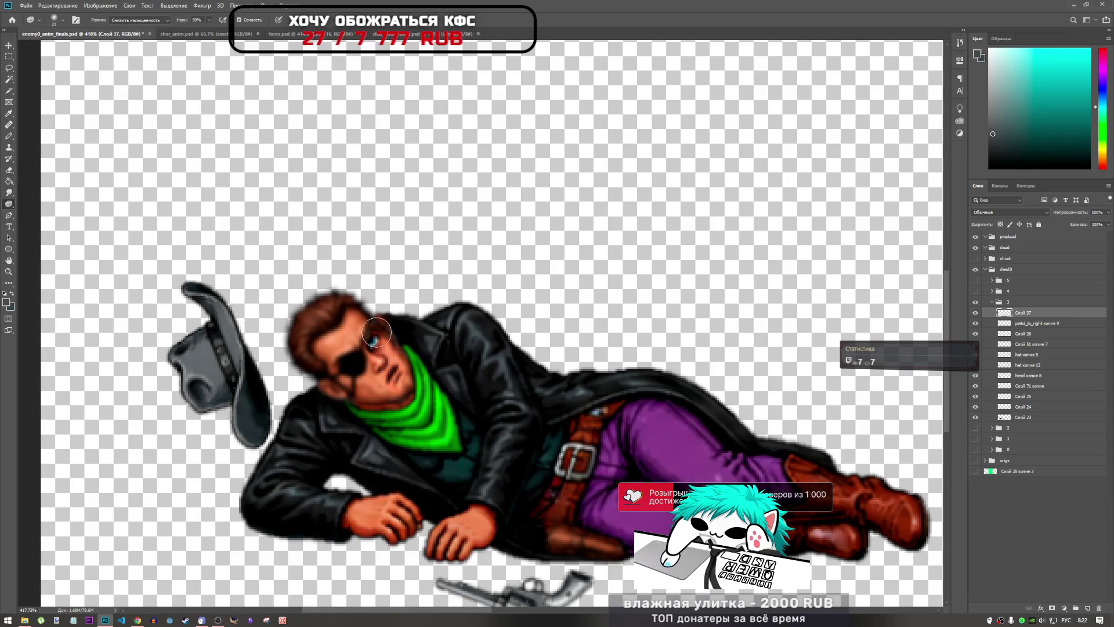
{"action": "scroll", "coordinate": [424, 348], "scroll_direction": "down", "scroll_amount": 3}
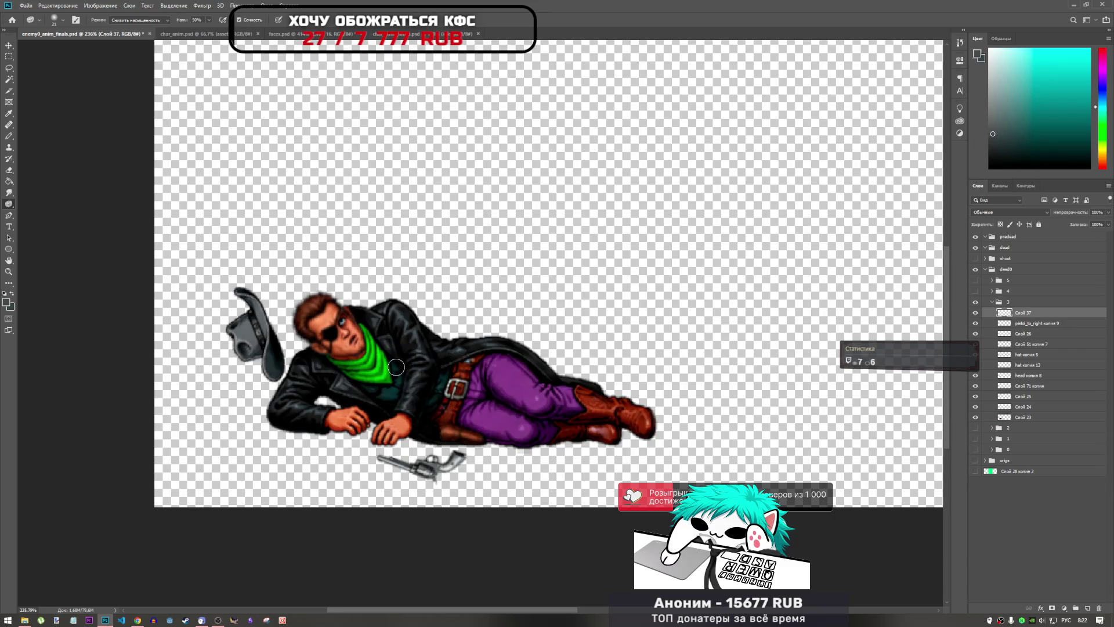
- Nudge the face one pixel right and down, then one more pixel right
{"action": "key", "text": "ctrl+t"}
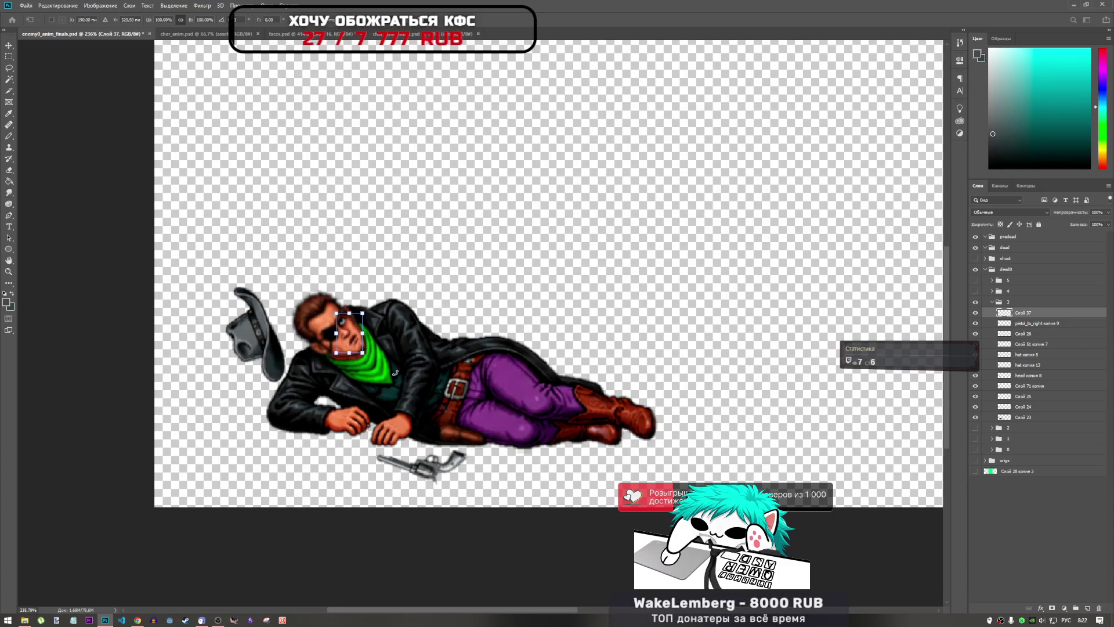
{"action": "key", "text": "Right"}
{"action": "key", "text": "Down"}
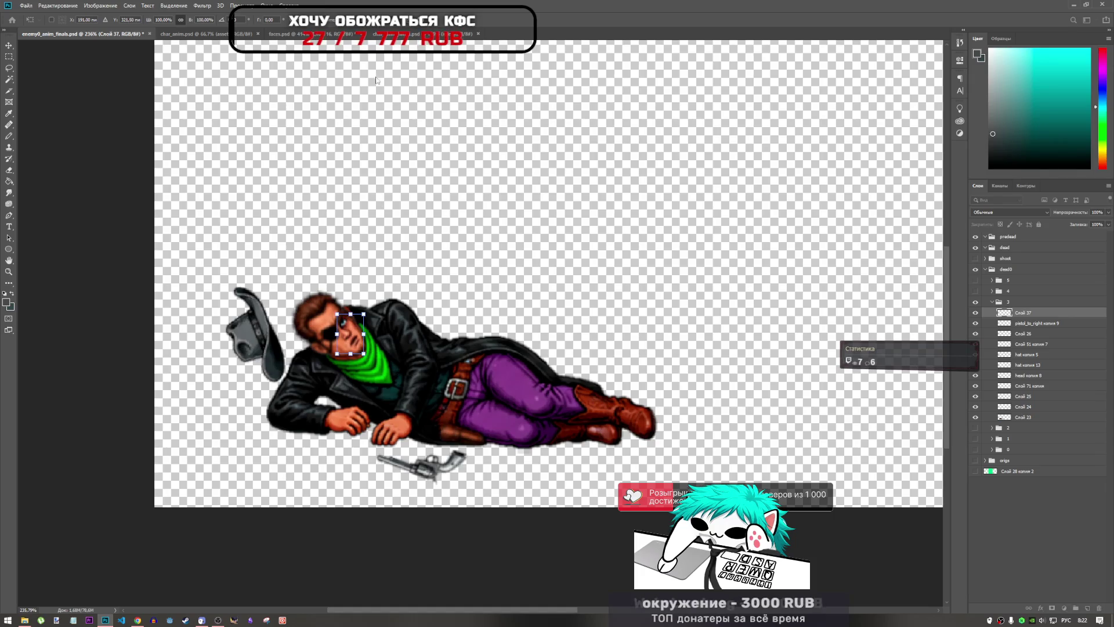
{"action": "key", "text": "Return"}
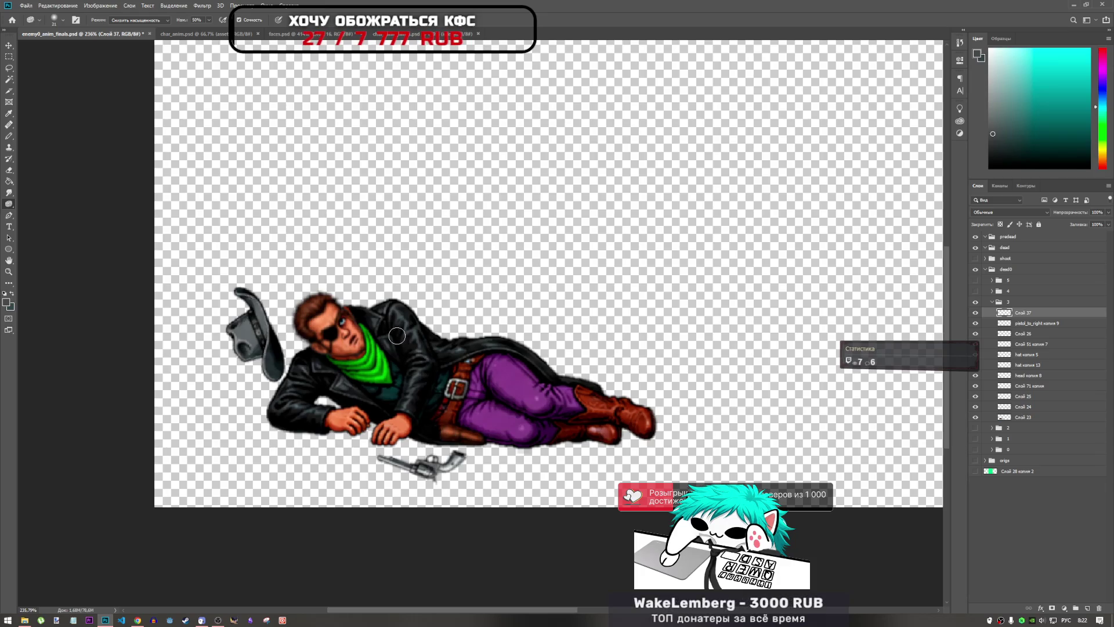
{"action": "key", "text": "ctrl+t"}
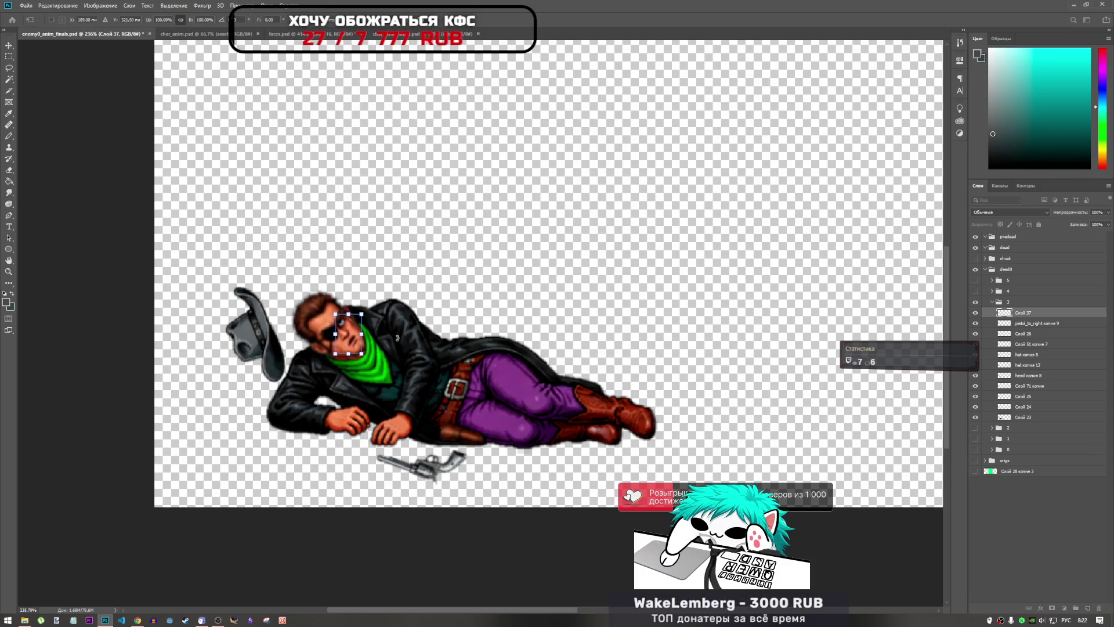
{"action": "key", "text": "Right"}
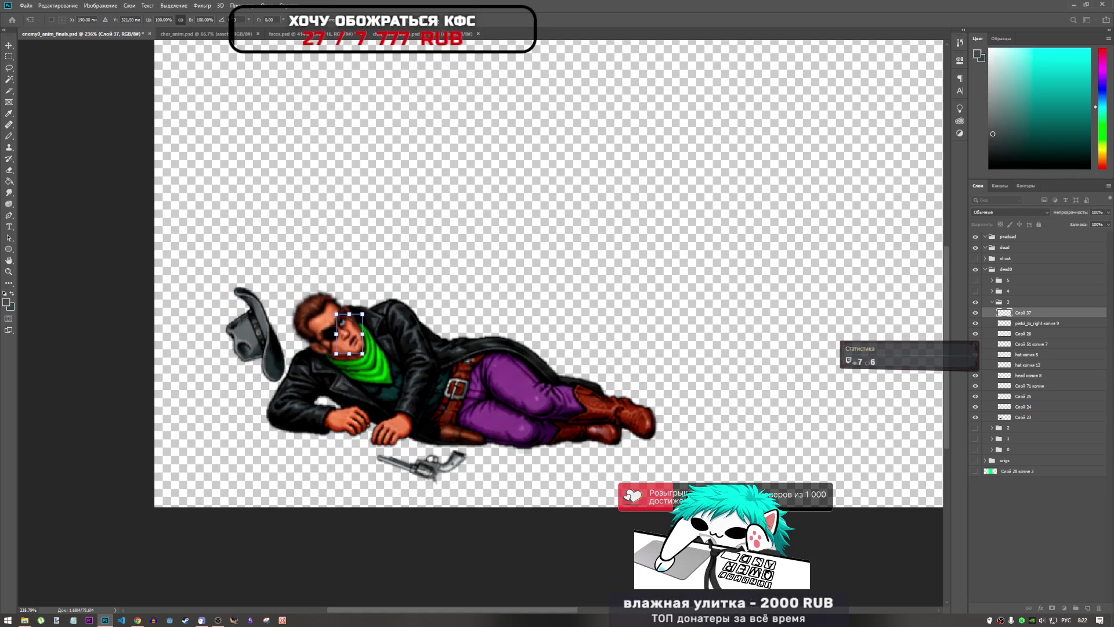
{"action": "key", "text": "Return"}
{"action": "key", "text": "o"}
- Shift the face two pixels right, then back one left and up, then one more left
{"action": "key", "text": "ctrl+t"}
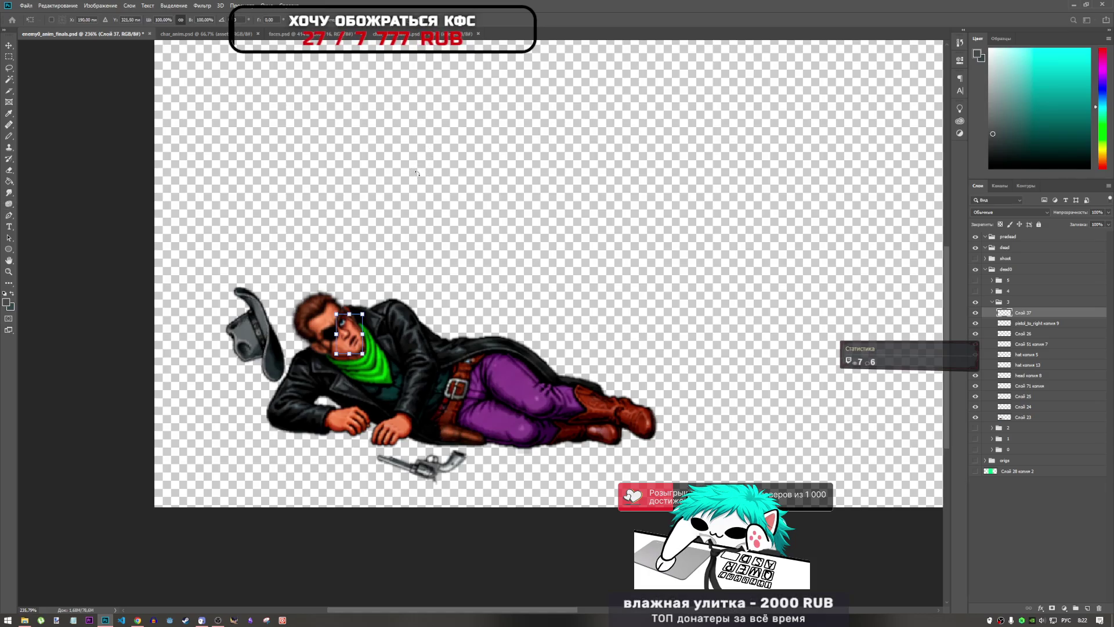
{"action": "key", "text": "Right"}
{"action": "key", "text": "Right"}
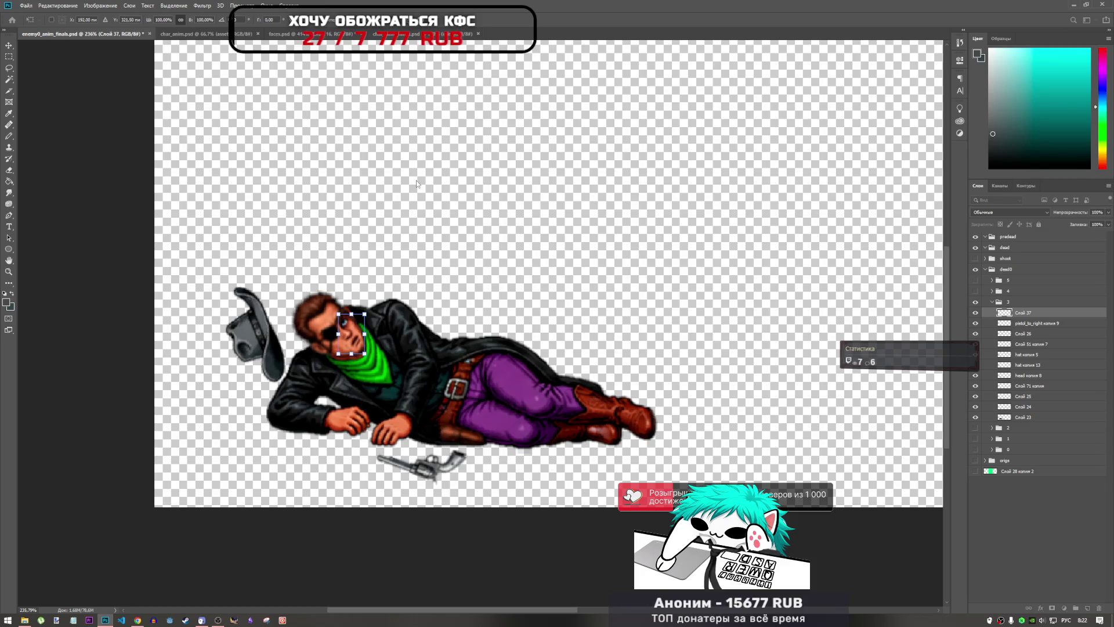
{"action": "key", "text": "Up"}
{"action": "key", "text": "Left"}
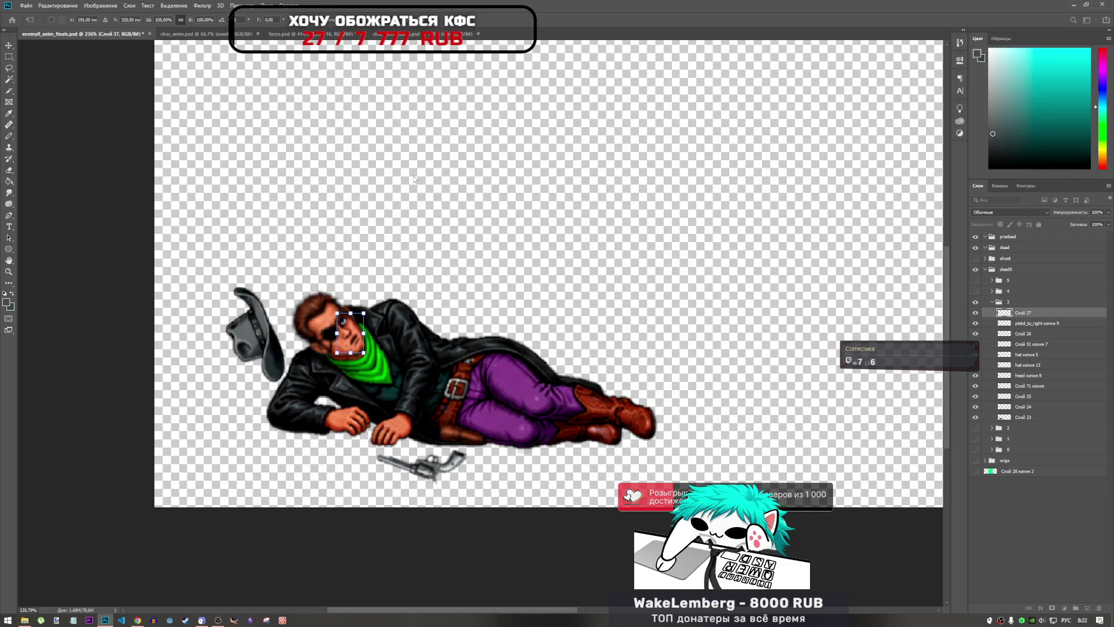
{"action": "key", "text": "Return"}
{"action": "key", "text": "o"}
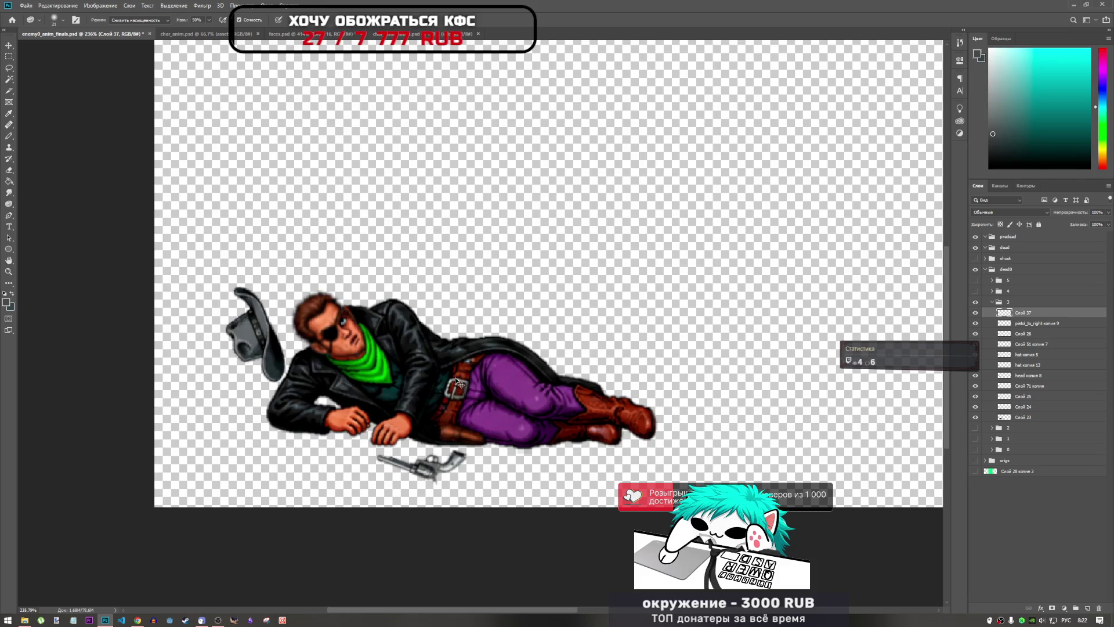
{"action": "key", "text": "ctrl+t"}
{"action": "key", "text": "Left"}
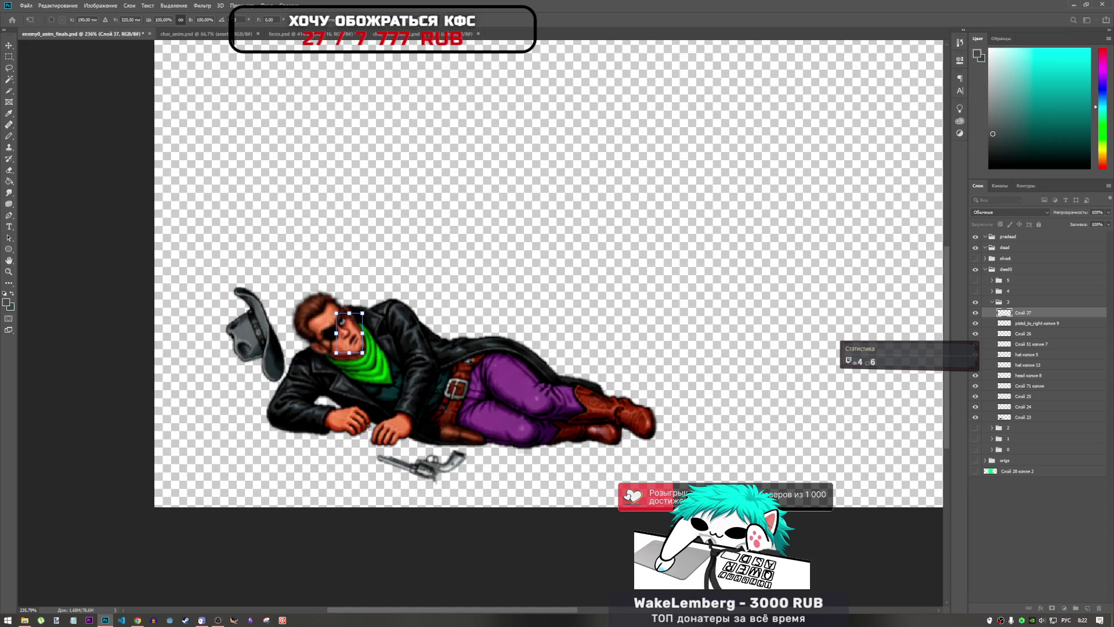
{"action": "key", "text": "Return"}
- Rotate the face slightly clockwise and apply it
{"action": "key", "text": "ctrl+t"}
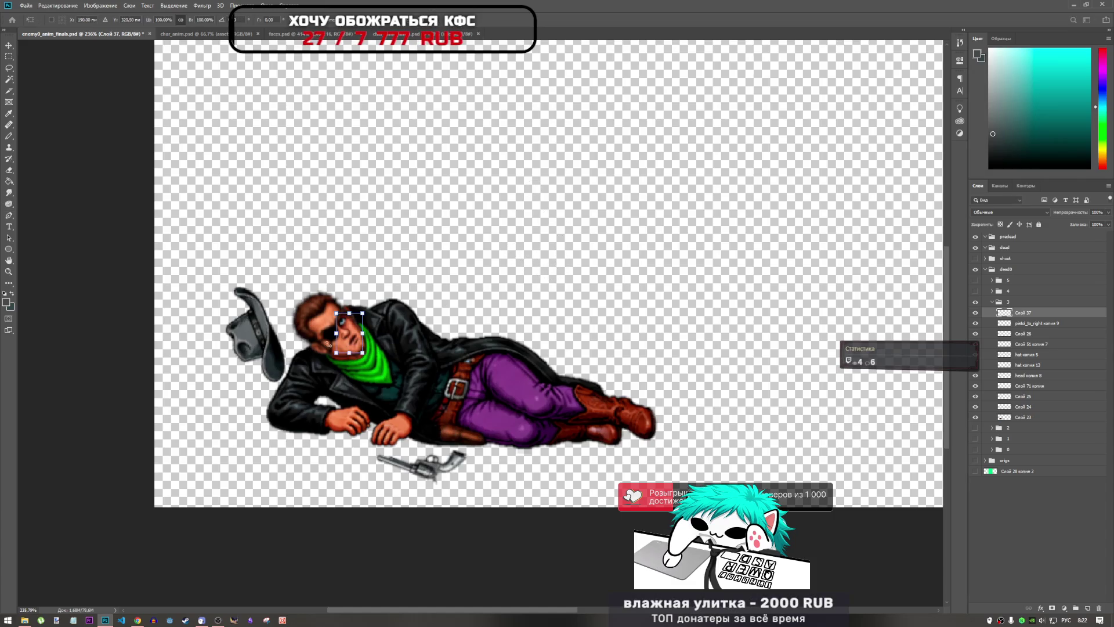
{"action": "scroll", "coordinate": [326, 348], "scroll_direction": "up", "scroll_amount": 6}
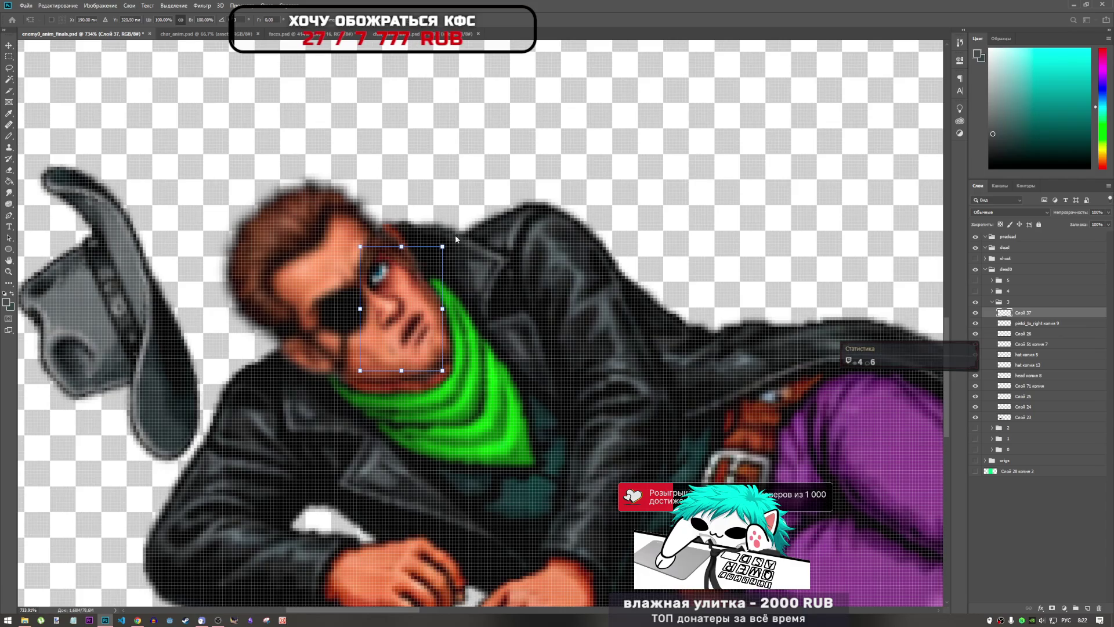
{"action": "left_click_drag", "start_coordinate": [453, 235], "coordinate": [464, 229]}
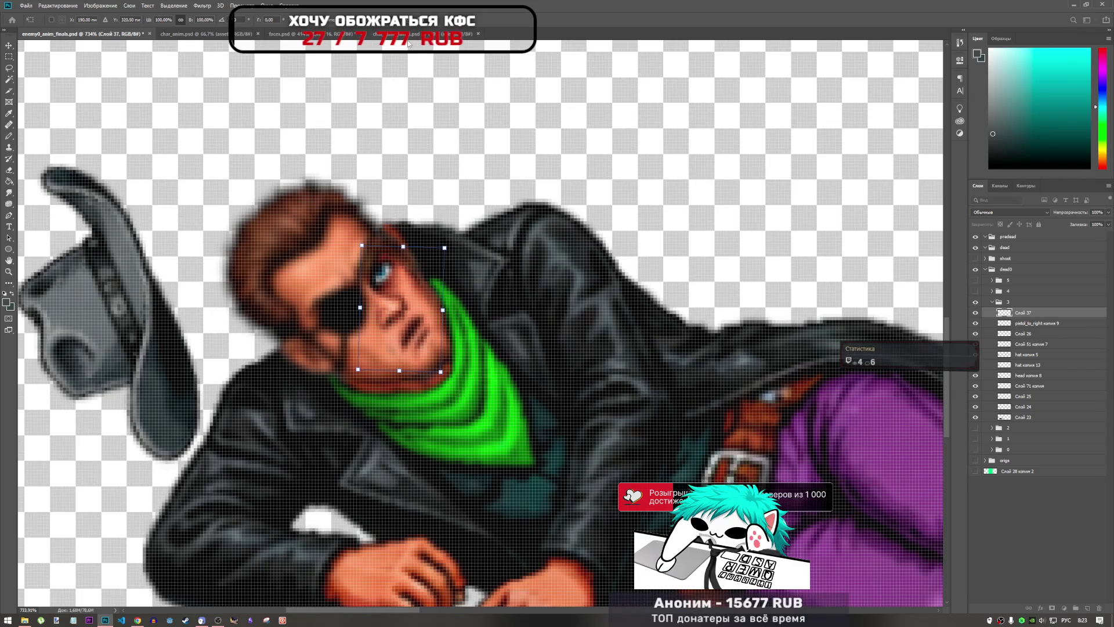
{"action": "key", "text": "Return"}
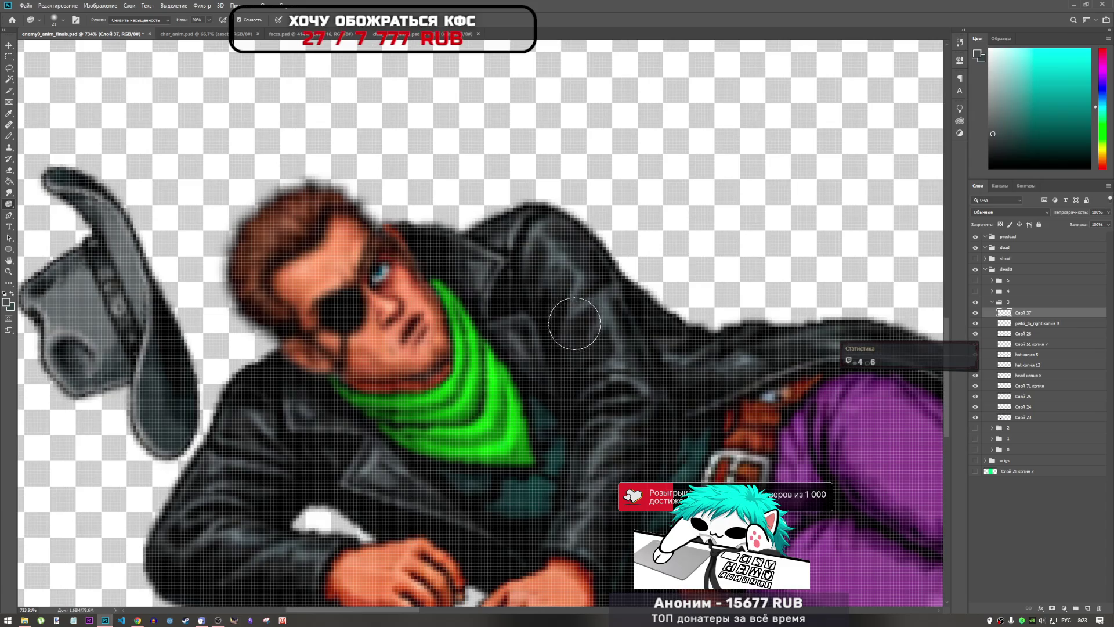
- Try further clockwise tilts, undoing them, and enter a 3° rotation angle in the options bar
{"action": "key", "text": "ctrl+t"}
{"action": "left_click_drag", "start_coordinate": [451, 231], "coordinate": [470, 221]}
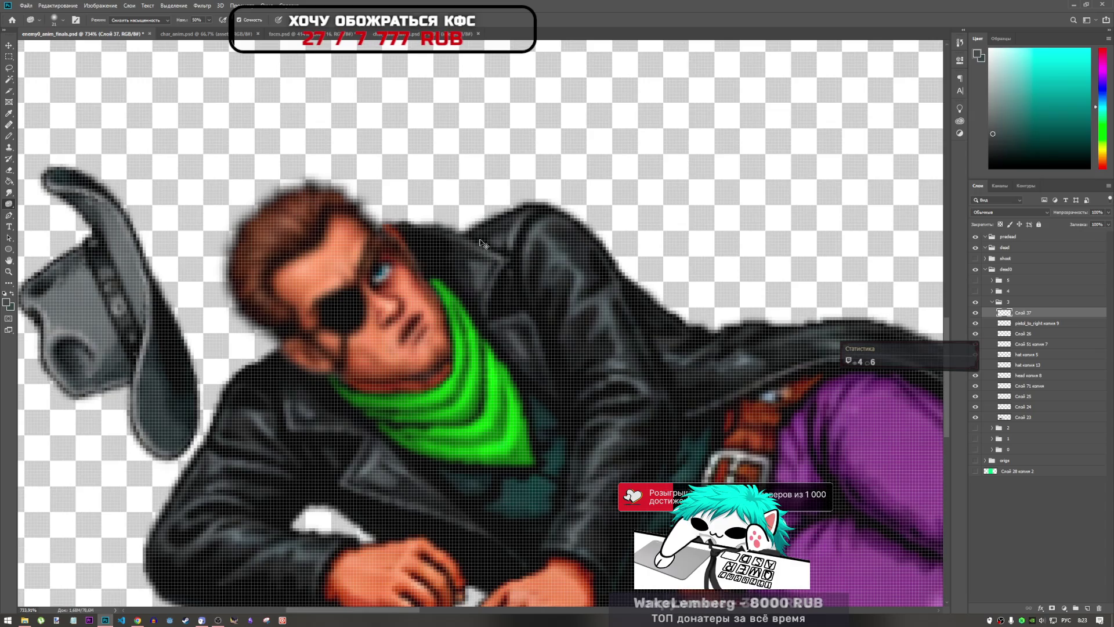
{"action": "key", "text": "ctrl+z"}
{"action": "left_click_drag", "start_coordinate": [450, 238], "coordinate": [451, 238]}
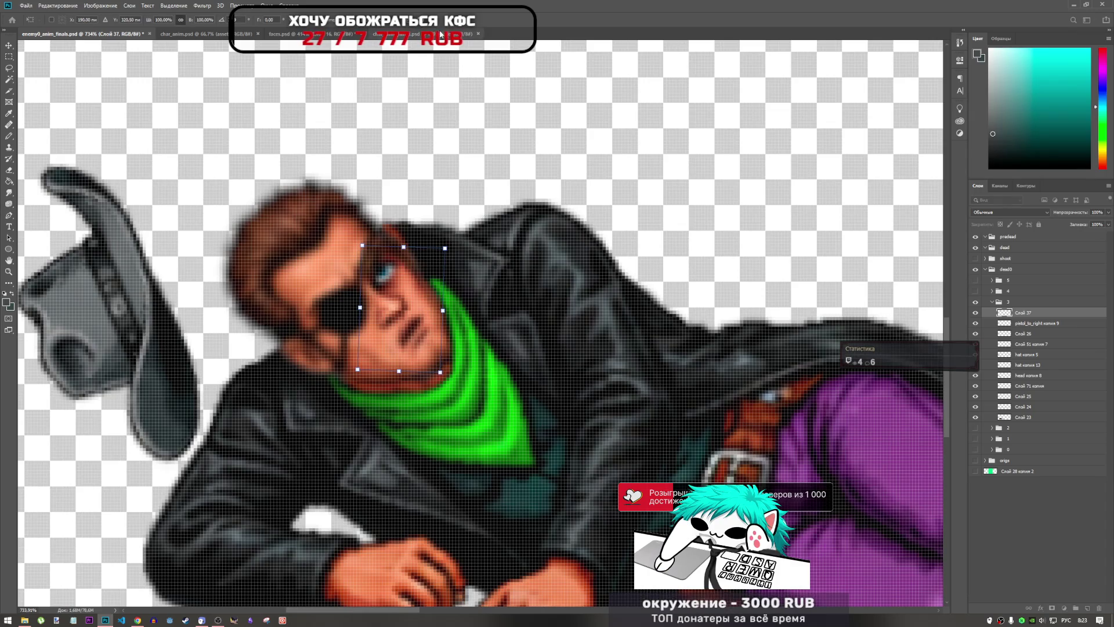
{"action": "key", "text": "ctrl+z"}
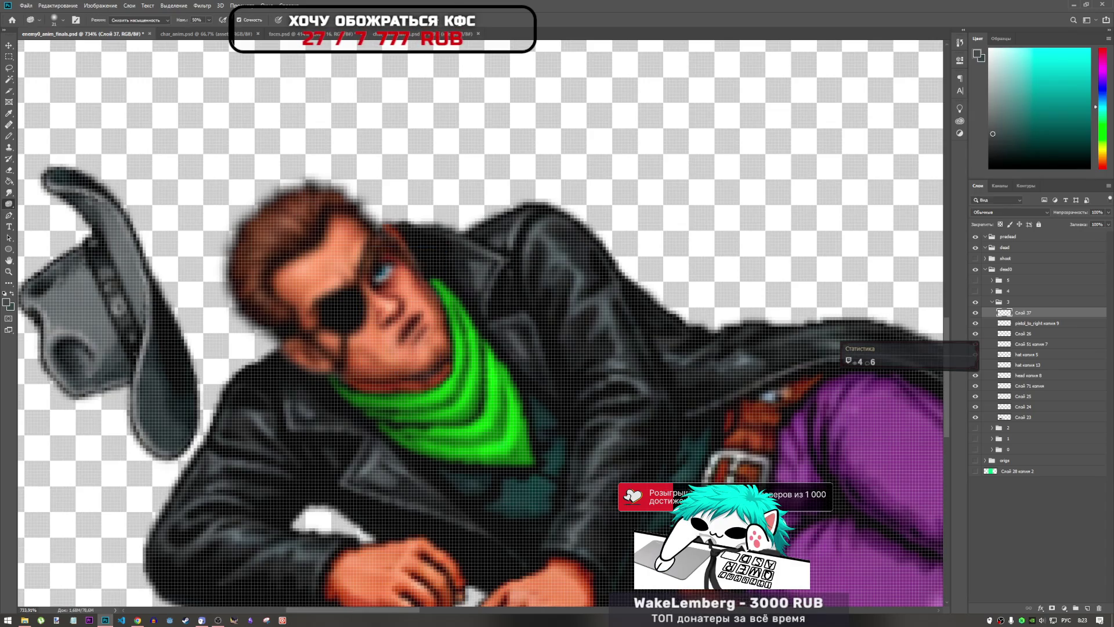
{"action": "mouse_move", "coordinate": [448, 239]}
{"action": "left_mouse_down"}
{"action": "mouse_move", "coordinate": [453, 225]}
{"action": "mouse_move", "coordinate": [461, 230]}
{"action": "left_mouse_up"}
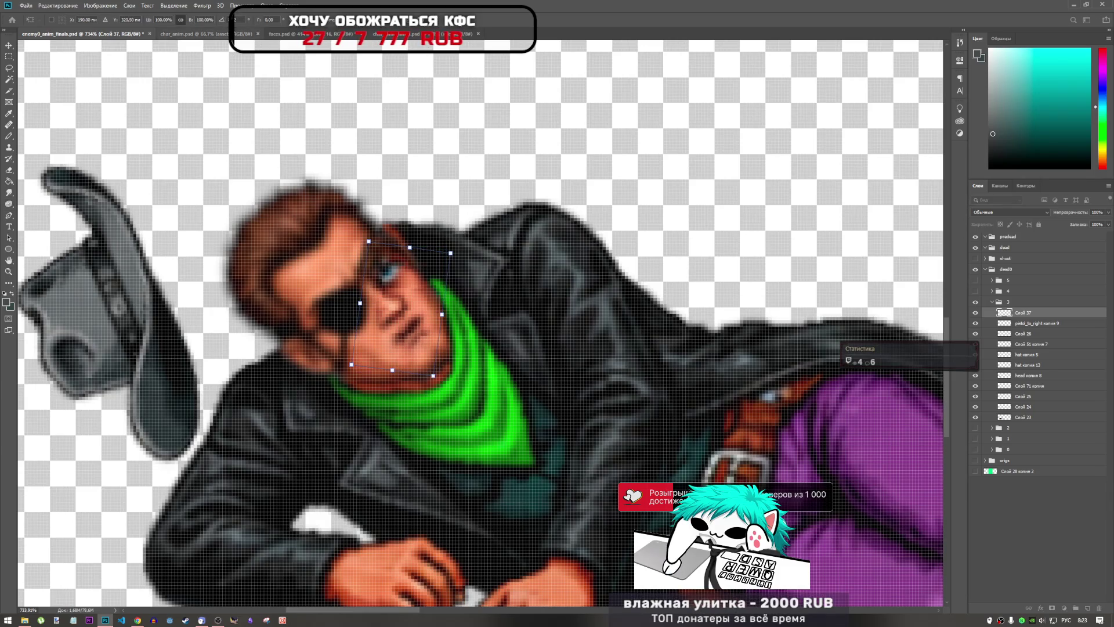
{"action": "type", "text": "3"}
{"action": "key", "text": "Return"}
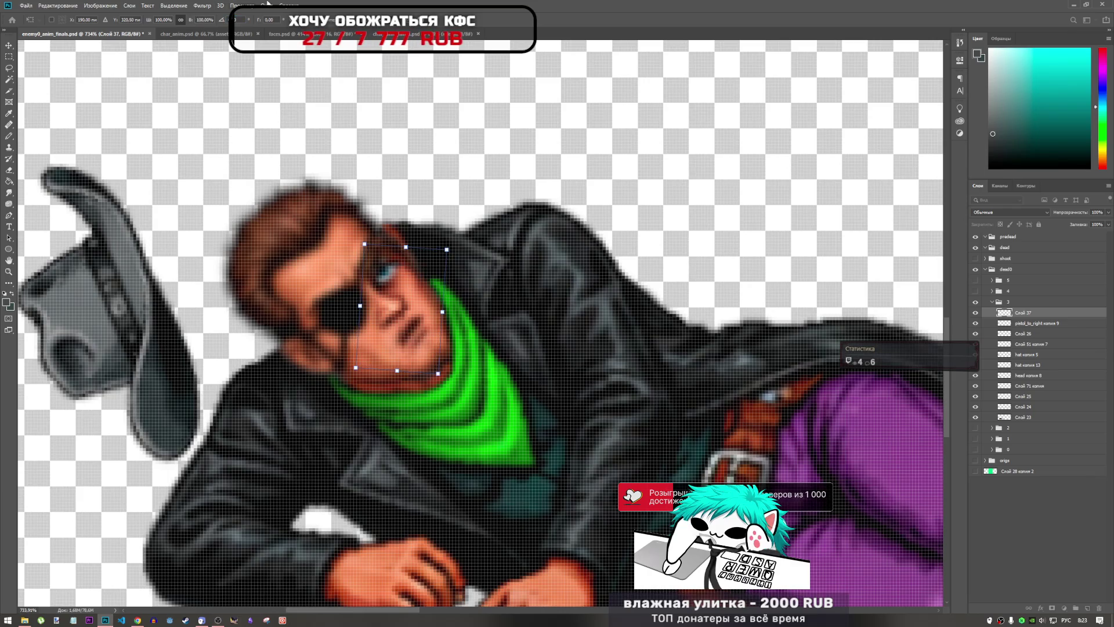
{"action": "key", "text": "Return"}
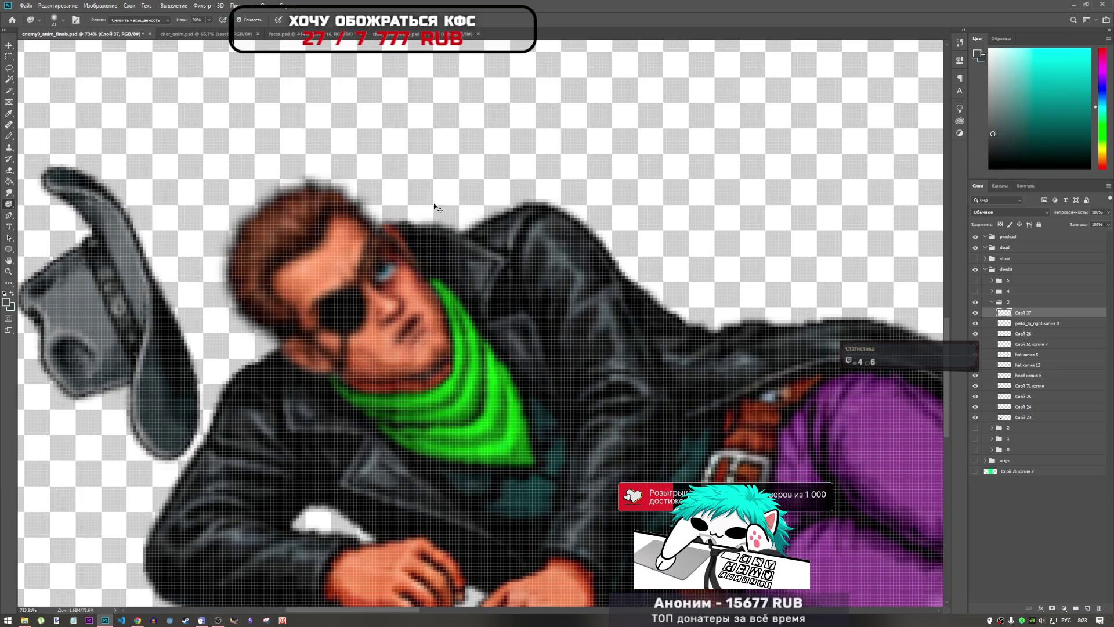
- Fine-nudge the face down, up-left and right-down by single pixels and apply
{"action": "key", "text": "Down"}
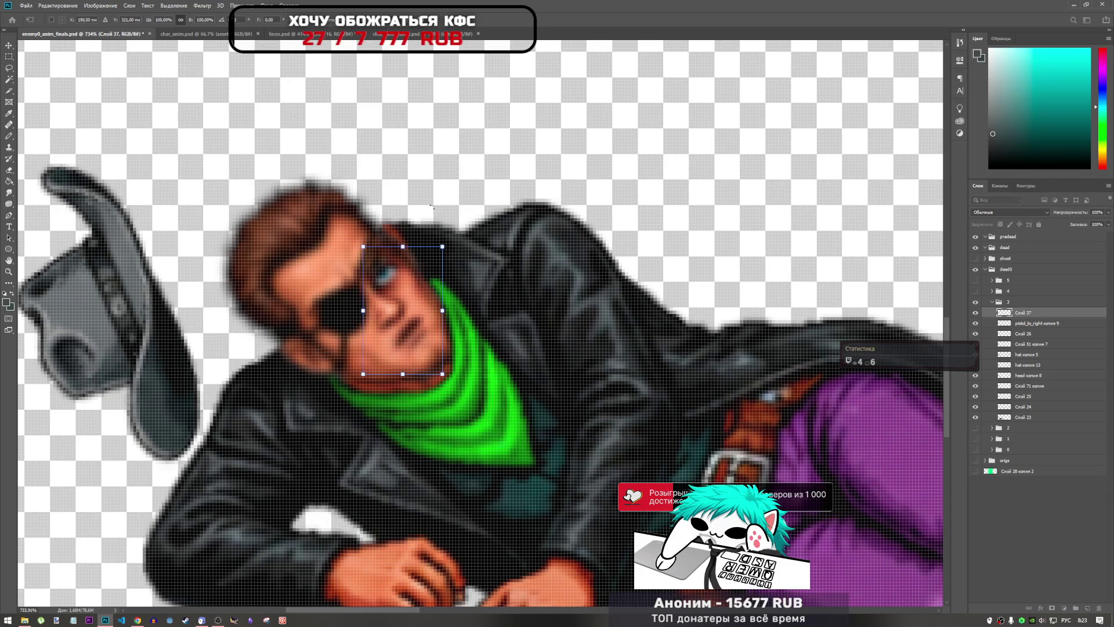
{"action": "key", "text": "Up"}
{"action": "key", "text": "Up"}
{"action": "key", "text": "Up"}
{"action": "key", "text": "Left"}
{"action": "key", "text": "Left"}
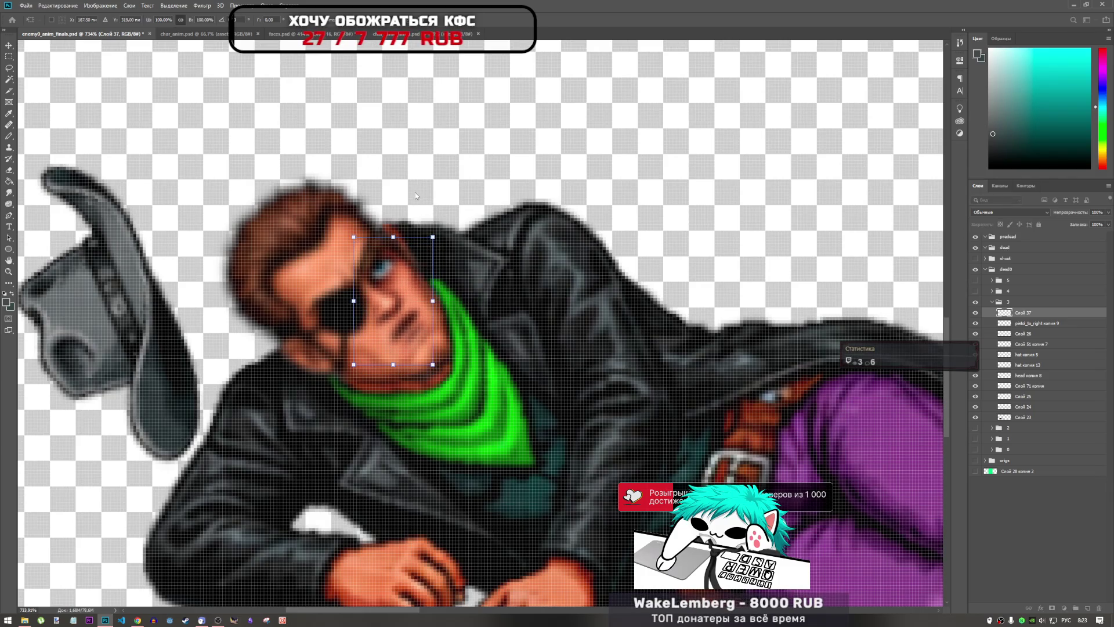
{"action": "key", "text": "Right"}
{"action": "key", "text": "Down"}
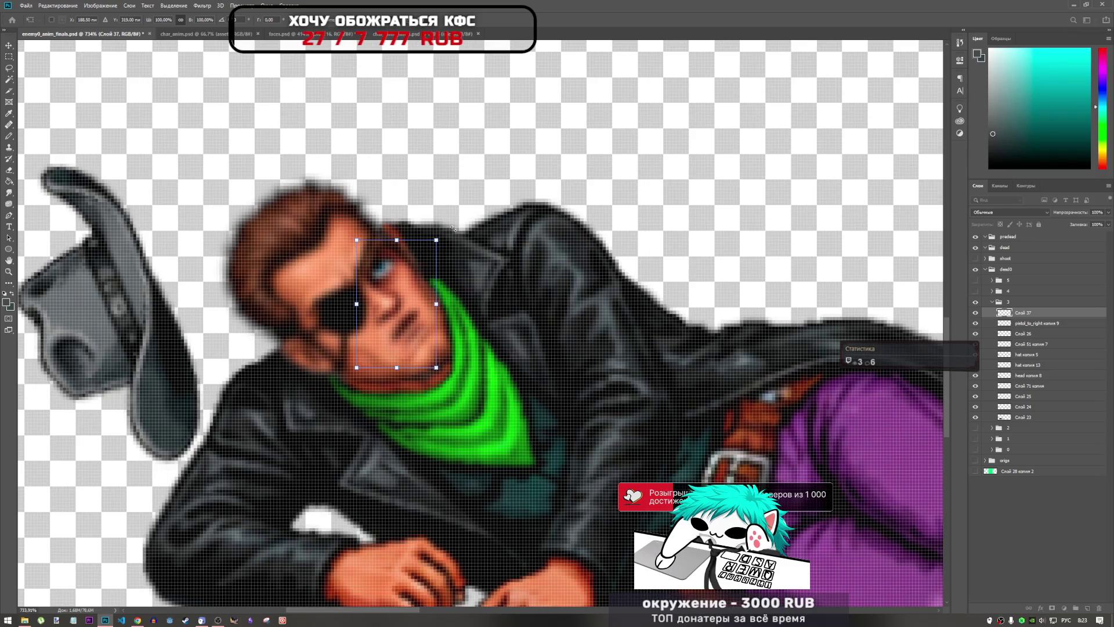
{"action": "key", "text": "Return"}
{"action": "key", "text": "o"}
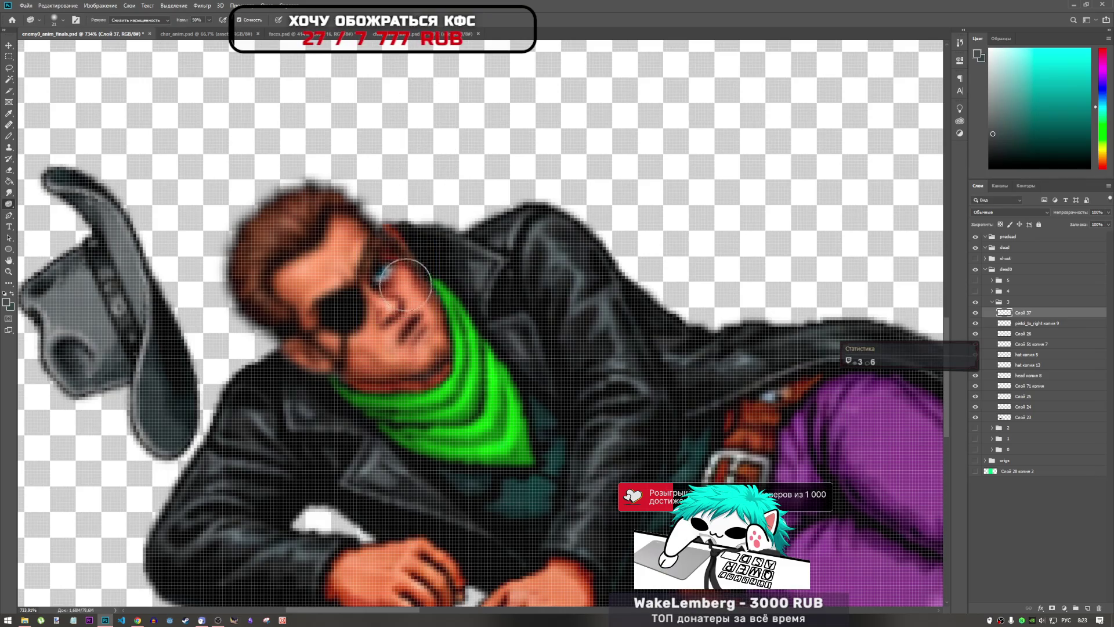
- Nudge the face up, then left and down, tilt it slightly clockwise and apply
{"action": "key", "text": "ctrl+t"}
{"action": "key", "text": "Up"}
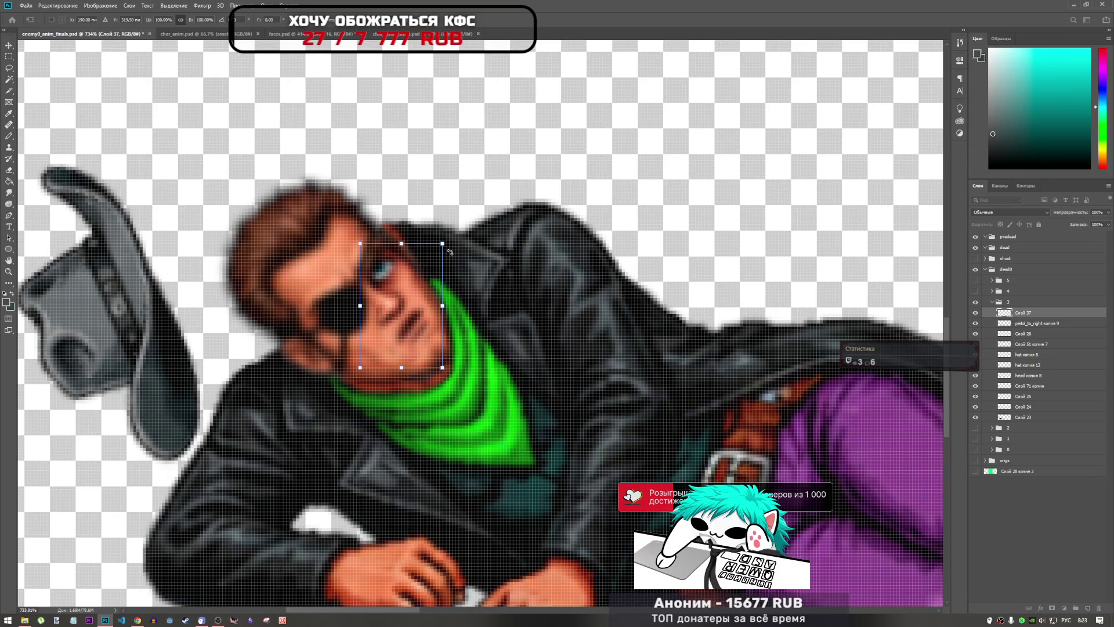
{"action": "key", "text": "Left"}
{"action": "key", "text": "Down"}
{"action": "left_click_drag", "start_coordinate": [458, 233], "coordinate": [452, 236]}
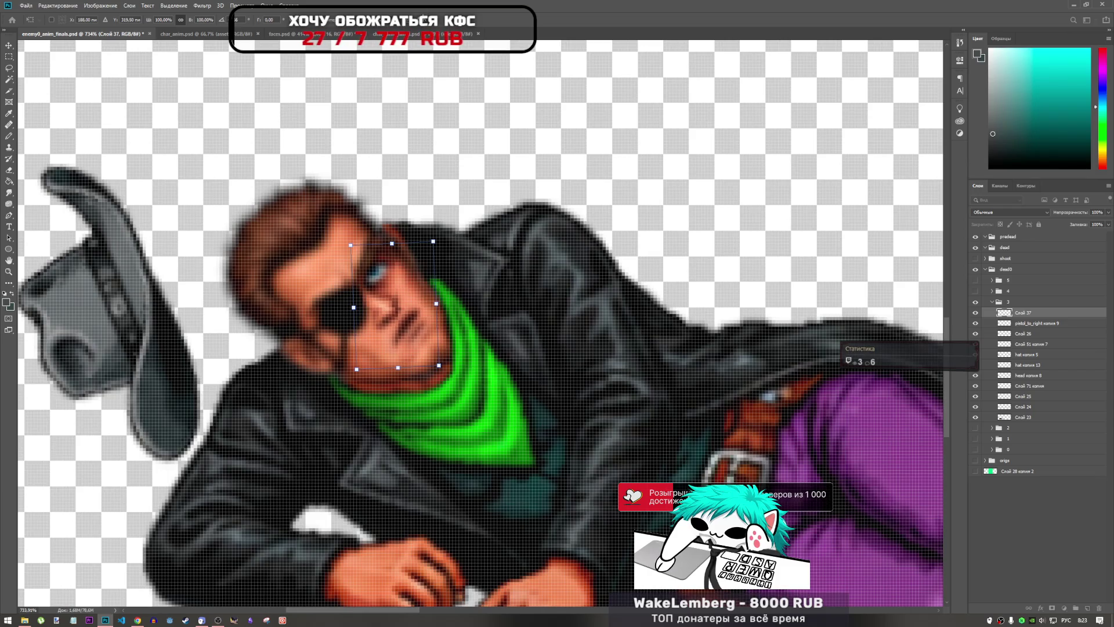
{"action": "key", "text": "Return"}
{"action": "key", "text": "o"}
{"action": "scroll", "coordinate": [499, 231], "scroll_direction": "down", "scroll_amount": 5}
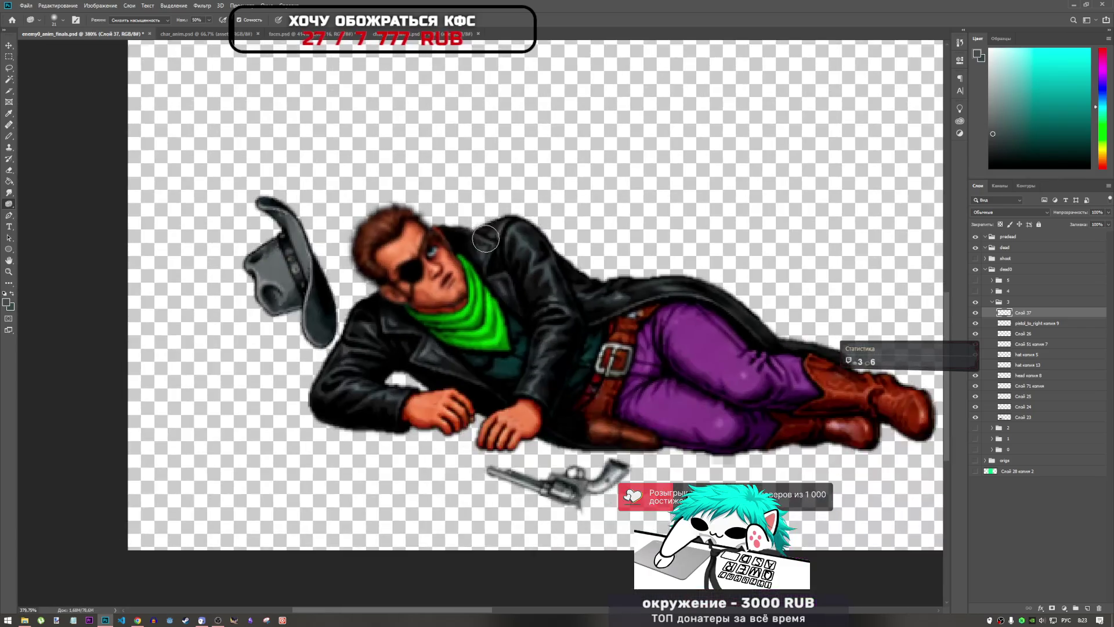
{"action": "scroll", "coordinate": [464, 302], "scroll_direction": "down", "scroll_amount": 3}
{"action": "scroll", "coordinate": [337, 433], "scroll_direction": "up", "scroll_amount": 4}
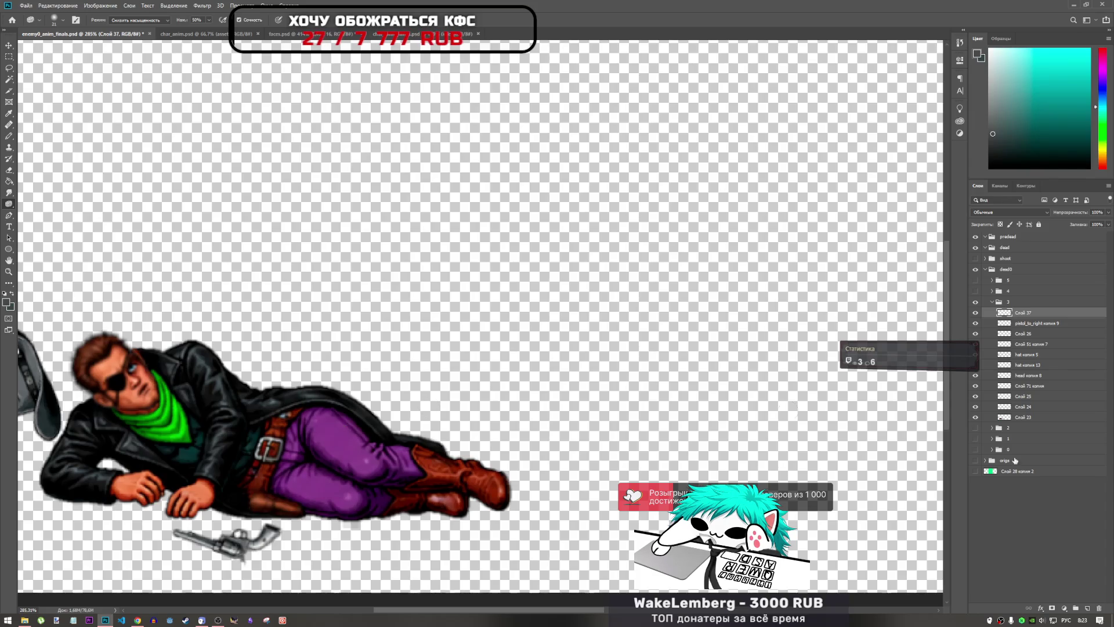
{"action": "left_click", "coordinate": [993, 303]}
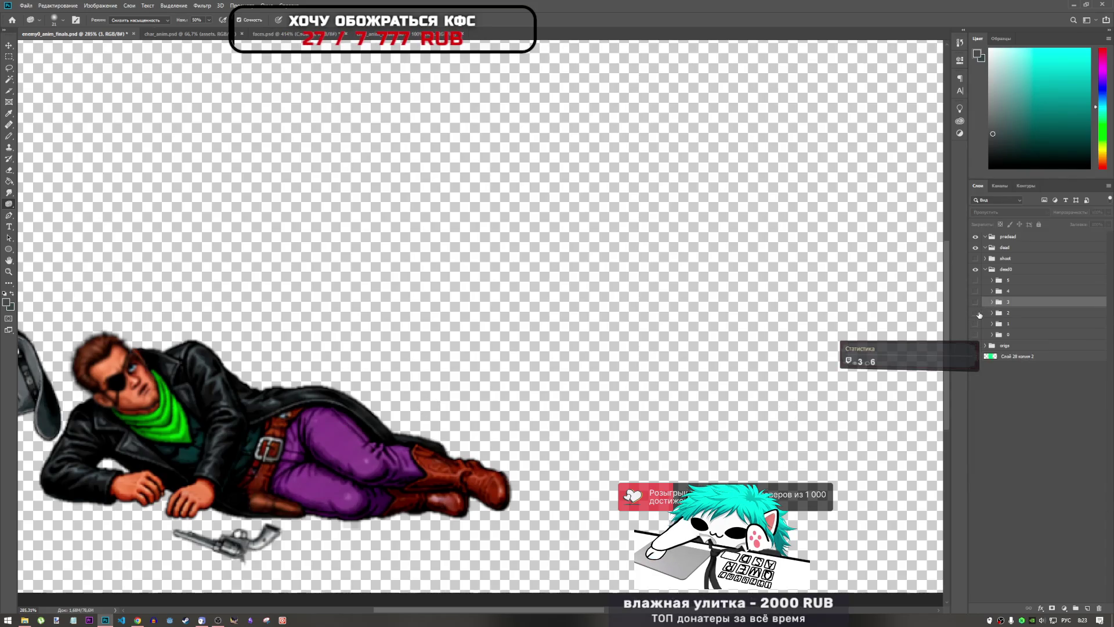
{"action": "left_click", "coordinate": [976, 302]}
{"action": "left_click", "coordinate": [976, 313]}
{"action": "left_click", "coordinate": [976, 313]}
{"action": "left_click", "coordinate": [974, 303]}
{"action": "left_click", "coordinate": [975, 303]}
{"action": "left_click", "coordinate": [975, 313]}
{"action": "left_click", "coordinate": [976, 313]}
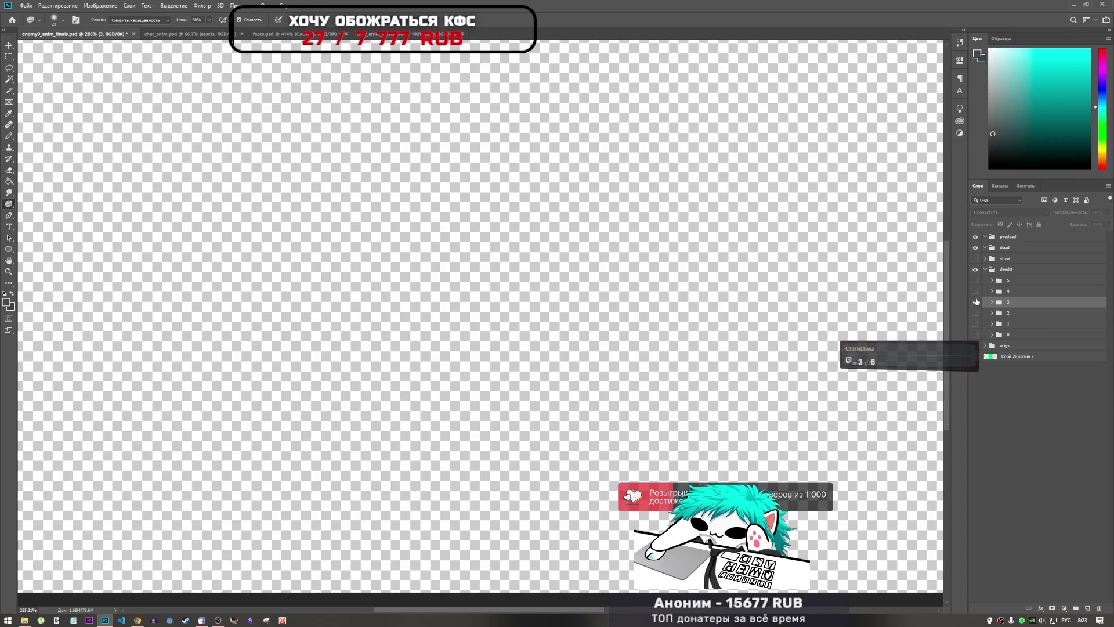
{"action": "left_click", "coordinate": [976, 302]}
{"action": "left_click", "coordinate": [976, 302]}
{"action": "left_click", "coordinate": [977, 314]}
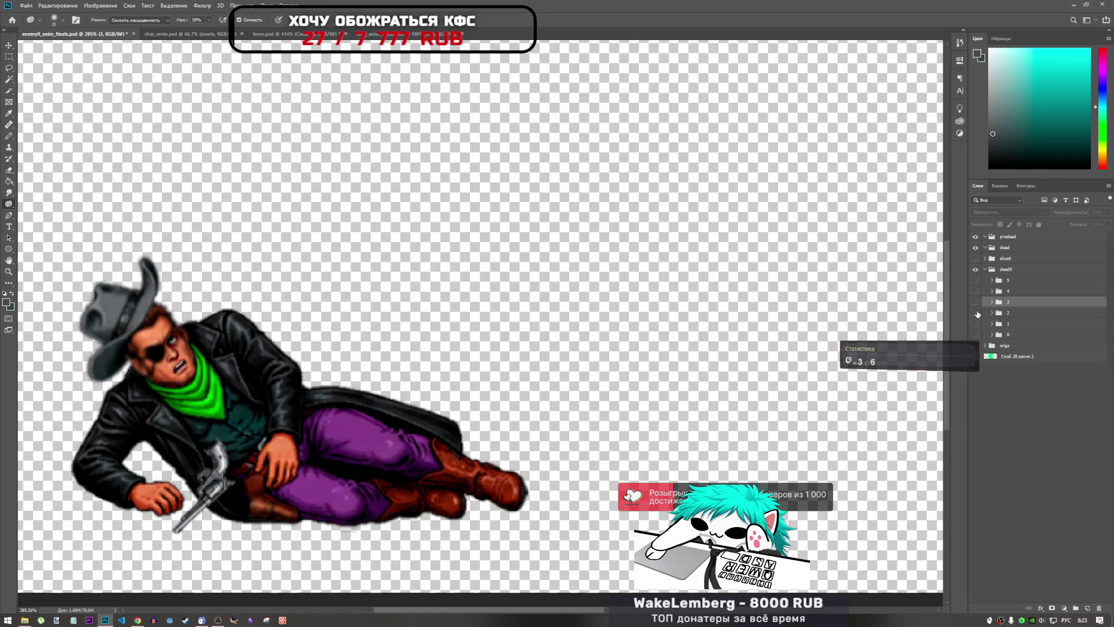
{"action": "left_click", "coordinate": [977, 314]}
{"action": "left_click", "coordinate": [976, 302]}
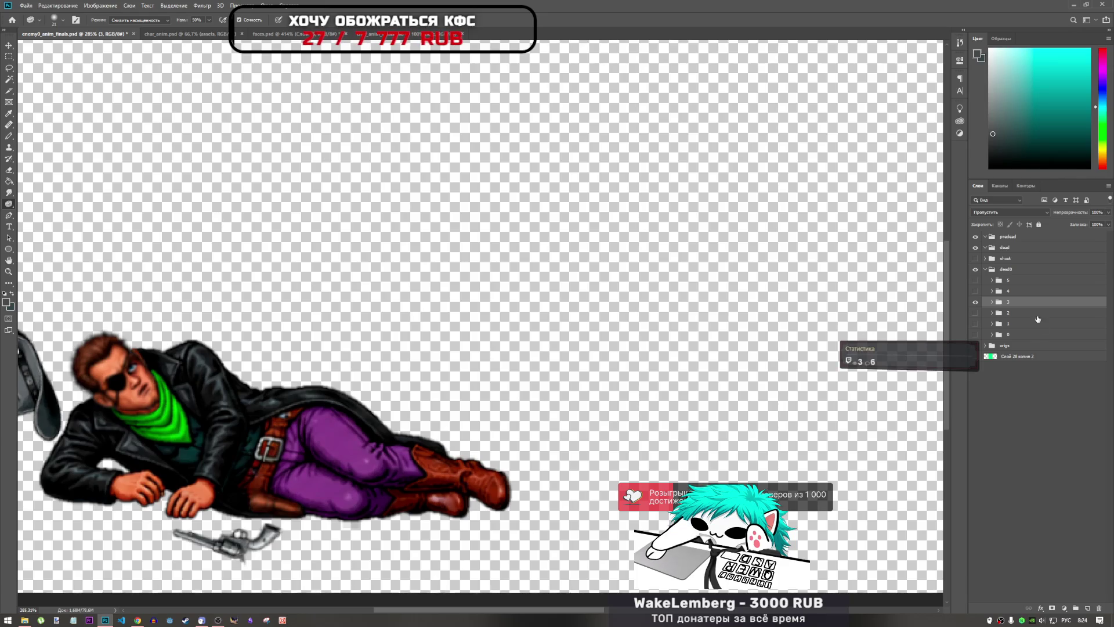
{"action": "left_click", "coordinate": [993, 302]}
{"action": "left_click", "coordinate": [1017, 314]}
{"action": "key", "text": "Delete"}
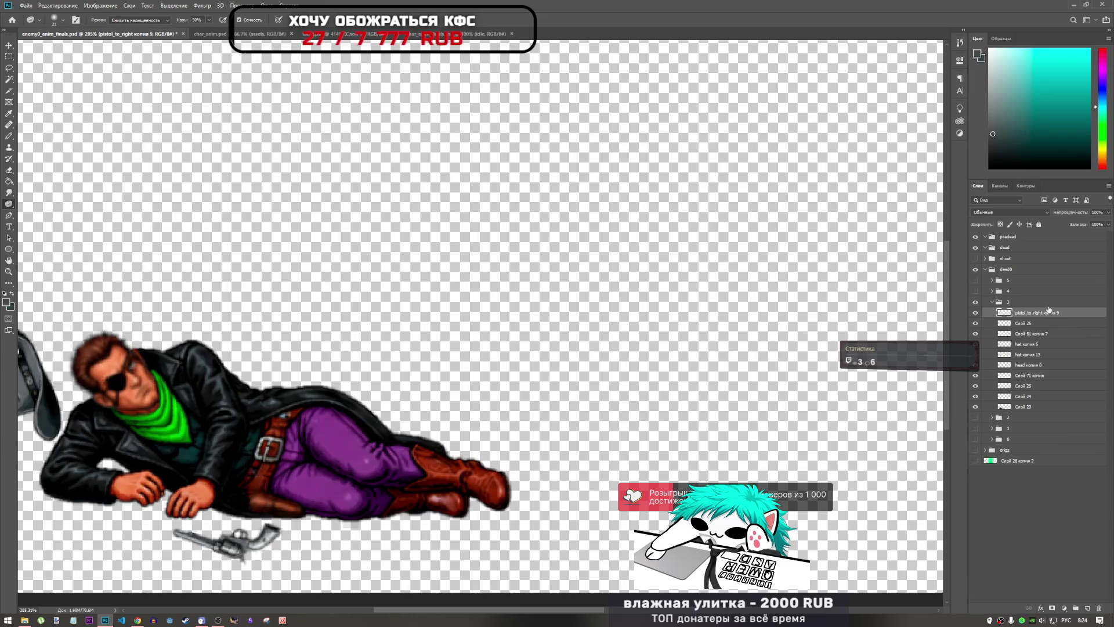
- Paste the face, move it onto the cowboy's head and rotate it, then cancel that transform
{"action": "key", "text": "ctrl+v"}
{"action": "key", "text": "ctrl+t"}
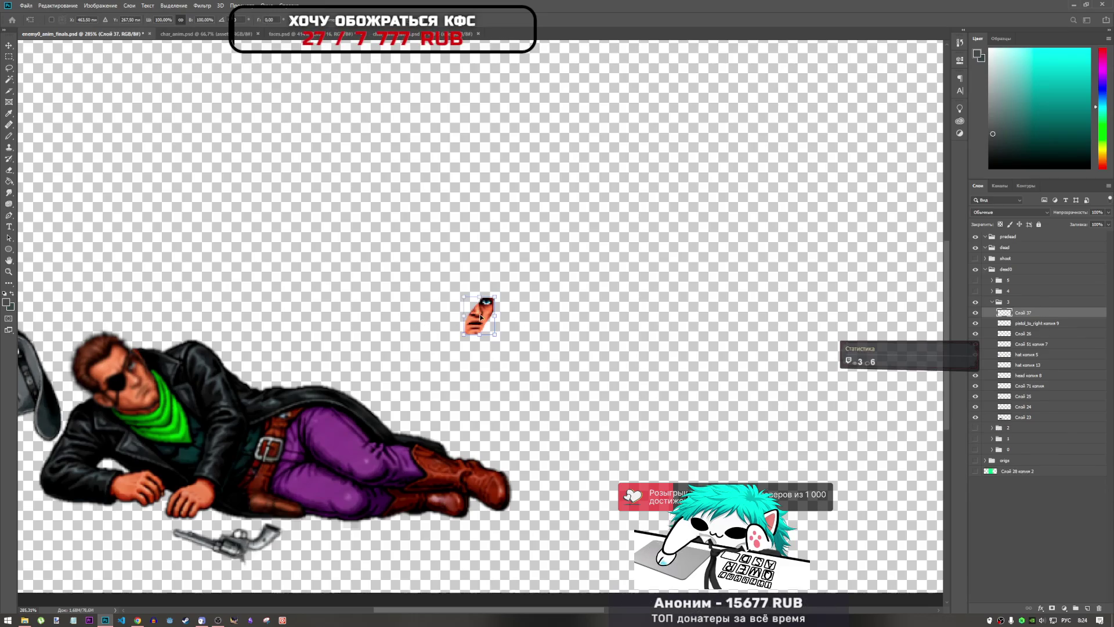
{"action": "left_click_drag", "start_coordinate": [461, 320], "coordinate": [116, 391]}
{"action": "mouse_move", "coordinate": [160, 355]}
{"action": "left_mouse_down"}
{"action": "mouse_move", "coordinate": [130, 347]}
{"action": "mouse_move", "coordinate": [135, 375]}
{"action": "mouse_move", "coordinate": [140, 352]}
{"action": "left_mouse_up"}
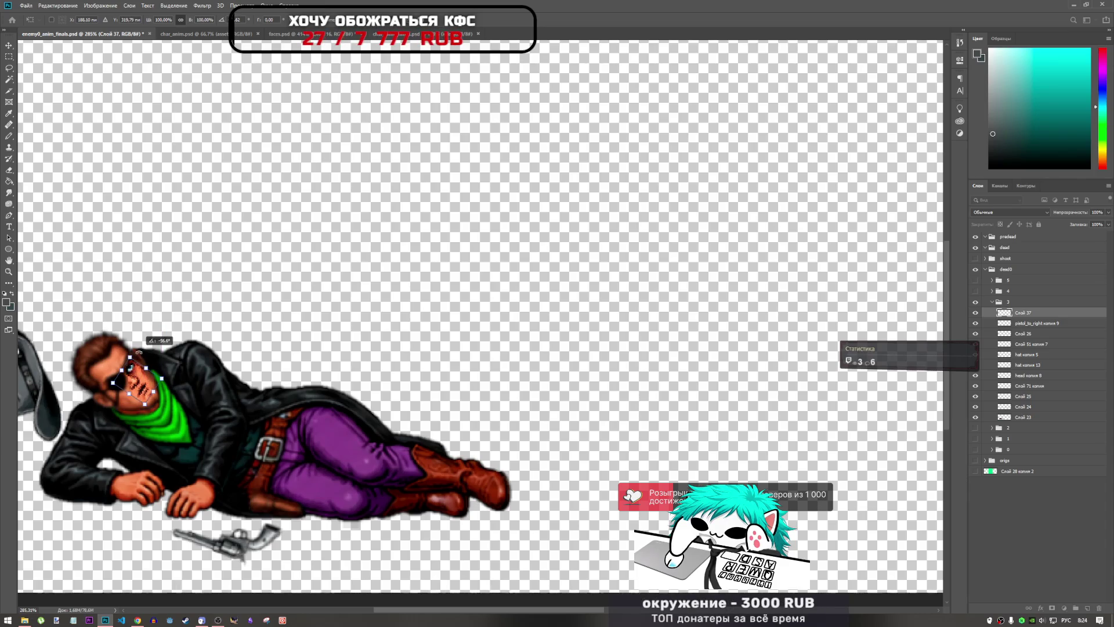
{"action": "key", "text": "o"}
{"action": "key", "text": "Escape"}
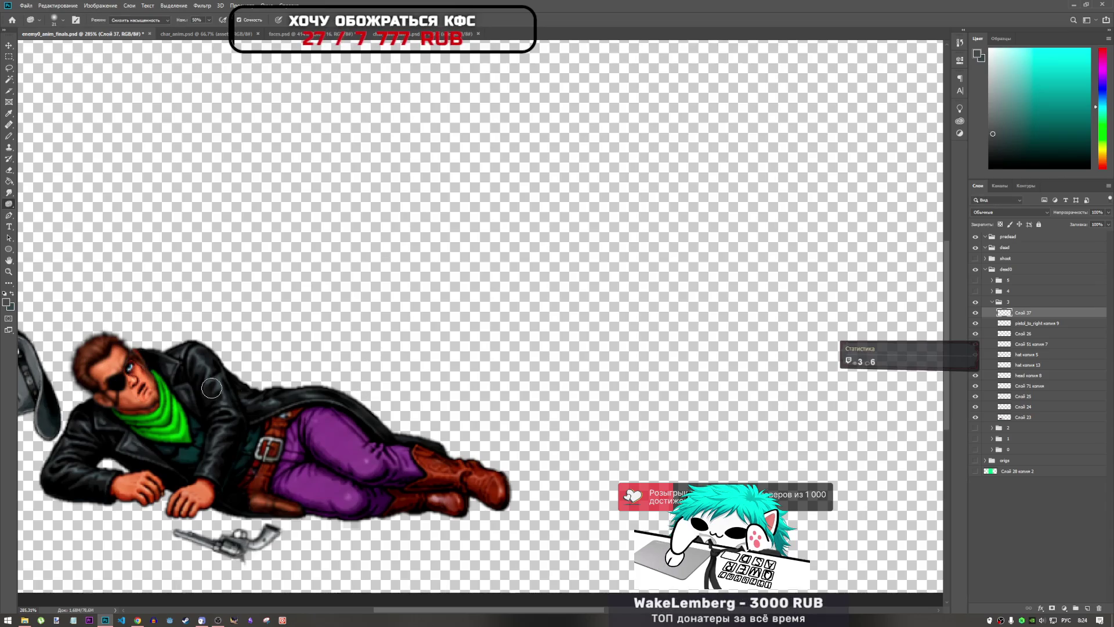
- Enlarge the face to about 110% and shift it one pixel right and down
{"action": "key", "text": "ctrl+t"}
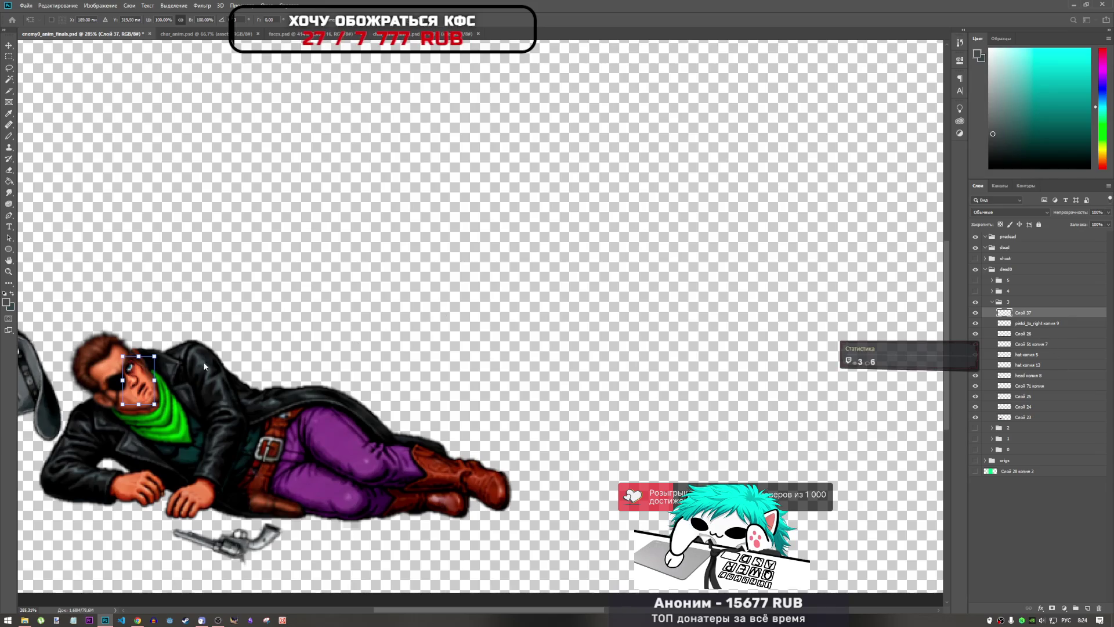
{"action": "mouse_move", "coordinate": [155, 404]}
{"action": "left_mouse_down"}
{"action": "mouse_move", "coordinate": [159, 414]}
{"action": "mouse_move", "coordinate": [159, 402]}
{"action": "left_mouse_up"}
{"action": "key", "text": "Right"}
{"action": "key", "text": "Down"}
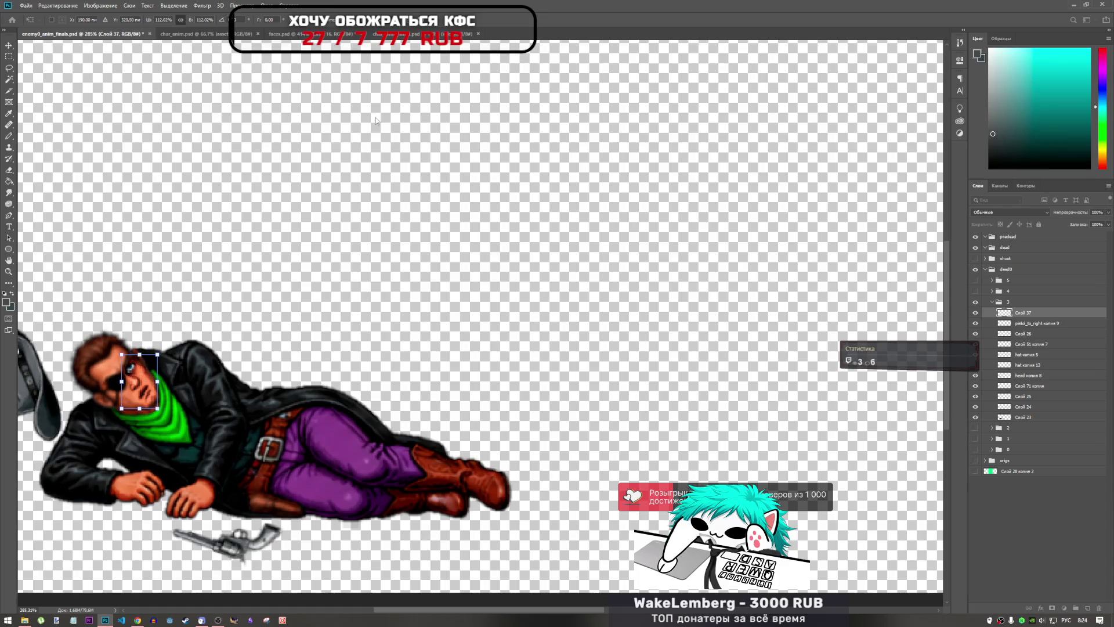
{"action": "left_click", "coordinate": [438, 16]}
{"action": "key", "text": "o"}
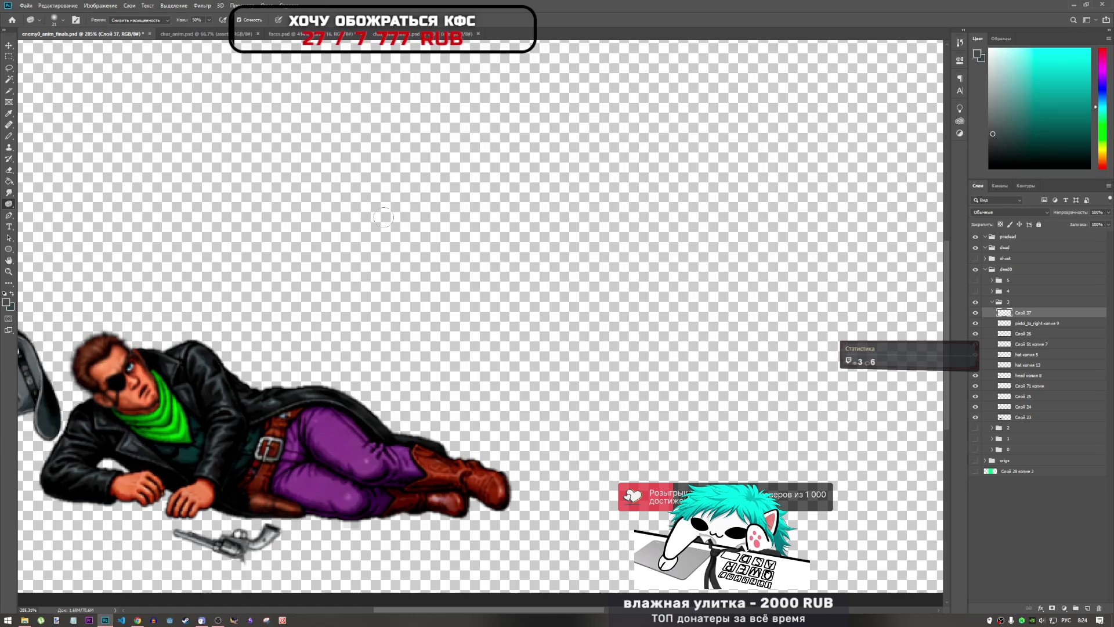
- Nudge the face one more pixel right and down and apply the final position
{"action": "key", "text": "ctrl+t"}
{"action": "key", "text": "Right"}
{"action": "key", "text": "Down"}
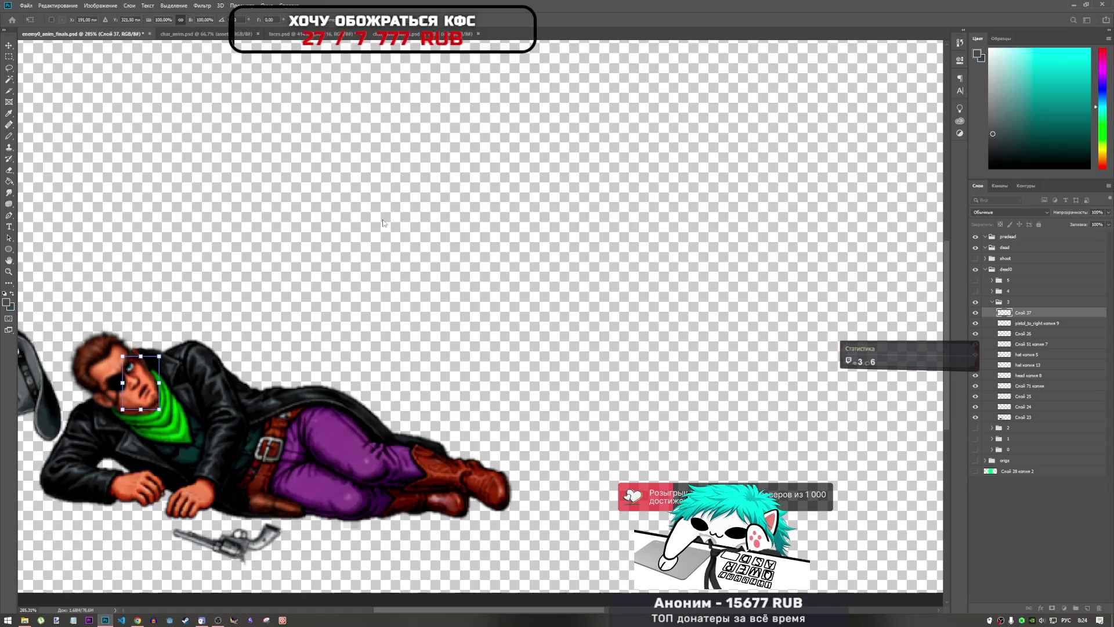
{"action": "key", "text": "Return"}
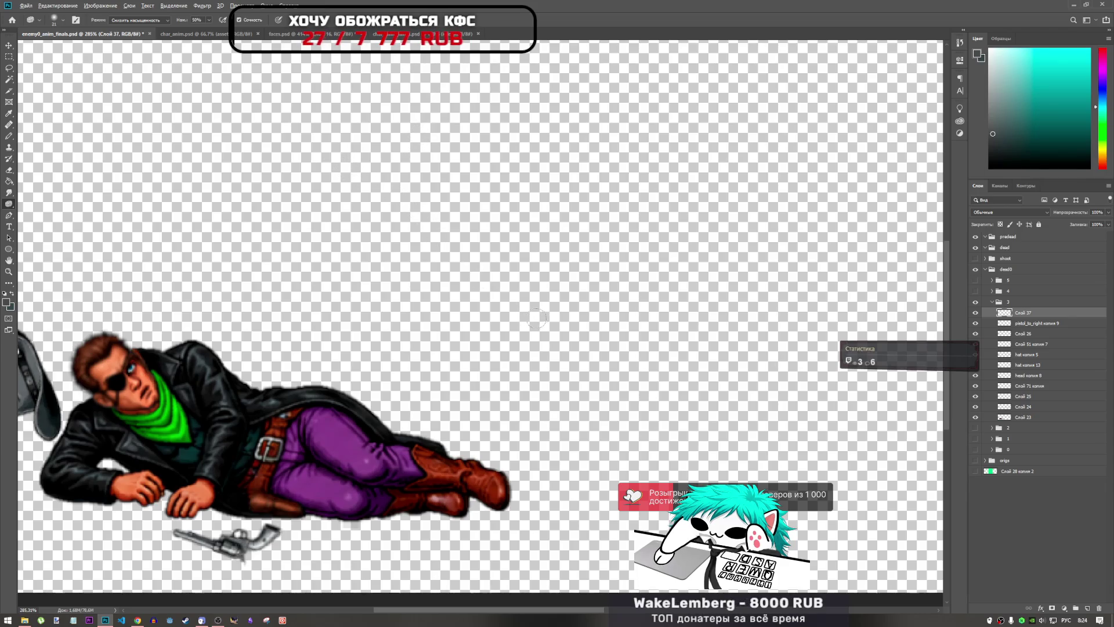
- Erase stray pixels around the cowboy's chin and neck, fitting the character in view
{"action": "scroll", "coordinate": [299, 352], "scroll_direction": "down", "scroll_amount": 2}
{"action": "scroll", "coordinate": [299, 351], "scroll_direction": "up", "scroll_amount": 3}
{"action": "scroll", "coordinate": [299, 352], "scroll_direction": "down", "scroll_amount": 1}
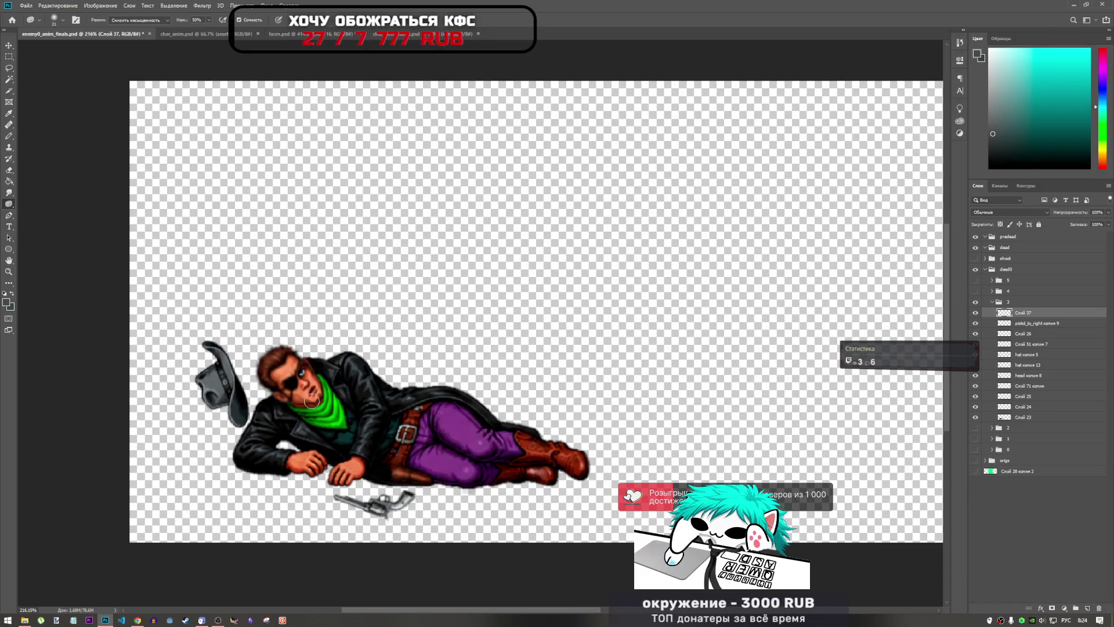
{"action": "scroll", "coordinate": [333, 366], "scroll_direction": "up", "scroll_amount": 5}
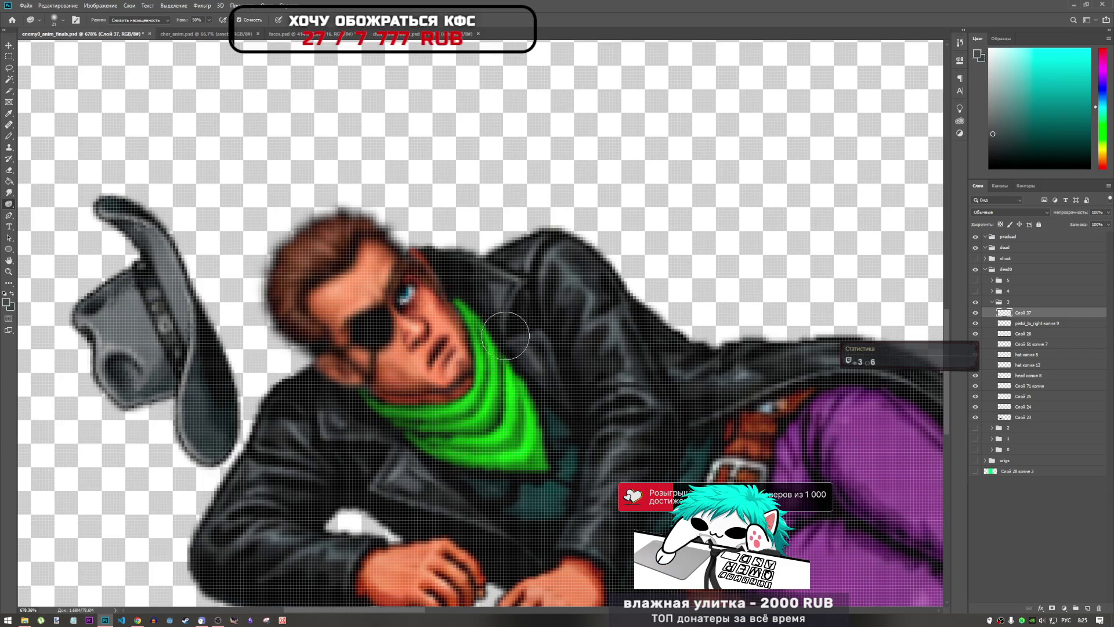
{"action": "scroll", "coordinate": [450, 421], "scroll_direction": "down", "scroll_amount": 5}
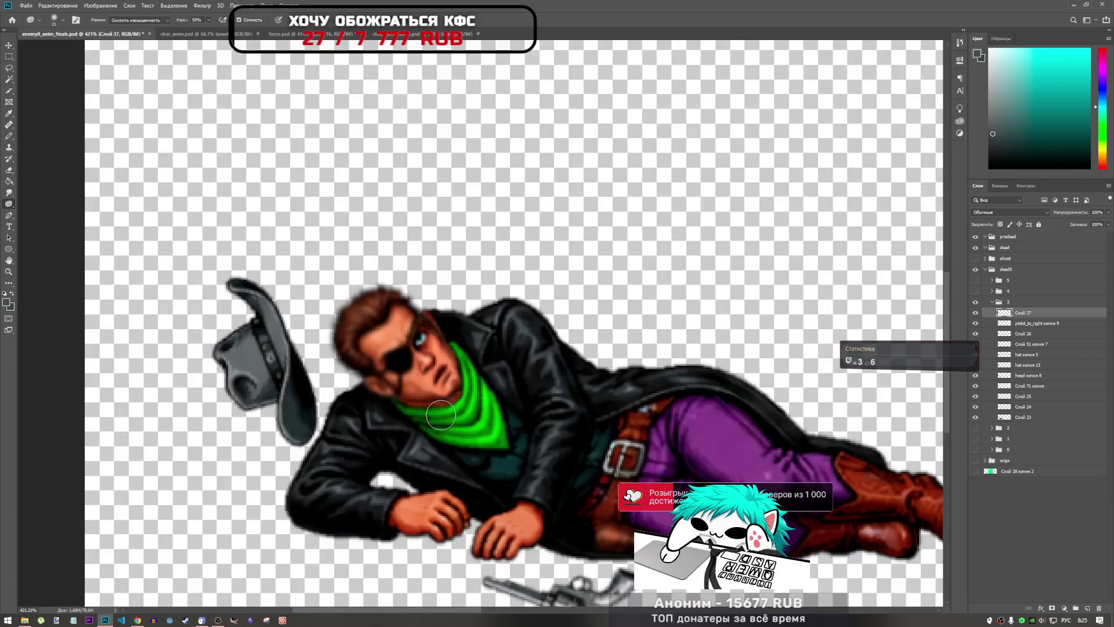
{"action": "scroll", "coordinate": [341, 419], "scroll_direction": "down", "scroll_amount": 2}
{"action": "scroll", "coordinate": [262, 408], "scroll_direction": "up", "scroll_amount": 6}
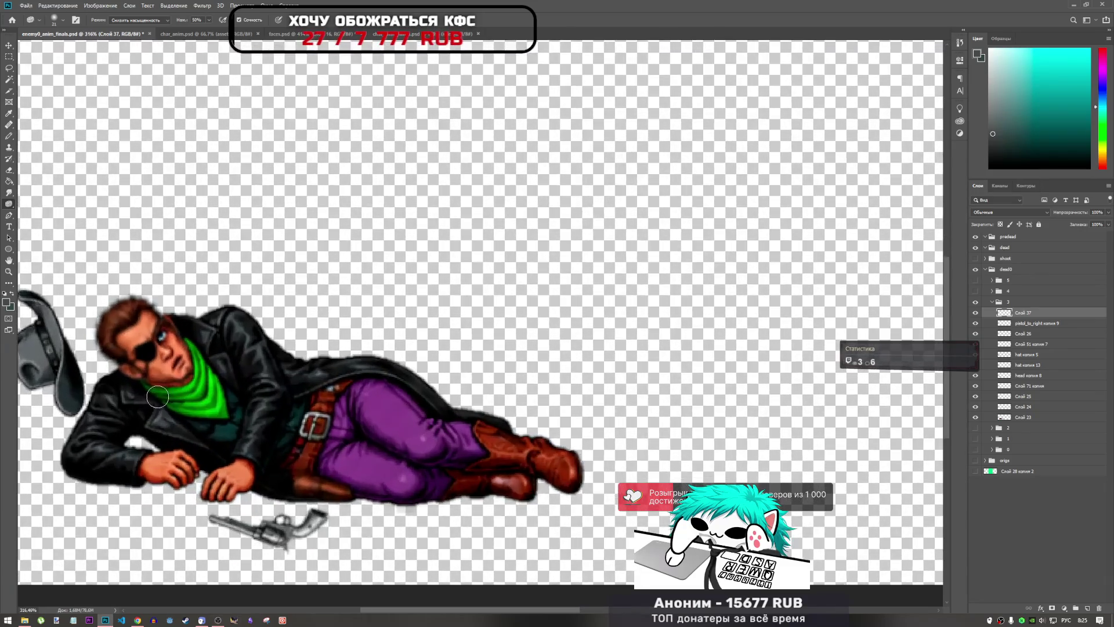
{"action": "scroll", "coordinate": [179, 373], "scroll_direction": "up", "scroll_amount": 4}
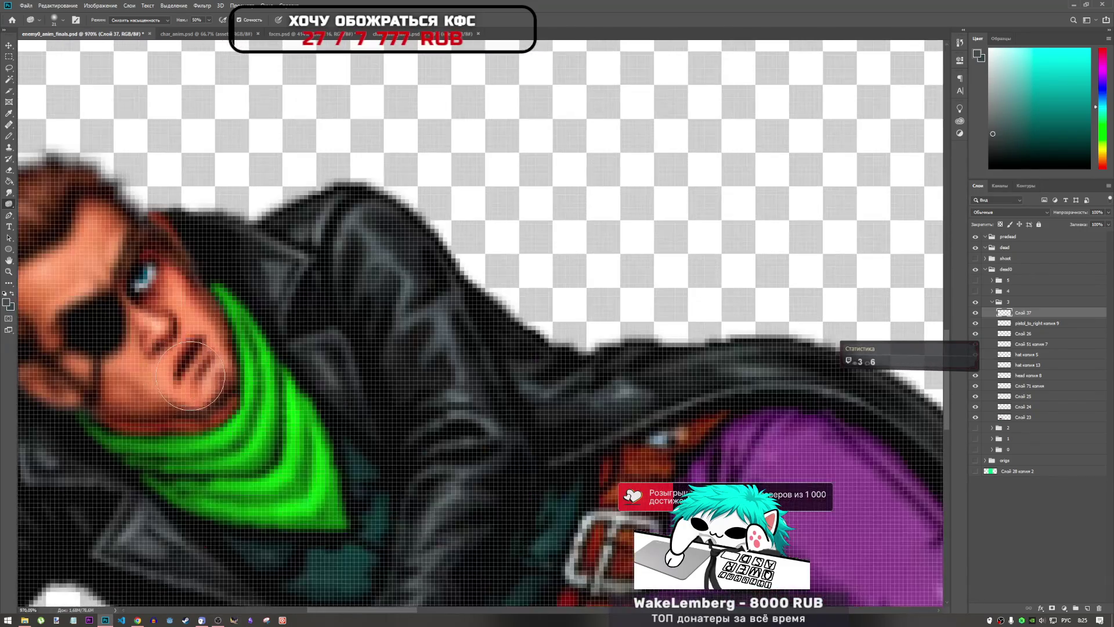
{"action": "key", "text": "e"}
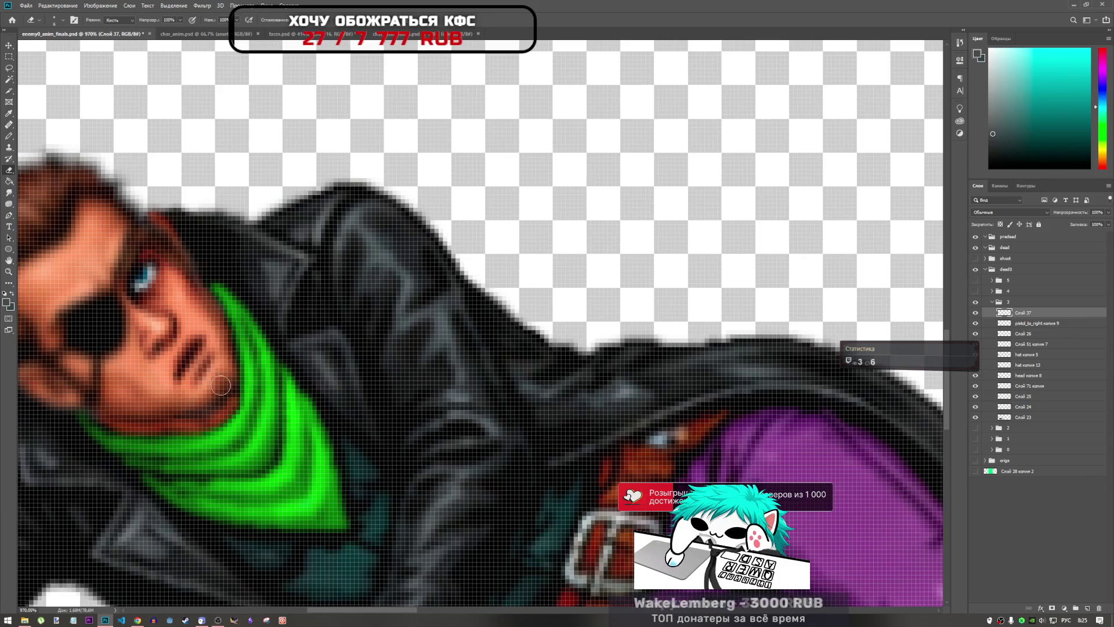
{"action": "key", "text": "ctrl+0"}
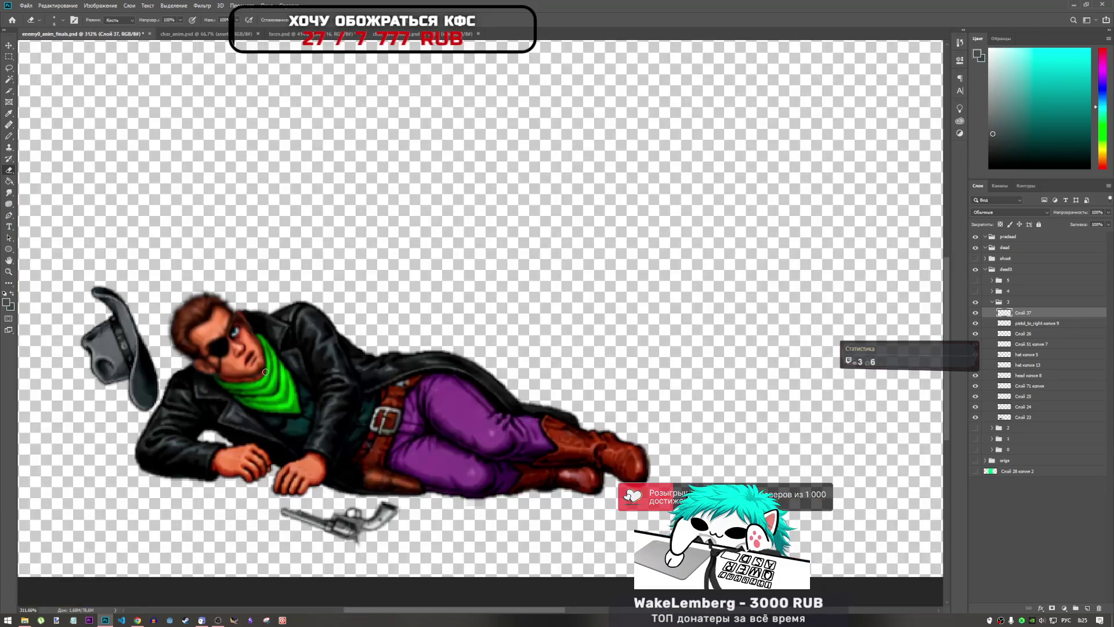
{"action": "scroll", "coordinate": [244, 375], "scroll_direction": "up", "scroll_amount": 5}
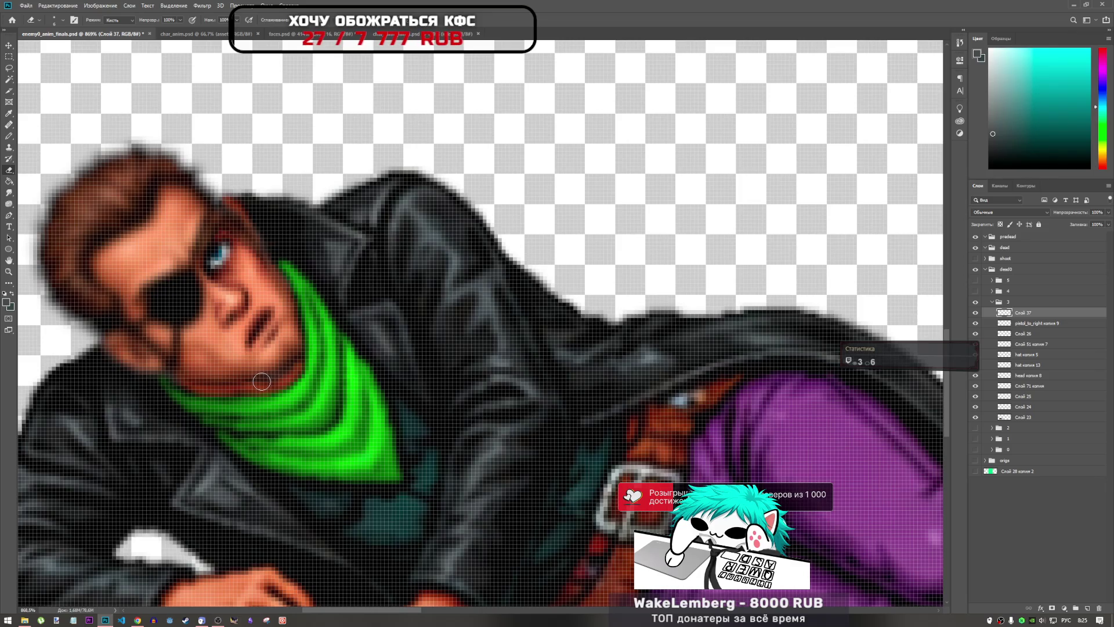
{"action": "scroll", "coordinate": [263, 380], "scroll_direction": "down", "scroll_amount": 6, "text": "alt"}
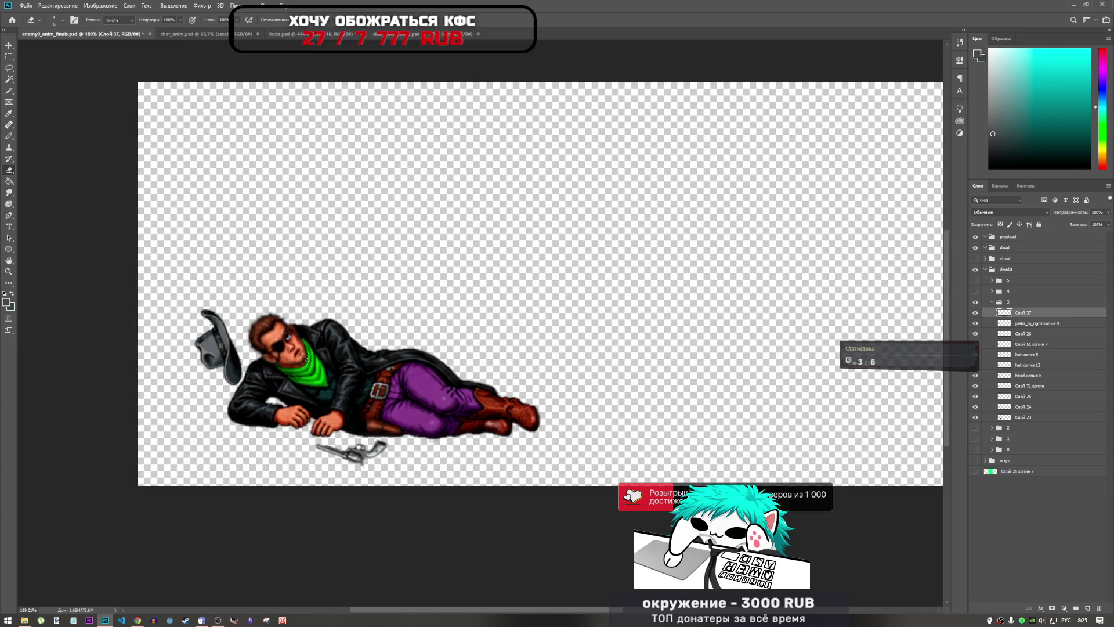
{"action": "scroll", "coordinate": [268, 342], "scroll_direction": "up", "scroll_amount": 2, "text": "alt"}
- Desaturate the chin and neck with the Sponge, dropping Pressure to 19% then restoring 50%
{"action": "left_click", "coordinate": [9, 205]}
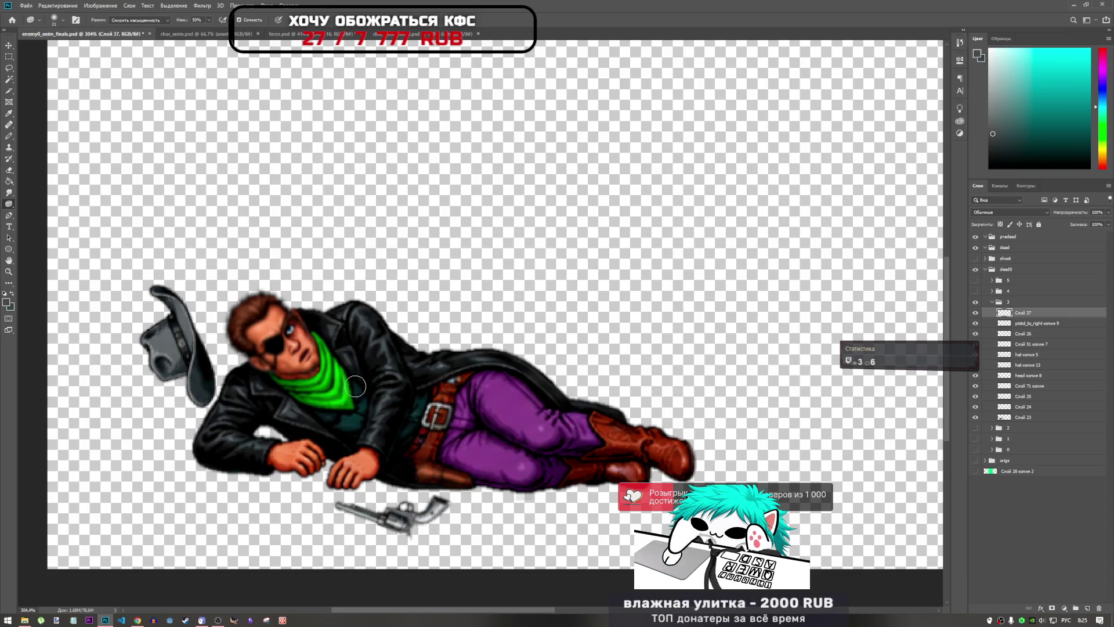
{"action": "key", "text": "ctrl+0"}
{"action": "scroll", "coordinate": [165, 372], "scroll_direction": "up", "scroll_amount": 4, "text": "alt"}
{"action": "scroll", "coordinate": [157, 386], "scroll_direction": "up", "scroll_amount": 1, "text": "alt"}
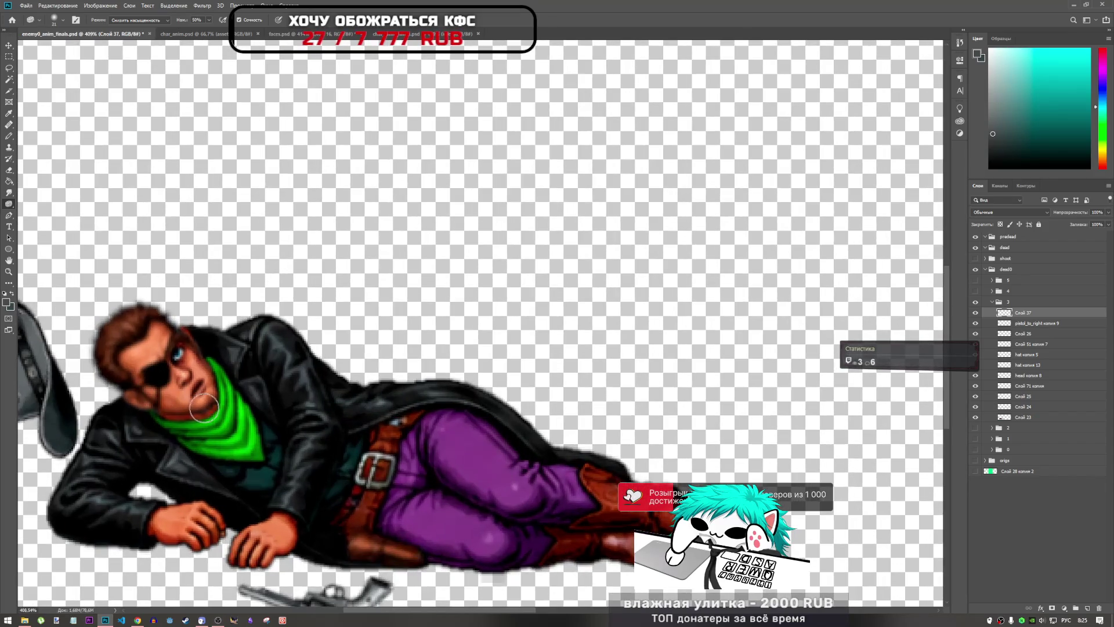
{"action": "scroll", "coordinate": [205, 410], "scroll_direction": "down", "scroll_amount": 3, "text": "alt"}
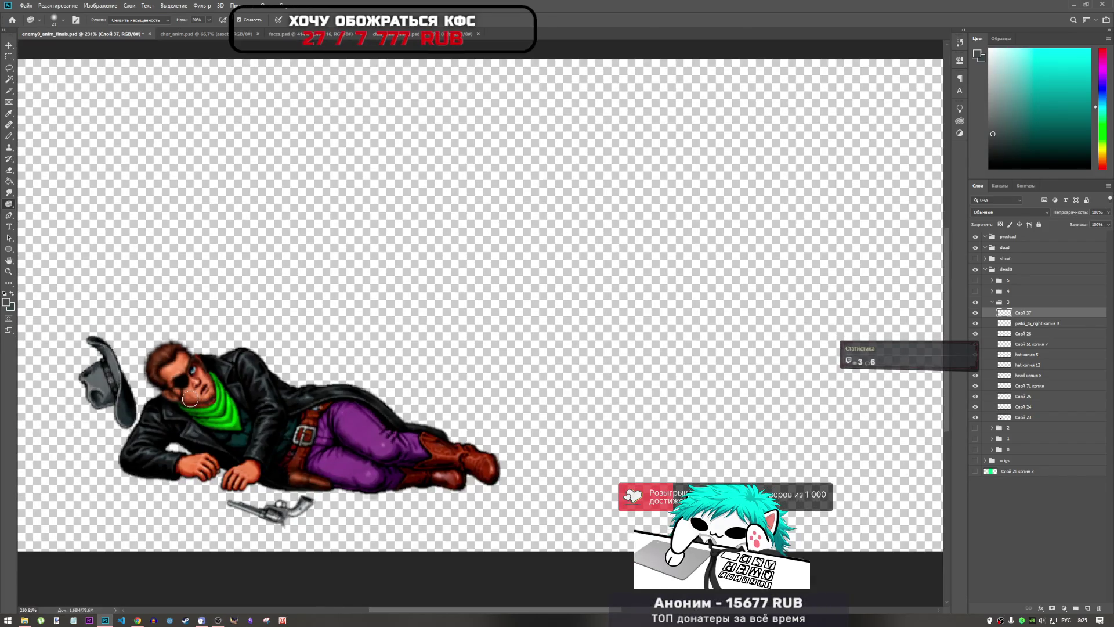
{"action": "scroll", "coordinate": [191, 399], "scroll_direction": "up", "scroll_amount": 5, "text": "alt"}
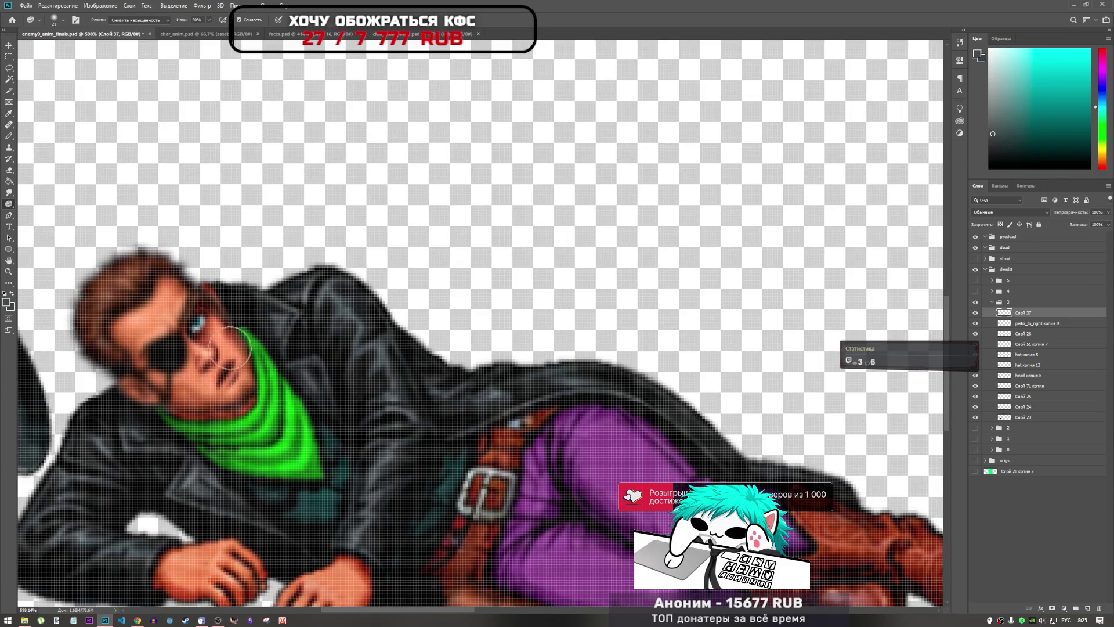
{"action": "scroll", "coordinate": [268, 374], "scroll_direction": "down", "scroll_amount": 5, "text": "alt"}
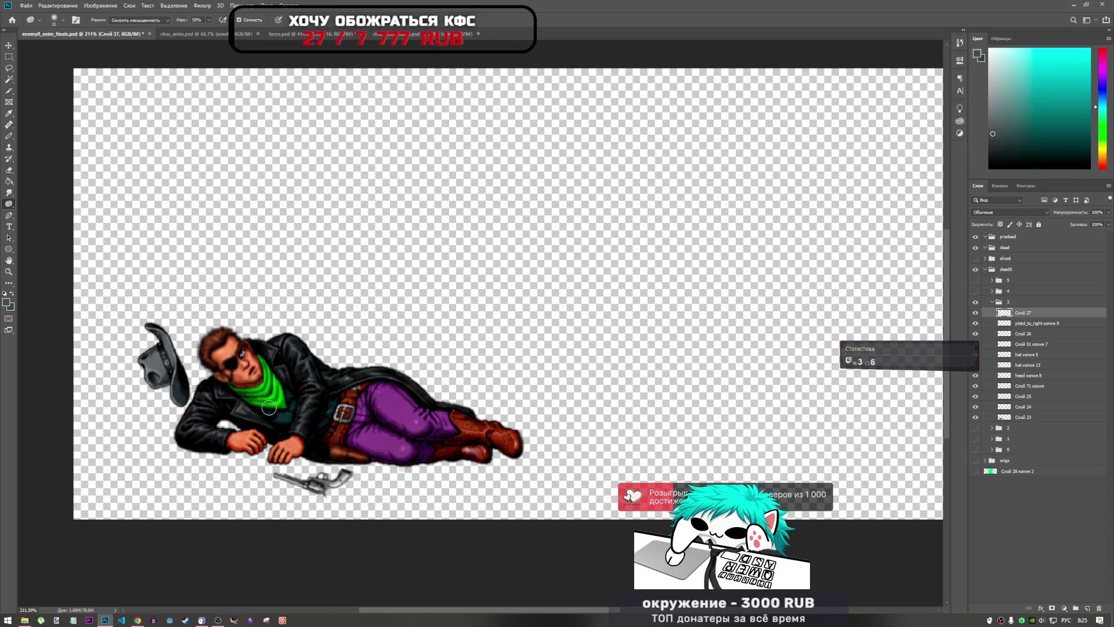
{"action": "left_click_drag", "start_coordinate": [209, 23], "coordinate": [198, 33]}
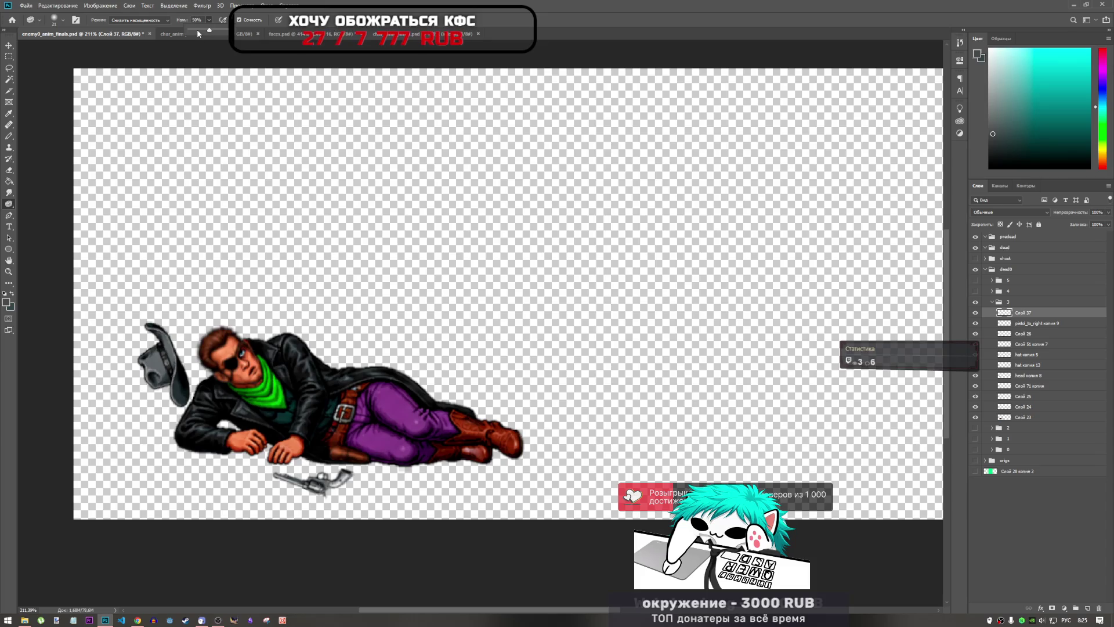
{"action": "left_click", "coordinate": [174, 25]}
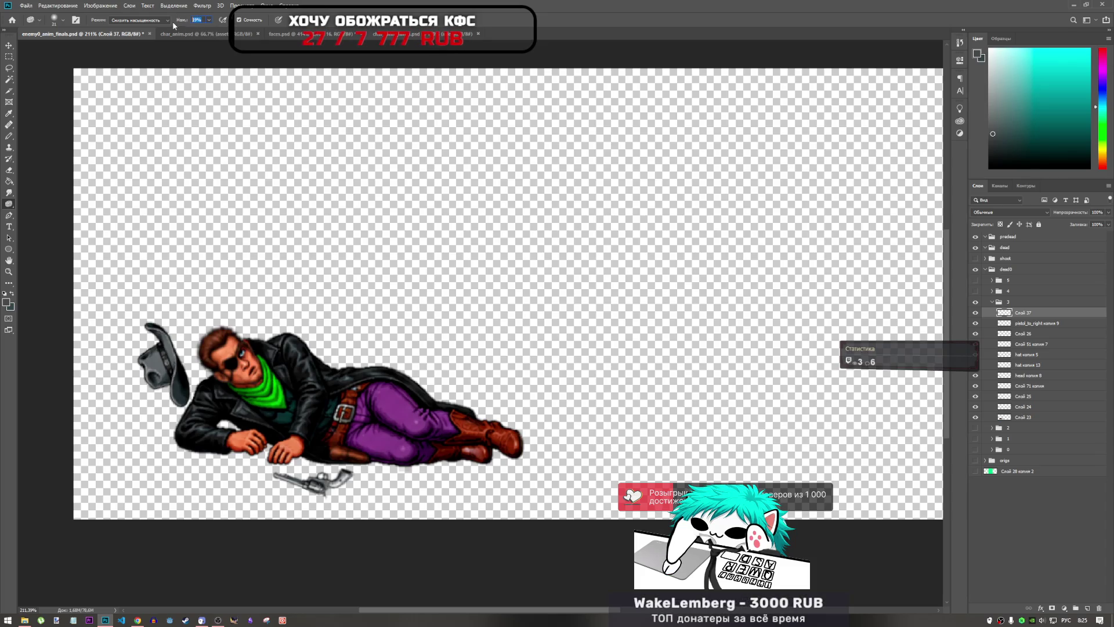
{"action": "type", "text": "25"}
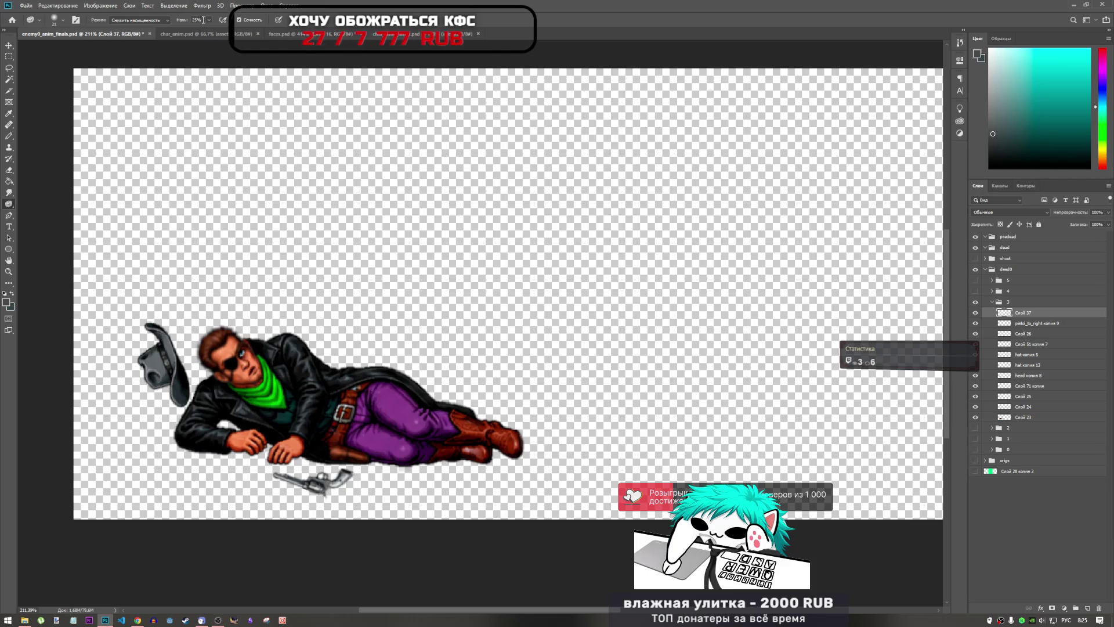
{"action": "type", "text": "05"}
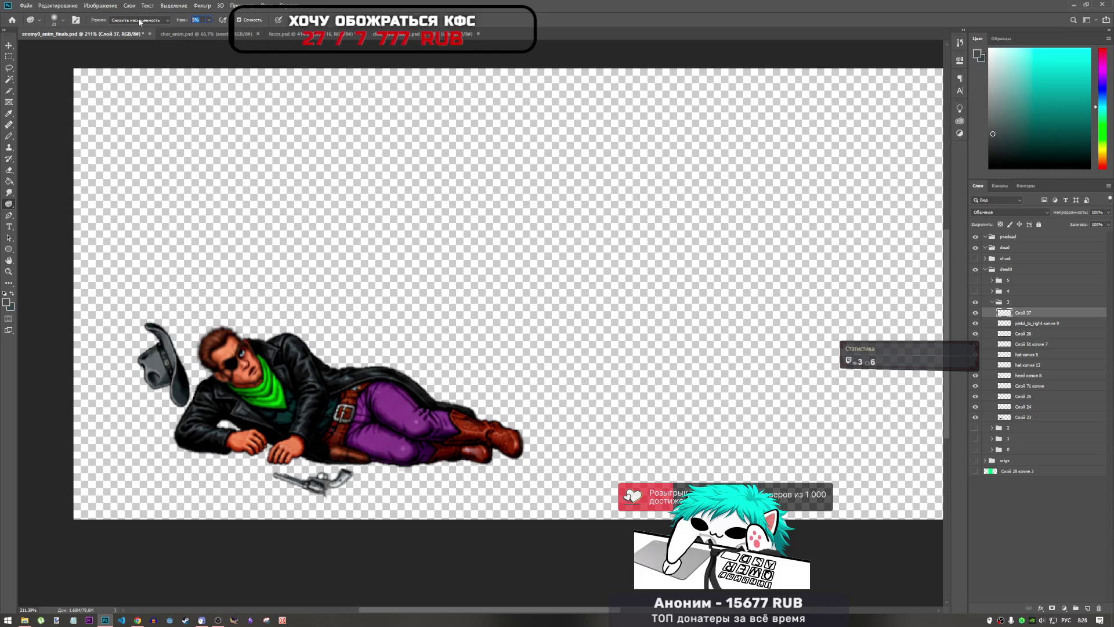
{"action": "type", "text": "50"}
{"action": "key", "text": "Return"}
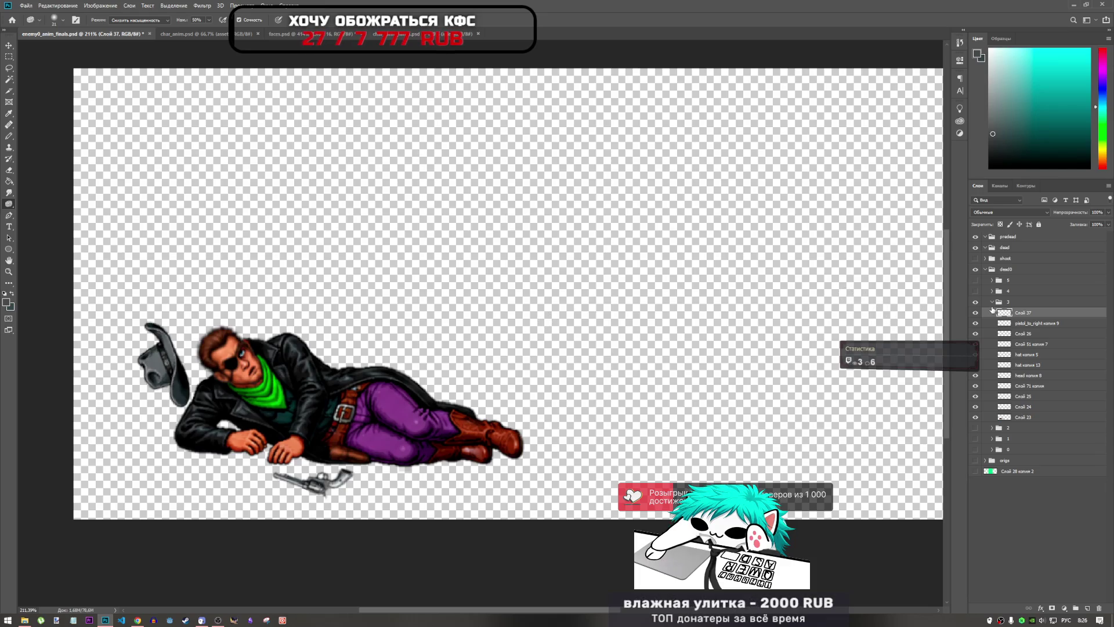
- Step the frame groups' visibility down from 3 to show only frame group 0
{"action": "left_click", "coordinate": [991, 301]}
{"action": "left_click", "coordinate": [976, 302]}
{"action": "left_click", "coordinate": [976, 313]}
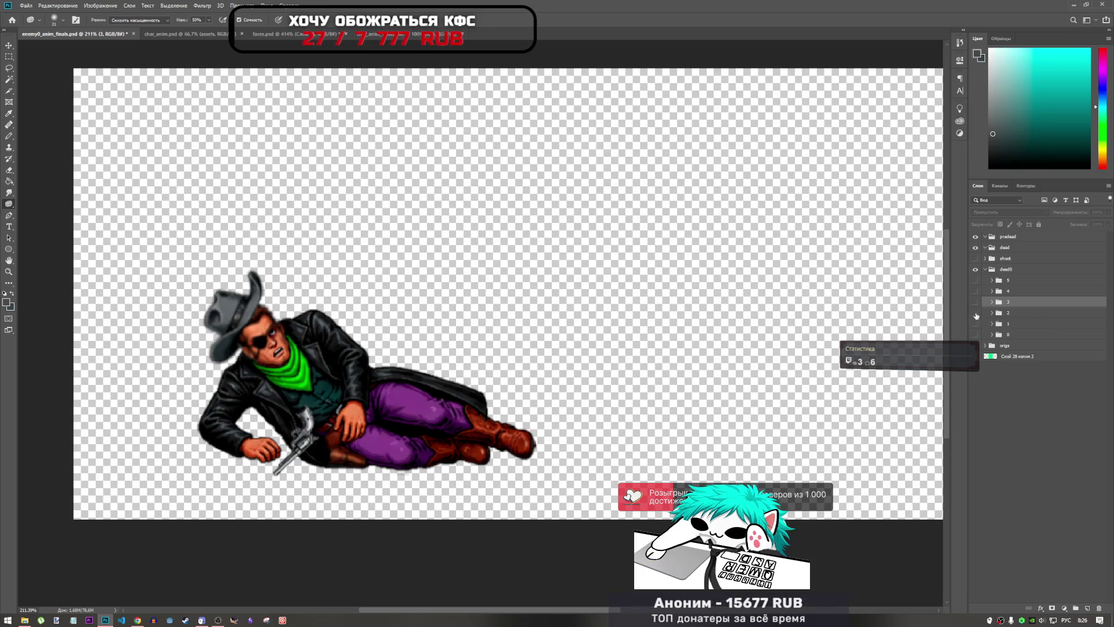
{"action": "left_click", "coordinate": [976, 313]}
{"action": "left_click", "coordinate": [975, 323]}
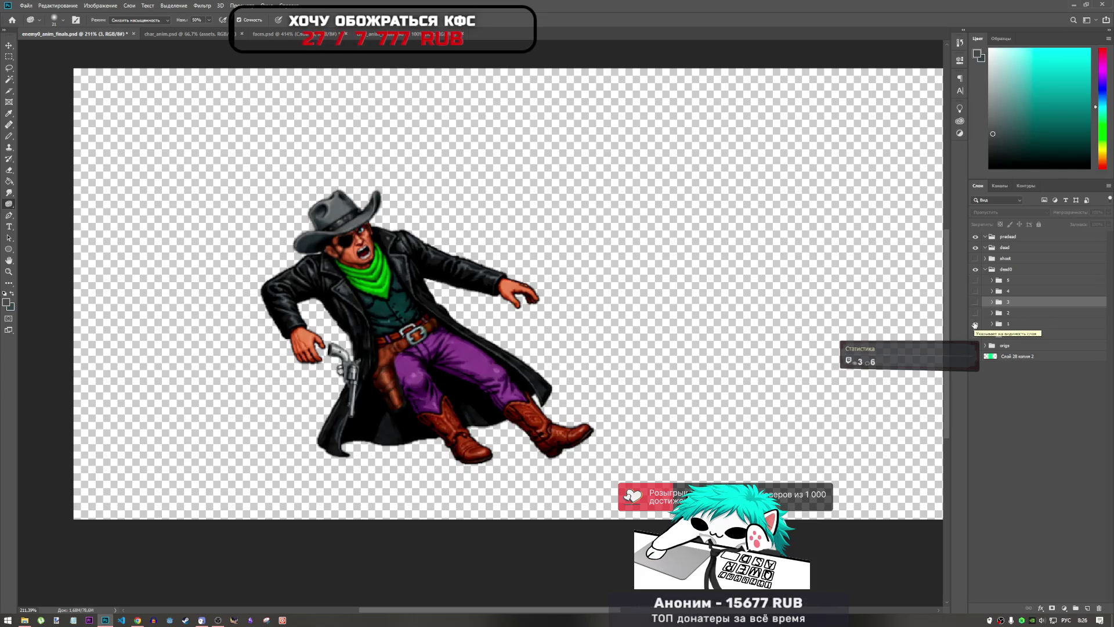
{"action": "left_click", "coordinate": [975, 323]}
{"action": "left_click", "coordinate": [976, 335]}
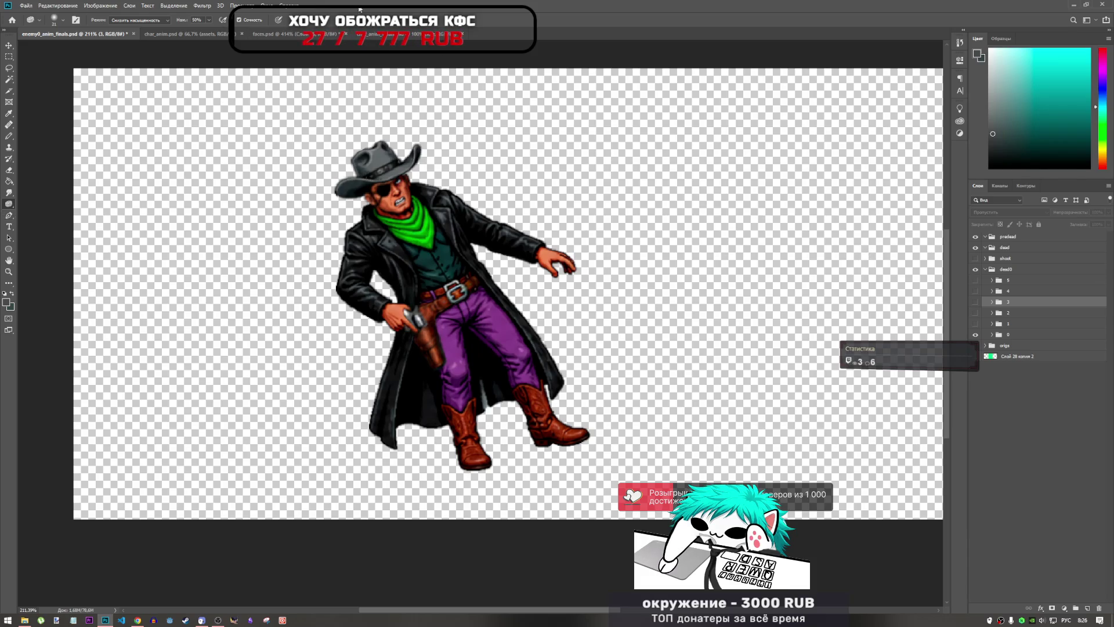
- In faces.psd, show the Слой 15 faces and lasso the eye on the second face
{"action": "left_click", "coordinate": [302, 34]}
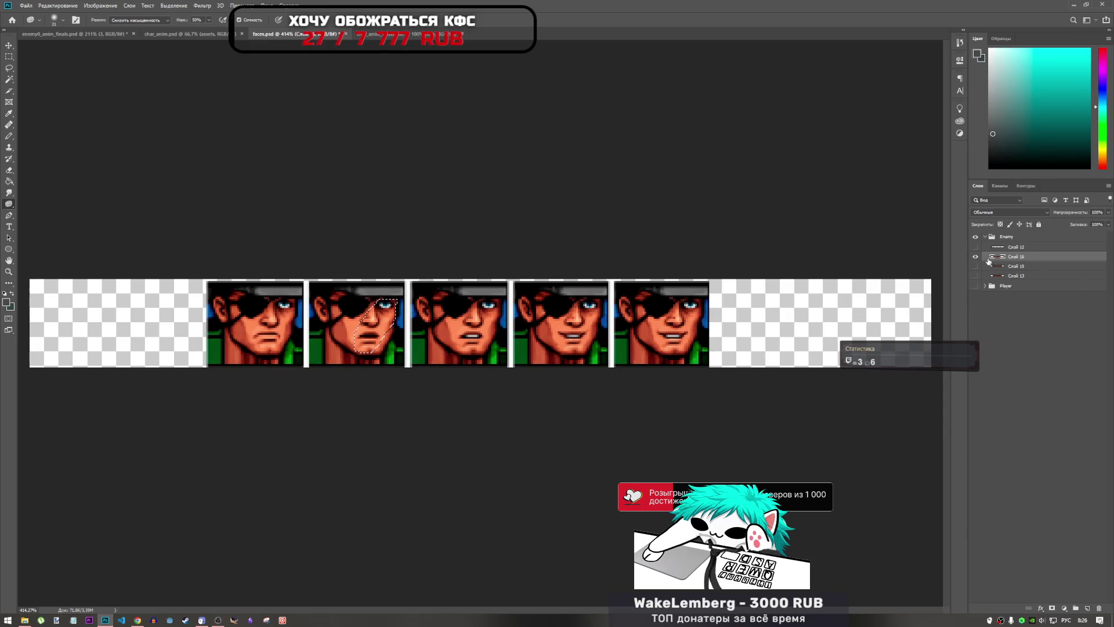
{"action": "left_click", "coordinate": [976, 257]}
{"action": "left_click", "coordinate": [976, 266]}
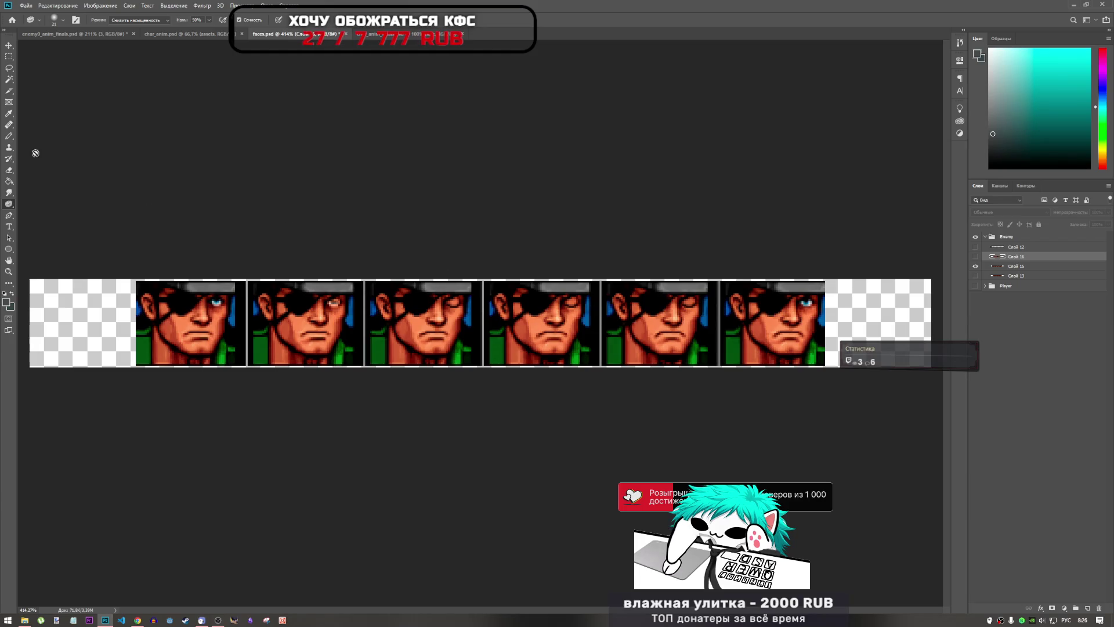
{"action": "left_click", "coordinate": [14, 69]}
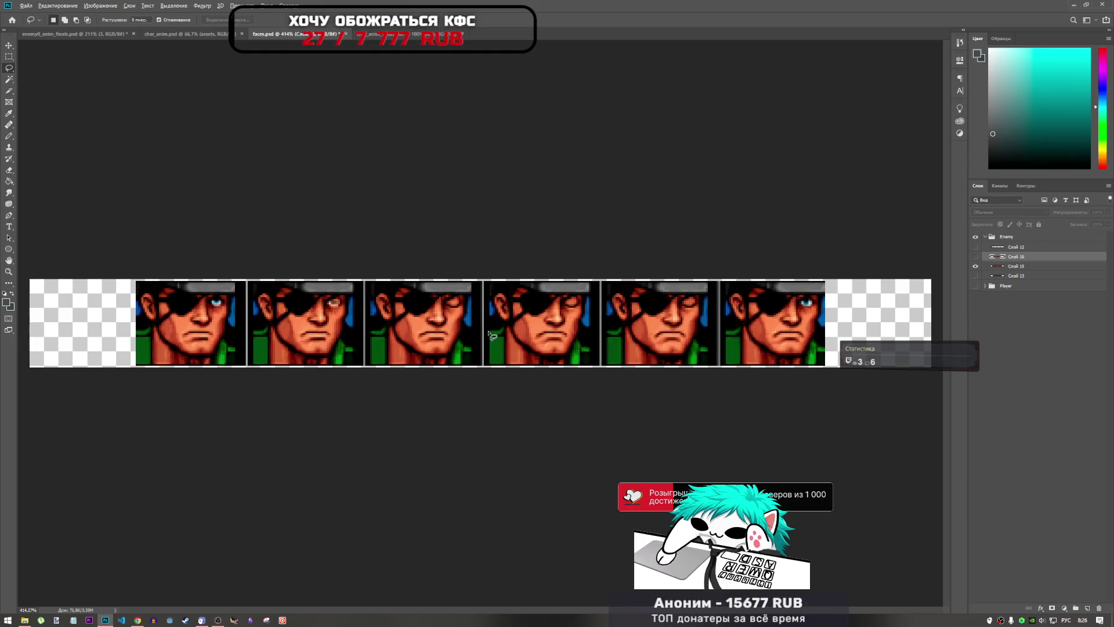
{"action": "scroll", "coordinate": [489, 335], "scroll_direction": "up", "scroll_amount": 6}
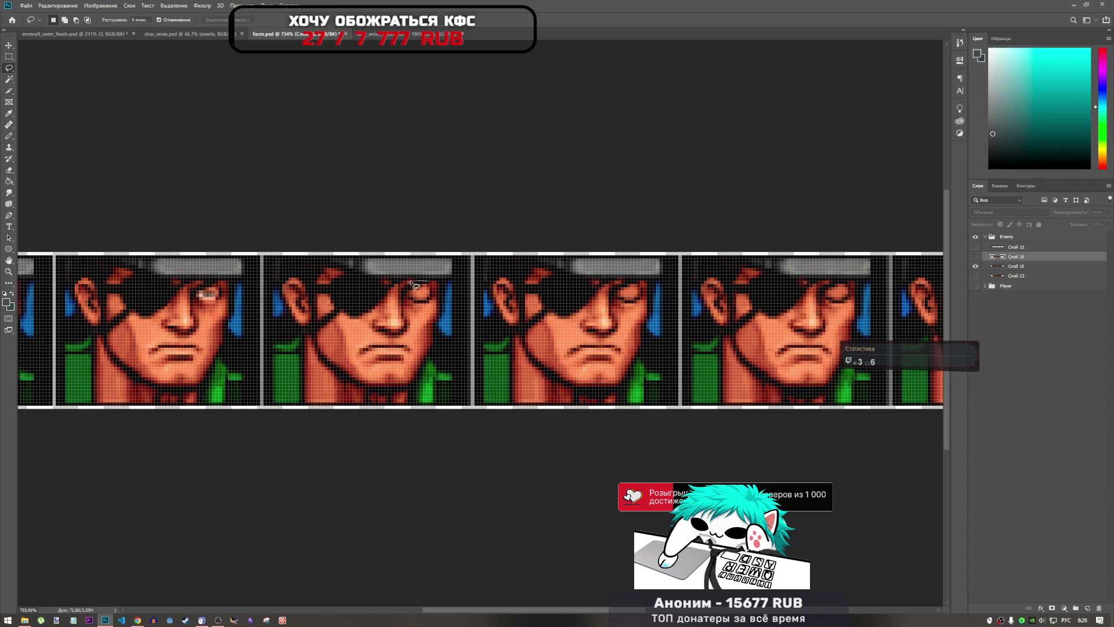
{"action": "mouse_move", "coordinate": [404, 301]}
{"action": "left_mouse_down"}
{"action": "mouse_move", "coordinate": [413, 305]}
{"action": "mouse_move", "coordinate": [420, 285]}
{"action": "left_mouse_up"}
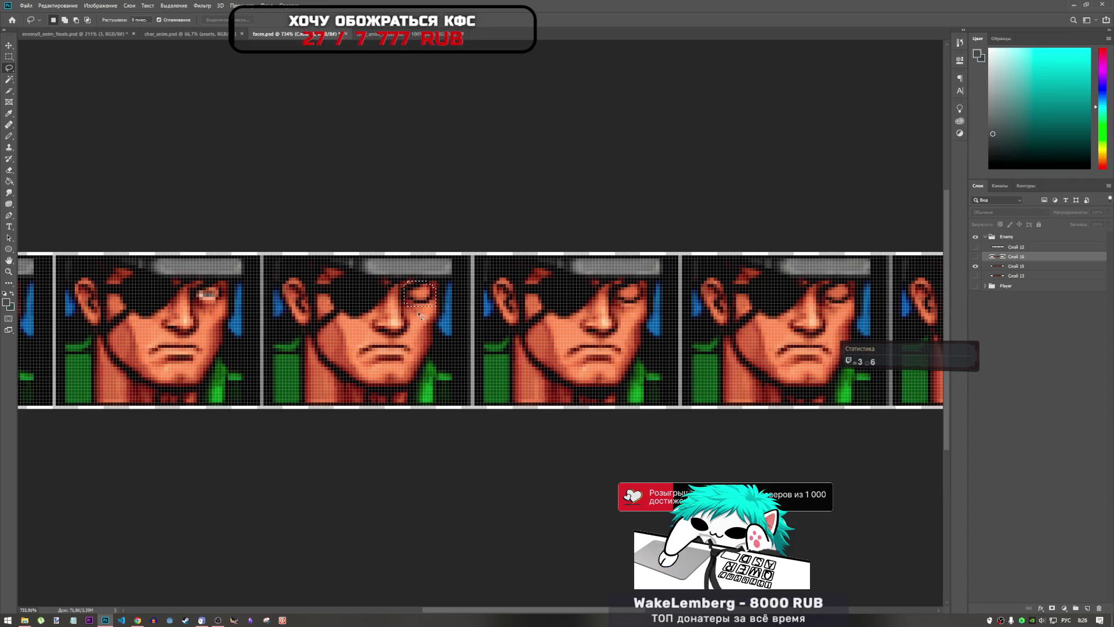
- Compare with the Слой 16 faces, then paste the eye into enemy0_anim_finals.psd
{"action": "left_click", "coordinate": [975, 256]}
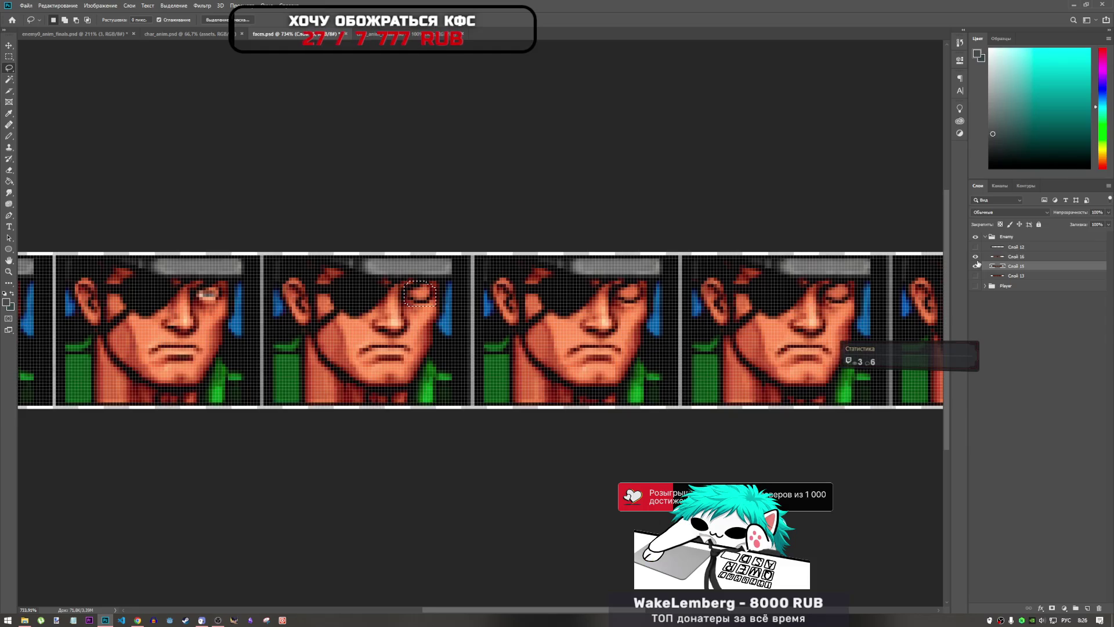
{"action": "left_click", "coordinate": [976, 266]}
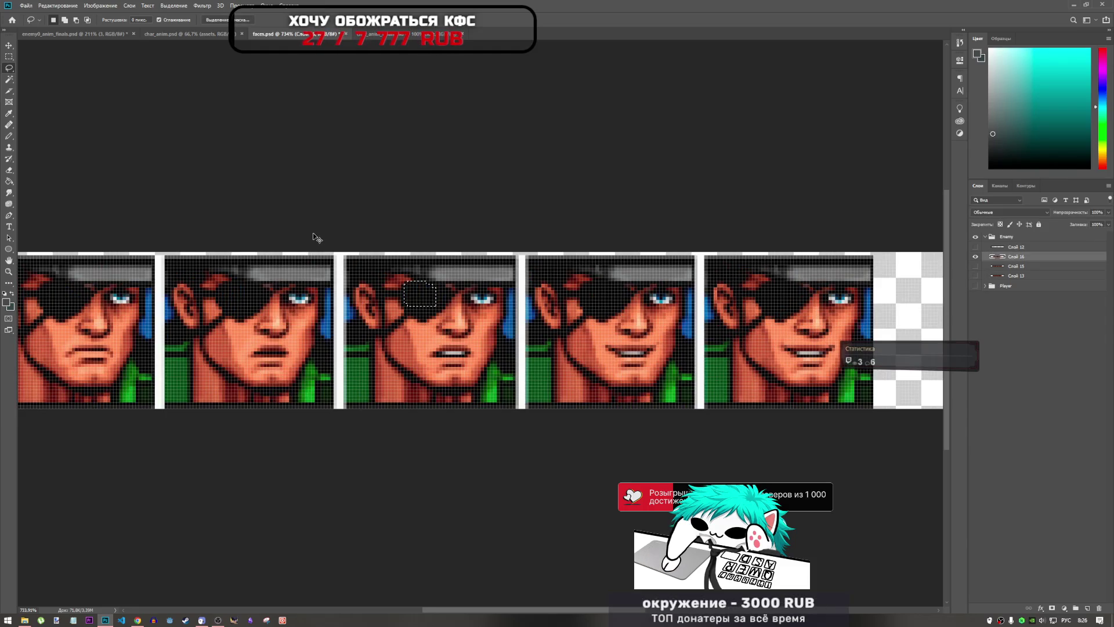
{"action": "left_click", "coordinate": [975, 256]}
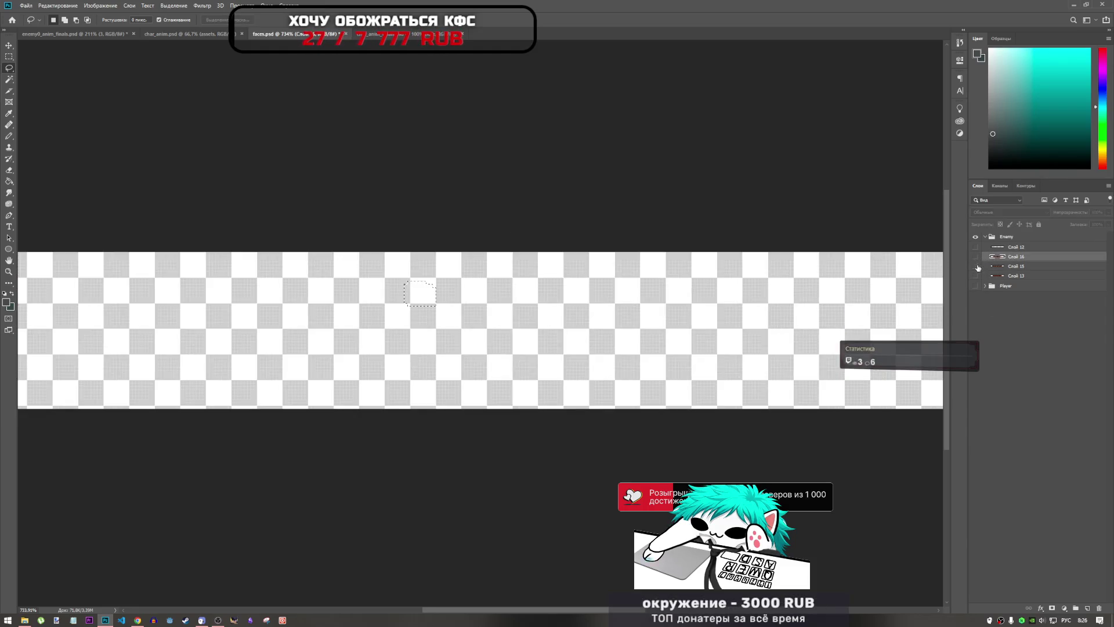
{"action": "left_click", "coordinate": [975, 266]}
{"action": "left_click", "coordinate": [1012, 265]}
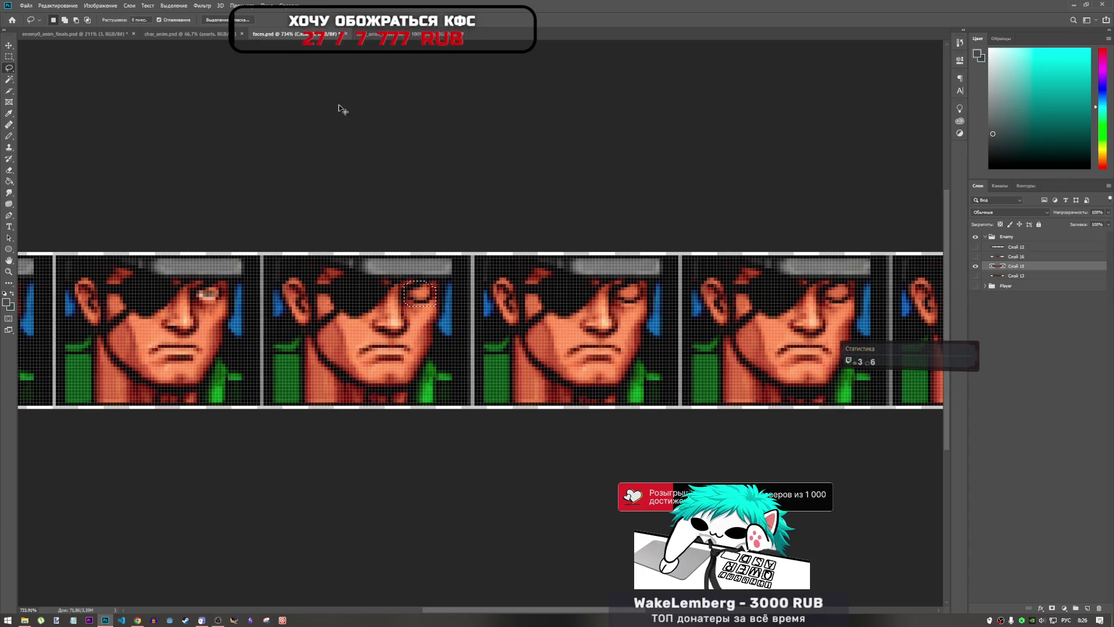
{"action": "left_click", "coordinate": [69, 34]}
{"action": "key", "text": "ctrl+v"}
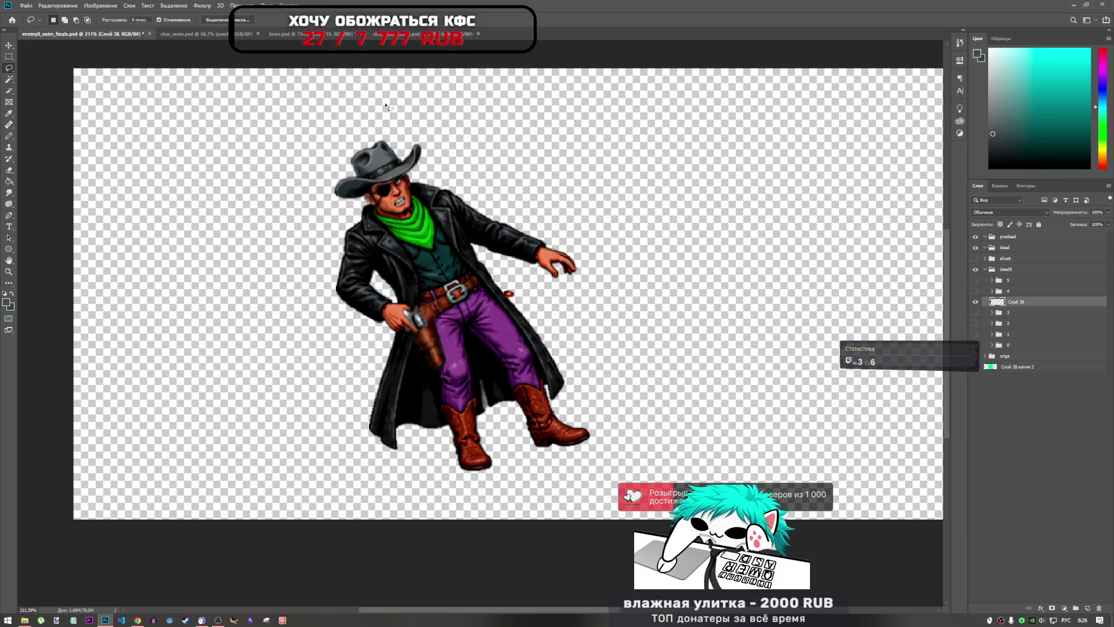
- Move the grey-blue eye piece onto the cowboy's eye and shrink it to about 86%
{"action": "scroll", "coordinate": [452, 160], "scroll_direction": "up", "scroll_amount": 2}
{"action": "key", "text": "ctrl+t"}
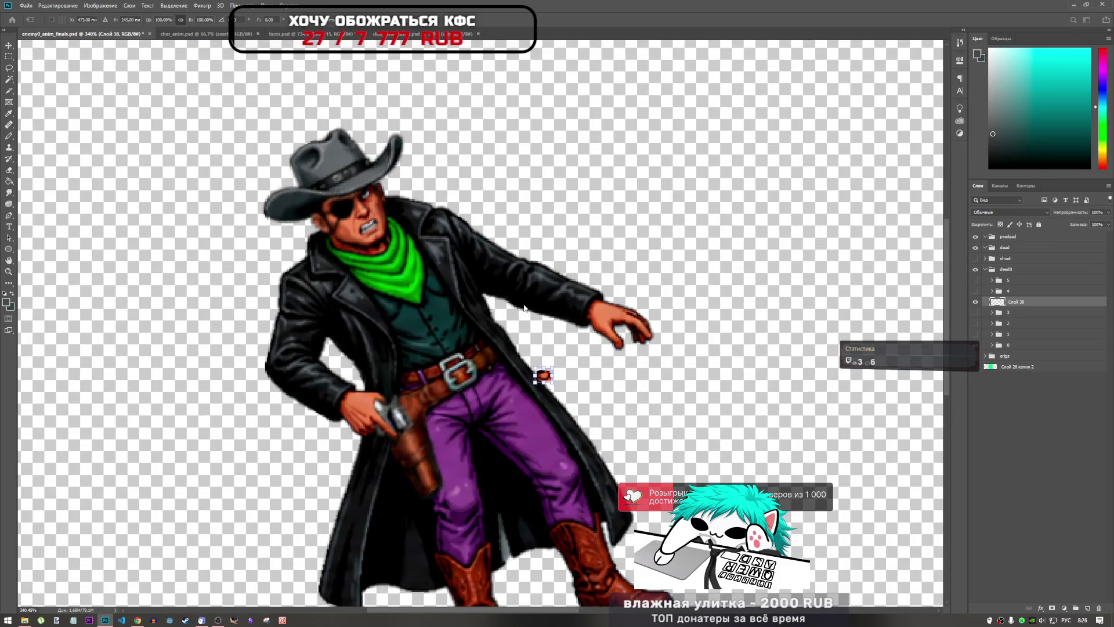
{"action": "mouse_move", "coordinate": [544, 377]}
{"action": "left_mouse_down"}
{"action": "mouse_move", "coordinate": [436, 229]}
{"action": "mouse_move", "coordinate": [365, 194]}
{"action": "mouse_move", "coordinate": [377, 172]}
{"action": "left_mouse_up"}
{"action": "scroll", "coordinate": [357, 241], "scroll_direction": "up", "scroll_amount": 5}
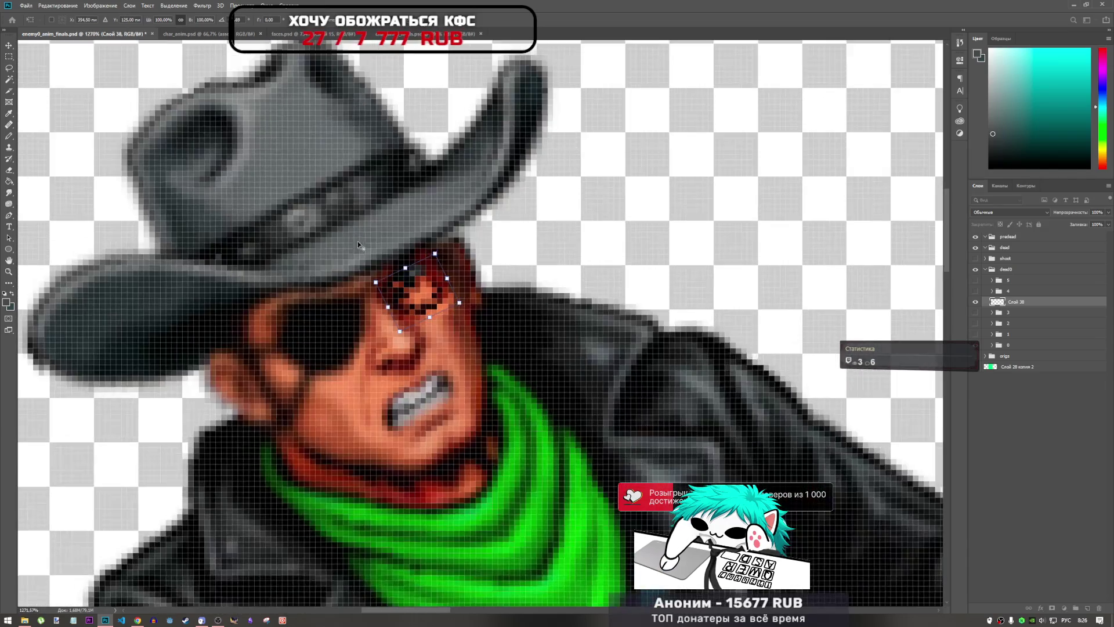
{"action": "mouse_move", "coordinate": [429, 313]}
{"action": "left_mouse_down"}
{"action": "mouse_move", "coordinate": [224, 238]}
{"action": "mouse_move", "coordinate": [426, 292]}
{"action": "mouse_move", "coordinate": [413, 288]}
{"action": "mouse_move", "coordinate": [474, 350]}
{"action": "mouse_move", "coordinate": [424, 295]}
{"action": "left_mouse_up"}
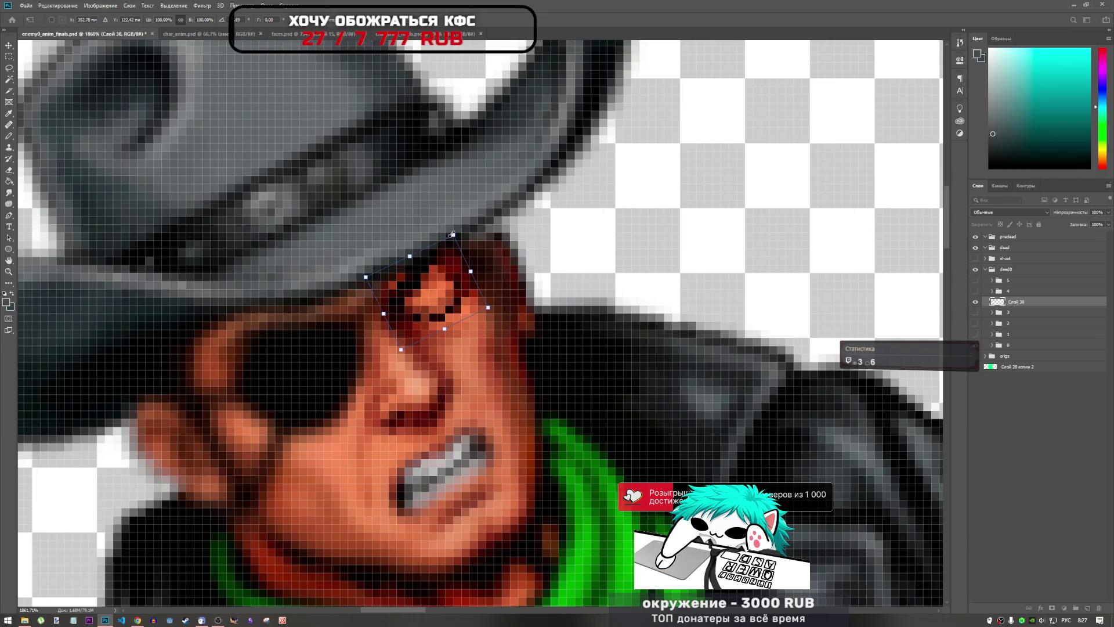
{"action": "left_click_drag", "start_coordinate": [452, 234], "coordinate": [440, 239]}
{"action": "left_click_drag", "start_coordinate": [432, 286], "coordinate": [433, 283]}
{"action": "left_click", "coordinate": [438, 22]}
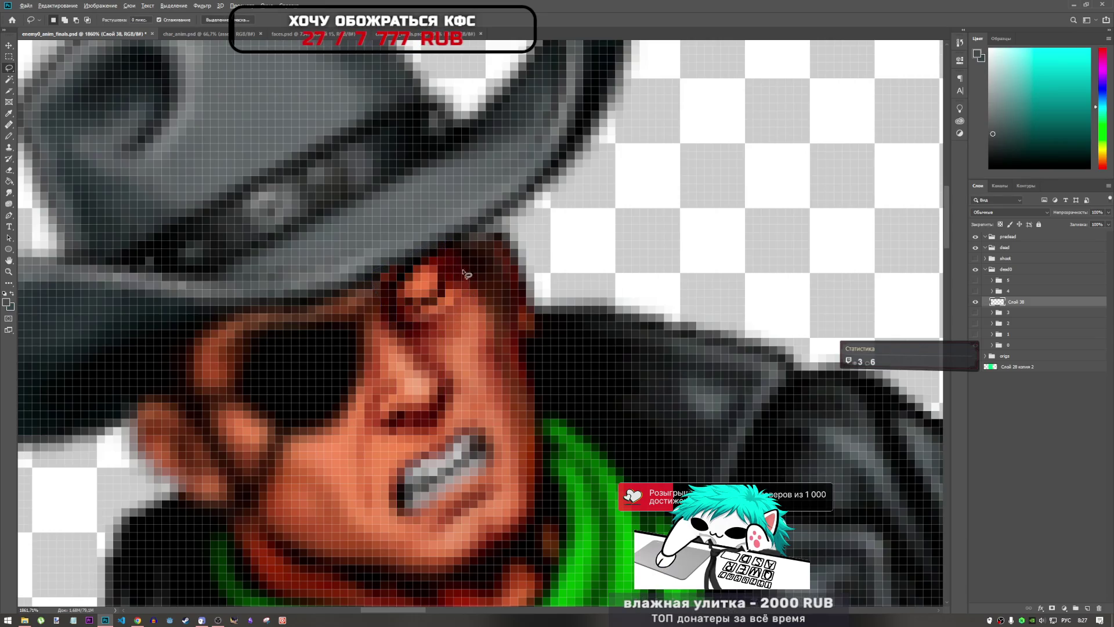
{"action": "scroll", "coordinate": [443, 257], "scroll_direction": "down", "scroll_amount": 5}
{"action": "key", "text": "Down"}
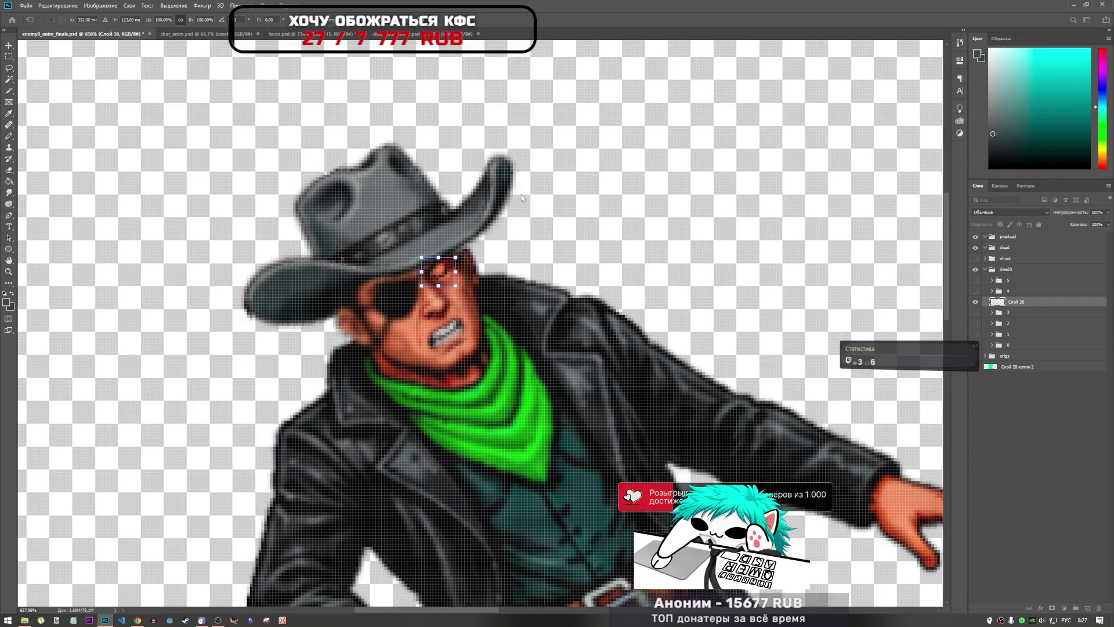
{"action": "key", "text": "ctrl+z"}
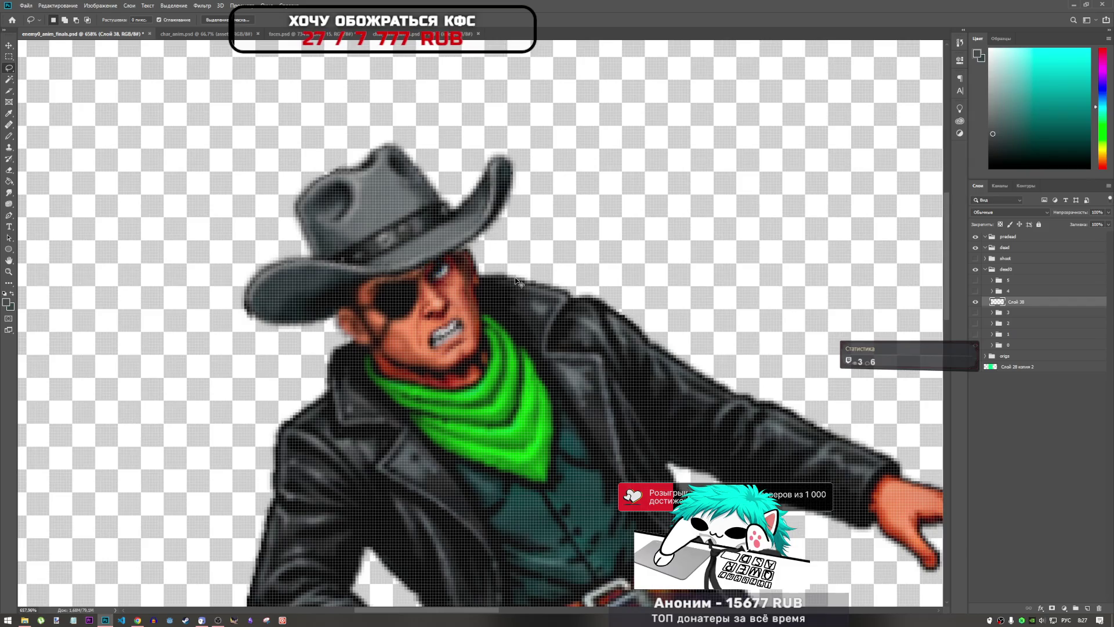
- Re-fit the eye piece over the uncovered eye, tilted about -23.7° and nudged up a pixel
{"action": "key", "text": "ctrl+t"}
{"action": "key", "text": "ctrl+0"}
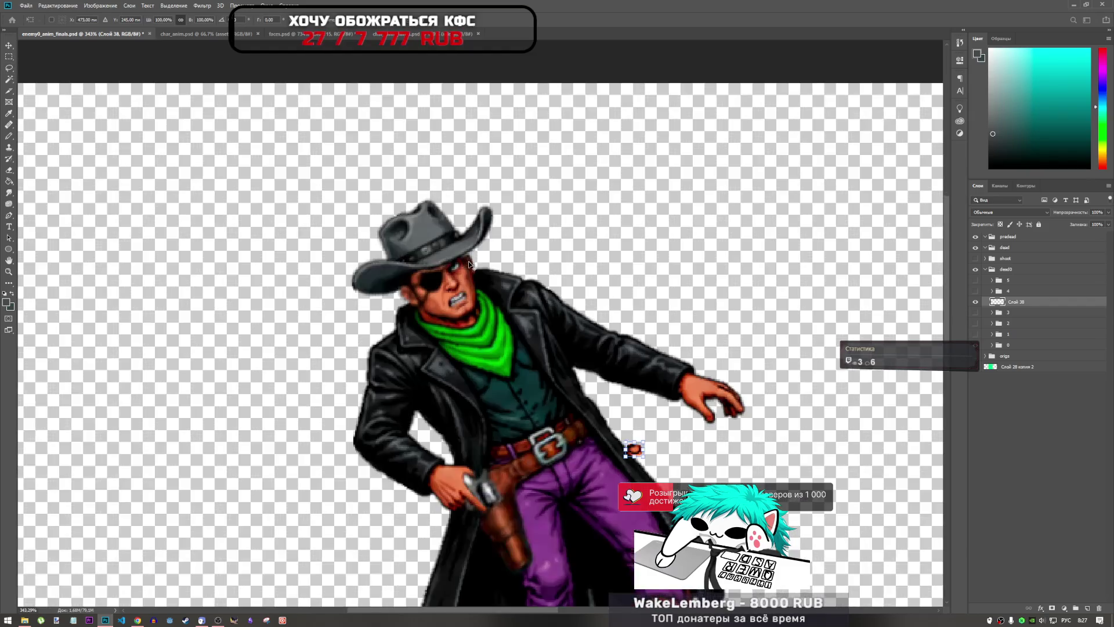
{"action": "scroll", "coordinate": [350, 265], "scroll_direction": "up", "scroll_amount": 5}
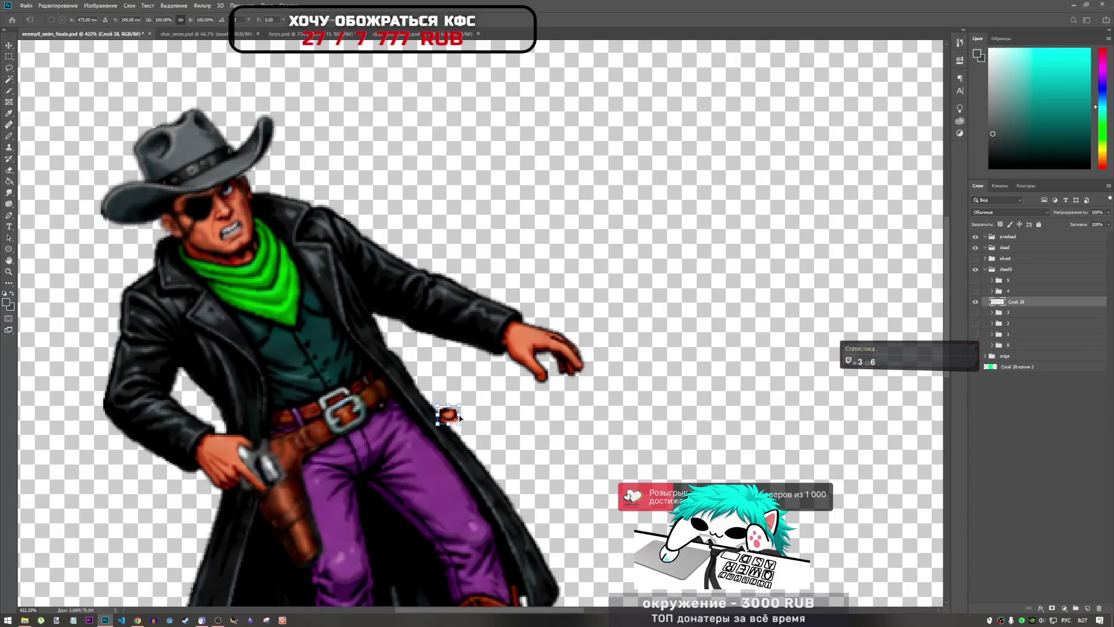
{"action": "mouse_move", "coordinate": [452, 415]}
{"action": "left_mouse_down"}
{"action": "mouse_move", "coordinate": [267, 204]}
{"action": "mouse_move", "coordinate": [229, 192]}
{"action": "mouse_move", "coordinate": [238, 174]}
{"action": "left_mouse_up"}
{"action": "scroll", "coordinate": [232, 180], "scroll_direction": "up", "scroll_amount": 8}
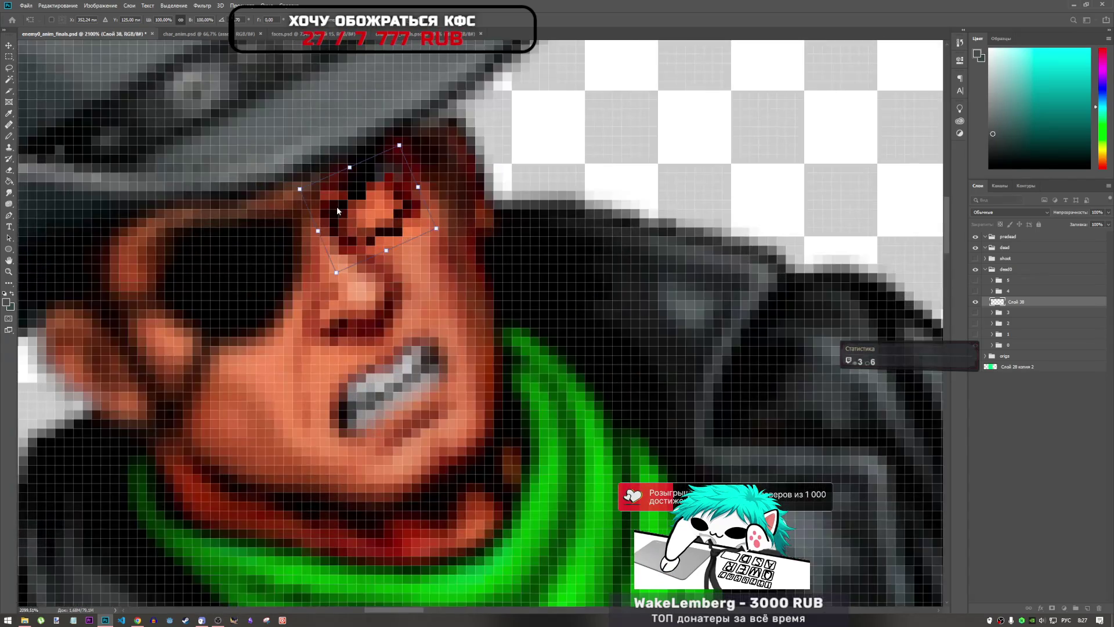
{"action": "key", "text": "alt+space"}
{"action": "key", "text": "Escape"}
{"action": "key", "text": "Up"}
{"action": "key", "text": "Up"}
{"action": "key", "text": "Up"}
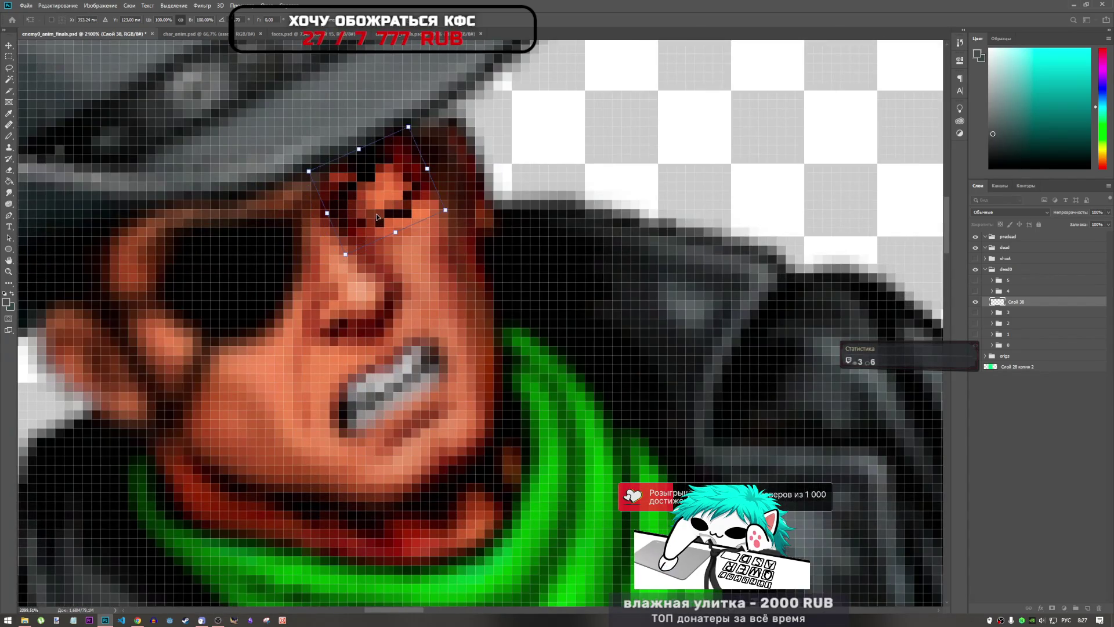
{"action": "key", "text": "Return"}
{"action": "scroll", "coordinate": [465, 220], "scroll_direction": "down", "scroll_amount": 8}
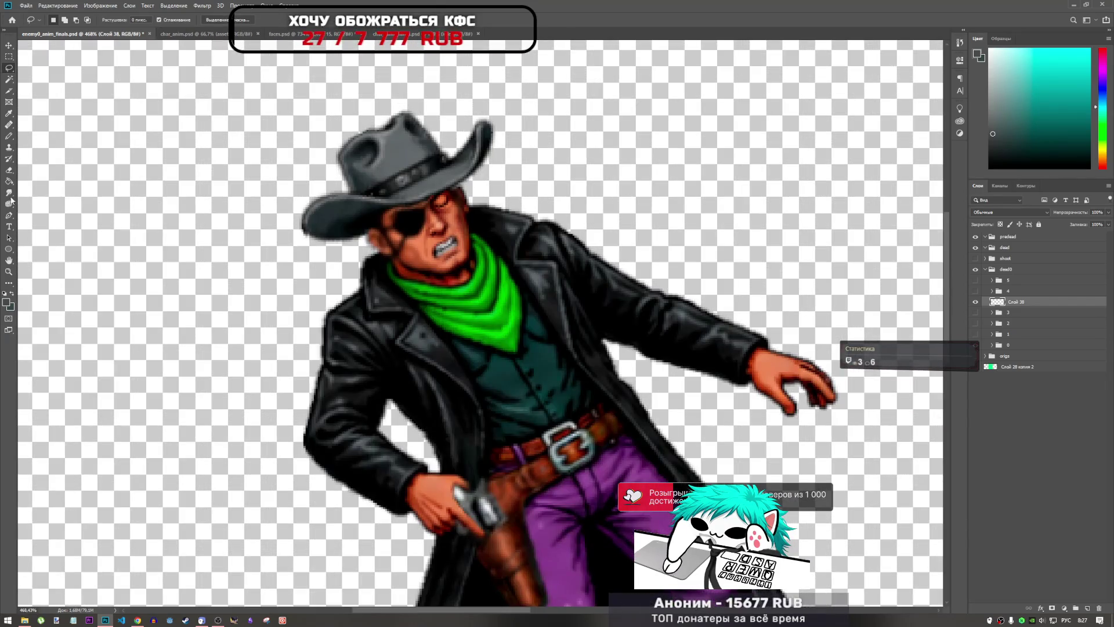
- Shift the face layer down 1 pixel with a free transform
{"action": "left_click", "coordinate": [8, 204]}
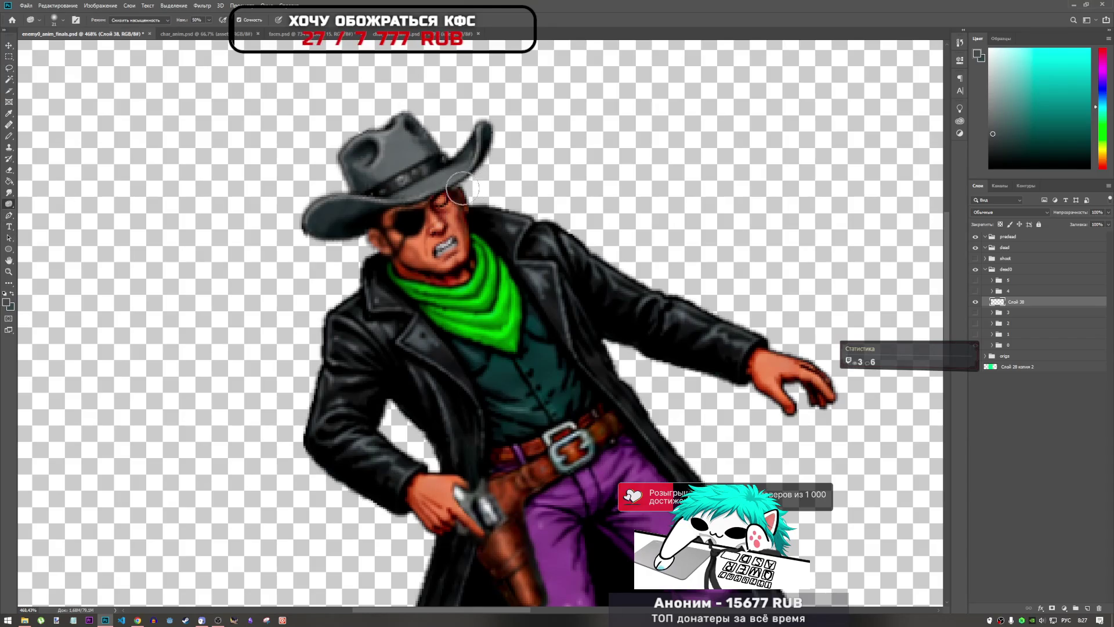
{"action": "scroll", "coordinate": [526, 240], "scroll_direction": "down", "scroll_amount": 5}
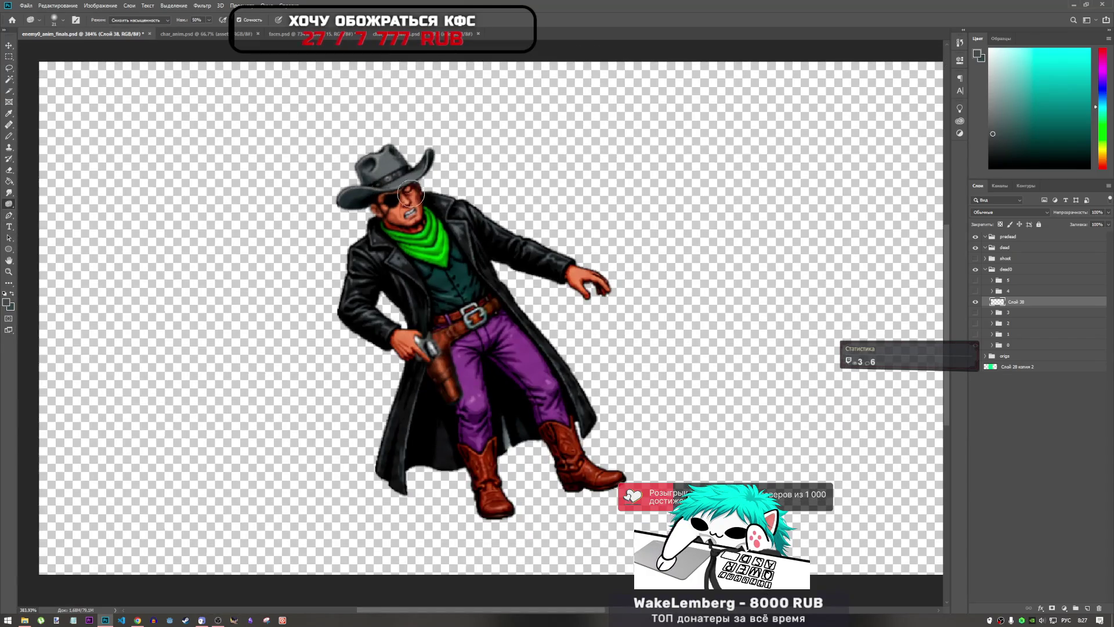
{"action": "scroll", "coordinate": [411, 196], "scroll_direction": "up", "scroll_amount": 4}
{"action": "scroll", "coordinate": [479, 187], "scroll_direction": "down", "scroll_amount": 3}
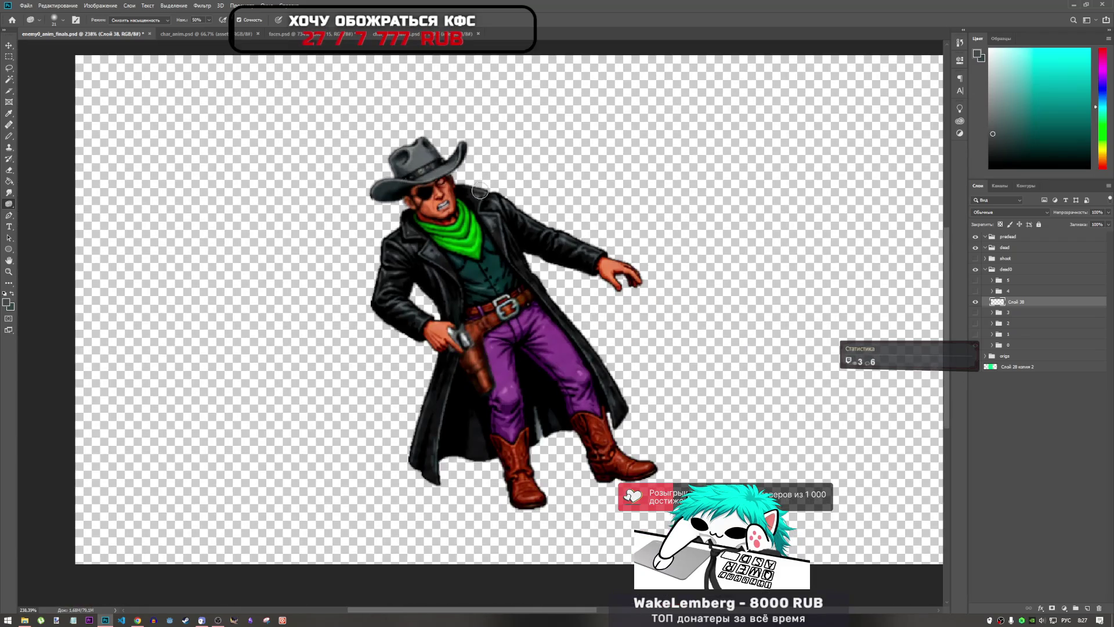
{"action": "scroll", "coordinate": [480, 192], "scroll_direction": "up", "scroll_amount": 3}
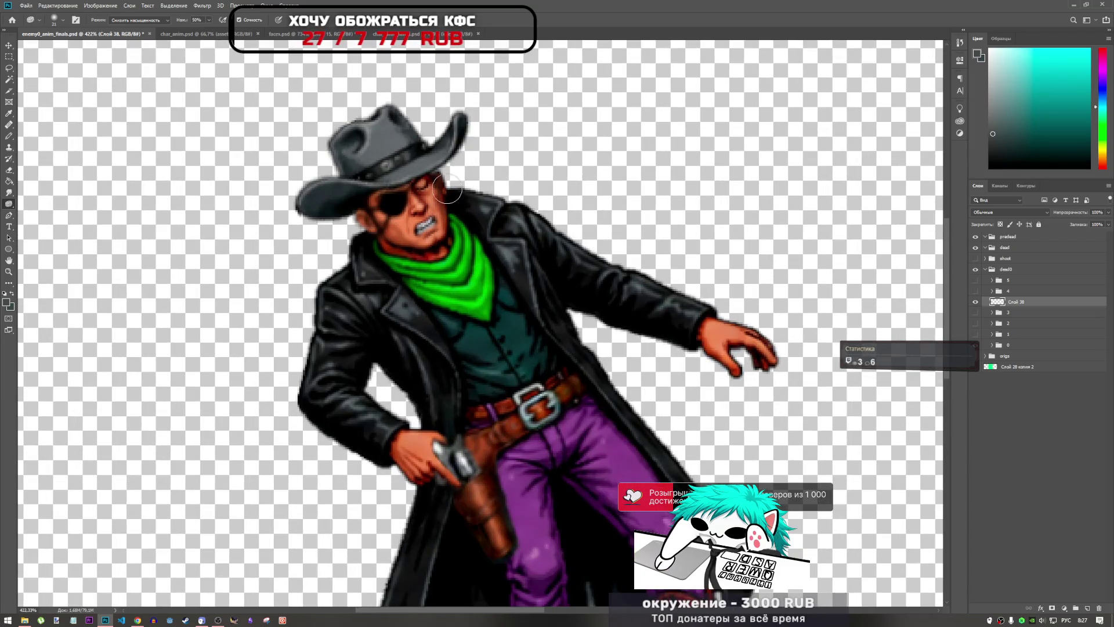
{"action": "scroll", "coordinate": [434, 197], "scroll_direction": "down", "scroll_amount": 4}
{"action": "scroll", "coordinate": [432, 203], "scroll_direction": "up", "scroll_amount": 3}
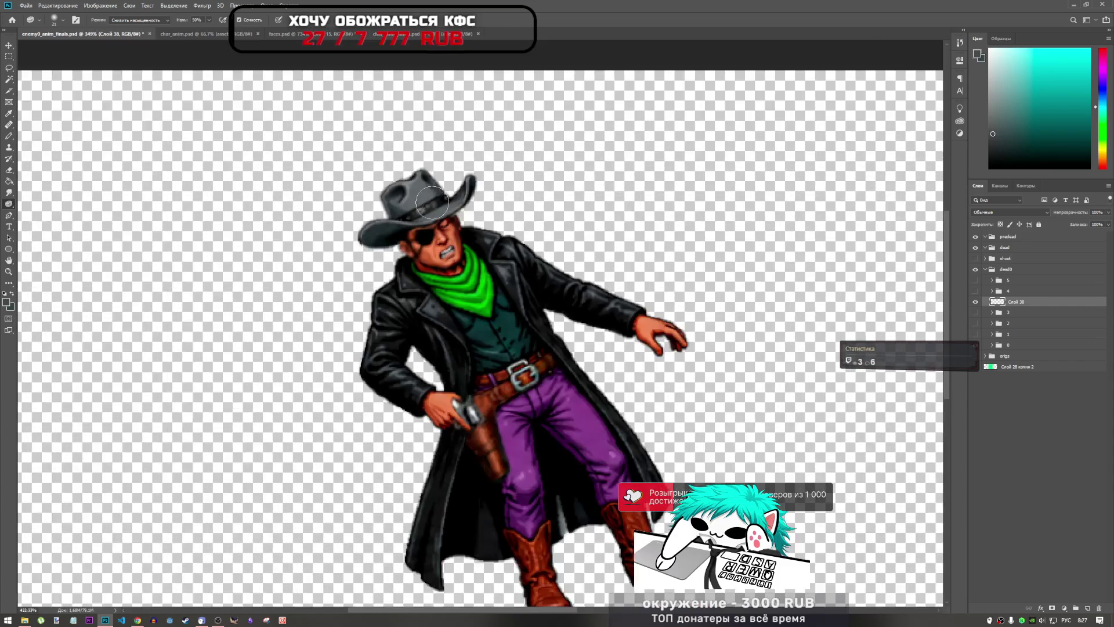
{"action": "scroll", "coordinate": [431, 203], "scroll_direction": "up", "scroll_amount": 2}
{"action": "key", "text": "ctrl+t"}
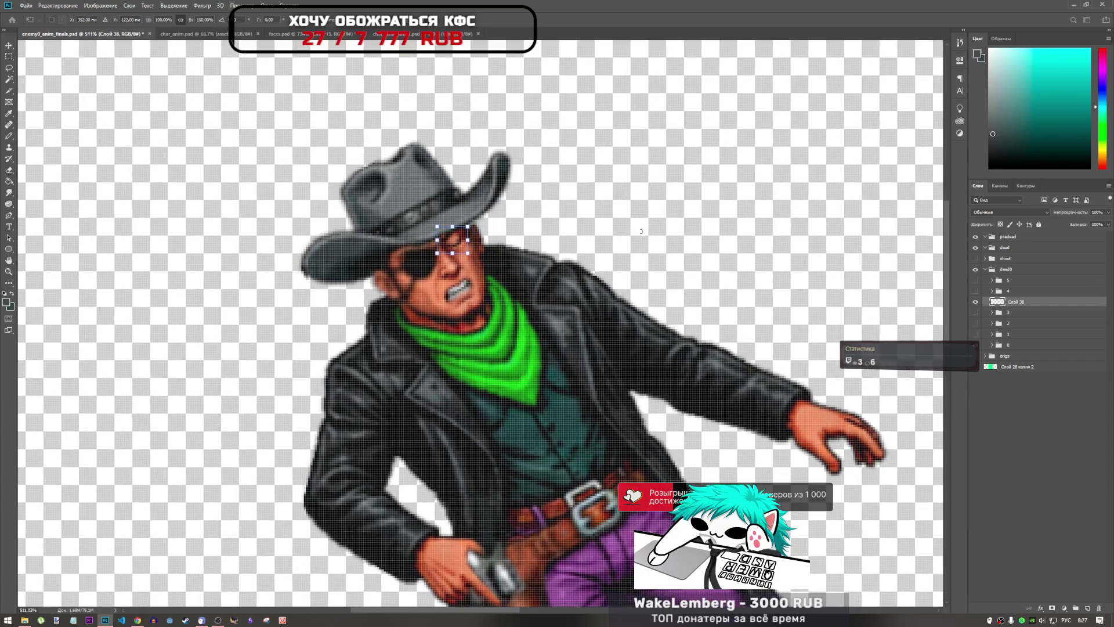
{"action": "key", "text": "Down"}
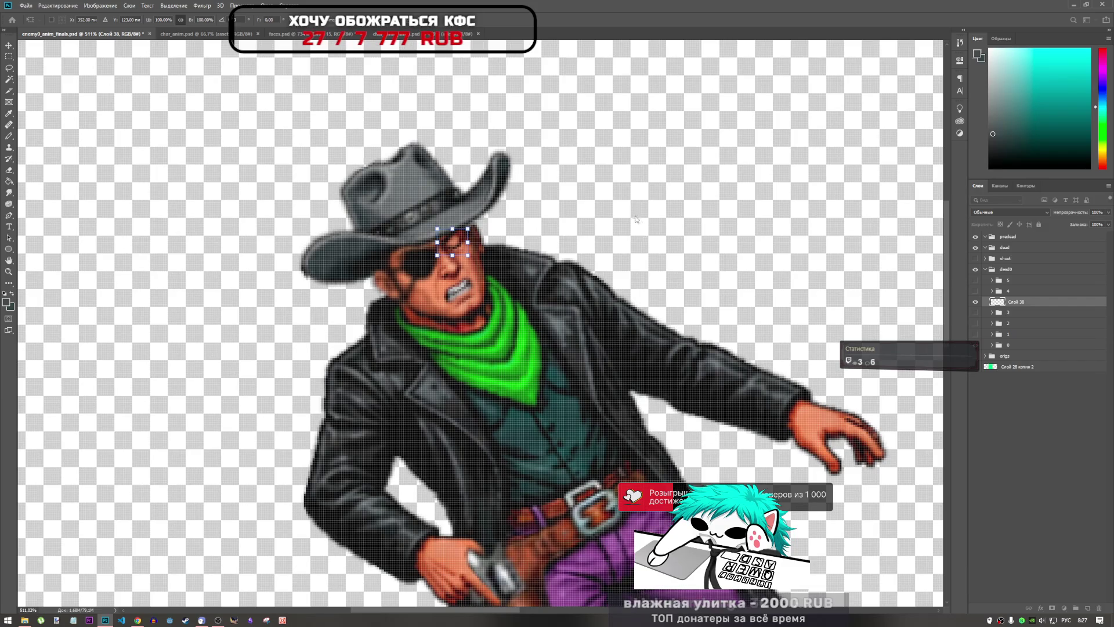
{"action": "key", "text": "Return"}
{"action": "scroll", "coordinate": [490, 307], "scroll_direction": "down", "scroll_amount": 5}
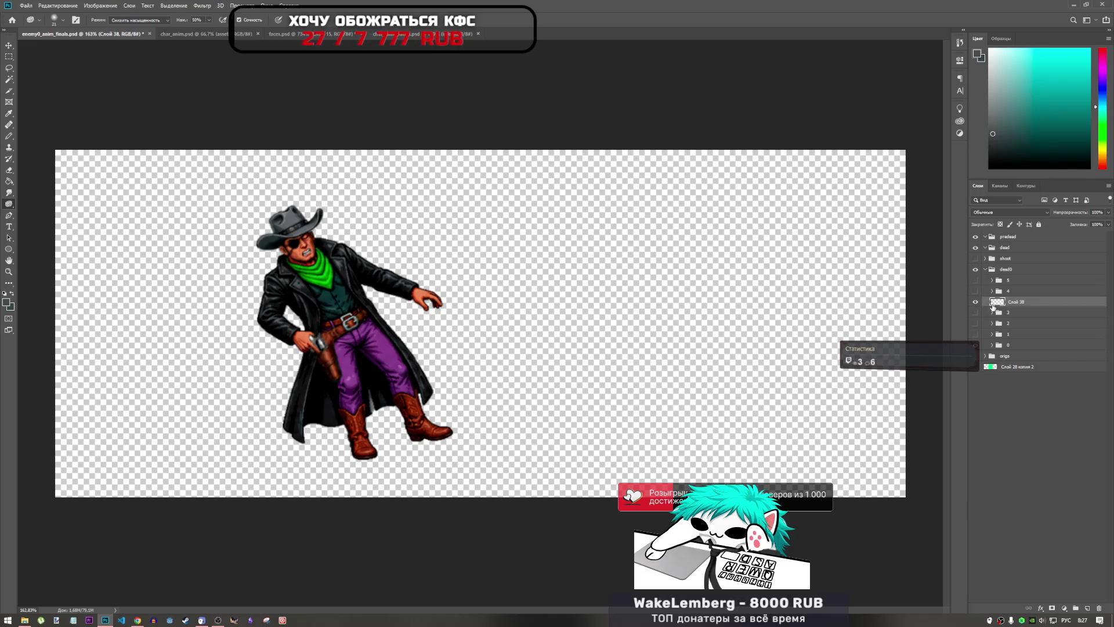
- Move Слой 38 into group 0 and review lying frames 1–4 by toggling their visibility
{"action": "left_click", "coordinate": [976, 344], "text": "alt"}
{"action": "left_click", "coordinate": [976, 345], "text": "alt"}
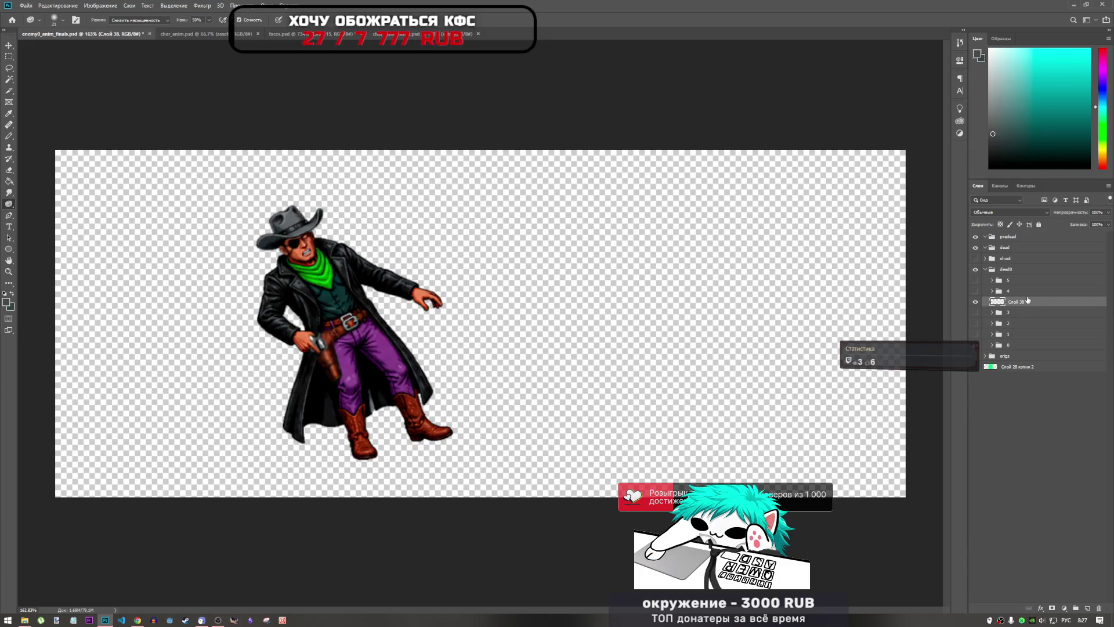
{"action": "left_click_drag", "start_coordinate": [1014, 303], "coordinate": [1019, 348]}
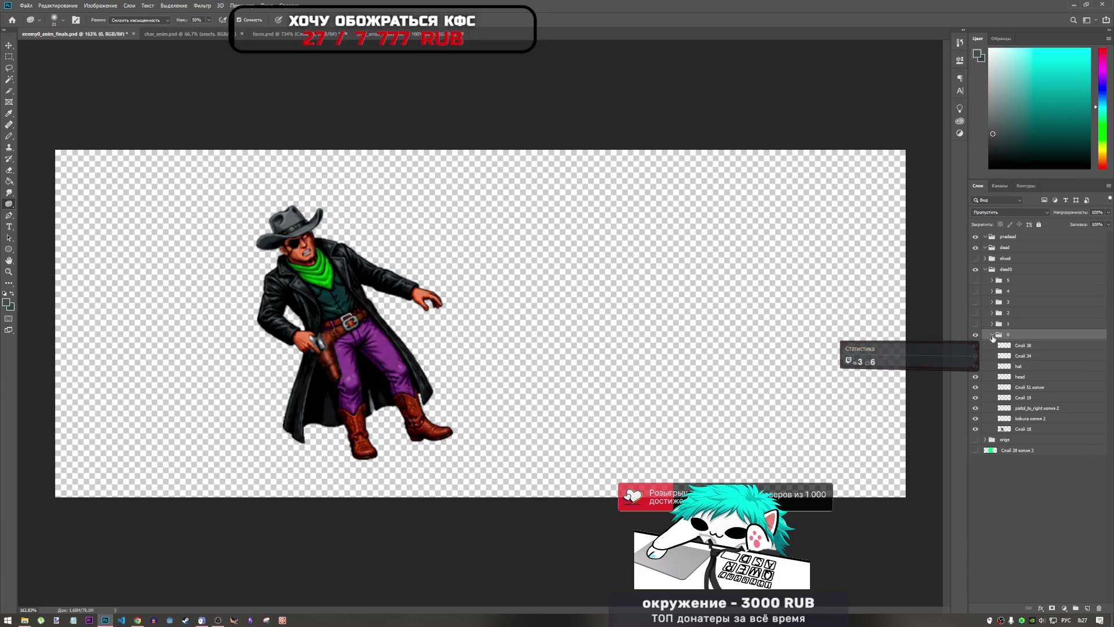
{"action": "left_click", "coordinate": [975, 334]}
{"action": "left_click", "coordinate": [975, 323]}
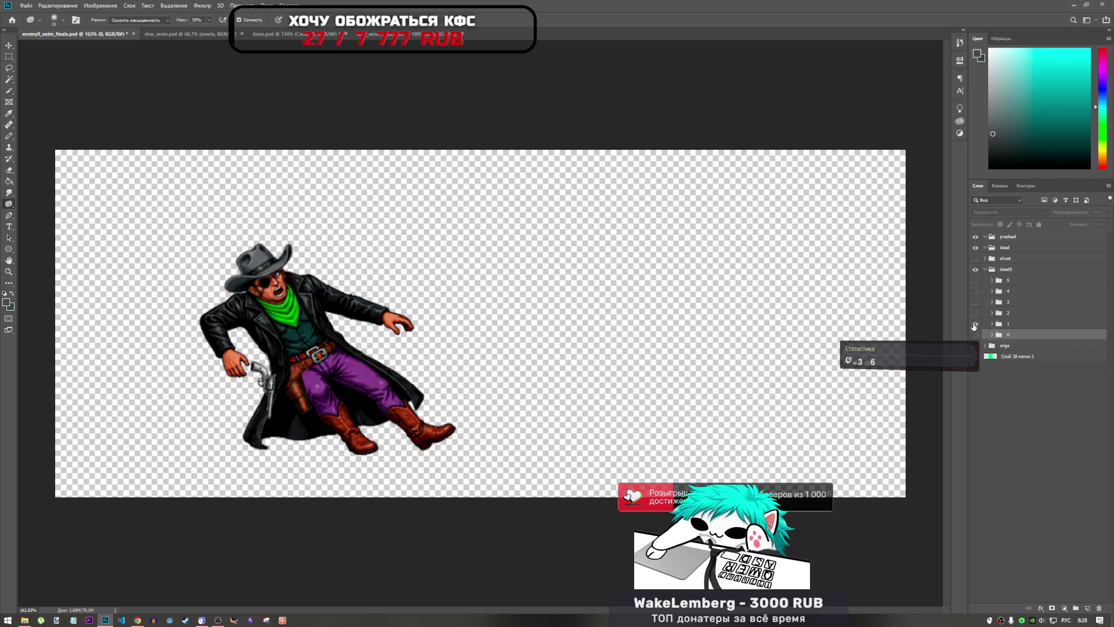
{"action": "left_click", "coordinate": [975, 324]}
{"action": "left_click", "coordinate": [976, 313]}
{"action": "left_click", "coordinate": [976, 313]}
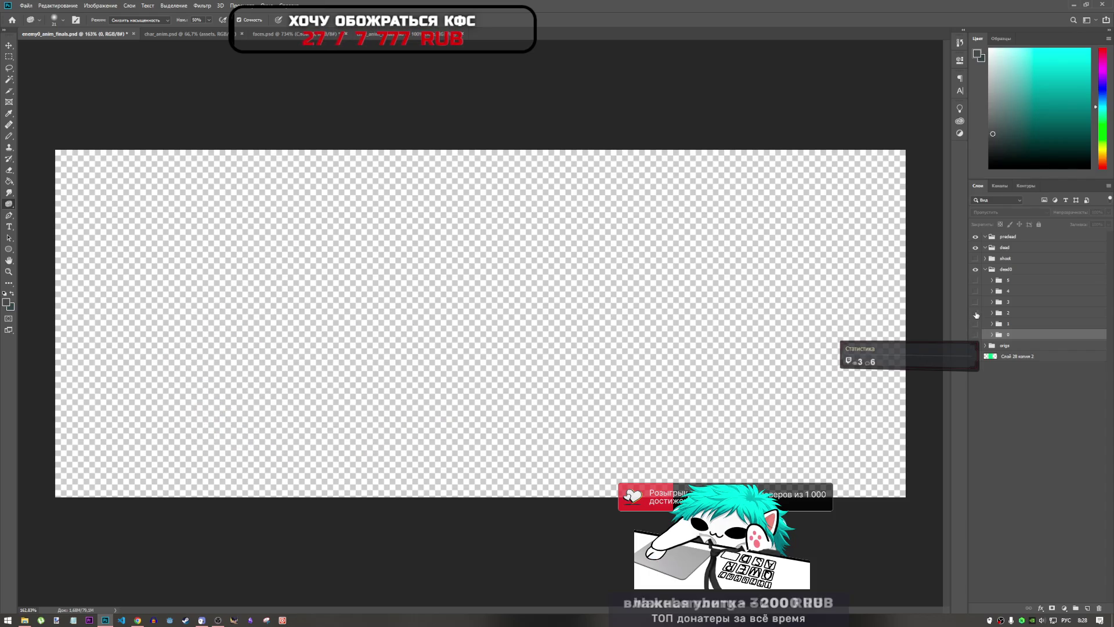
{"action": "left_click", "coordinate": [976, 302]}
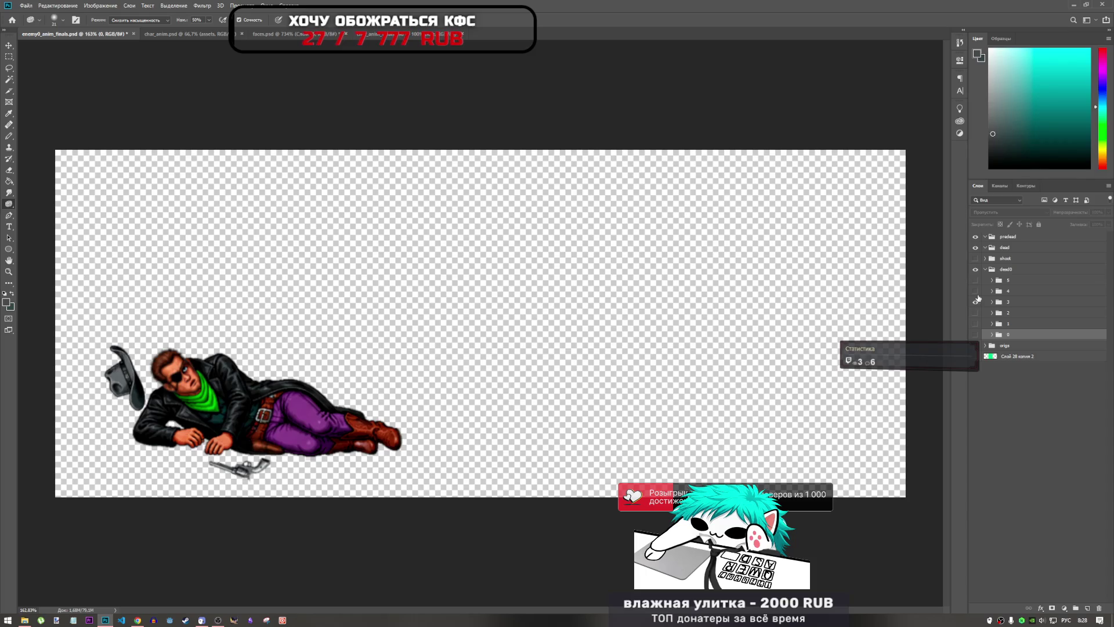
{"action": "left_click", "coordinate": [975, 291]}
{"action": "left_click", "coordinate": [975, 301]}
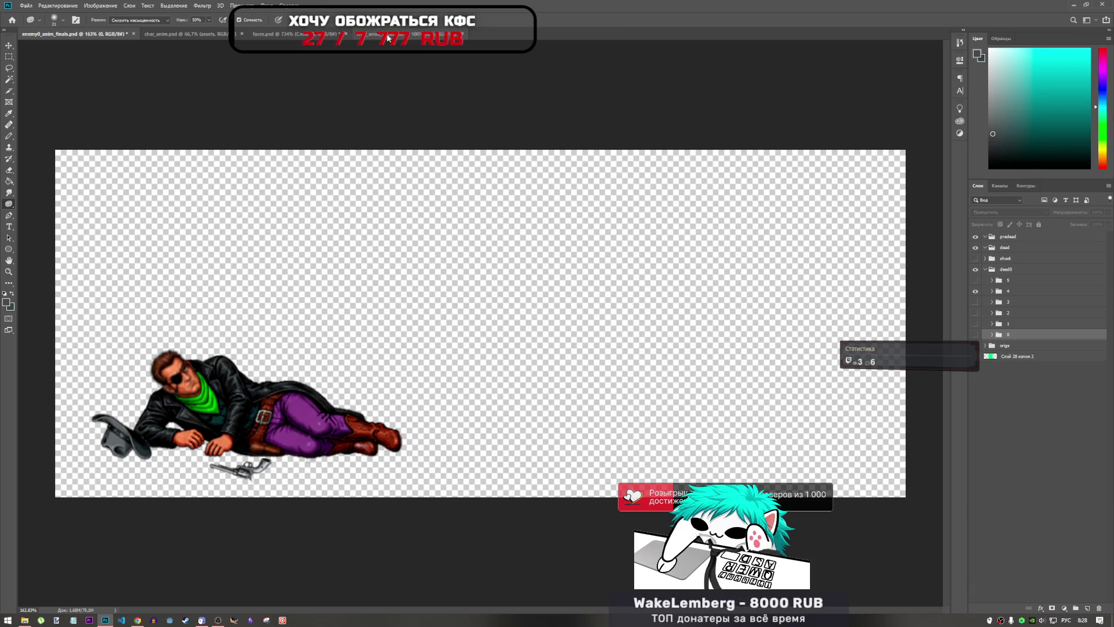
- Bring up the faces.psd document and pick the freehand Lasso tool
{"action": "left_click", "coordinate": [296, 33]}
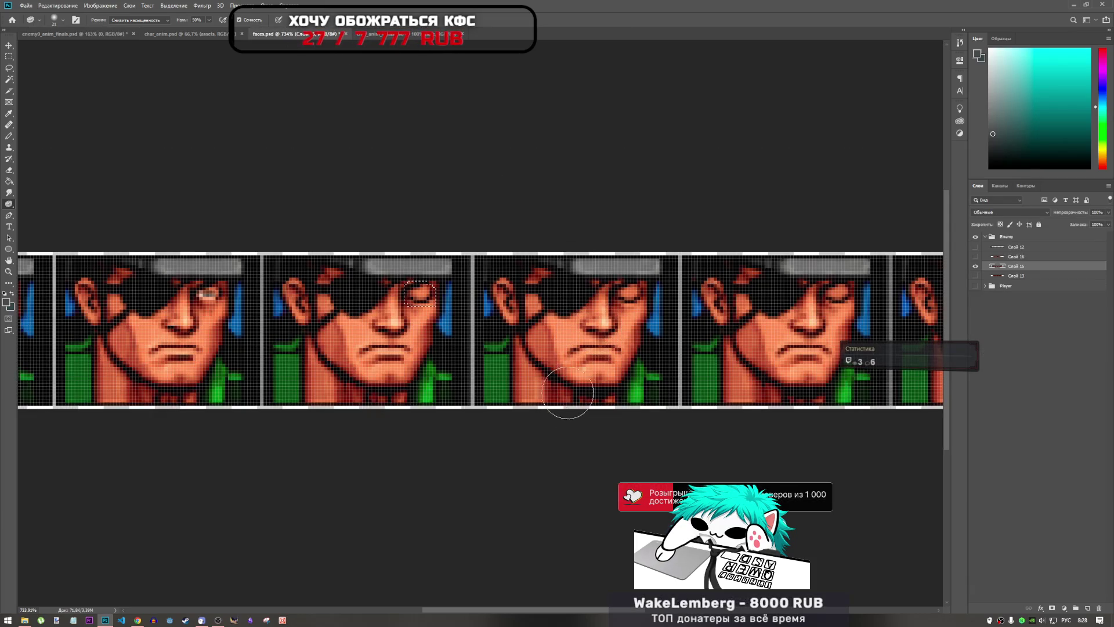
{"action": "scroll", "coordinate": [491, 354], "scroll_direction": "down", "scroll_amount": 5}
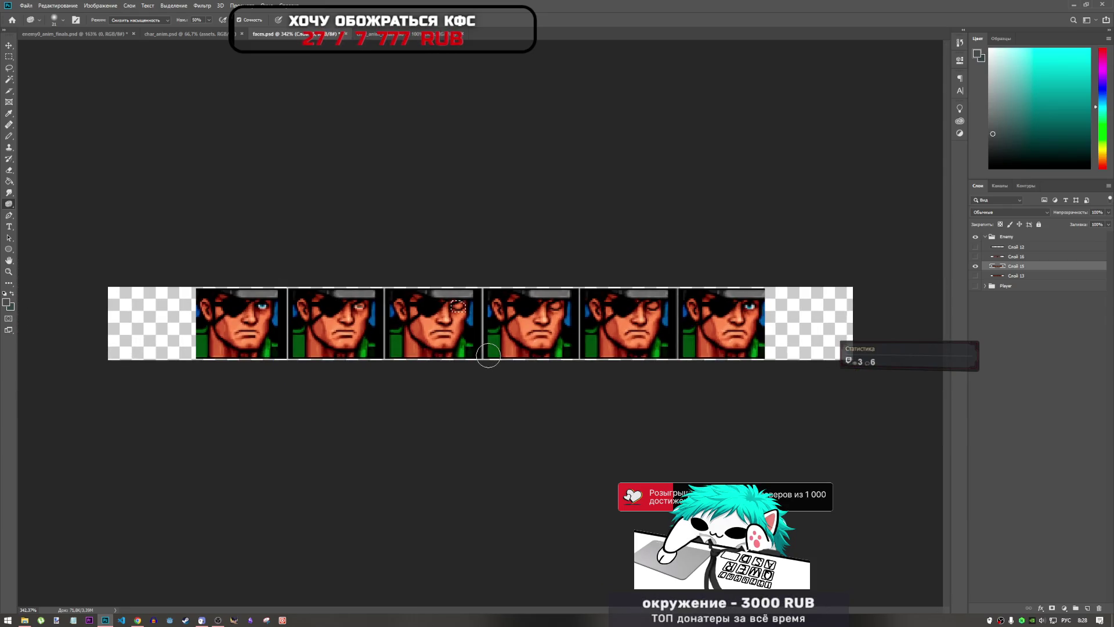
{"action": "scroll", "coordinate": [488, 356], "scroll_direction": "up", "scroll_amount": 2}
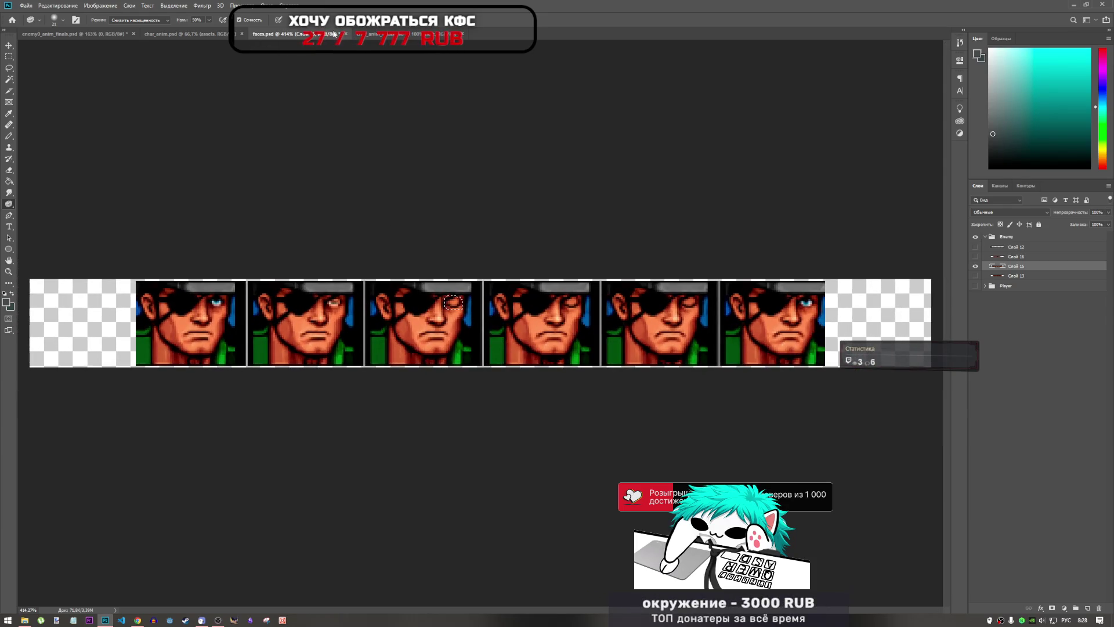
{"action": "left_click", "coordinate": [75, 34]}
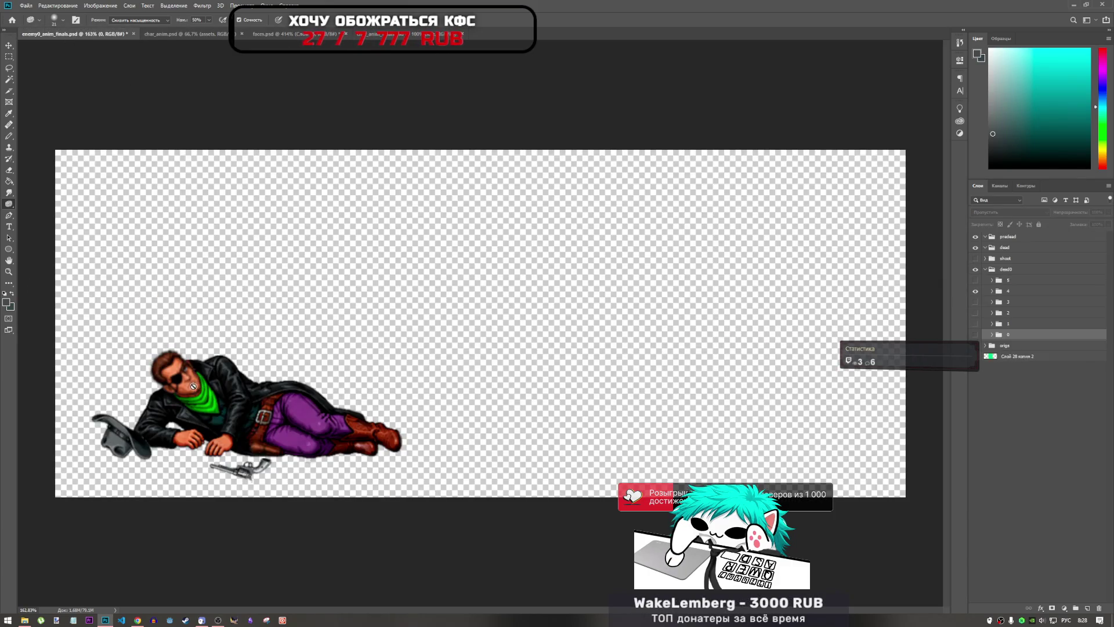
{"action": "left_click", "coordinate": [313, 34]}
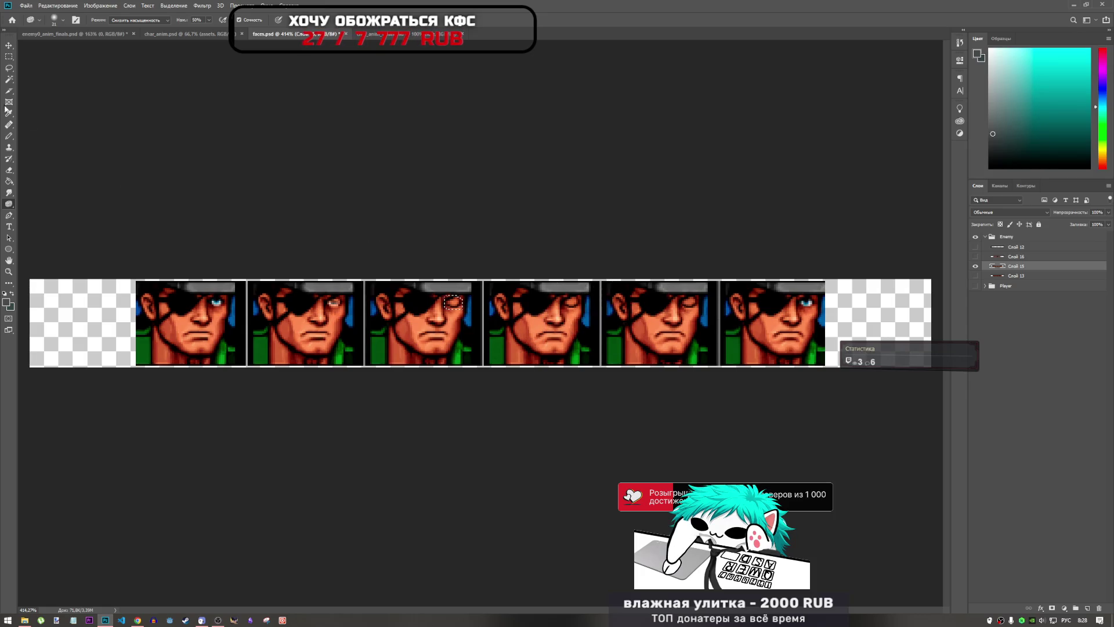
{"action": "left_click", "coordinate": [9, 56]}
{"action": "left_click", "coordinate": [10, 68]}
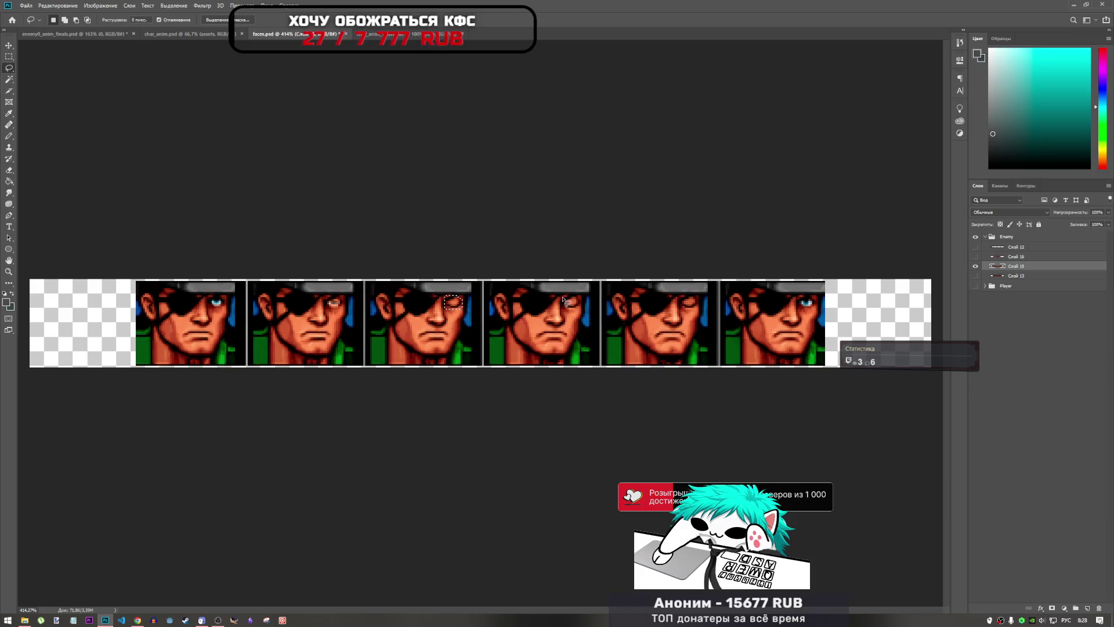
- Lasso the eye-patch face on the faces sheet, from the eye-patch edge down to the jaw
{"action": "left_click_drag", "start_coordinate": [562, 300], "coordinate": [574, 296]}
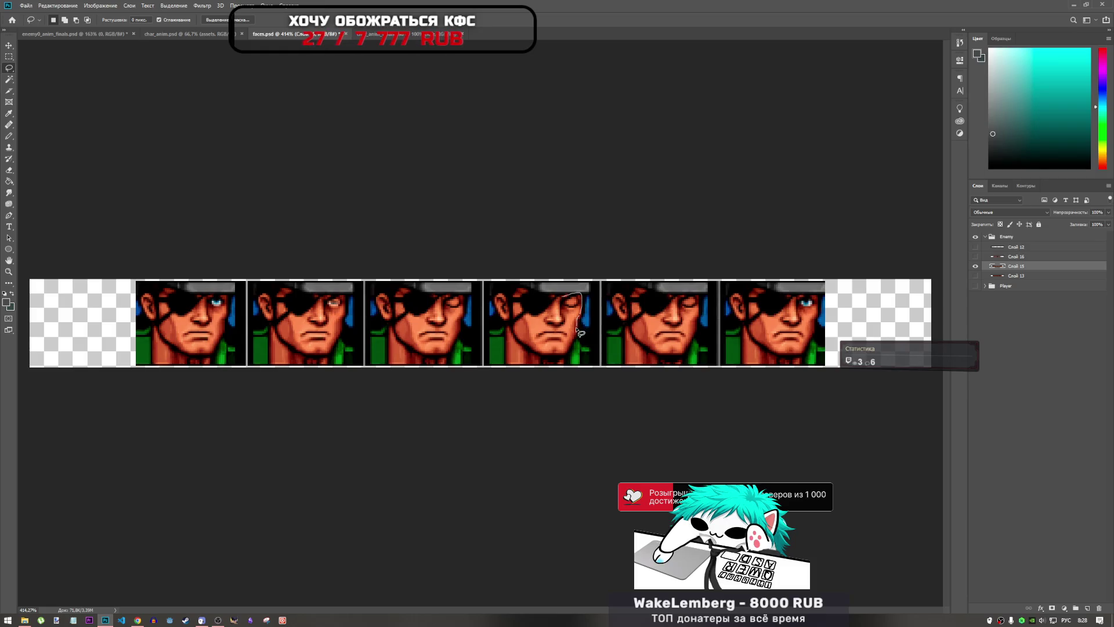
{"action": "left_click_drag", "start_coordinate": [568, 349], "coordinate": [565, 350]}
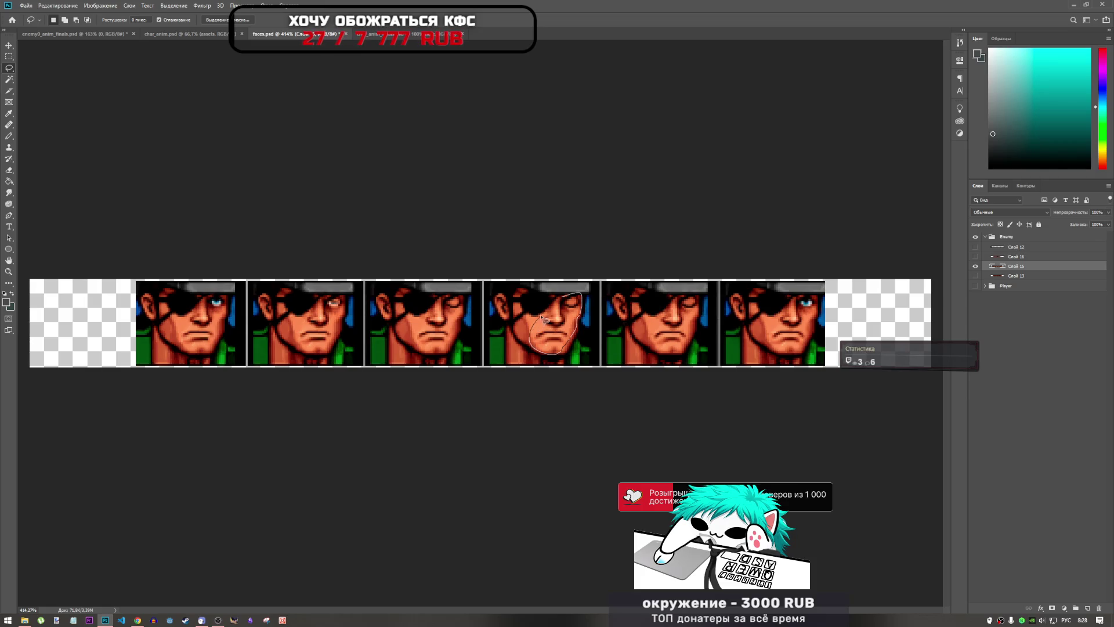
{"action": "left_click_drag", "start_coordinate": [542, 318], "coordinate": [566, 296]}
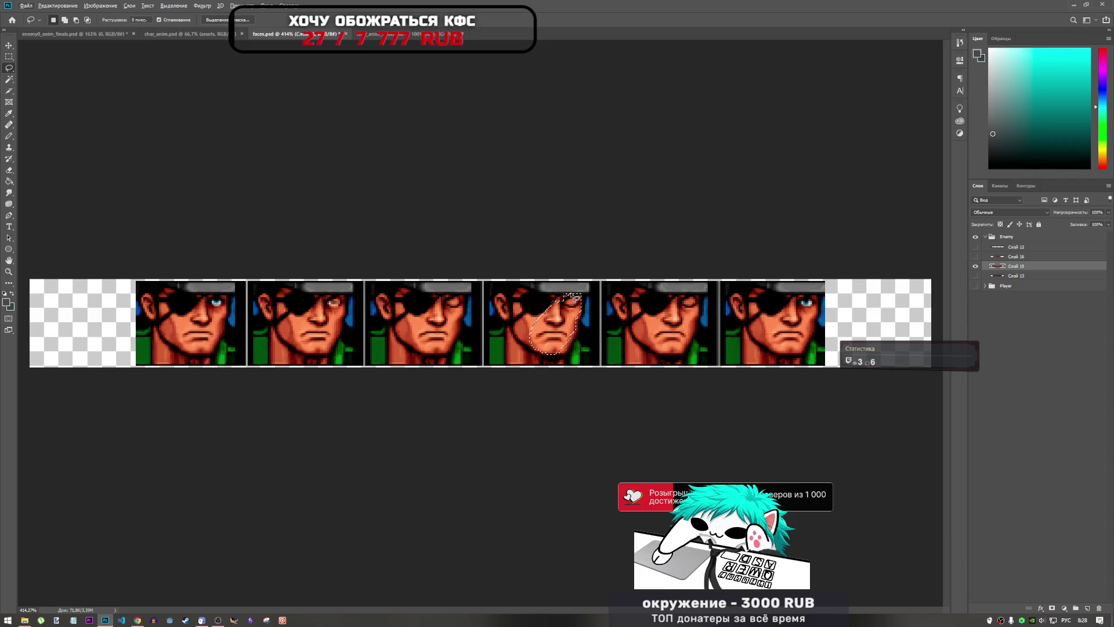
{"action": "scroll", "coordinate": [561, 306], "scroll_direction": "up", "scroll_amount": 10}
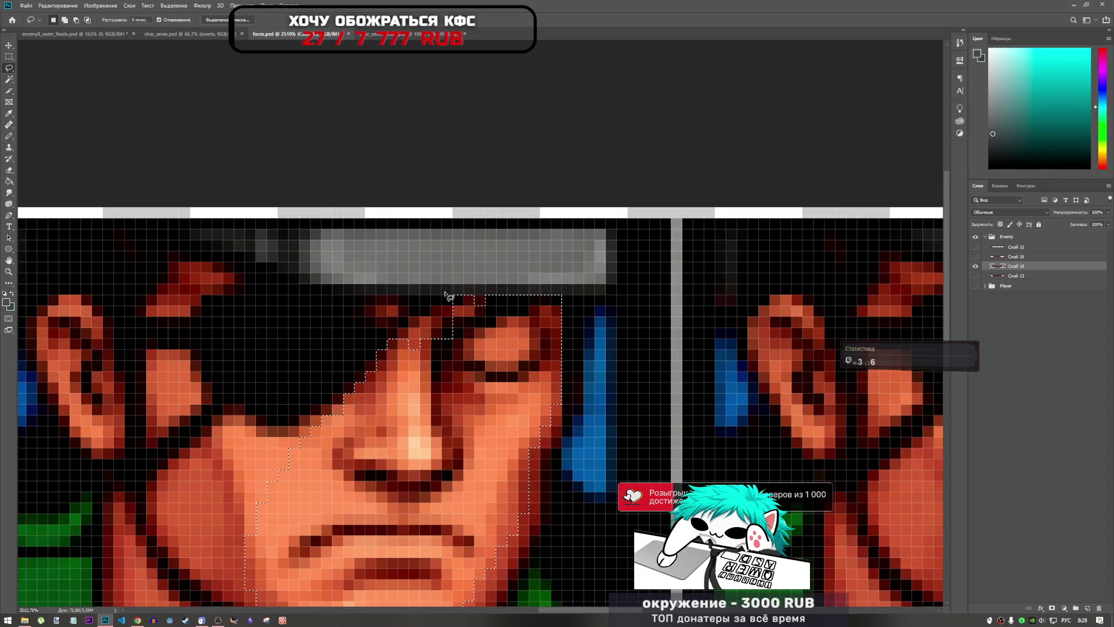
{"action": "mouse_move", "coordinate": [452, 300]}
{"action": "left_mouse_down"}
{"action": "mouse_move", "coordinate": [415, 325]}
{"action": "mouse_move", "coordinate": [253, 514]}
{"action": "mouse_move", "coordinate": [302, 447]}
{"action": "left_mouse_up"}
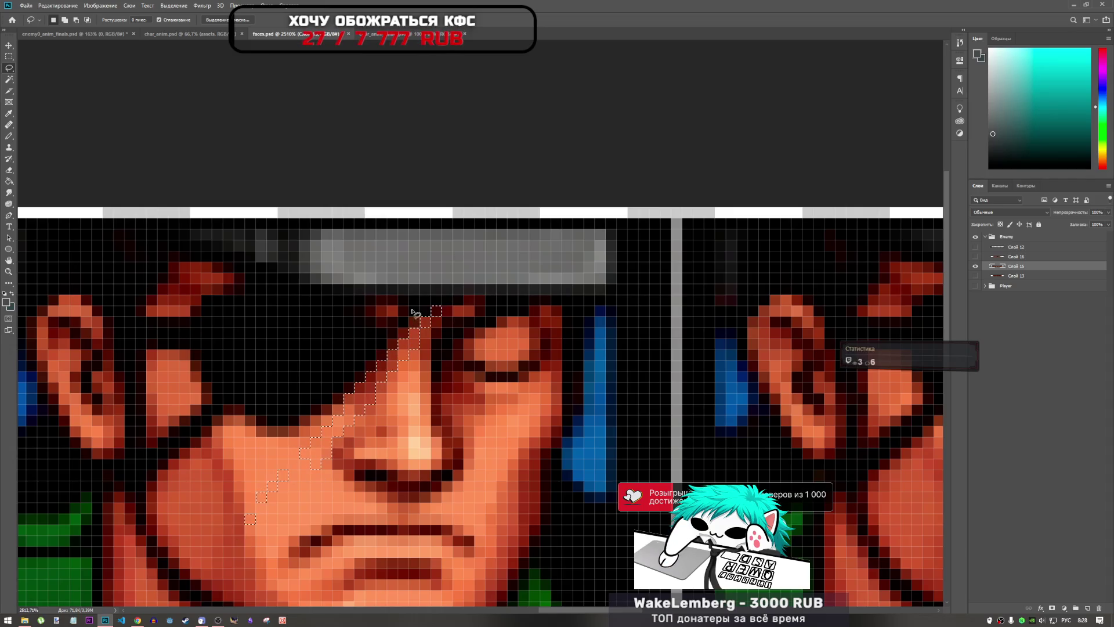
{"action": "scroll", "coordinate": [466, 306], "scroll_direction": "down", "scroll_amount": 2}
{"action": "left_click", "coordinate": [468, 306]}
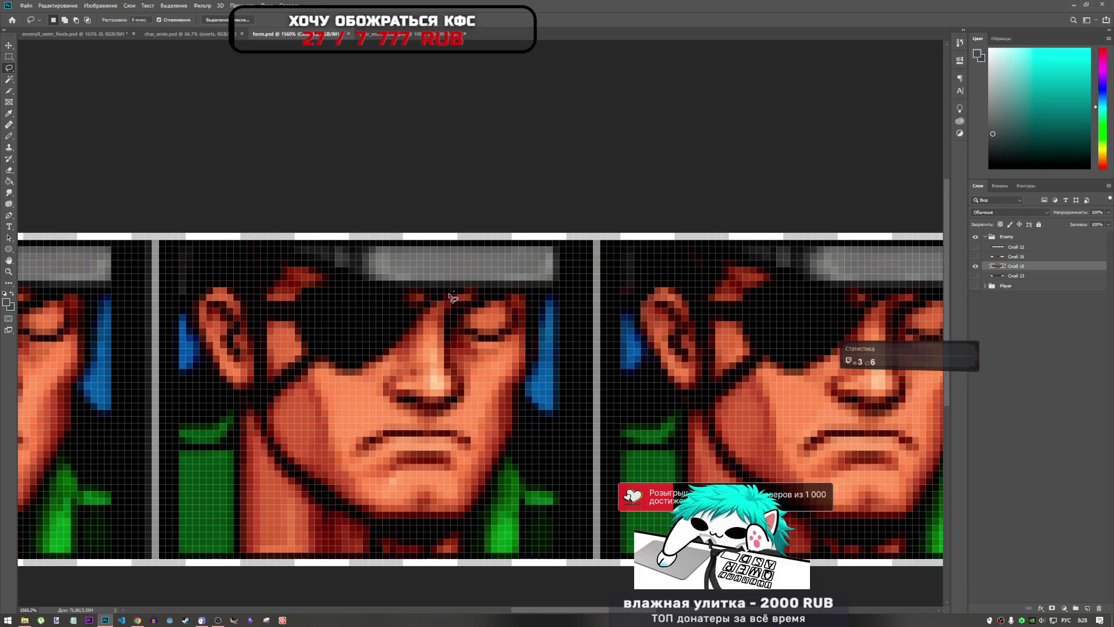
{"action": "left_click_drag", "start_coordinate": [347, 442], "coordinate": [362, 499]}
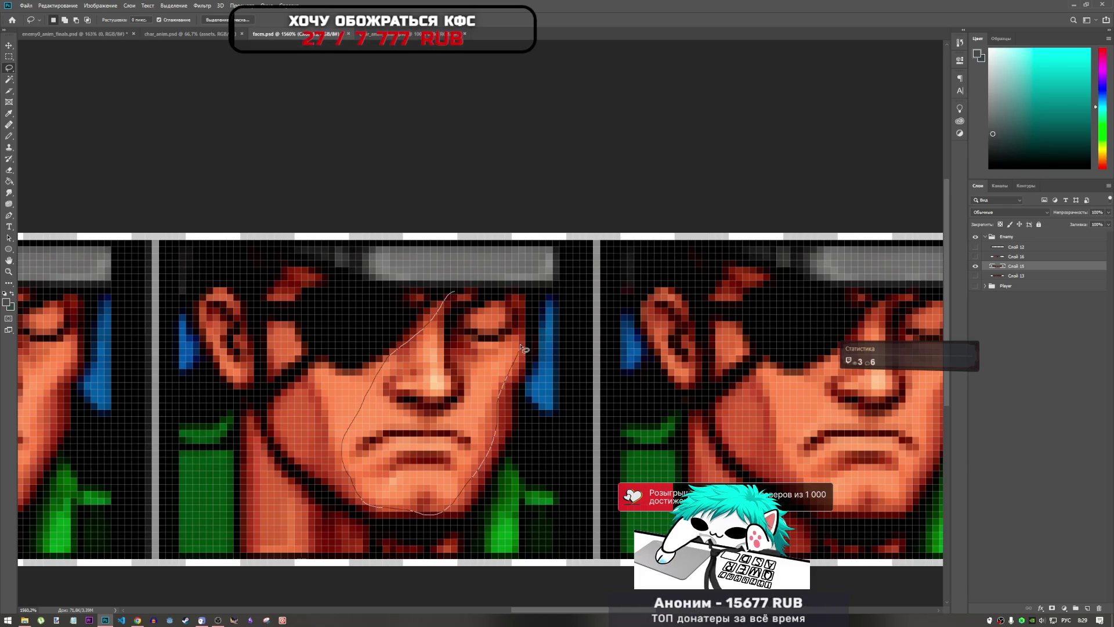
{"action": "left_click_drag", "start_coordinate": [515, 293], "coordinate": [455, 292]}
{"action": "scroll", "coordinate": [540, 340], "scroll_direction": "down", "scroll_amount": 5}
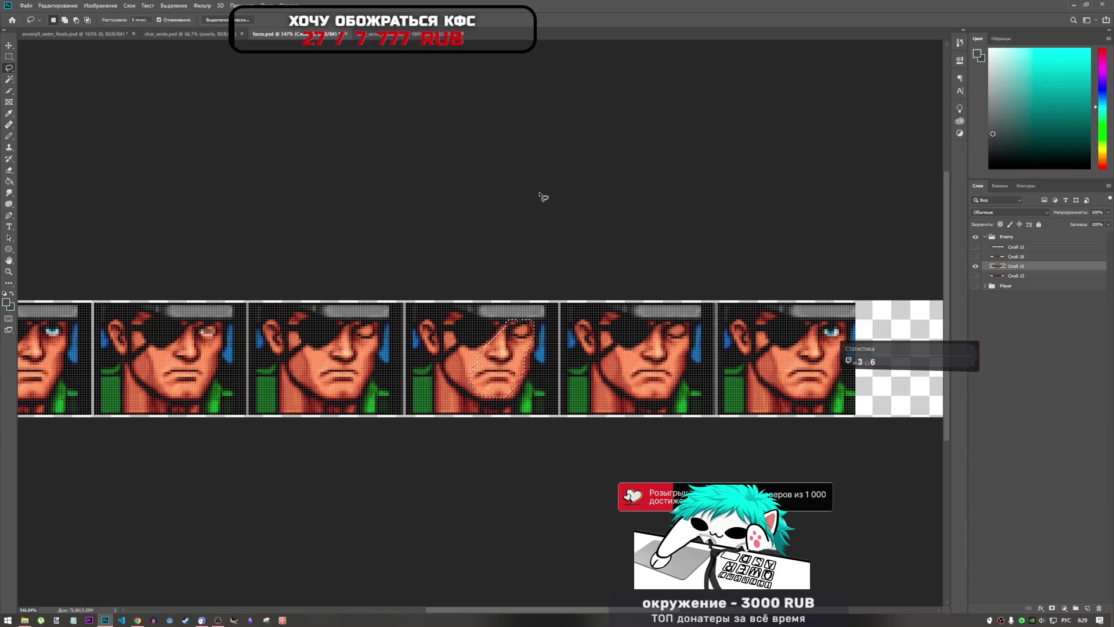
{"action": "key", "text": "ctrl+Tab"}
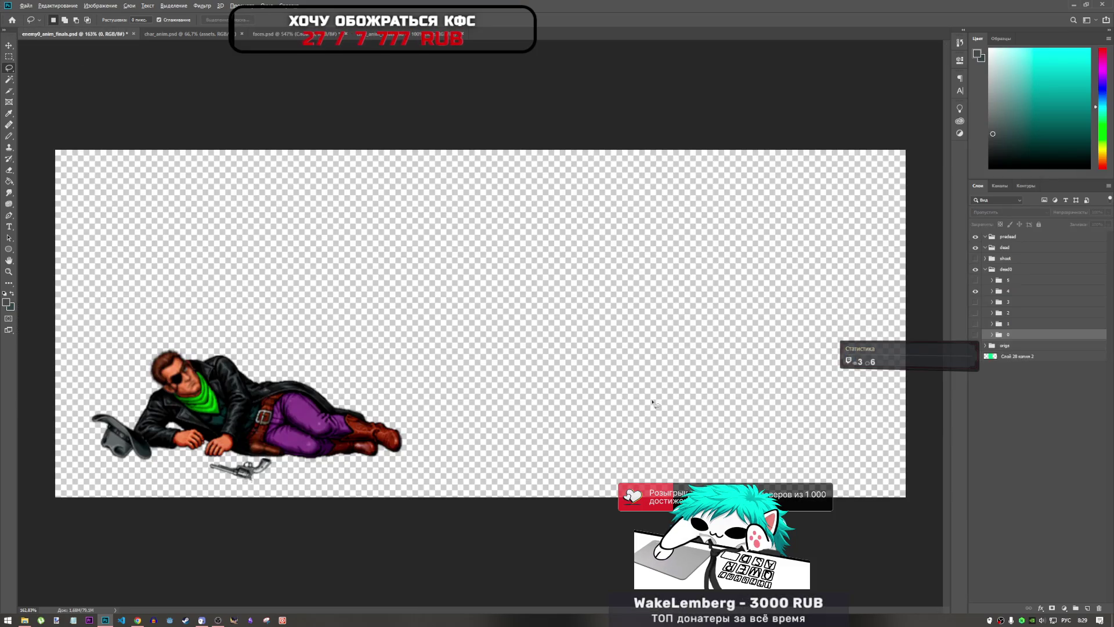
- Paste the eye-patch face as Слой 39 and move it into group 4
{"action": "scroll", "coordinate": [232, 387], "scroll_direction": "up", "scroll_amount": 3}
{"action": "key", "text": "ctrl+v"}
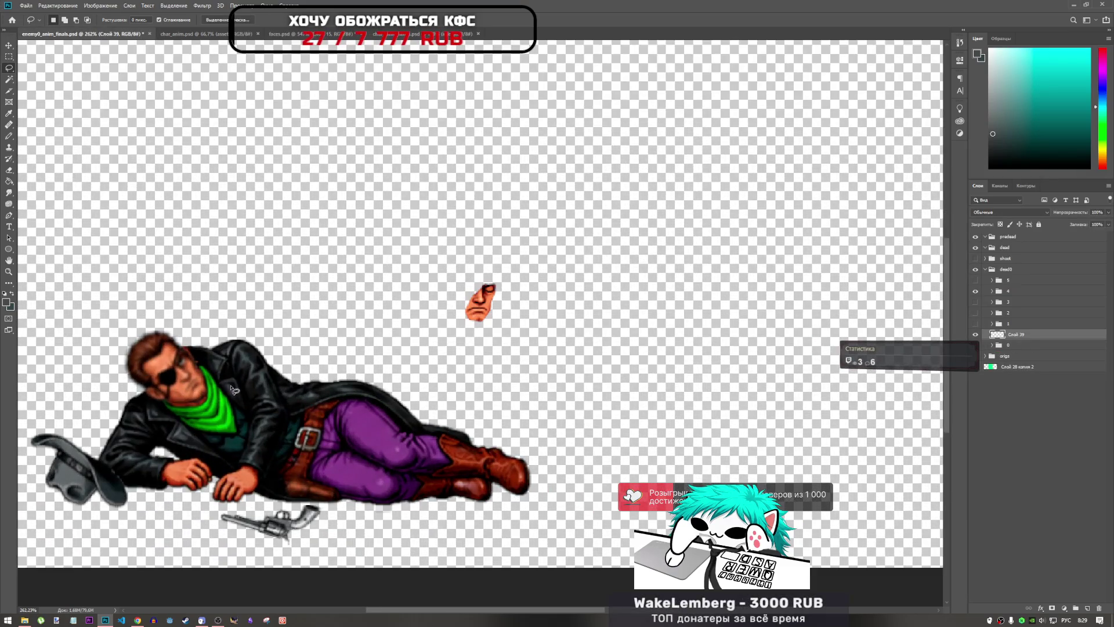
{"action": "key", "text": "ctrl+t"}
{"action": "mouse_move", "coordinate": [480, 302]}
{"action": "left_mouse_down"}
{"action": "mouse_move", "coordinate": [148, 376]}
{"action": "mouse_move", "coordinate": [183, 384]}
{"action": "mouse_move", "coordinate": [440, 331]}
{"action": "left_mouse_up"}
{"action": "mouse_move", "coordinate": [1035, 336]}
{"action": "left_mouse_down"}
{"action": "mouse_move", "coordinate": [1036, 272]}
{"action": "mouse_move", "coordinate": [1022, 291]}
{"action": "left_mouse_up"}
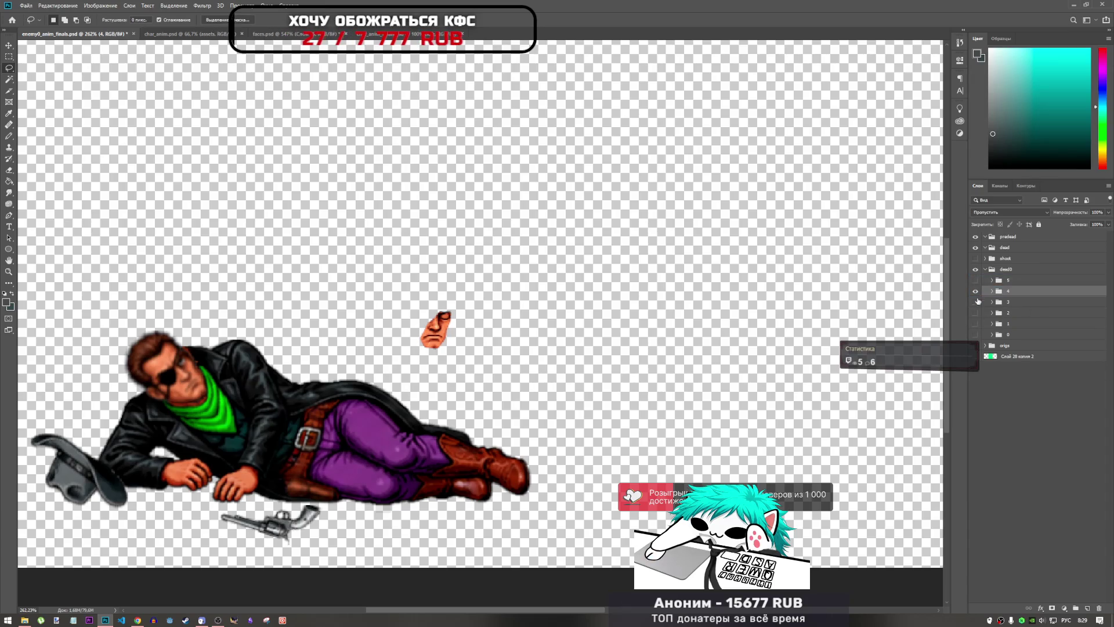
{"action": "key", "text": "ctrl+t"}
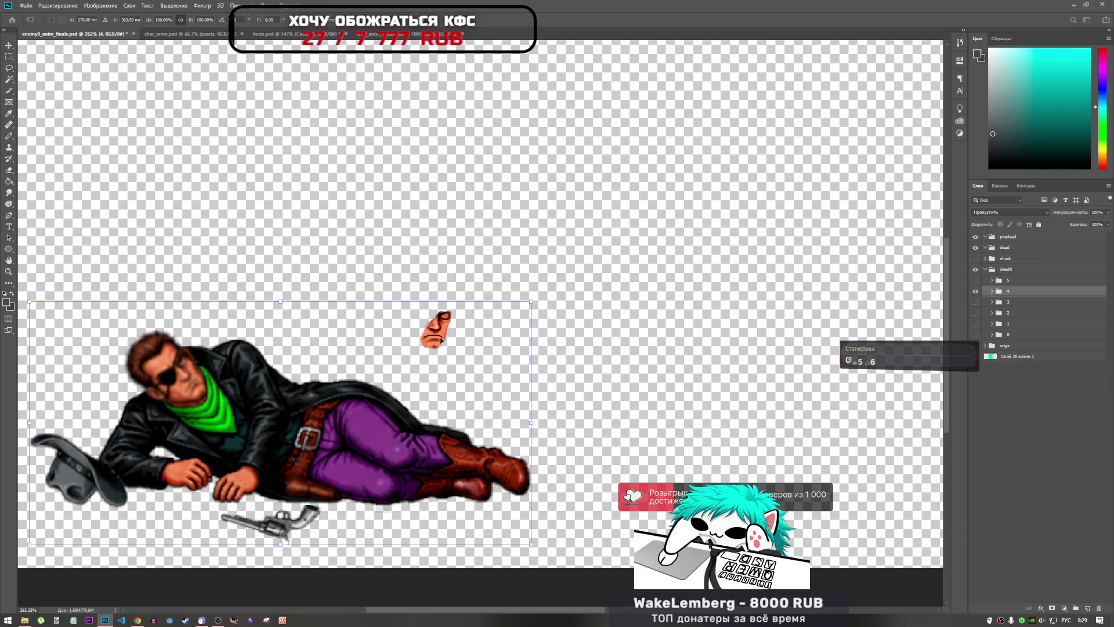
{"action": "key", "text": "Escape"}
{"action": "left_click", "coordinate": [992, 291]}
{"action": "left_click", "coordinate": [1025, 302]}
- Position the face piece over the lying cowboy's face, skewed and rotated to follow his head
{"action": "key", "text": "ctrl+t"}
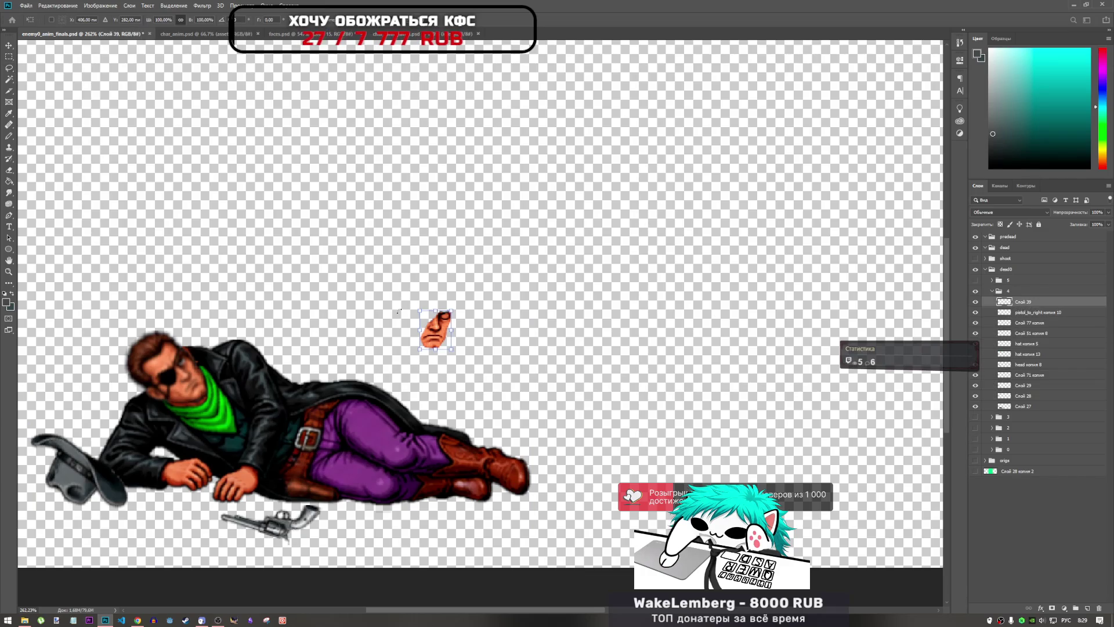
{"action": "mouse_move", "coordinate": [435, 331]}
{"action": "left_mouse_down"}
{"action": "mouse_move", "coordinate": [139, 354]}
{"action": "mouse_move", "coordinate": [194, 392]}
{"action": "mouse_move", "coordinate": [188, 383]}
{"action": "left_mouse_up"}
{"action": "scroll", "coordinate": [187, 383], "scroll_direction": "up", "scroll_amount": 5, "text": "alt"}
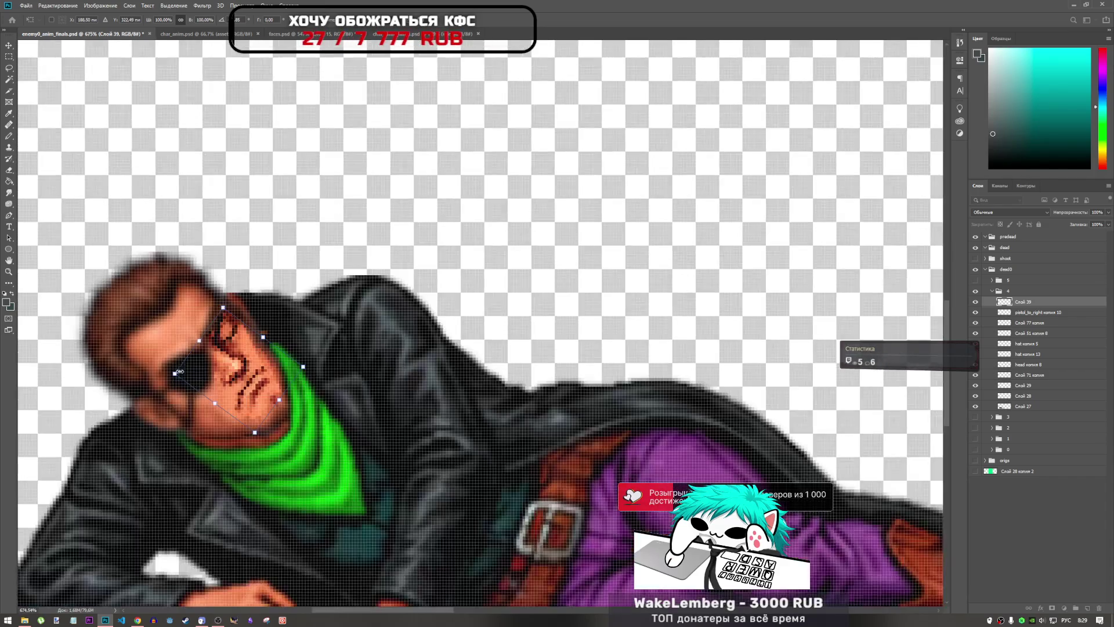
{"action": "mouse_move", "coordinate": [258, 398]}
{"action": "left_mouse_down"}
{"action": "mouse_move", "coordinate": [264, 406]}
{"action": "mouse_move", "coordinate": [273, 371]}
{"action": "mouse_move", "coordinate": [264, 359]}
{"action": "mouse_move", "coordinate": [256, 368]}
{"action": "mouse_move", "coordinate": [252, 390]}
{"action": "mouse_move", "coordinate": [268, 370]}
{"action": "left_mouse_up"}
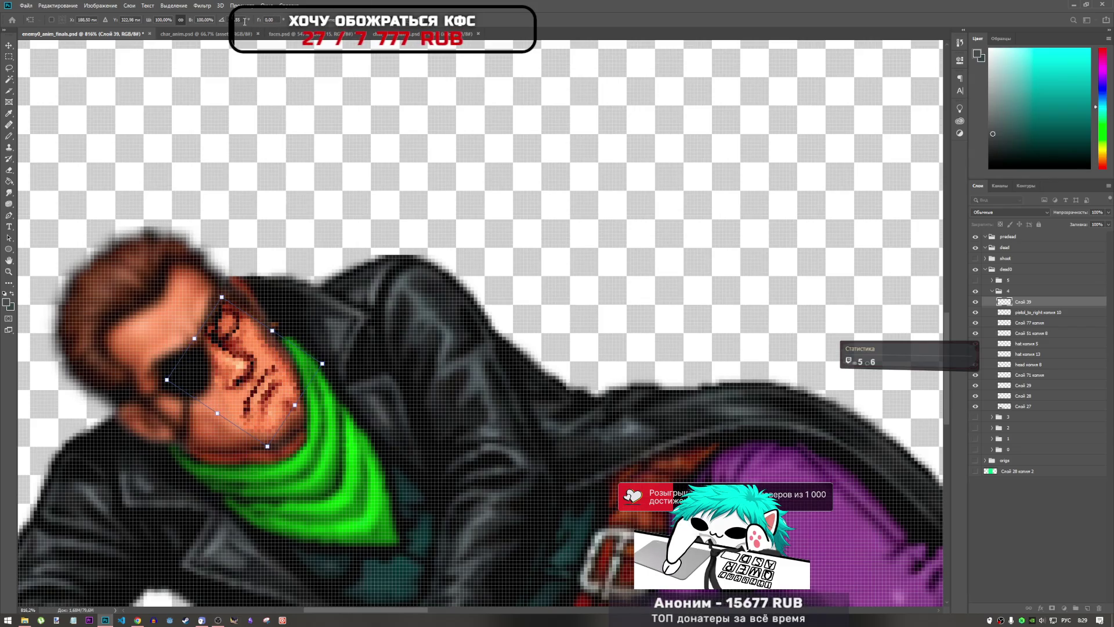
{"action": "left_click_drag", "start_coordinate": [257, 21], "coordinate": [24, 54]}
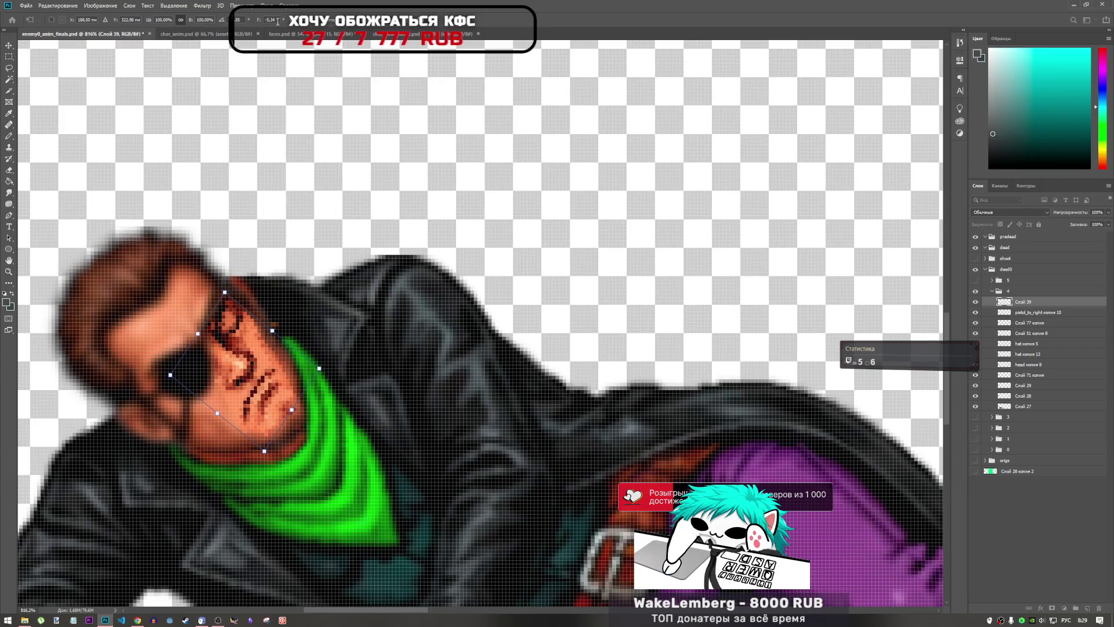
{"action": "key", "text": "Return"}
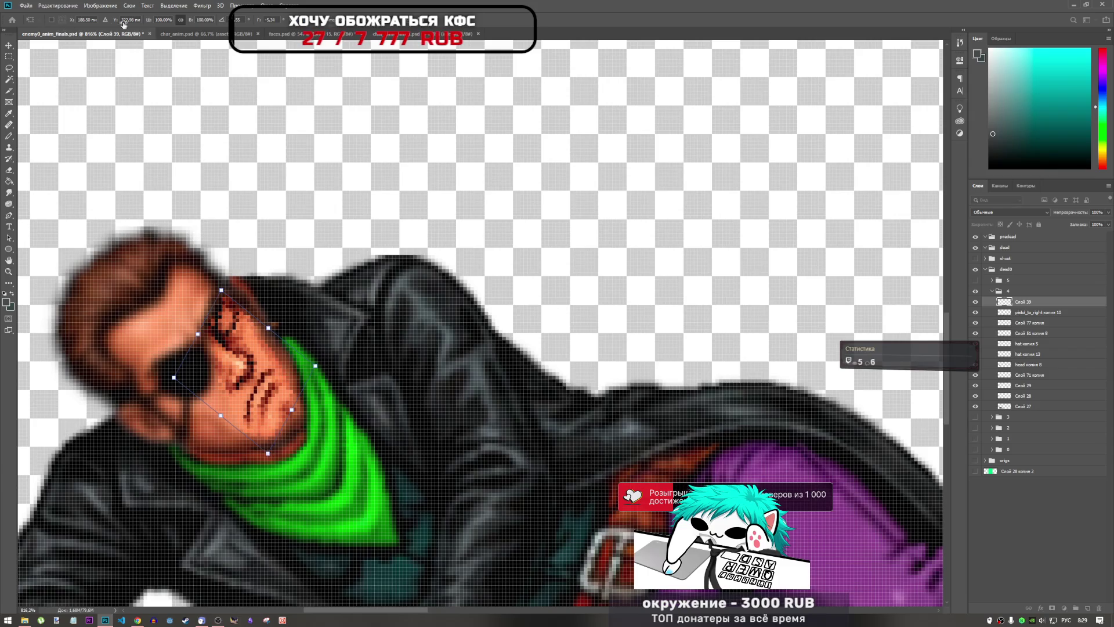
{"action": "mouse_move", "coordinate": [123, 24]}
{"action": "left_mouse_down"}
{"action": "mouse_move", "coordinate": [484, 27]}
{"action": "mouse_move", "coordinate": [129, 23]}
{"action": "left_mouse_up"}
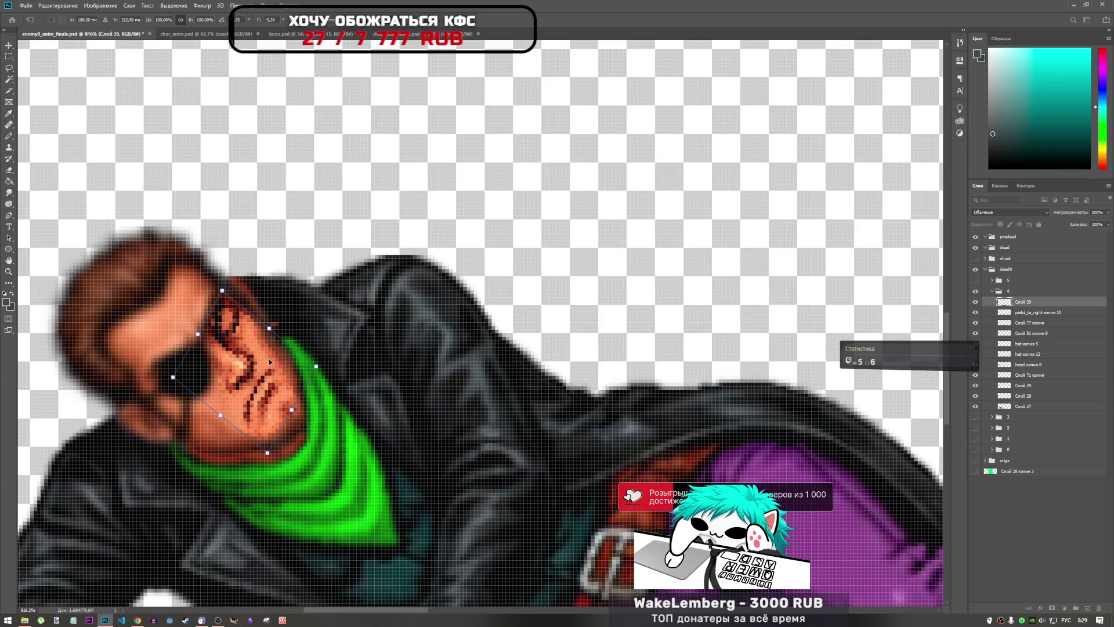
{"action": "mouse_move", "coordinate": [269, 359]}
{"action": "left_mouse_down"}
{"action": "mouse_move", "coordinate": [245, 356]}
{"action": "mouse_move", "coordinate": [212, 324]}
{"action": "mouse_move", "coordinate": [192, 329]}
{"action": "mouse_move", "coordinate": [242, 394]}
{"action": "mouse_move", "coordinate": [253, 383]}
{"action": "left_mouse_up"}
- Nudge the face one pixel left and down, rotate it slightly counter-clockwise, and commit
{"action": "key", "text": "Return"}
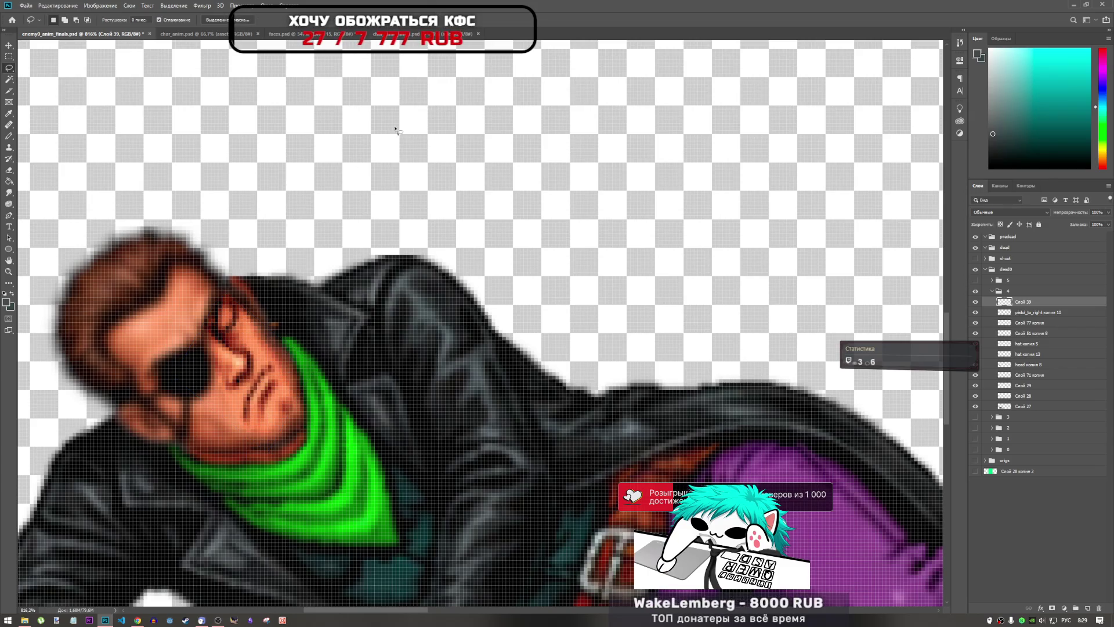
{"action": "key", "text": "ctrl+t"}
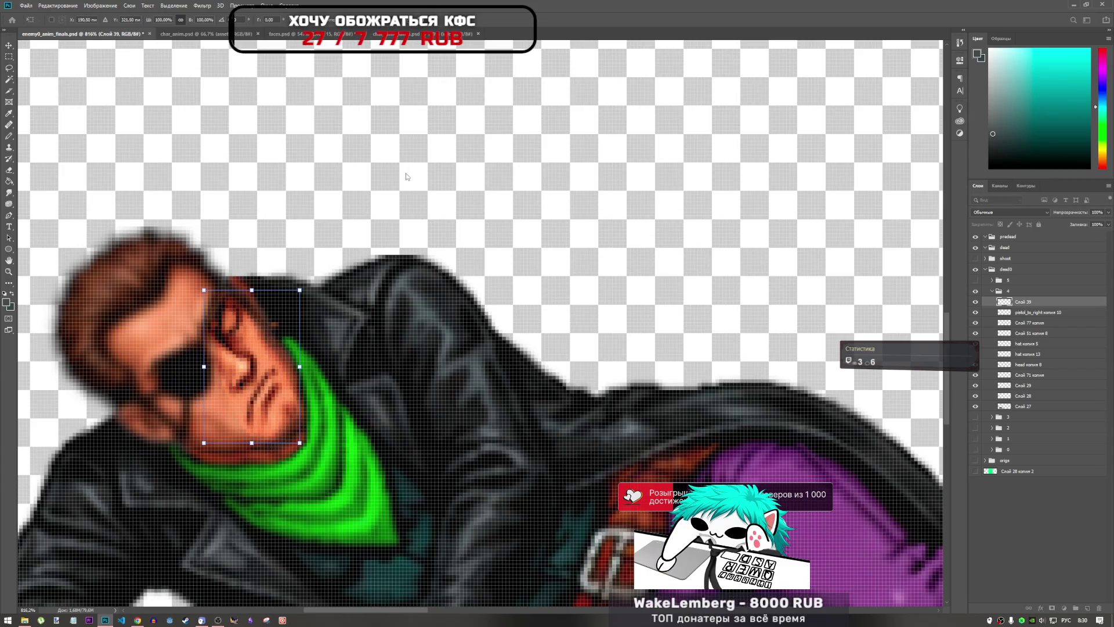
{"action": "key", "text": "Left"}
{"action": "key", "text": "Down"}
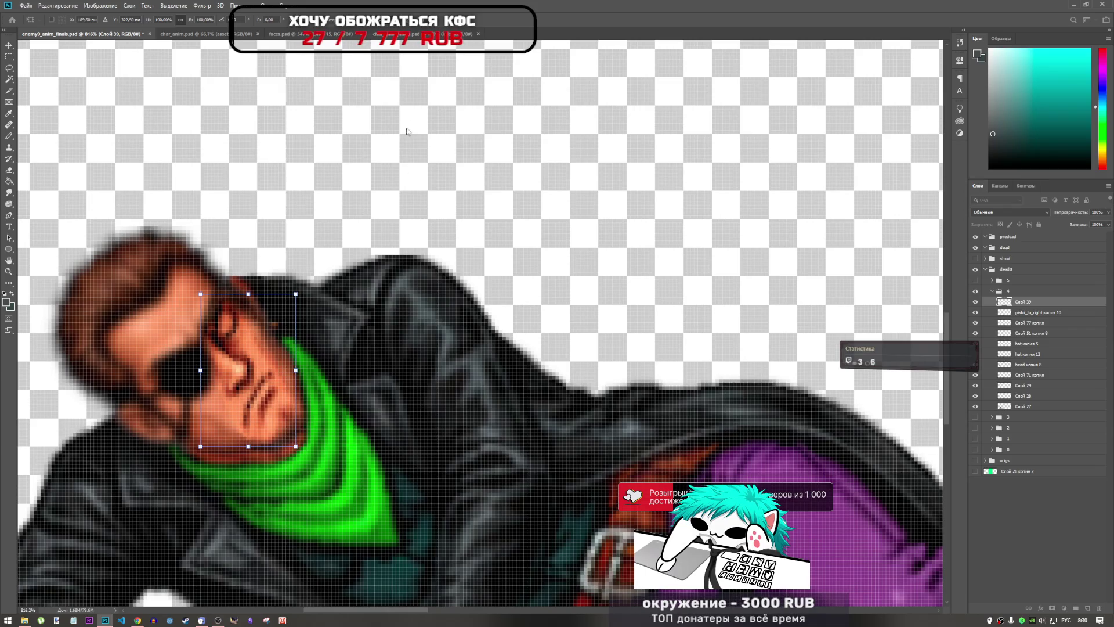
{"action": "mouse_move", "coordinate": [326, 292]}
{"action": "left_mouse_down"}
{"action": "mouse_move", "coordinate": [345, 269]}
{"action": "mouse_move", "coordinate": [314, 275]}
{"action": "left_mouse_up"}
{"action": "key", "text": "Return"}
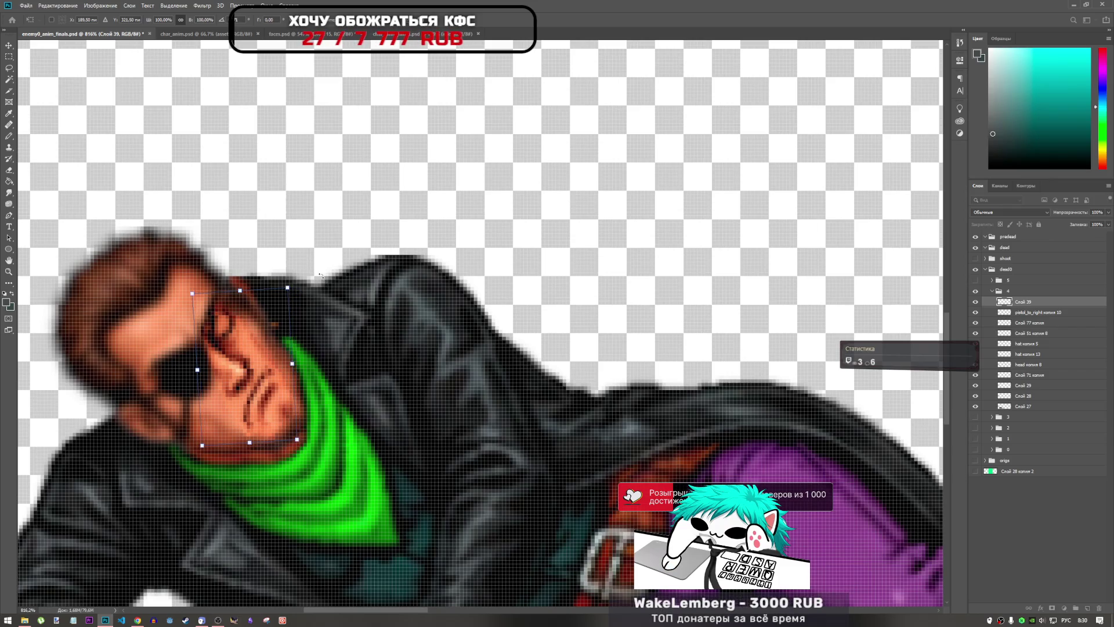
- Lasso and re-transform the face area, then set the Sponge tool to Desaturate at 25% flow
{"action": "key", "text": "l"}
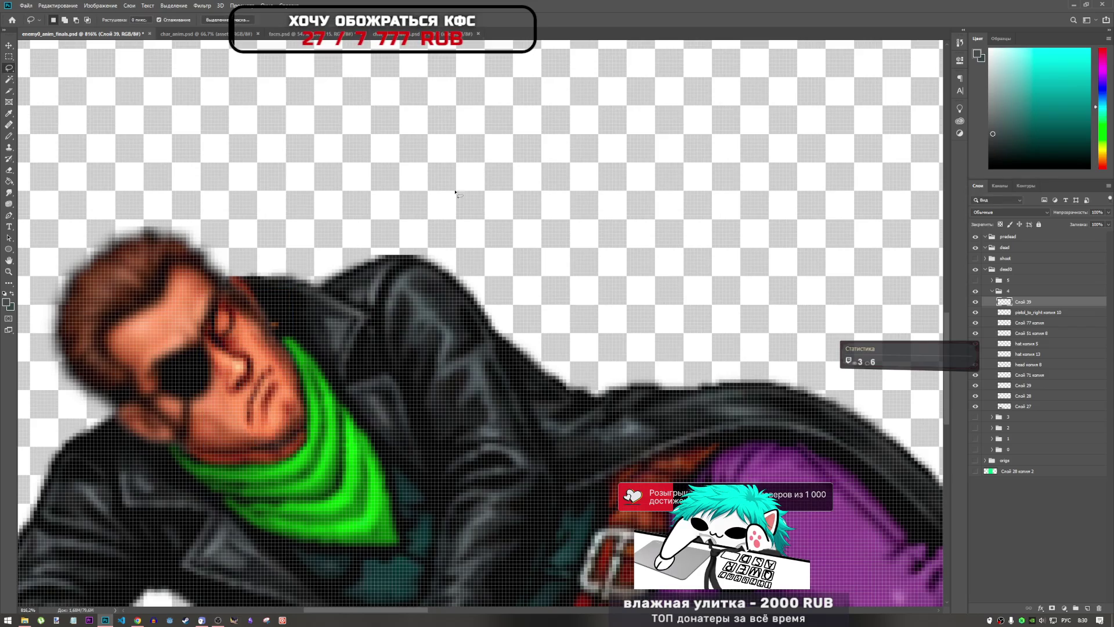
{"action": "scroll", "coordinate": [435, 268], "scroll_direction": "down", "scroll_amount": 5}
{"action": "scroll", "coordinate": [381, 283], "scroll_direction": "up", "scroll_amount": 4}
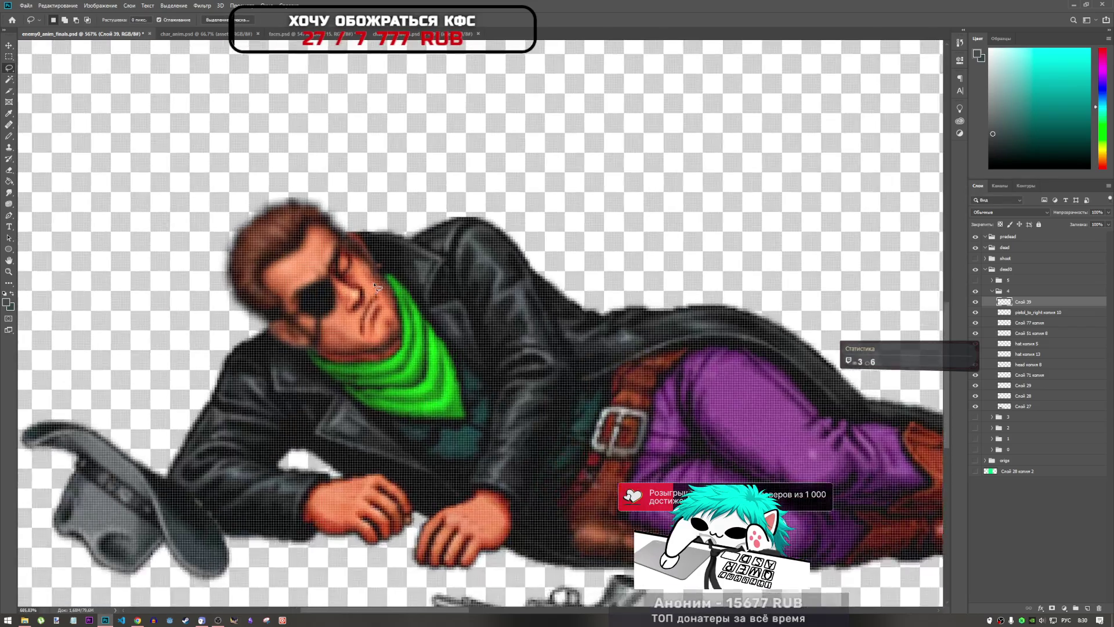
{"action": "left_click_drag", "start_coordinate": [409, 292], "coordinate": [408, 290]}
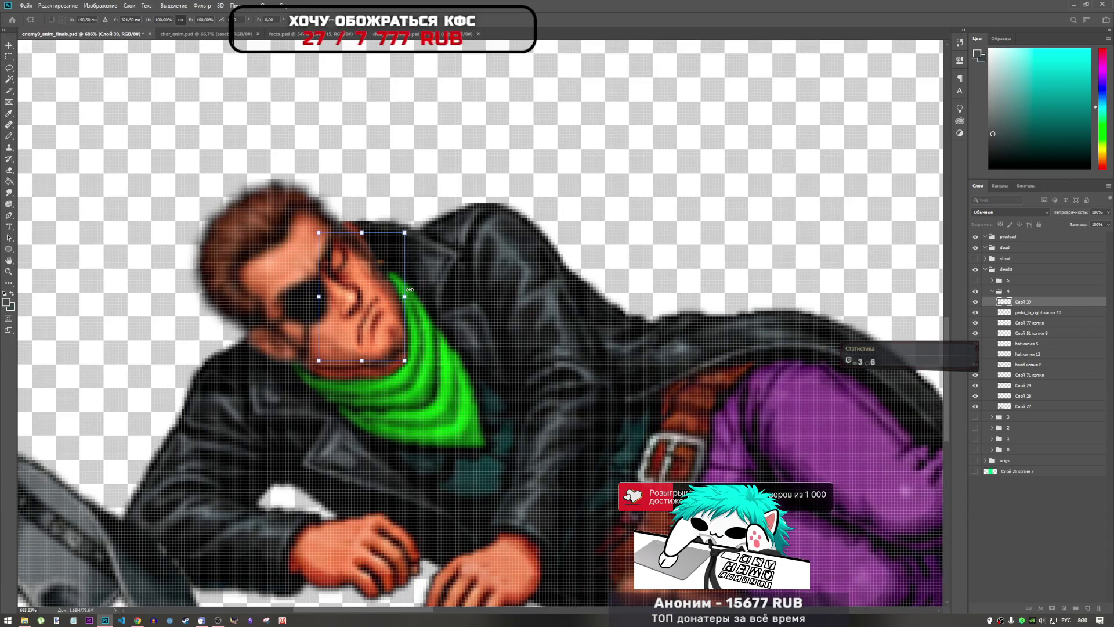
{"action": "key", "text": "ctrl+t"}
{"action": "left_click", "coordinate": [435, 23]}
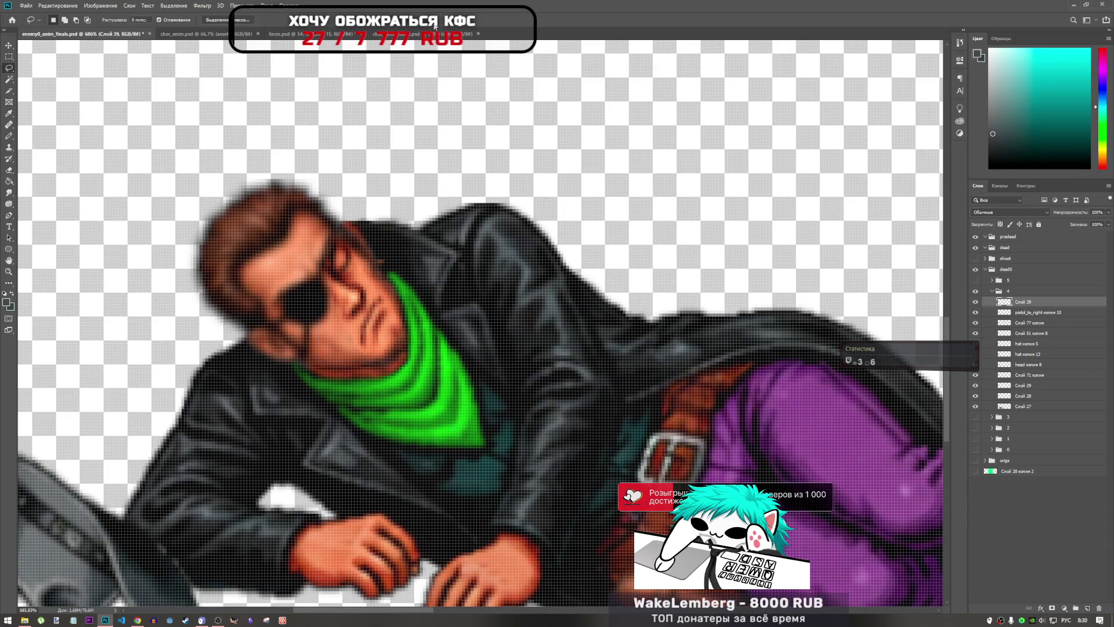
{"action": "scroll", "coordinate": [399, 238], "scroll_direction": "down", "scroll_amount": 5}
{"action": "scroll", "coordinate": [373, 272], "scroll_direction": "up", "scroll_amount": 3}
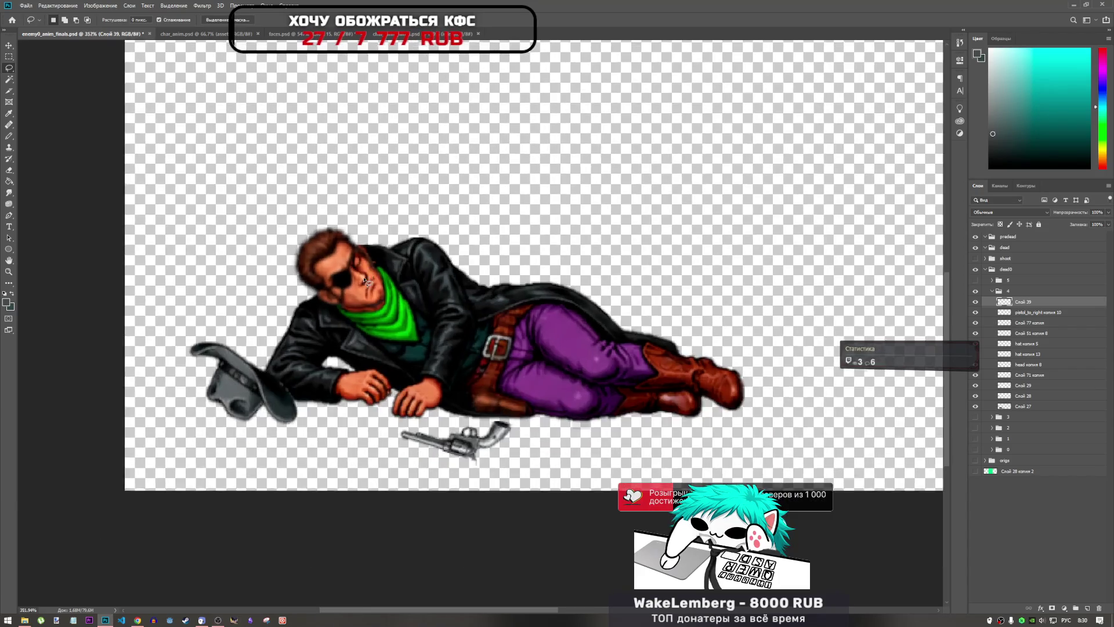
{"action": "key", "text": "ctrl+t"}
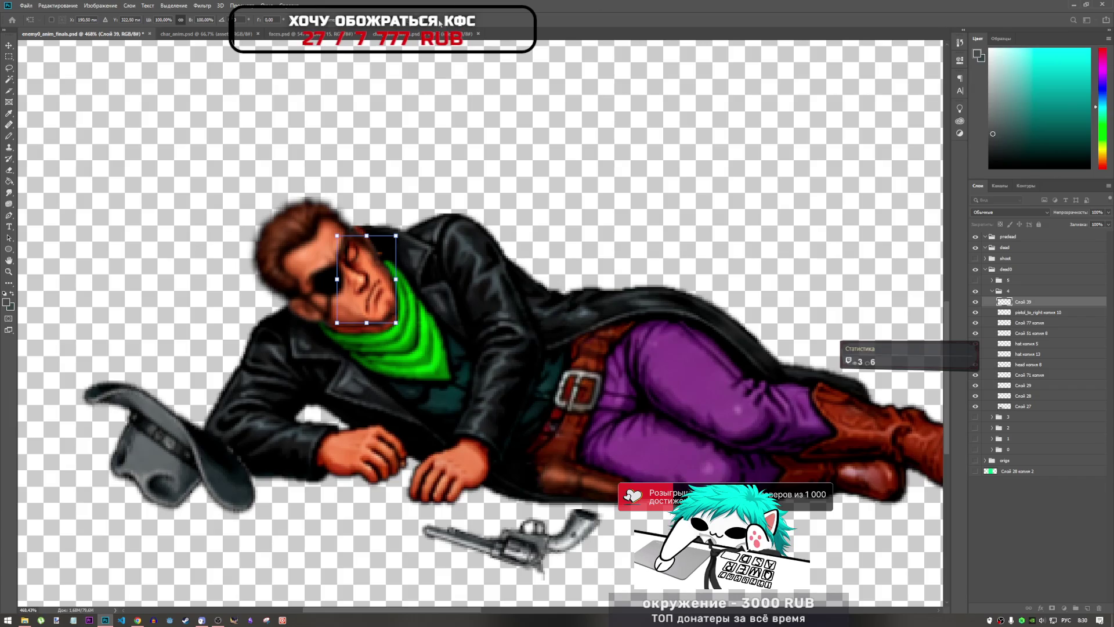
{"action": "key", "text": "l"}
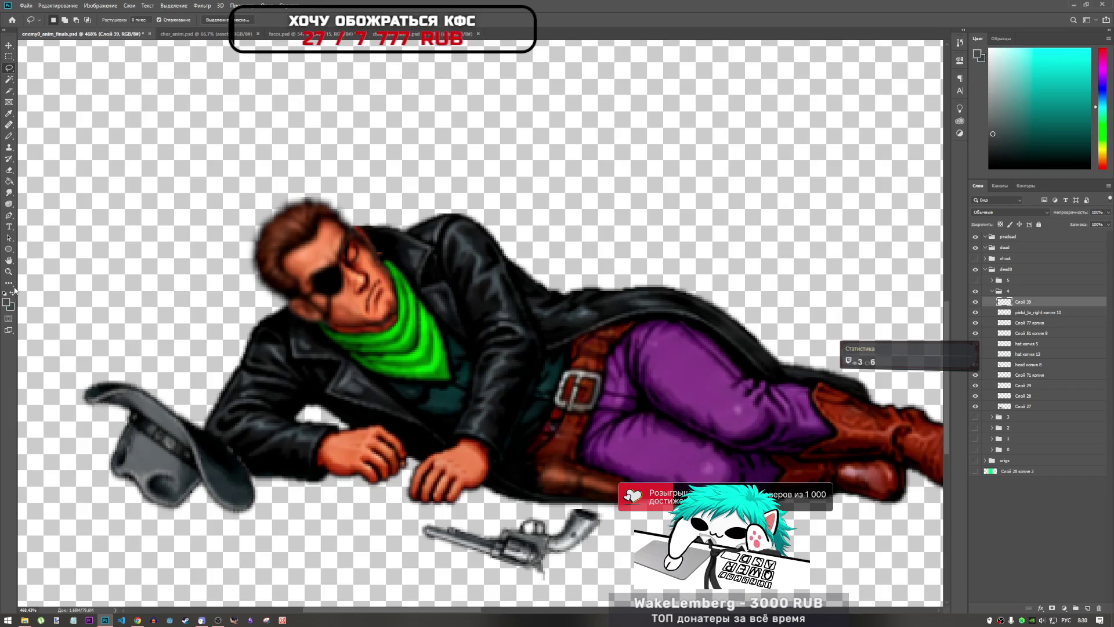
{"action": "left_click", "coordinate": [8, 204]}
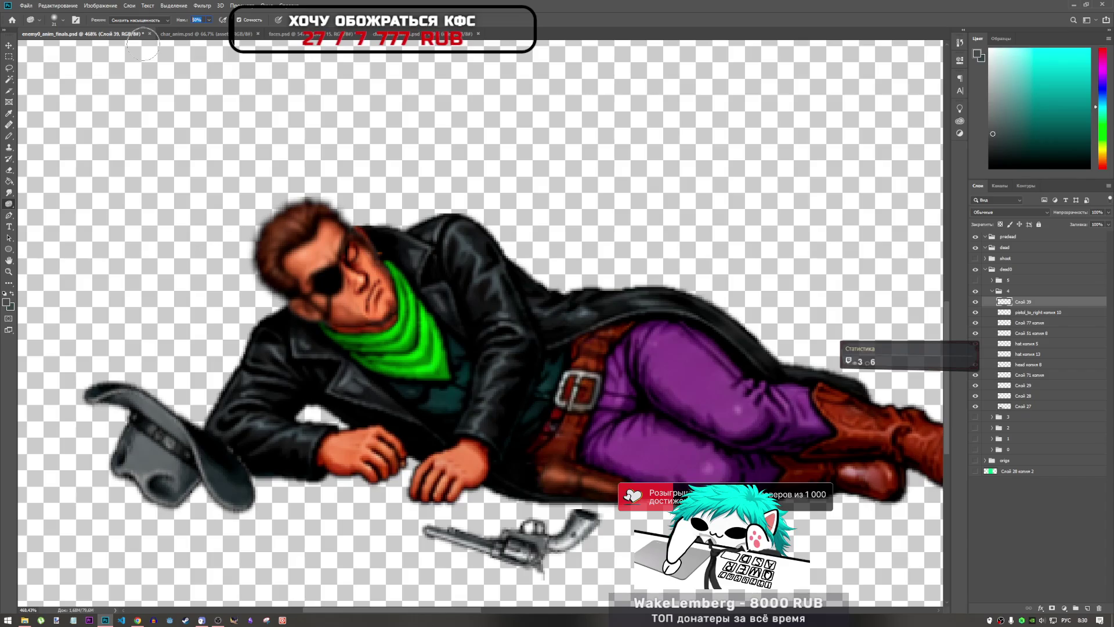
{"action": "type", "text": "25"}
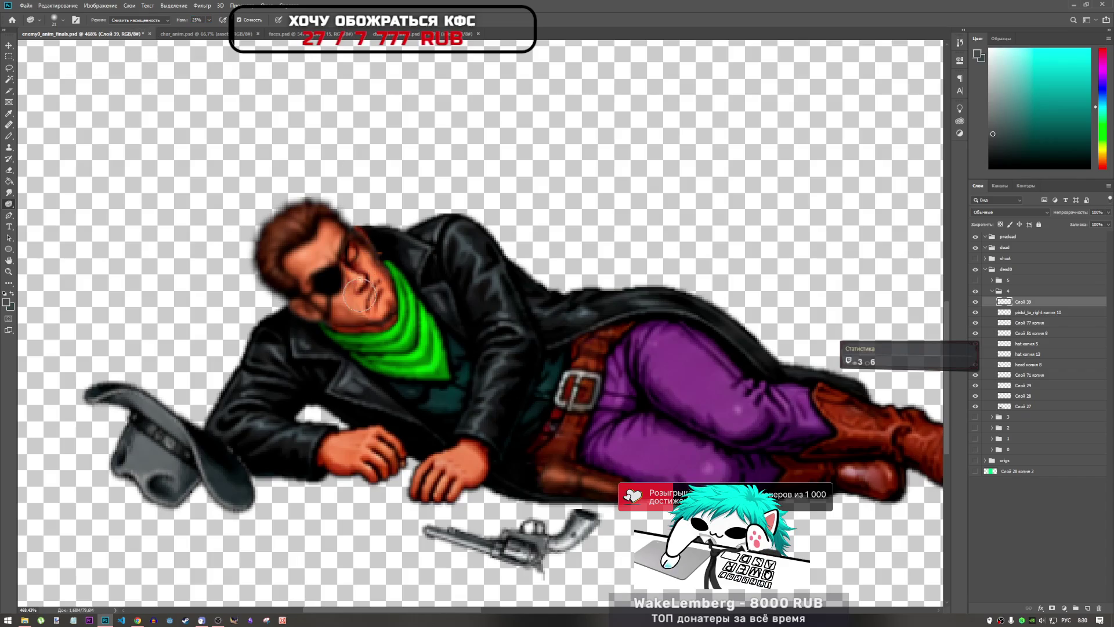
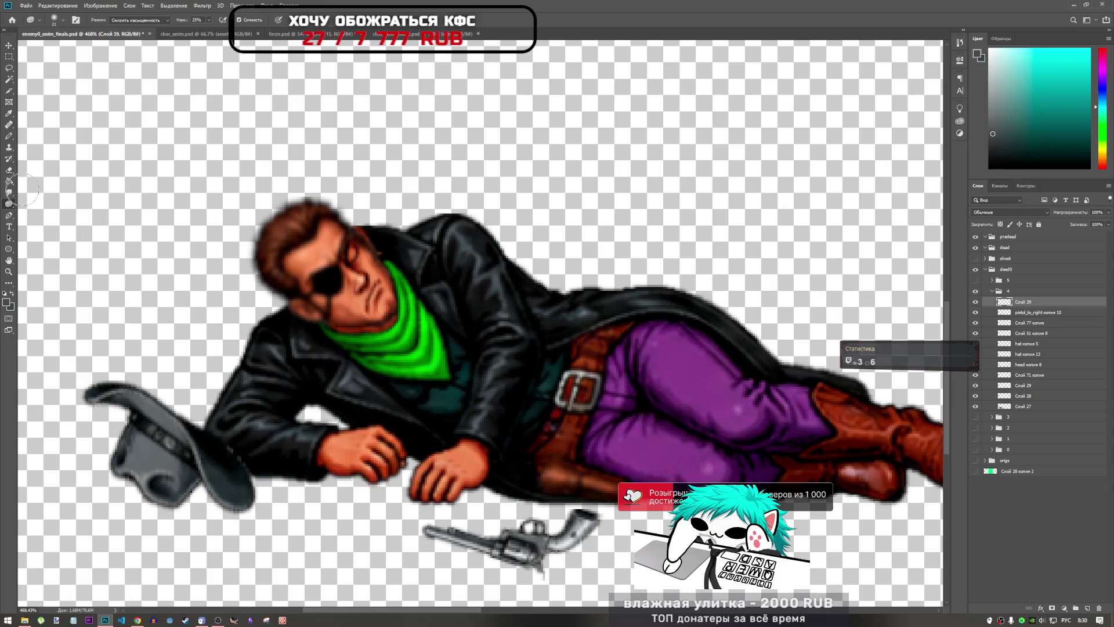
- Pick the Eraser, inspect the dead pose up close, and save the animation file
{"action": "left_click", "coordinate": [9, 169]}
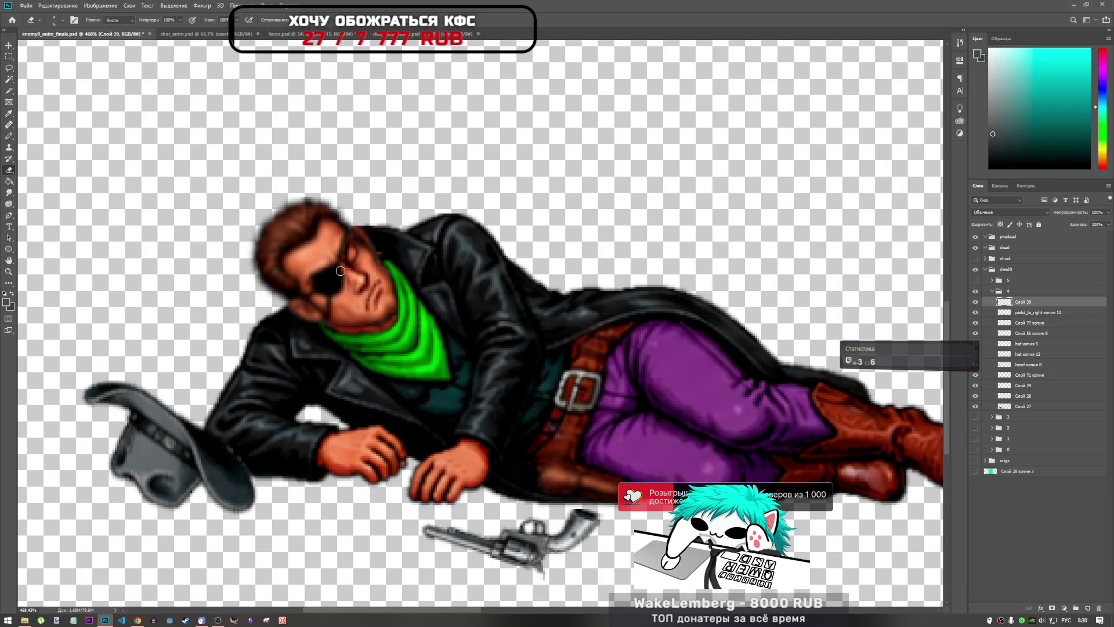
{"action": "scroll", "coordinate": [377, 347], "scroll_direction": "down", "scroll_amount": 2}
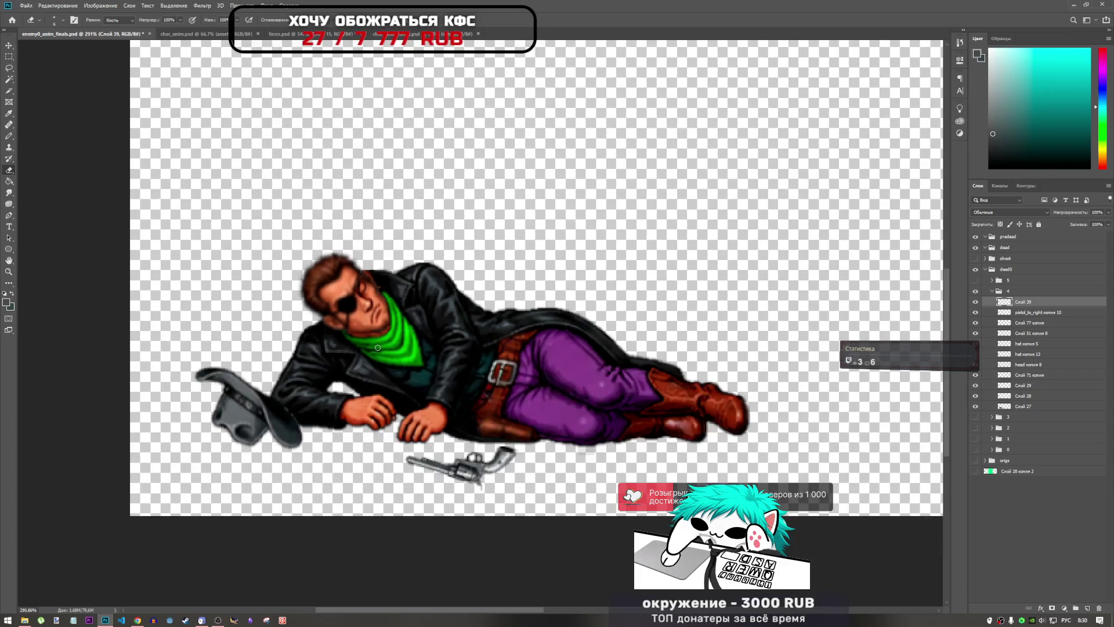
{"action": "scroll", "coordinate": [404, 330], "scroll_direction": "up", "scroll_amount": 5}
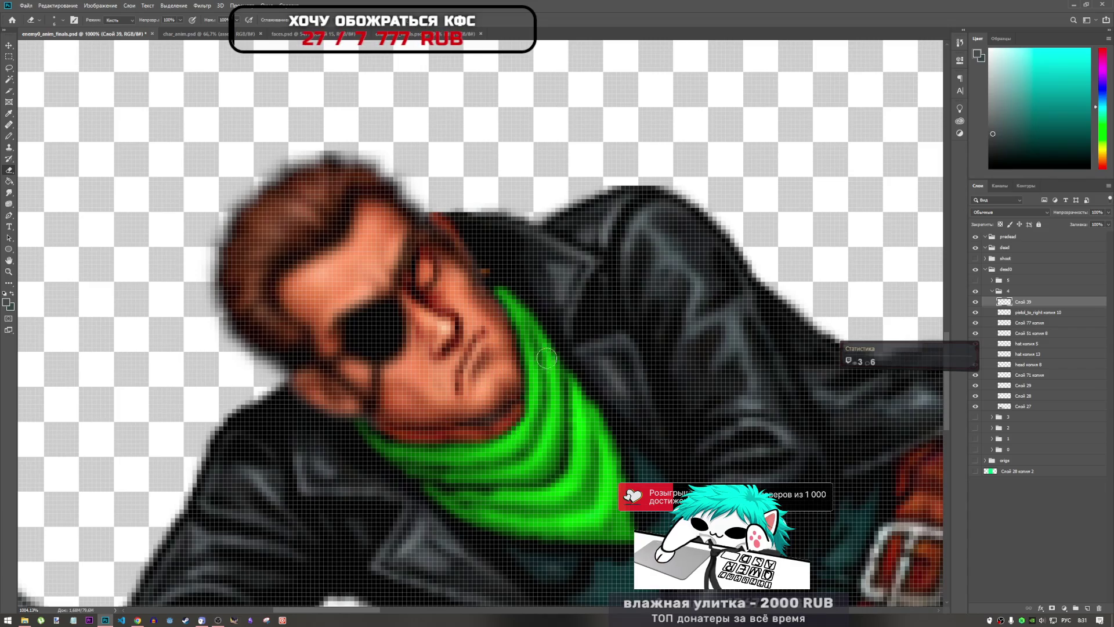
{"action": "scroll", "coordinate": [493, 393], "scroll_direction": "down", "scroll_amount": 3}
{"action": "scroll", "coordinate": [492, 394], "scroll_direction": "down", "scroll_amount": 5}
{"action": "scroll", "coordinate": [441, 390], "scroll_direction": "up", "scroll_amount": 3}
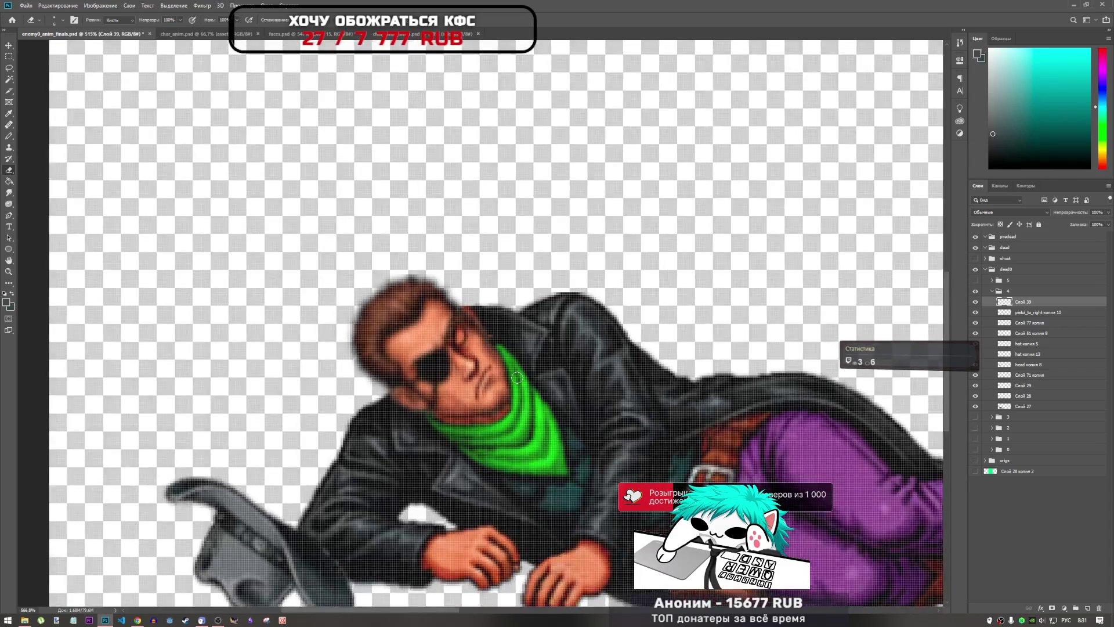
{"action": "scroll", "coordinate": [441, 390], "scroll_direction": "up", "scroll_amount": 3}
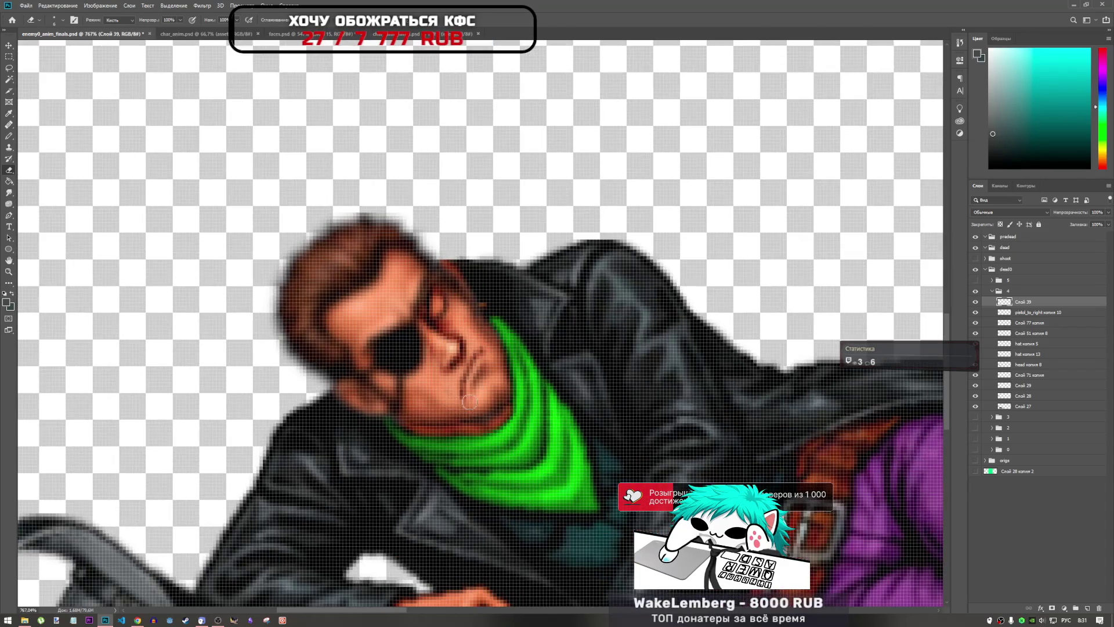
{"action": "scroll", "coordinate": [485, 437], "scroll_direction": "down", "scroll_amount": 4}
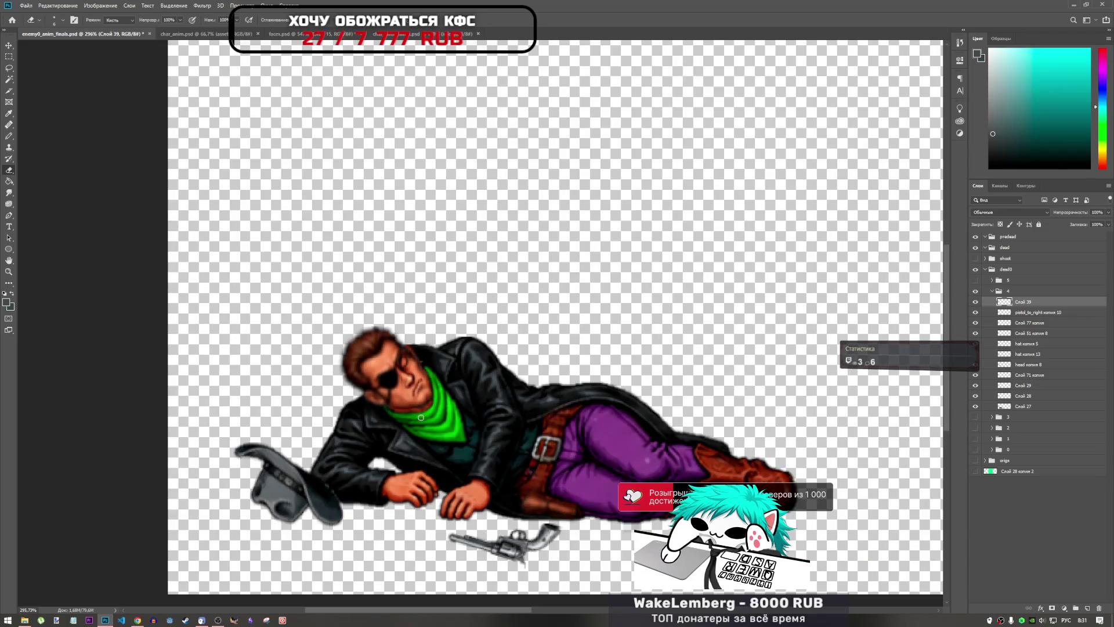
{"action": "scroll", "coordinate": [421, 410], "scroll_direction": "up", "scroll_amount": 3}
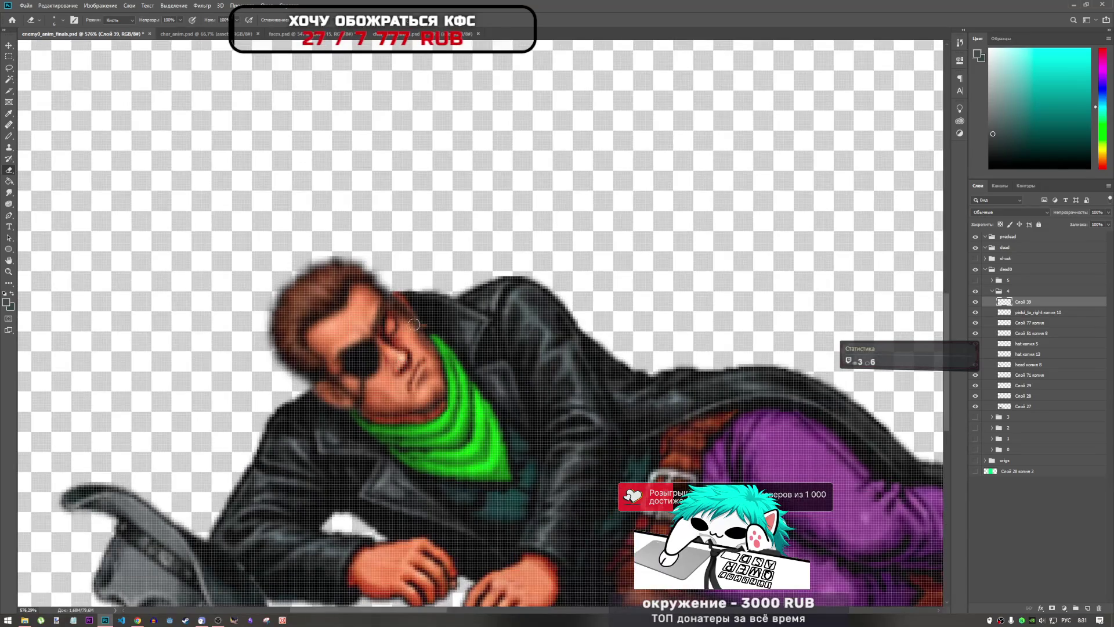
{"action": "scroll", "coordinate": [383, 420], "scroll_direction": "down", "scroll_amount": 2}
{"action": "scroll", "coordinate": [383, 419], "scroll_direction": "down", "scroll_amount": 2}
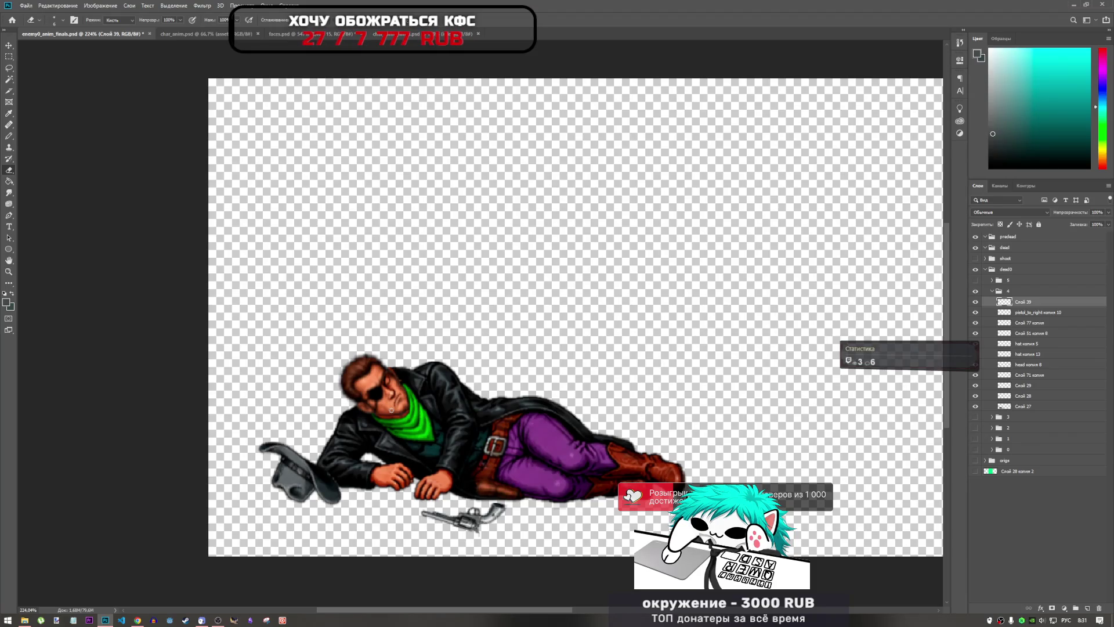
{"action": "key", "text": "ctrl+s"}
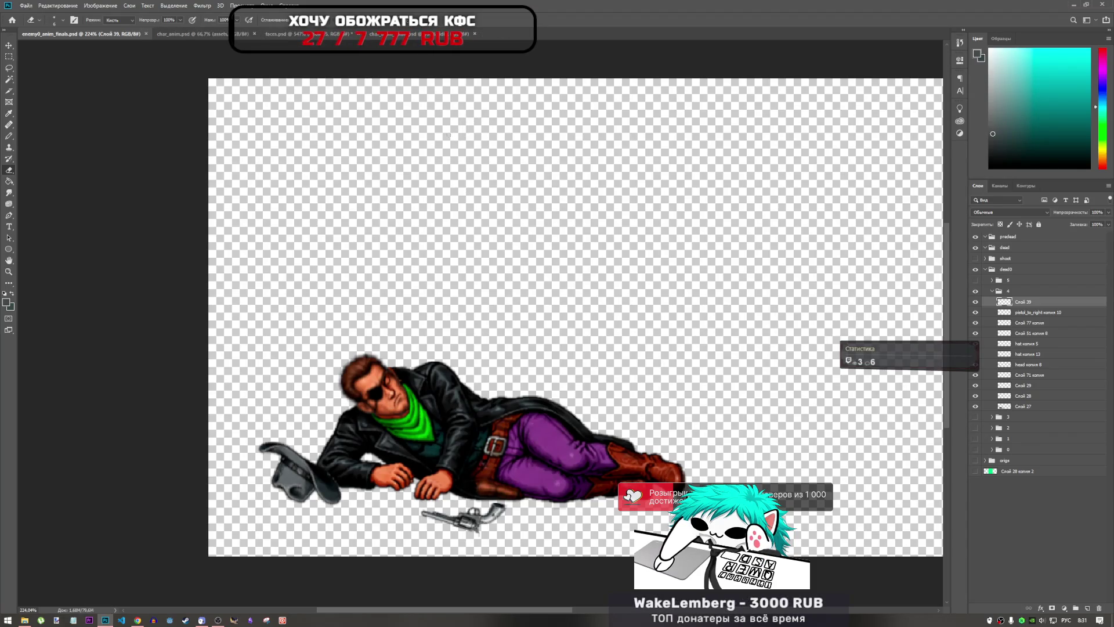
- Toggle frame groups 5 and 4 to compare the dead poses, then go to the player sprite document
{"action": "scroll", "coordinate": [419, 403], "scroll_direction": "right", "scroll_amount": 2}
{"action": "scroll", "coordinate": [419, 403], "scroll_direction": "up", "scroll_amount": 1}
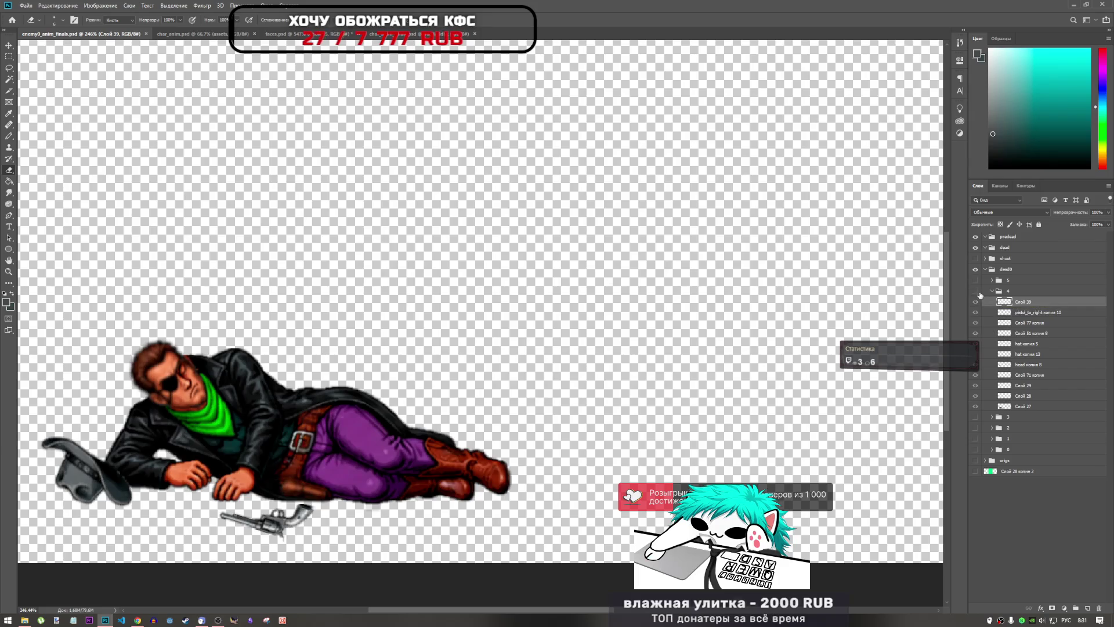
{"action": "left_click", "coordinate": [975, 280]}
{"action": "left_click", "coordinate": [976, 280]}
{"action": "left_click", "coordinate": [975, 290]}
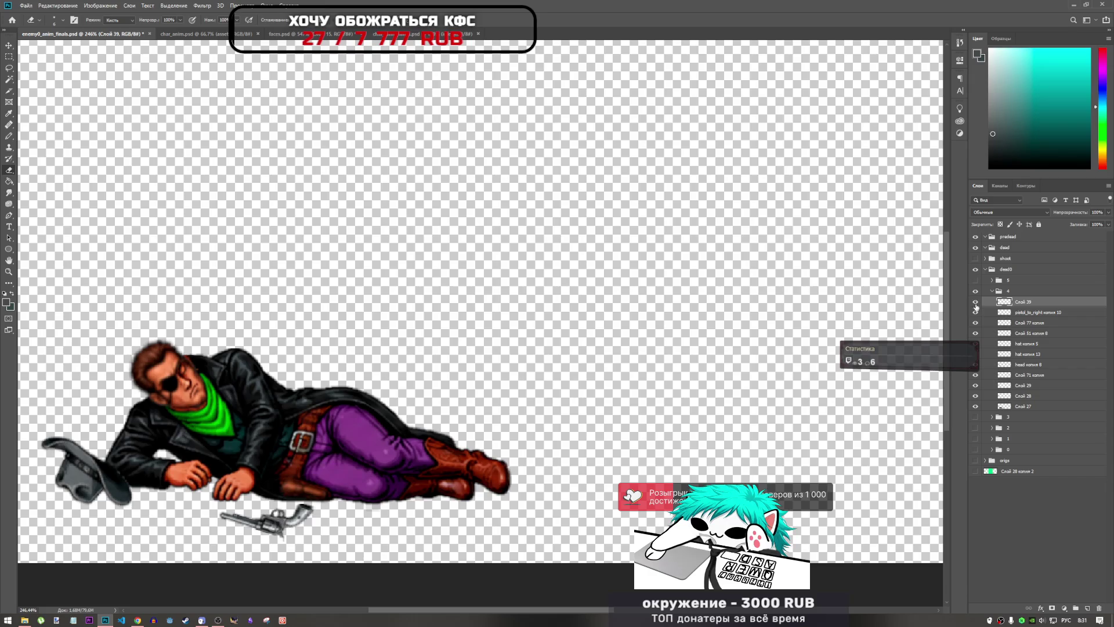
{"action": "left_click", "coordinate": [998, 291]}
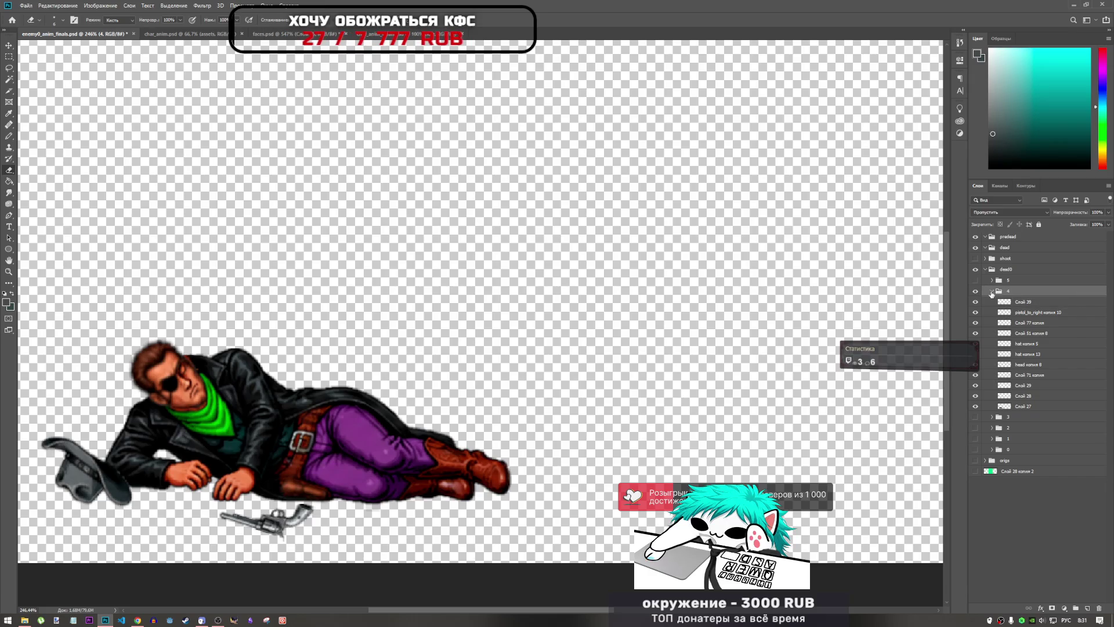
{"action": "left_click", "coordinate": [976, 291]}
{"action": "left_click", "coordinate": [976, 281]}
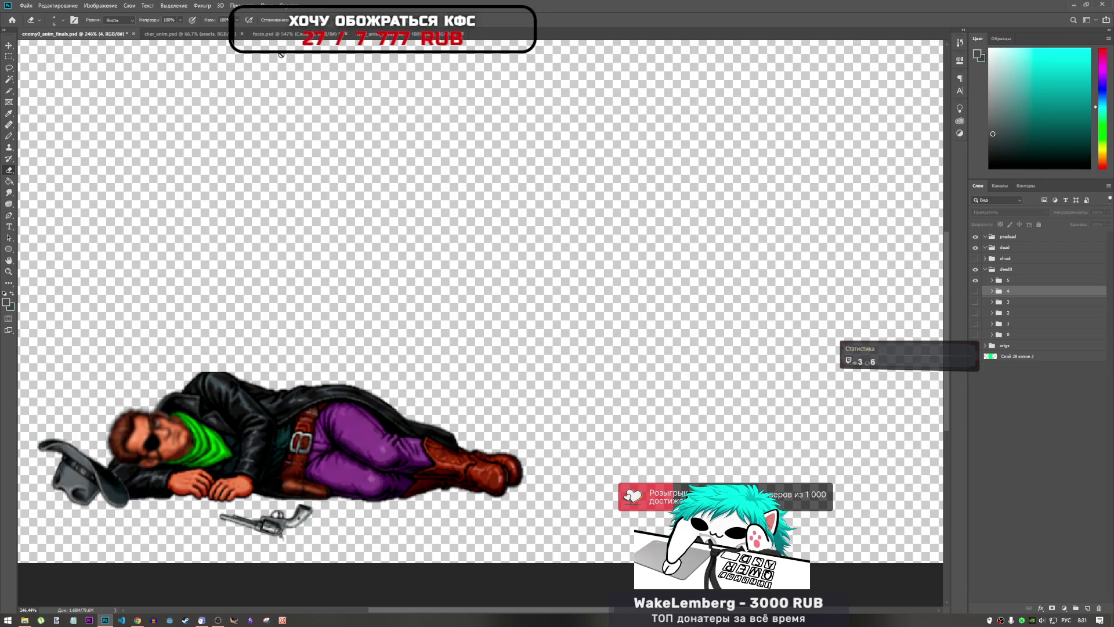
{"action": "left_click", "coordinate": [383, 34]}
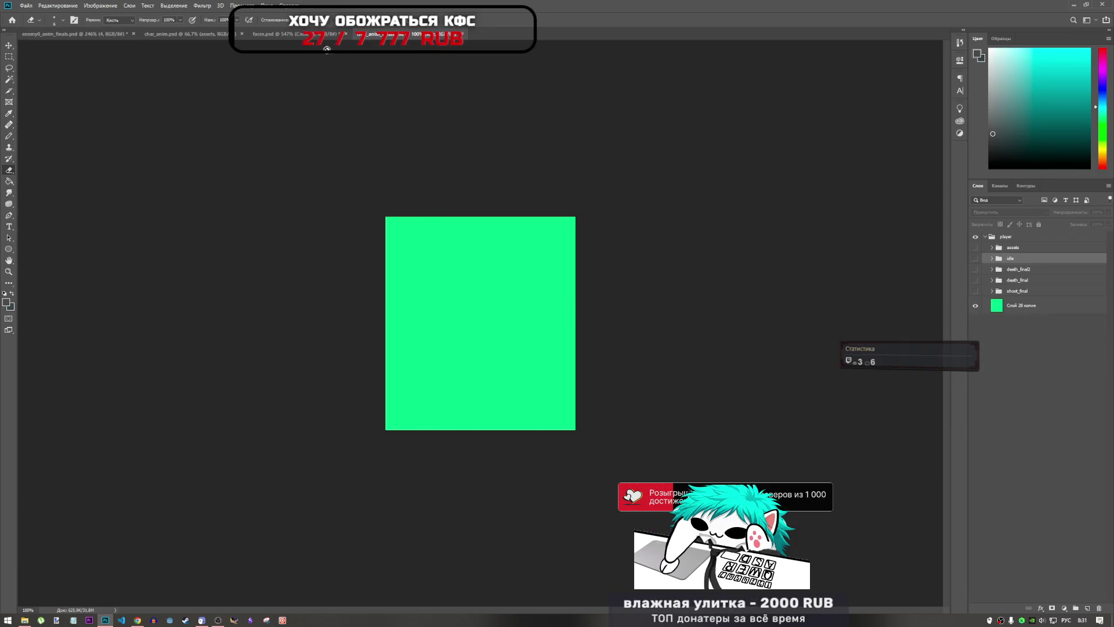
- In faces.psd, show Слой 16 instead of Слой 15 and lasso the second face's mouth
{"action": "left_click", "coordinate": [324, 35]}
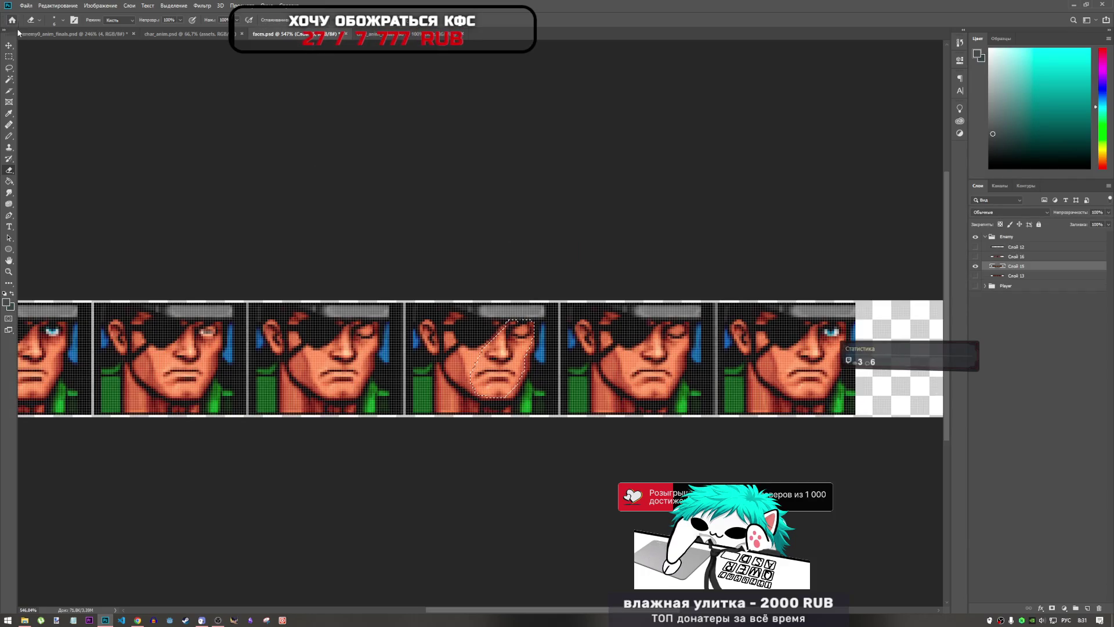
{"action": "key", "text": "l"}
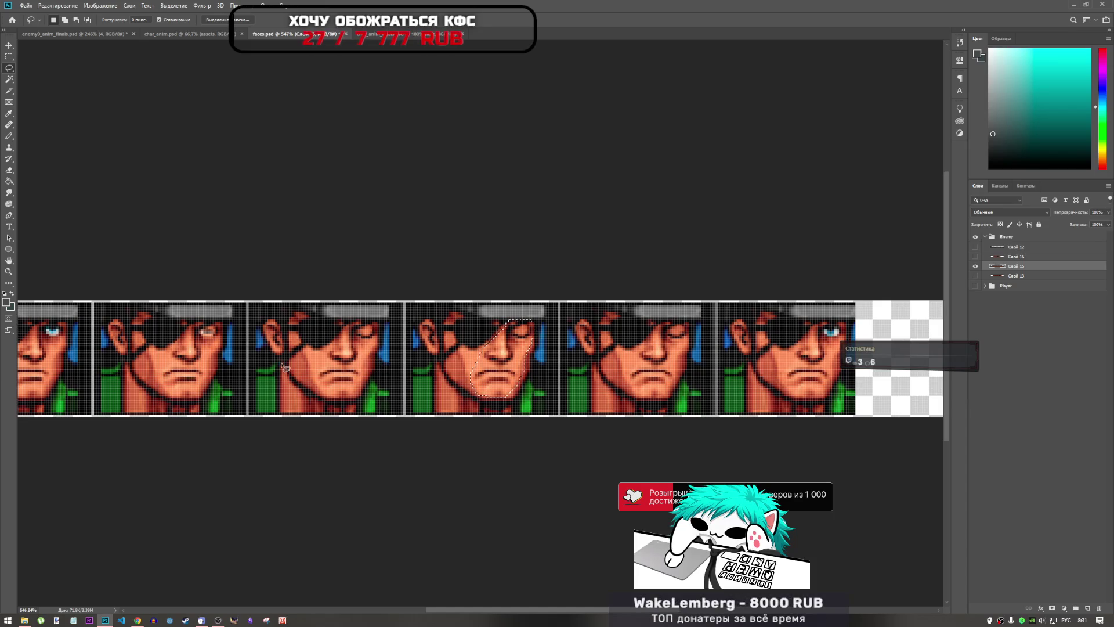
{"action": "scroll", "coordinate": [286, 369], "scroll_direction": "down", "scroll_amount": 1}
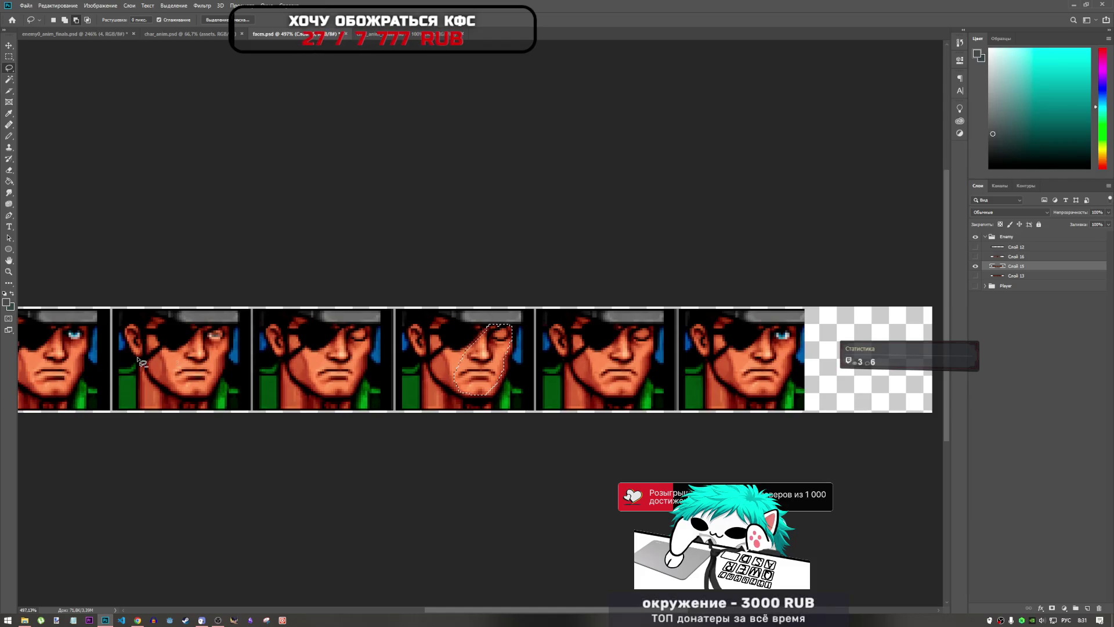
{"action": "scroll", "coordinate": [487, 357], "scroll_direction": "down", "scroll_amount": 1}
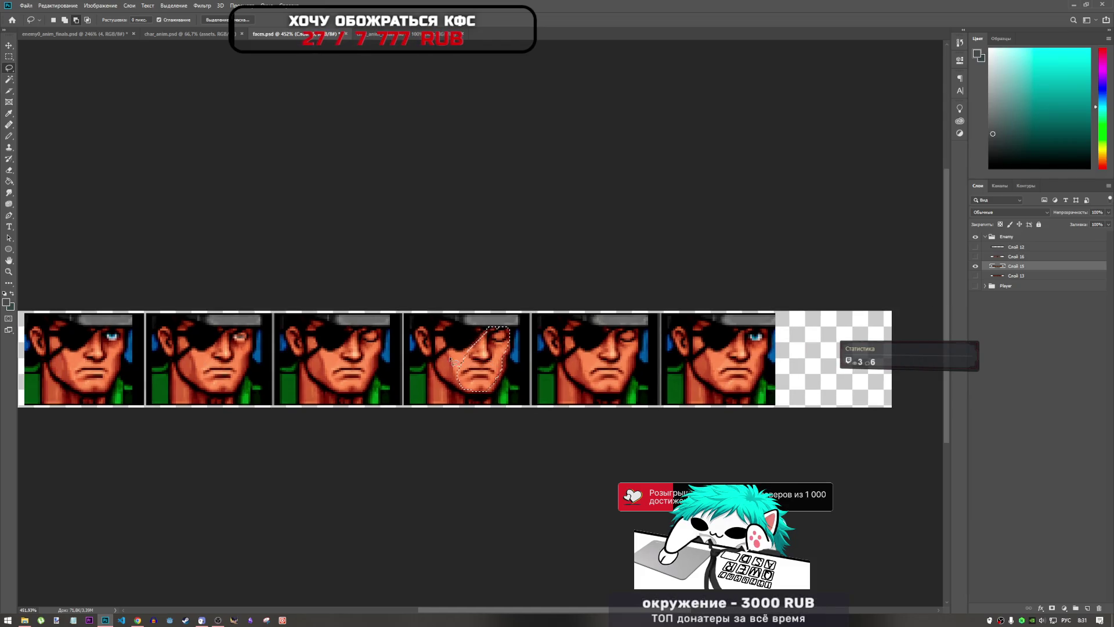
{"action": "scroll", "coordinate": [383, 367], "scroll_direction": "up", "scroll_amount": 2}
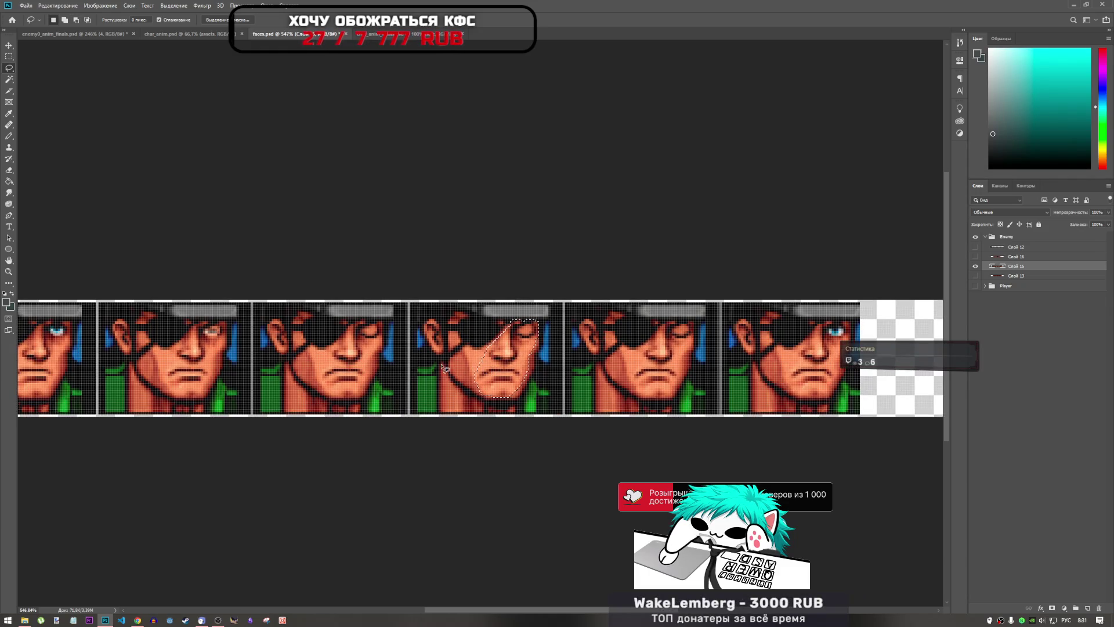
{"action": "left_click", "coordinate": [976, 266]}
{"action": "left_click", "coordinate": [975, 257]}
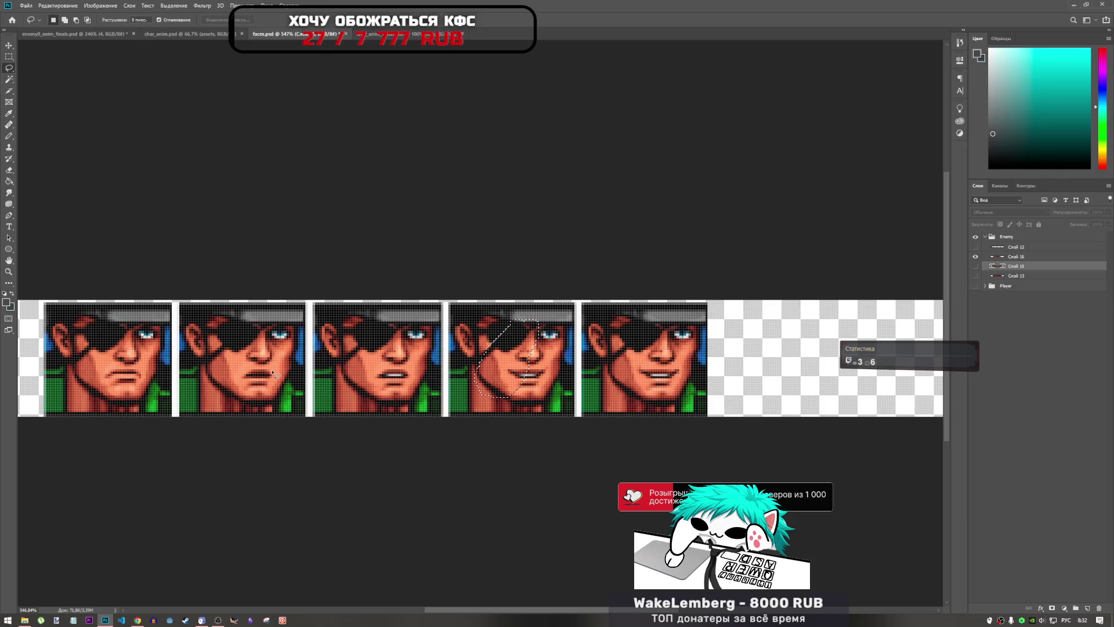
{"action": "mouse_move", "coordinate": [245, 371]}
{"action": "left_mouse_down"}
{"action": "mouse_move", "coordinate": [234, 387]}
{"action": "mouse_move", "coordinate": [289, 386]}
{"action": "mouse_move", "coordinate": [287, 374]}
{"action": "mouse_move", "coordinate": [251, 378]}
{"action": "mouse_move", "coordinate": [235, 393]}
{"action": "mouse_move", "coordinate": [264, 400]}
{"action": "mouse_move", "coordinate": [286, 379]}
{"action": "mouse_move", "coordinate": [230, 375]}
{"action": "mouse_move", "coordinate": [268, 397]}
{"action": "mouse_move", "coordinate": [282, 379]}
{"action": "mouse_move", "coordinate": [250, 370]}
{"action": "left_mouse_up"}
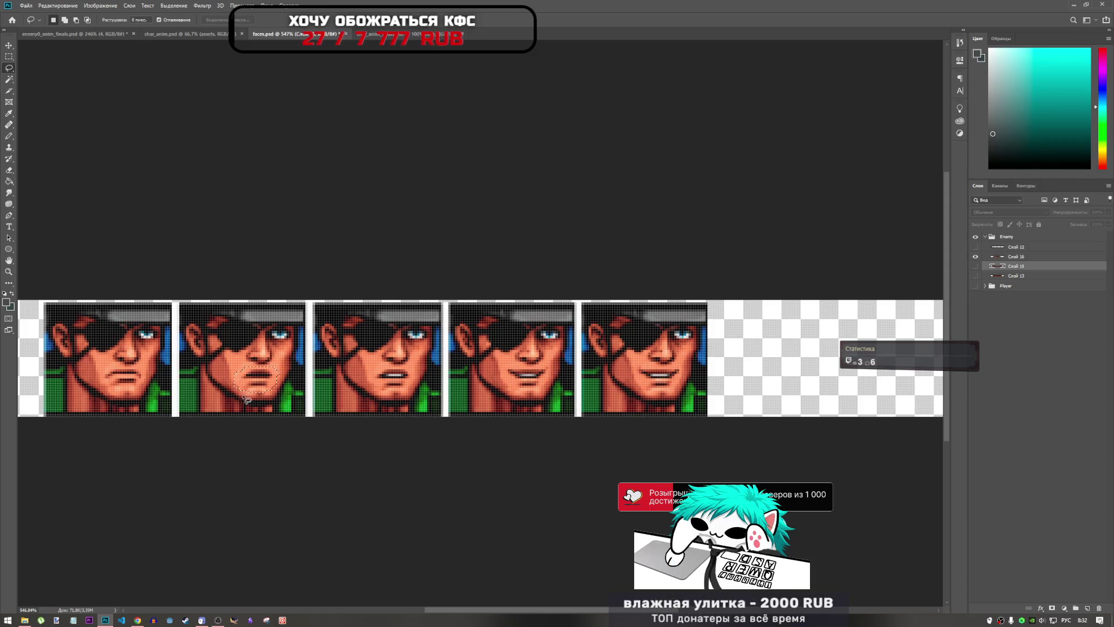
{"action": "left_click", "coordinate": [70, 34]}
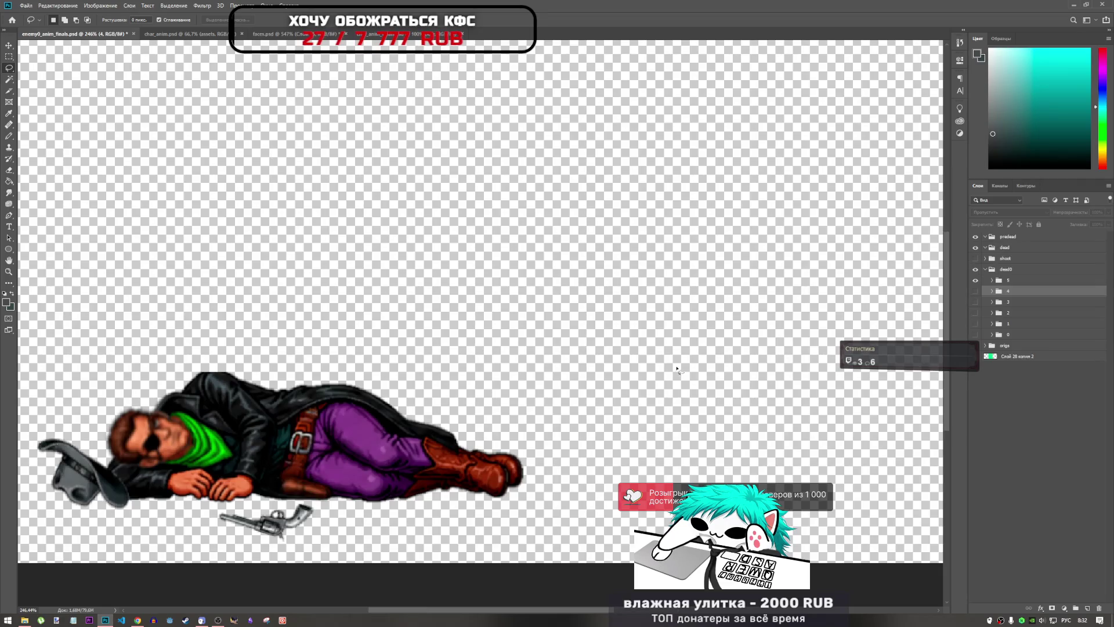
- Paste the copied face into frame group 5, then cancel and delete it
{"action": "left_click", "coordinate": [992, 281]}
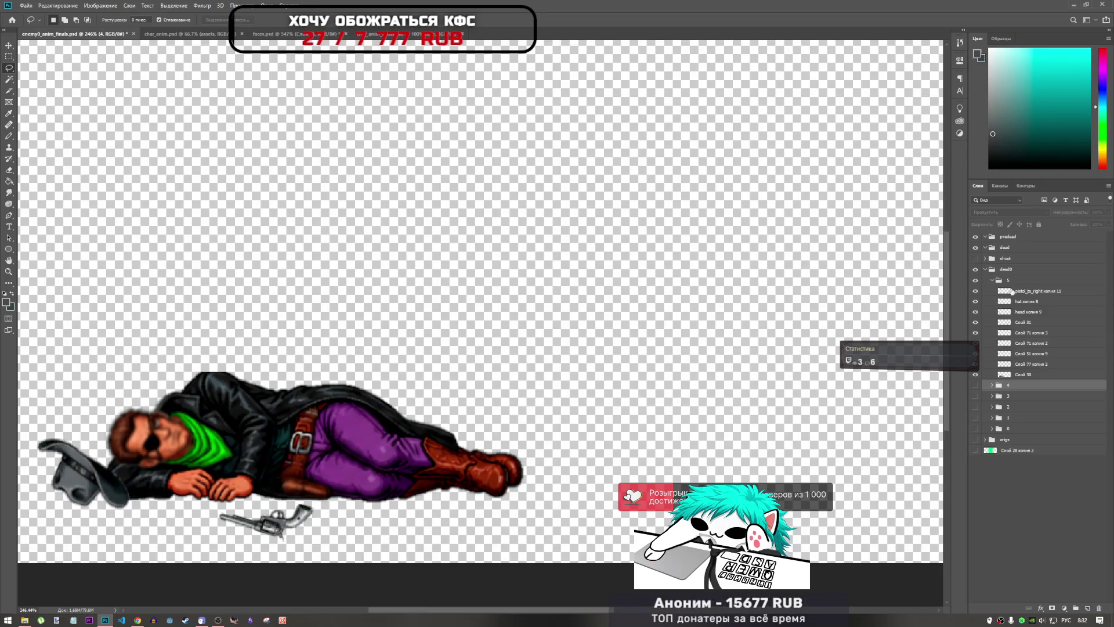
{"action": "left_click", "coordinate": [1018, 292]}
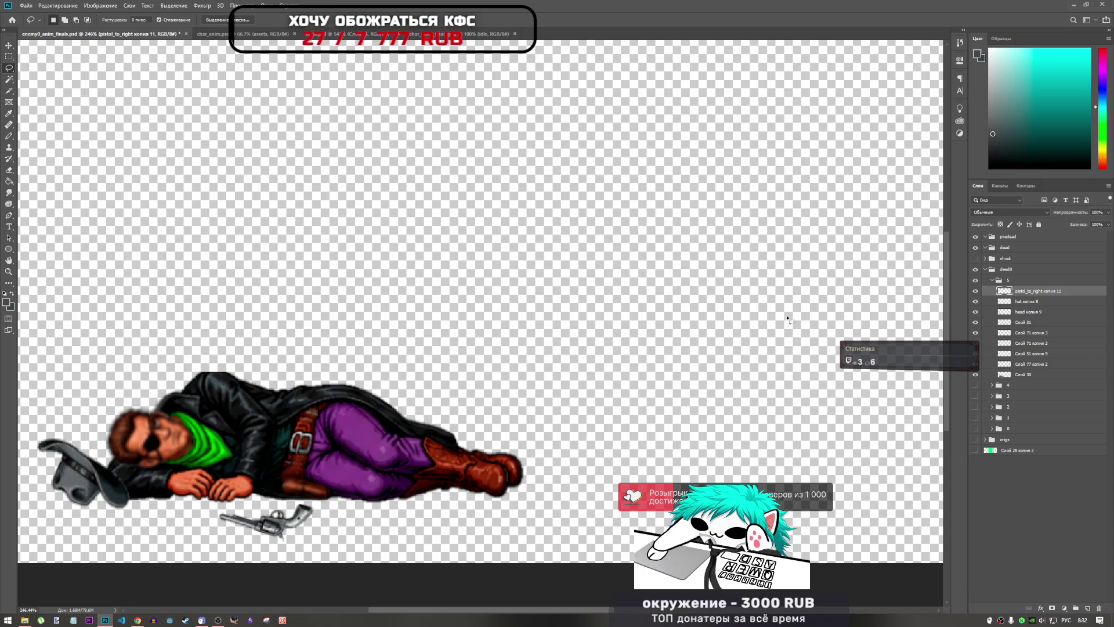
{"action": "left_click", "coordinate": [1036, 282]}
{"action": "key", "text": "ctrl+v"}
{"action": "key", "text": "ctrl+t"}
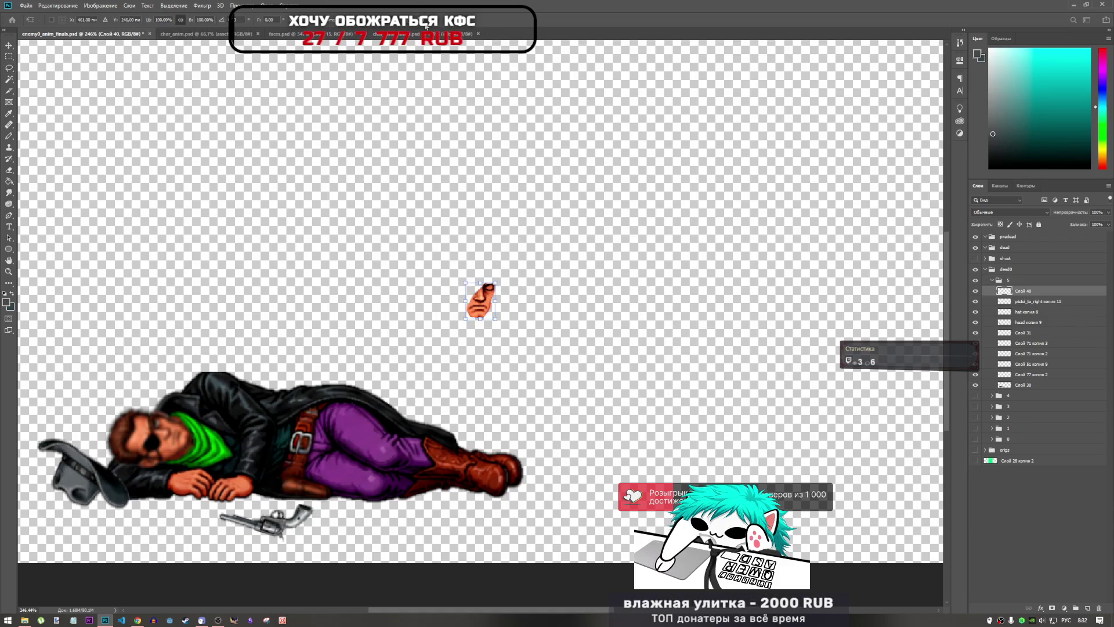
{"action": "key", "text": "Escape"}
{"action": "key", "text": "Delete"}
{"action": "key", "text": "l"}
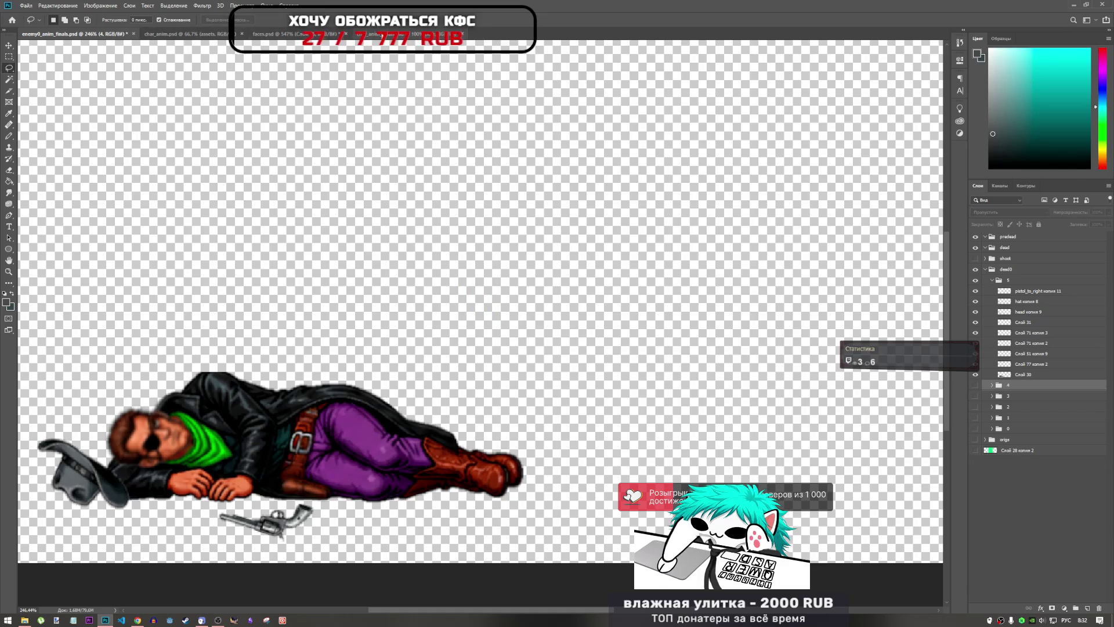
- Copy the mouth from faces.psd, place it on the cowboy's face, and move its layer to the top of group 5
{"action": "key", "text": "ctrl+Tab"}
{"action": "key", "text": "ctrl+c"}
{"action": "key", "text": "ctrl+shift+Tab"}
{"action": "key", "text": "ctrl+v"}
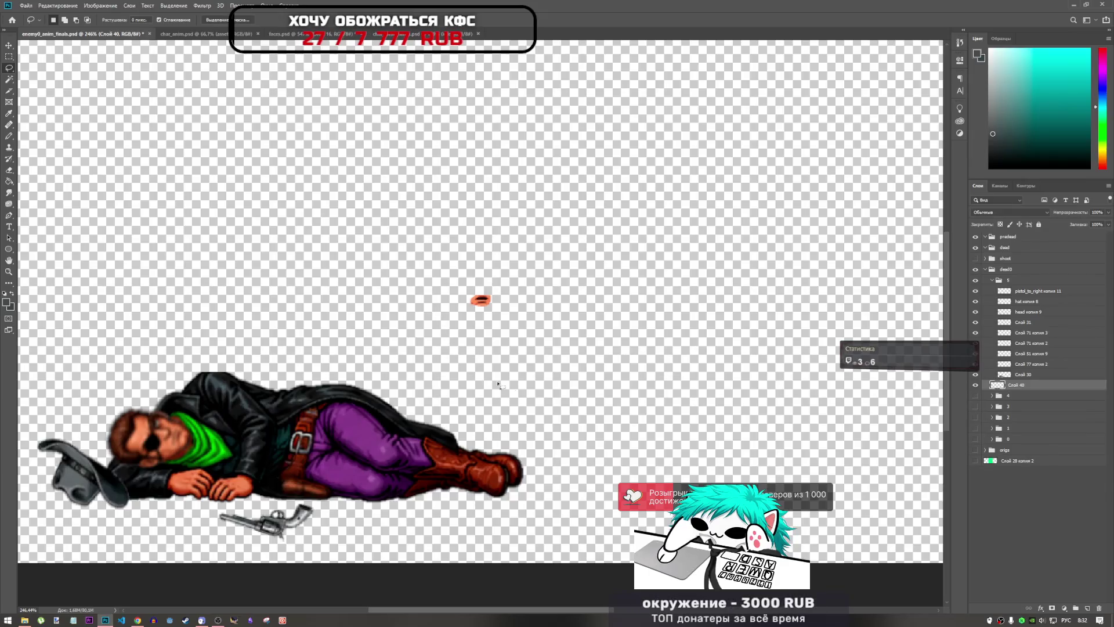
{"action": "key", "text": "ctrl+t"}
{"action": "mouse_move", "coordinate": [484, 300]}
{"action": "left_mouse_down"}
{"action": "mouse_move", "coordinate": [224, 361]}
{"action": "mouse_move", "coordinate": [179, 438]}
{"action": "left_mouse_up"}
{"action": "key", "text": "Return"}
{"action": "key", "text": "l"}
{"action": "left_click_drag", "start_coordinate": [1021, 385], "coordinate": [1033, 286]}
- Rotate the mouth about -88° and shift it slightly up and right to fit the lying face
{"action": "key", "text": "ctrl+t"}
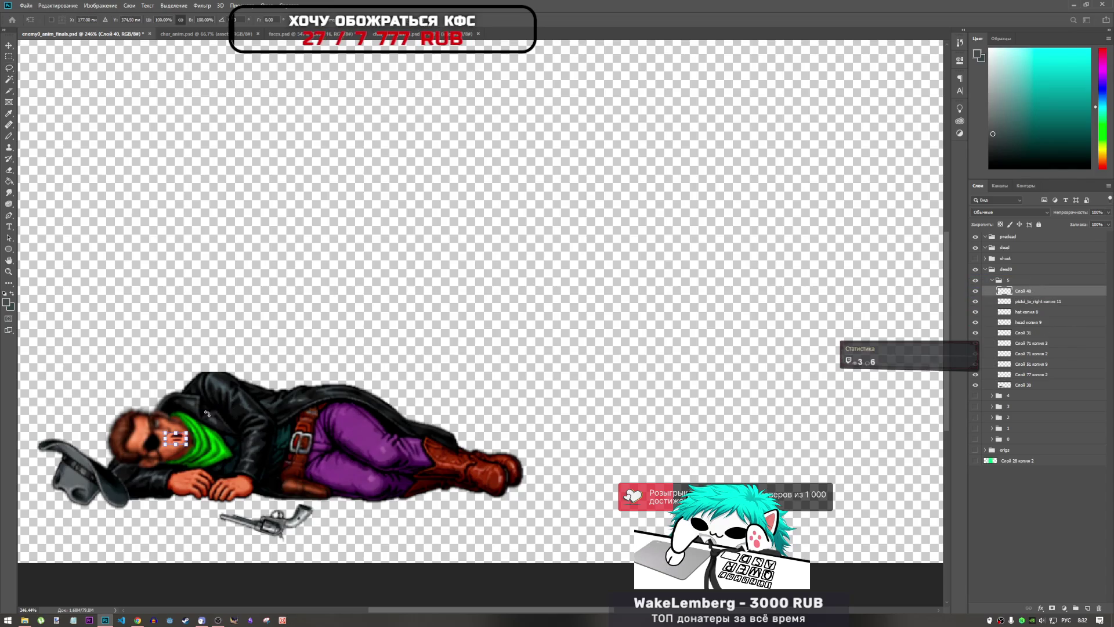
{"action": "mouse_move", "coordinate": [206, 415]}
{"action": "left_mouse_down"}
{"action": "mouse_move", "coordinate": [156, 408]}
{"action": "mouse_move", "coordinate": [161, 421]}
{"action": "left_mouse_up"}
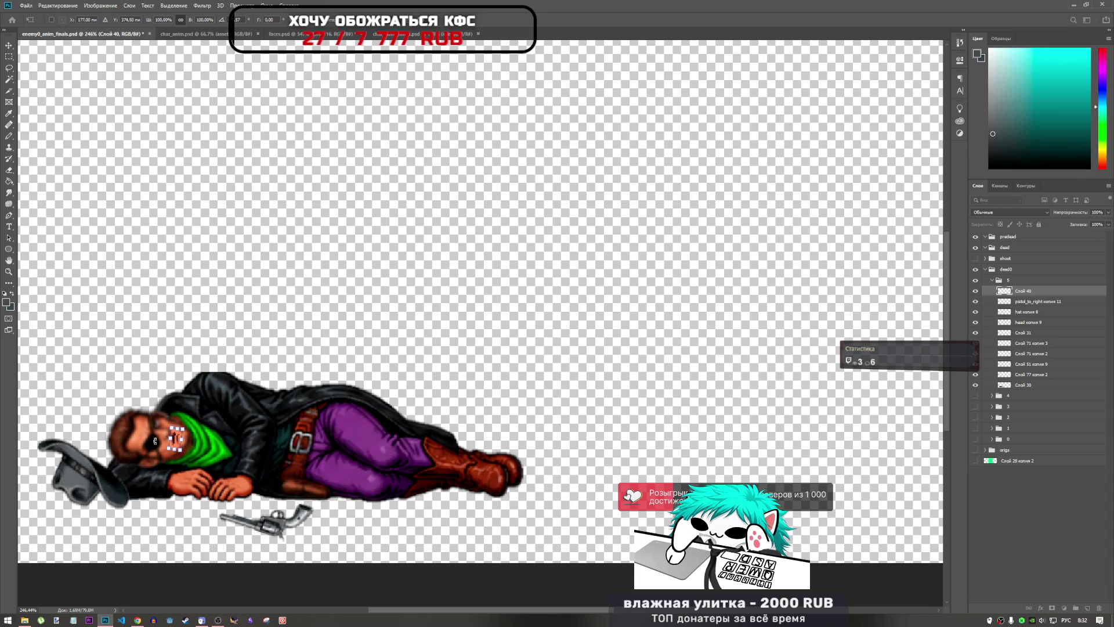
{"action": "scroll", "coordinate": [163, 444], "scroll_direction": "up", "scroll_amount": 5}
{"action": "scroll", "coordinate": [171, 441], "scroll_direction": "up", "scroll_amount": 1}
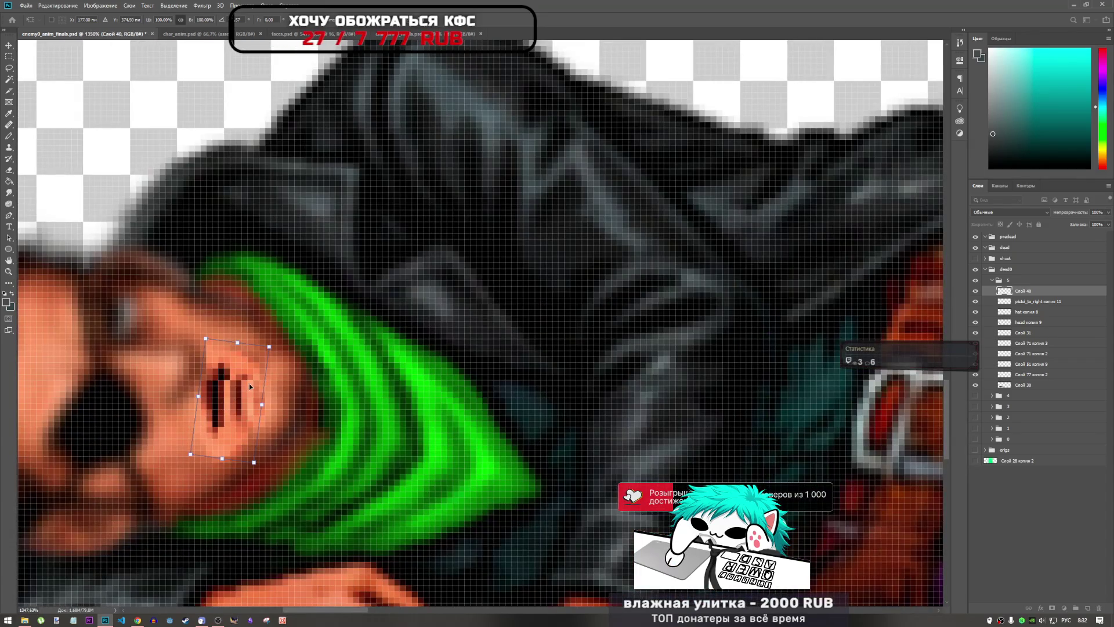
{"action": "mouse_move", "coordinate": [250, 386]}
{"action": "left_mouse_down"}
{"action": "mouse_move", "coordinate": [328, 313]}
{"action": "mouse_move", "coordinate": [234, 375]}
{"action": "mouse_move", "coordinate": [243, 382]}
{"action": "left_mouse_up"}
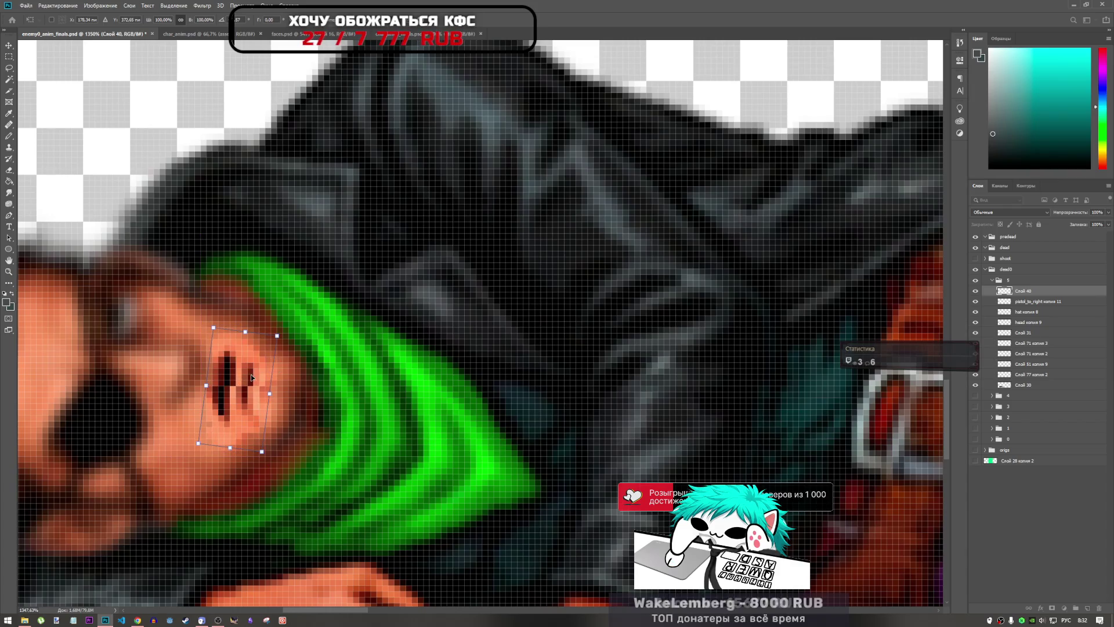
{"action": "scroll", "coordinate": [238, 377], "scroll_direction": "down", "scroll_amount": 3}
{"action": "key", "text": "l"}
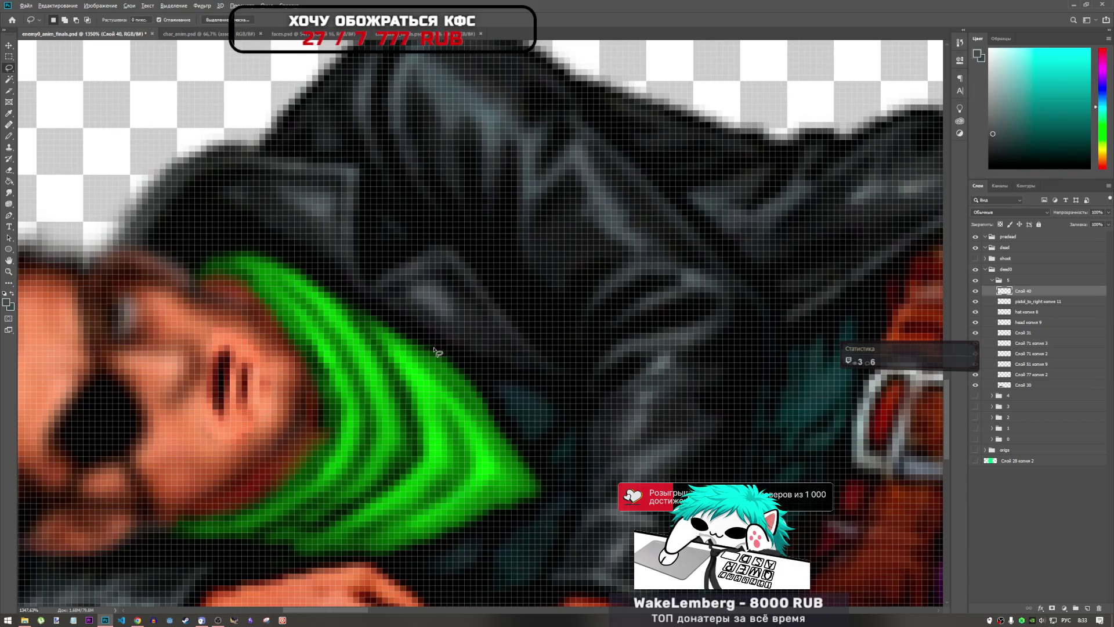
{"action": "scroll", "coordinate": [432, 363], "scroll_direction": "down", "scroll_amount": 3}
{"action": "key", "text": "ctrl+shift+d"}
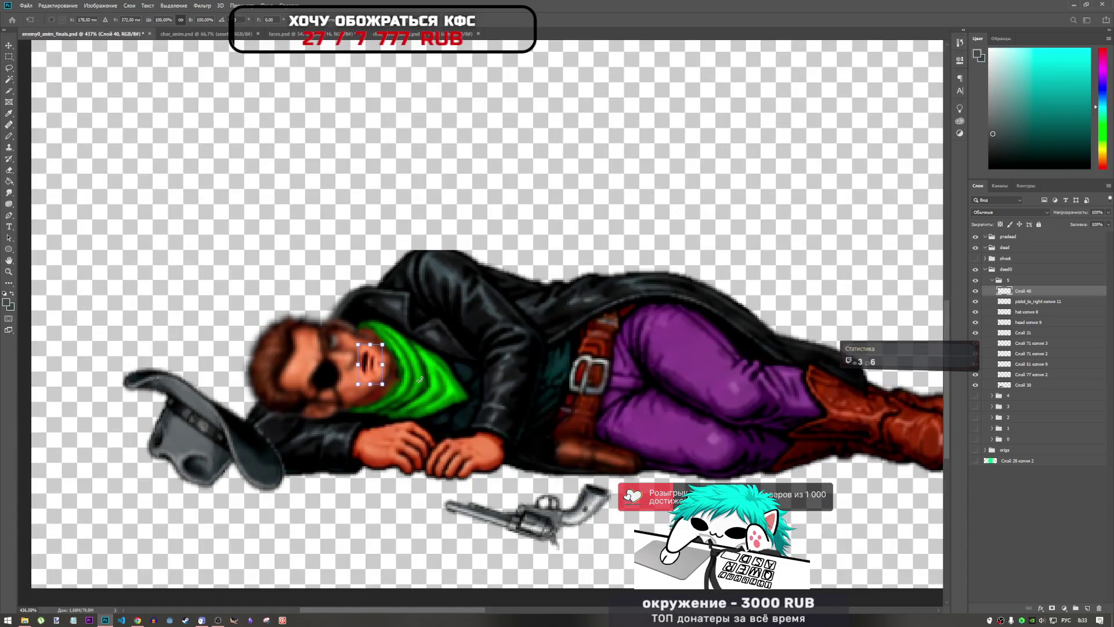
- Nudge the mouth pixel by pixel with the arrow keys and apply its new position
{"action": "key", "text": "ctrl+t"}
{"action": "key", "text": "Left"}
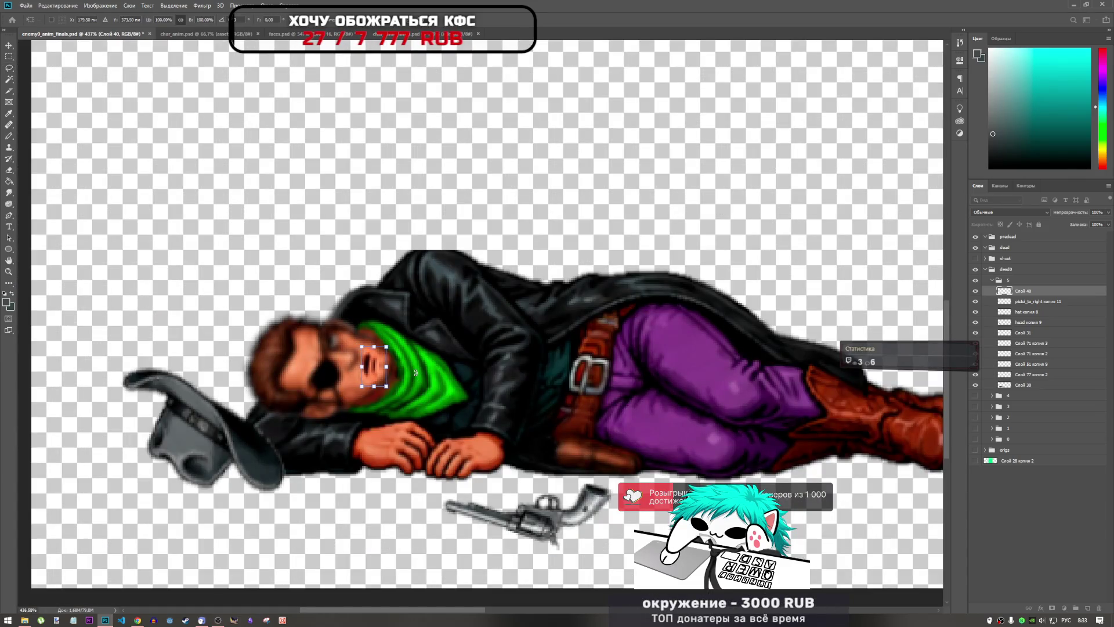
{"action": "key", "text": "Right"}
{"action": "key", "text": "Up"}
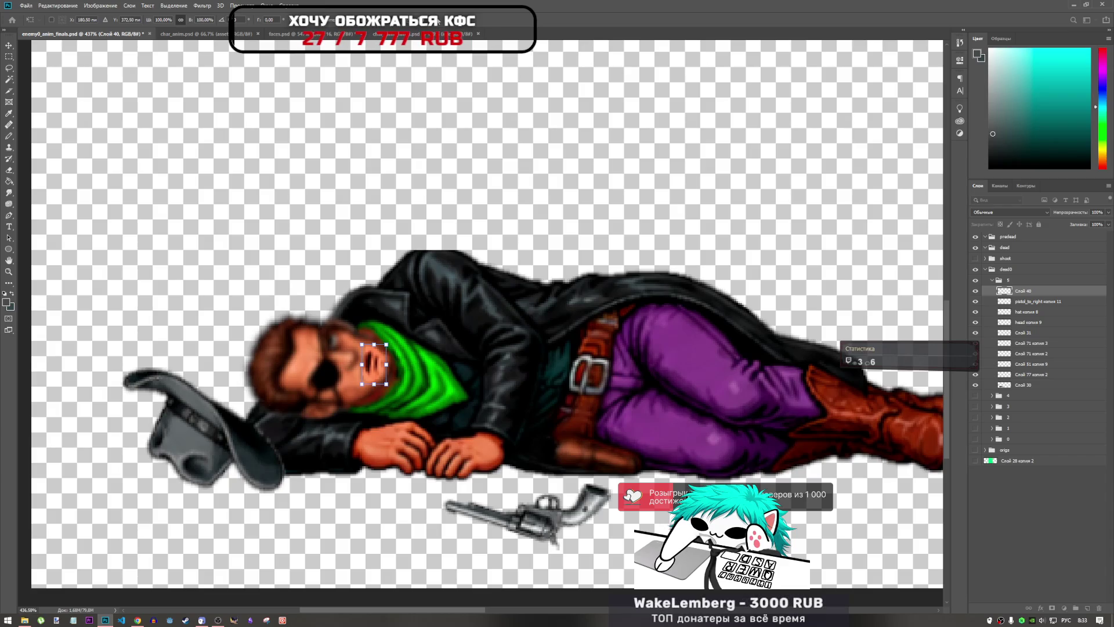
{"action": "key", "text": "Left"}
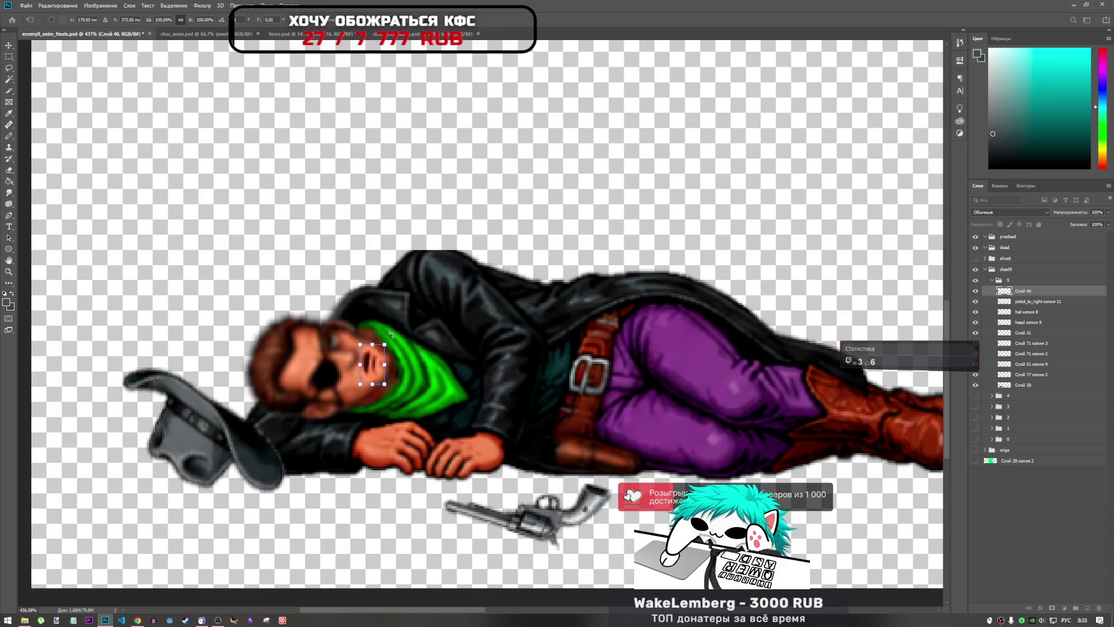
{"action": "key", "text": "Down"}
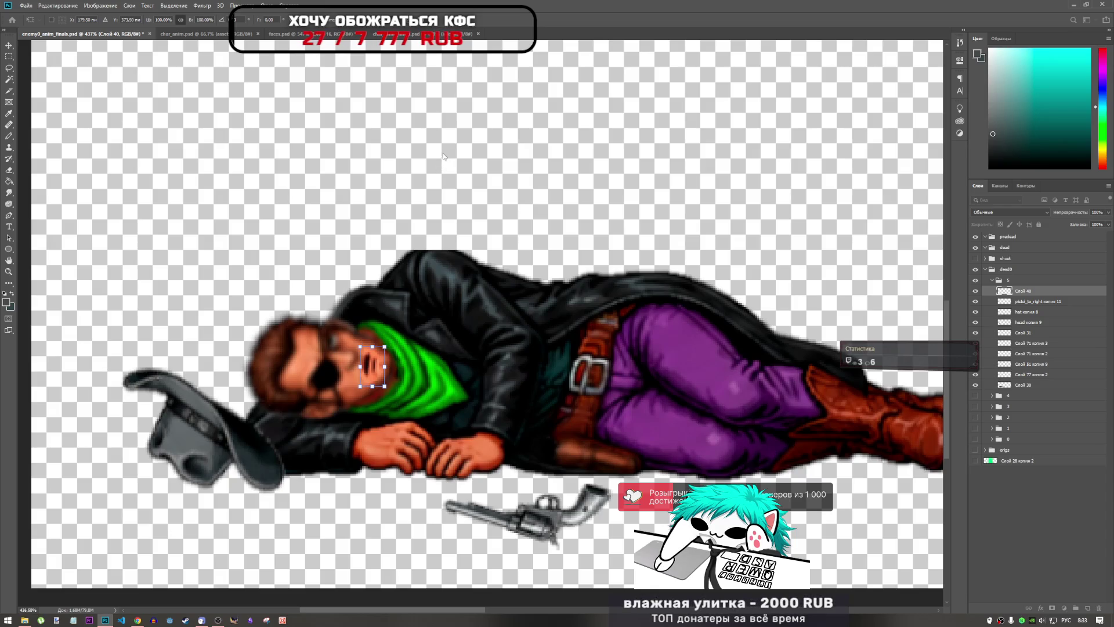
{"action": "key", "text": "Return"}
{"action": "key", "text": "l"}
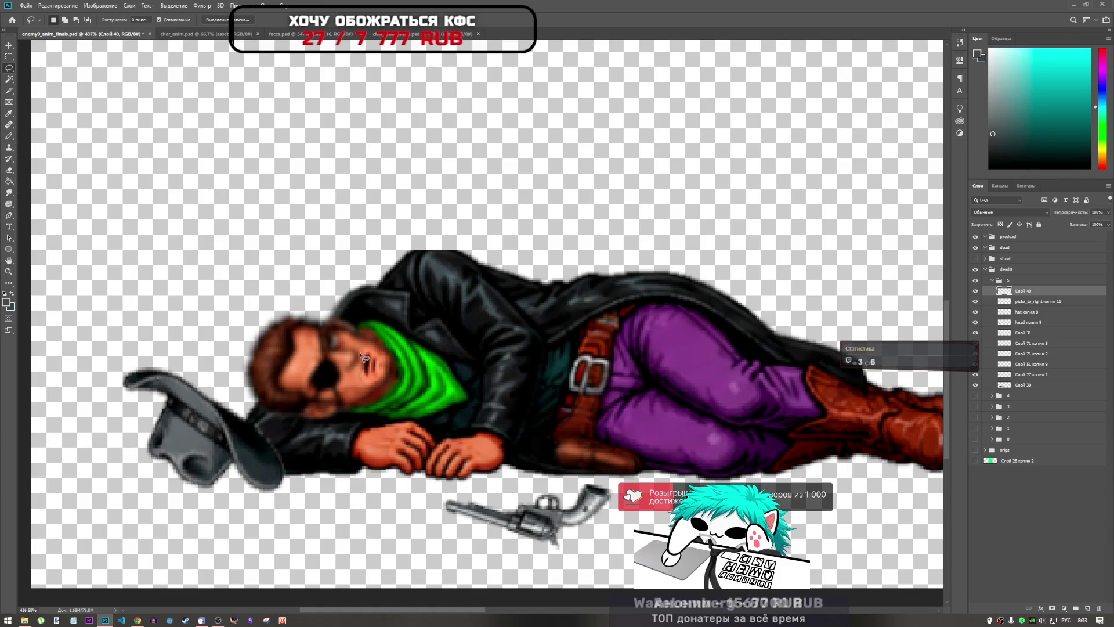
- Set the Sponge to 50, then lasso and delete stray pixels around the mouth, undoing the deletion
{"action": "key", "text": "shift+o"}
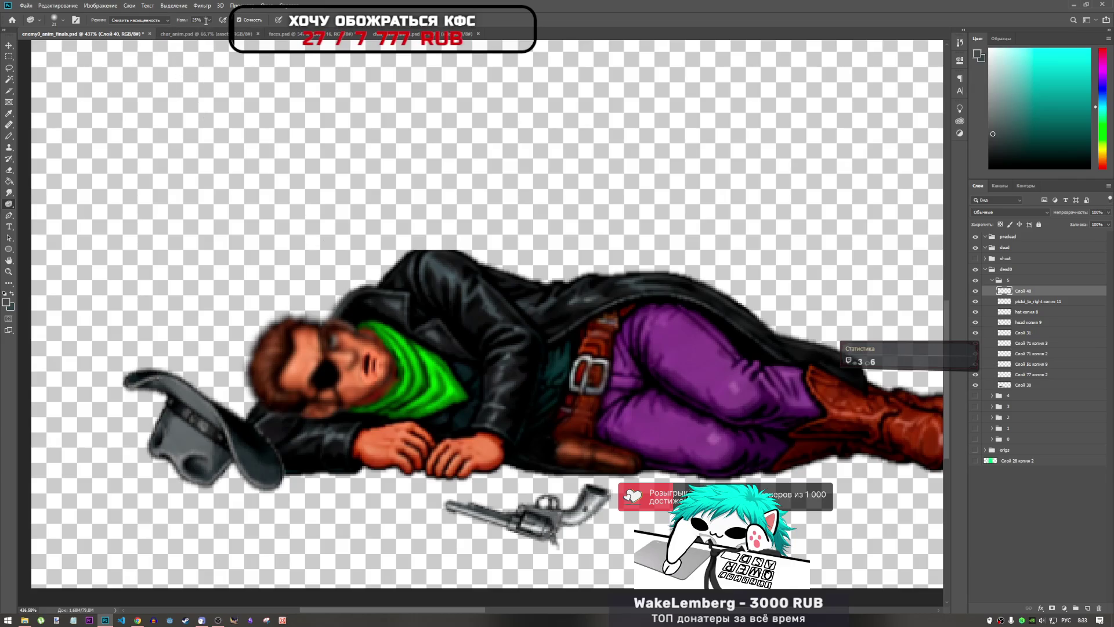
{"action": "type", "text": "50"}
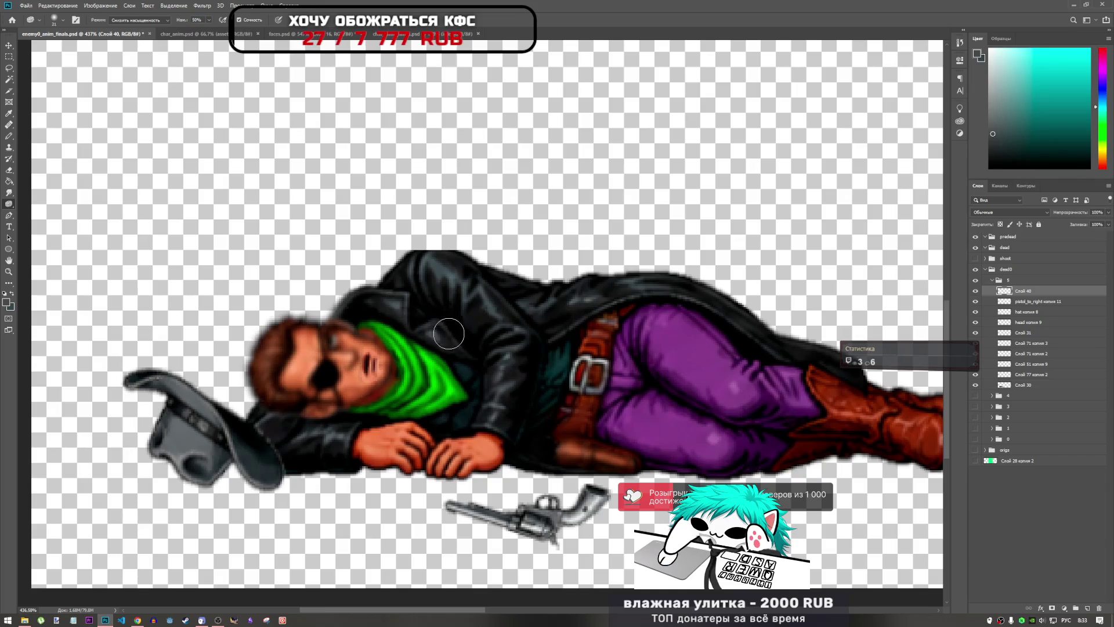
{"action": "scroll", "coordinate": [448, 333], "scroll_direction": "down", "scroll_amount": 3}
{"action": "scroll", "coordinate": [406, 335], "scroll_direction": "up", "scroll_amount": 5}
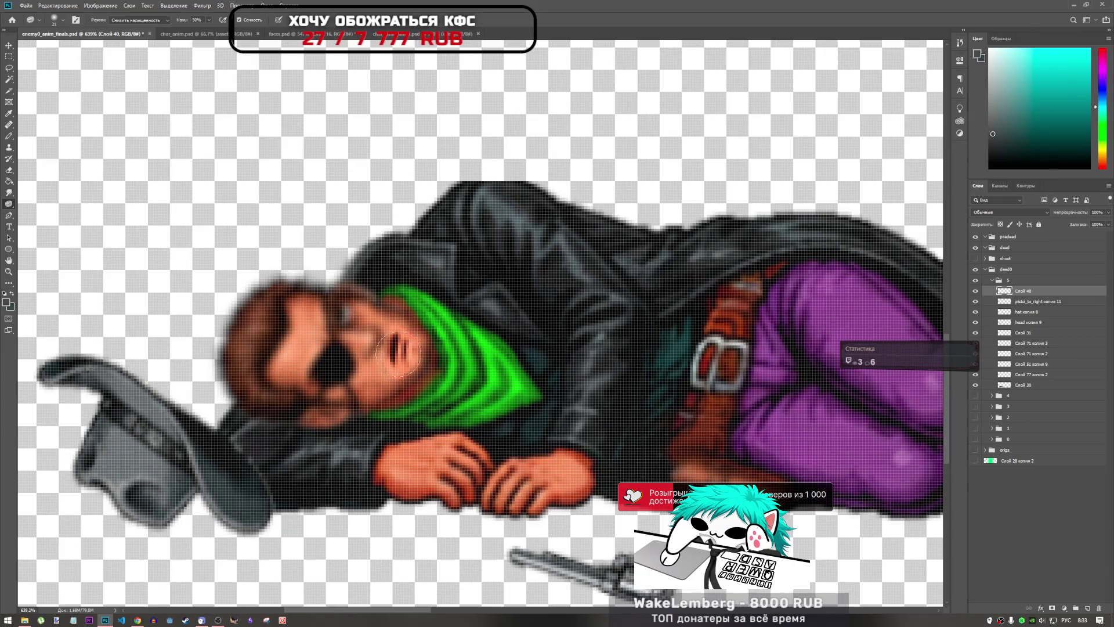
{"action": "left_click", "coordinate": [9, 68]}
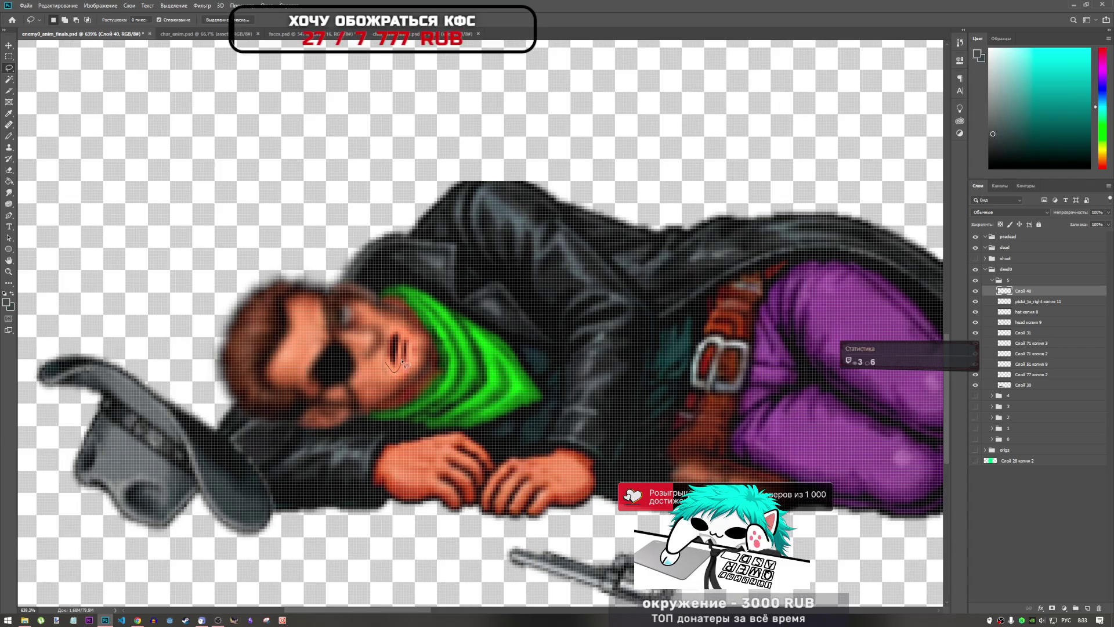
{"action": "left_click_drag", "start_coordinate": [405, 335], "coordinate": [401, 329]}
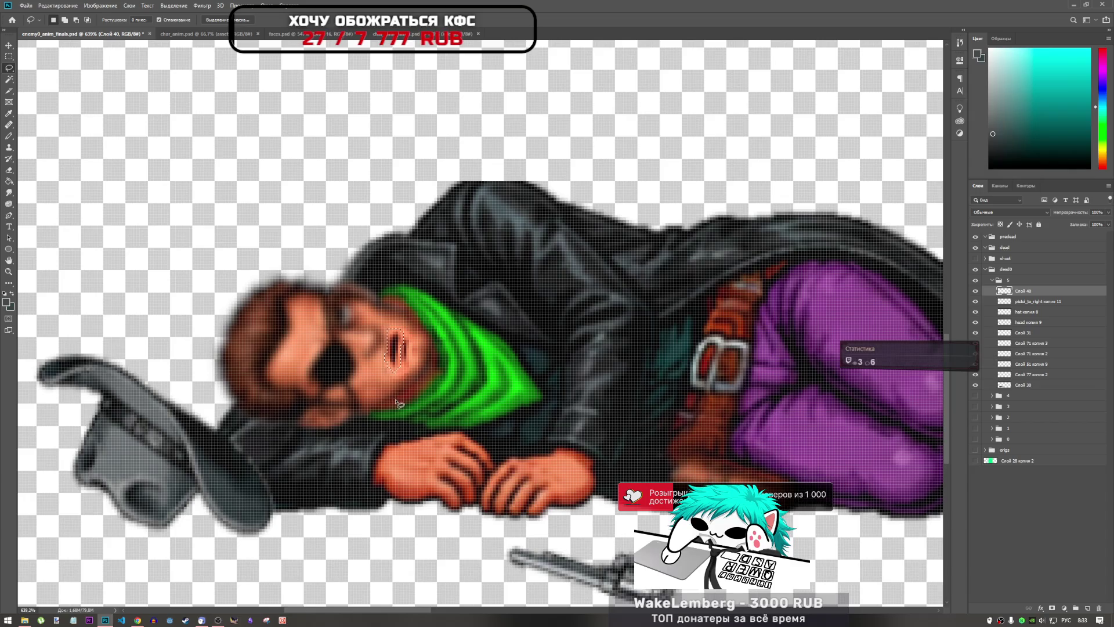
{"action": "key", "text": "Delete"}
{"action": "key", "text": "ctrl+d"}
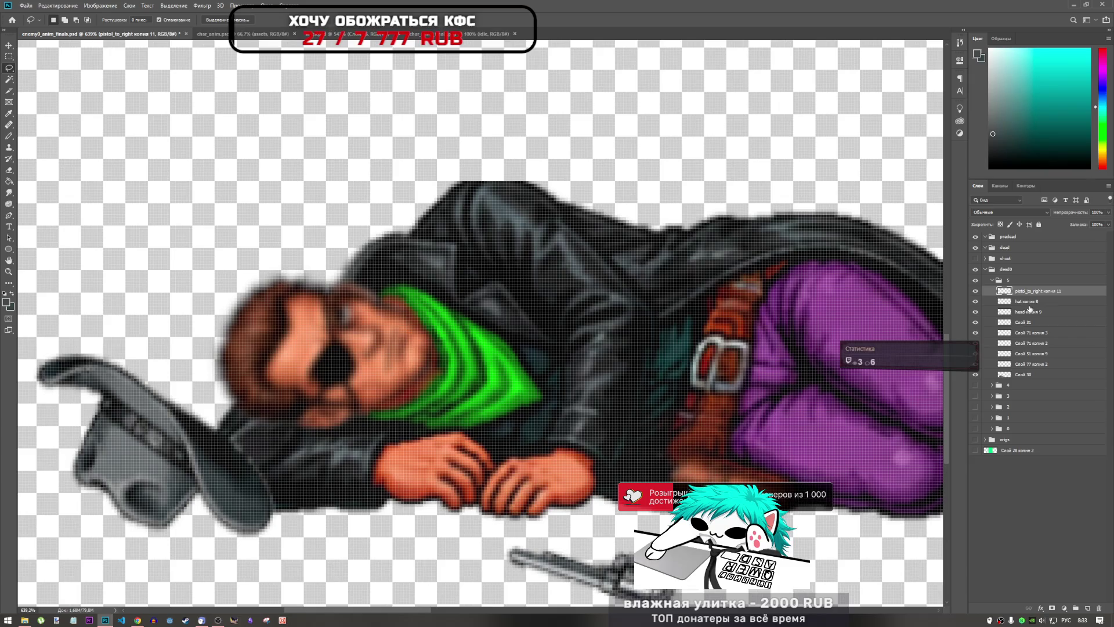
{"action": "key", "text": "ctrl+z"}
- Move the restored face piece onto the face beside the scarf
{"action": "key", "text": "ctrl+t"}
{"action": "mouse_move", "coordinate": [487, 326]}
{"action": "left_mouse_down"}
{"action": "mouse_move", "coordinate": [398, 356]}
{"action": "mouse_move", "coordinate": [414, 318]}
{"action": "left_mouse_up"}
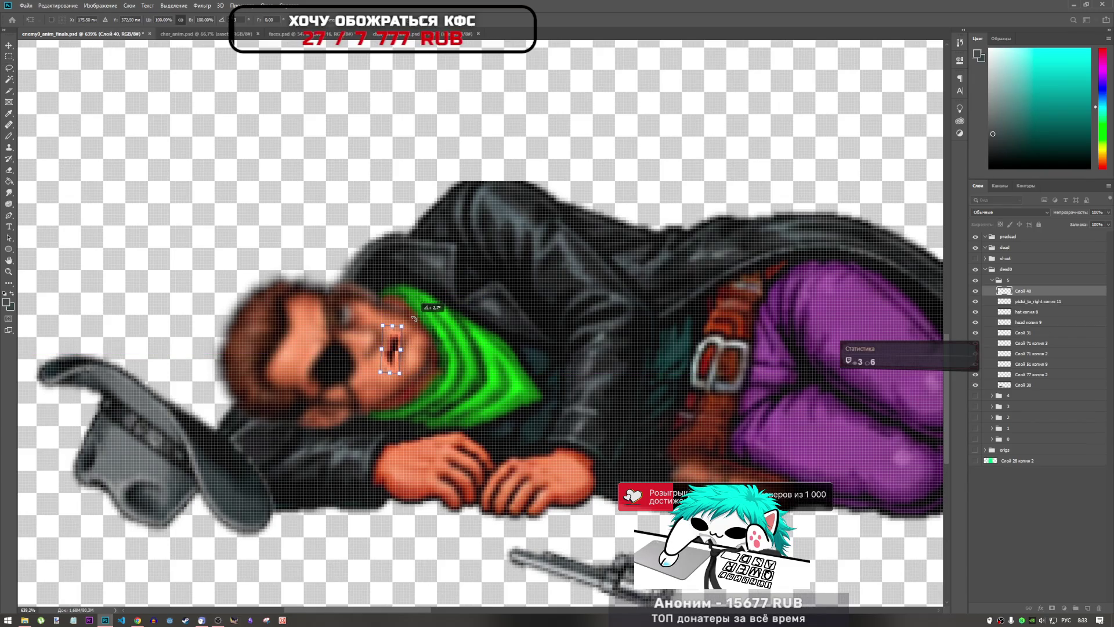
{"action": "key", "text": "Return"}
{"action": "key", "text": "l"}
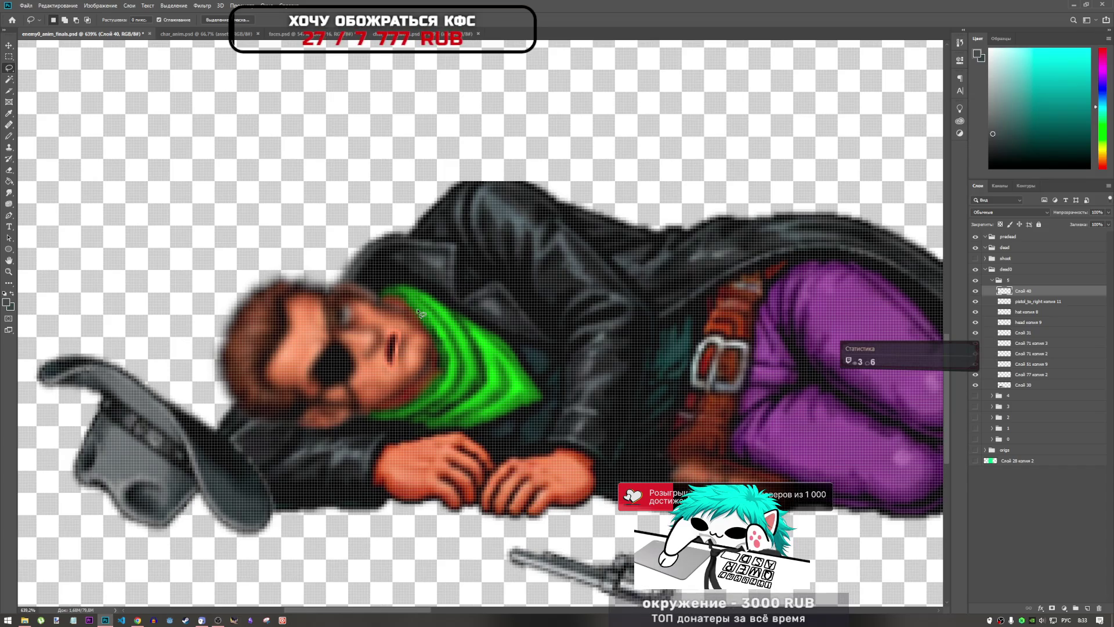
- Stretch the mouth piece slightly taller, about 106%, nudge it up one pixel, and apply
{"action": "key", "text": "ctrl+t"}
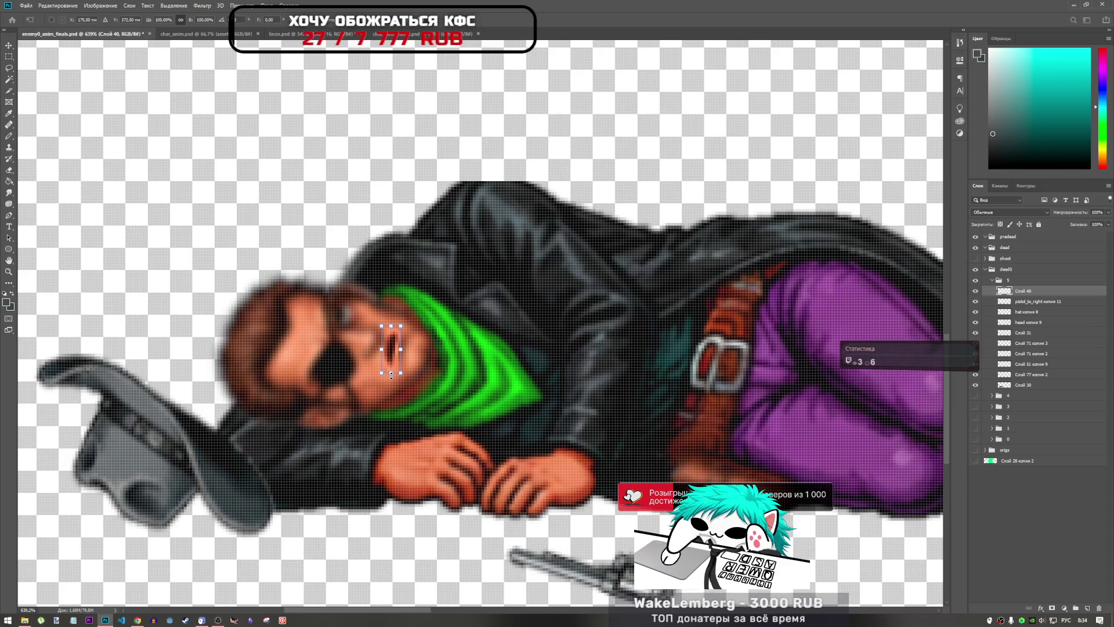
{"action": "left_click_drag", "start_coordinate": [391, 377], "coordinate": [391, 379]}
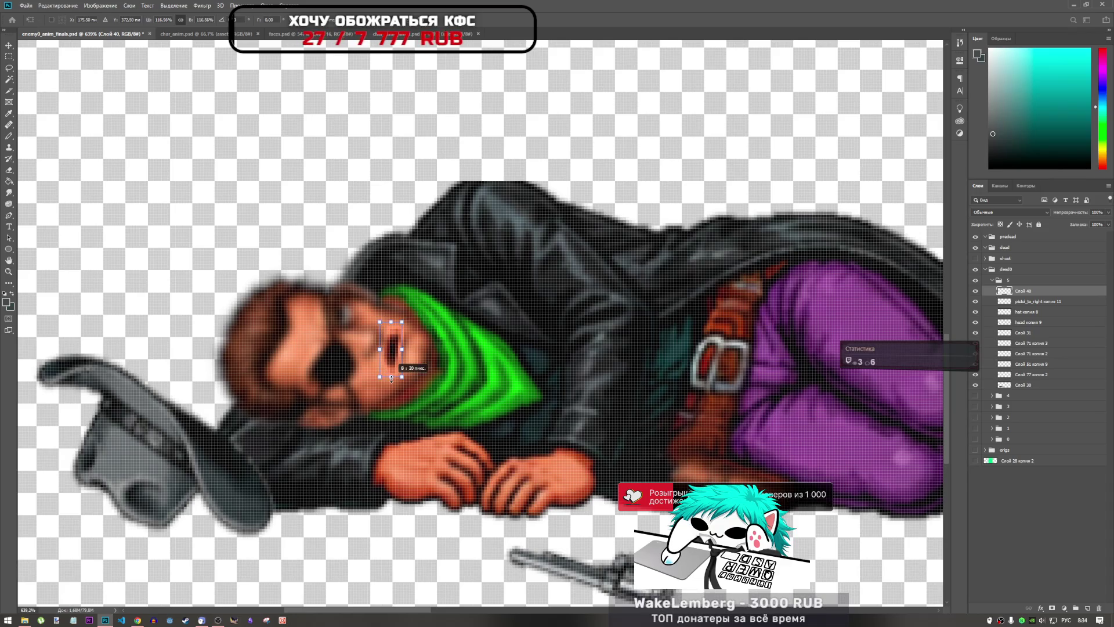
{"action": "key", "text": "ctrl+z"}
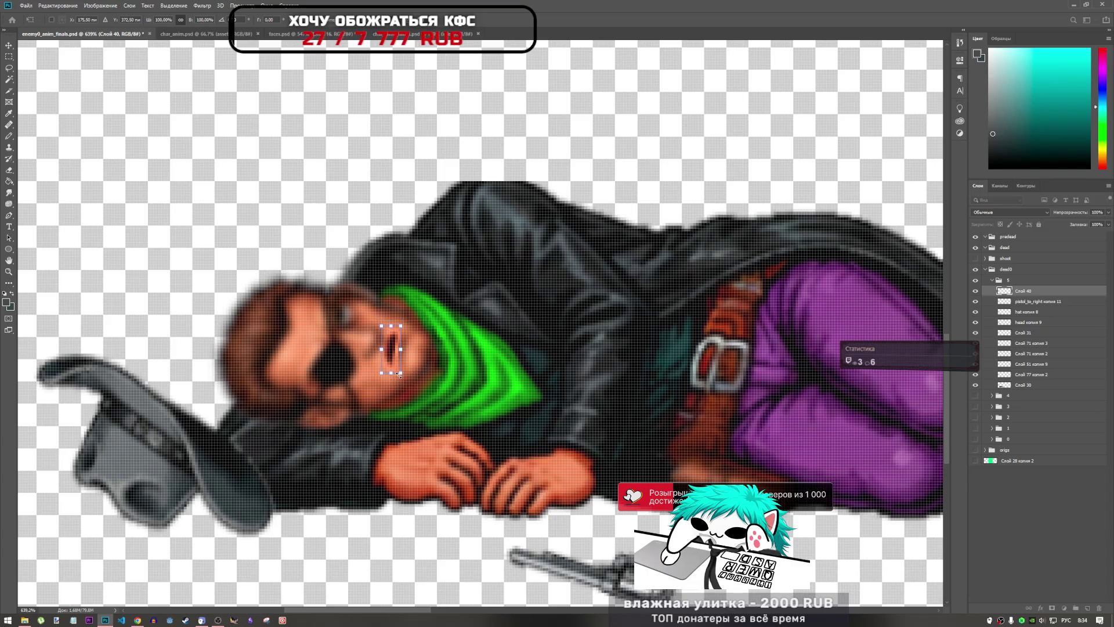
{"action": "left_click_drag", "start_coordinate": [391, 378], "coordinate": [390, 381]}
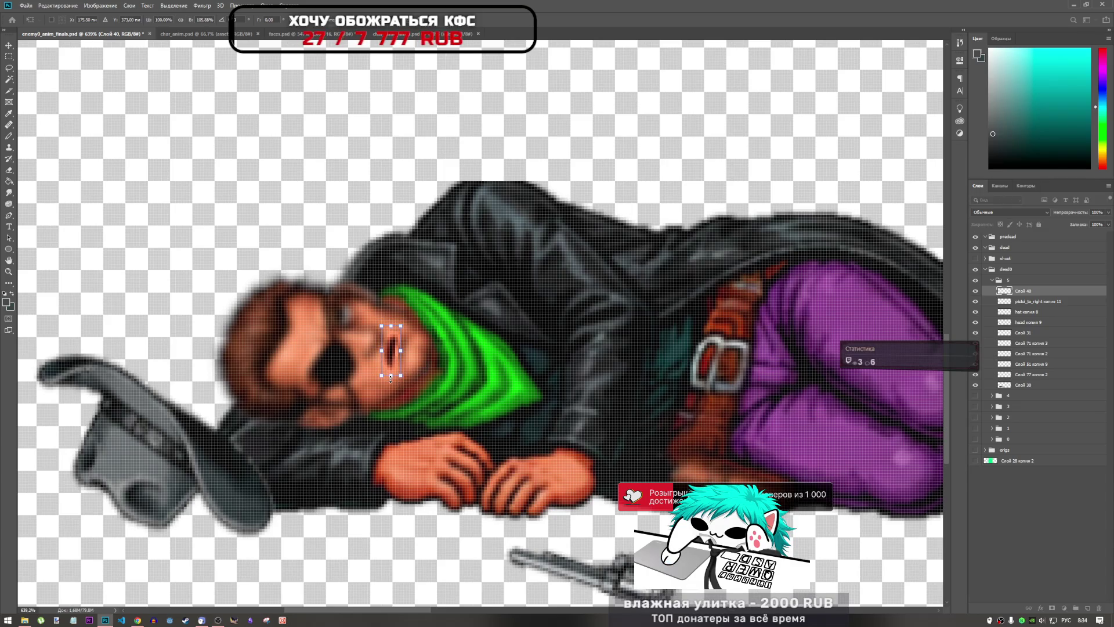
{"action": "key", "text": "Up"}
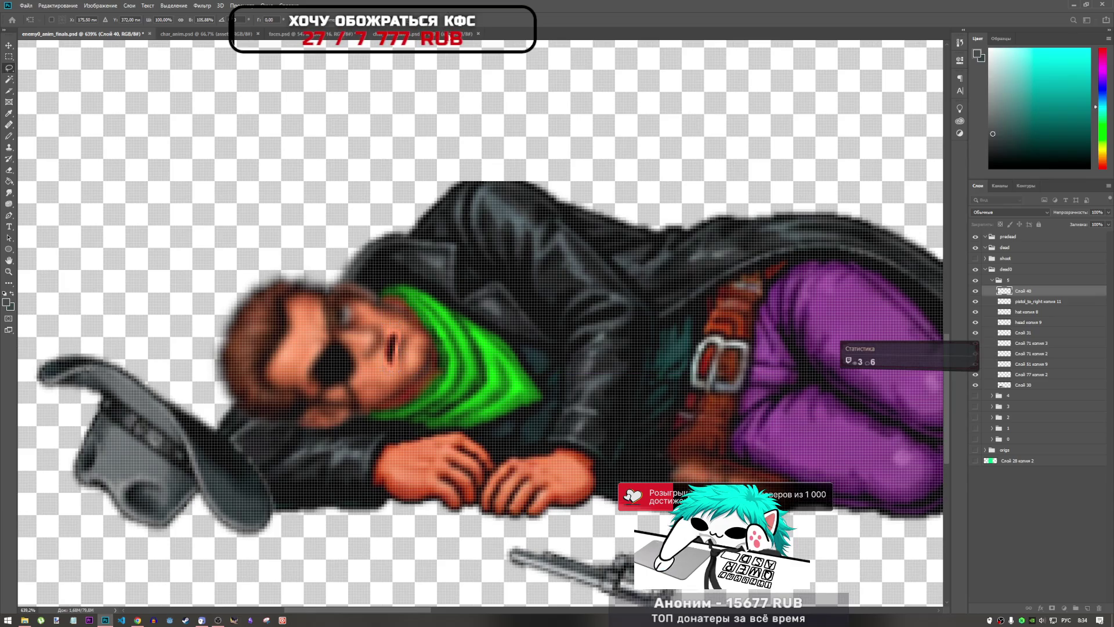
{"action": "key", "text": "Return"}
{"action": "key", "text": "ctrl+t"}
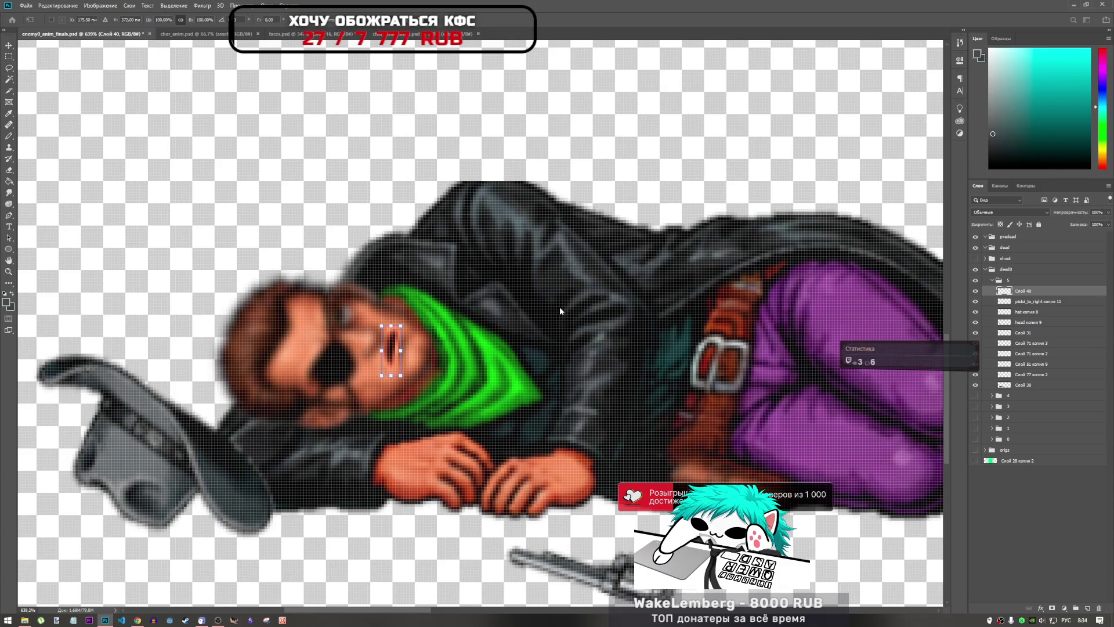
{"action": "key", "text": "Return"}
{"action": "key", "text": "ctrl+minus"}
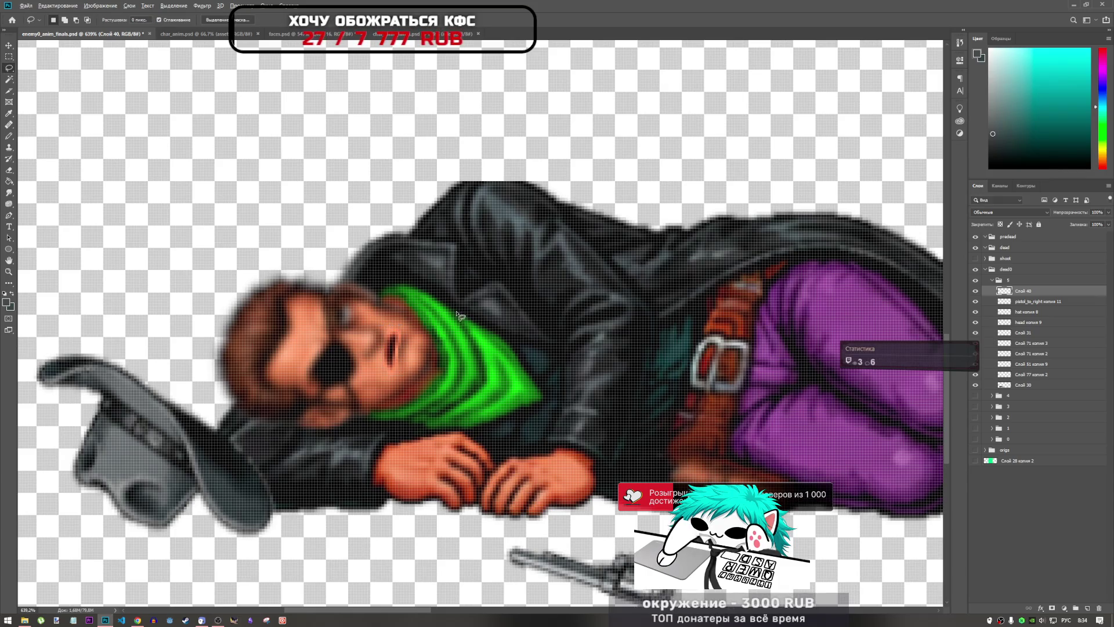
{"action": "key", "text": "ctrl+minus"}
- Switch between the Dodge and Sponge tools in the toning tool group
{"action": "left_click", "coordinate": [9, 204]}
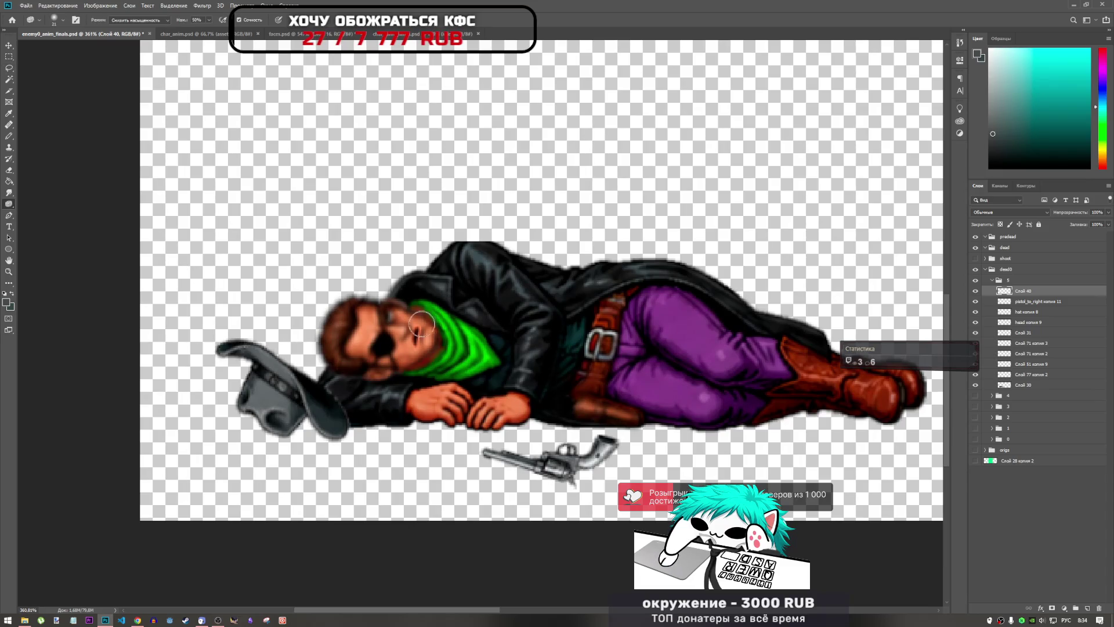
{"action": "scroll", "coordinate": [416, 364], "scroll_direction": "up", "scroll_amount": 3}
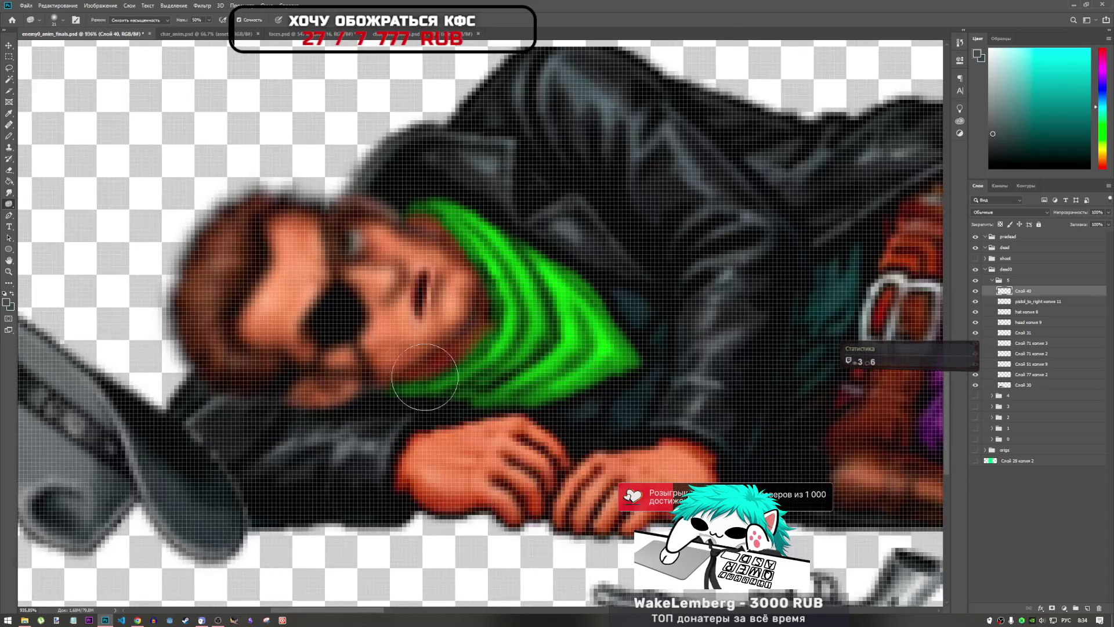
{"action": "scroll", "coordinate": [348, 392], "scroll_direction": "down", "scroll_amount": 3}
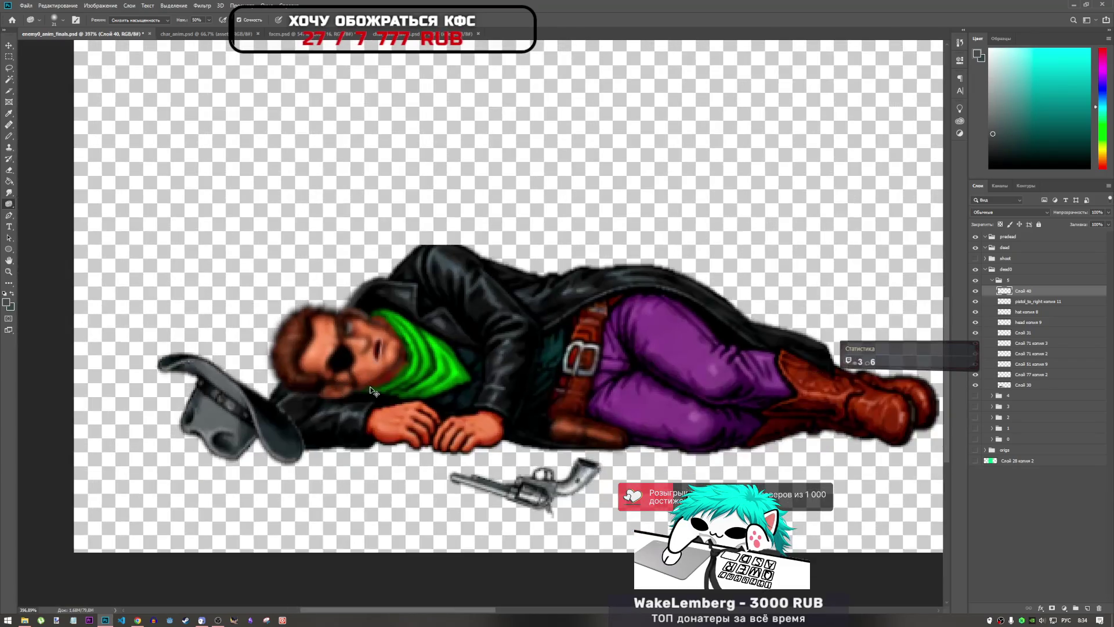
{"action": "right_click", "coordinate": [9, 204]}
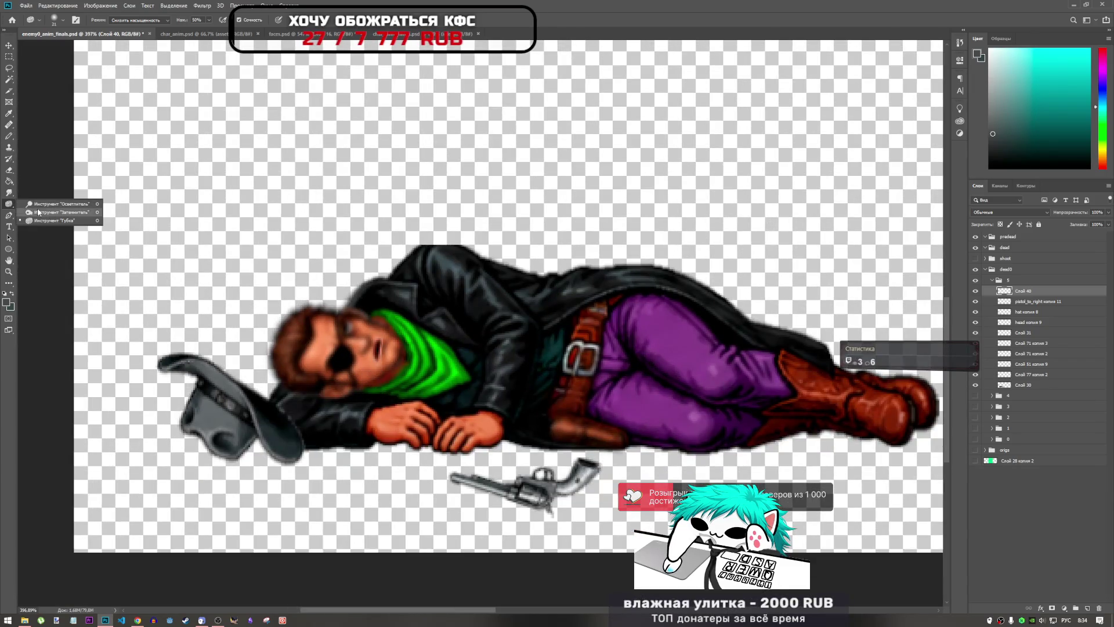
{"action": "left_click", "coordinate": [54, 205]}
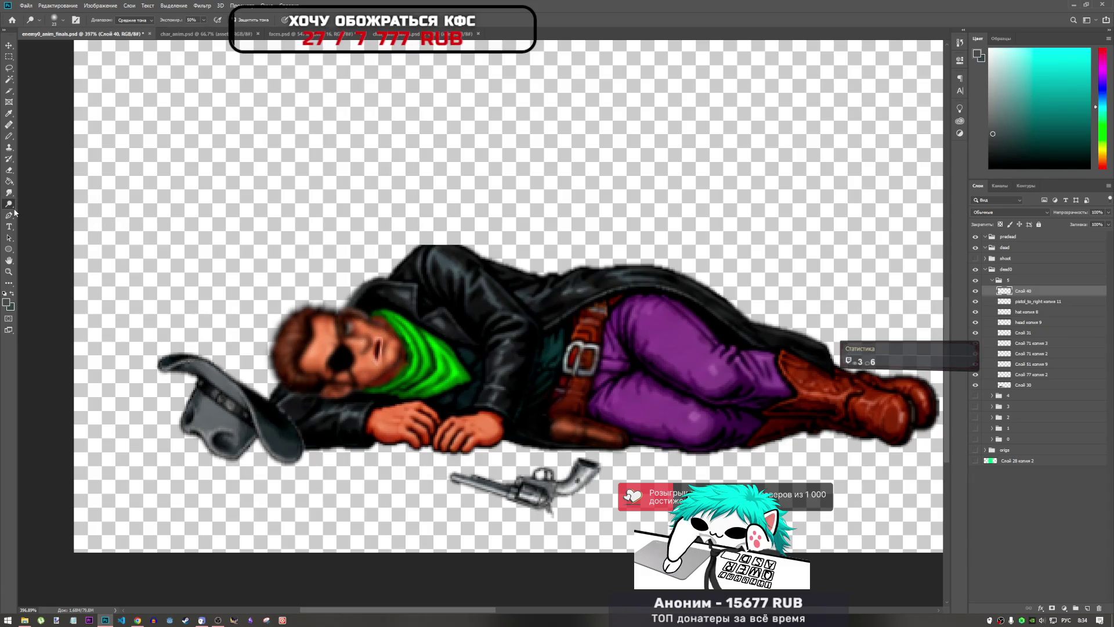
{"action": "right_click", "coordinate": [9, 204]}
{"action": "left_click", "coordinate": [54, 223]}
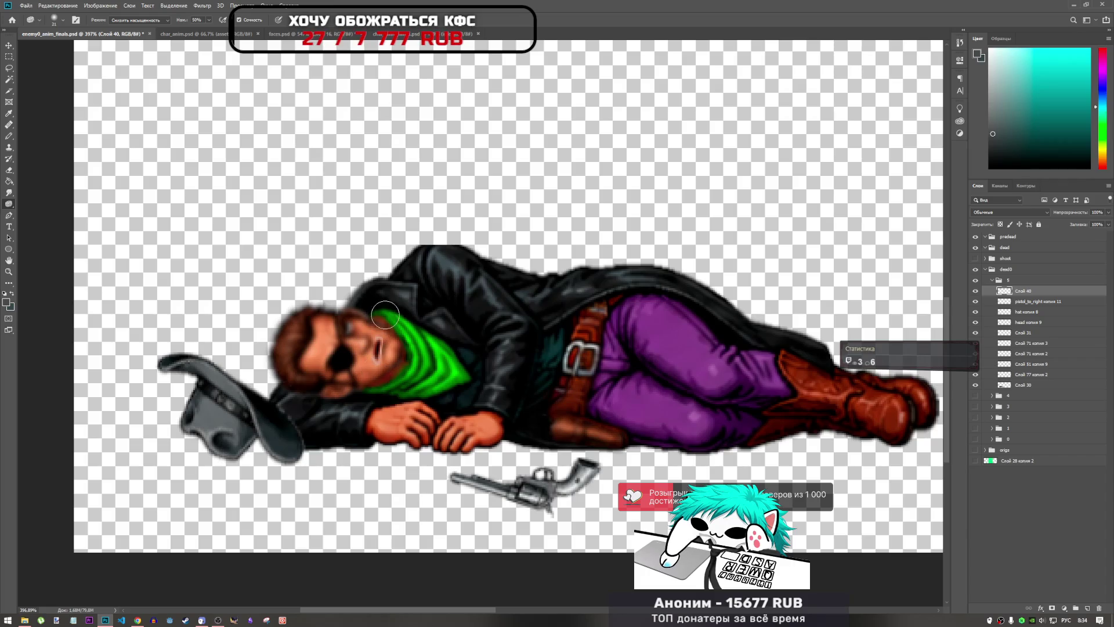
{"action": "right_click", "coordinate": [10, 201]}
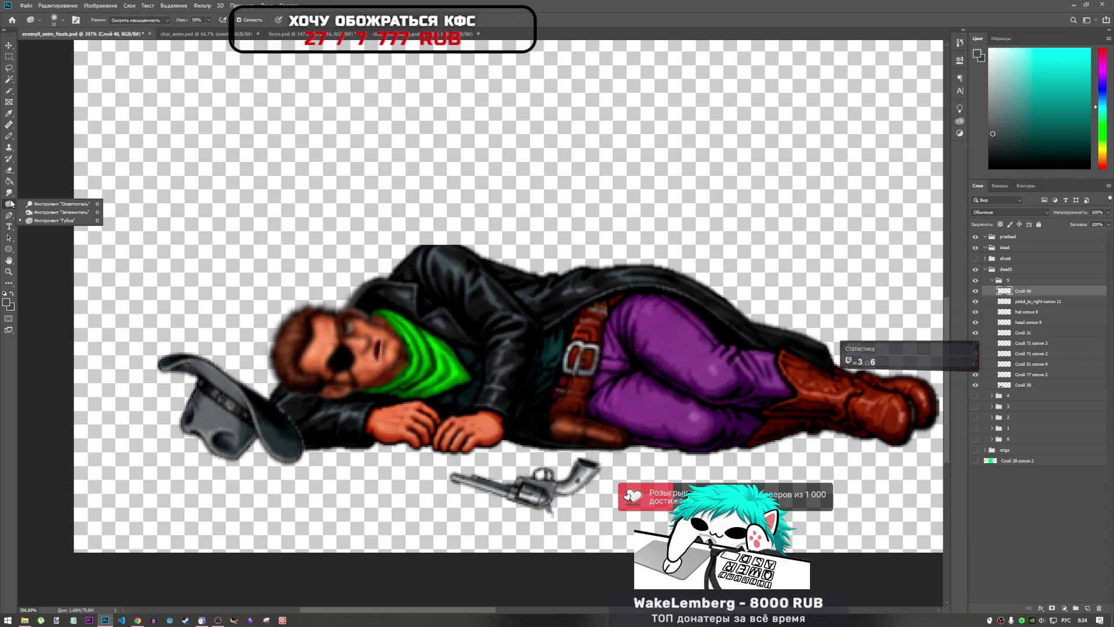
{"action": "left_click", "coordinate": [57, 204]}
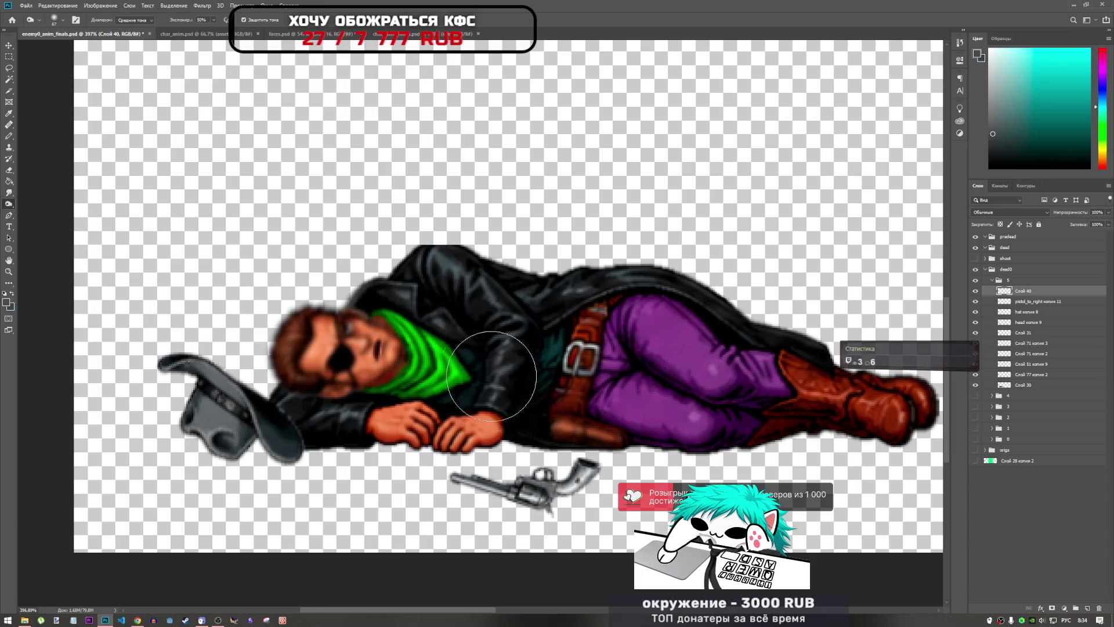
{"action": "scroll", "coordinate": [491, 376], "scroll_direction": "down", "scroll_amount": 1}
{"action": "scroll", "coordinate": [373, 361], "scroll_direction": "up", "scroll_amount": 3}
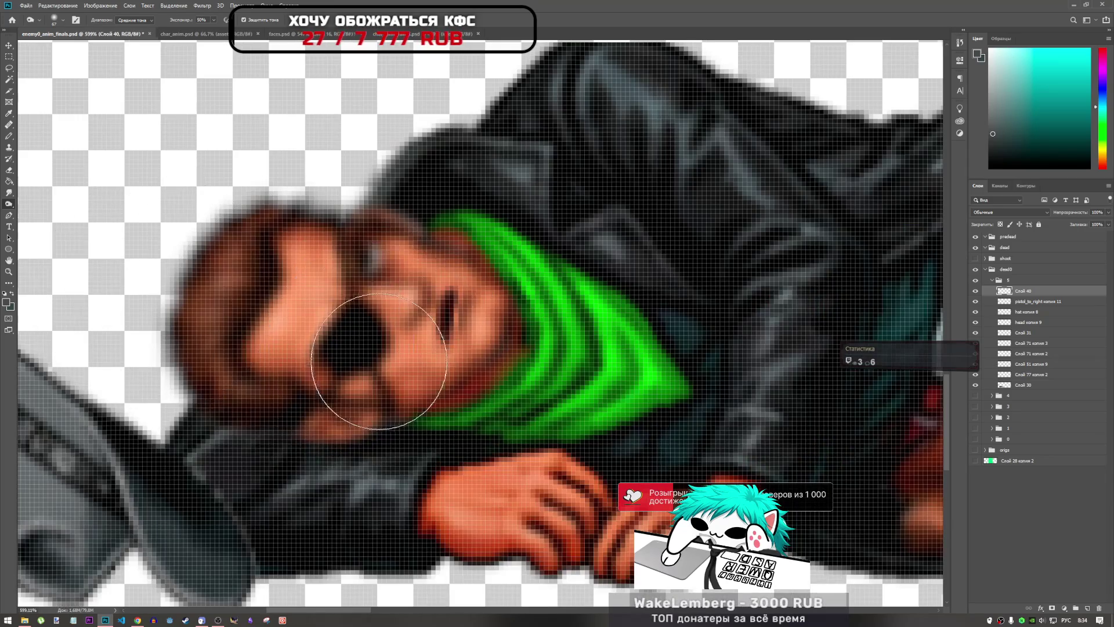
- Choose the Sponge (Desaturate) tool and set its flow to 25%
{"action": "scroll", "coordinate": [379, 361], "scroll_direction": "down", "scroll_amount": 2}
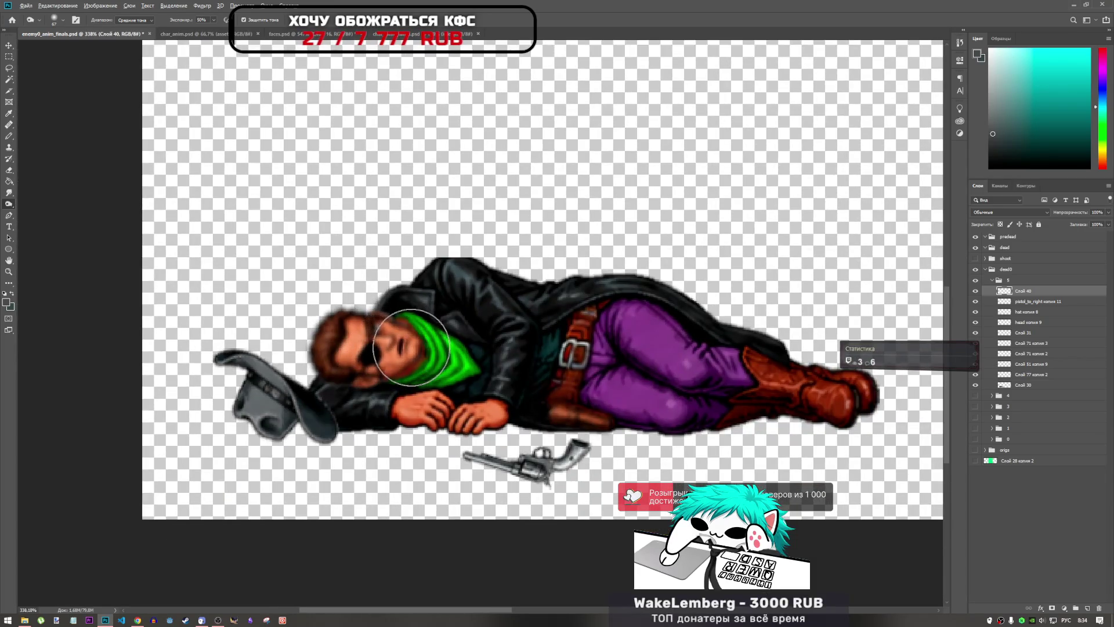
{"action": "scroll", "coordinate": [411, 347], "scroll_direction": "up", "scroll_amount": 2}
{"action": "scroll", "coordinate": [411, 348], "scroll_direction": "down", "scroll_amount": 2}
{"action": "scroll", "coordinate": [416, 355], "scroll_direction": "down", "scroll_amount": 1}
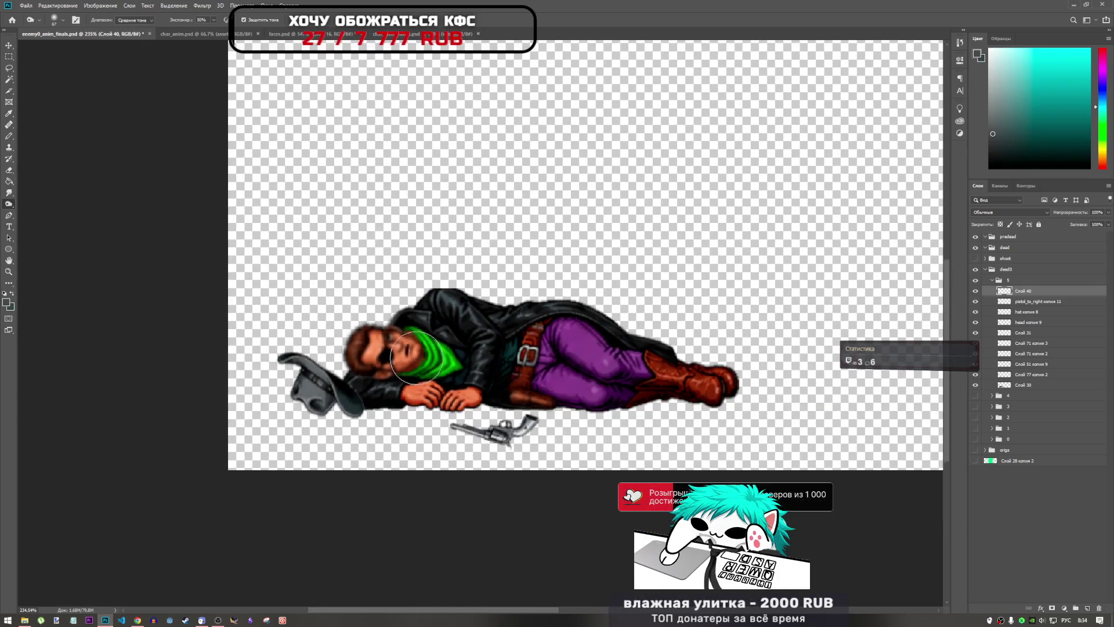
{"action": "scroll", "coordinate": [394, 342], "scroll_direction": "up", "scroll_amount": 1}
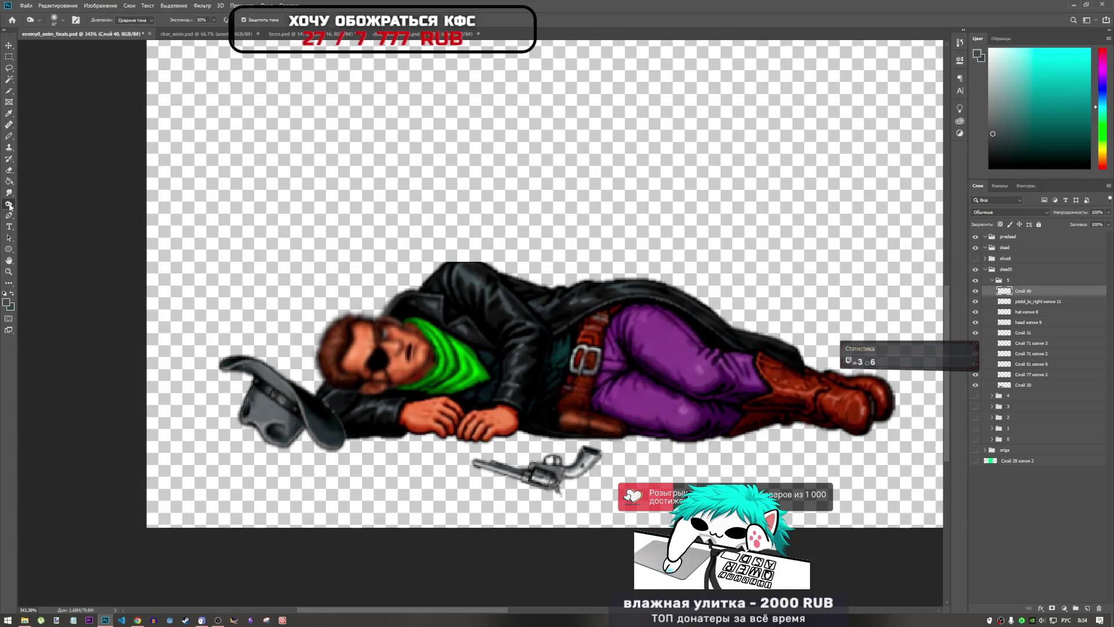
{"action": "right_click", "coordinate": [10, 206]}
{"action": "left_click", "coordinate": [47, 221]}
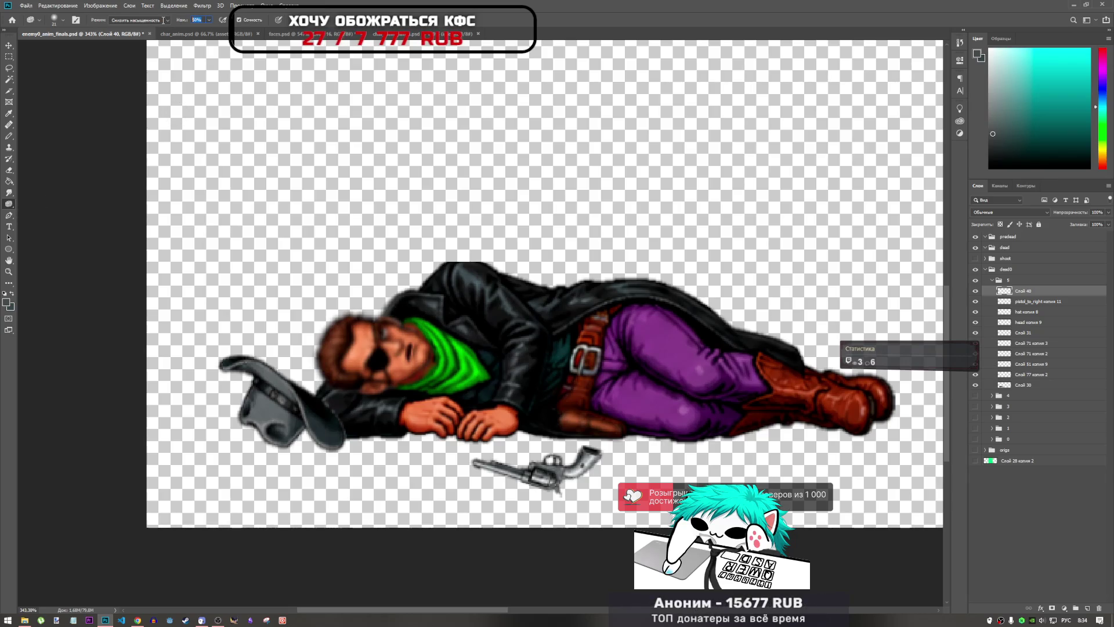
{"action": "key", "text": "2"}
{"action": "key", "text": "5"}
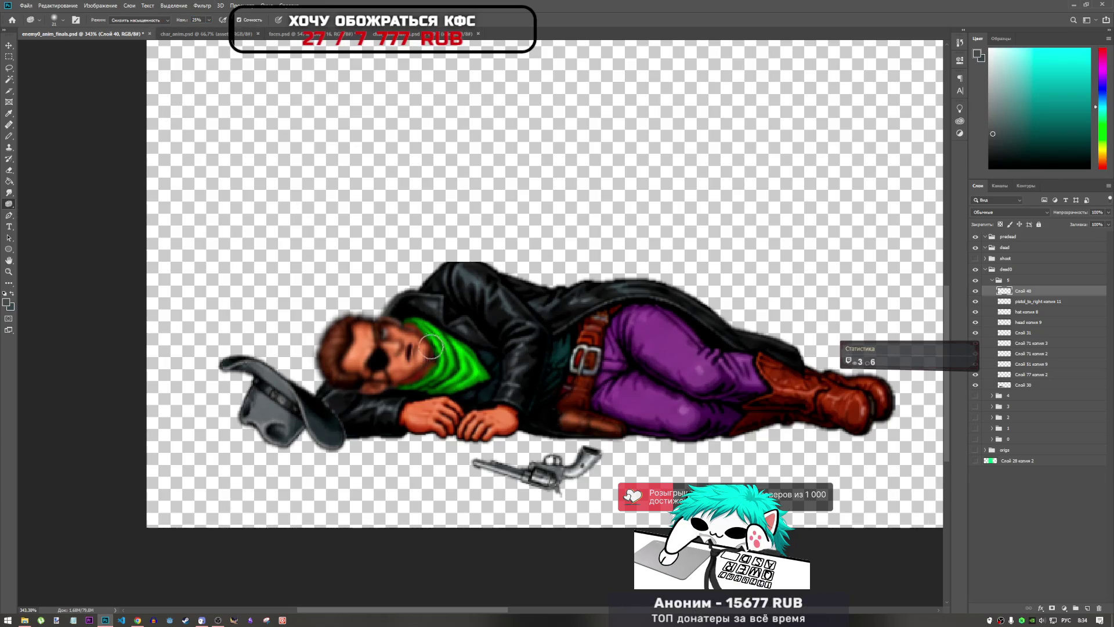
{"action": "scroll", "coordinate": [391, 372], "scroll_direction": "up", "scroll_amount": 3}
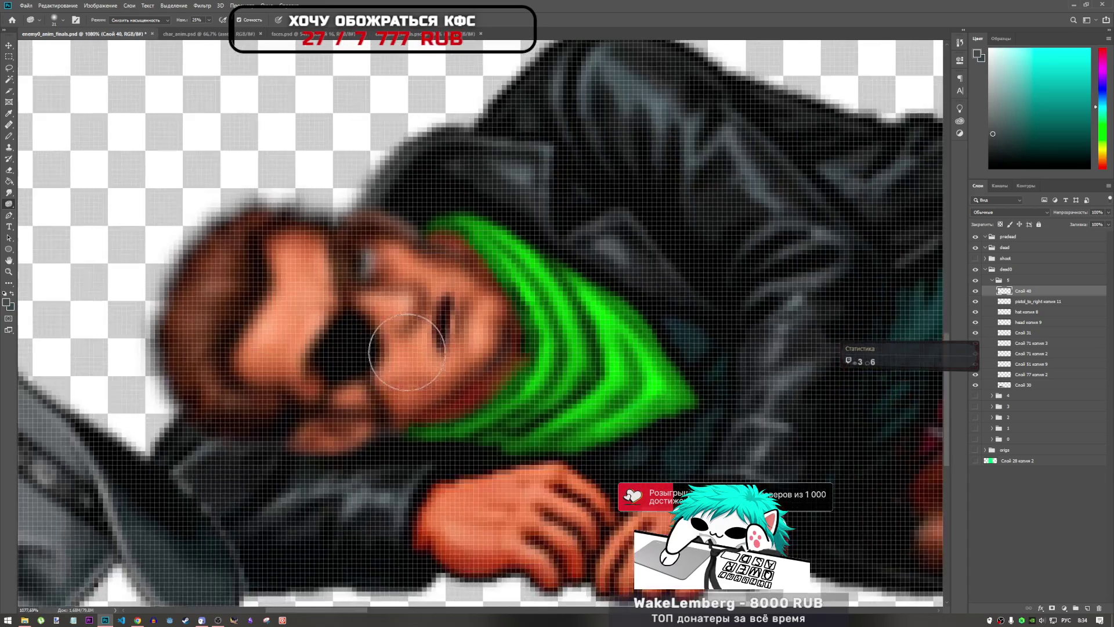
{"action": "scroll", "coordinate": [379, 396], "scroll_direction": "down", "scroll_amount": 6}
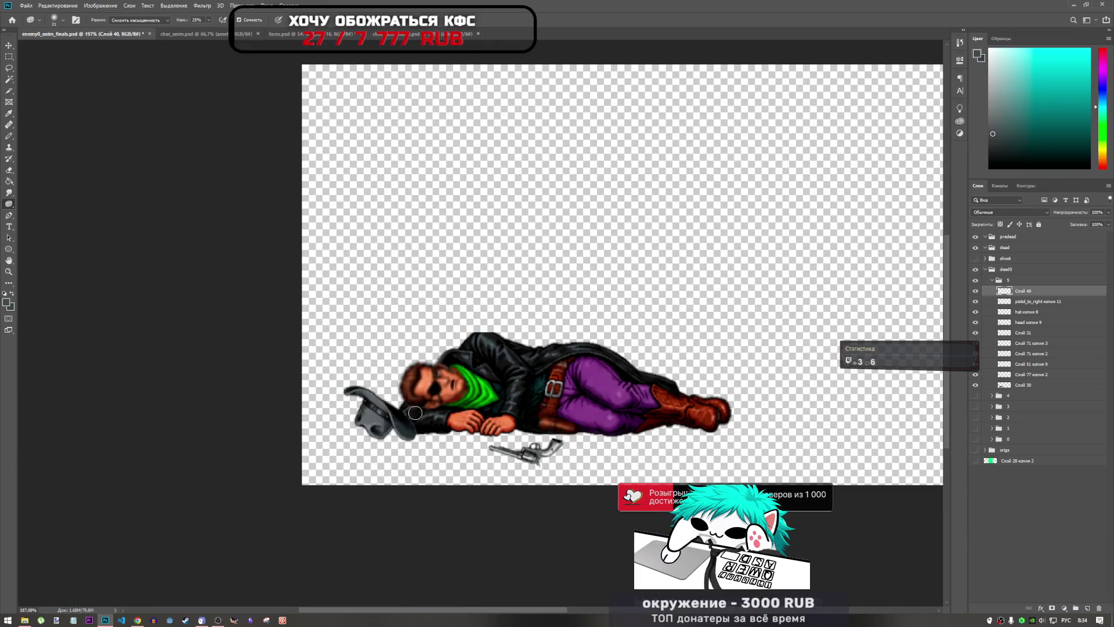
{"action": "scroll", "coordinate": [207, 383], "scroll_direction": "up", "scroll_amount": 4}
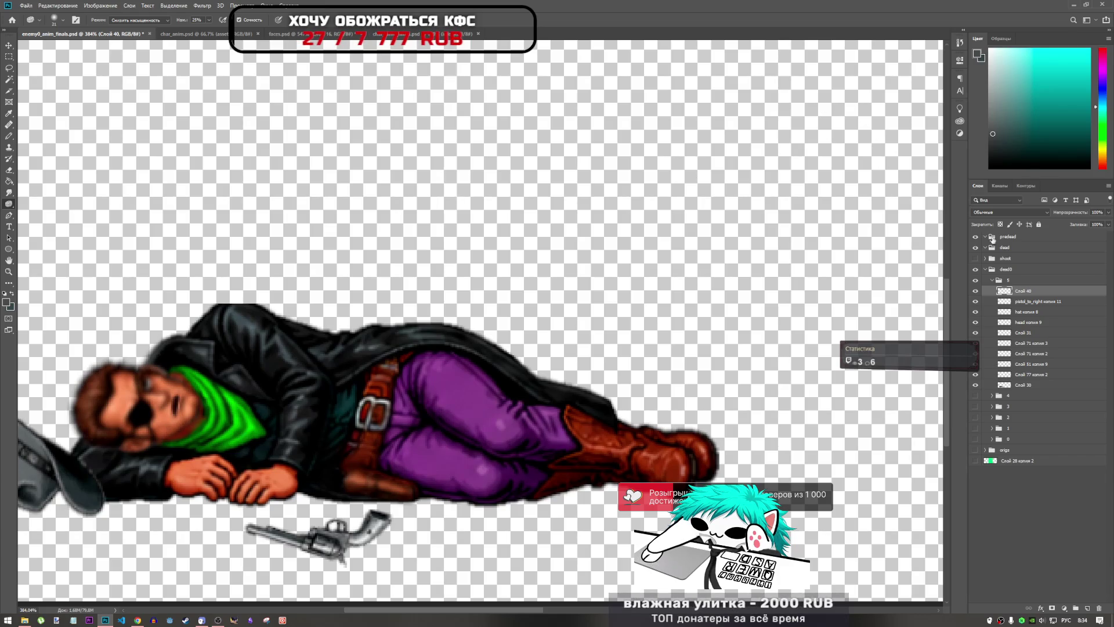
- Collapse group 5 and briefly view frames 4 and 0 on their own
{"action": "left_click", "coordinate": [992, 281]}
{"action": "left_click", "coordinate": [975, 290]}
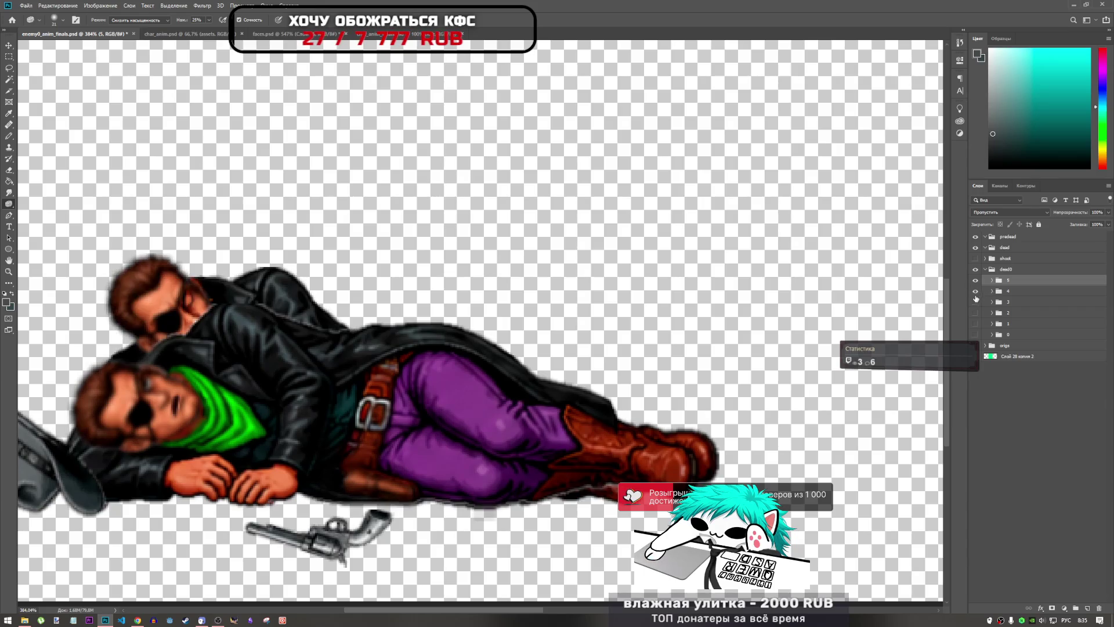
{"action": "left_click", "coordinate": [976, 290]}
{"action": "left_click", "coordinate": [975, 334]}
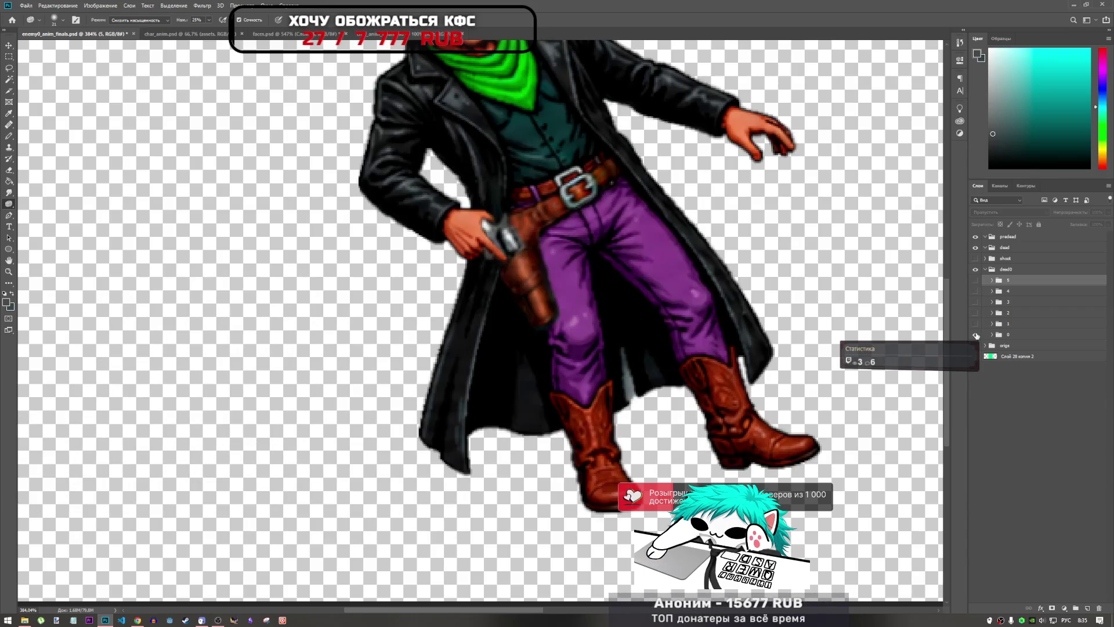
{"action": "scroll", "coordinate": [606, 282], "scroll_direction": "down", "scroll_amount": 1}
{"action": "scroll", "coordinate": [606, 281], "scroll_direction": "down", "scroll_amount": 1}
{"action": "scroll", "coordinate": [603, 325], "scroll_direction": "up", "scroll_amount": 1}
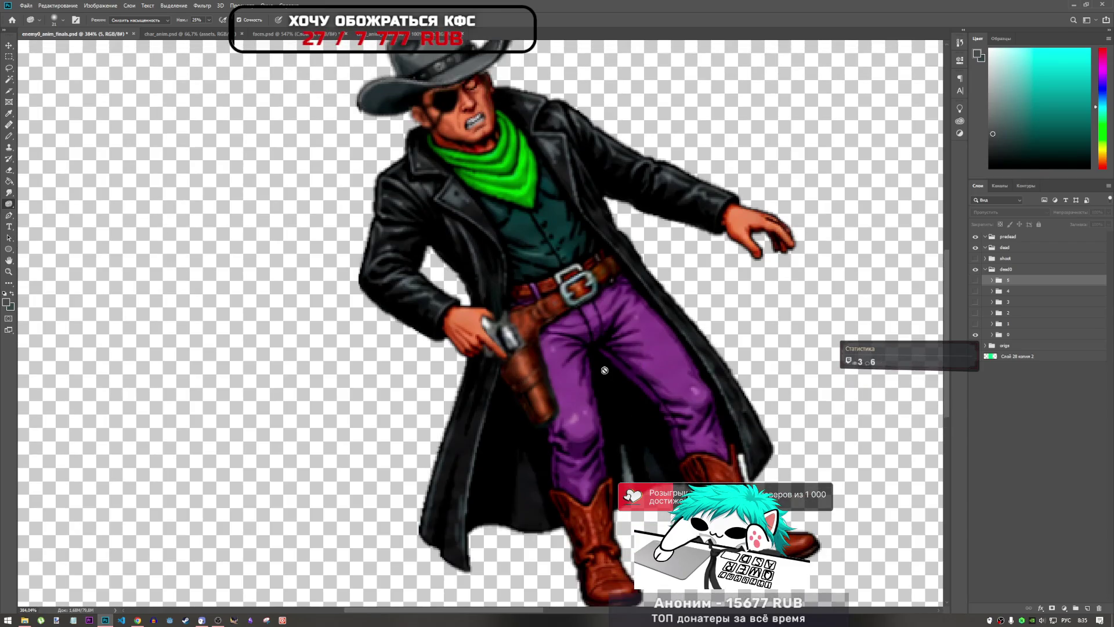
{"action": "scroll", "coordinate": [581, 360], "scroll_direction": "down", "scroll_amount": 2}
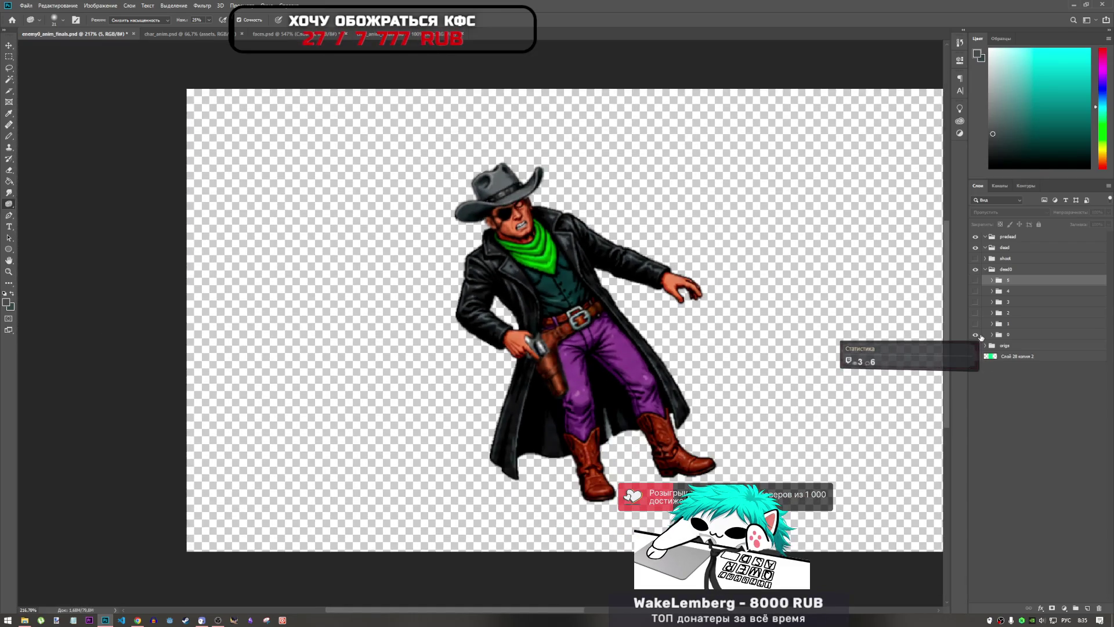
{"action": "left_click", "coordinate": [976, 334]}
- Show frames 1 through 5 one at a time, hiding each in turn
{"action": "left_click", "coordinate": [976, 323]}
{"action": "left_click", "coordinate": [976, 323]}
{"action": "left_click", "coordinate": [976, 313]}
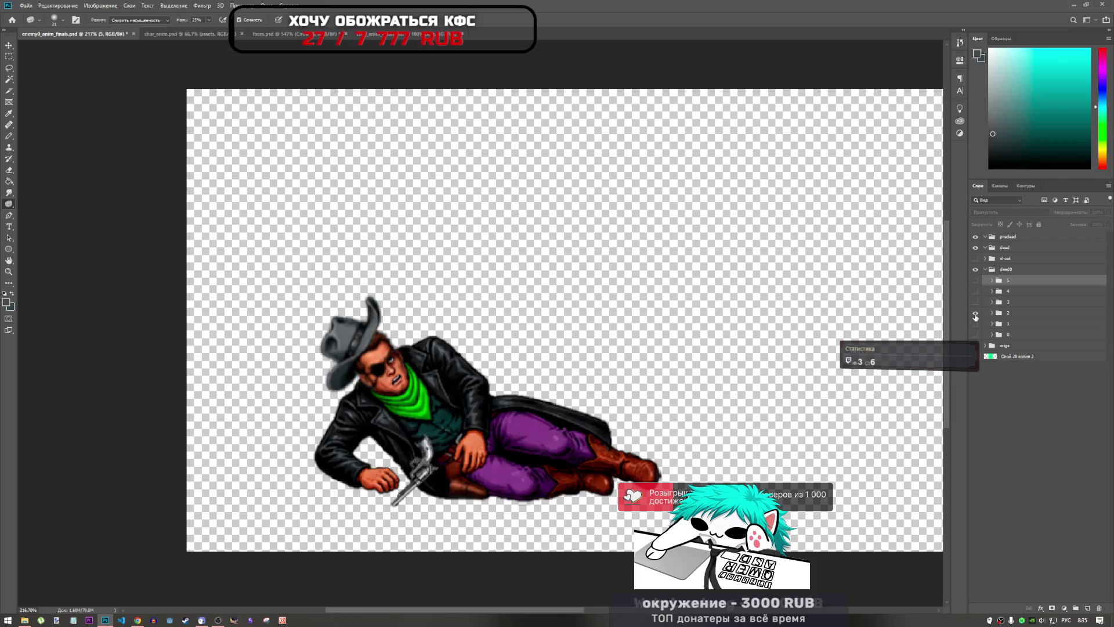
{"action": "left_click", "coordinate": [975, 314]}
{"action": "left_click", "coordinate": [976, 303]}
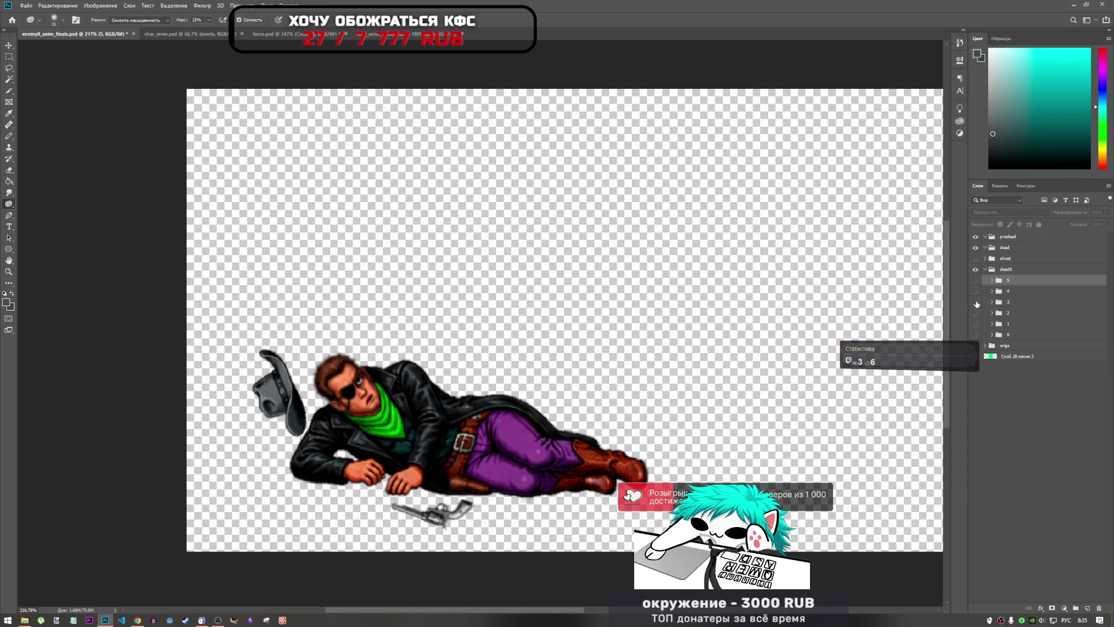
{"action": "left_click", "coordinate": [976, 303]}
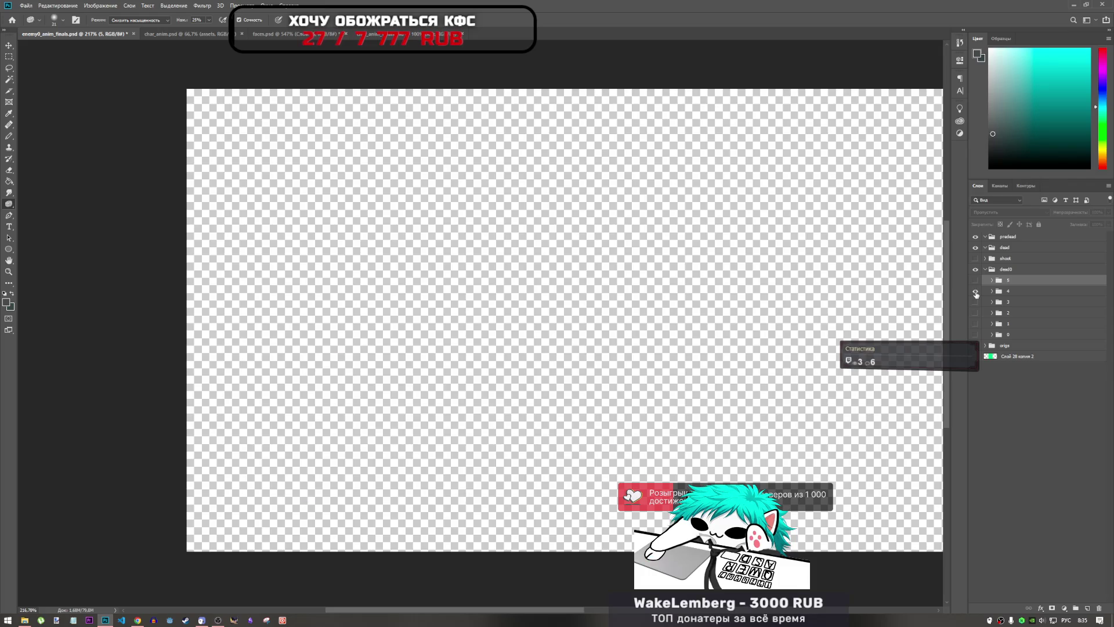
{"action": "left_click", "coordinate": [976, 292]}
{"action": "left_click", "coordinate": [975, 292]}
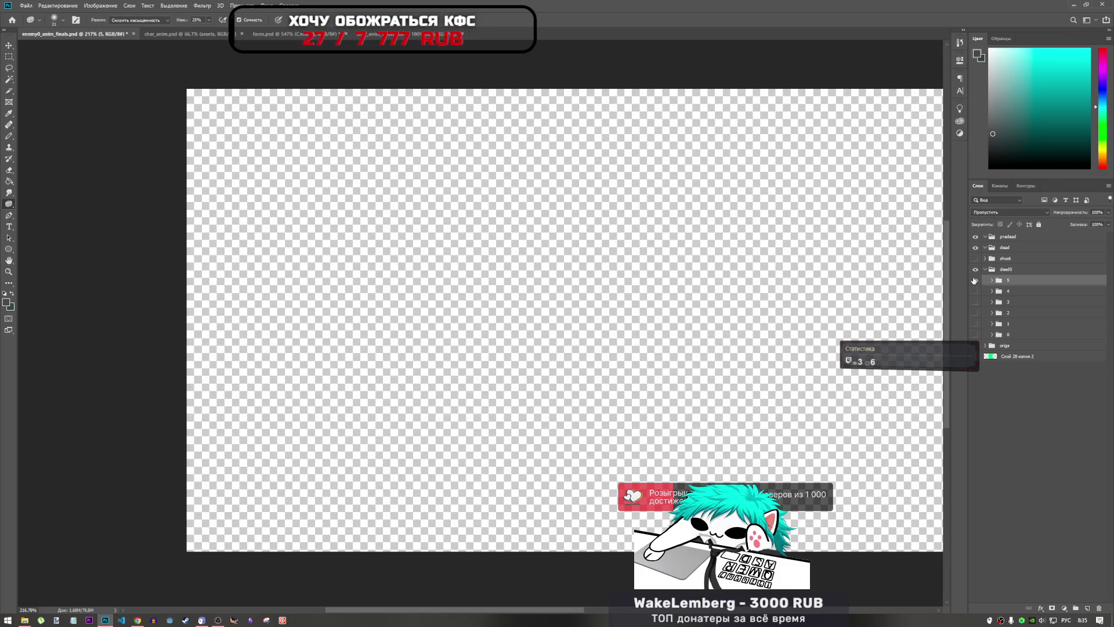
{"action": "left_click", "coordinate": [974, 281]}
{"action": "left_click", "coordinate": [975, 281]}
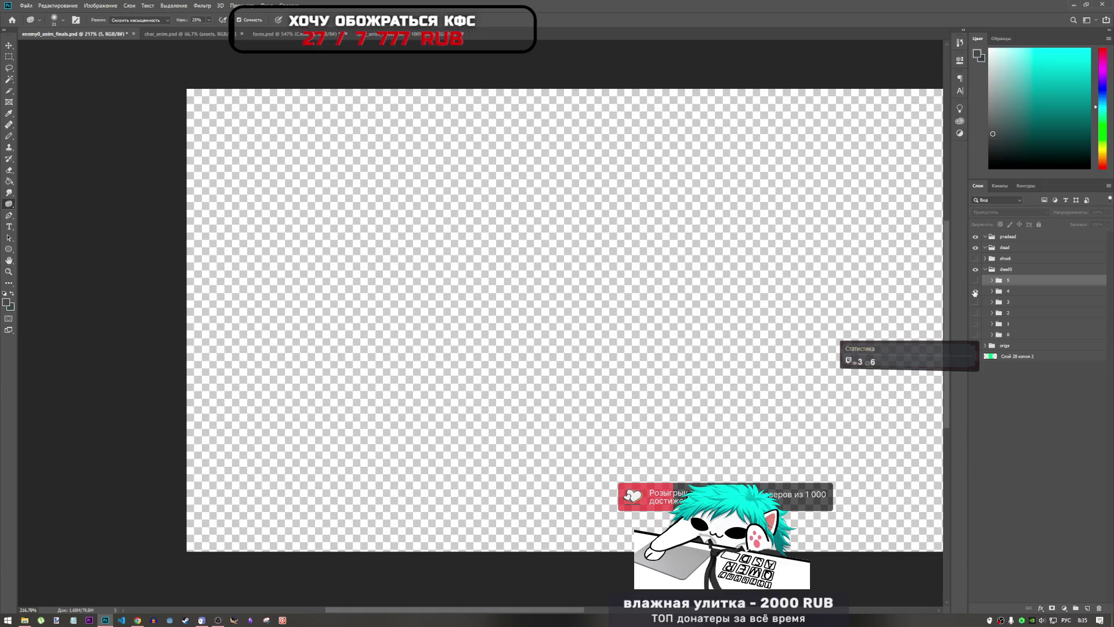
- Overlay frame 4 on frame 5 to compare the lying poses
{"action": "left_click", "coordinate": [975, 291]}
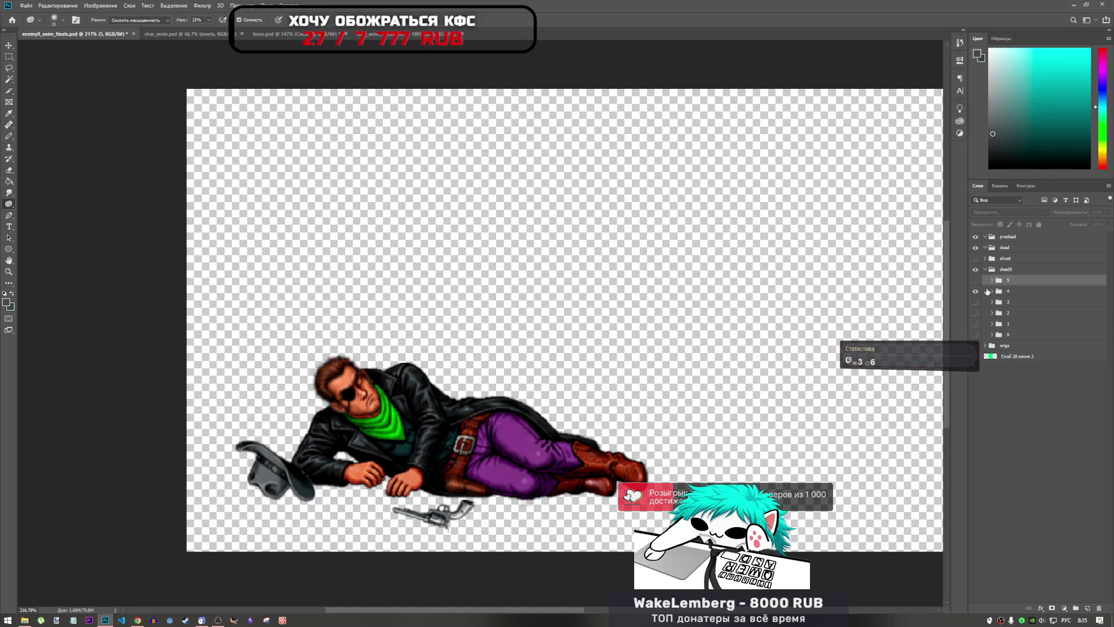
{"action": "left_click", "coordinate": [976, 292]}
{"action": "left_click", "coordinate": [992, 291]}
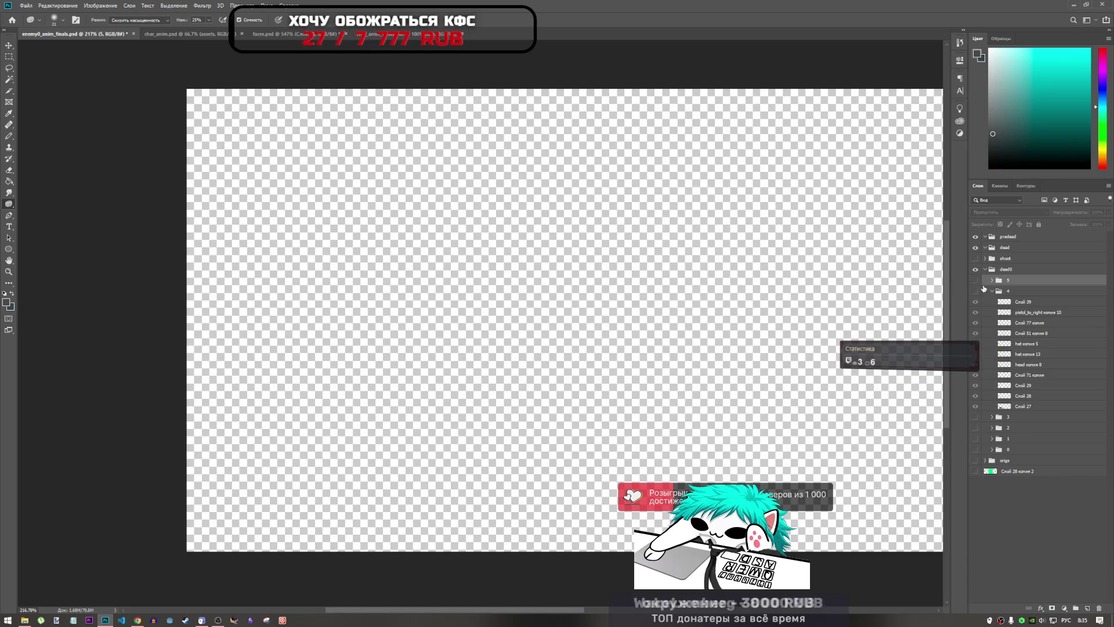
{"action": "left_click", "coordinate": [977, 282]}
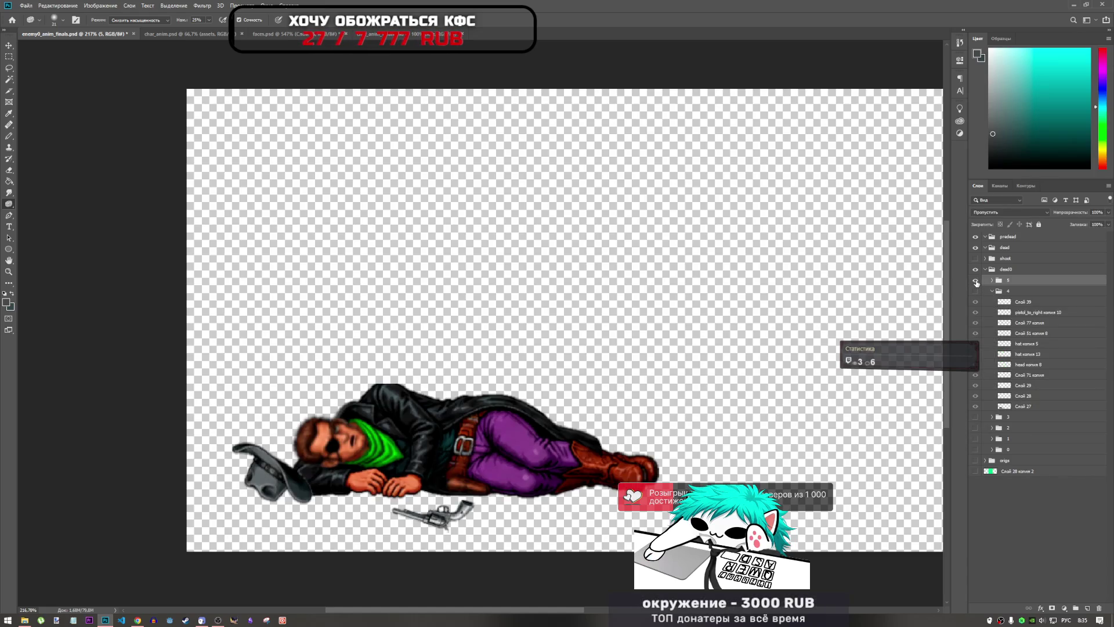
{"action": "left_click", "coordinate": [989, 292]}
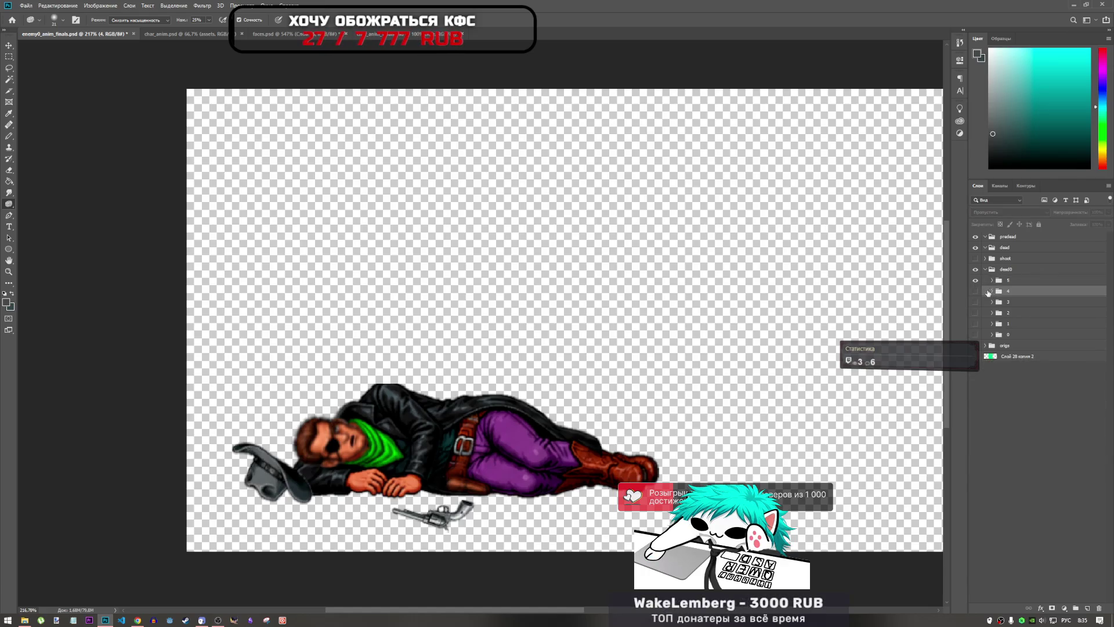
{"action": "left_click", "coordinate": [975, 292]}
- Move layer Слой 39 from frame 4 to the top of frame group 5
{"action": "left_click", "coordinate": [993, 292]}
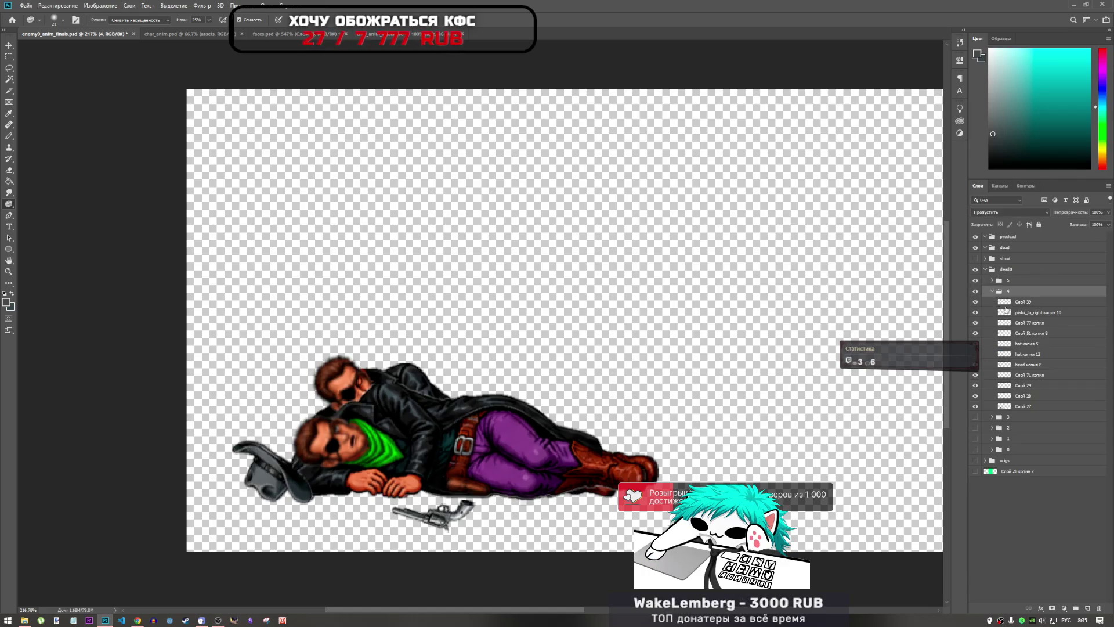
{"action": "left_click", "coordinate": [1024, 301]}
{"action": "left_click", "coordinate": [991, 281]}
{"action": "left_click", "coordinate": [992, 281]}
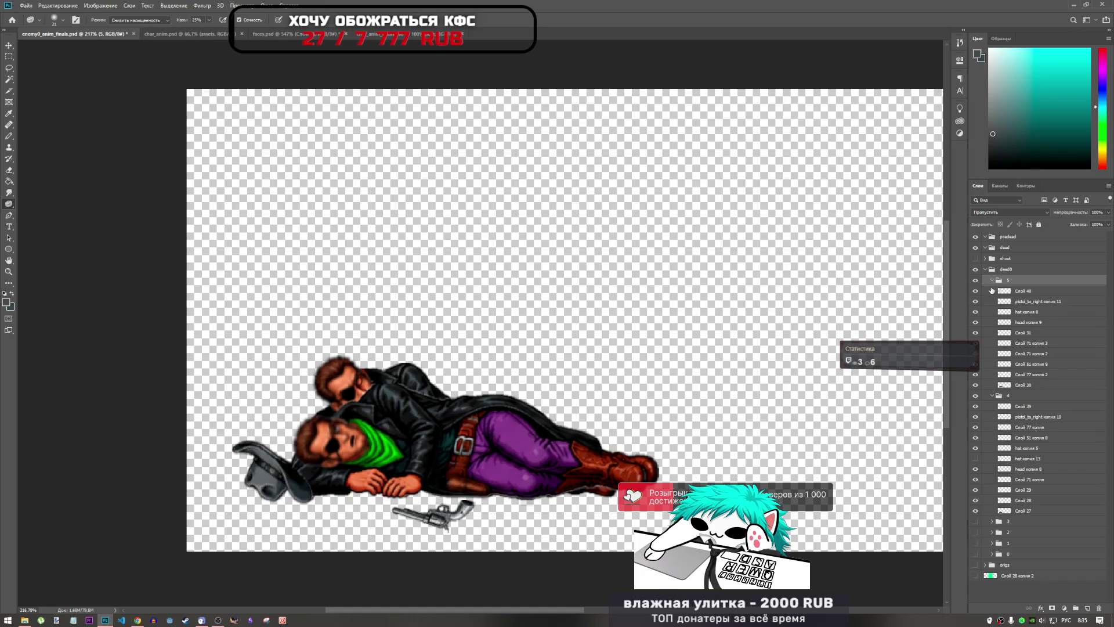
{"action": "mouse_move", "coordinate": [1024, 408]}
{"action": "left_mouse_down"}
{"action": "mouse_move", "coordinate": [1006, 392]}
{"action": "mouse_move", "coordinate": [1010, 283]}
{"action": "mouse_move", "coordinate": [1010, 405]}
{"action": "mouse_move", "coordinate": [1026, 416]}
{"action": "left_mouse_up"}
- Move the face patch up and right onto the upper man's face and commit it
{"action": "key", "text": "ctrl+t"}
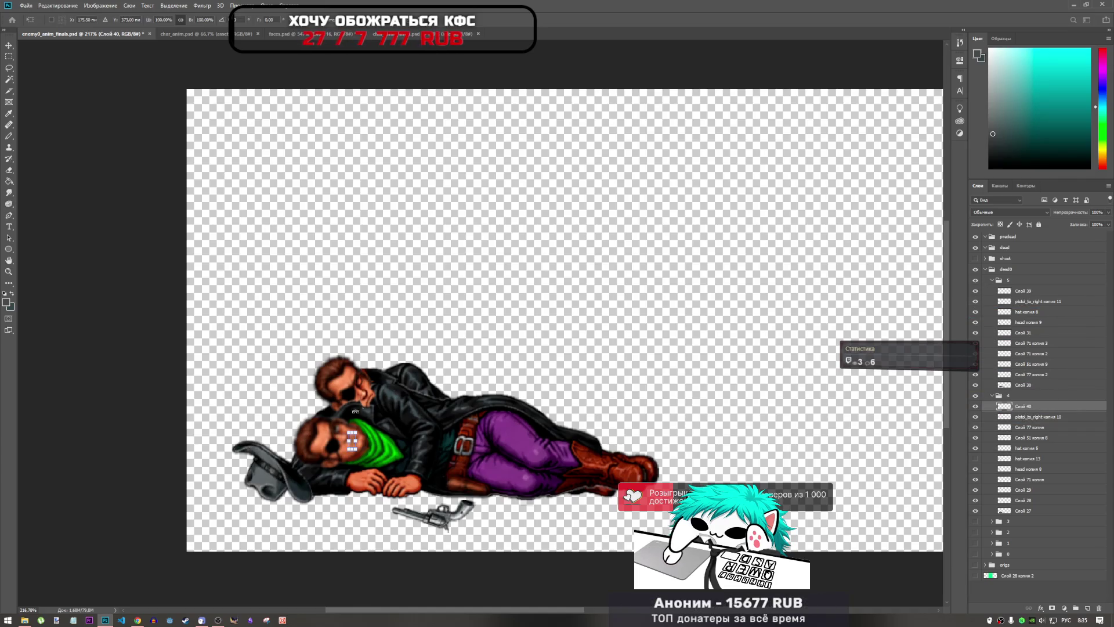
{"action": "mouse_move", "coordinate": [355, 441]}
{"action": "left_mouse_down"}
{"action": "mouse_move", "coordinate": [386, 384]}
{"action": "mouse_move", "coordinate": [385, 323]}
{"action": "left_mouse_up"}
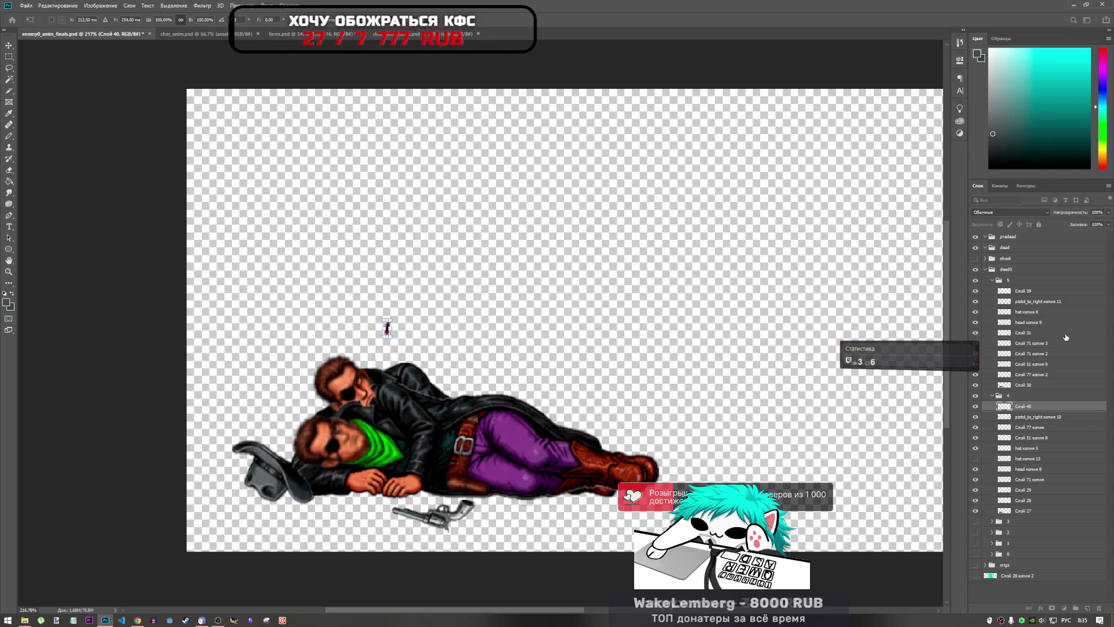
{"action": "key", "text": "Return"}
- Hide and collapse group 4, then select the face layer Слой 39
{"action": "left_click", "coordinate": [975, 397]}
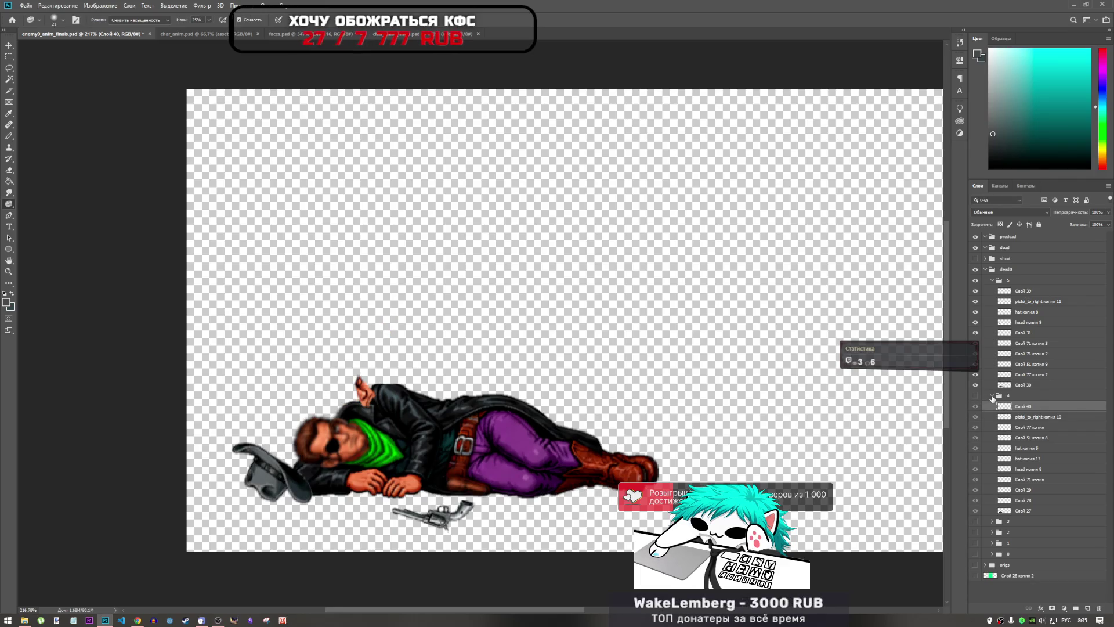
{"action": "left_click", "coordinate": [992, 397]}
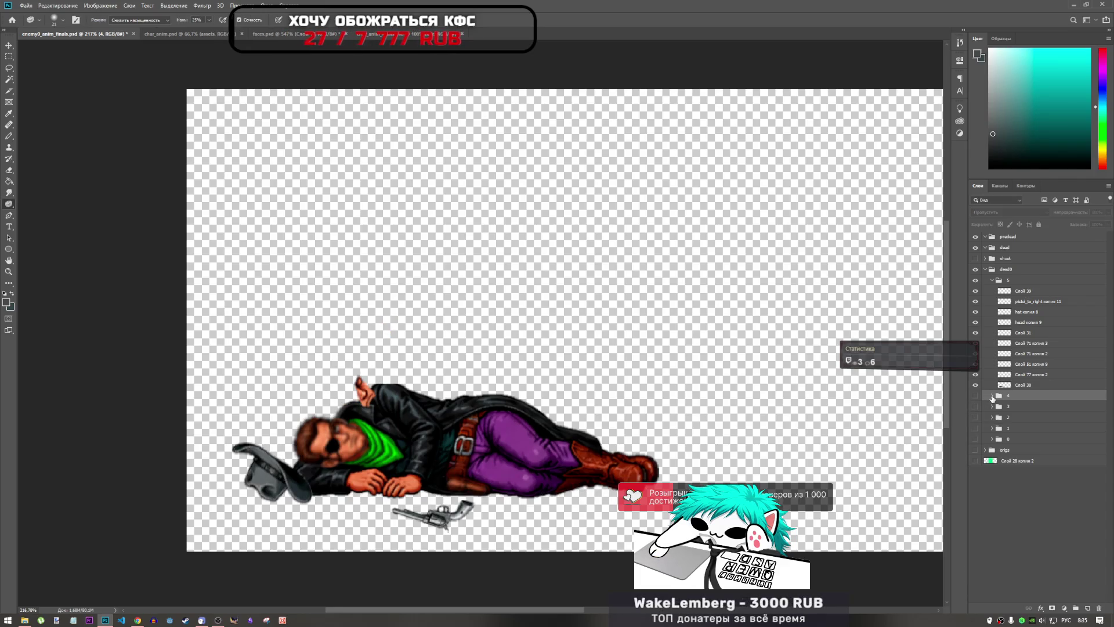
{"action": "left_click", "coordinate": [1020, 292]}
- Fit Слой 39 onto the lying cowboy's head, rotating and pixel-nudging it to match the tilt
{"action": "key", "text": "ctrl+t"}
{"action": "mouse_move", "coordinate": [372, 377]}
{"action": "left_mouse_down"}
{"action": "mouse_move", "coordinate": [352, 439]}
{"action": "mouse_move", "coordinate": [385, 405]}
{"action": "left_mouse_up"}
{"action": "scroll", "coordinate": [351, 438], "scroll_direction": "up", "scroll_amount": 5}
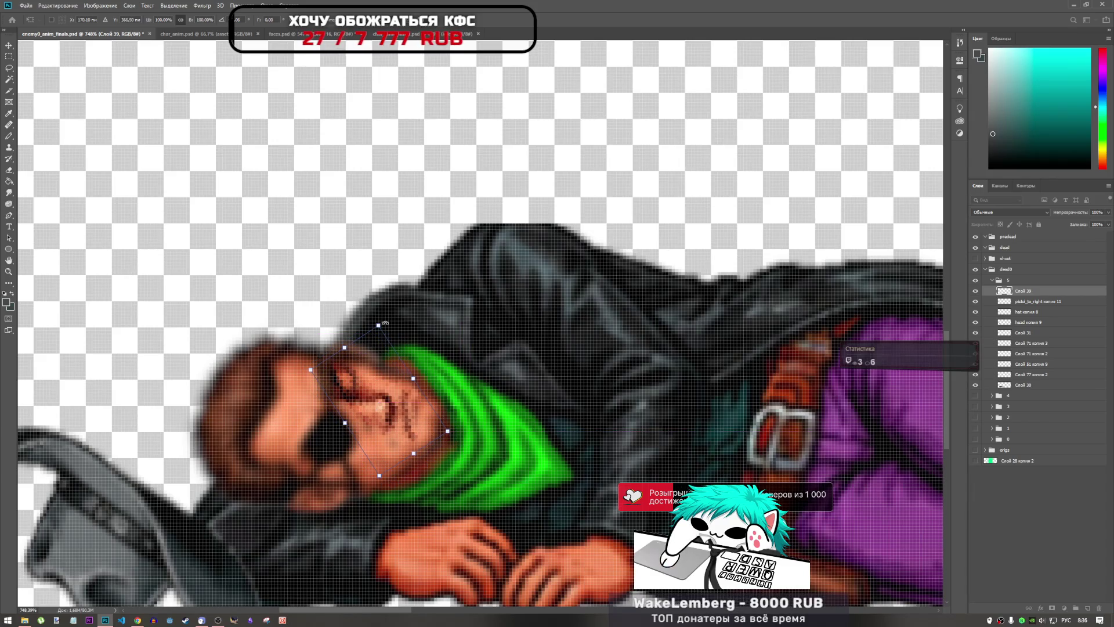
{"action": "left_click_drag", "start_coordinate": [385, 322], "coordinate": [389, 319]}
{"action": "left_click_drag", "start_coordinate": [392, 395], "coordinate": [384, 399]}
{"action": "key", "text": "Up"}
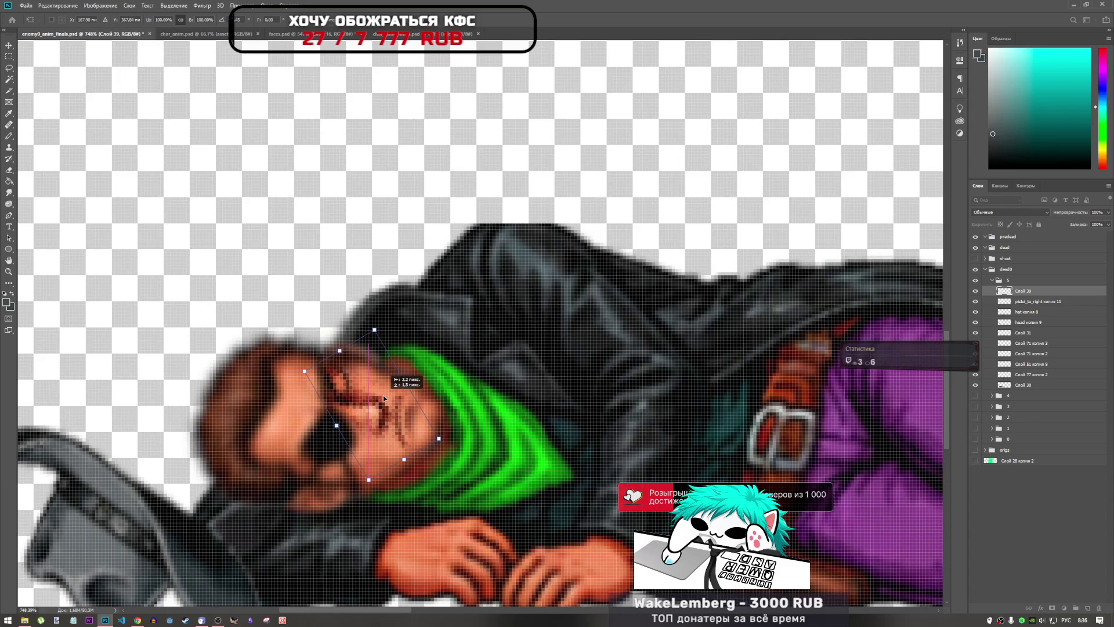
{"action": "key", "text": "Down"}
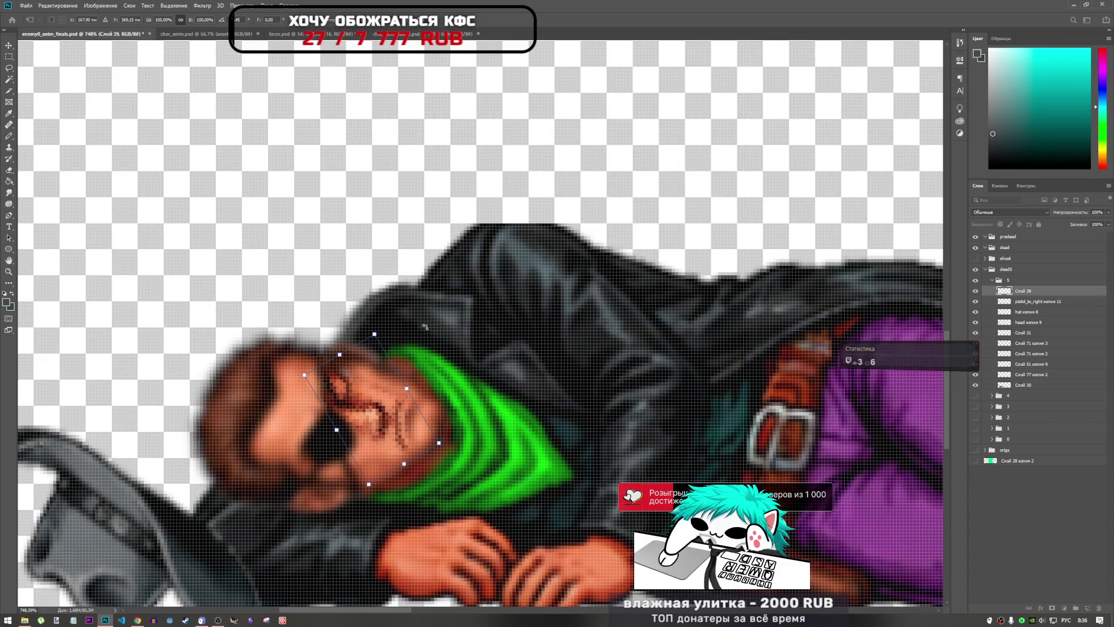
{"action": "key", "text": "Right"}
{"action": "key", "text": "Up"}
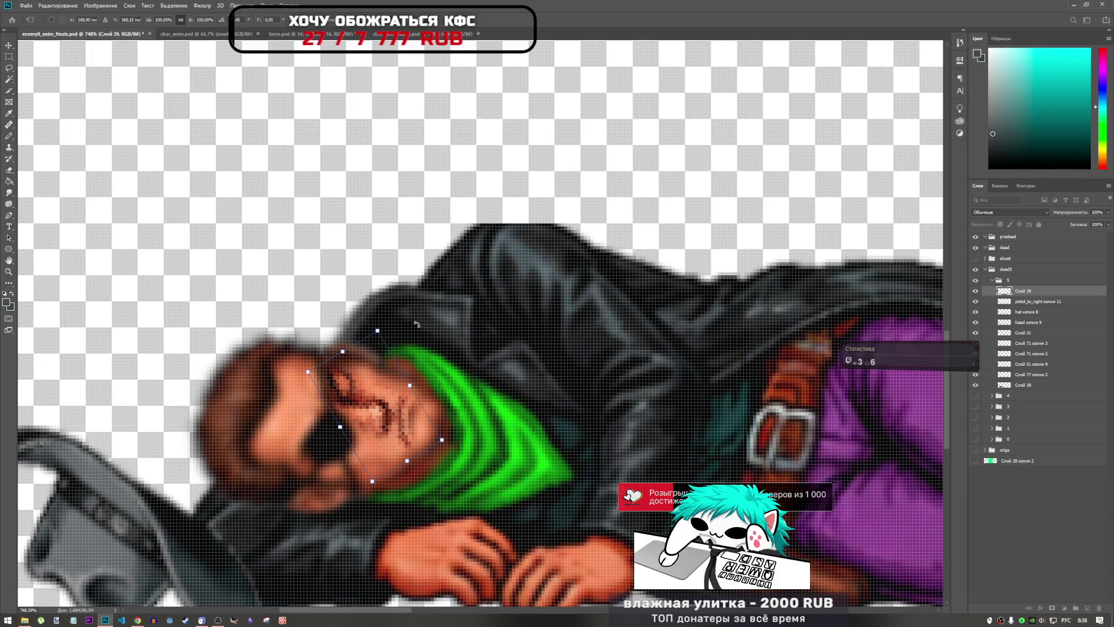
{"action": "key", "text": "o"}
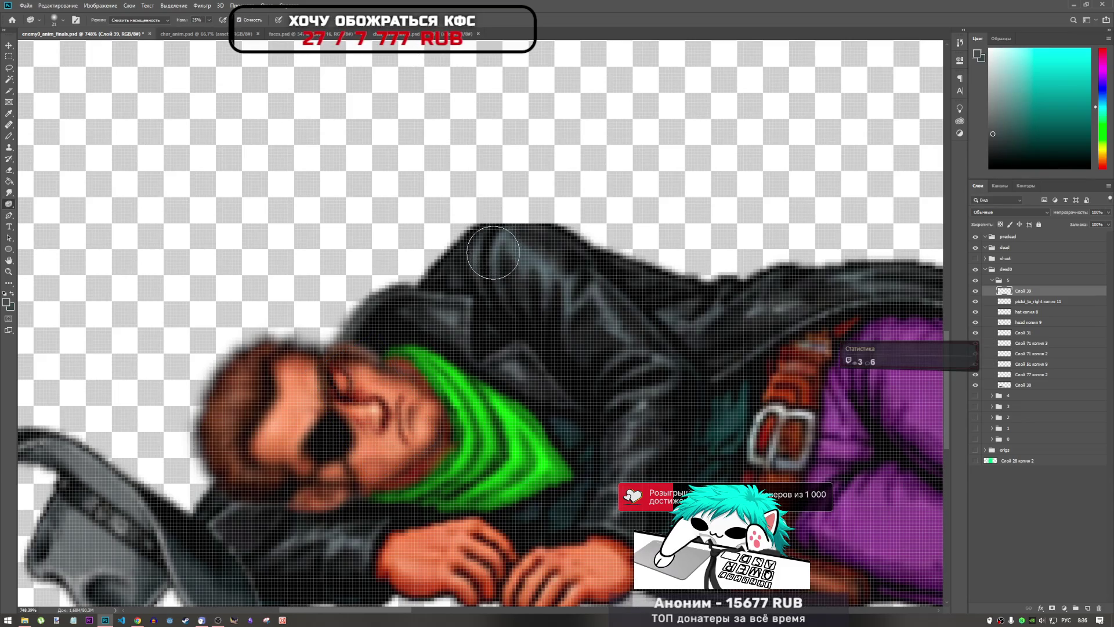
- Try tilting the face a few more degrees, undo that, and recommit the face transform
{"action": "scroll", "coordinate": [464, 354], "scroll_direction": "down", "scroll_amount": 3}
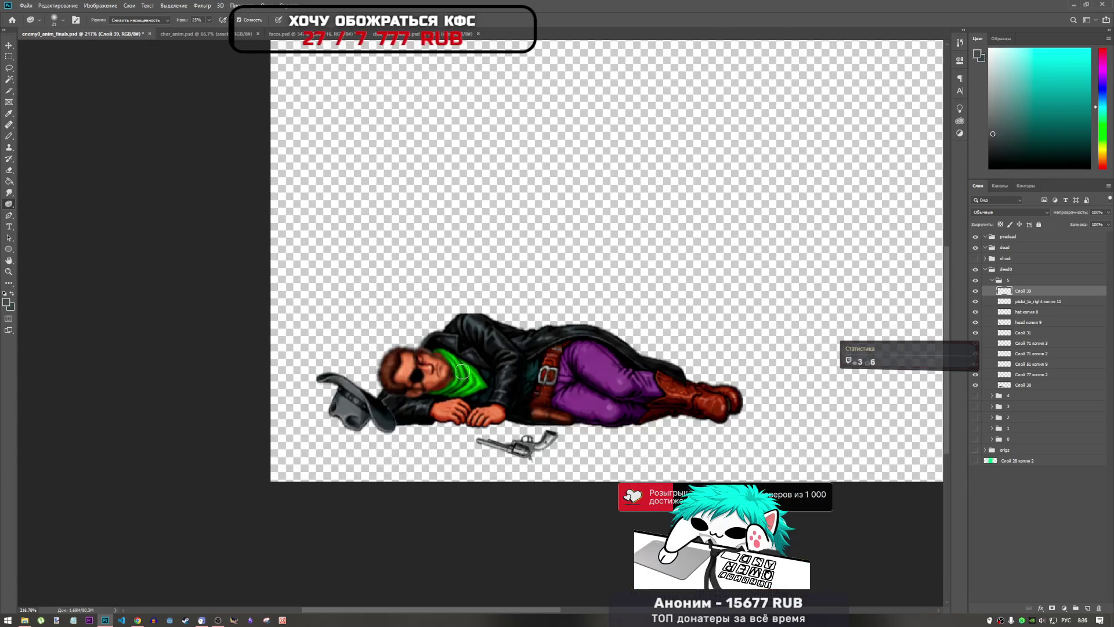
{"action": "scroll", "coordinate": [433, 363], "scroll_direction": "up", "scroll_amount": 2}
{"action": "scroll", "coordinate": [433, 363], "scroll_direction": "up", "scroll_amount": 1}
{"action": "scroll", "coordinate": [441, 383], "scroll_direction": "down", "scroll_amount": 3}
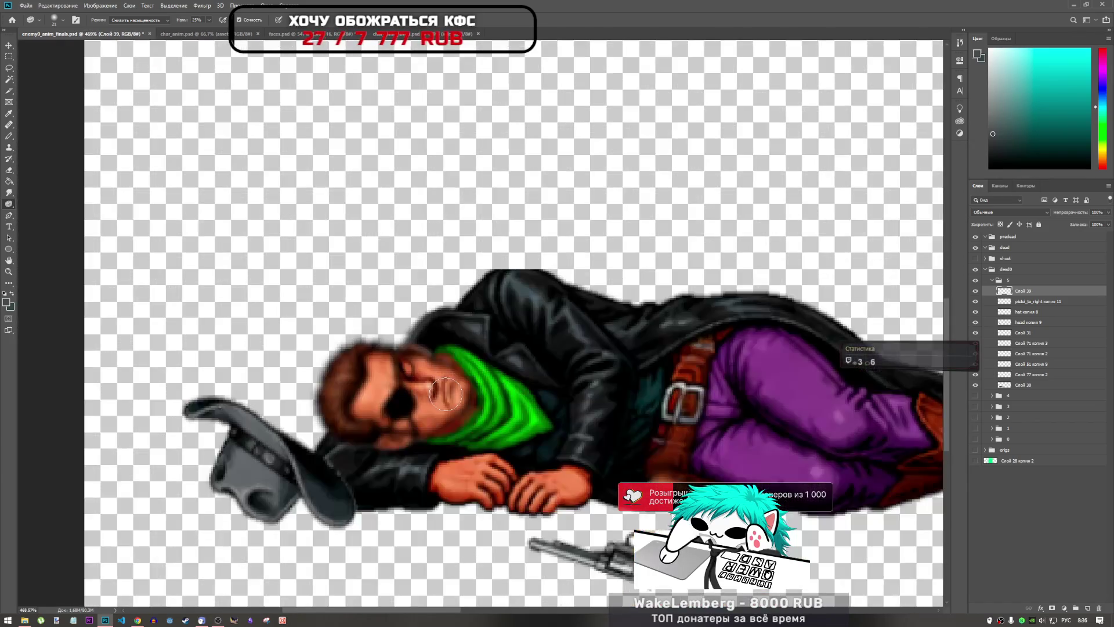
{"action": "scroll", "coordinate": [459, 425], "scroll_direction": "up", "scroll_amount": 1}
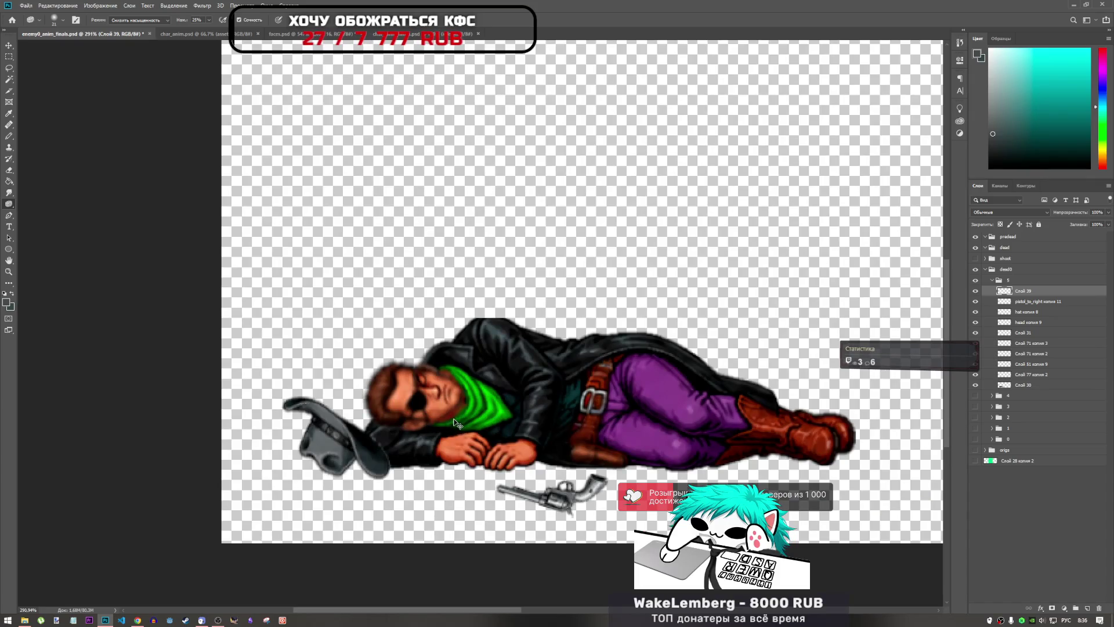
{"action": "key", "text": "ctrl+t"}
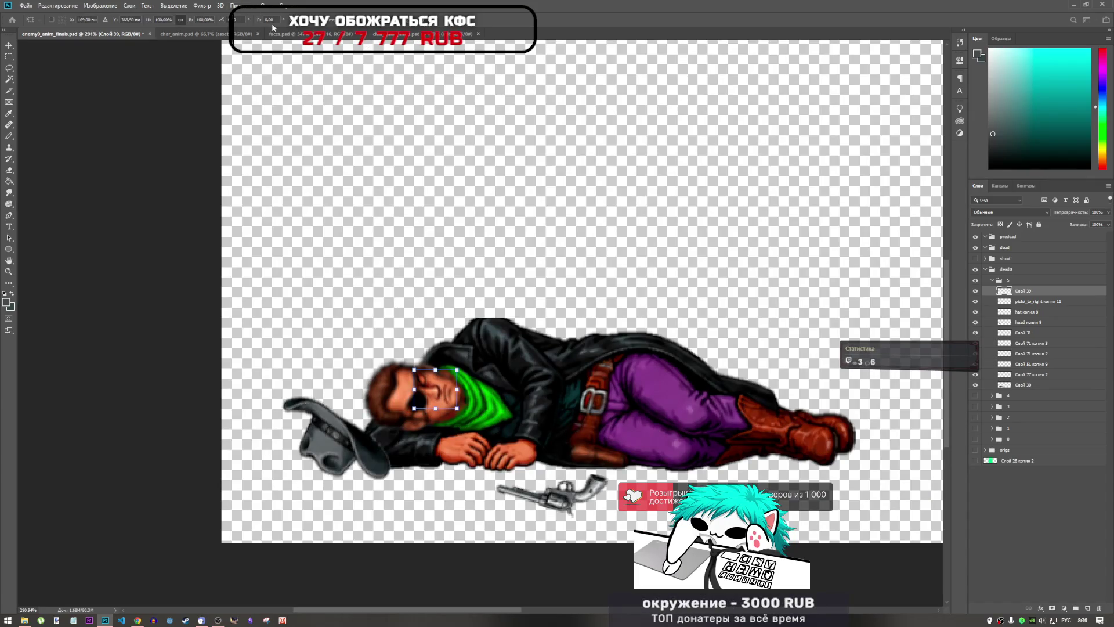
{"action": "left_click_drag", "start_coordinate": [260, 22], "coordinate": [139, 22]}
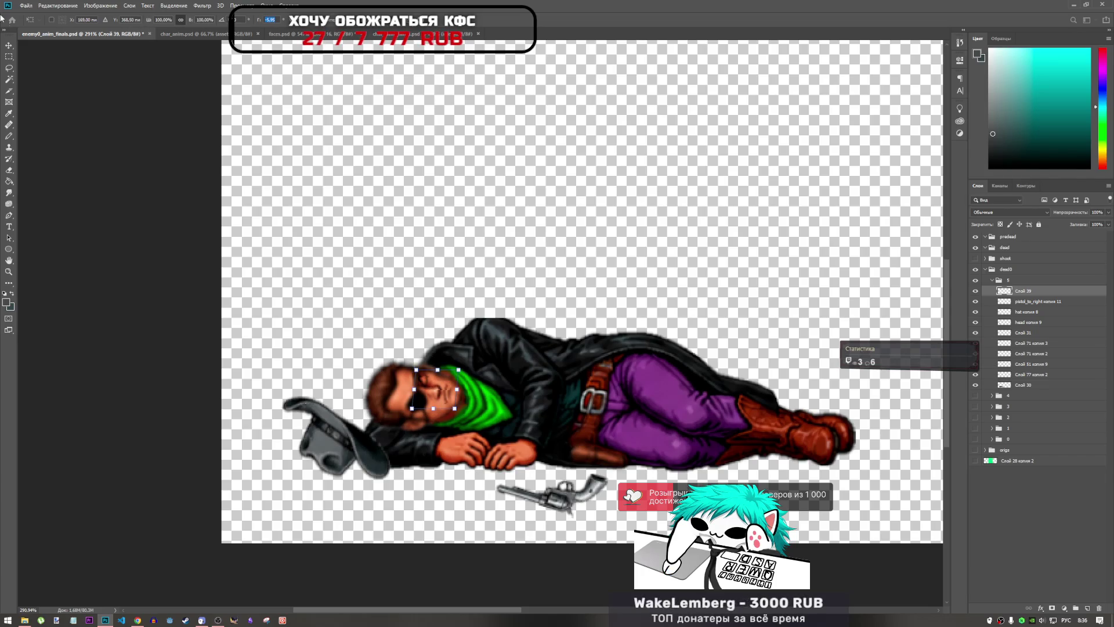
{"action": "key", "text": "Return"}
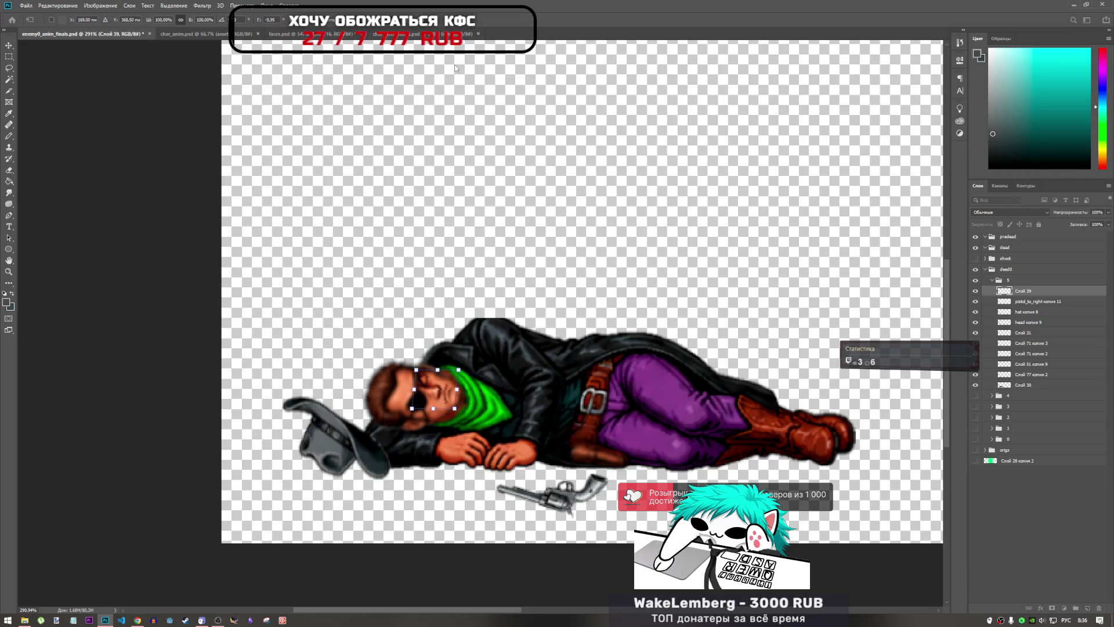
{"action": "key", "text": "ctrl+z"}
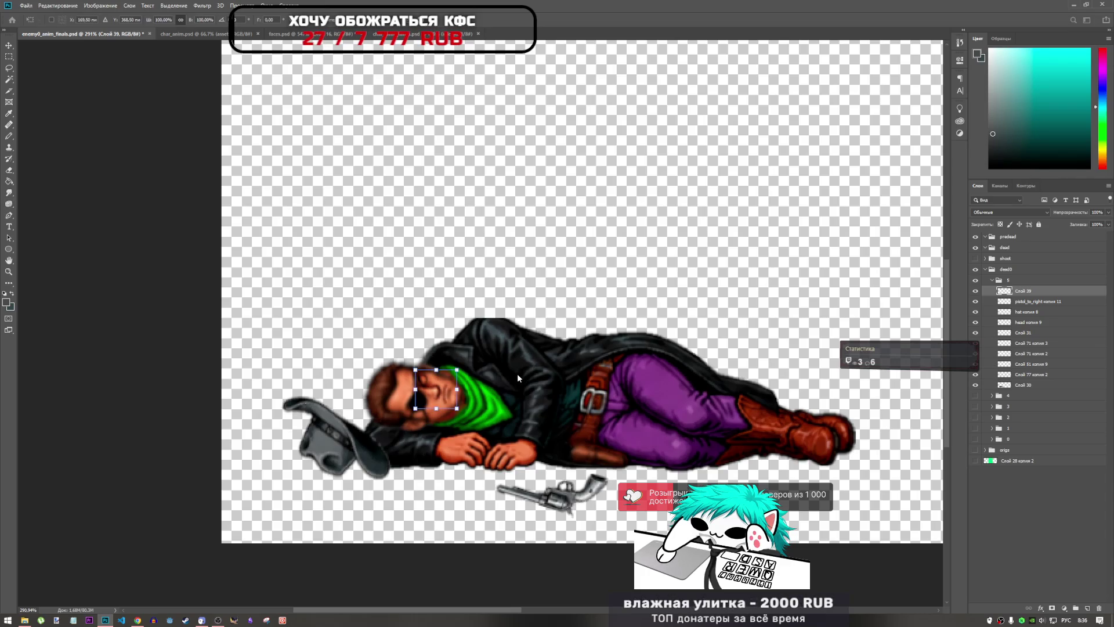
{"action": "key", "text": "ctrl+t"}
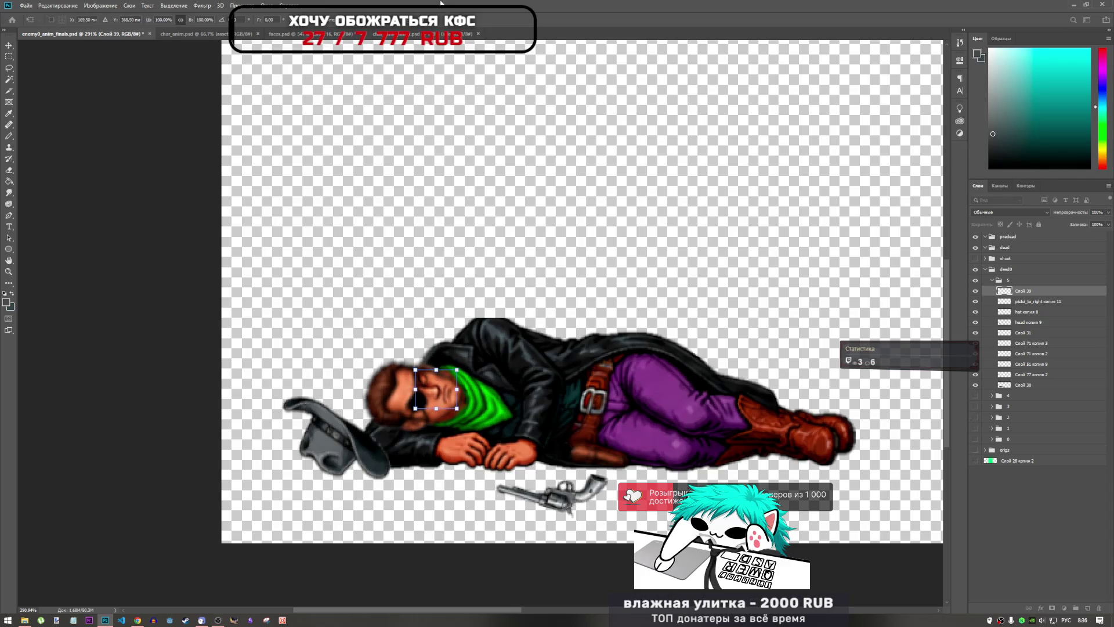
{"action": "key", "text": "Return"}
{"action": "scroll", "coordinate": [348, 325], "scroll_direction": "down", "scroll_amount": 3}
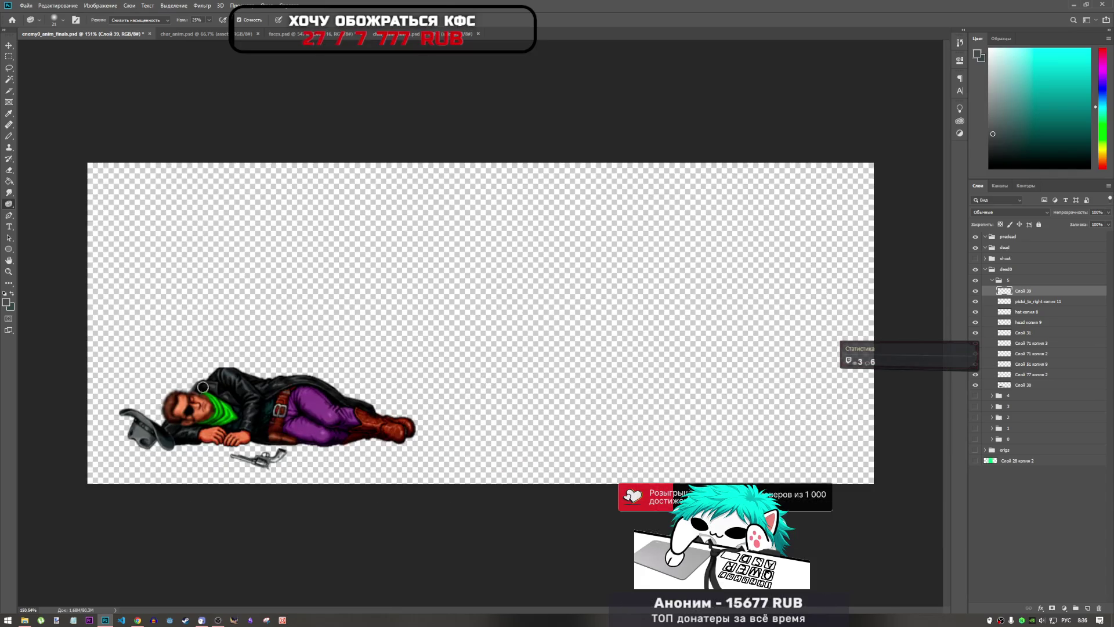
- Shift the fitted face one pixel left with Free Transform
{"action": "scroll", "coordinate": [157, 418], "scroll_direction": "up", "scroll_amount": 4}
{"action": "scroll", "coordinate": [156, 419], "scroll_direction": "up", "scroll_amount": 2}
{"action": "scroll", "coordinate": [156, 419], "scroll_direction": "up", "scroll_amount": 2}
{"action": "key", "text": "ctrl+t"}
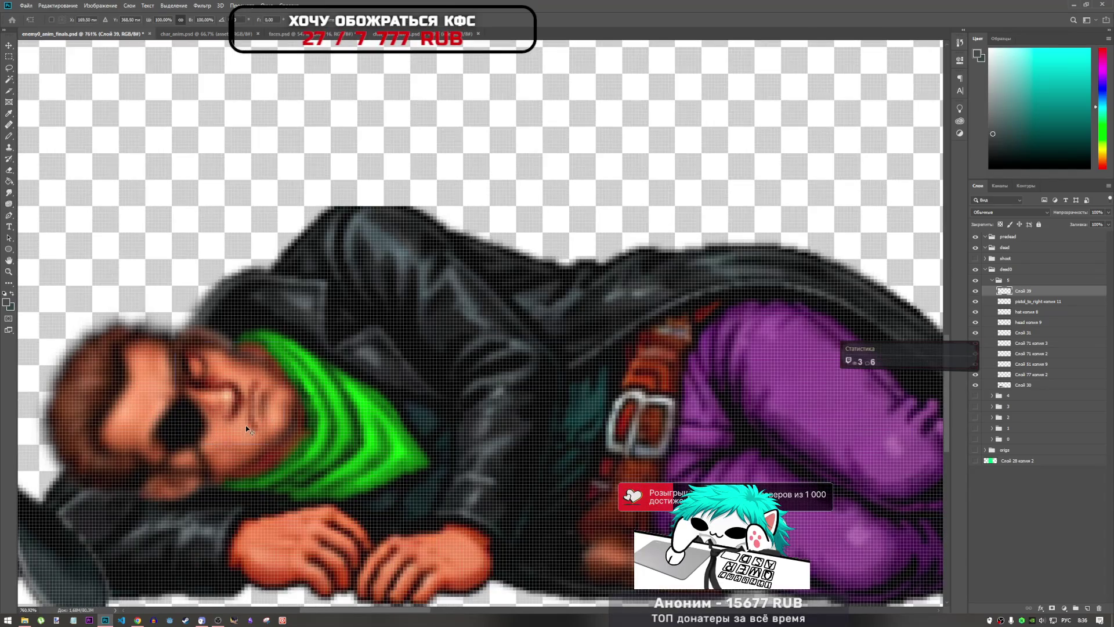
{"action": "key", "text": "Left"}
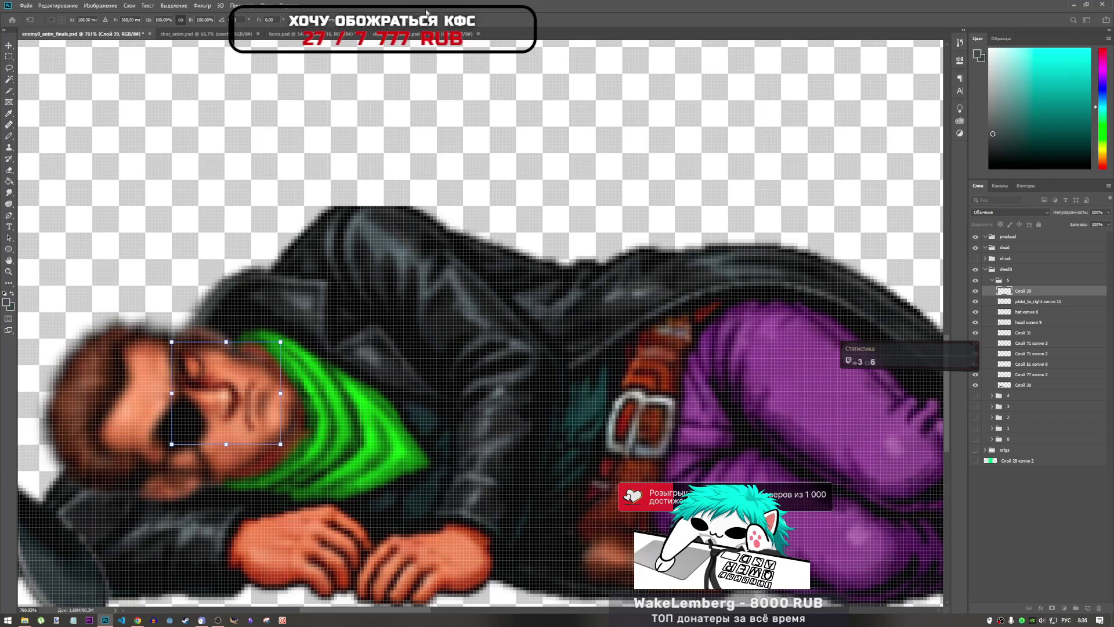
{"action": "key", "text": "Return"}
- Hide and reshow the hat layer to check the face fit
{"action": "scroll", "coordinate": [485, 286], "scroll_direction": "down", "scroll_amount": 4}
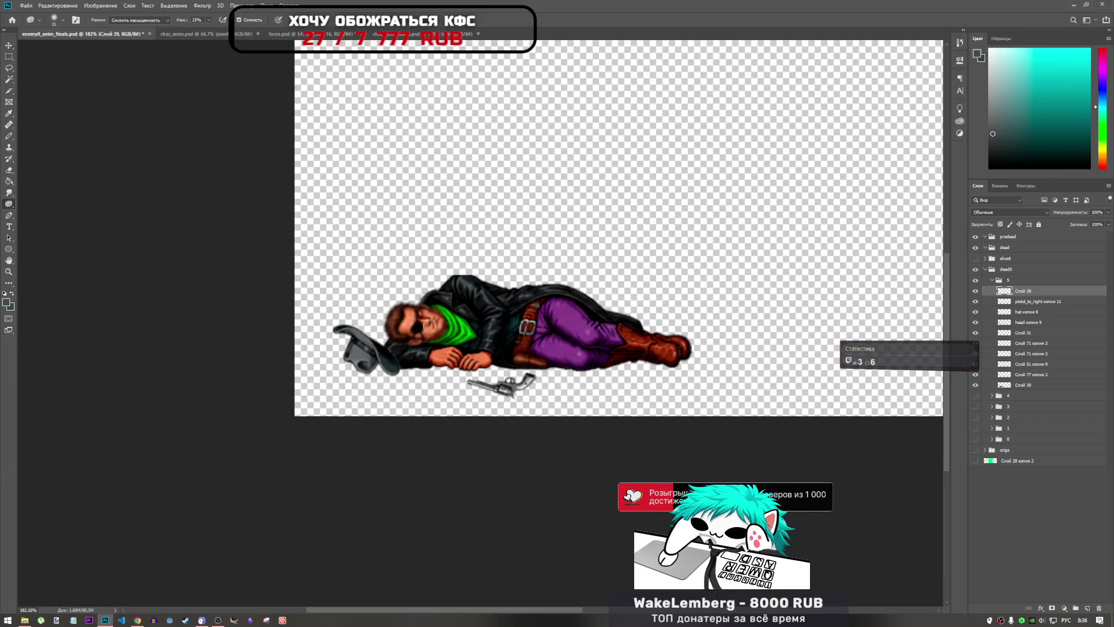
{"action": "scroll", "coordinate": [421, 340], "scroll_direction": "up", "scroll_amount": 2}
{"action": "scroll", "coordinate": [441, 328], "scroll_direction": "down", "scroll_amount": 2}
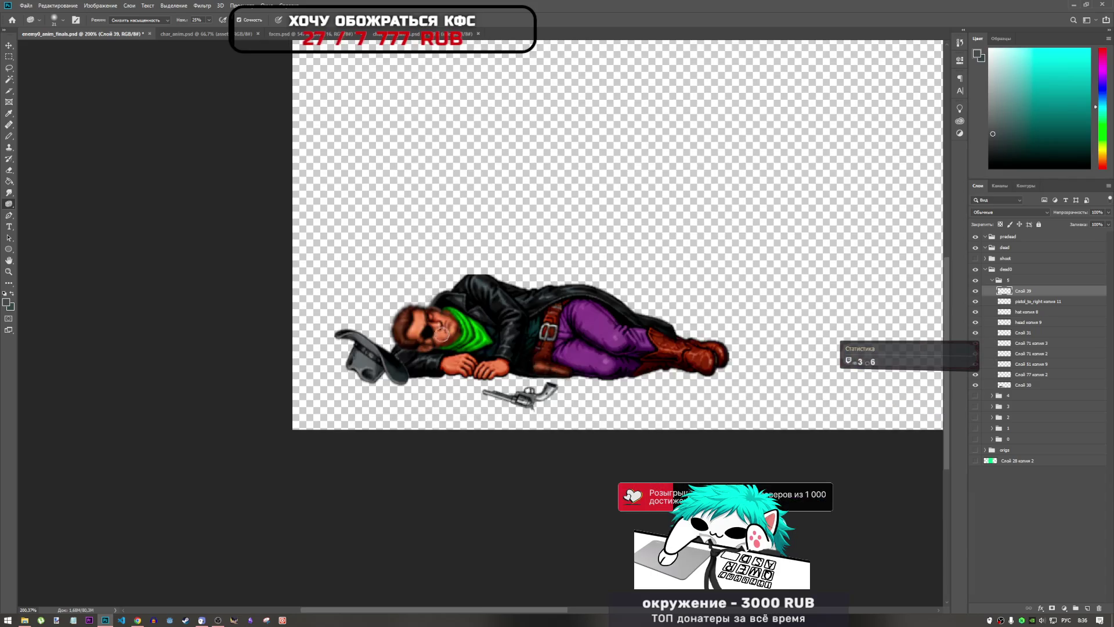
{"action": "scroll", "coordinate": [462, 314], "scroll_direction": "up", "scroll_amount": 4}
{"action": "scroll", "coordinate": [462, 315], "scroll_direction": "up", "scroll_amount": 2}
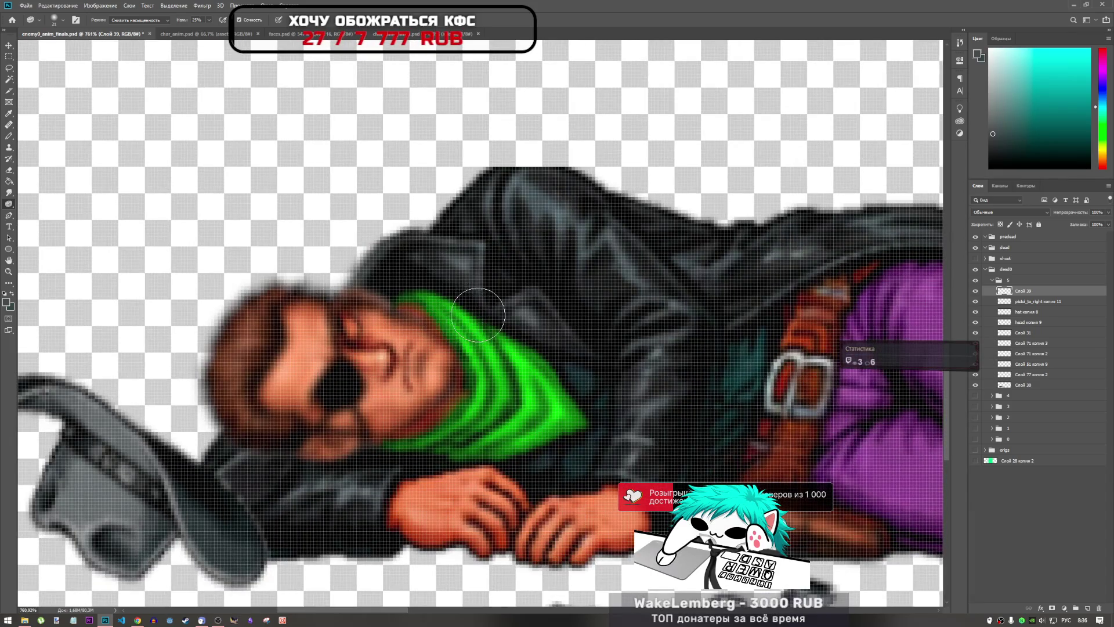
{"action": "left_click", "coordinate": [976, 312]}
{"action": "left_click", "coordinate": [975, 312]}
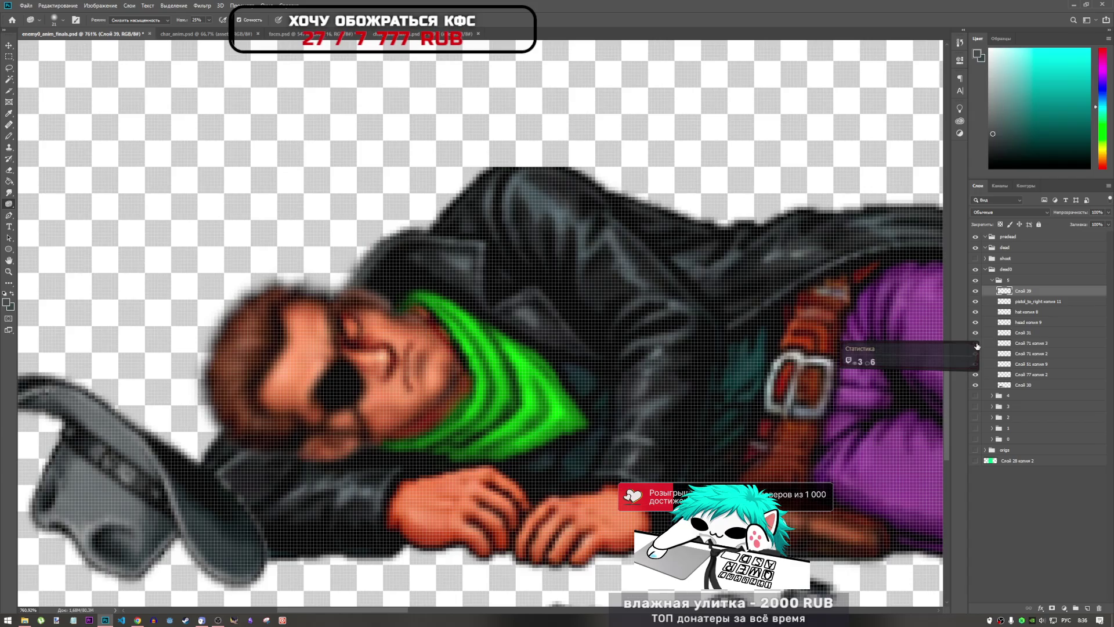
- Choose the Smudge tool, select the bandana layer Слой 71 копия 3, then pick the Lasso
{"action": "left_click", "coordinate": [9, 192]}
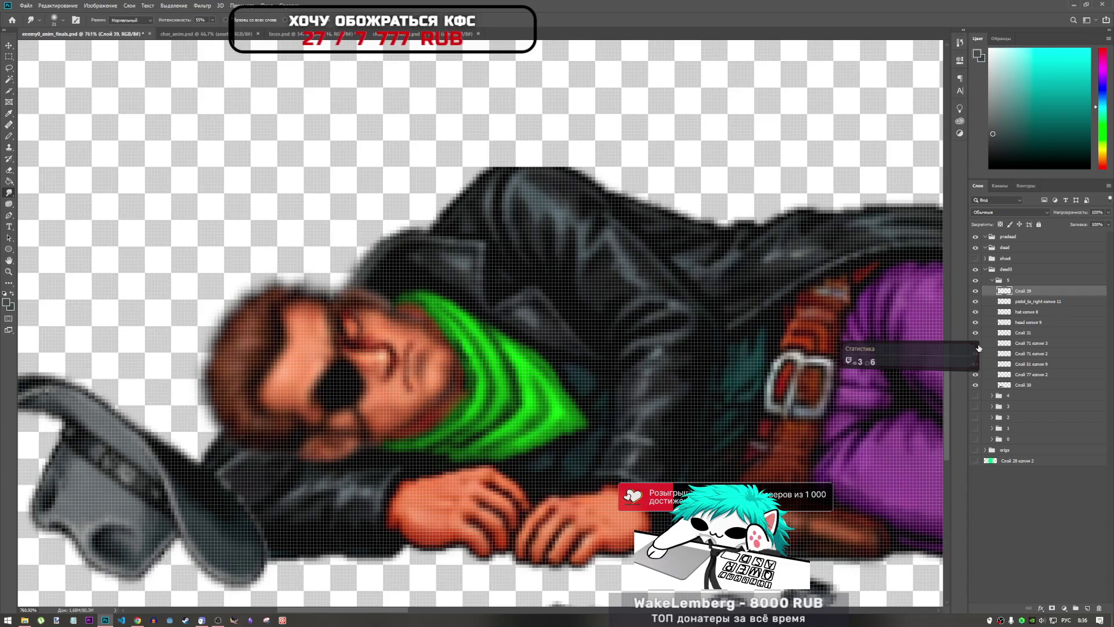
{"action": "left_click", "coordinate": [1021, 345]}
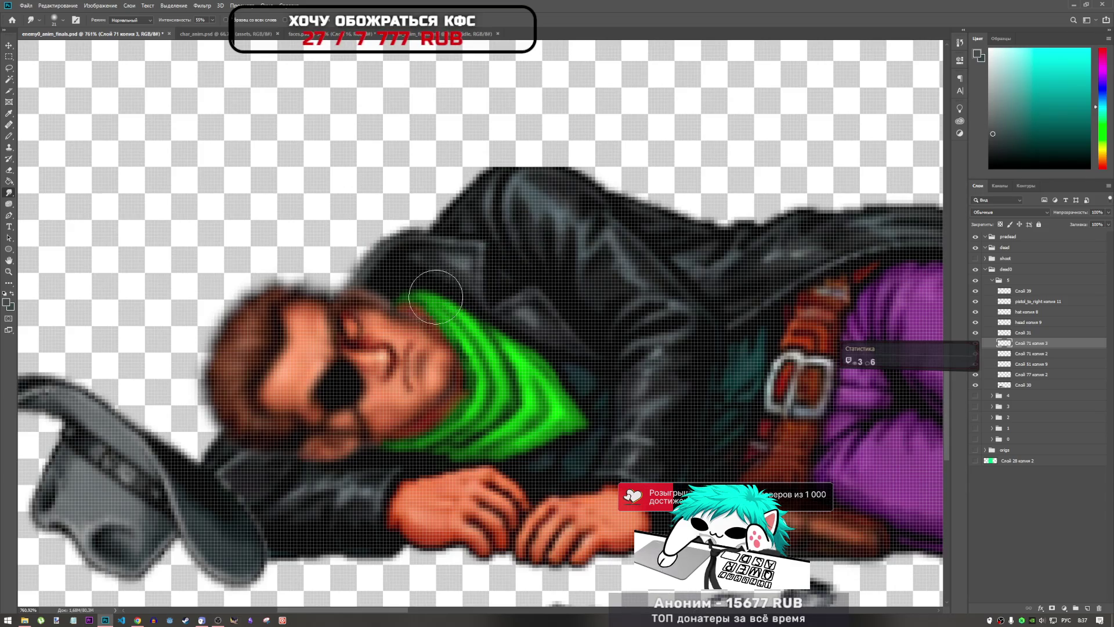
{"action": "left_click", "coordinate": [9, 68]}
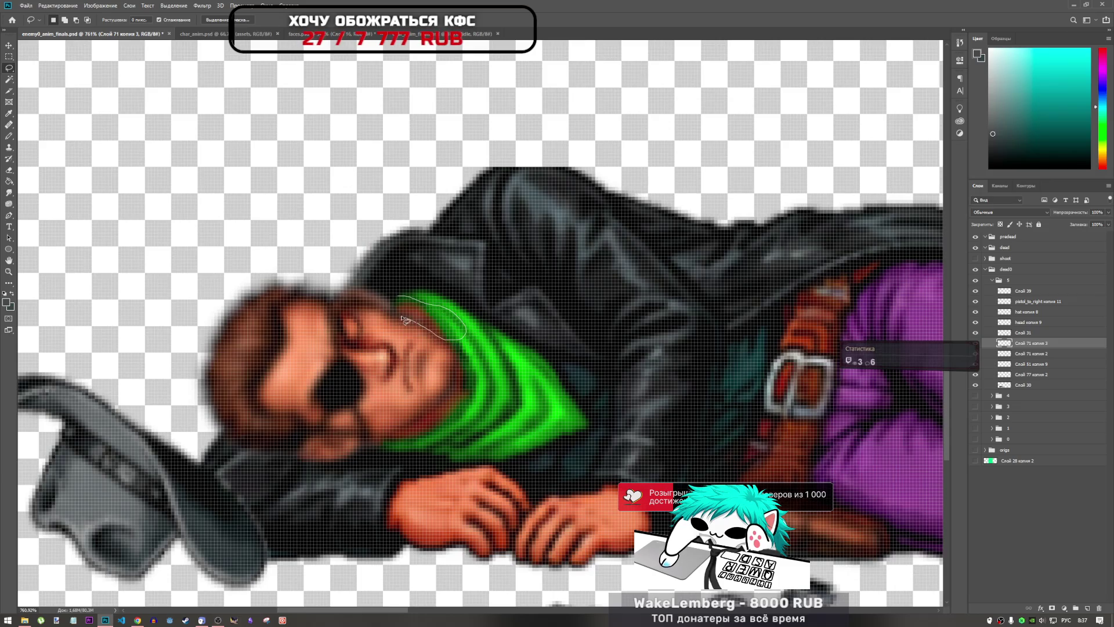
- Copy the bandana's top edge to new layer Слой 41, shift it 3 px right, and place it above Слой 71 копия 3
{"action": "left_click_drag", "start_coordinate": [404, 319], "coordinate": [397, 301]}
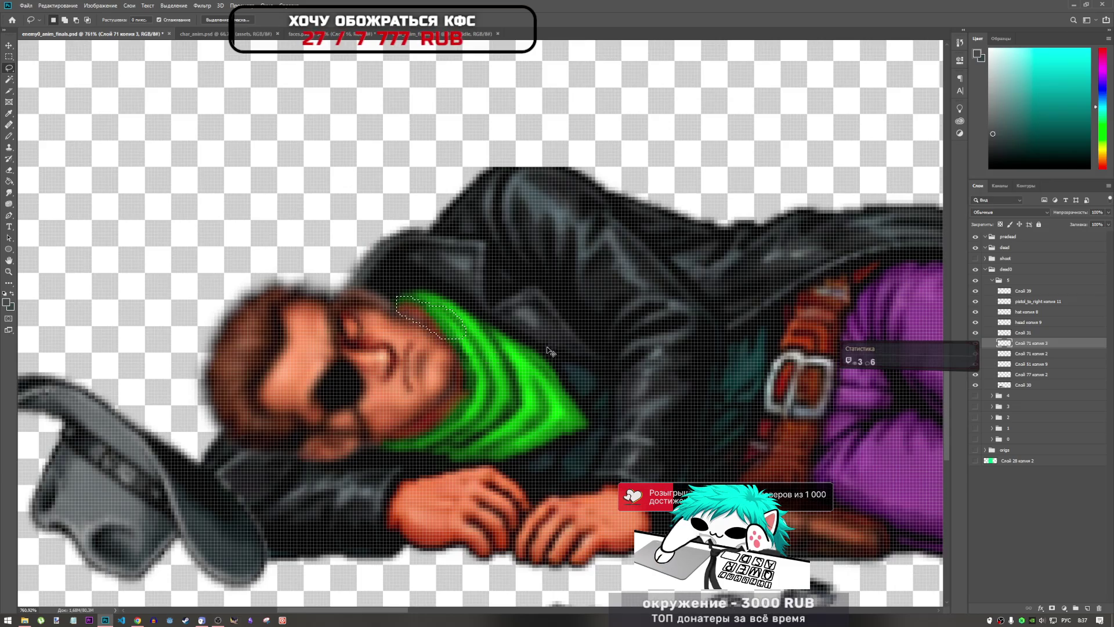
{"action": "left_click", "coordinate": [1022, 385]}
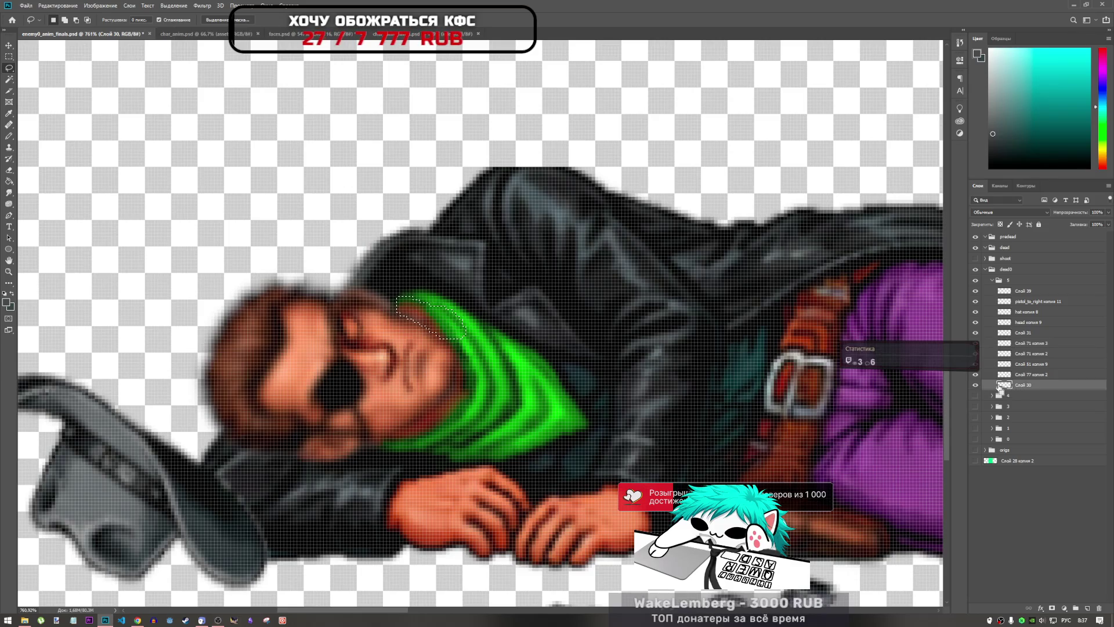
{"action": "key", "text": "ctrl+j"}
{"action": "key", "text": "ctrl+t"}
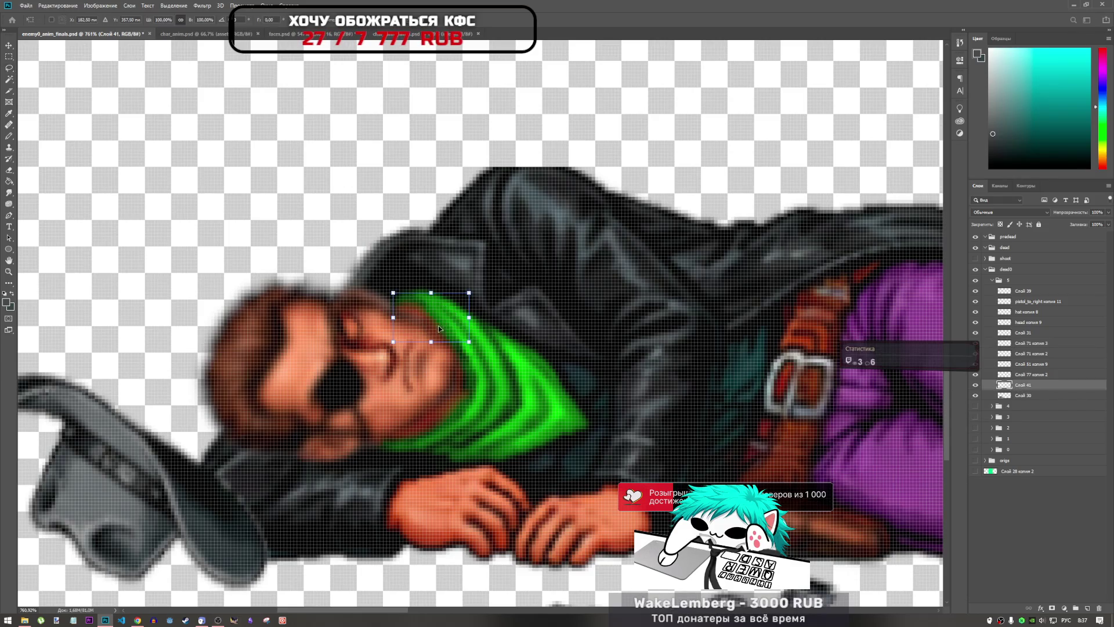
{"action": "mouse_move", "coordinate": [413, 320]}
{"action": "left_mouse_down"}
{"action": "mouse_move", "coordinate": [426, 330]}
{"action": "mouse_move", "coordinate": [442, 314]}
{"action": "left_mouse_up"}
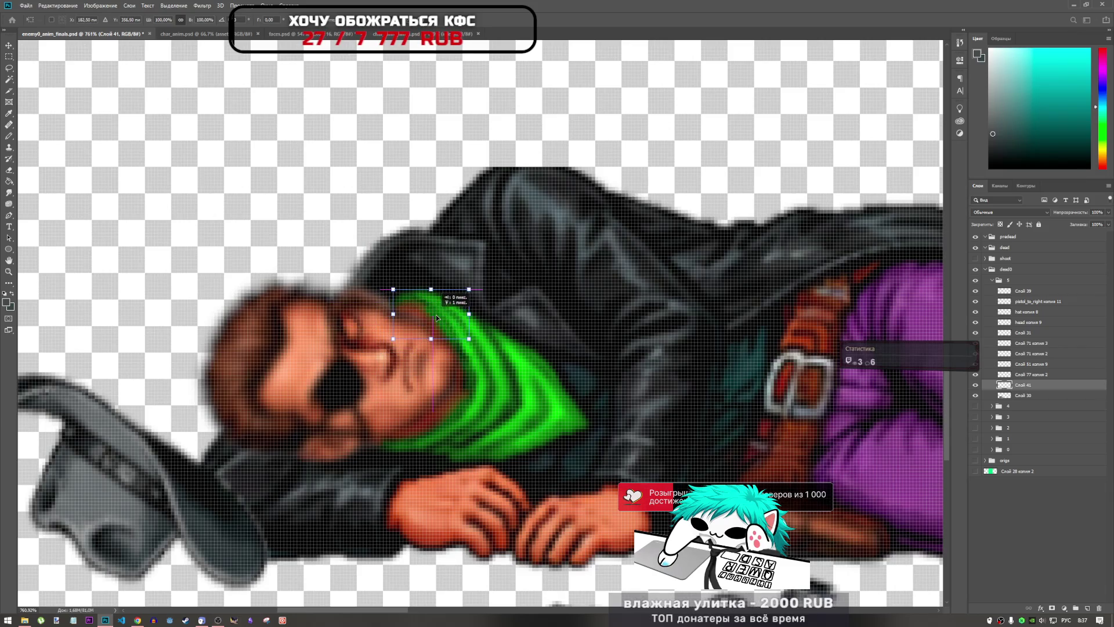
{"action": "mouse_move", "coordinate": [1024, 385]}
{"action": "left_mouse_down"}
{"action": "mouse_move", "coordinate": [1036, 343]}
{"action": "mouse_move", "coordinate": [1021, 333]}
{"action": "left_mouse_up"}
{"action": "key", "text": "l"}
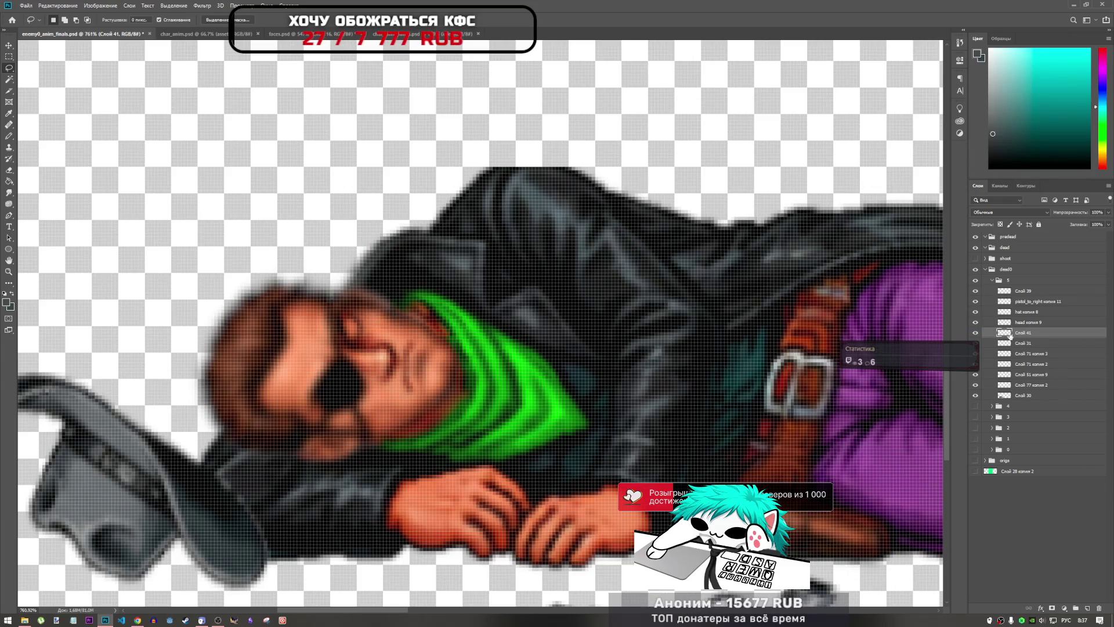
- Lasso the bandana piece under the chin and rotate it to fit the neck
{"action": "mouse_move", "coordinate": [346, 297]}
{"action": "left_mouse_down"}
{"action": "mouse_move", "coordinate": [401, 348]}
{"action": "mouse_move", "coordinate": [427, 291]}
{"action": "mouse_move", "coordinate": [422, 322]}
{"action": "mouse_move", "coordinate": [461, 270]}
{"action": "mouse_move", "coordinate": [408, 302]}
{"action": "mouse_move", "coordinate": [422, 303]}
{"action": "mouse_move", "coordinate": [437, 274]}
{"action": "left_mouse_up"}
{"action": "key", "text": "ctrl+t"}
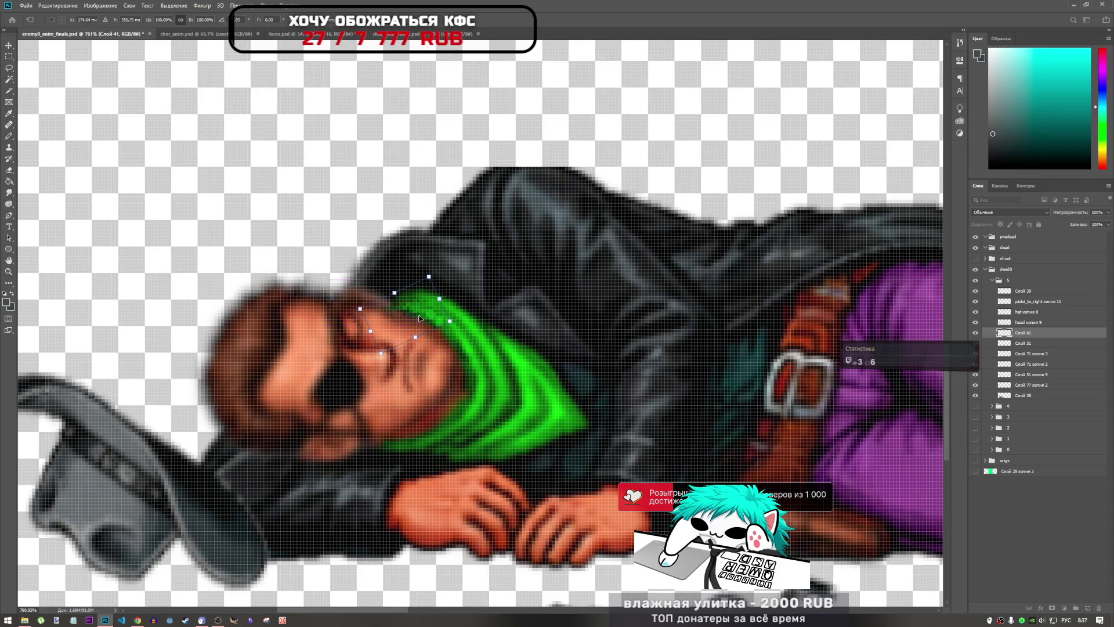
{"action": "mouse_move", "coordinate": [417, 314]}
{"action": "left_mouse_down"}
{"action": "mouse_move", "coordinate": [462, 323]}
{"action": "mouse_move", "coordinate": [417, 311]}
{"action": "left_mouse_up"}
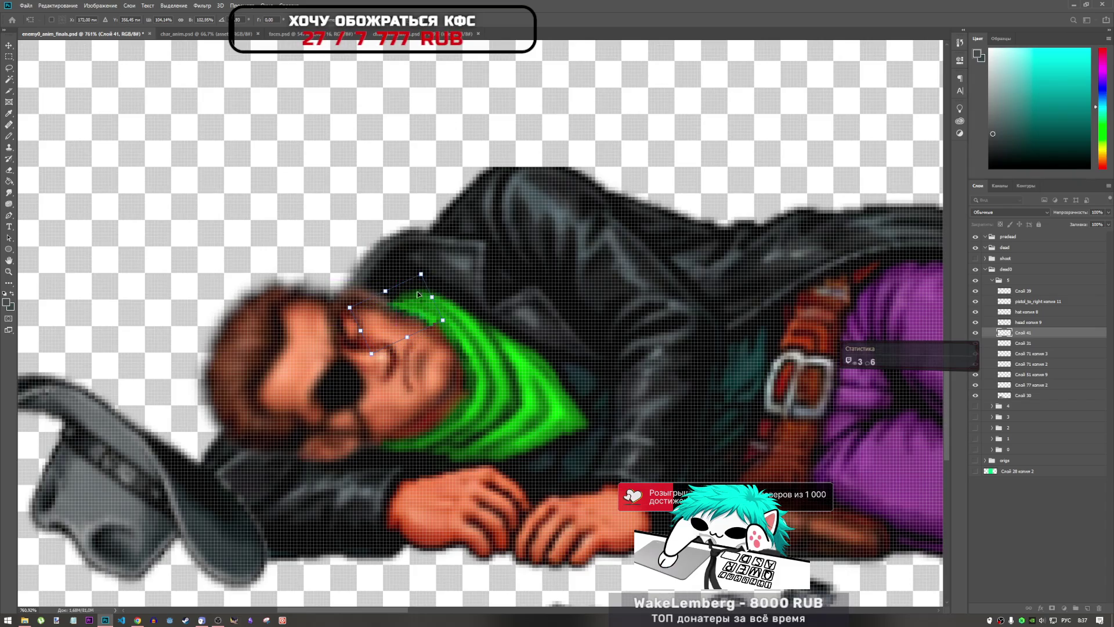
{"action": "key", "text": "Return"}
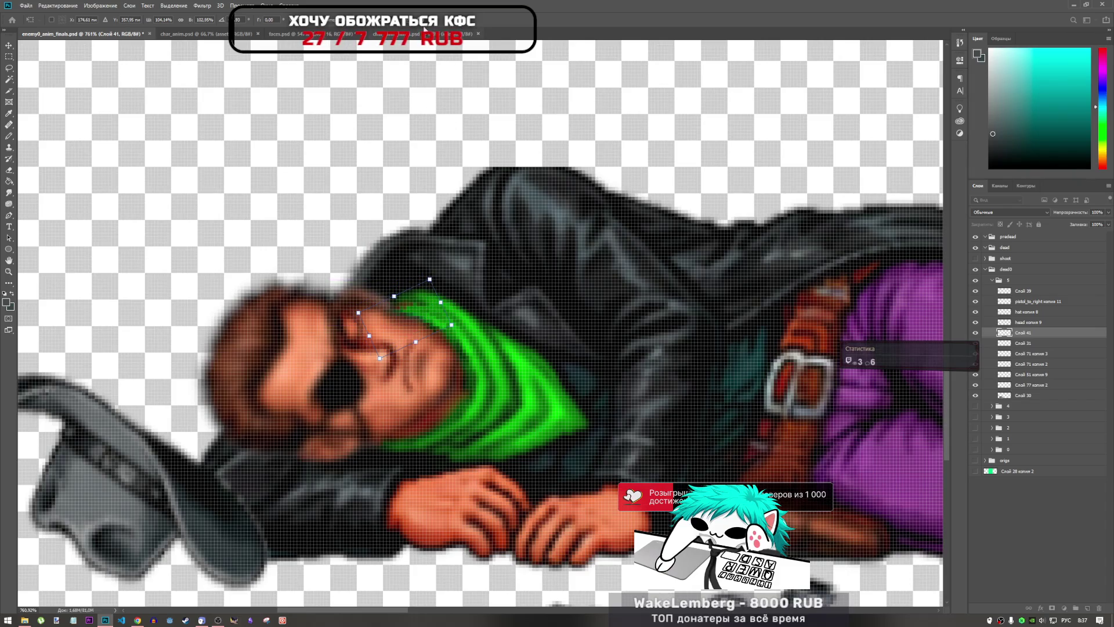
{"action": "key", "text": "l"}
- Lasso part of the face near the chin, adjust and commit it, then zoom out
{"action": "mouse_move", "coordinate": [463, 294]}
{"action": "left_mouse_down"}
{"action": "mouse_move", "coordinate": [421, 316]}
{"action": "mouse_move", "coordinate": [447, 295]}
{"action": "left_mouse_up"}
{"action": "key", "text": "ctrl+t"}
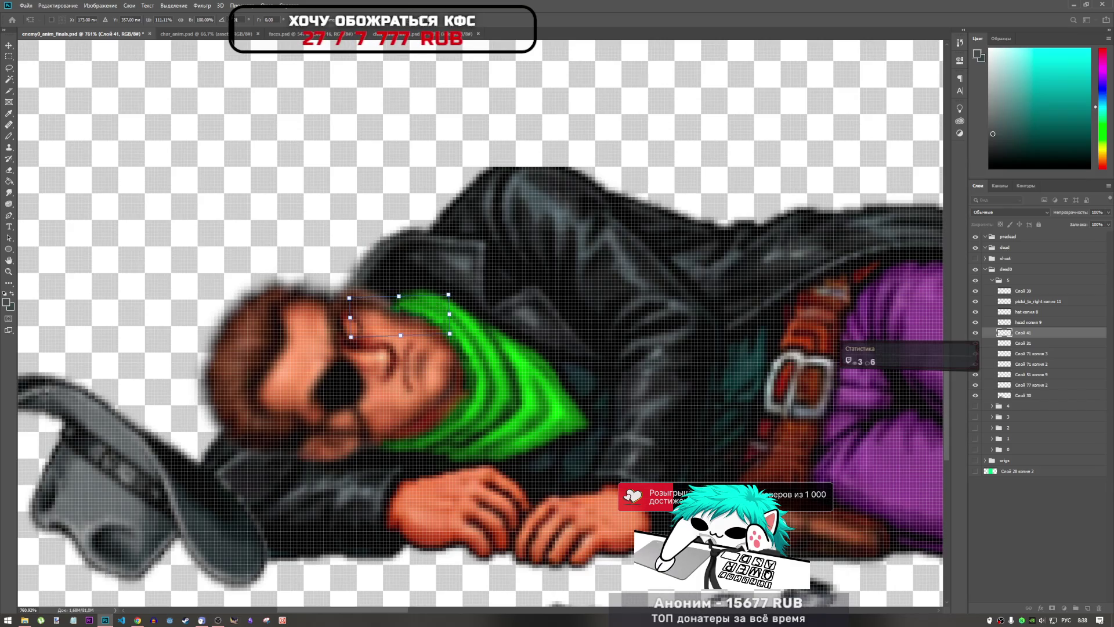
{"action": "key", "text": "Return"}
{"action": "key", "text": "l"}
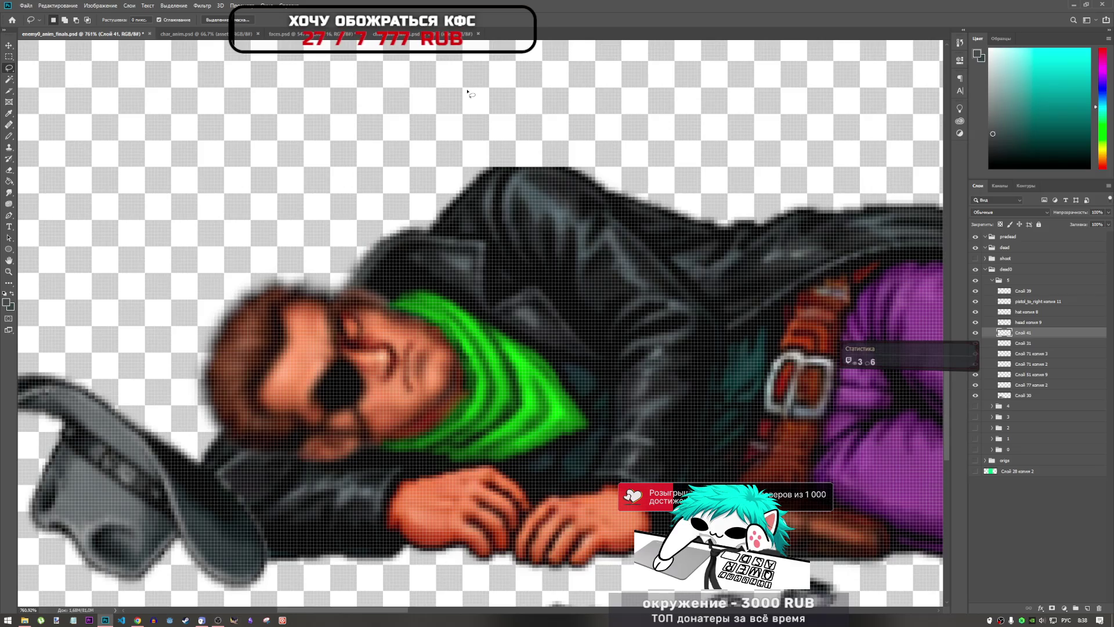
{"action": "scroll", "coordinate": [458, 220], "scroll_direction": "down", "scroll_amount": 8}
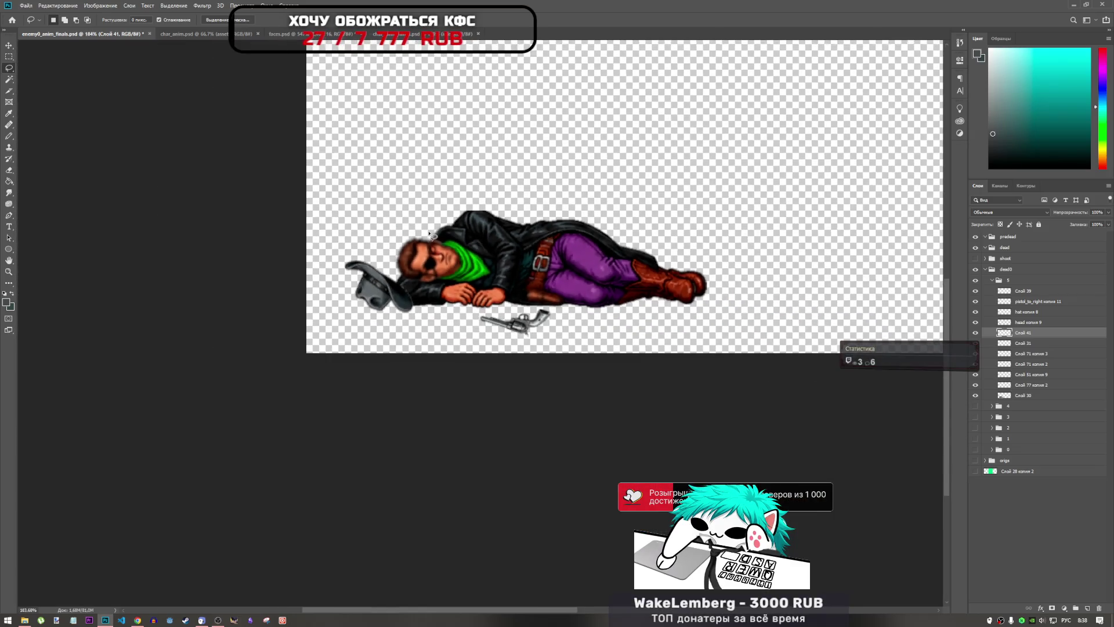
{"action": "scroll", "coordinate": [429, 233], "scroll_direction": "up", "scroll_amount": 4}
{"action": "scroll", "coordinate": [542, 341], "scroll_direction": "down", "scroll_amount": 3}
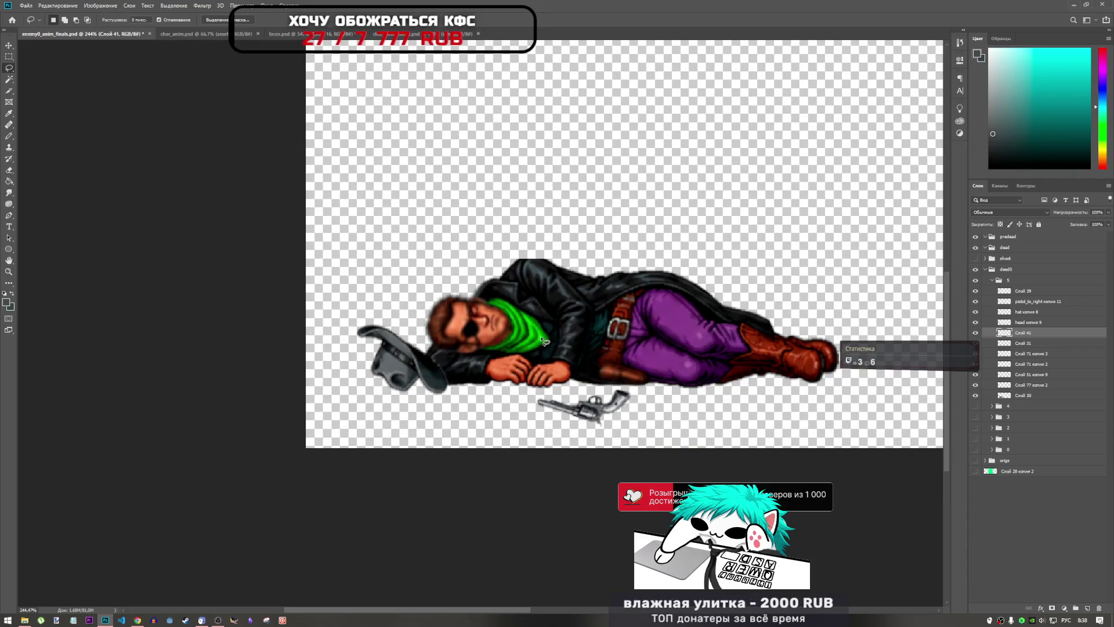
{"action": "scroll", "coordinate": [530, 346], "scroll_direction": "down", "scroll_amount": 2}
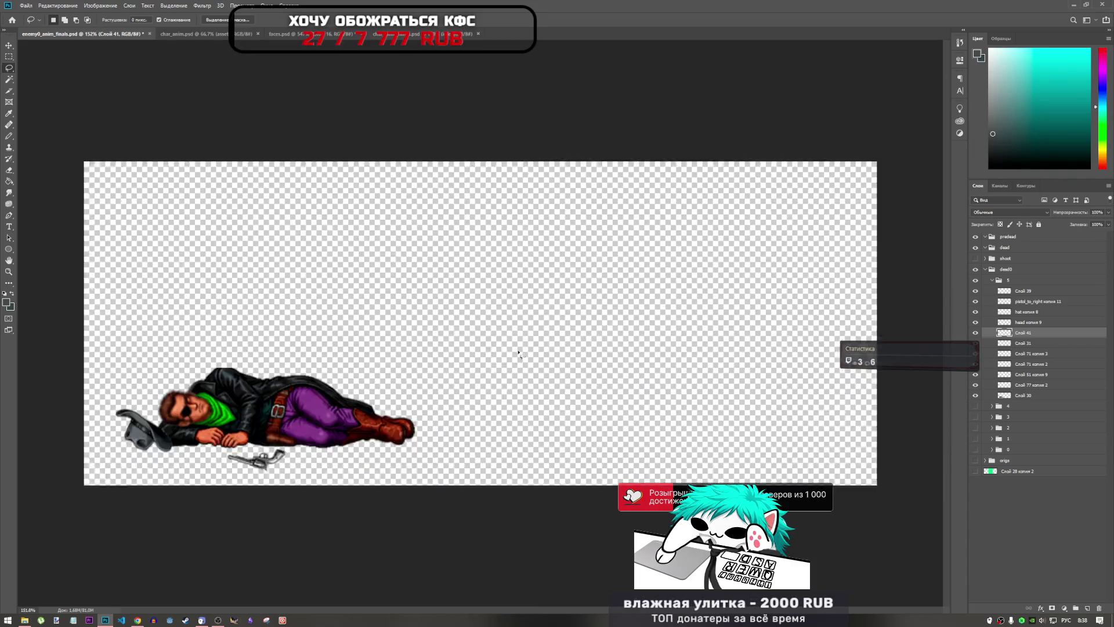
{"action": "scroll", "coordinate": [188, 428], "scroll_direction": "up", "scroll_amount": 3}
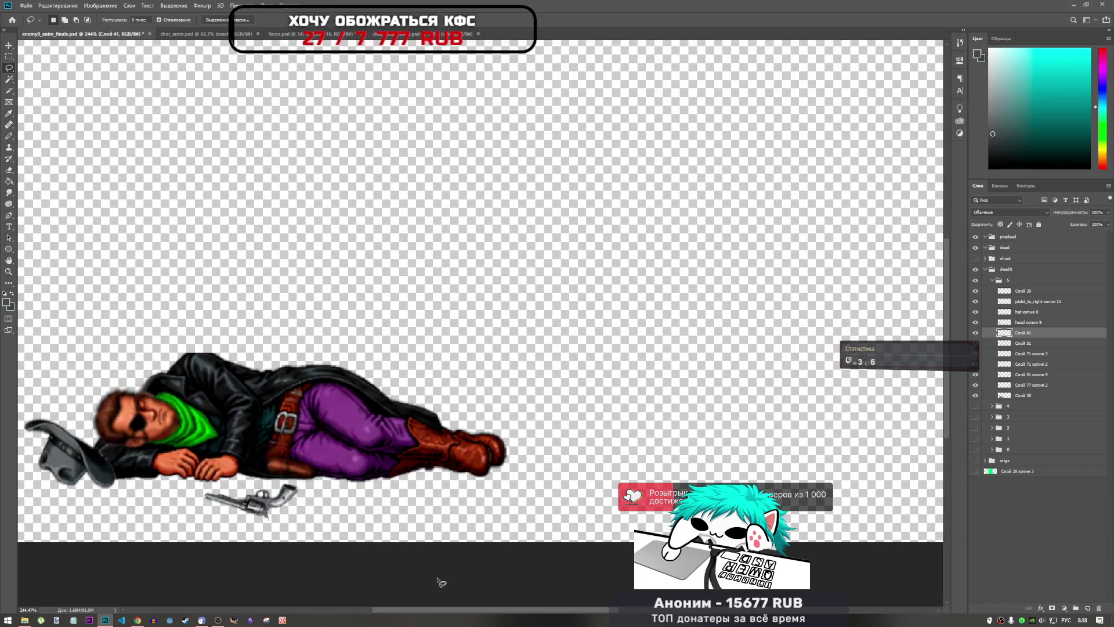
{"action": "left_click_drag", "start_coordinate": [474, 609], "coordinate": [440, 609]}
{"action": "scroll", "coordinate": [440, 594], "scroll_direction": "down", "scroll_amount": 2}
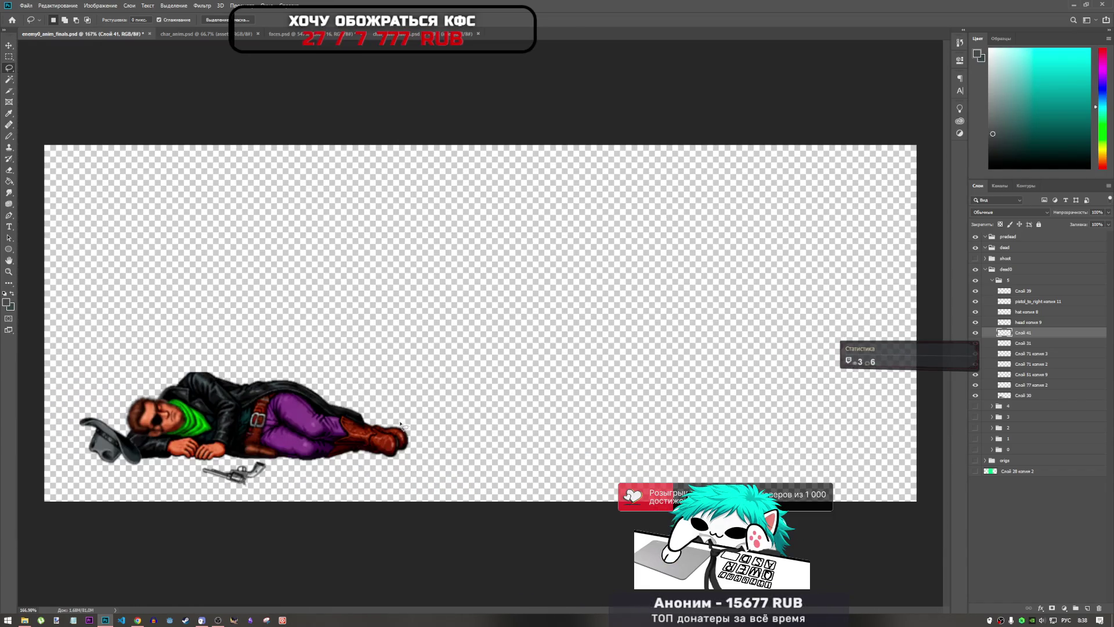
{"action": "left_click", "coordinate": [991, 281]}
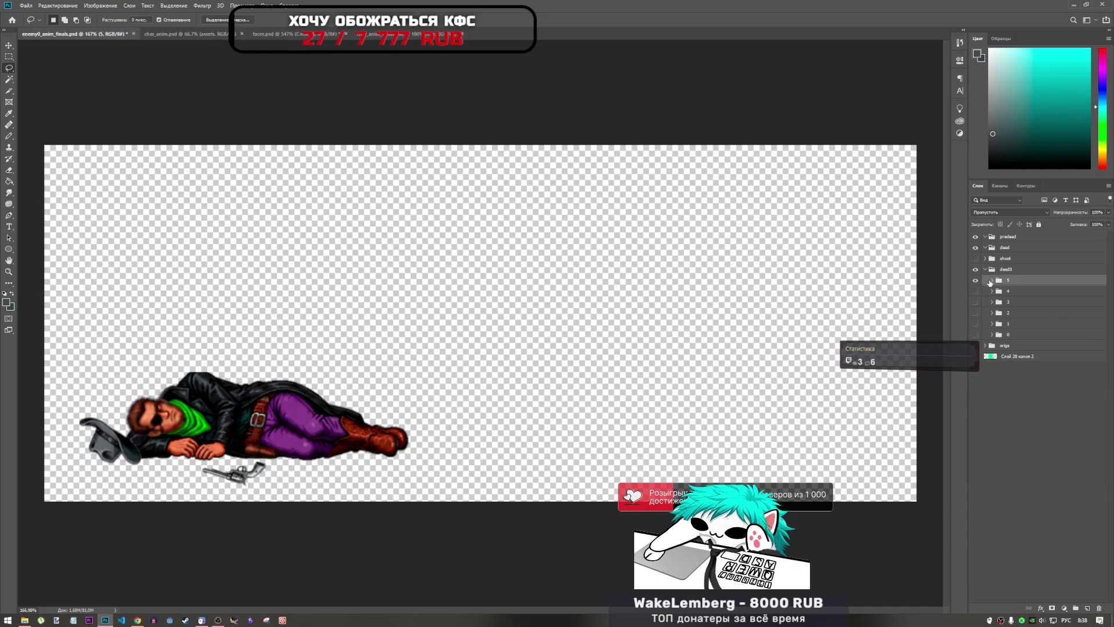
{"action": "left_click", "coordinate": [975, 281]}
{"action": "left_click", "coordinate": [975, 290]}
{"action": "left_click", "coordinate": [976, 290]}
{"action": "left_click", "coordinate": [976, 281]}
{"action": "left_click", "coordinate": [975, 281]}
{"action": "left_click", "coordinate": [976, 291]}
{"action": "left_click", "coordinate": [992, 290]}
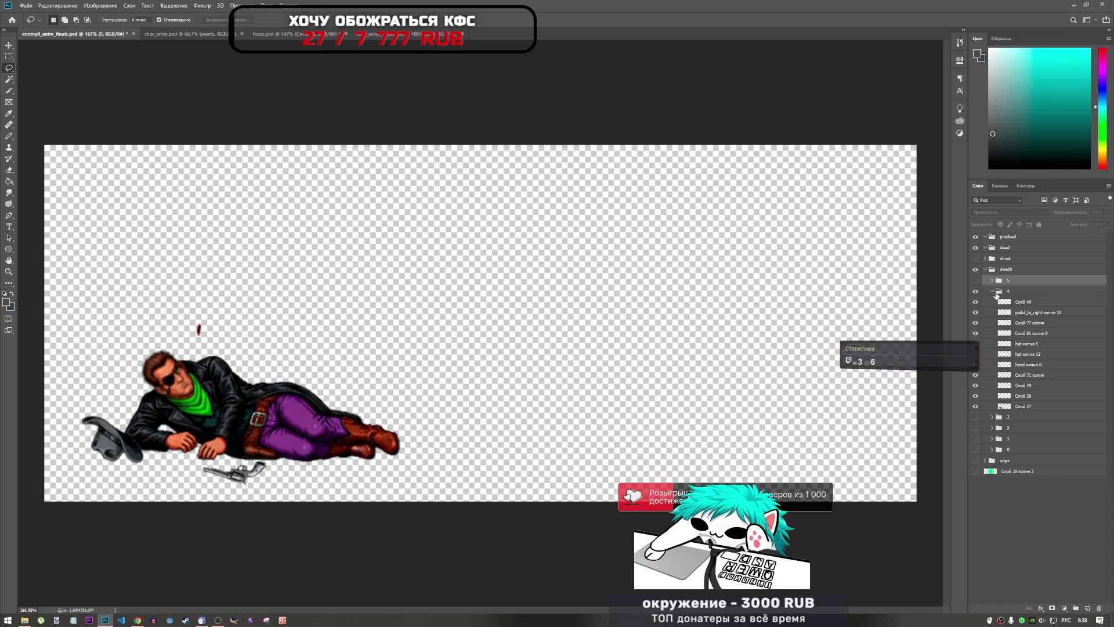
{"action": "left_click", "coordinate": [1013, 302]}
{"action": "key", "text": "ctrl+t"}
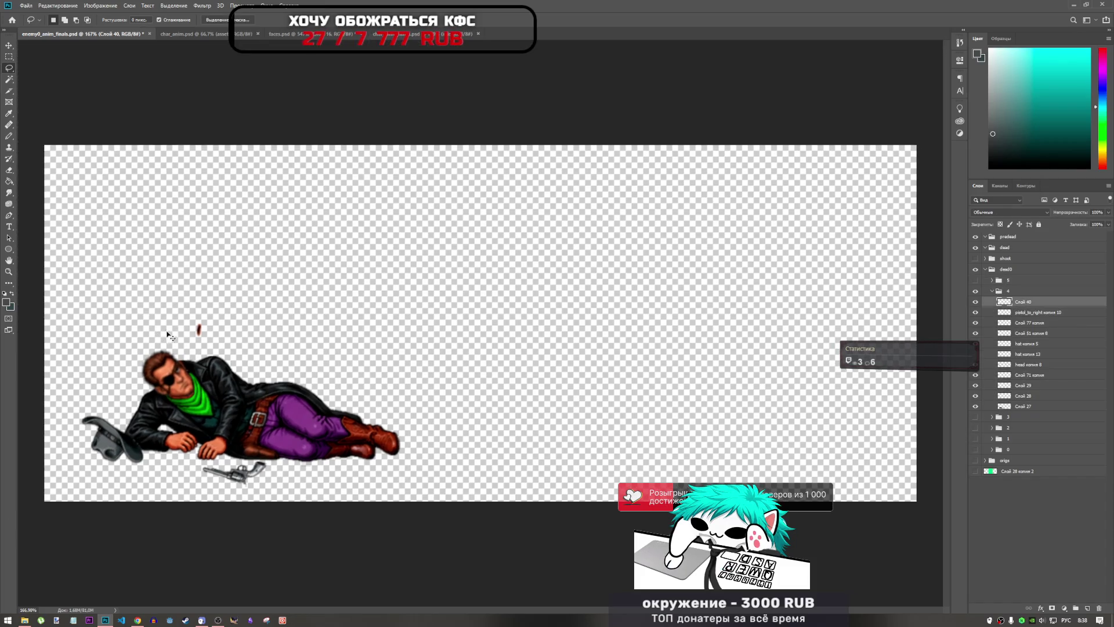
{"action": "scroll", "coordinate": [188, 345], "scroll_direction": "up", "scroll_amount": 5}
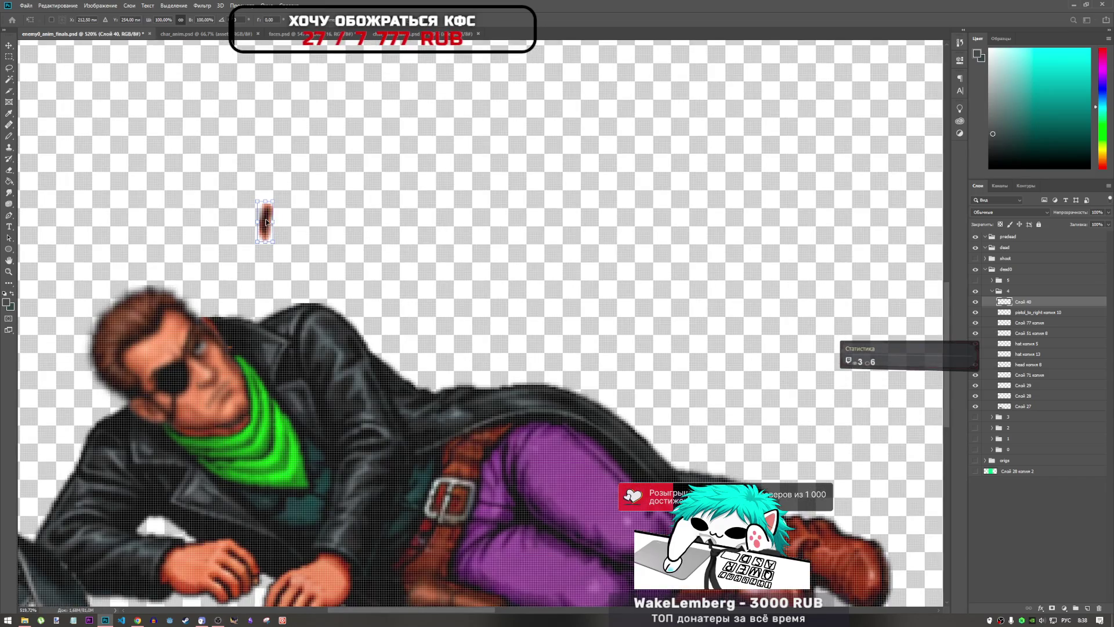
{"action": "mouse_move", "coordinate": [268, 220]}
{"action": "left_mouse_down"}
{"action": "mouse_move", "coordinate": [224, 385]}
{"action": "mouse_move", "coordinate": [249, 352]}
{"action": "mouse_move", "coordinate": [262, 370]}
{"action": "mouse_move", "coordinate": [222, 385]}
{"action": "left_mouse_up"}
{"action": "scroll", "coordinate": [222, 384], "scroll_direction": "up", "scroll_amount": 5}
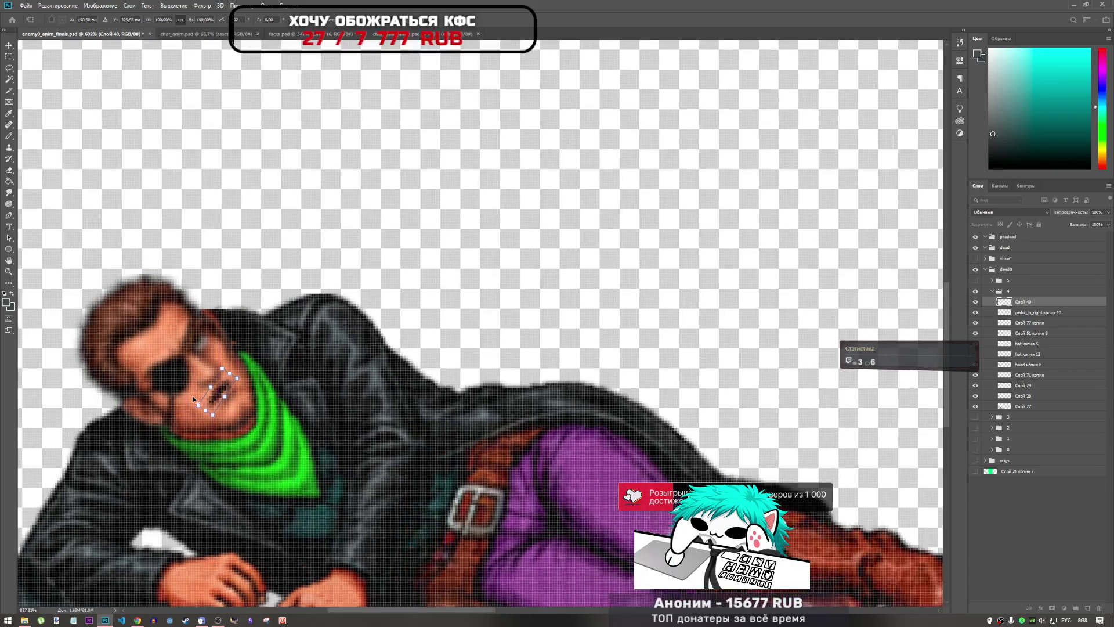
{"action": "key", "text": "alt+space"}
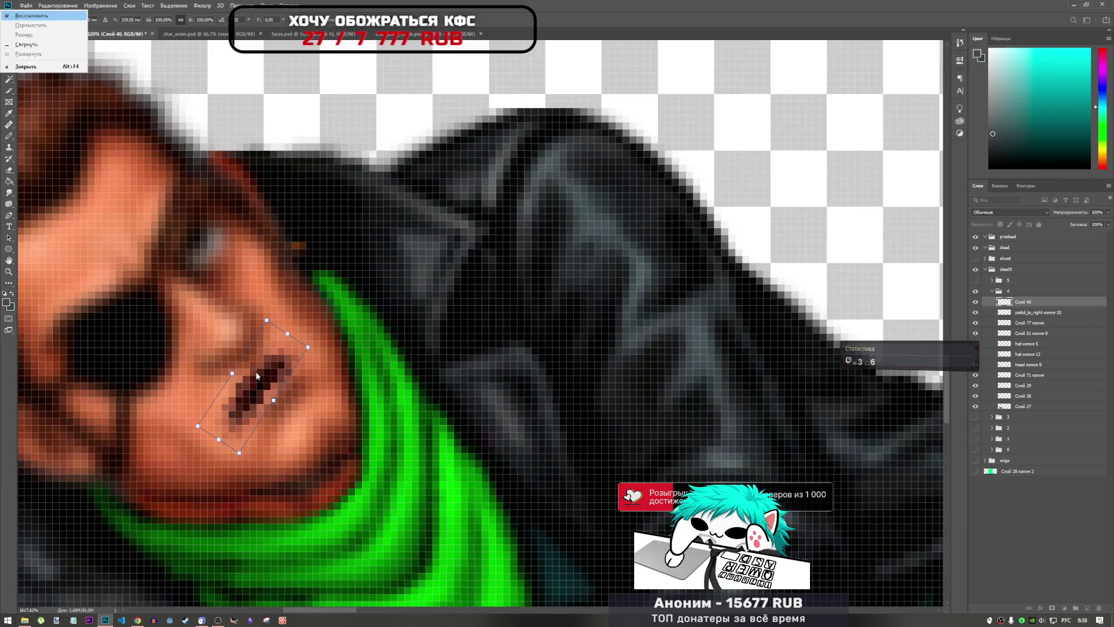
{"action": "left_click", "coordinate": [257, 376]}
{"action": "left_click_drag", "start_coordinate": [267, 376], "coordinate": [273, 370]}
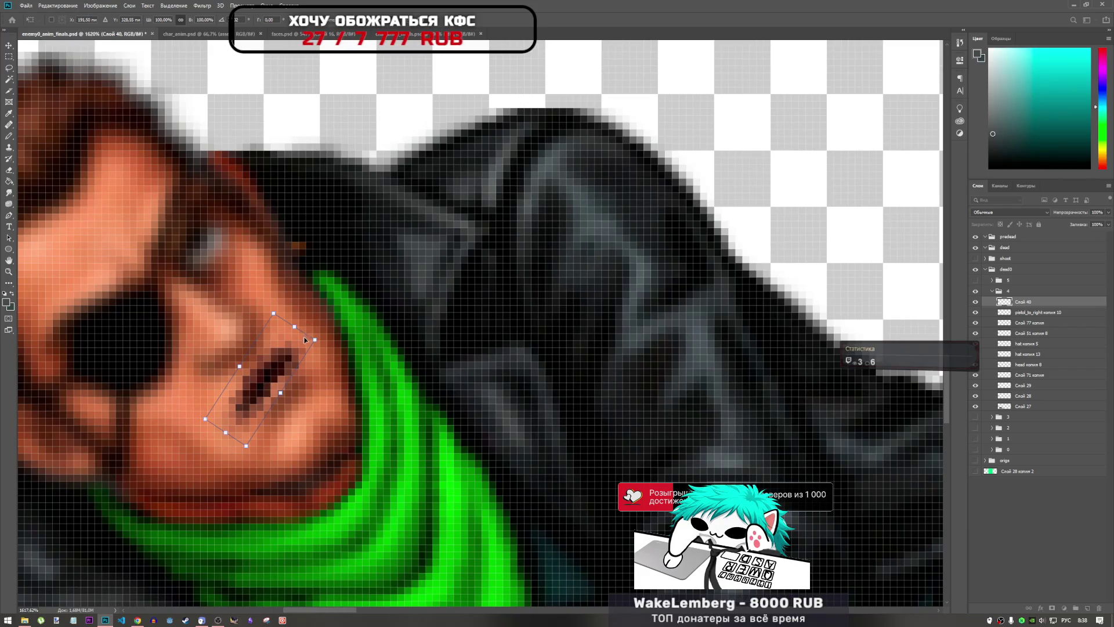
{"action": "key", "text": "Left"}
{"action": "key", "text": "Down"}
{"action": "key", "text": "Right"}
{"action": "key", "text": "Up"}
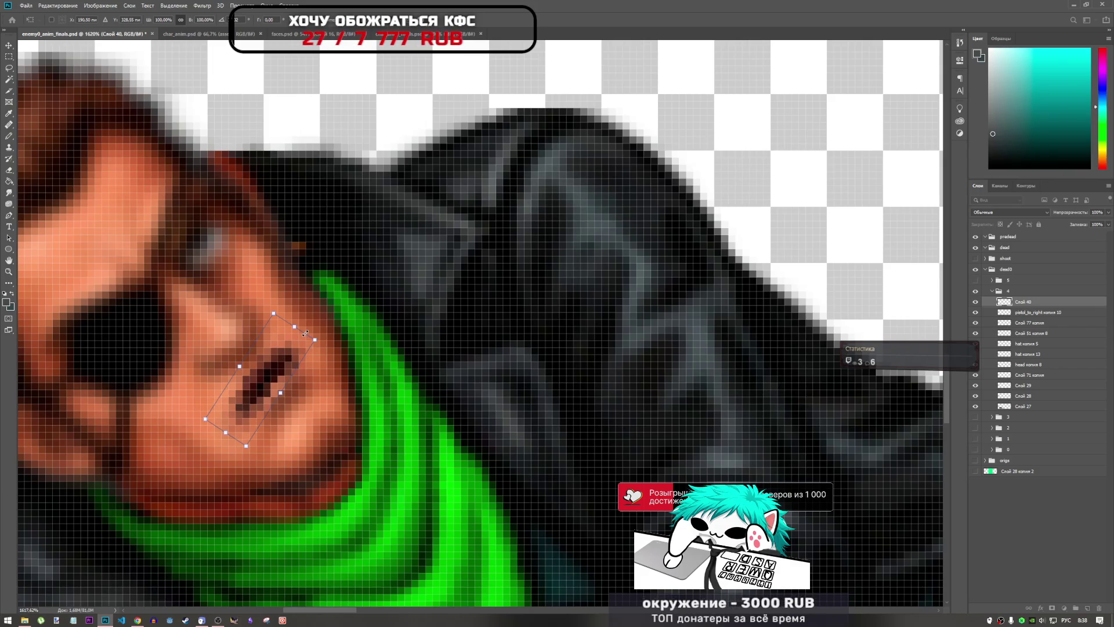
{"action": "key", "text": "Right"}
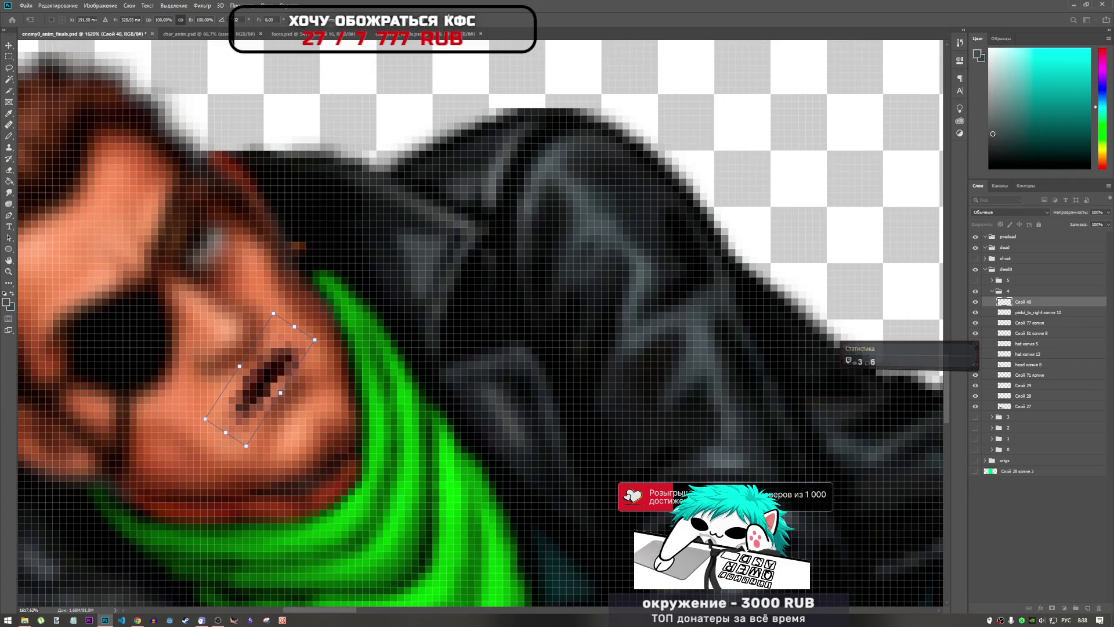
{"action": "scroll", "coordinate": [400, 325], "scroll_direction": "down", "scroll_amount": 3}
{"action": "key", "text": "Return"}
{"action": "key", "text": "l"}
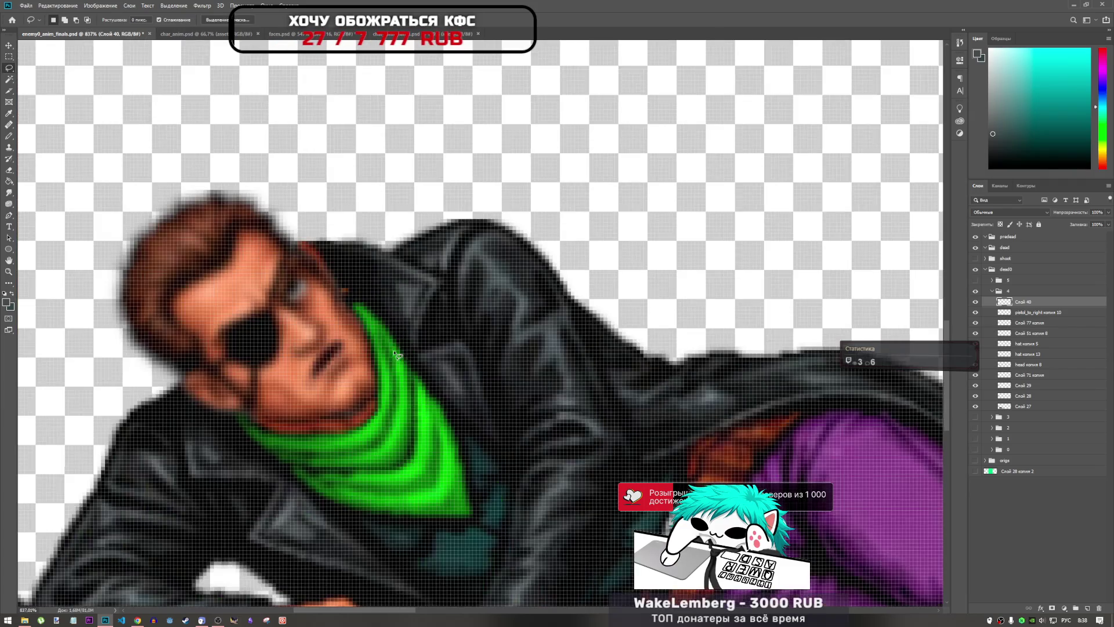
{"action": "scroll", "coordinate": [395, 353], "scroll_direction": "down", "scroll_amount": 5}
{"action": "scroll", "coordinate": [371, 358], "scroll_direction": "up", "scroll_amount": 5}
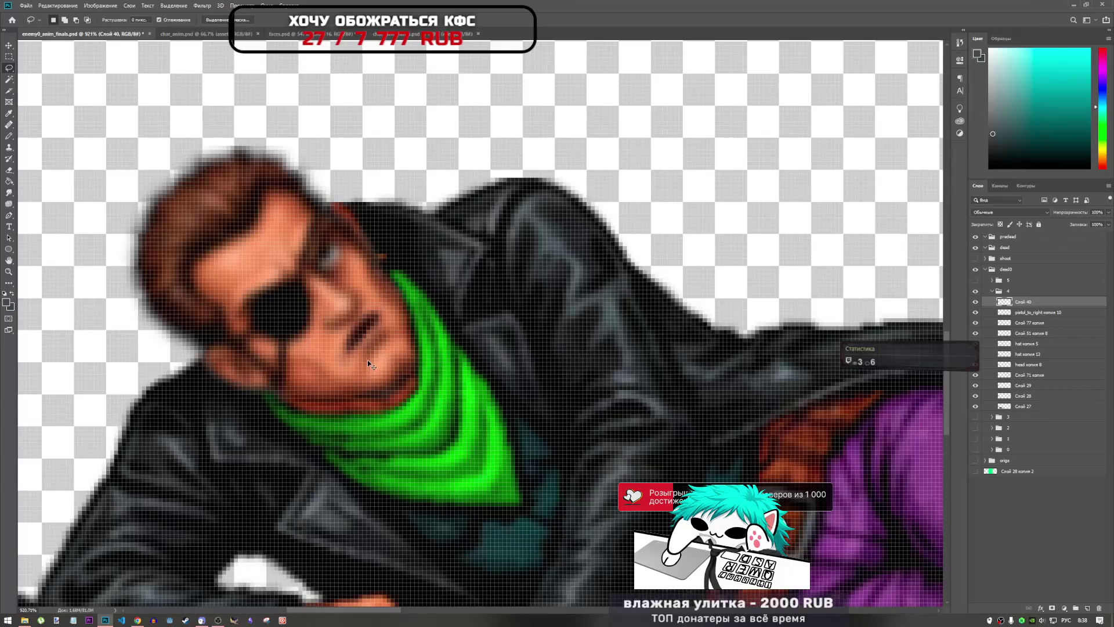
{"action": "key", "text": "ctrl+t"}
{"action": "key", "text": "Up"}
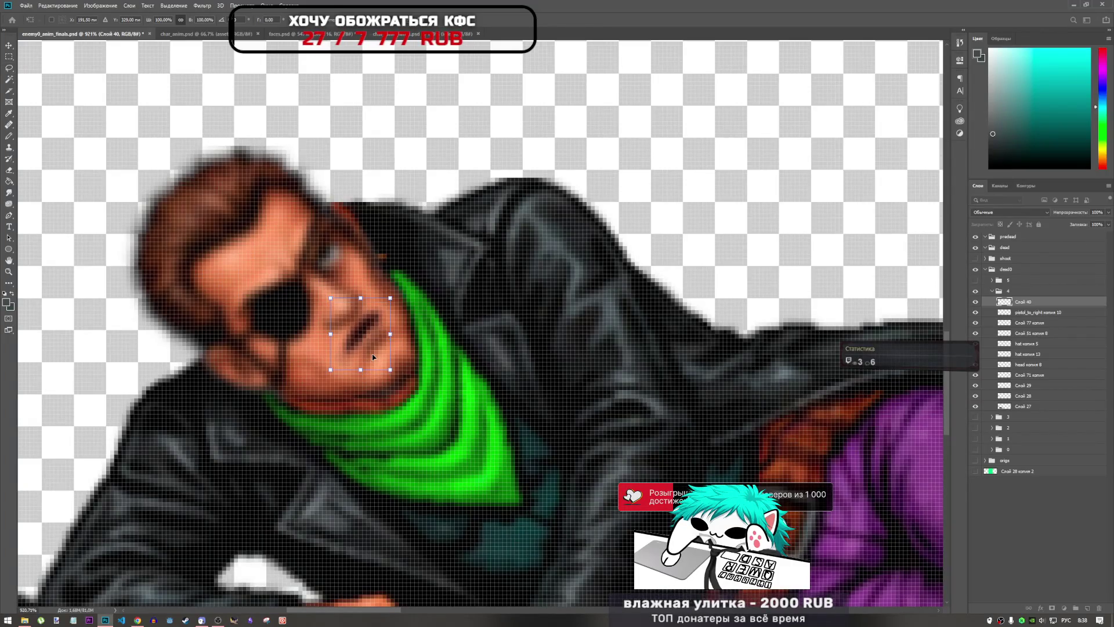
{"action": "scroll", "coordinate": [371, 313], "scroll_direction": "down", "scroll_amount": 3}
{"action": "key", "text": "Return"}
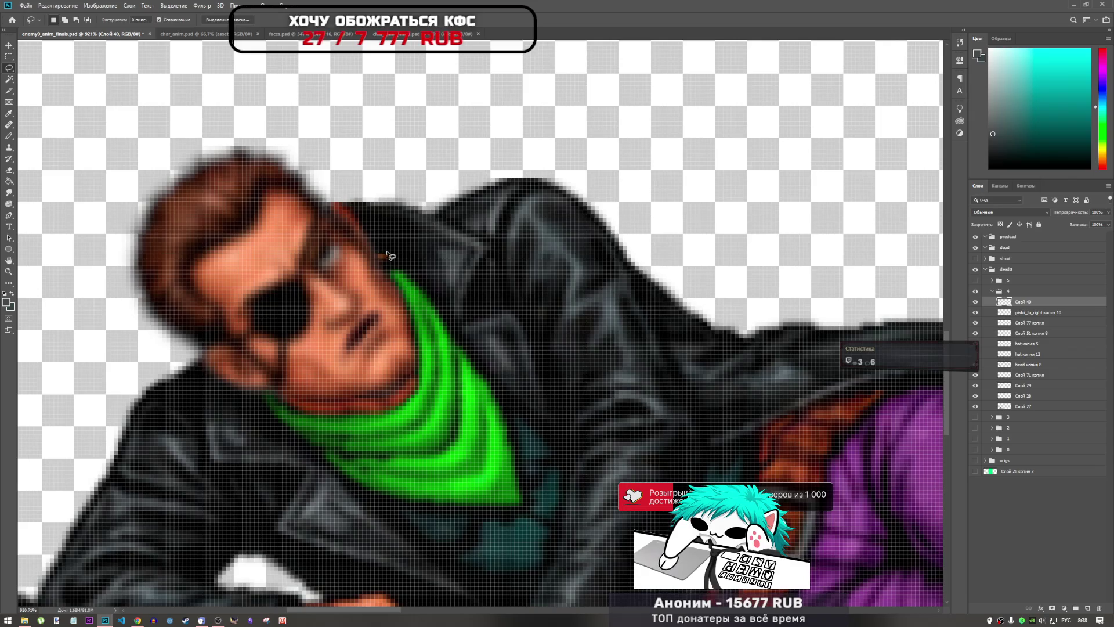
{"action": "key", "text": "l"}
{"action": "scroll", "coordinate": [366, 318], "scroll_direction": "down", "scroll_amount": 3}
{"action": "scroll", "coordinate": [366, 317], "scroll_direction": "up", "scroll_amount": 2}
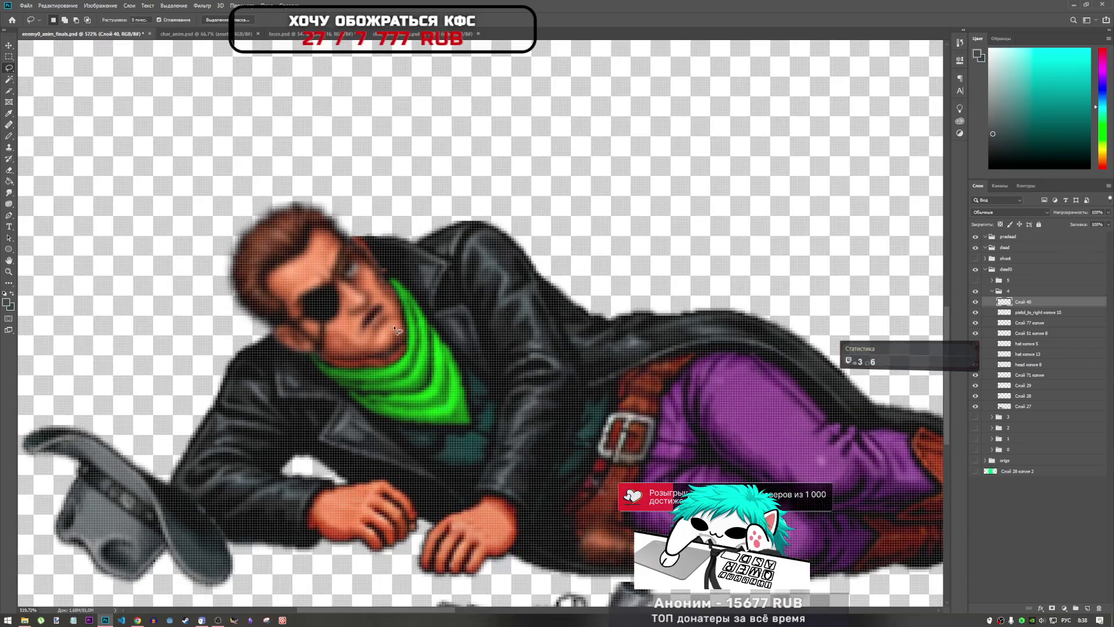
{"action": "scroll", "coordinate": [395, 329], "scroll_direction": "up", "scroll_amount": 3}
{"action": "key", "text": "ctrl+t"}
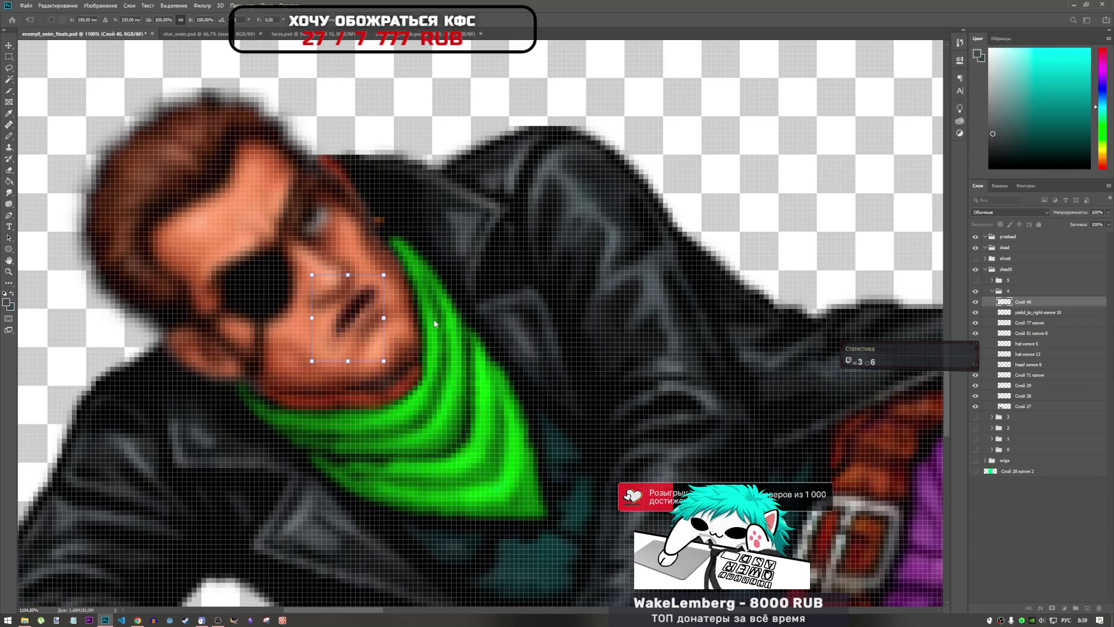
{"action": "key", "text": "Right"}
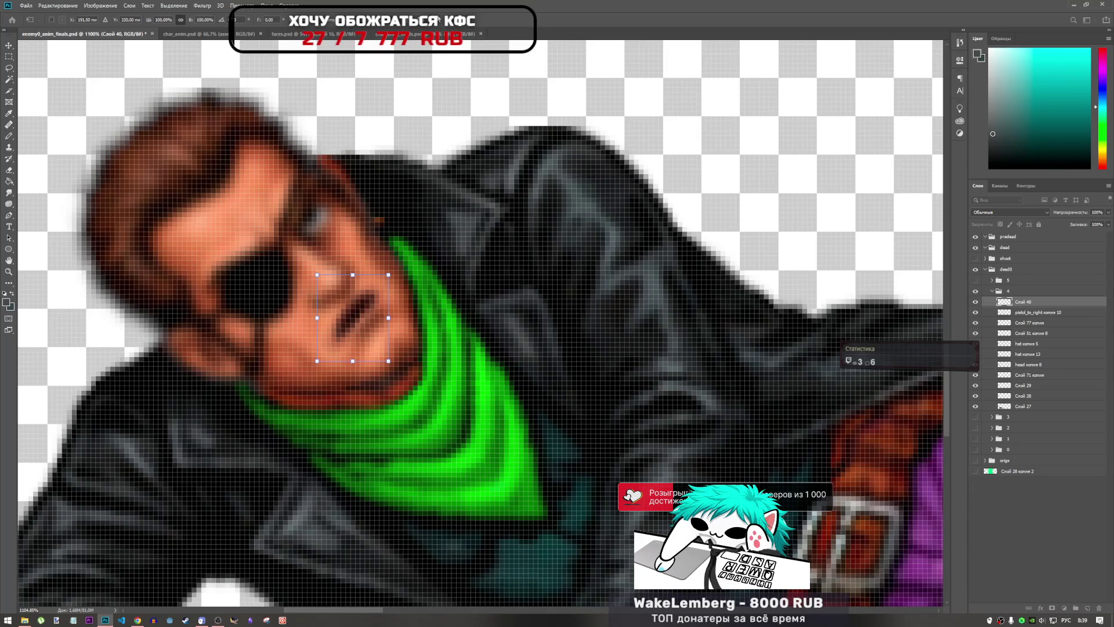
{"action": "key", "text": "Return"}
{"action": "key", "text": "l"}
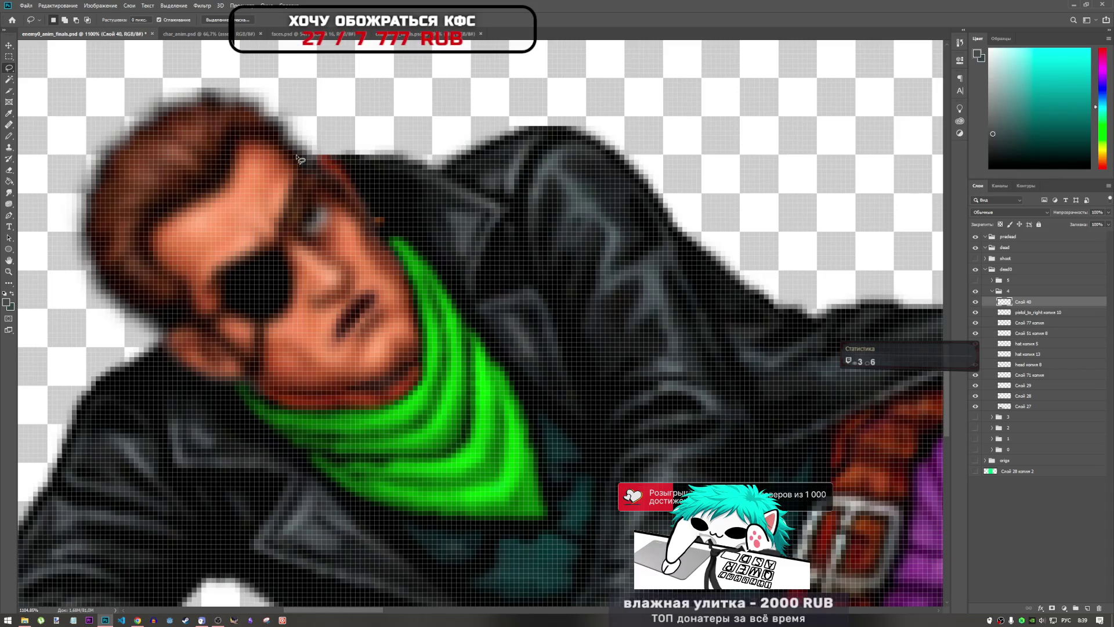
{"action": "scroll", "coordinate": [339, 335], "scroll_direction": "down", "scroll_amount": 5}
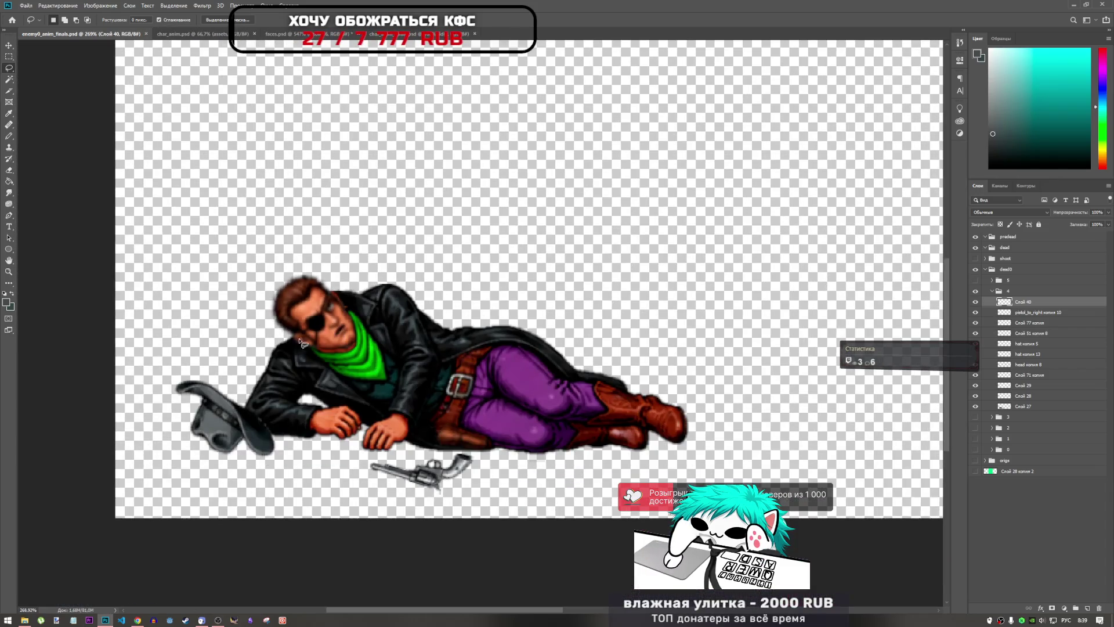
{"action": "left_click", "coordinate": [319, 35]}
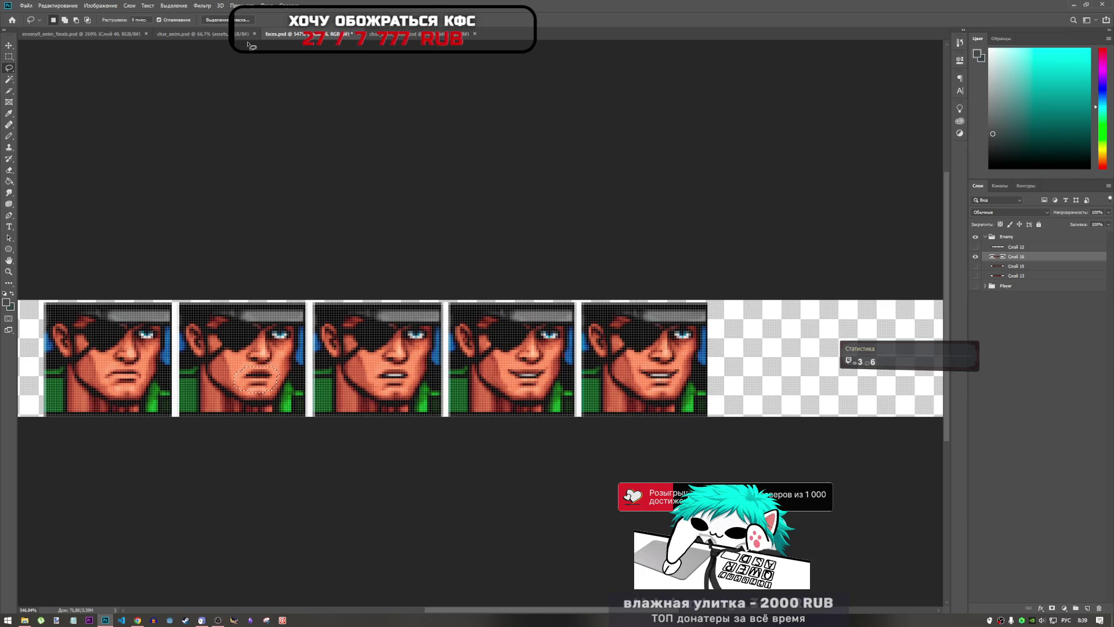
- Return to enemy0_anim_finals.psd and toggle dead0 frames 5, 4 and 2, ending on frame 5
{"action": "left_click", "coordinate": [71, 35]}
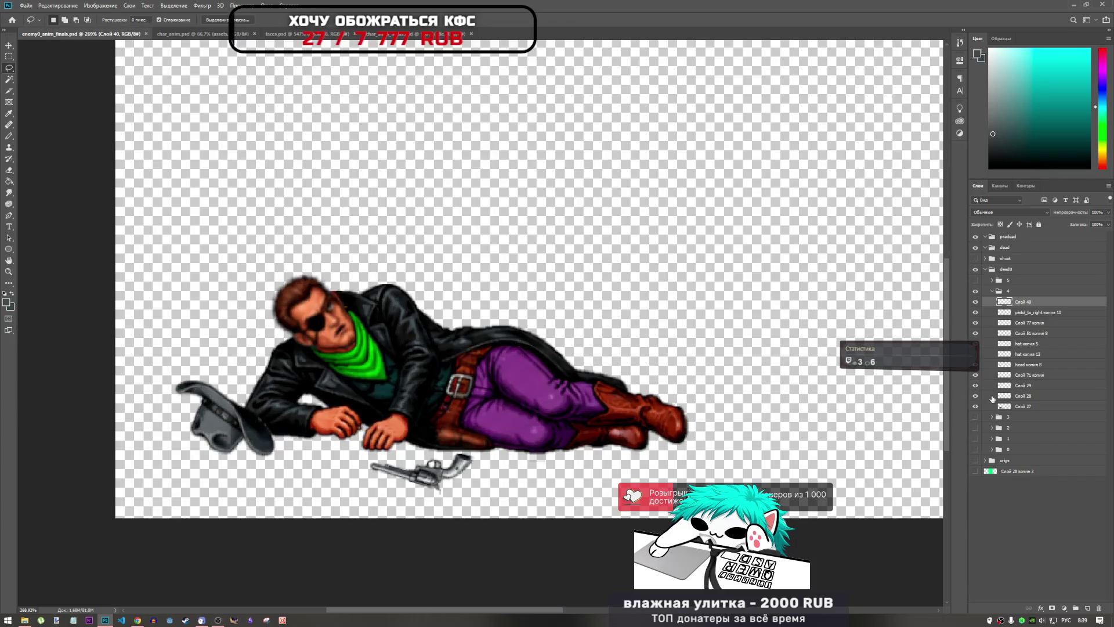
{"action": "left_click", "coordinate": [992, 291]}
{"action": "left_click", "coordinate": [976, 291]}
{"action": "left_click", "coordinate": [975, 280]}
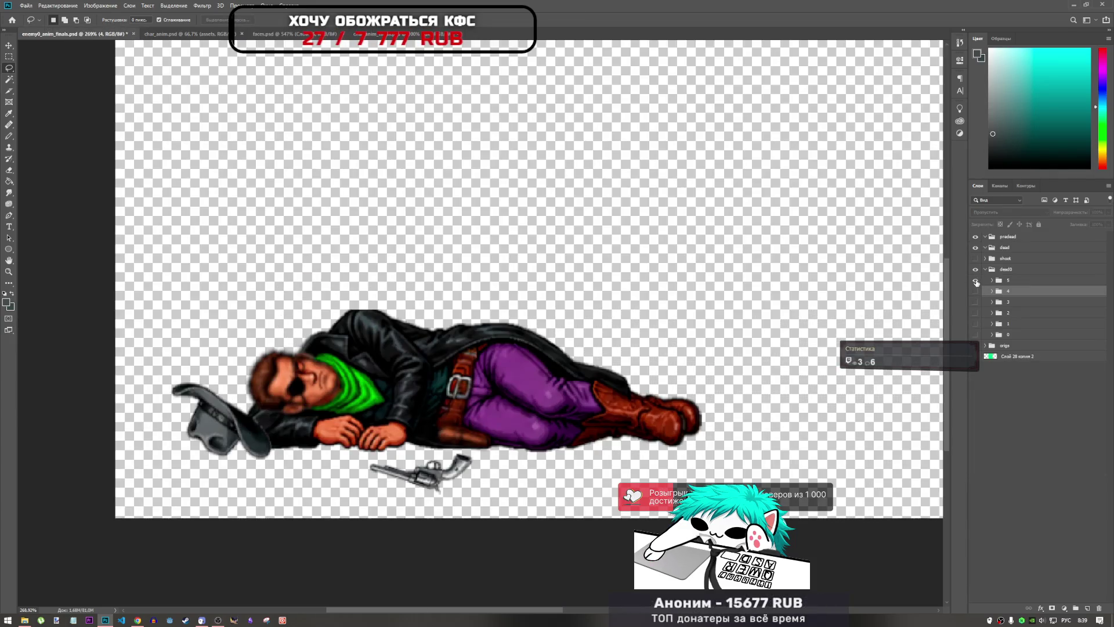
{"action": "left_click", "coordinate": [976, 284]}
{"action": "left_click", "coordinate": [977, 292]}
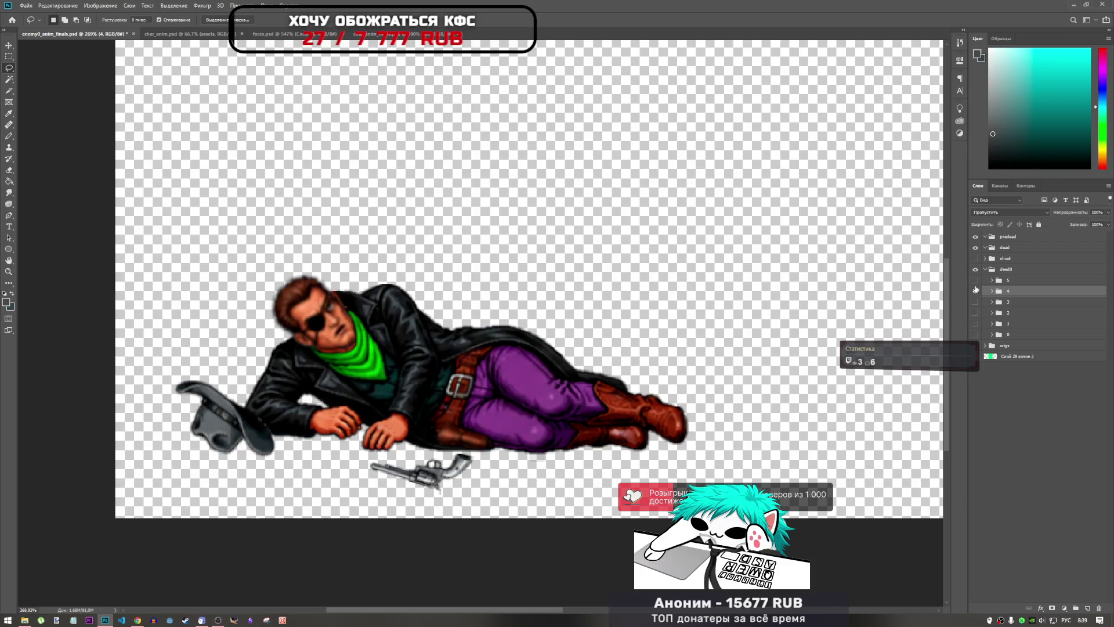
{"action": "left_click", "coordinate": [975, 280]}
{"action": "left_click", "coordinate": [976, 291]}
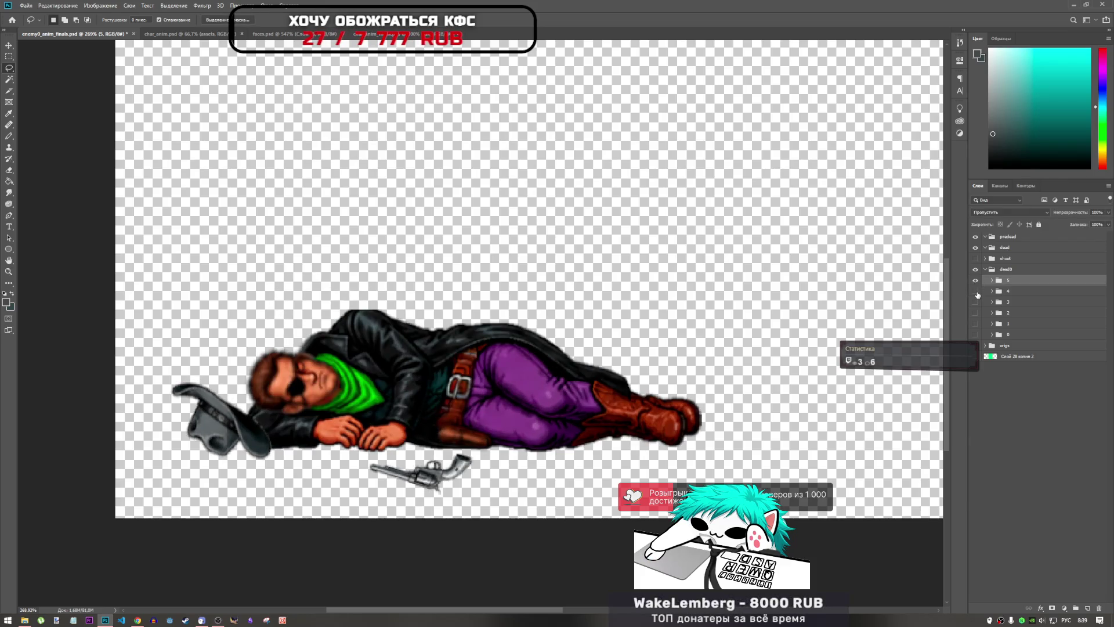
{"action": "left_click", "coordinate": [975, 291]}
{"action": "left_click", "coordinate": [976, 280]}
{"action": "left_click", "coordinate": [976, 291]}
{"action": "left_click", "coordinate": [975, 301]}
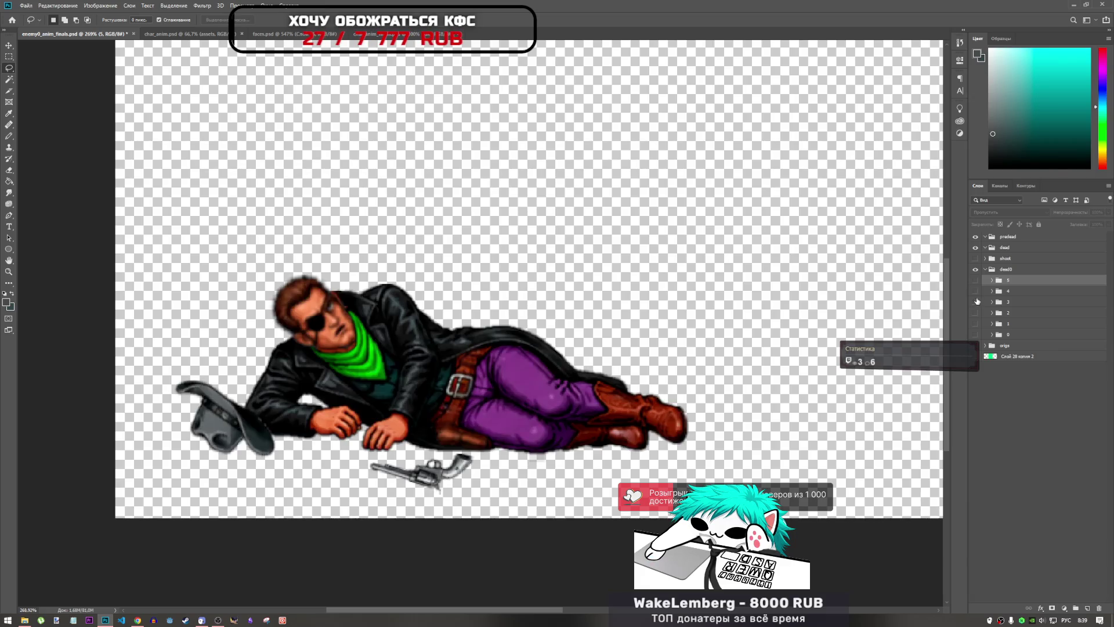
{"action": "left_click", "coordinate": [977, 301]}
{"action": "left_click", "coordinate": [977, 301]}
{"action": "left_click", "coordinate": [977, 302]}
{"action": "left_click", "coordinate": [978, 313]}
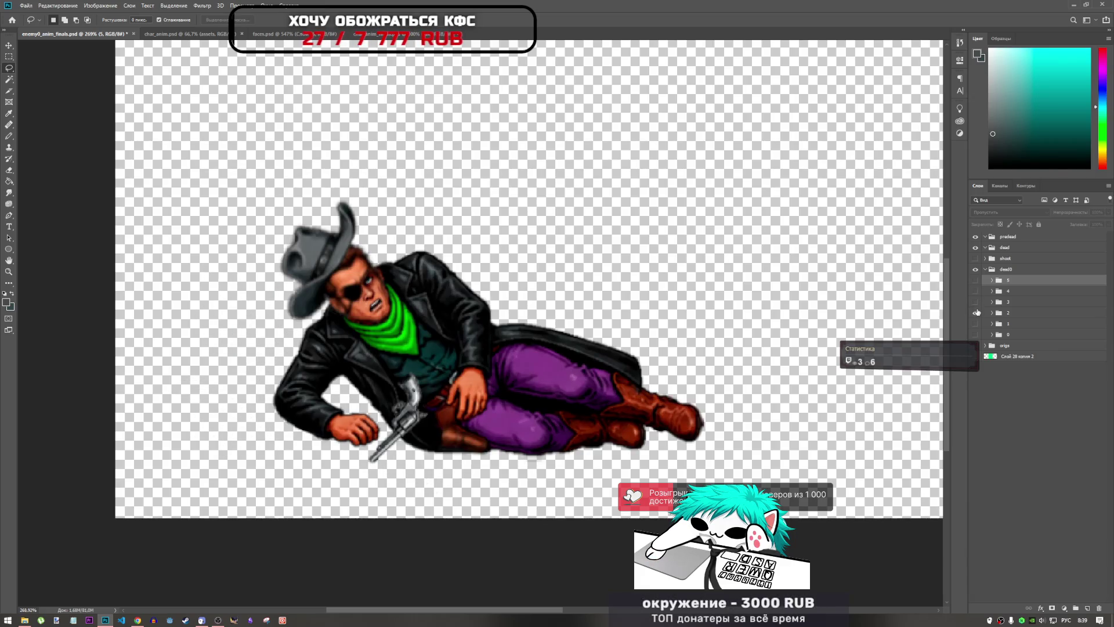
{"action": "left_click", "coordinate": [978, 313]}
{"action": "left_click", "coordinate": [977, 302]}
{"action": "left_click", "coordinate": [976, 302]}
{"action": "left_click", "coordinate": [975, 281]}
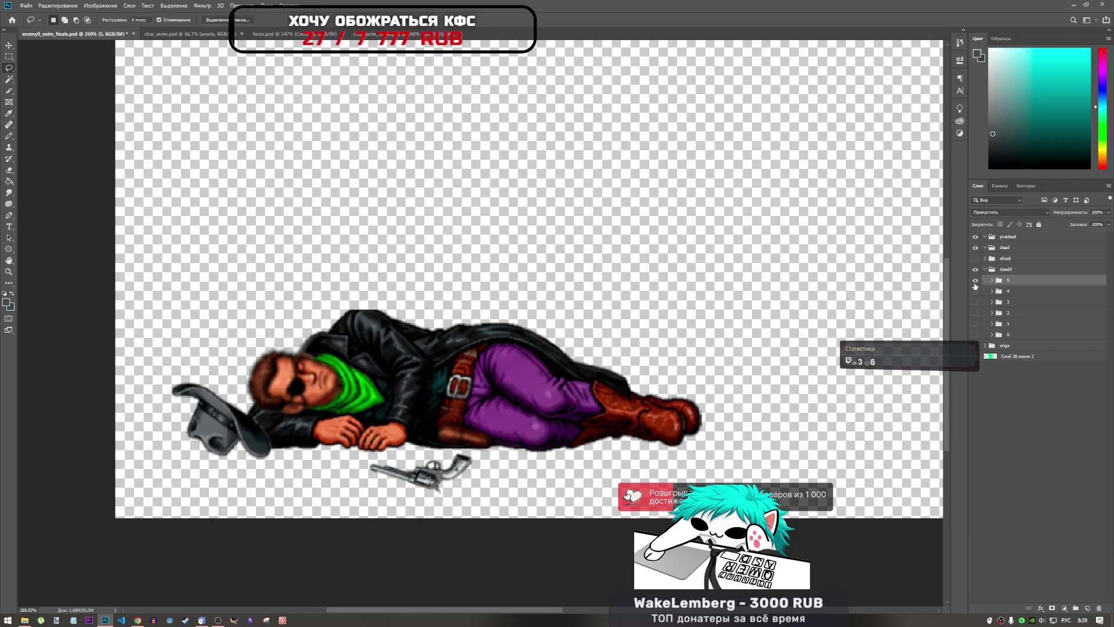
- Step through frames 4, 3 and 2, then back through 3 and 4, leaving frame 5 visible
{"action": "left_click", "coordinate": [975, 280]}
{"action": "left_click", "coordinate": [976, 290]}
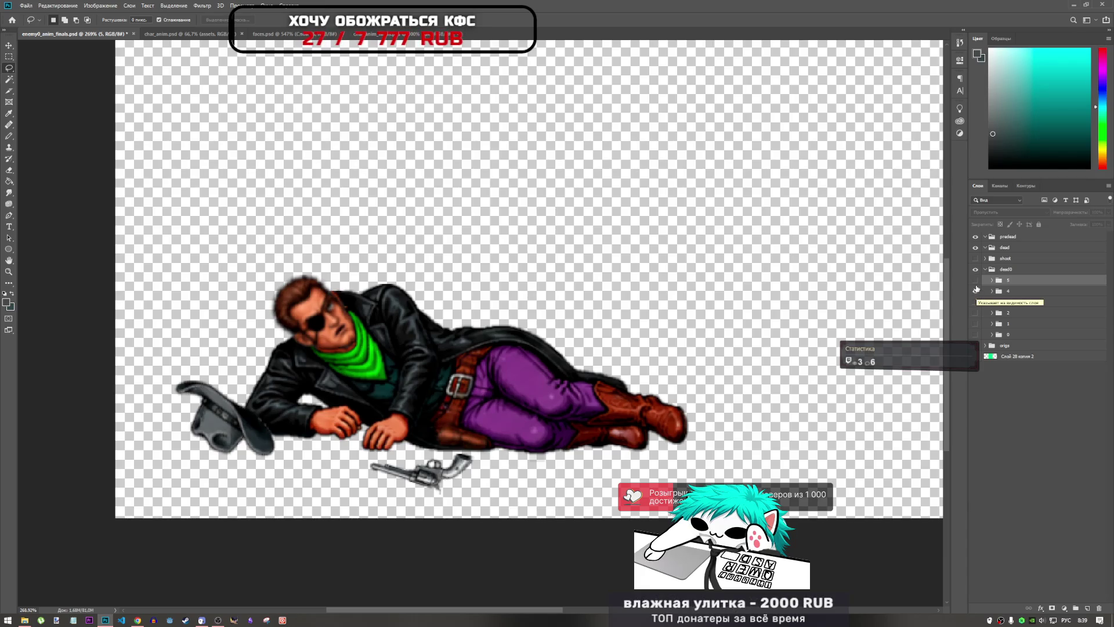
{"action": "left_click", "coordinate": [976, 291]}
{"action": "left_click", "coordinate": [975, 280]}
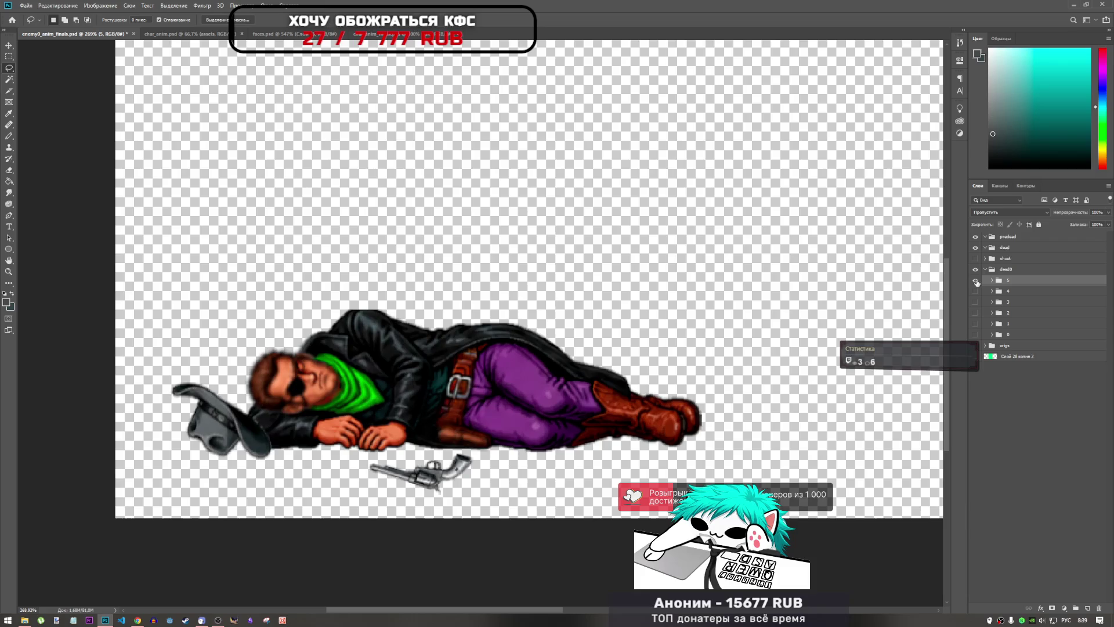
{"action": "left_click", "coordinate": [975, 280]}
{"action": "left_click", "coordinate": [976, 291]}
{"action": "left_click", "coordinate": [976, 291]}
{"action": "left_click", "coordinate": [976, 302]}
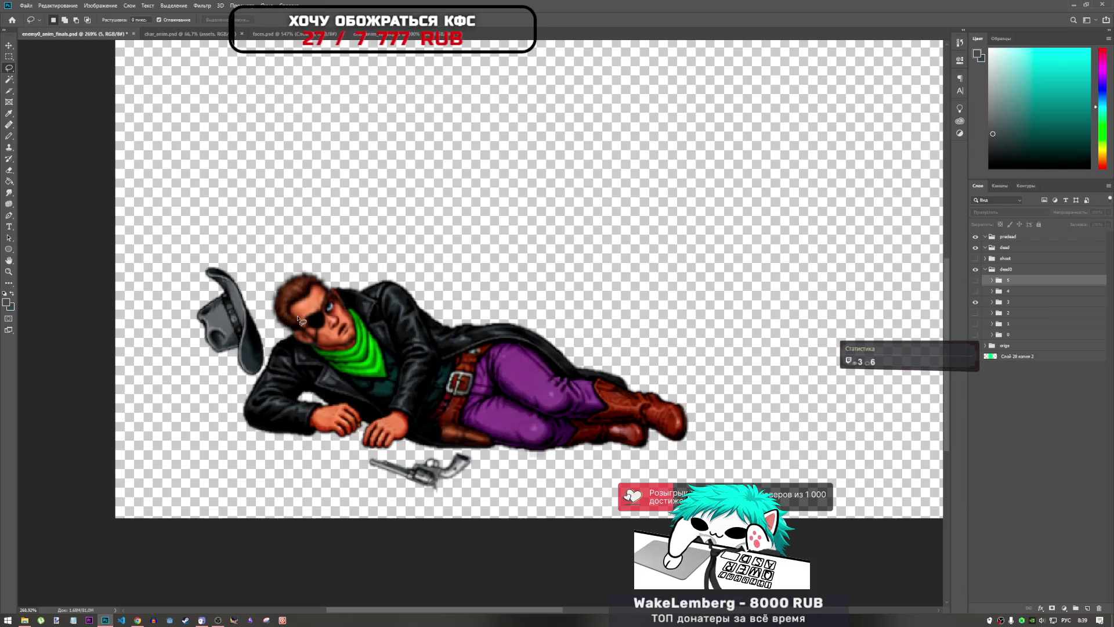
{"action": "left_click", "coordinate": [976, 302]}
{"action": "left_click", "coordinate": [975, 313]}
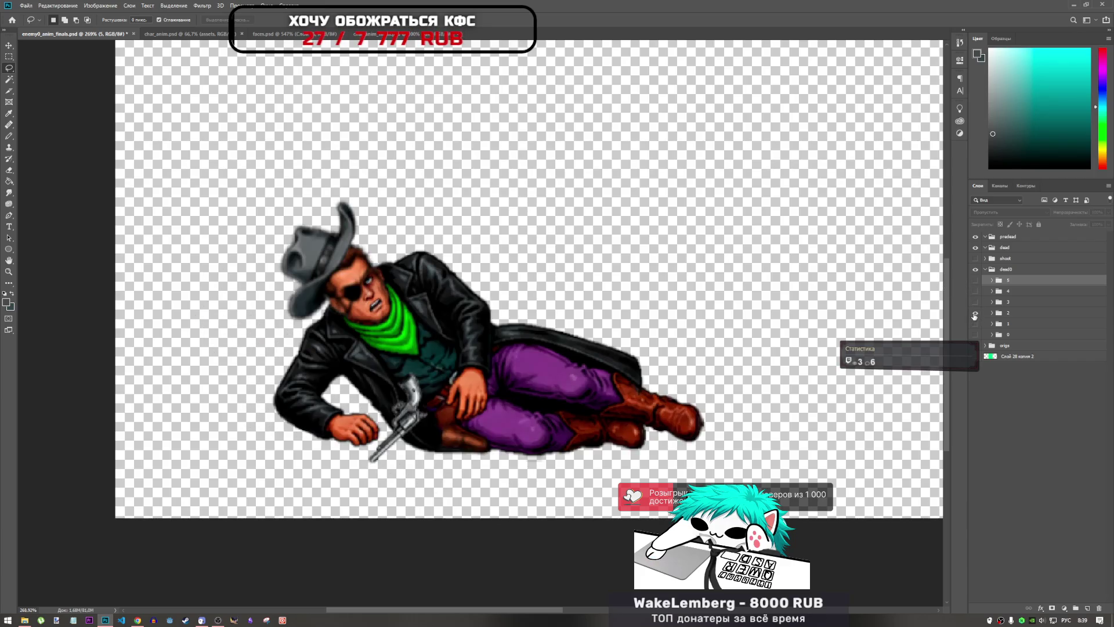
{"action": "left_click", "coordinate": [976, 313]}
{"action": "left_click", "coordinate": [976, 313]}
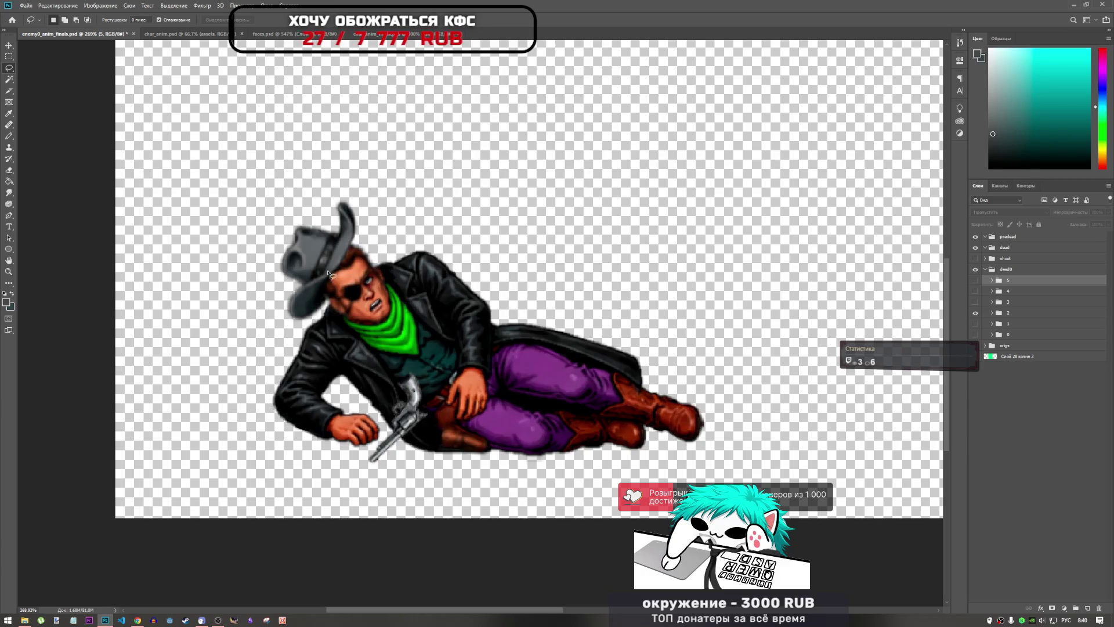
{"action": "left_click", "coordinate": [976, 311]}
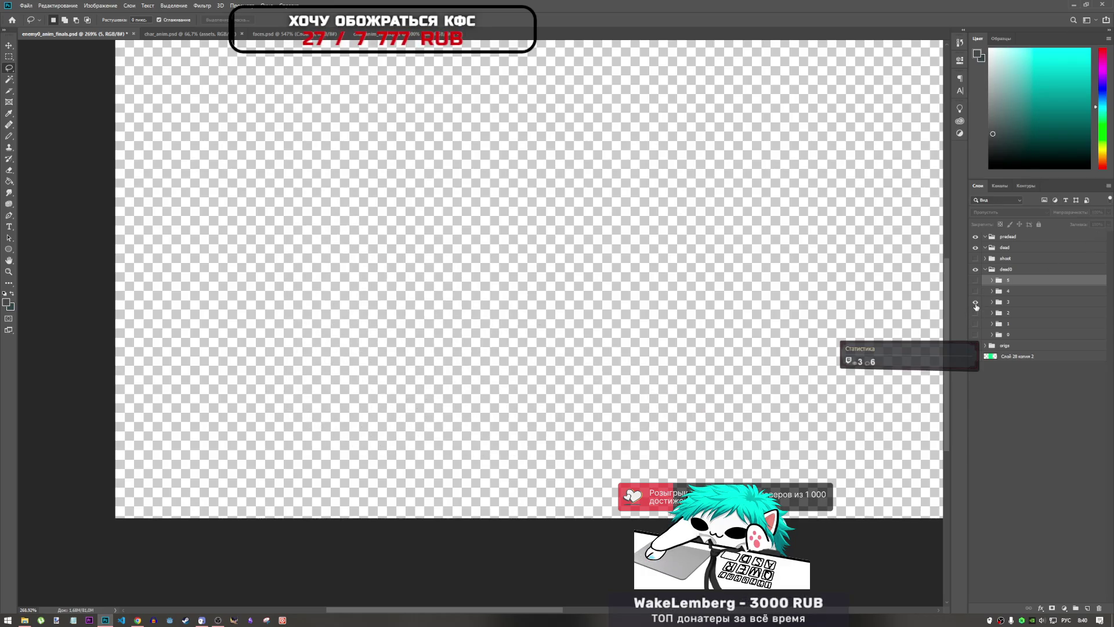
{"action": "left_click", "coordinate": [976, 303]}
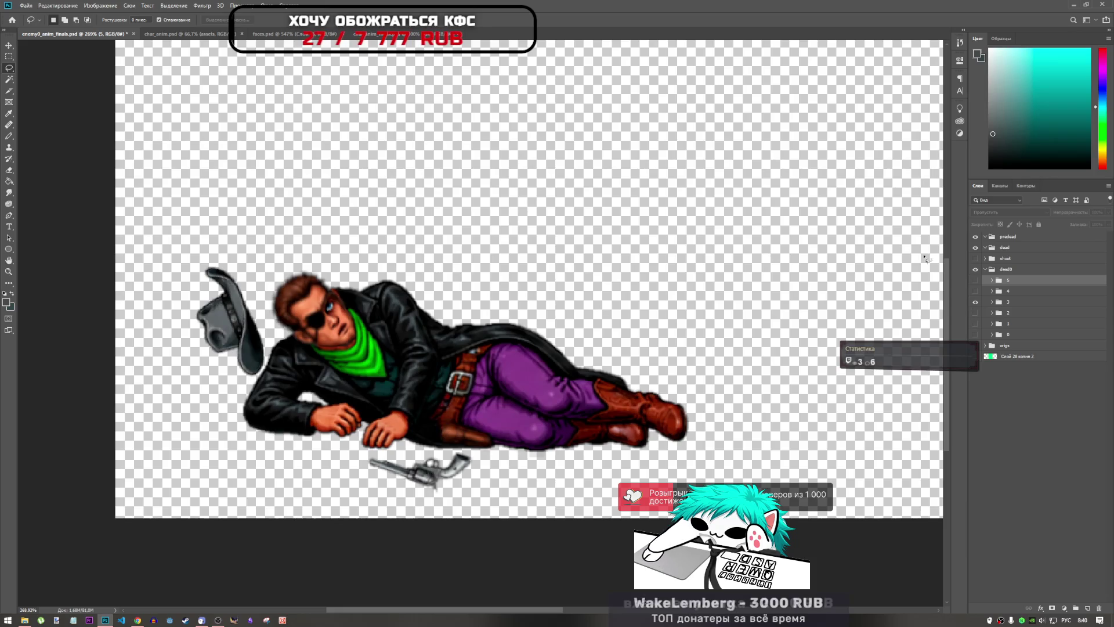
{"action": "left_click", "coordinate": [975, 303]}
{"action": "left_click", "coordinate": [975, 291]}
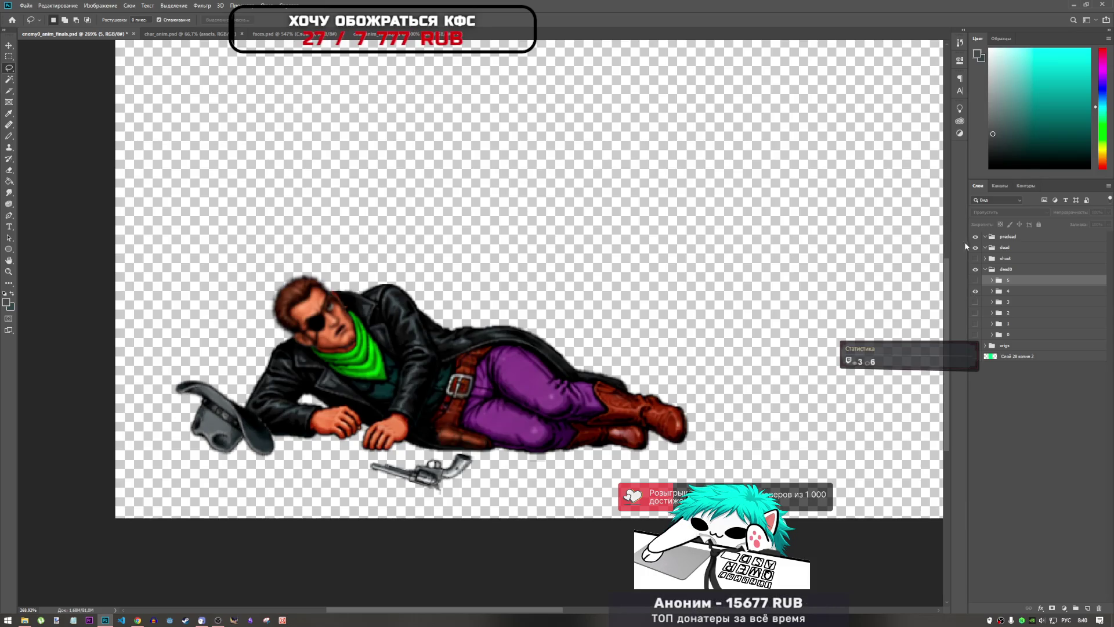
{"action": "left_click", "coordinate": [978, 291]}
{"action": "left_click", "coordinate": [977, 281]}
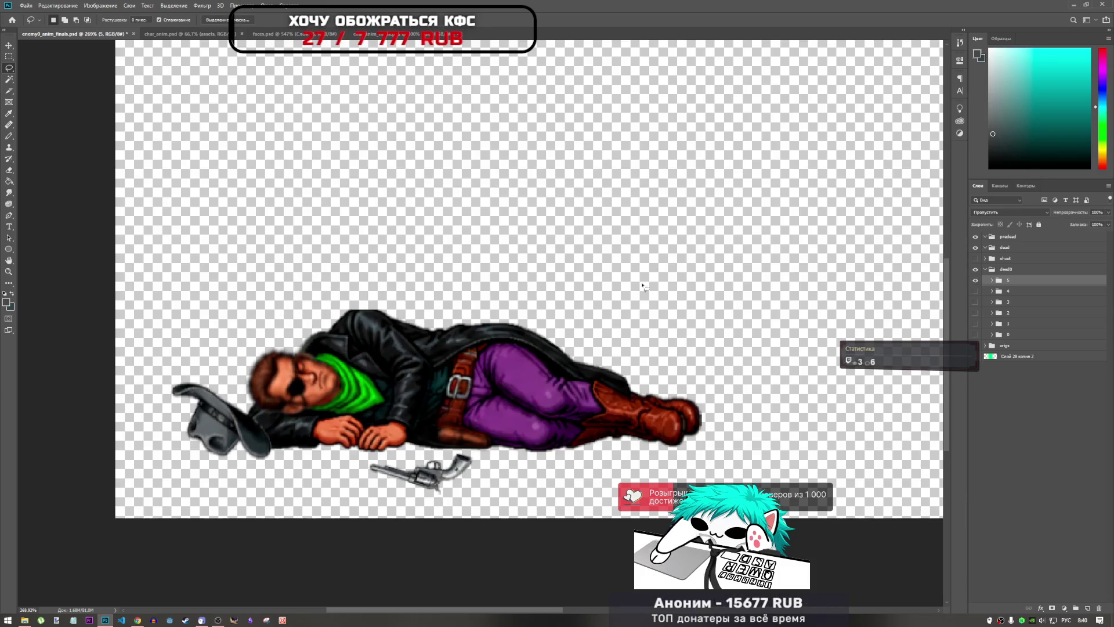
{"action": "scroll", "coordinate": [190, 364], "scroll_direction": "down", "scroll_amount": 2}
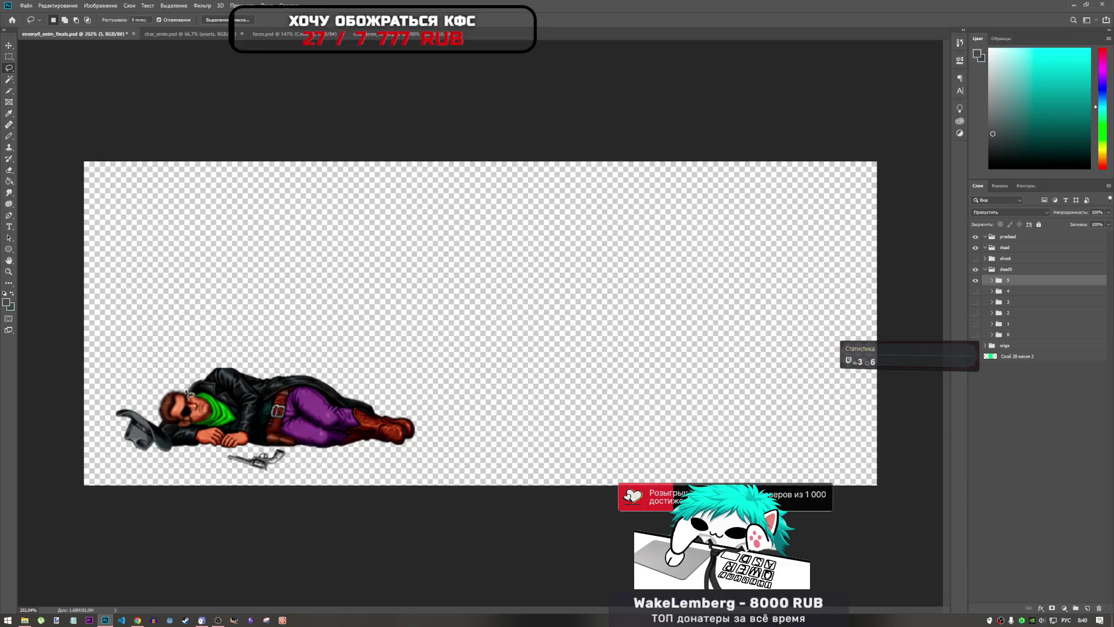
- Make a few trial lasso selections above and along the jacket's top edge
{"action": "scroll", "coordinate": [190, 364], "scroll_direction": "up", "scroll_amount": 5}
{"action": "mouse_move", "coordinate": [279, 378]}
{"action": "left_mouse_down"}
{"action": "mouse_move", "coordinate": [139, 363]}
{"action": "mouse_move", "coordinate": [302, 368]}
{"action": "mouse_move", "coordinate": [348, 325]}
{"action": "mouse_move", "coordinate": [233, 335]}
{"action": "left_mouse_up"}
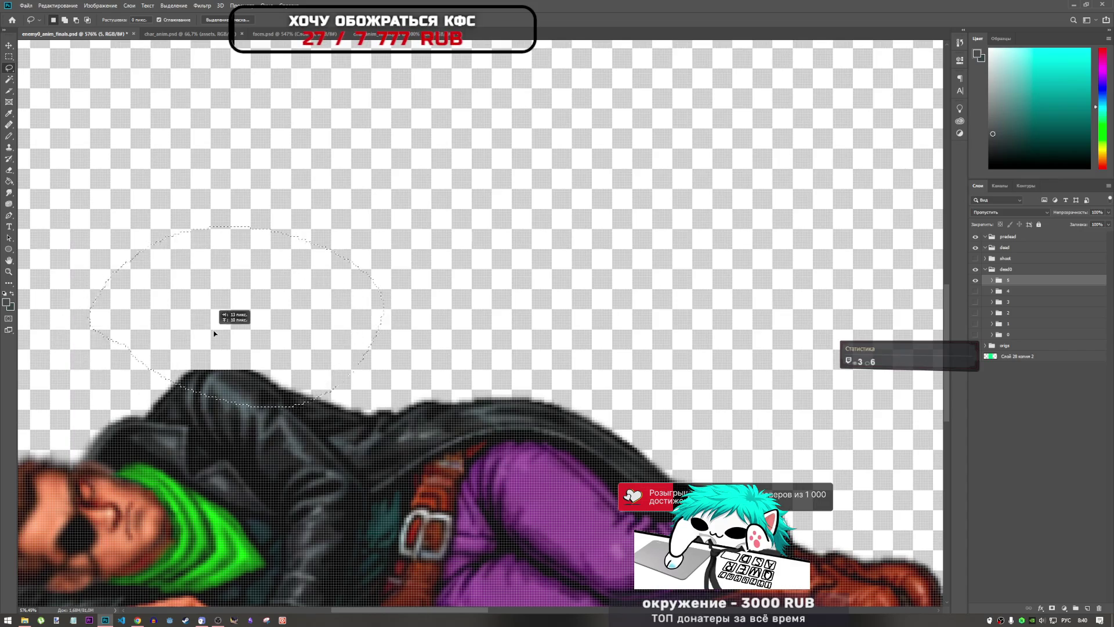
{"action": "left_click_drag", "start_coordinate": [432, 270], "coordinate": [440, 280]}
{"action": "left_click", "coordinate": [438, 284]}
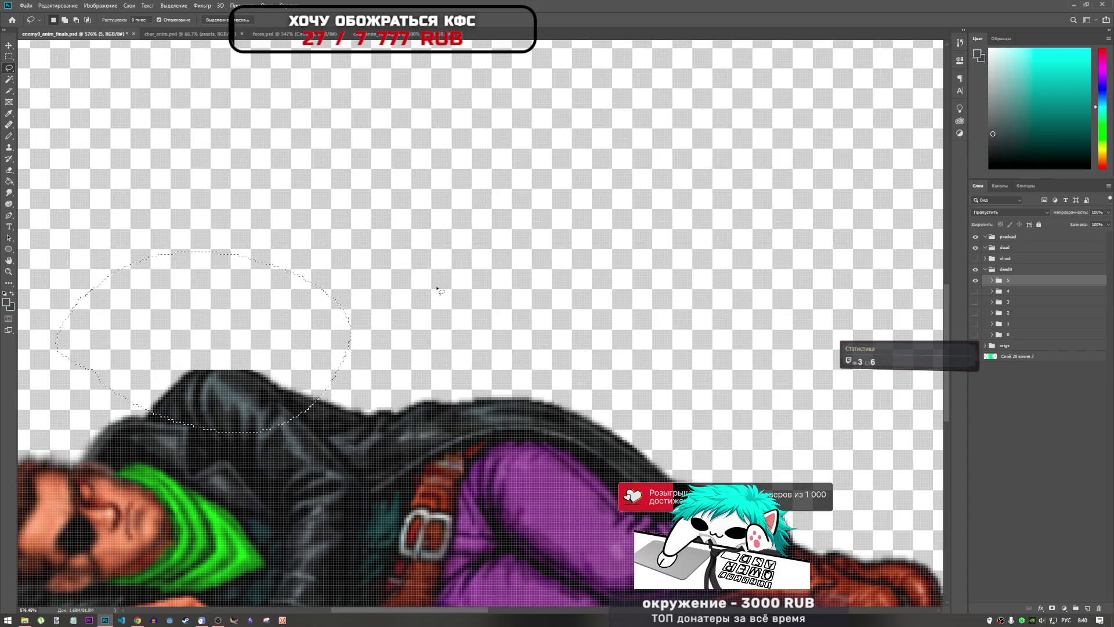
{"action": "mouse_move", "coordinate": [163, 364]}
{"action": "left_mouse_down"}
{"action": "mouse_move", "coordinate": [313, 377]}
{"action": "mouse_move", "coordinate": [197, 389]}
{"action": "mouse_move", "coordinate": [280, 343]}
{"action": "left_mouse_up"}
{"action": "scroll", "coordinate": [511, 349], "scroll_direction": "down", "scroll_amount": 5}
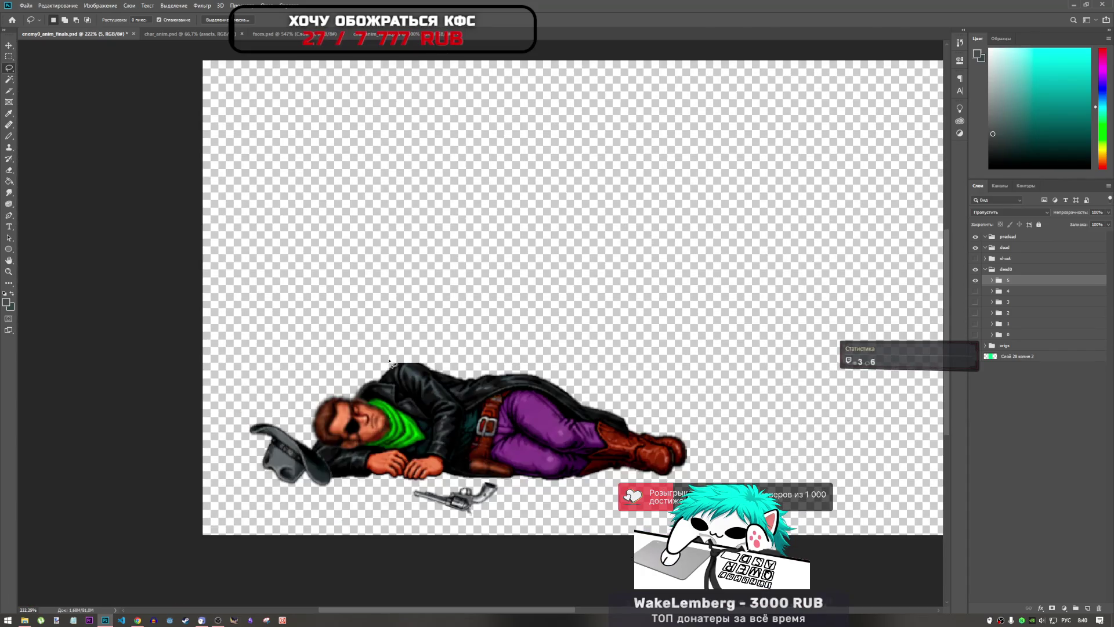
{"action": "scroll", "coordinate": [415, 367], "scroll_direction": "up", "scroll_amount": 5}
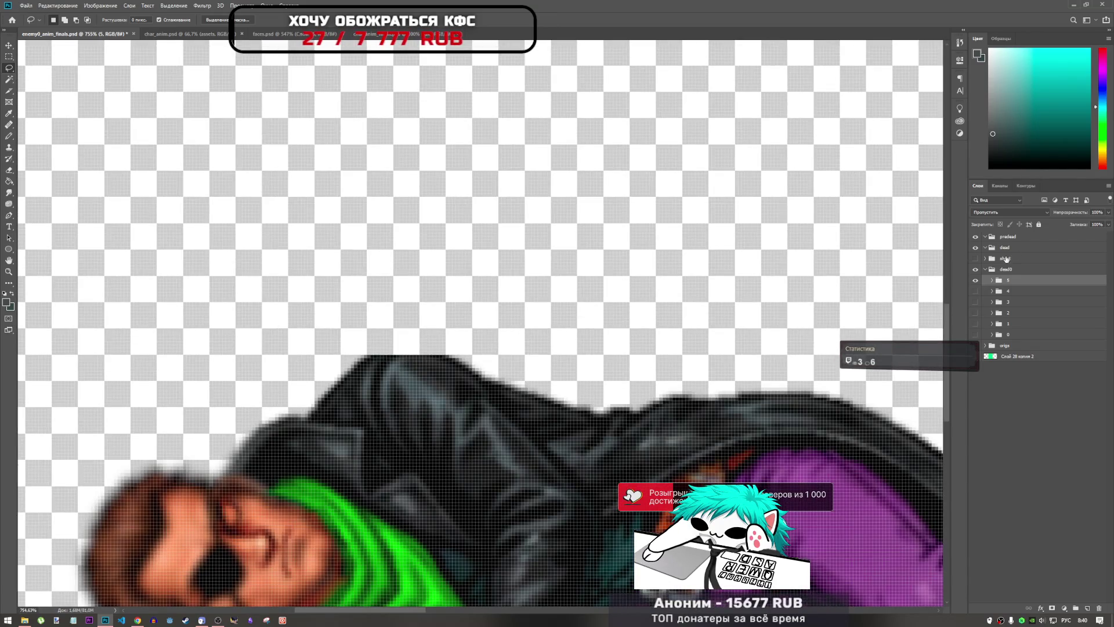
- Compare frames 4 and 5, lasso frame 4's shoulder-top stroke on Слой 27, then show frame 5 again
{"action": "left_click", "coordinate": [975, 280]}
{"action": "left_click", "coordinate": [975, 292]}
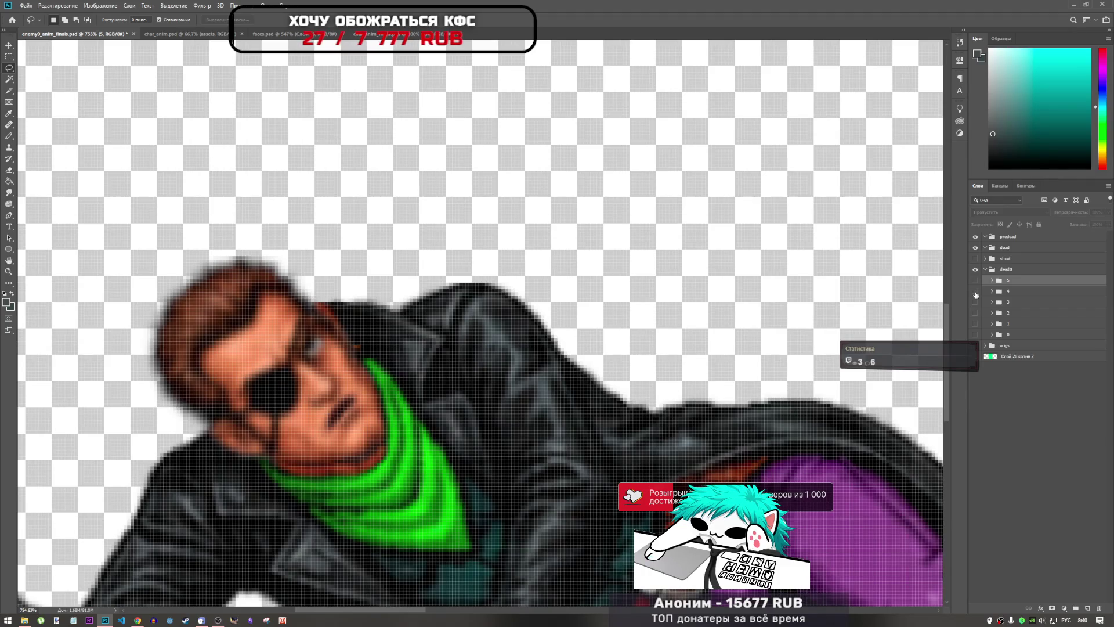
{"action": "left_click", "coordinate": [976, 291]}
{"action": "left_click", "coordinate": [976, 280]}
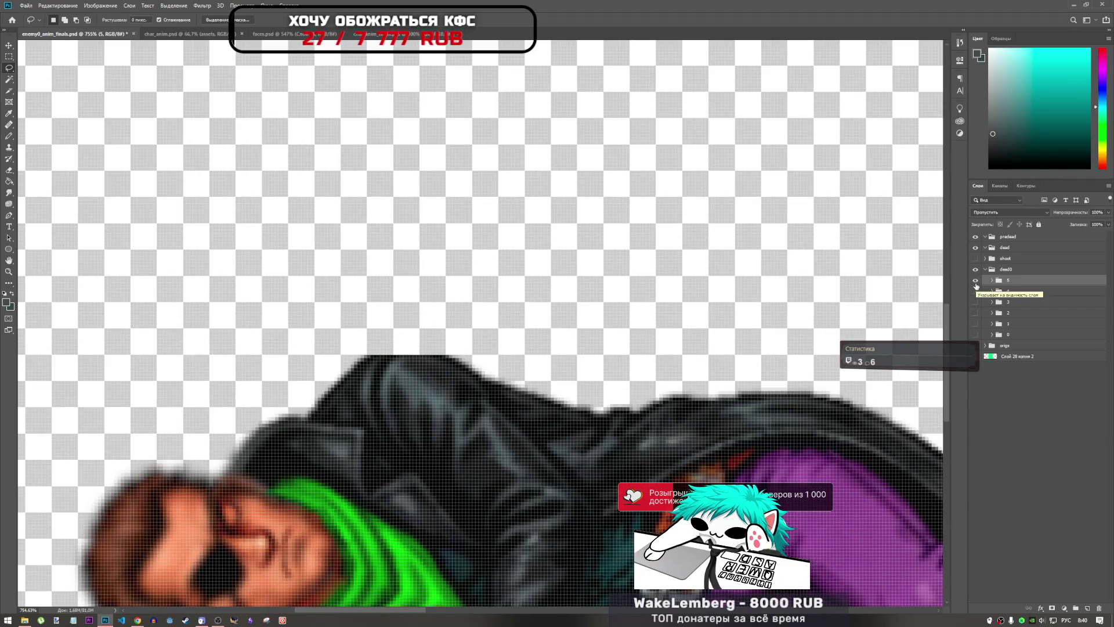
{"action": "left_click", "coordinate": [976, 281]}
{"action": "left_click", "coordinate": [975, 292]}
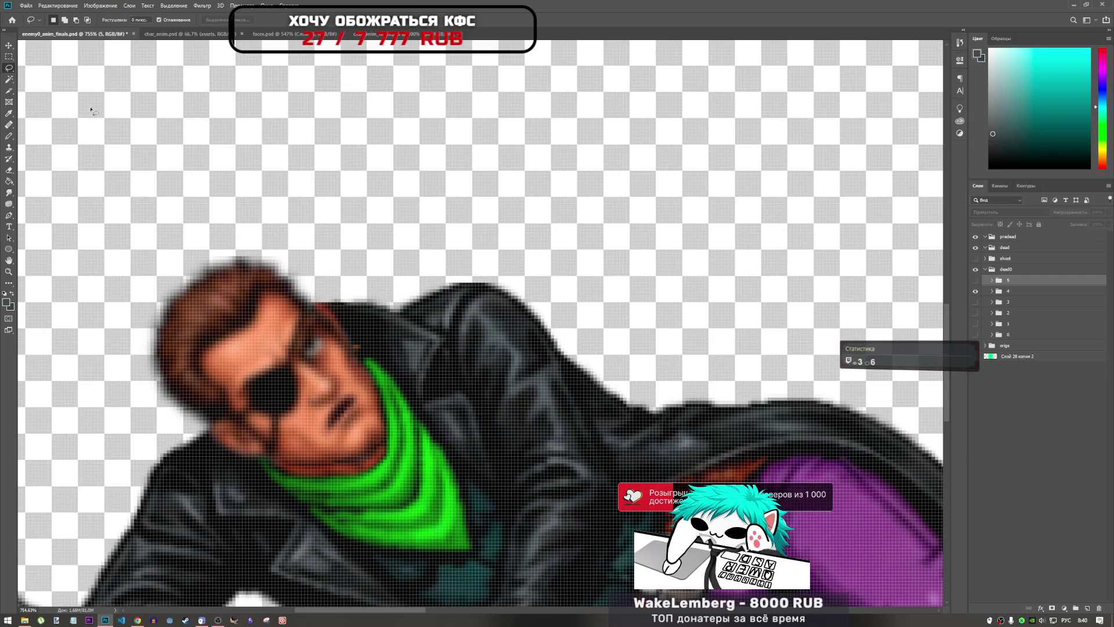
{"action": "mouse_move", "coordinate": [427, 265]}
{"action": "left_mouse_down"}
{"action": "mouse_move", "coordinate": [525, 288]}
{"action": "mouse_move", "coordinate": [533, 319]}
{"action": "left_mouse_up"}
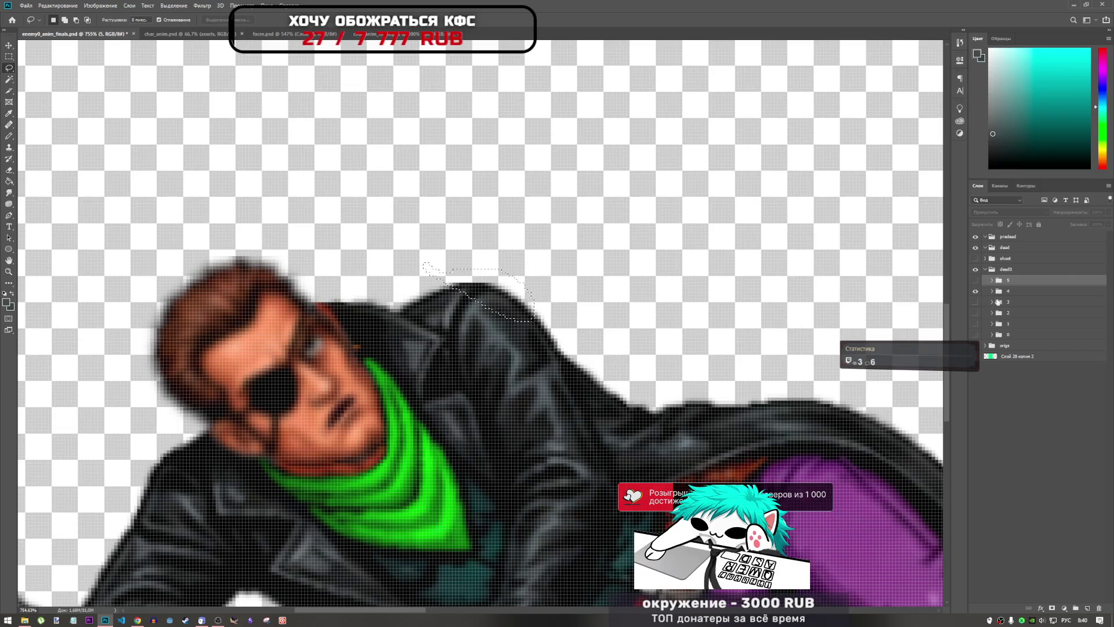
{"action": "left_click", "coordinate": [1008, 290]}
{"action": "left_click", "coordinate": [992, 290]}
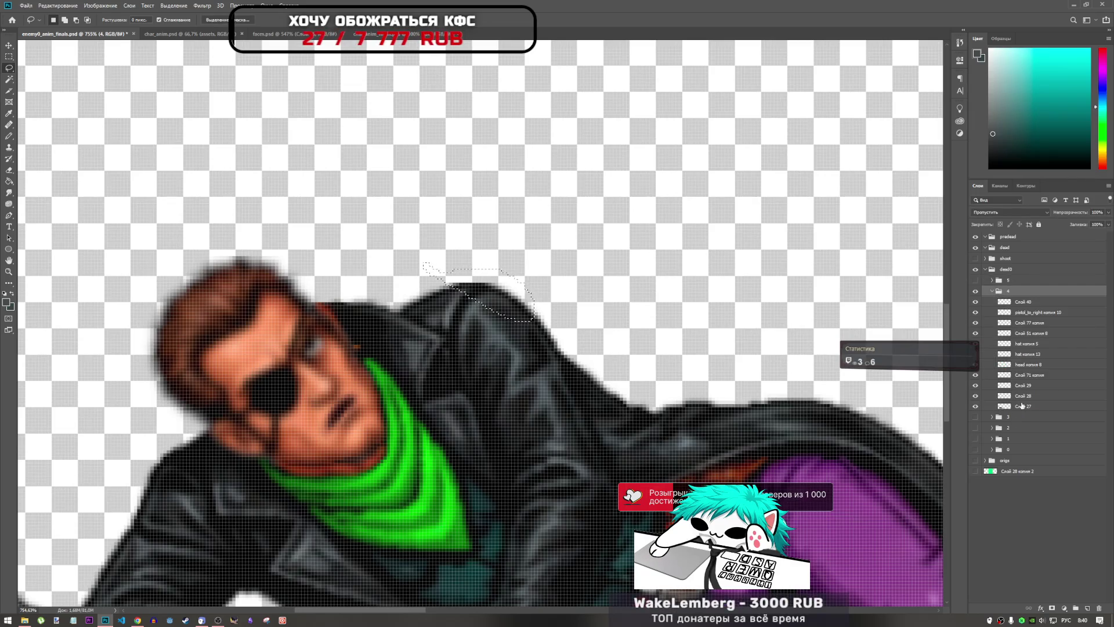
{"action": "left_click", "coordinate": [1023, 405]}
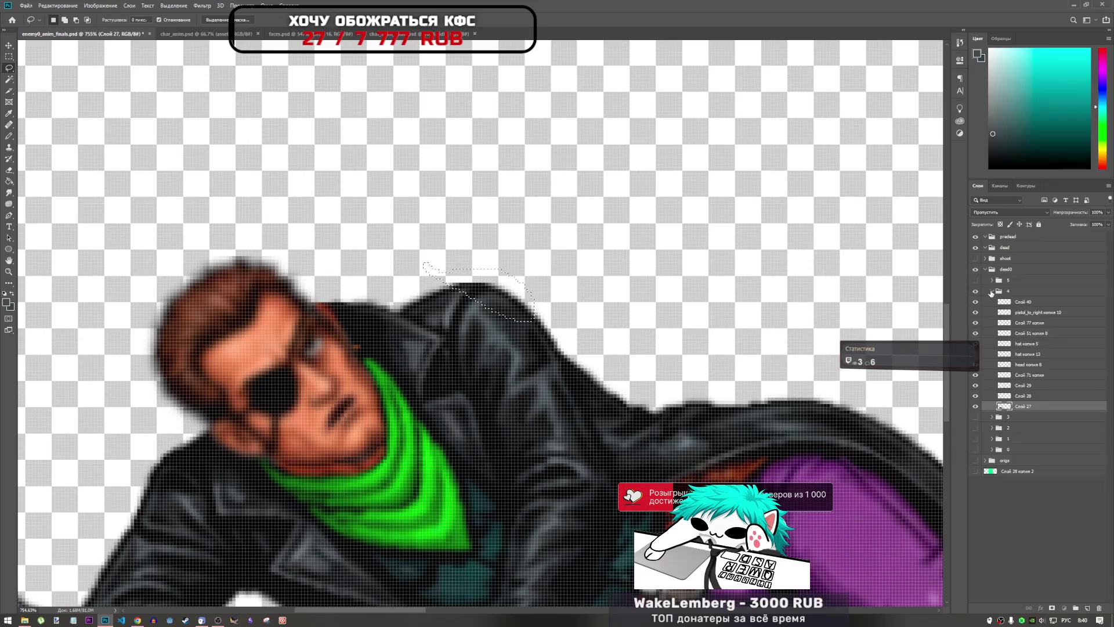
{"action": "left_click", "coordinate": [992, 289]}
- Copy the stroke to new layer Слой 42, move it onto the jacket top, and rotate about -22°
{"action": "left_click", "coordinate": [993, 280]}
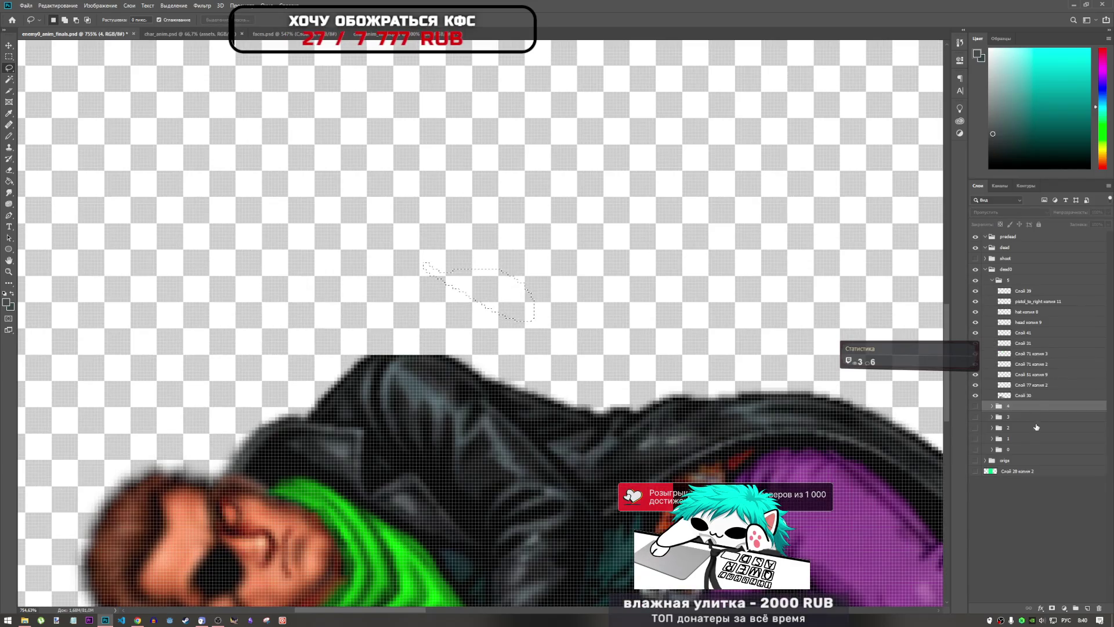
{"action": "left_click", "coordinate": [432, 256], "text": "ctrl"}
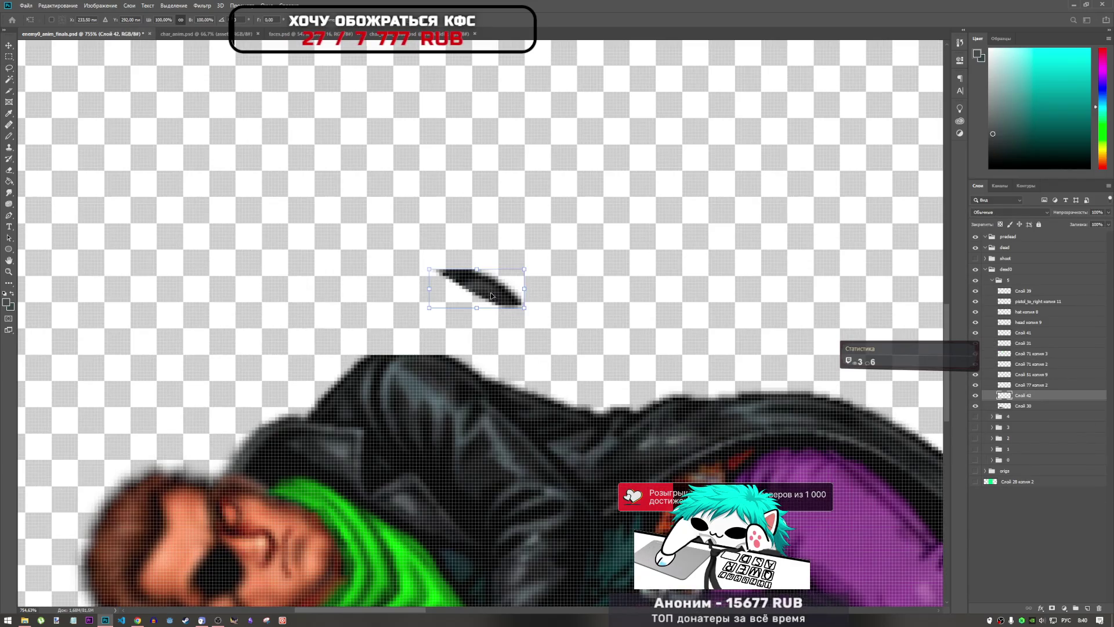
{"action": "mouse_move", "coordinate": [470, 285]}
{"action": "left_mouse_down"}
{"action": "mouse_move", "coordinate": [412, 359]}
{"action": "mouse_move", "coordinate": [441, 321]}
{"action": "mouse_move", "coordinate": [426, 348]}
{"action": "left_mouse_up"}
{"action": "key", "text": "ctrl+t"}
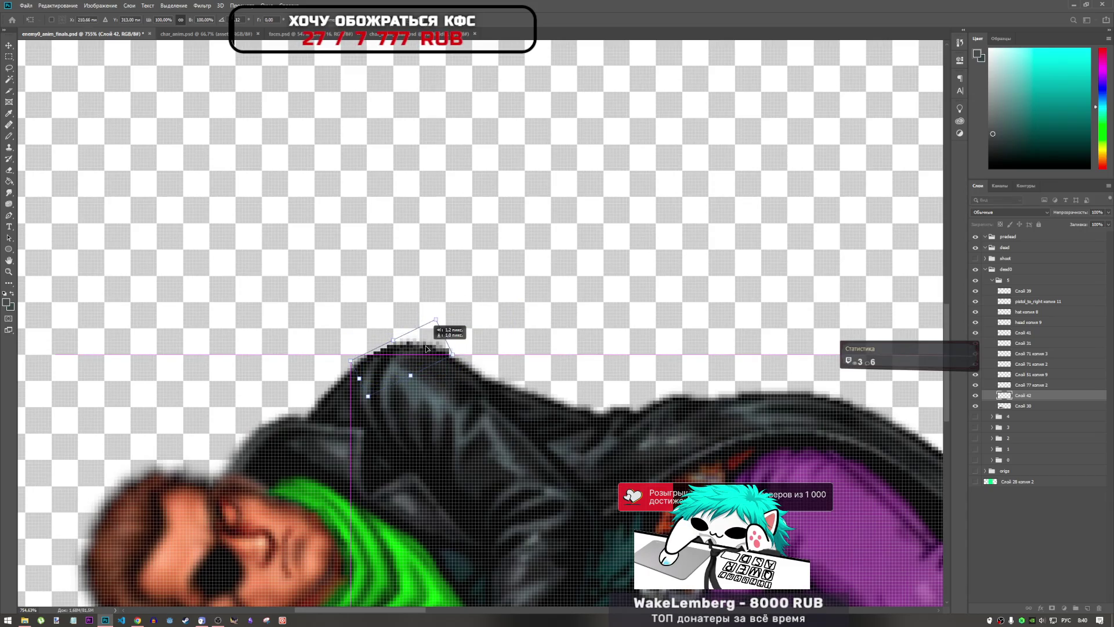
{"action": "left_click", "coordinate": [431, 24]}
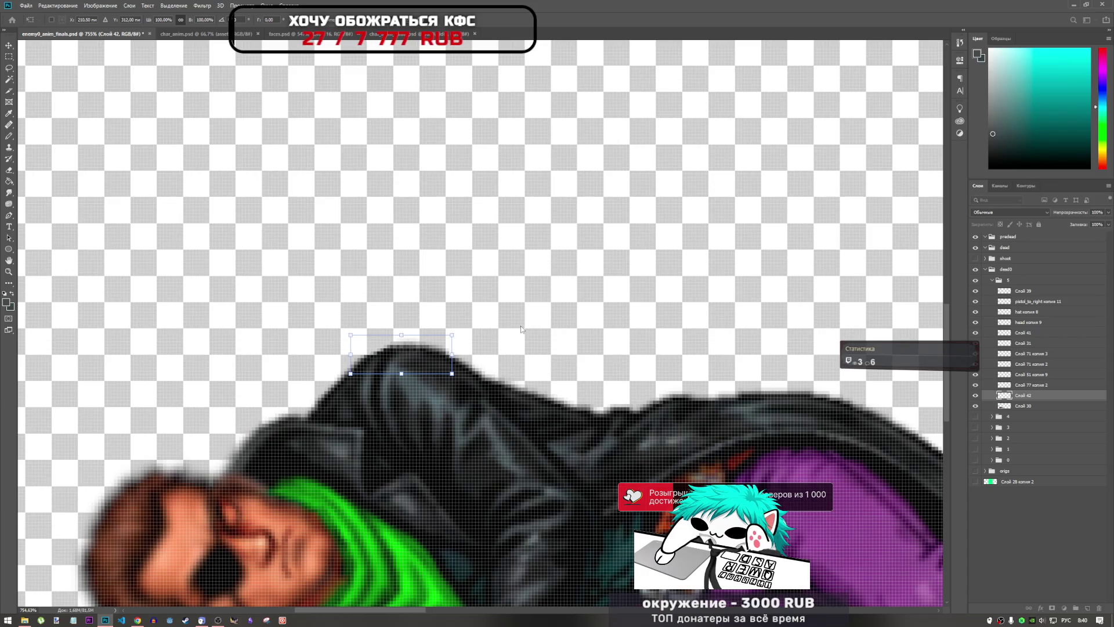
{"action": "key", "text": "l"}
{"action": "scroll", "coordinate": [464, 299], "scroll_direction": "down", "scroll_amount": 5}
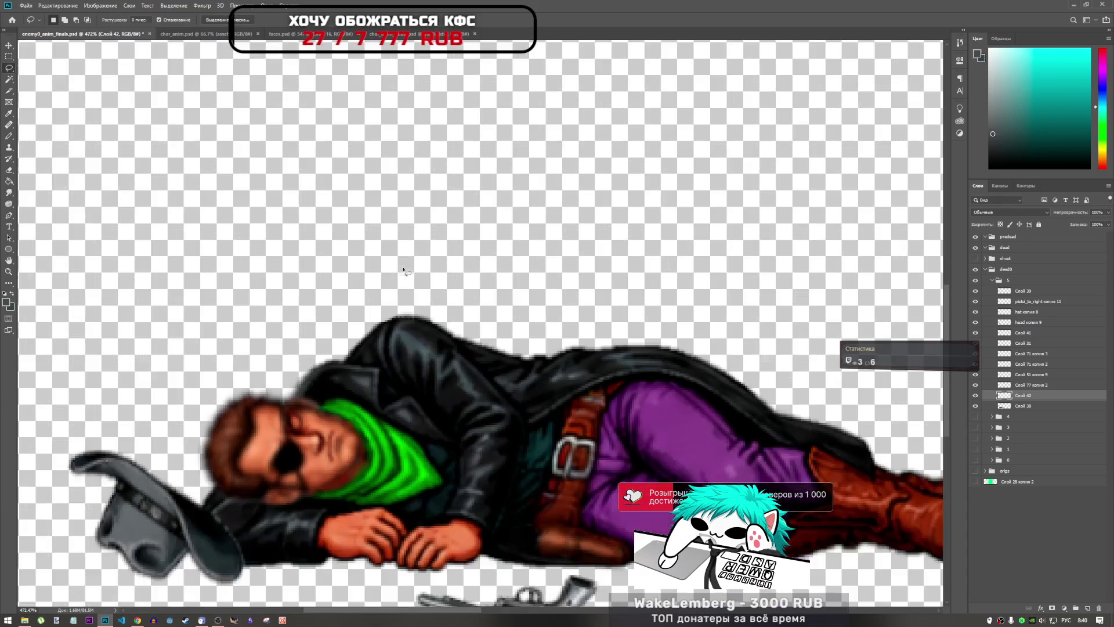
- Save the sprite file and show only frame 0, the standing cowboy
{"action": "scroll", "coordinate": [413, 336], "scroll_direction": "down", "scroll_amount": 2}
{"action": "key", "text": "ctrl+s"}
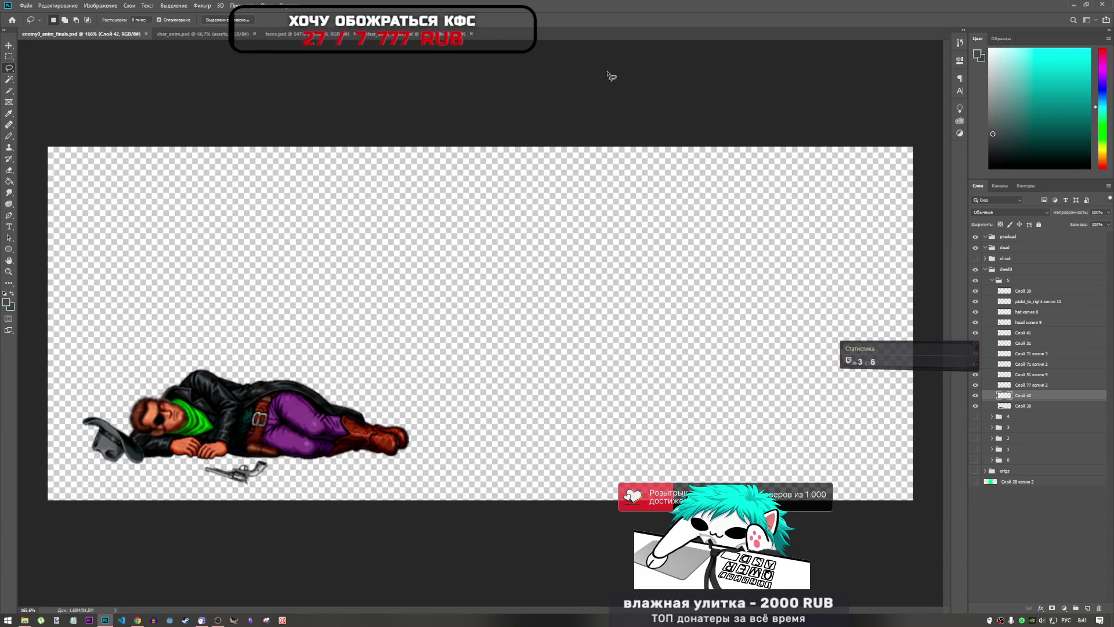
{"action": "left_click", "coordinate": [993, 280]}
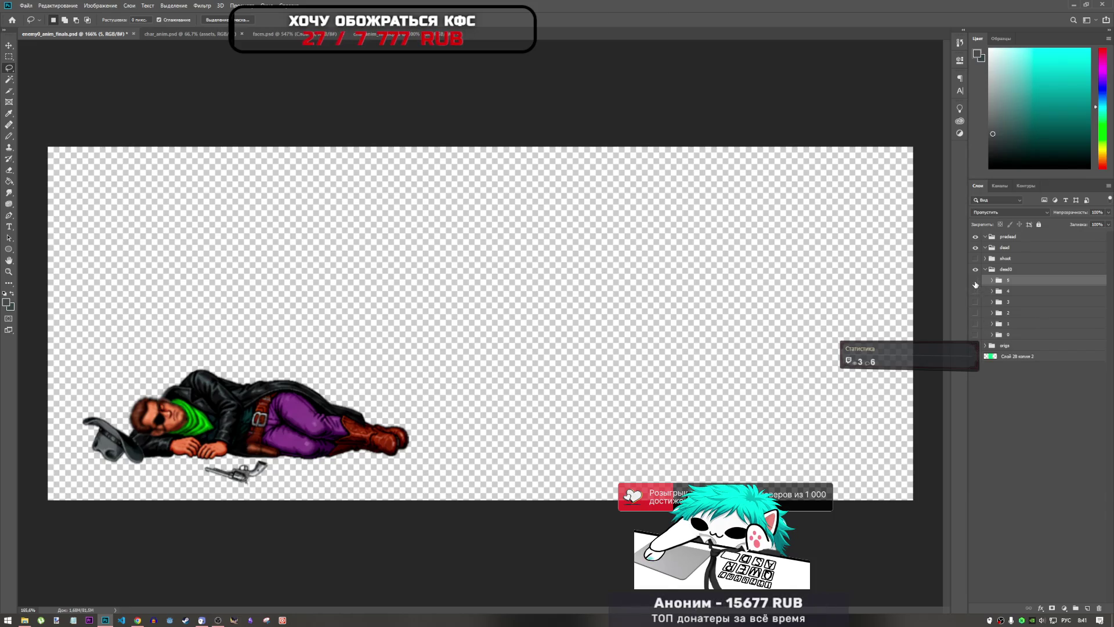
{"action": "left_click", "coordinate": [975, 281]}
{"action": "left_click", "coordinate": [975, 281]}
{"action": "left_click", "coordinate": [976, 280]}
{"action": "left_click", "coordinate": [975, 291]}
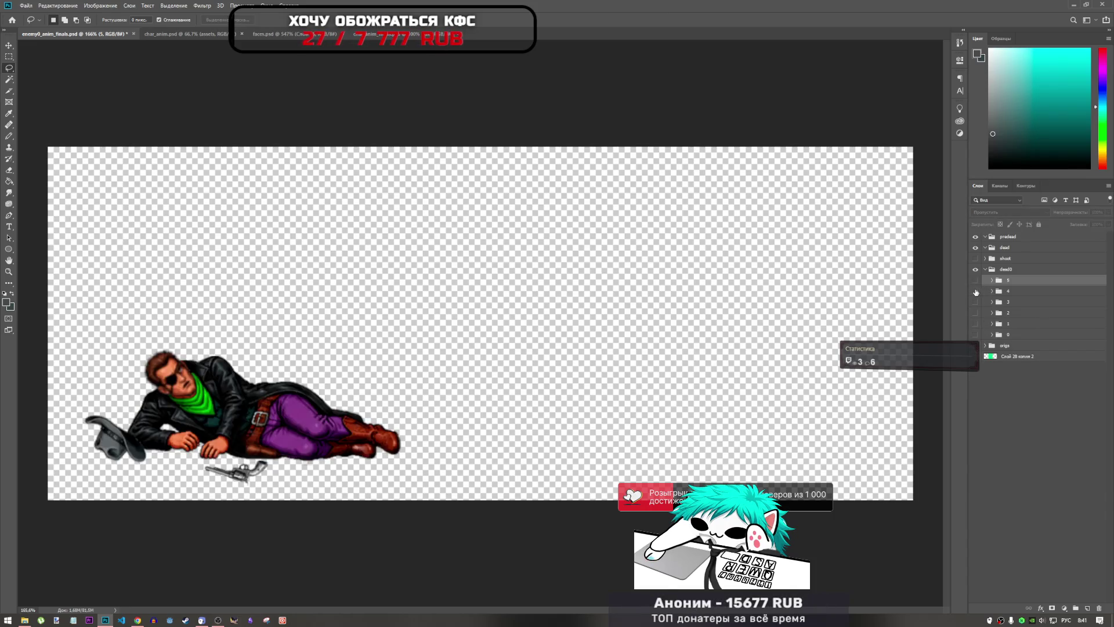
{"action": "left_click", "coordinate": [975, 292]}
{"action": "left_click", "coordinate": [976, 335]}
- View frames 1, 2, 3, 5 and 4 one at a time
{"action": "left_click", "coordinate": [976, 334]}
{"action": "left_click", "coordinate": [976, 335]}
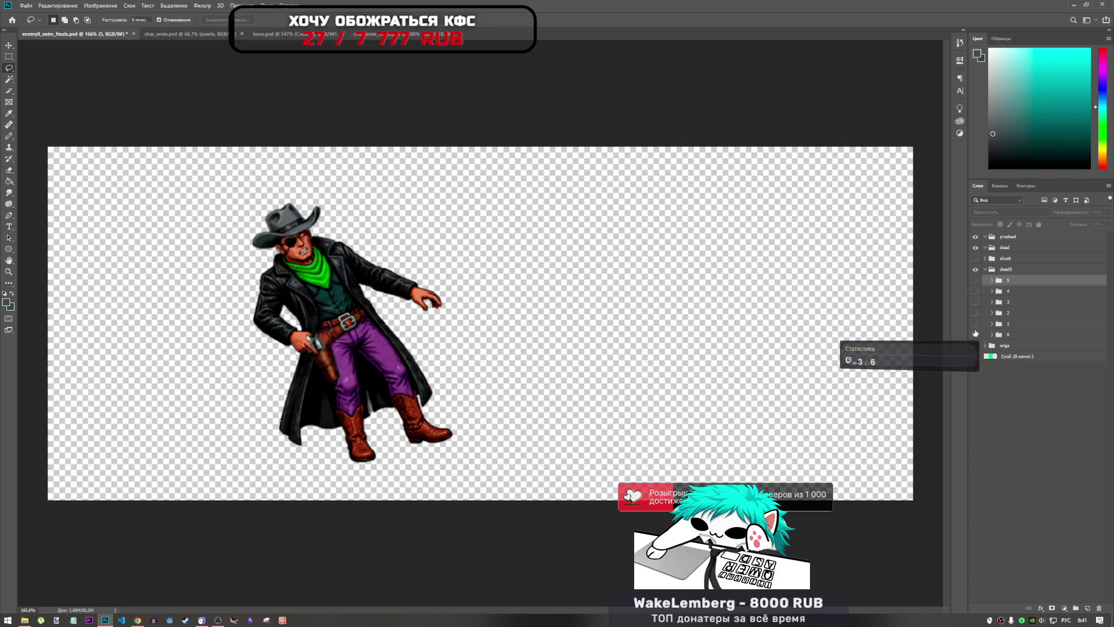
{"action": "left_click", "coordinate": [975, 335]}
{"action": "left_click", "coordinate": [976, 324]}
{"action": "left_click", "coordinate": [976, 324]}
{"action": "left_click", "coordinate": [976, 313]}
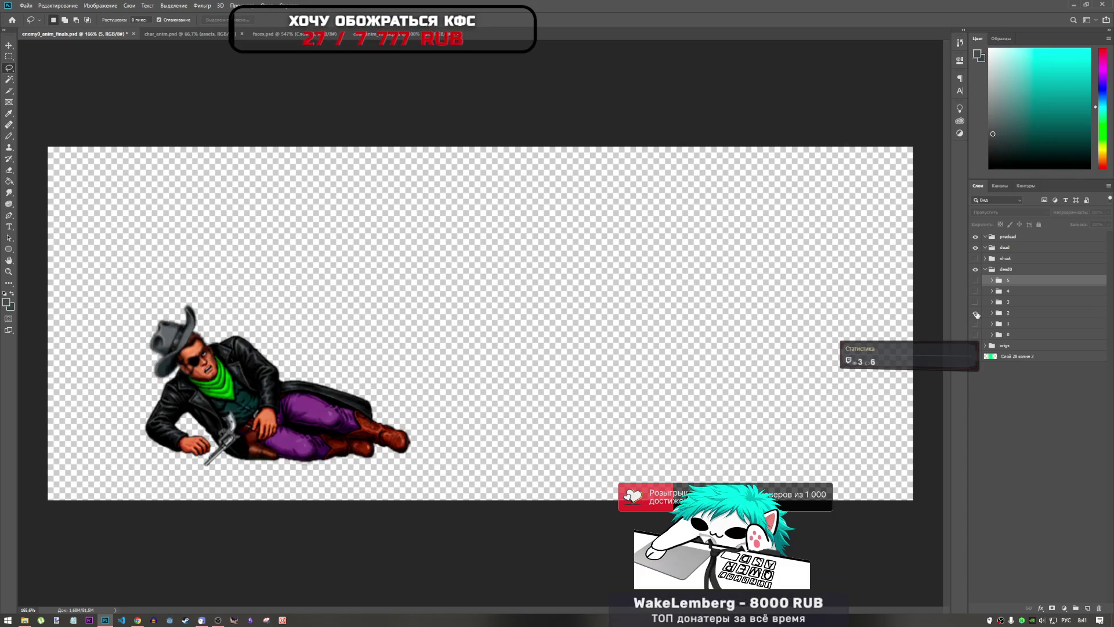
{"action": "left_click", "coordinate": [975, 313]}
{"action": "left_click", "coordinate": [975, 302]}
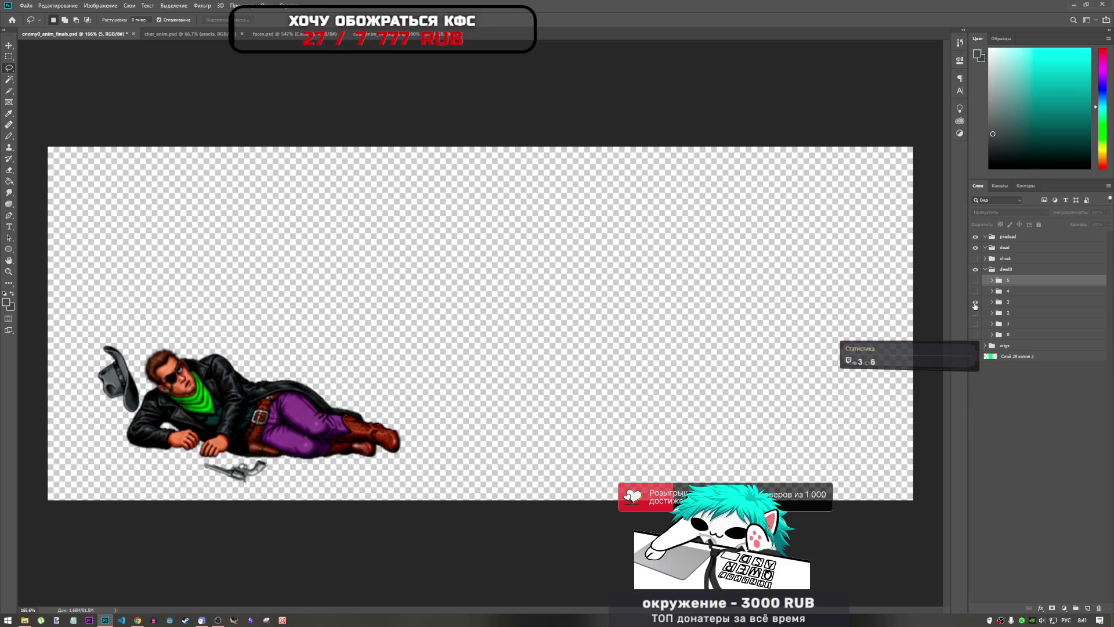
{"action": "left_click", "coordinate": [976, 302]}
{"action": "left_click", "coordinate": [976, 290]}
{"action": "left_click", "coordinate": [975, 290]}
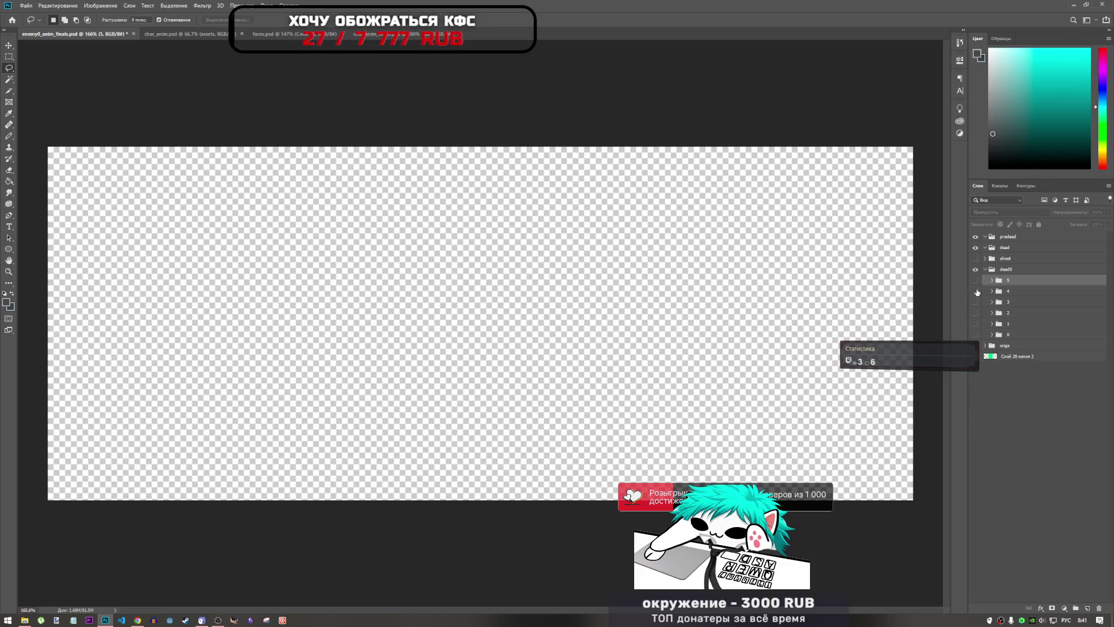
{"action": "left_click", "coordinate": [975, 280]}
{"action": "left_click", "coordinate": [976, 281]}
{"action": "left_click", "coordinate": [976, 291]}
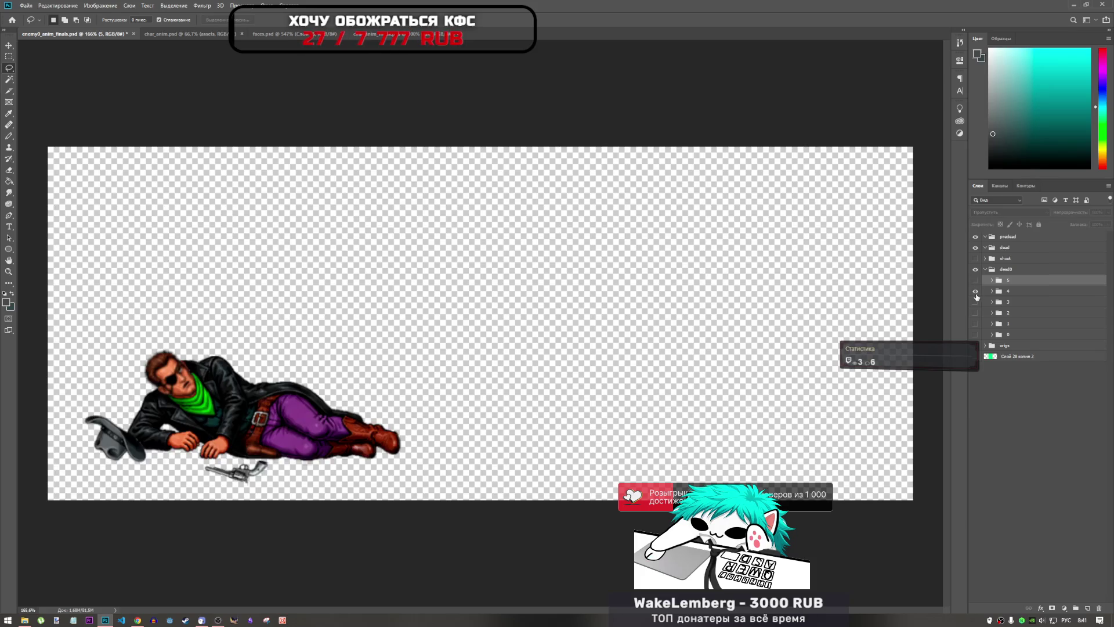
- Overlay all six frames 0 through 5, then hide them all
{"action": "left_click", "coordinate": [976, 292]}
{"action": "left_click", "coordinate": [975, 335]}
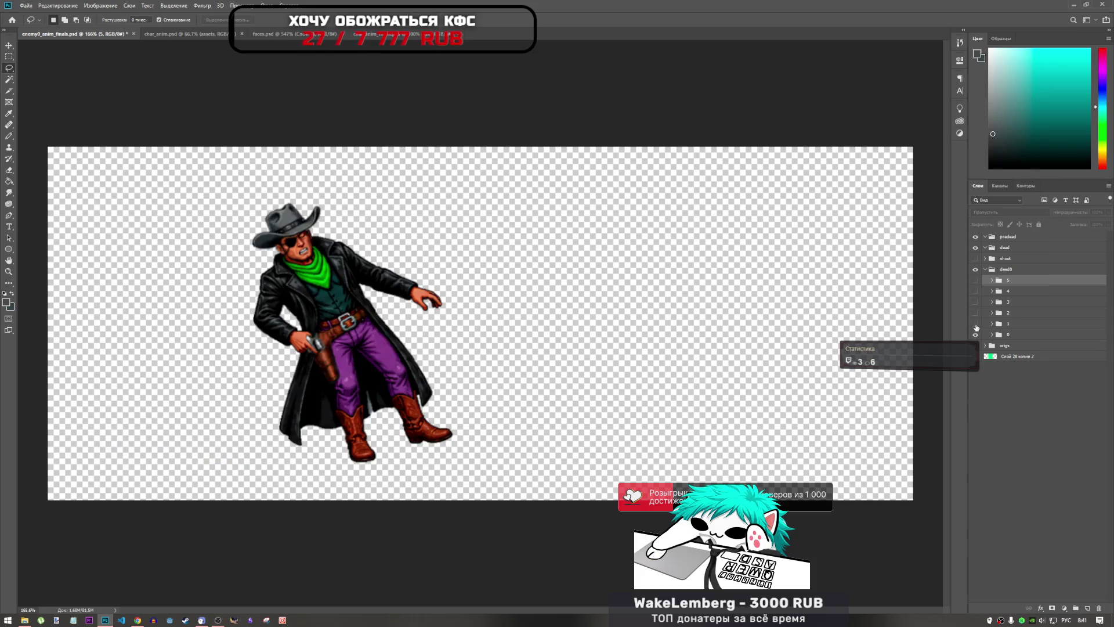
{"action": "left_click", "coordinate": [976, 324]}
{"action": "left_click", "coordinate": [975, 313]}
{"action": "left_click", "coordinate": [976, 302]}
{"action": "left_click", "coordinate": [976, 291]}
{"action": "left_click", "coordinate": [976, 280]}
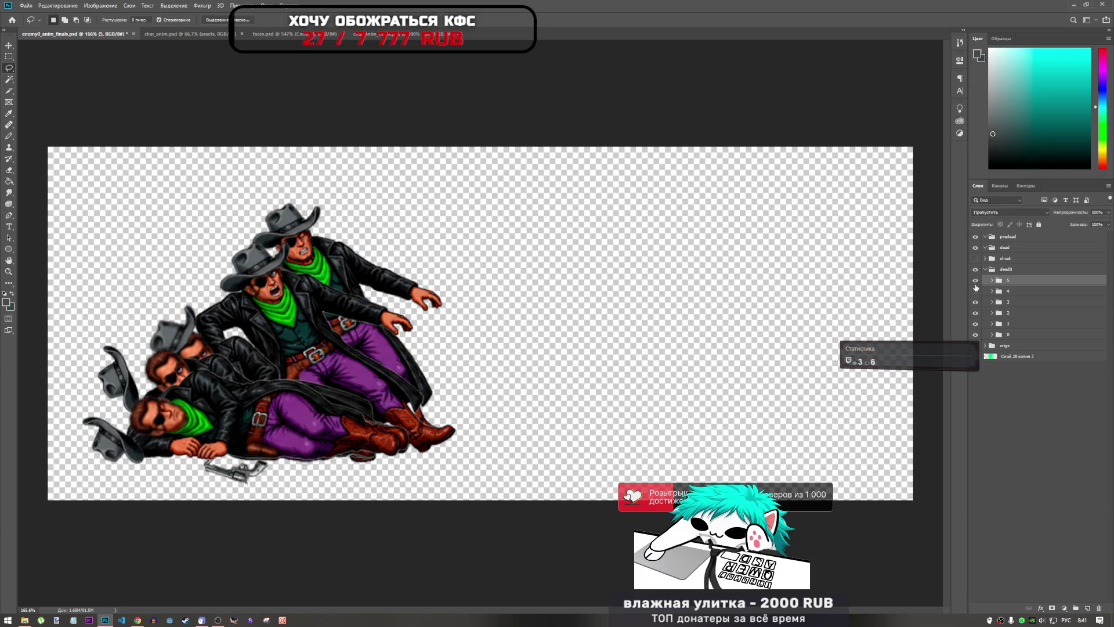
{"action": "left_click_drag", "start_coordinate": [977, 287], "coordinate": [976, 340]}
- Overlay frames 1, 2, 3 and 5 onto frame 0, then hide every frame again
{"action": "left_click", "coordinate": [975, 335]}
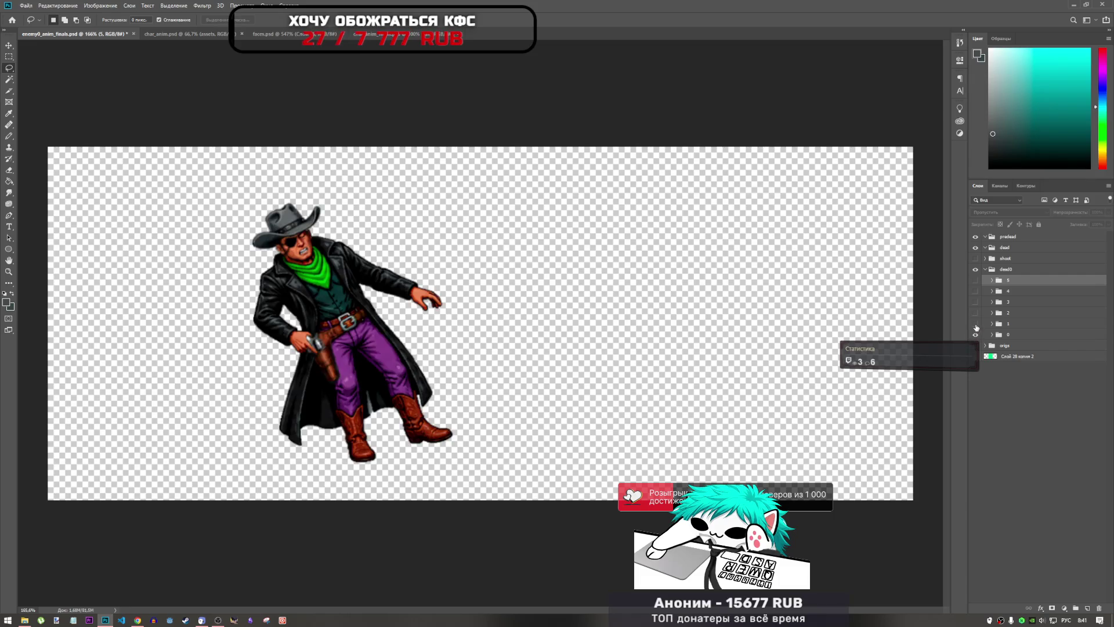
{"action": "left_click", "coordinate": [975, 324]}
{"action": "left_click", "coordinate": [976, 312]}
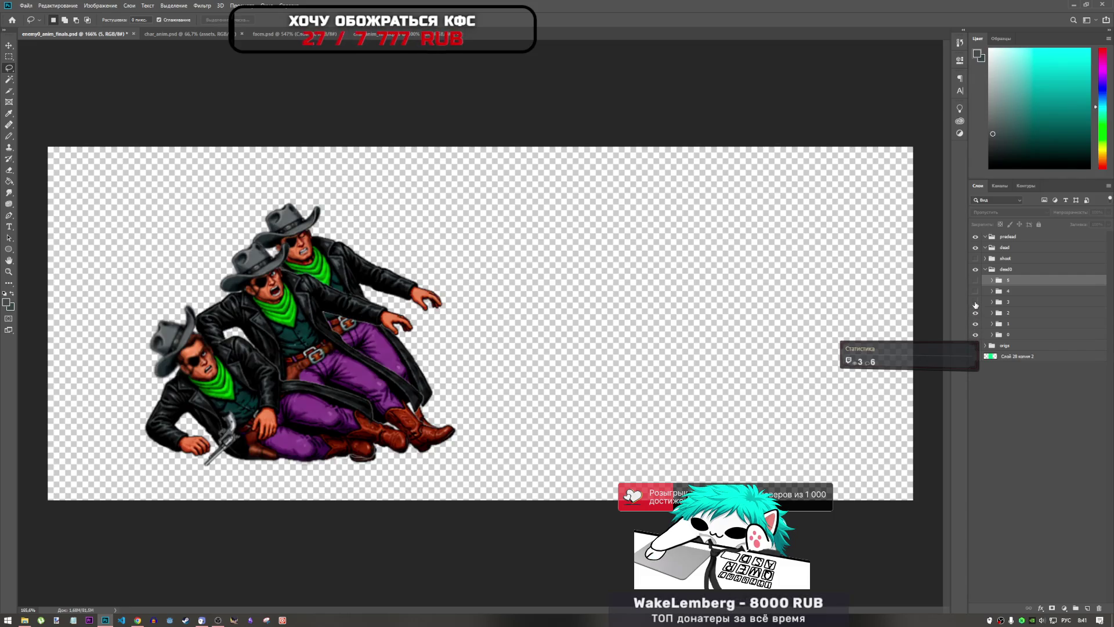
{"action": "left_click", "coordinate": [975, 302]}
{"action": "left_click", "coordinate": [976, 286]}
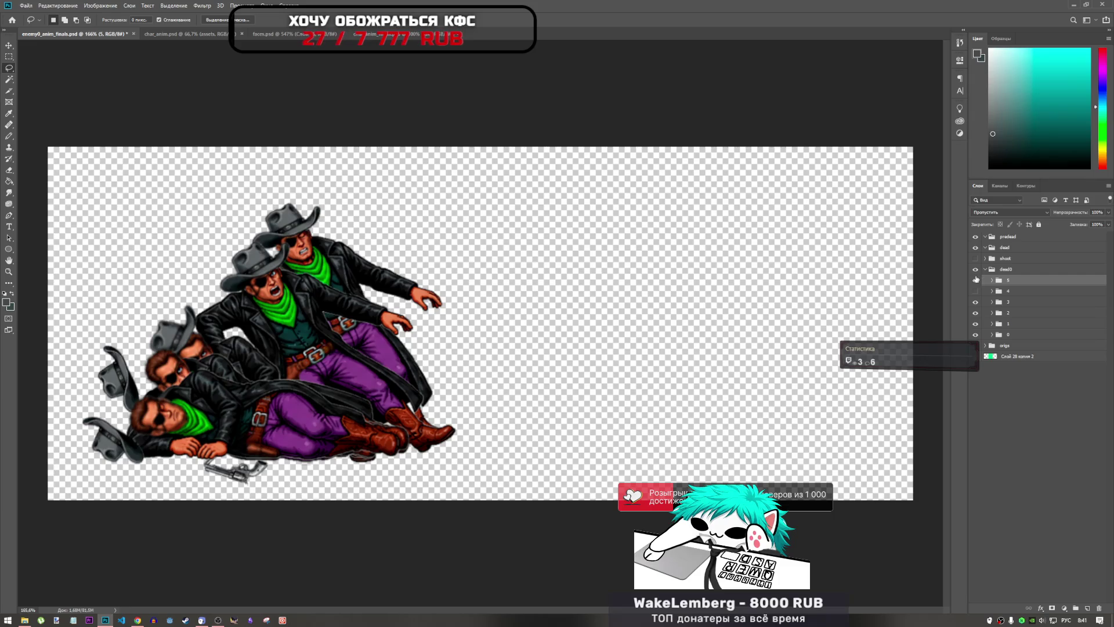
{"action": "left_click", "coordinate": [977, 285]}
{"action": "left_click", "coordinate": [975, 301]}
{"action": "left_click", "coordinate": [976, 313]}
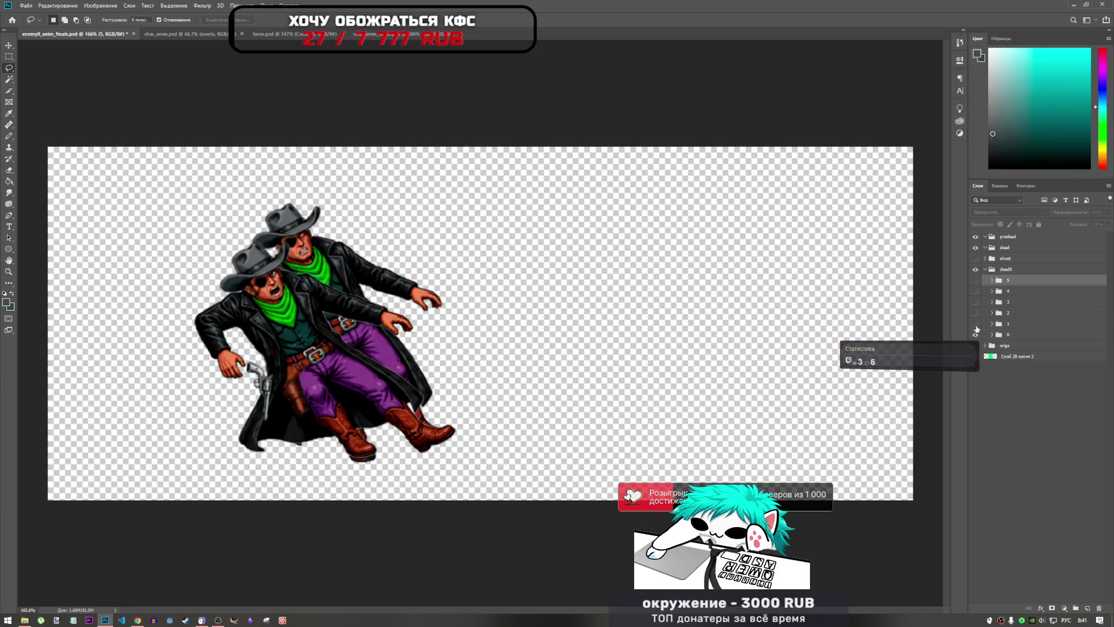
{"action": "left_click", "coordinate": [975, 324]}
{"action": "left_click", "coordinate": [975, 335]}
- Compare frame 1 over frame 0, then leave only frame 0 visible
{"action": "left_click", "coordinate": [975, 335]}
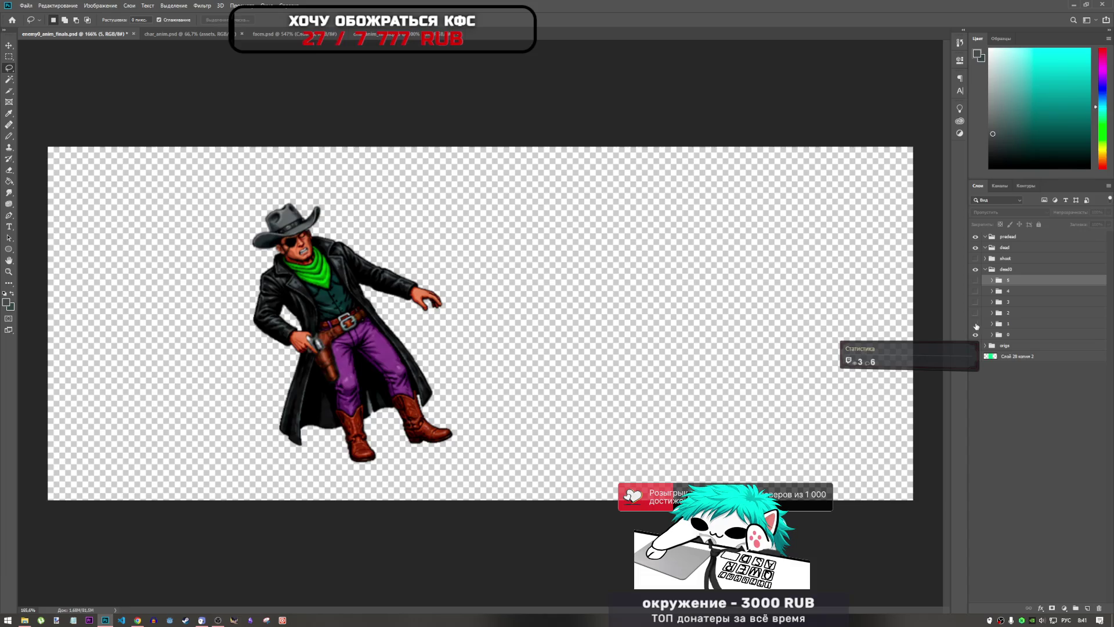
{"action": "left_click", "coordinate": [976, 324]}
{"action": "left_click", "coordinate": [975, 312]}
{"action": "left_click", "coordinate": [975, 313]}
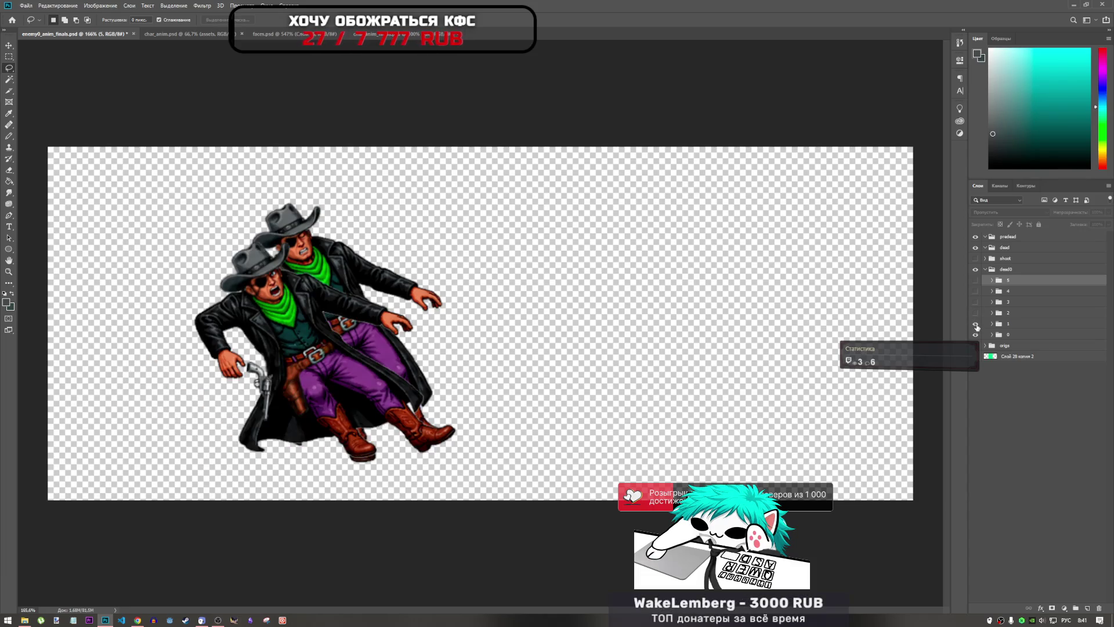
{"action": "left_click", "coordinate": [975, 335]}
{"action": "left_click", "coordinate": [975, 323]}
{"action": "left_click", "coordinate": [976, 335]}
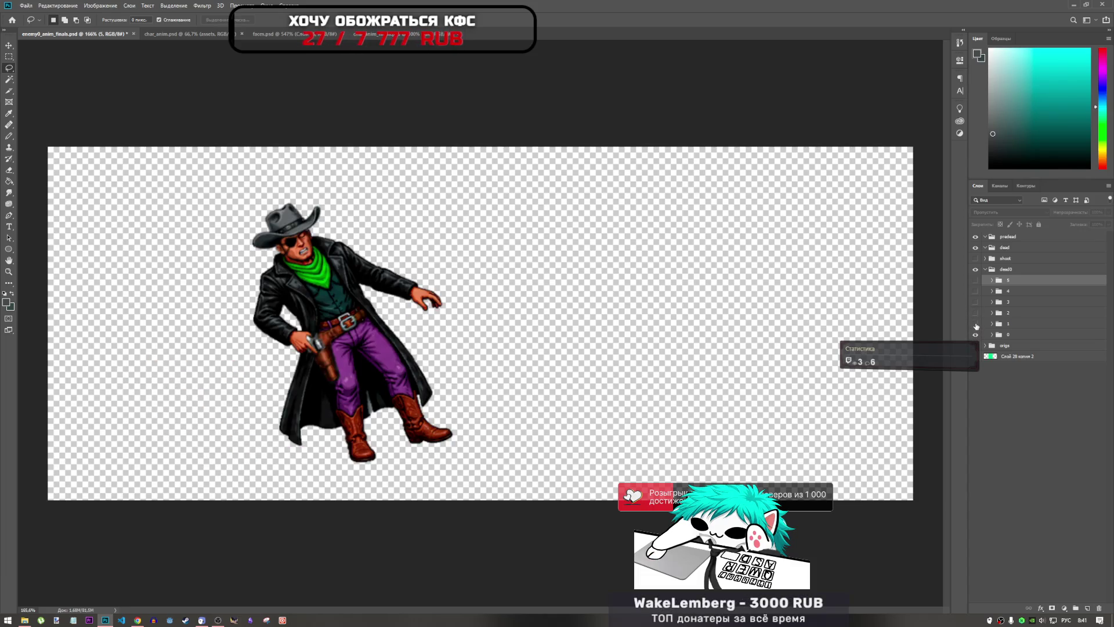
- Overlay frames 1, 2, 3 and 4 on top of frame 0
{"action": "left_click", "coordinate": [976, 324]}
{"action": "left_click", "coordinate": [976, 312]}
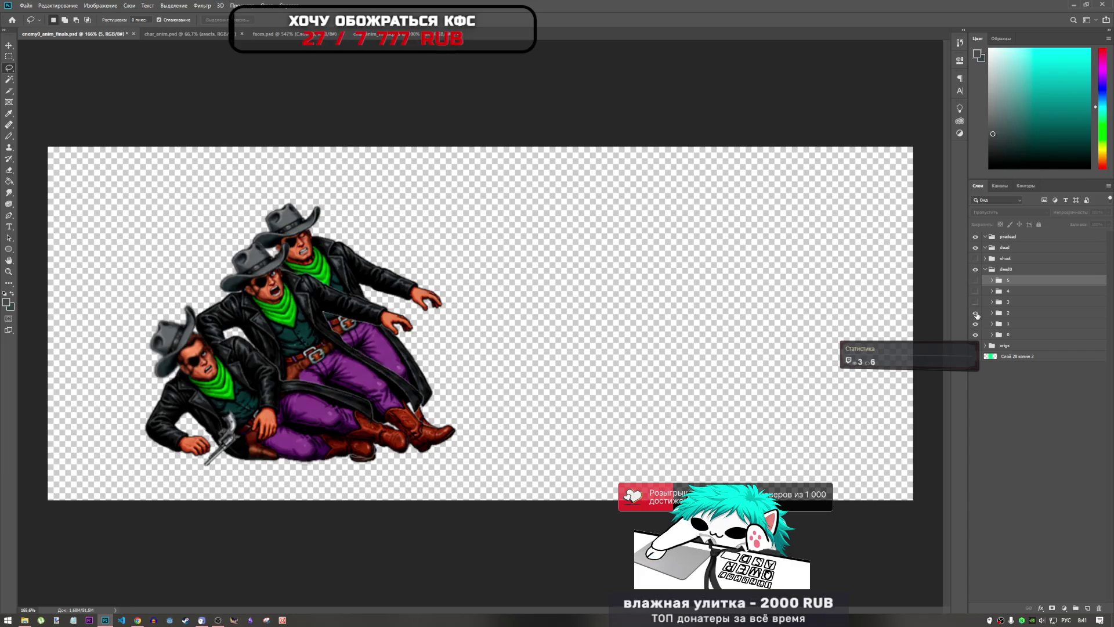
{"action": "left_click", "coordinate": [975, 302]}
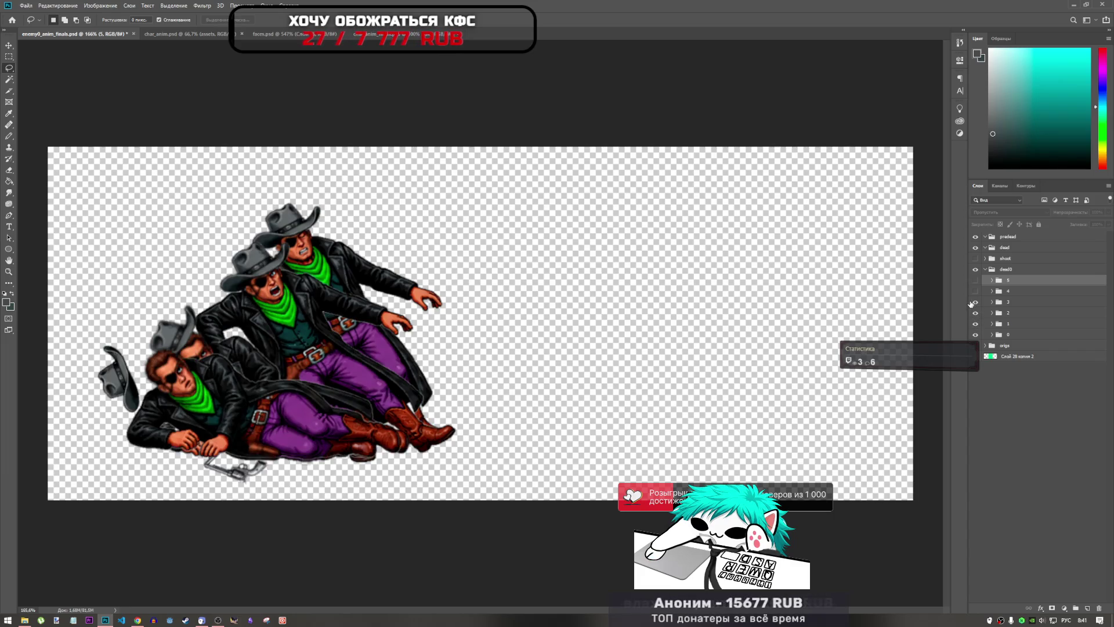
{"action": "left_click", "coordinate": [975, 291]}
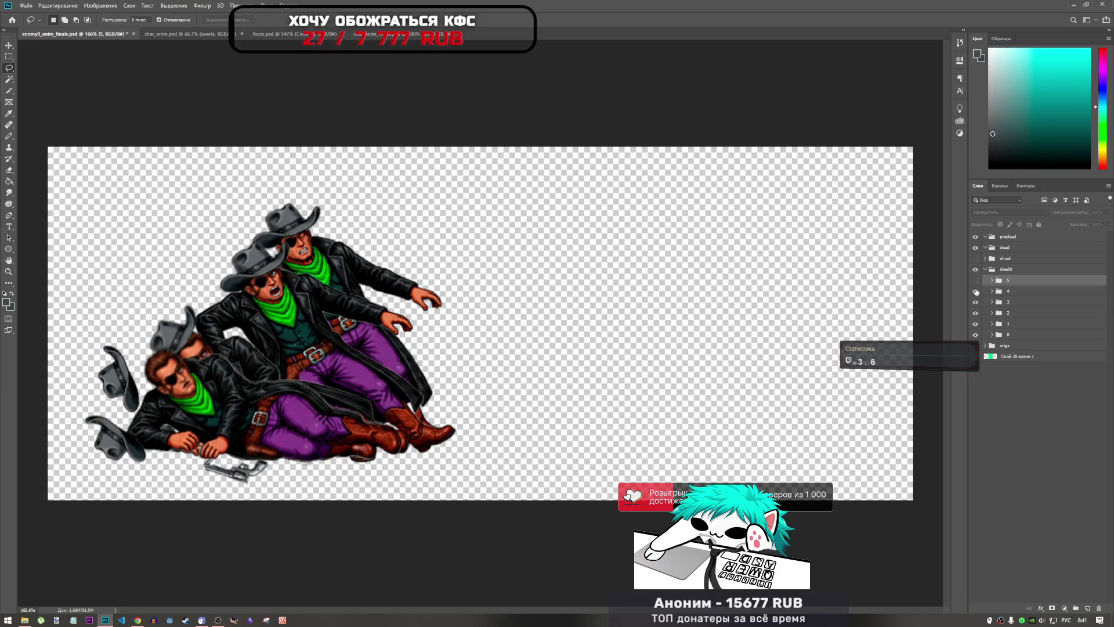
- Toggle frame 4 on and off repeatedly to compare it against the overlay
{"action": "left_click", "coordinate": [977, 293]}
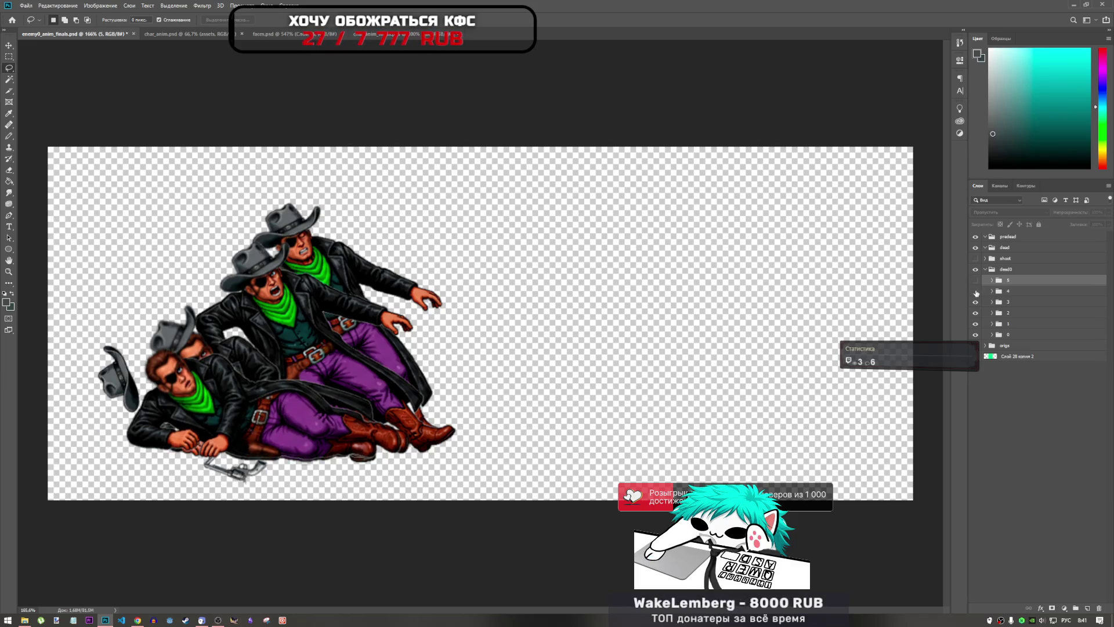
{"action": "left_click", "coordinate": [977, 293]}
{"action": "left_click", "coordinate": [976, 293]}
{"action": "left_click", "coordinate": [977, 293]}
{"action": "left_click", "coordinate": [976, 293]}
{"action": "left_click", "coordinate": [977, 293]}
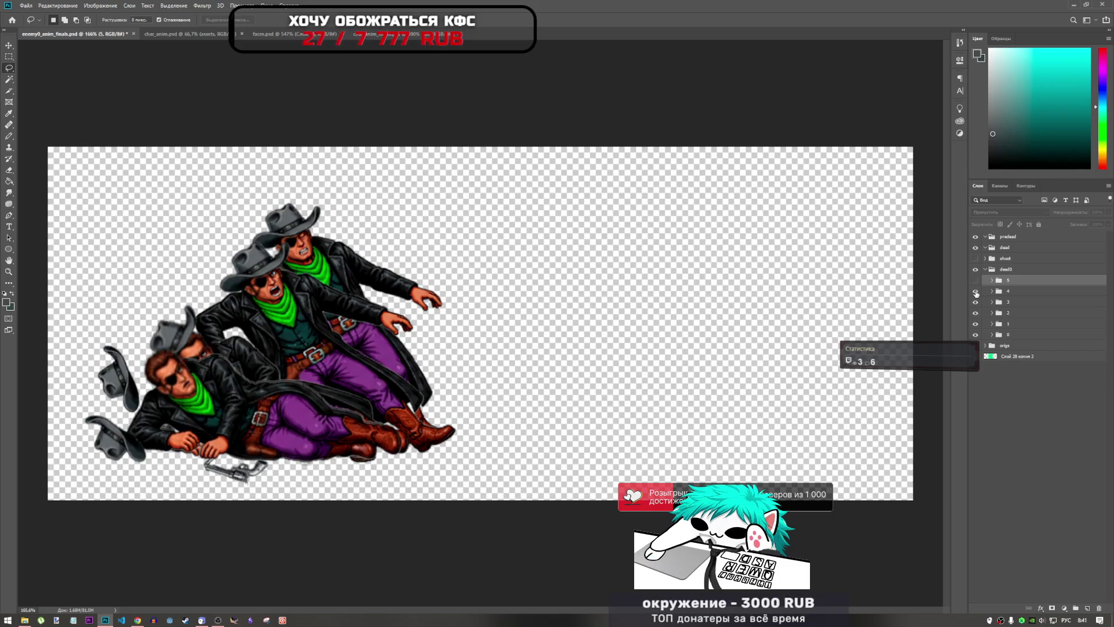
{"action": "left_click", "coordinate": [976, 293]}
{"action": "left_click", "coordinate": [977, 293]}
{"action": "left_click", "coordinate": [977, 293]}
{"action": "left_click", "coordinate": [977, 293]}
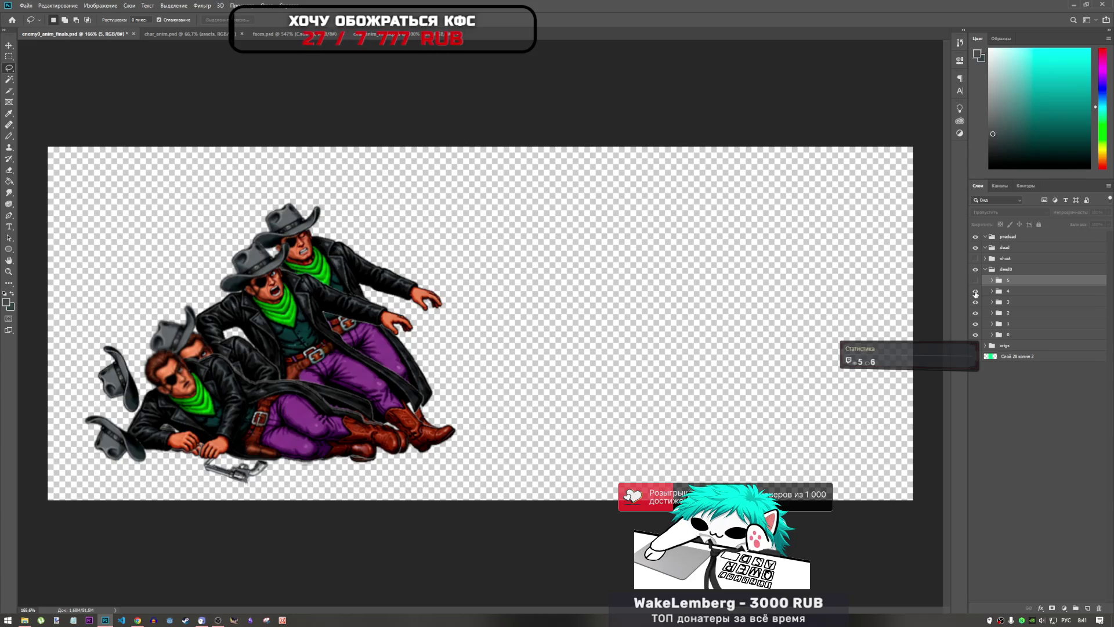
{"action": "left_click", "coordinate": [976, 293]}
{"action": "left_click", "coordinate": [976, 293]}
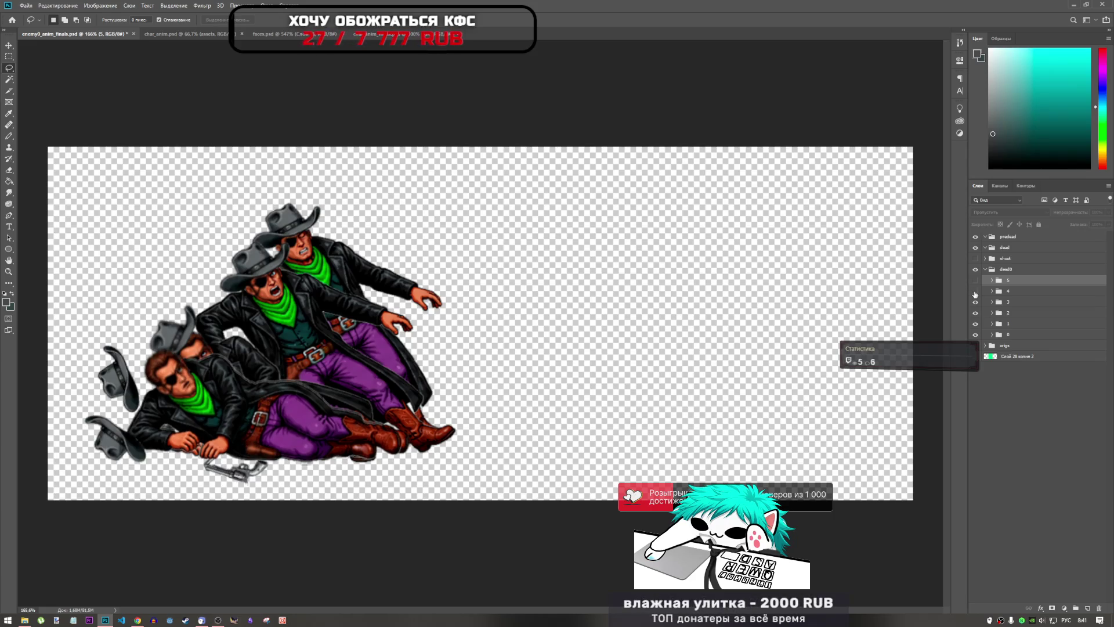
{"action": "left_click", "coordinate": [975, 293]}
{"action": "left_click", "coordinate": [975, 293]}
{"action": "left_click", "coordinate": [976, 293]}
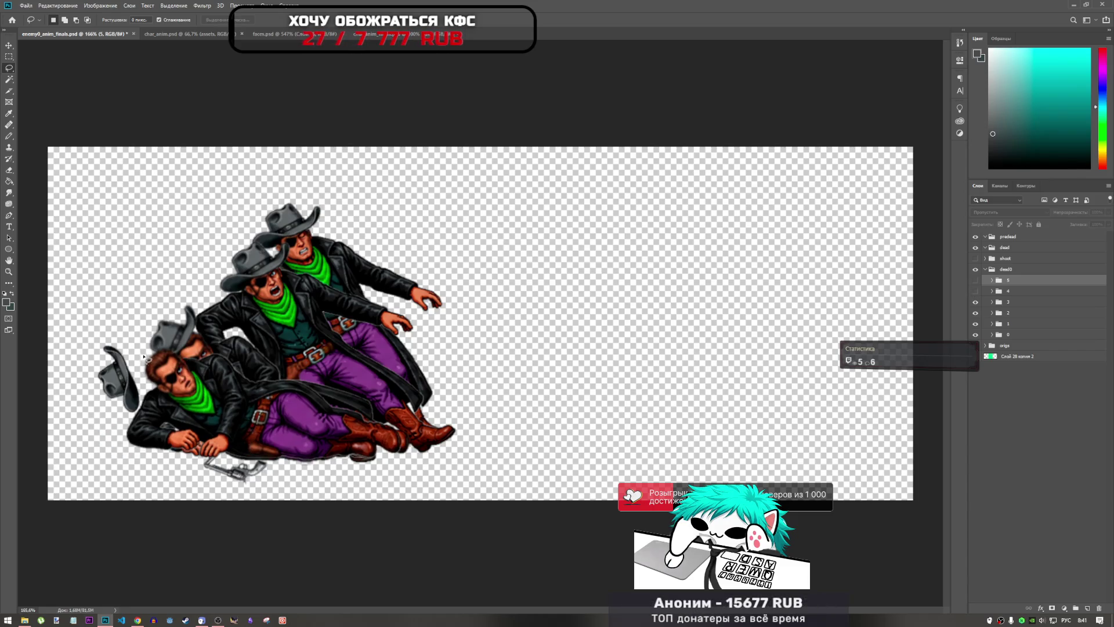
{"action": "scroll", "coordinate": [170, 397], "scroll_direction": "up", "scroll_amount": 3}
- Rotate face layer Слой 37 in frame 3 slightly clockwise and commit the transform
{"action": "scroll", "coordinate": [170, 397], "scroll_direction": "up", "scroll_amount": 3}
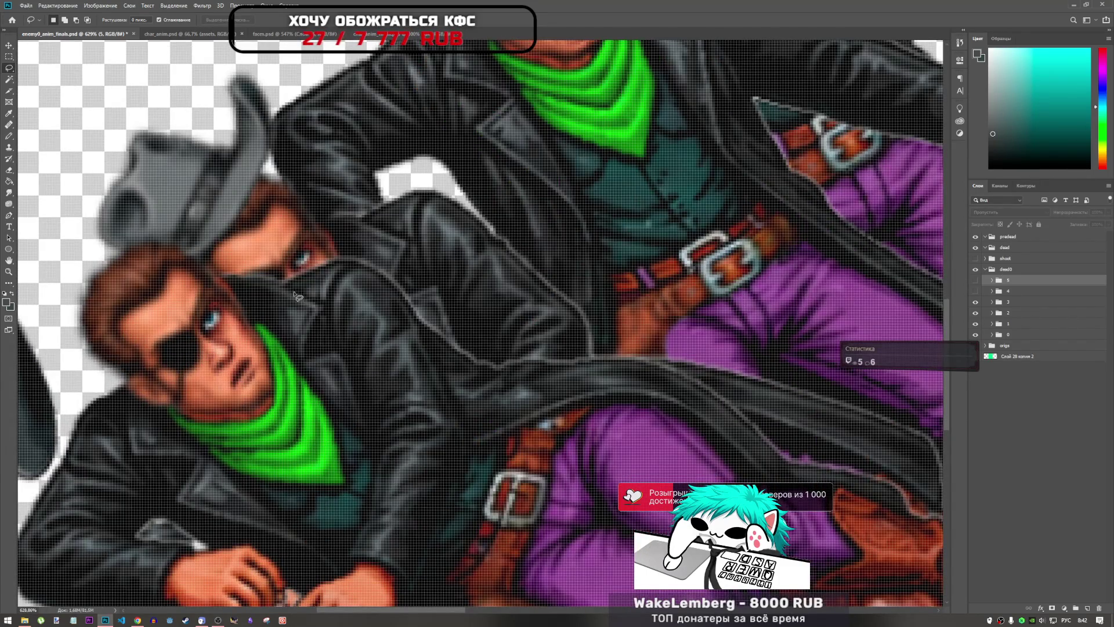
{"action": "left_click", "coordinate": [995, 302]}
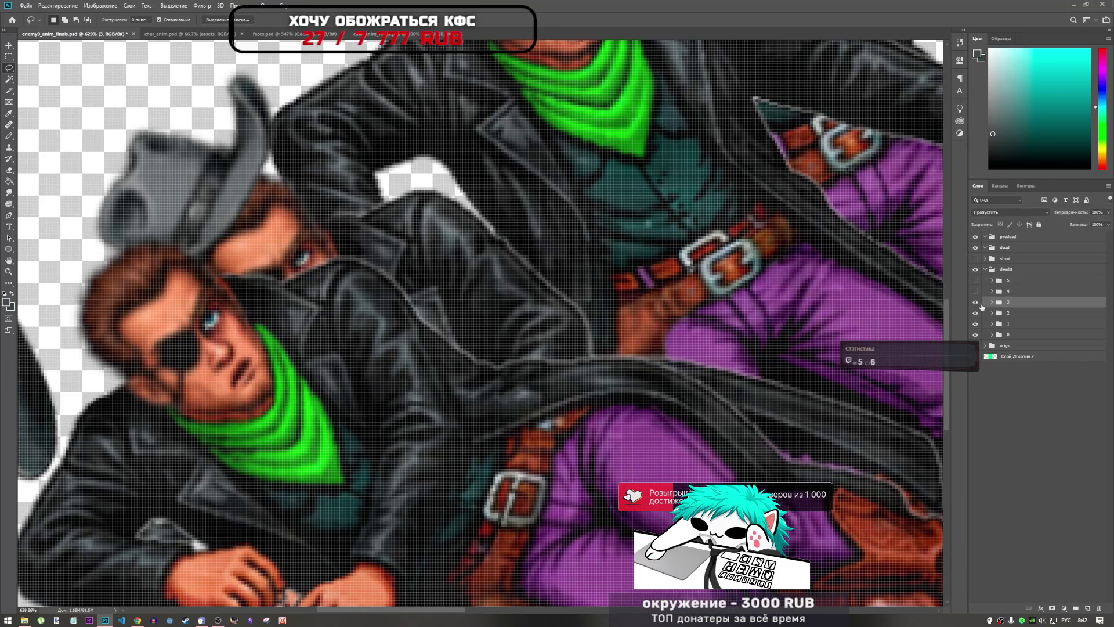
{"action": "left_click", "coordinate": [994, 303]}
{"action": "left_click", "coordinate": [1027, 312]}
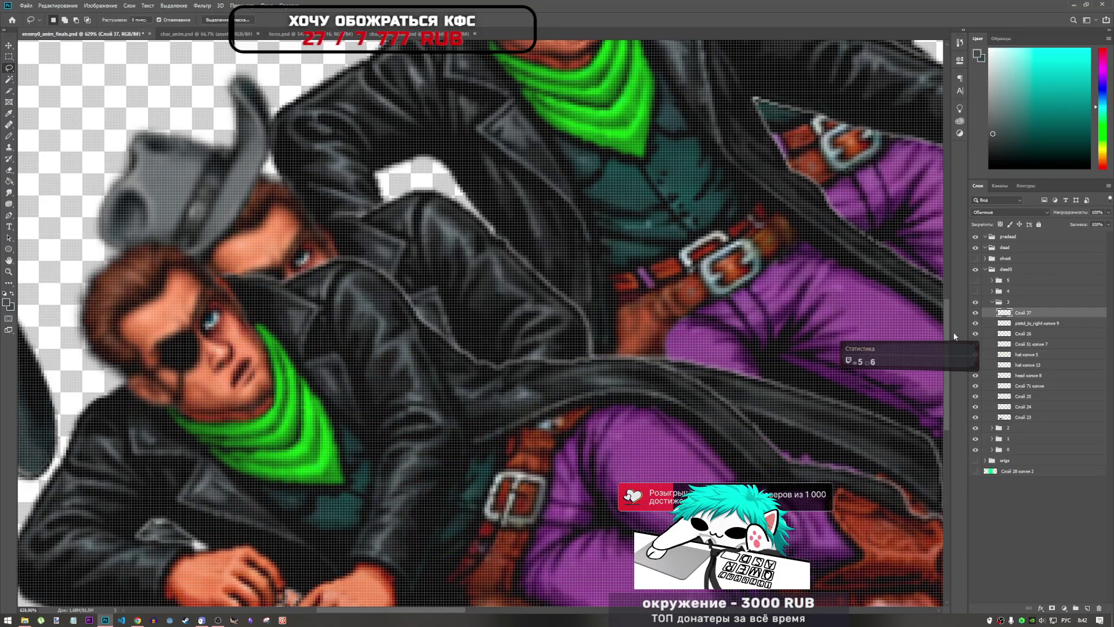
{"action": "key", "text": "ctrl+t"}
{"action": "left_click_drag", "start_coordinate": [289, 276], "coordinate": [295, 280]}
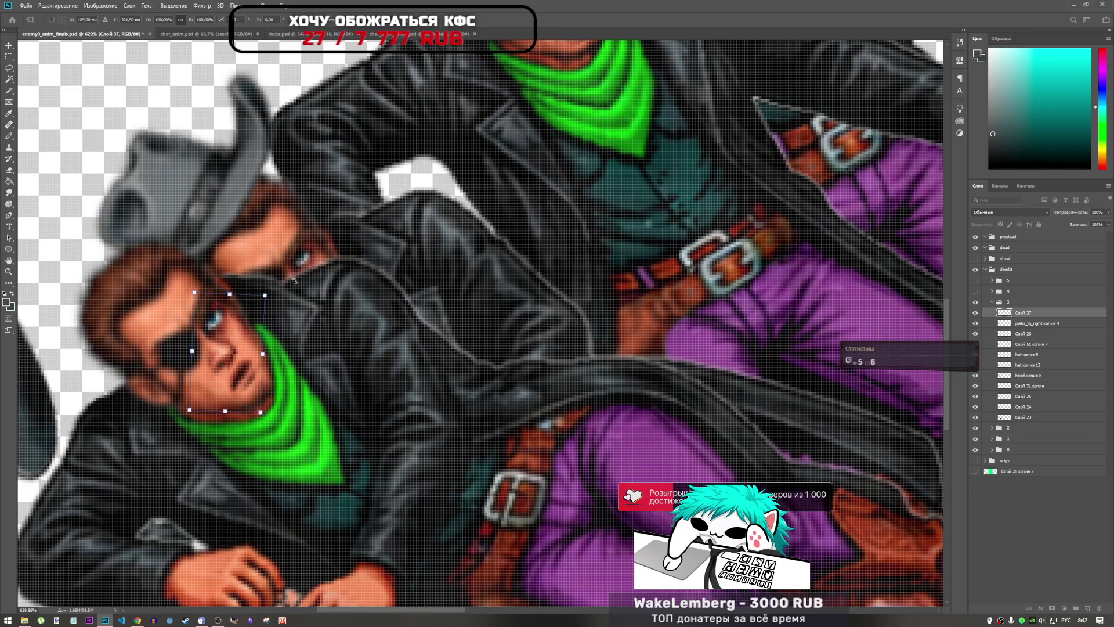
{"action": "left_click_drag", "start_coordinate": [298, 338], "coordinate": [299, 341]}
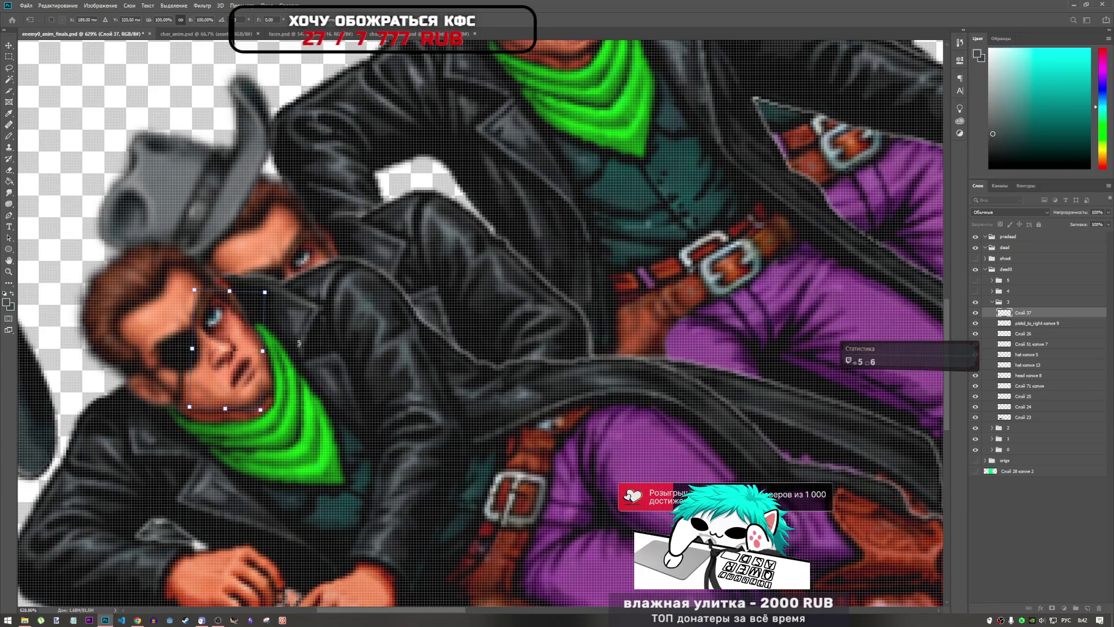
{"action": "key", "text": "l"}
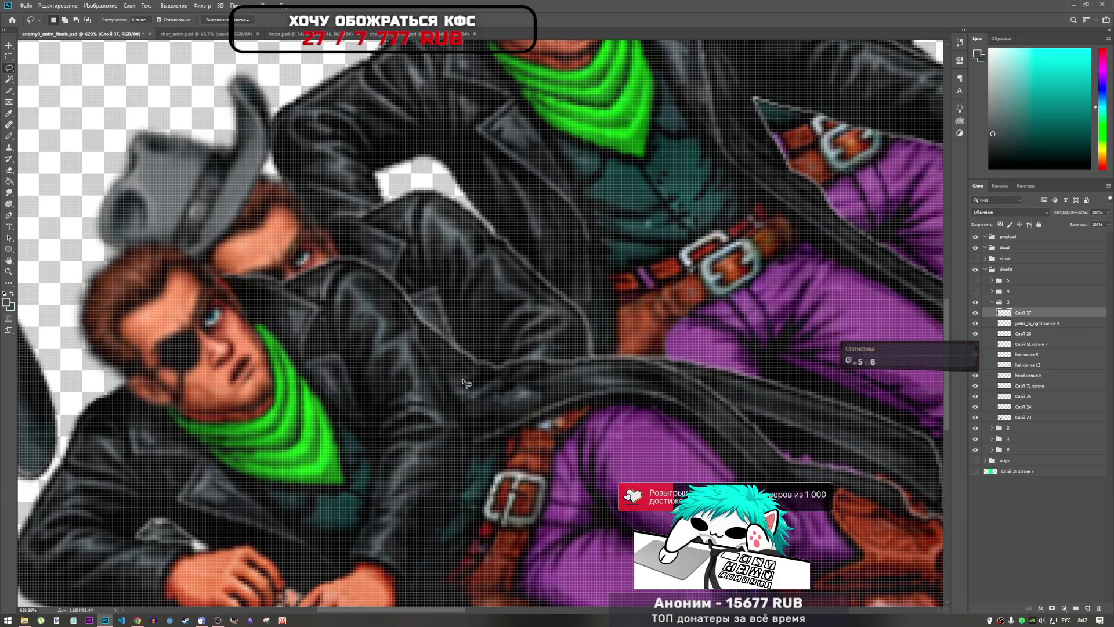
- Toggle frames 3 and 4 to compare the adjusted pose, then switch to faces.psd
{"action": "scroll", "coordinate": [464, 383], "scroll_direction": "down", "scroll_amount": 3}
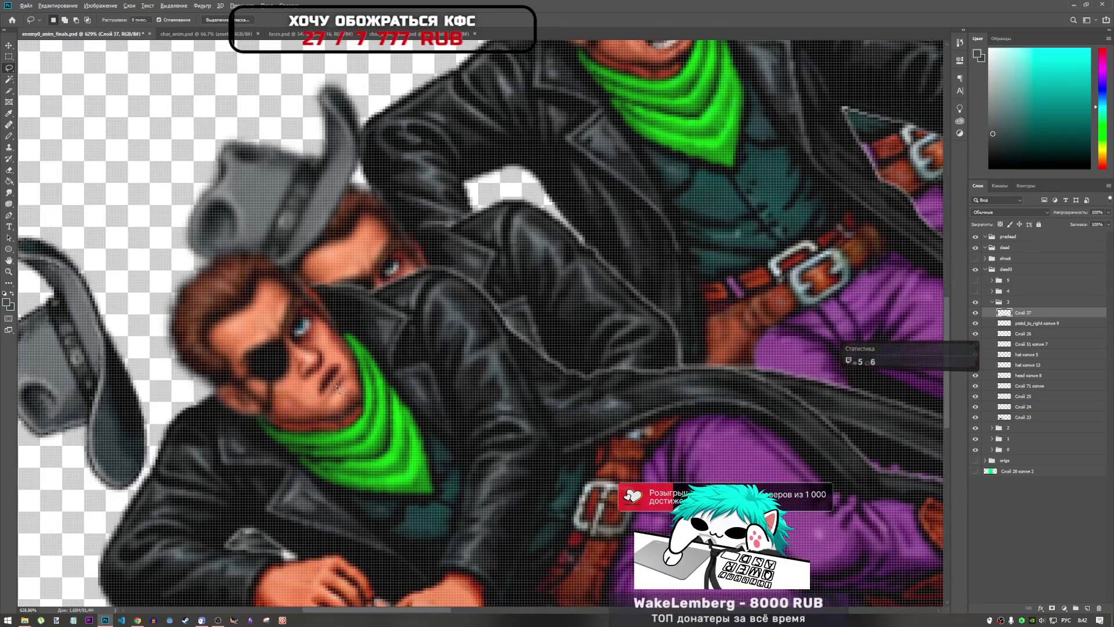
{"action": "scroll", "coordinate": [360, 394], "scroll_direction": "down", "scroll_amount": 2}
{"action": "scroll", "coordinate": [503, 348], "scroll_direction": "up", "scroll_amount": 1}
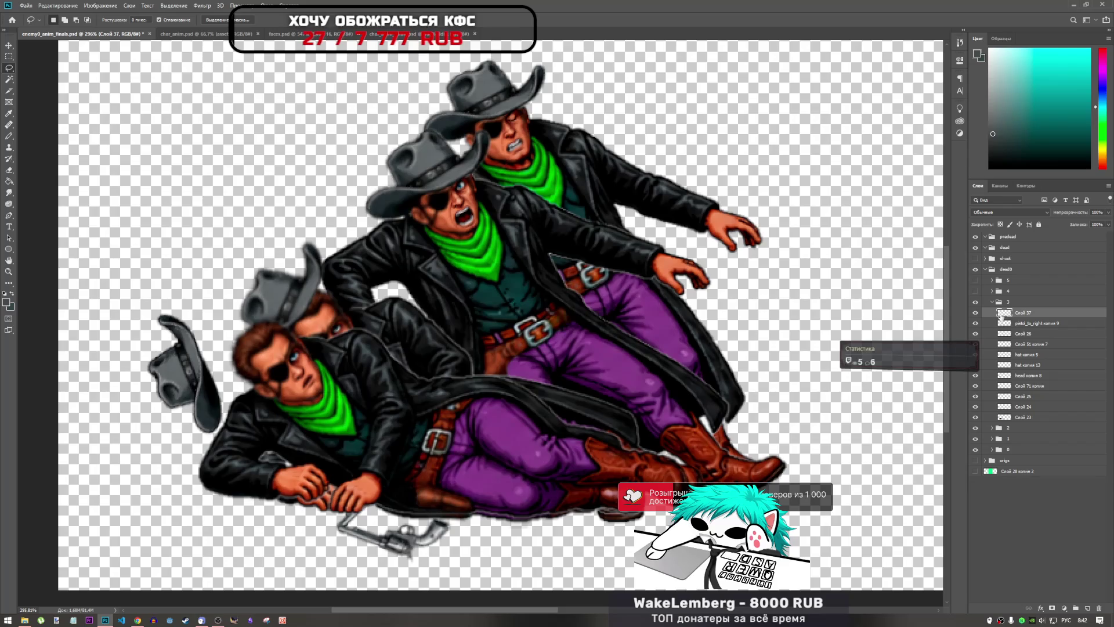
{"action": "left_click", "coordinate": [992, 301]}
{"action": "left_click", "coordinate": [976, 302]}
{"action": "left_click", "coordinate": [976, 302]}
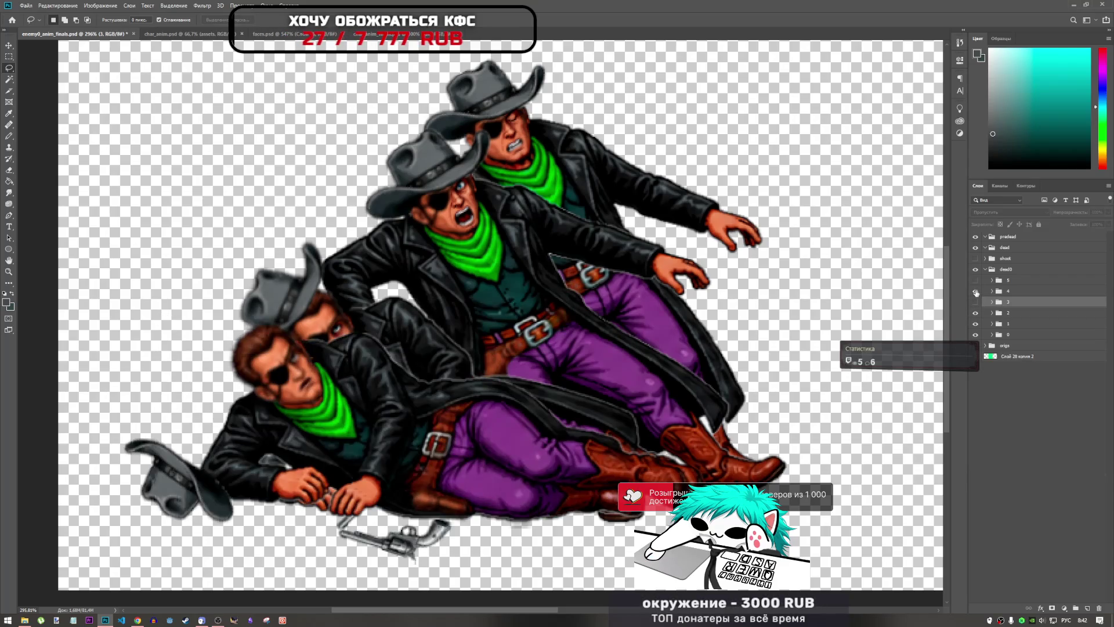
{"action": "left_click", "coordinate": [976, 302]}
{"action": "left_click", "coordinate": [977, 302]}
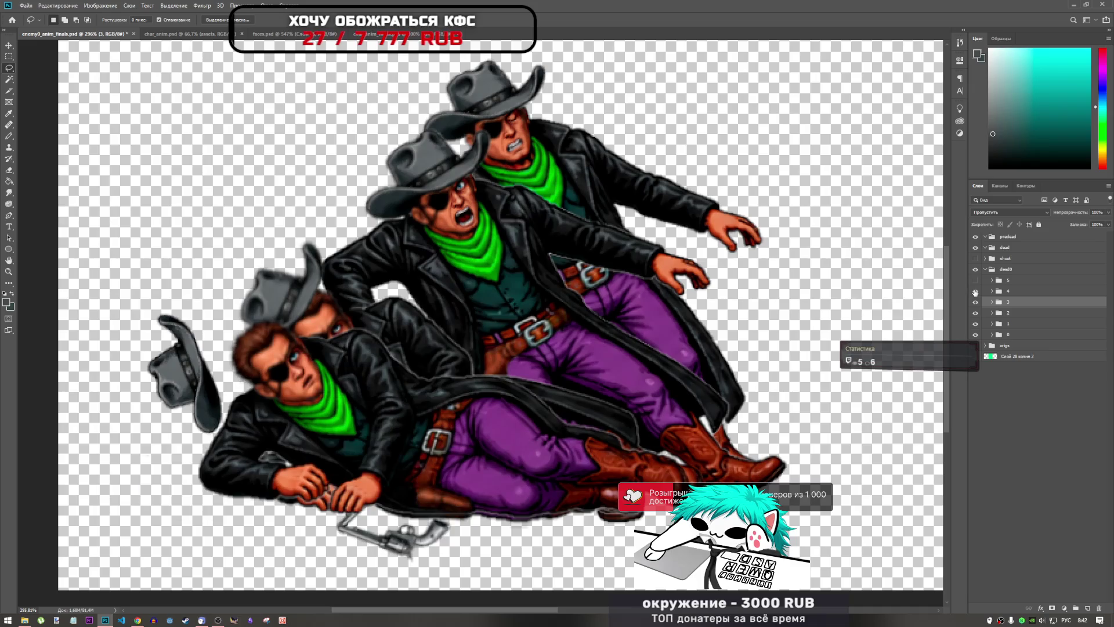
{"action": "left_click", "coordinate": [976, 291]}
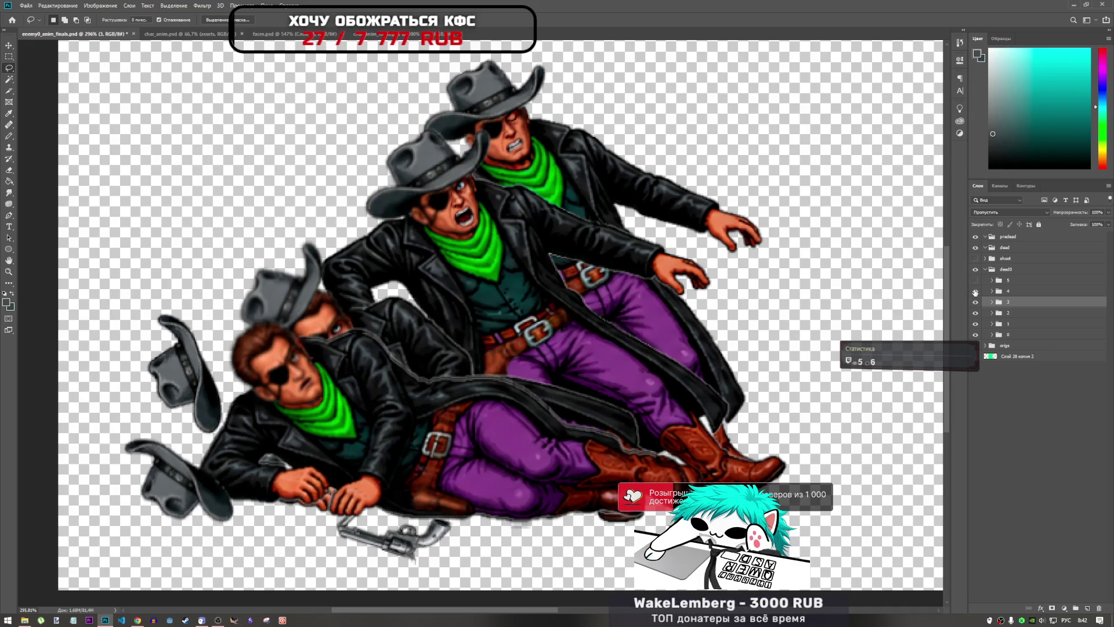
{"action": "left_click", "coordinate": [975, 291]}
{"action": "left_click", "coordinate": [975, 291]}
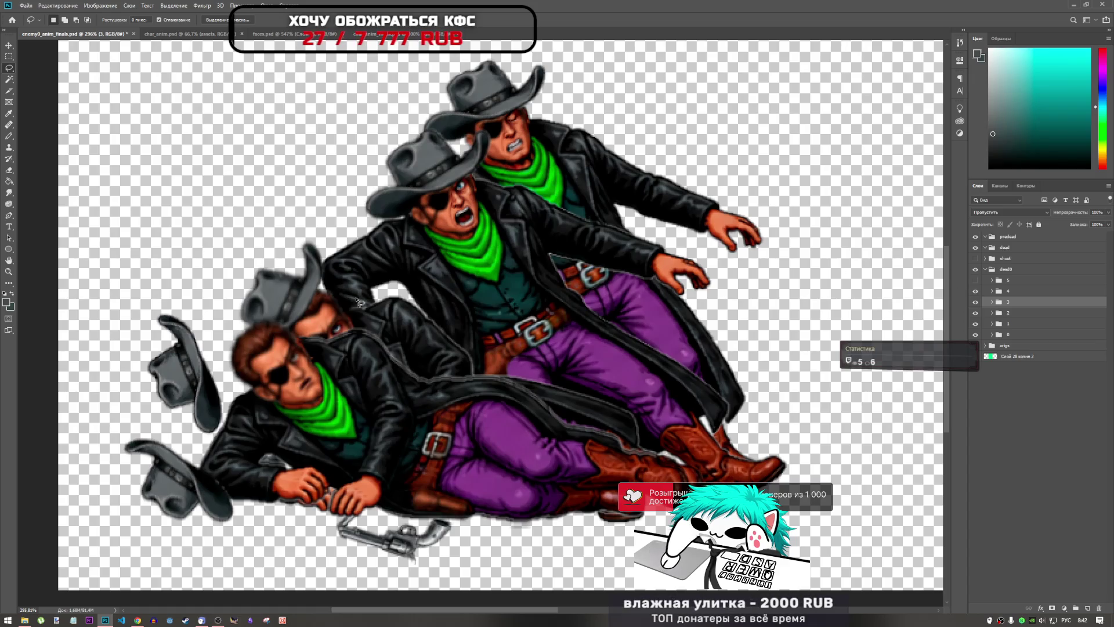
{"action": "left_click", "coordinate": [299, 36]}
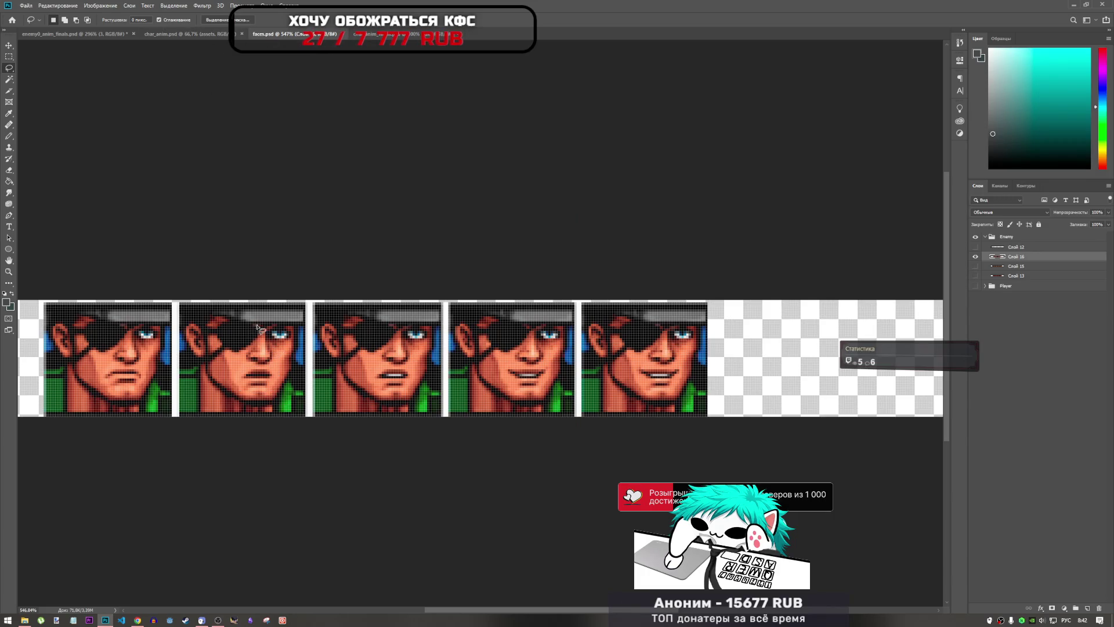
- In the cowboy animation, toggle frames 4 and 5 to compare the lower-left pose
{"action": "left_click", "coordinate": [76, 34]}
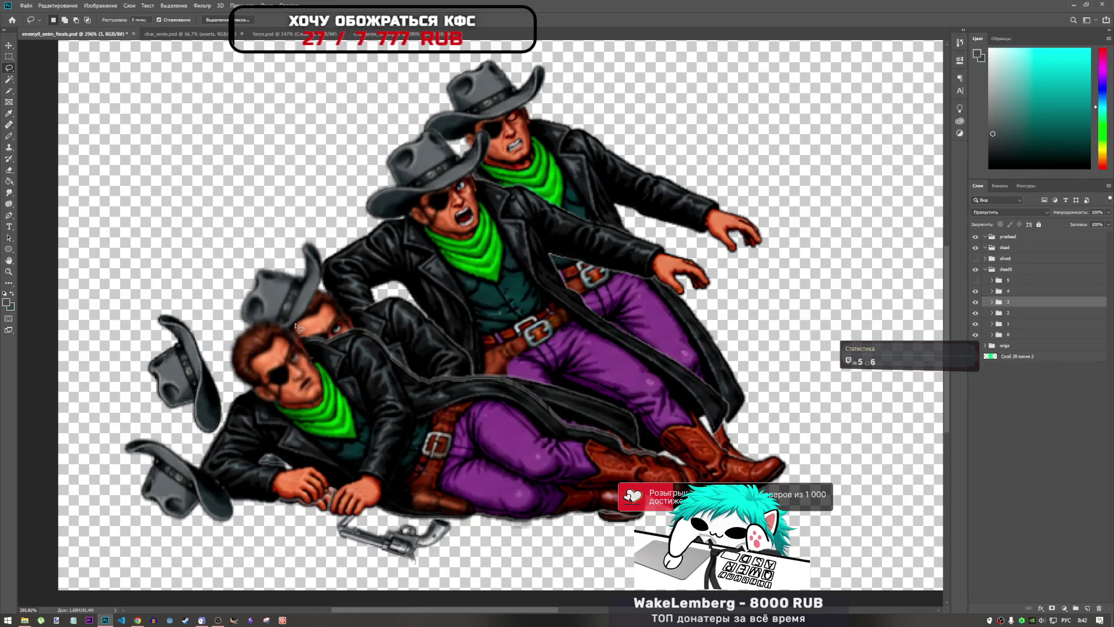
{"action": "left_click", "coordinate": [976, 292]}
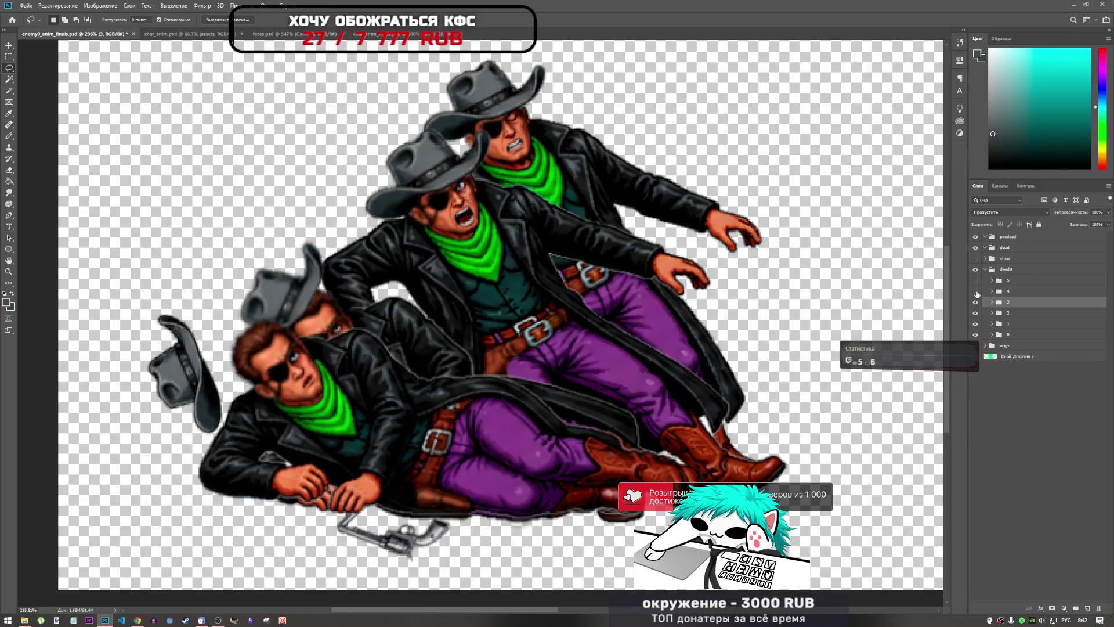
{"action": "left_click", "coordinate": [976, 291]}
{"action": "left_click", "coordinate": [976, 290]}
{"action": "left_click", "coordinate": [976, 280]}
{"action": "left_click", "coordinate": [976, 290]}
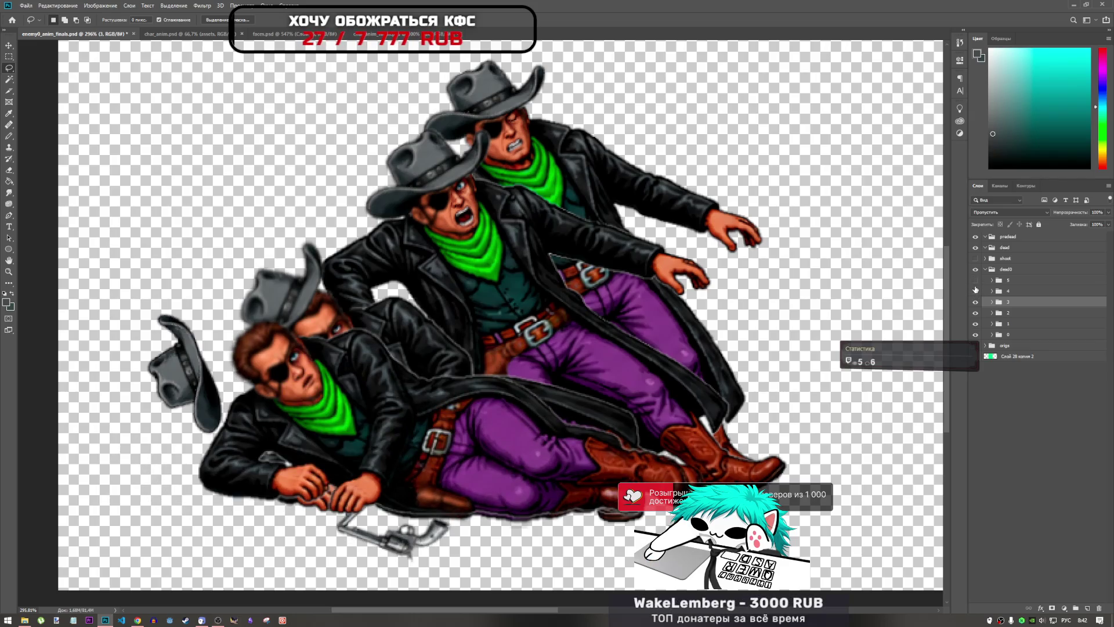
- In faces.psd, swap Слой 16 for Слой 15 and lasso the second face's eye-to-mouth area
{"action": "left_click", "coordinate": [300, 35]}
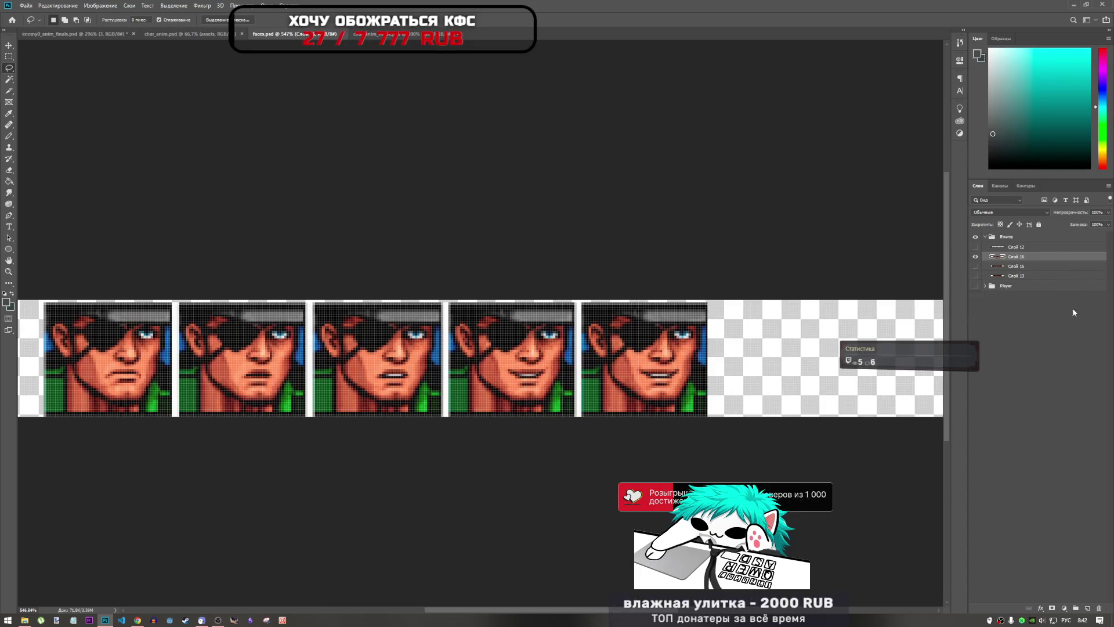
{"action": "left_click", "coordinate": [975, 256]}
{"action": "left_click", "coordinate": [975, 266]}
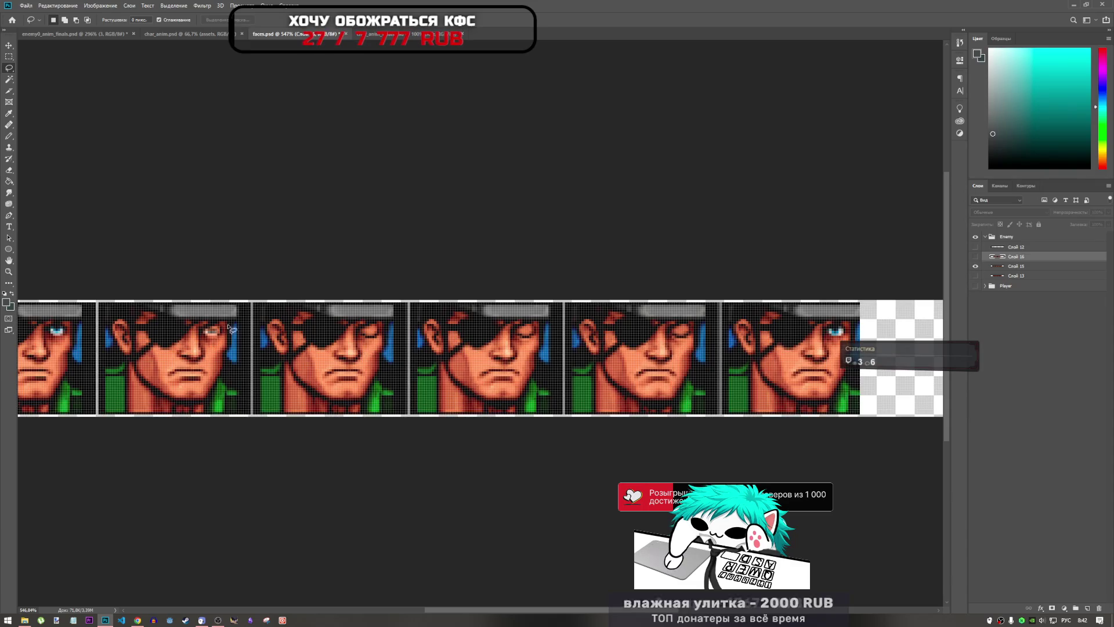
{"action": "scroll", "coordinate": [189, 343], "scroll_direction": "up", "scroll_amount": 3, "text": "alt"}
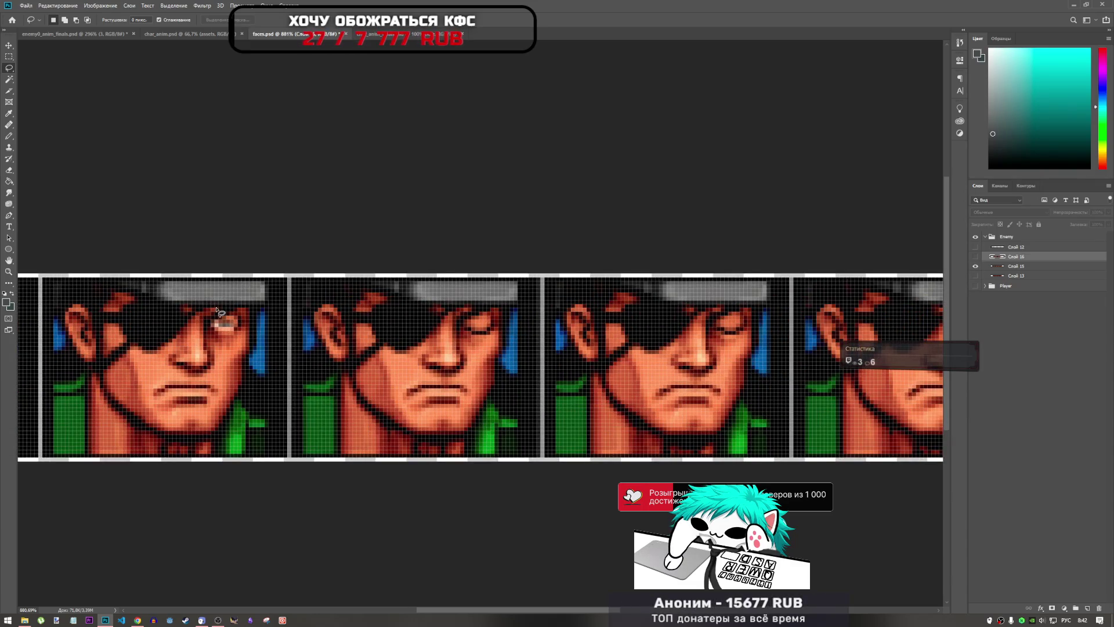
{"action": "mouse_move", "coordinate": [214, 314]}
{"action": "left_mouse_down"}
{"action": "mouse_move", "coordinate": [194, 319]}
{"action": "mouse_move", "coordinate": [163, 368]}
{"action": "mouse_move", "coordinate": [216, 384]}
{"action": "left_mouse_up"}
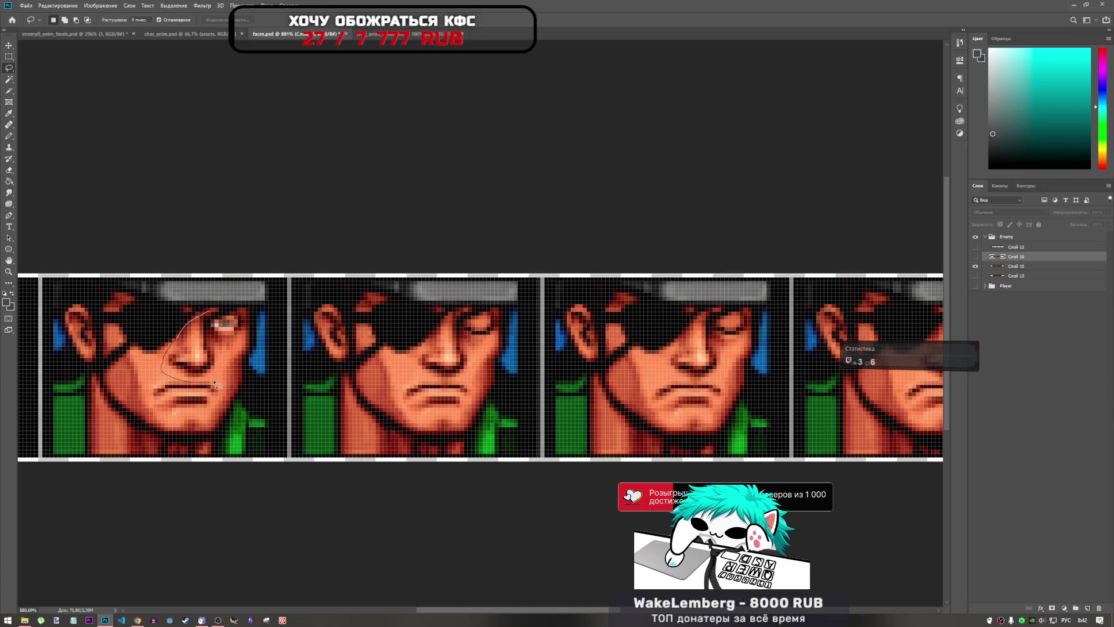
{"action": "mouse_move", "coordinate": [244, 343]}
{"action": "left_mouse_down"}
{"action": "mouse_move", "coordinate": [245, 312]}
{"action": "mouse_move", "coordinate": [221, 313]}
{"action": "left_mouse_up"}
{"action": "left_click", "coordinate": [107, 33]}
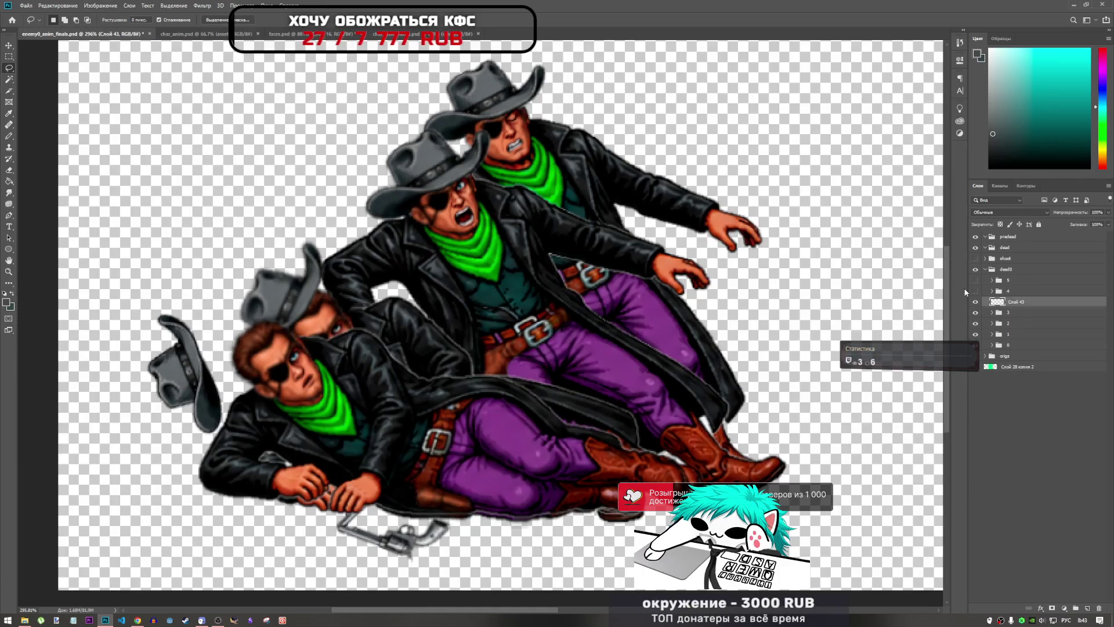
- Move Слой 43 into group 3, undoing a trial transform move to keep its position
{"action": "left_click_drag", "start_coordinate": [995, 314], "coordinate": [994, 313]}
{"action": "left_click", "coordinate": [992, 302]}
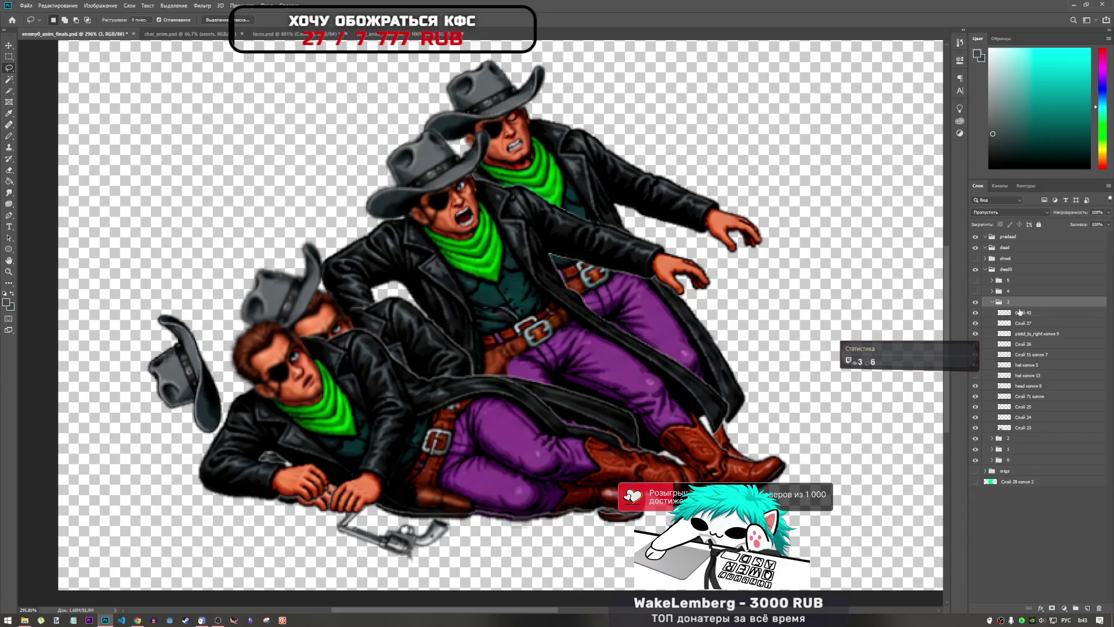
{"action": "key", "text": "ctrl+t"}
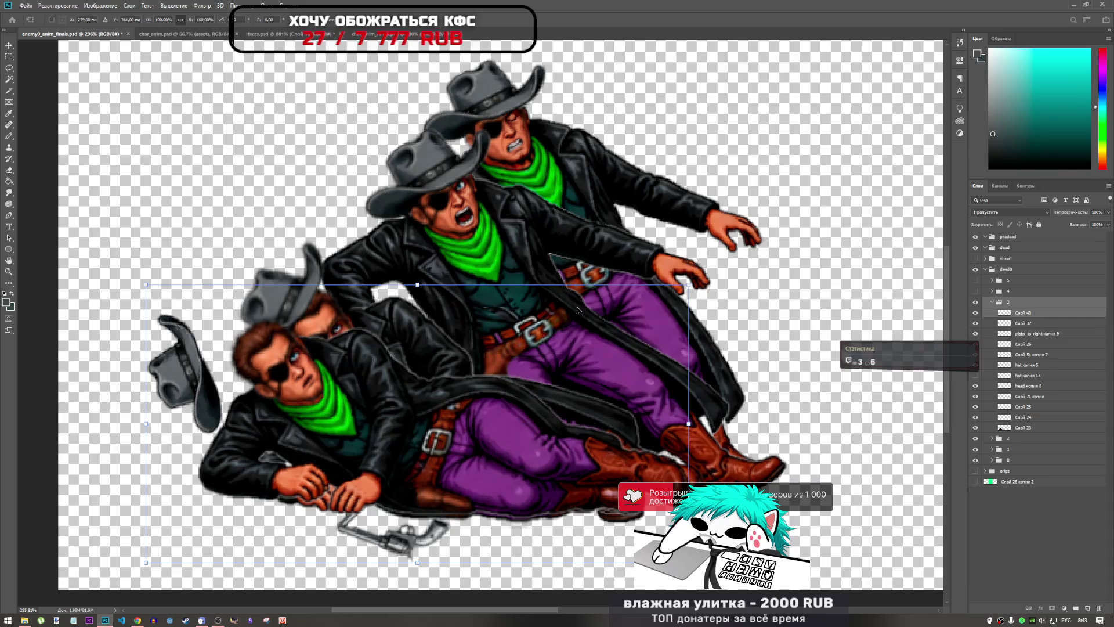
{"action": "left_click", "coordinate": [1024, 313]}
{"action": "key", "text": "ctrl+t"}
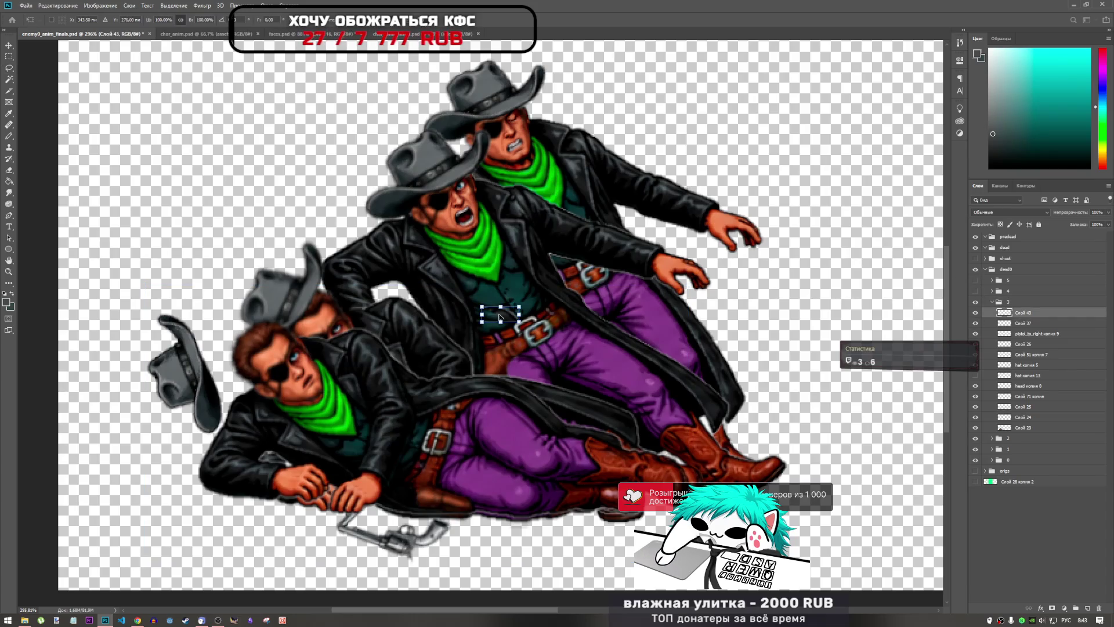
{"action": "left_click_drag", "start_coordinate": [500, 318], "coordinate": [425, 329]}
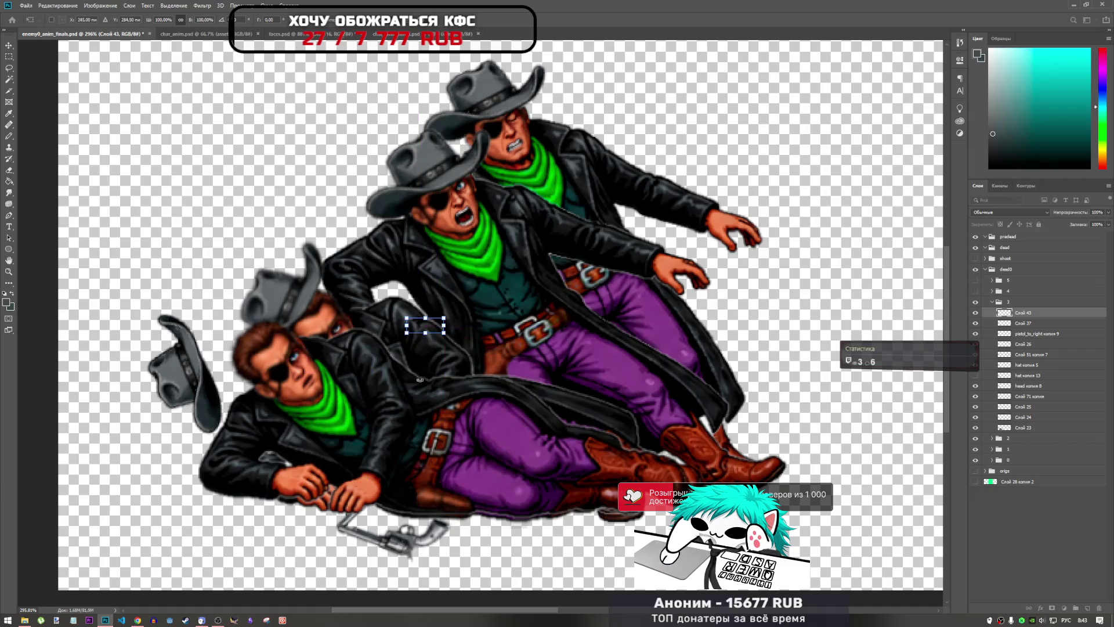
{"action": "key", "text": "ctrl+z"}
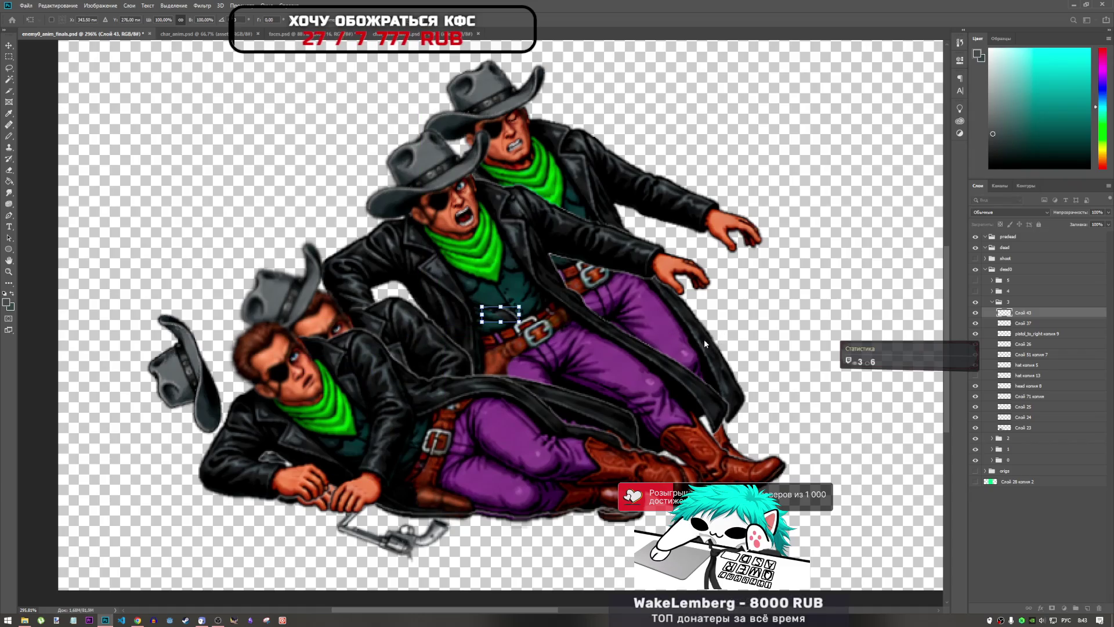
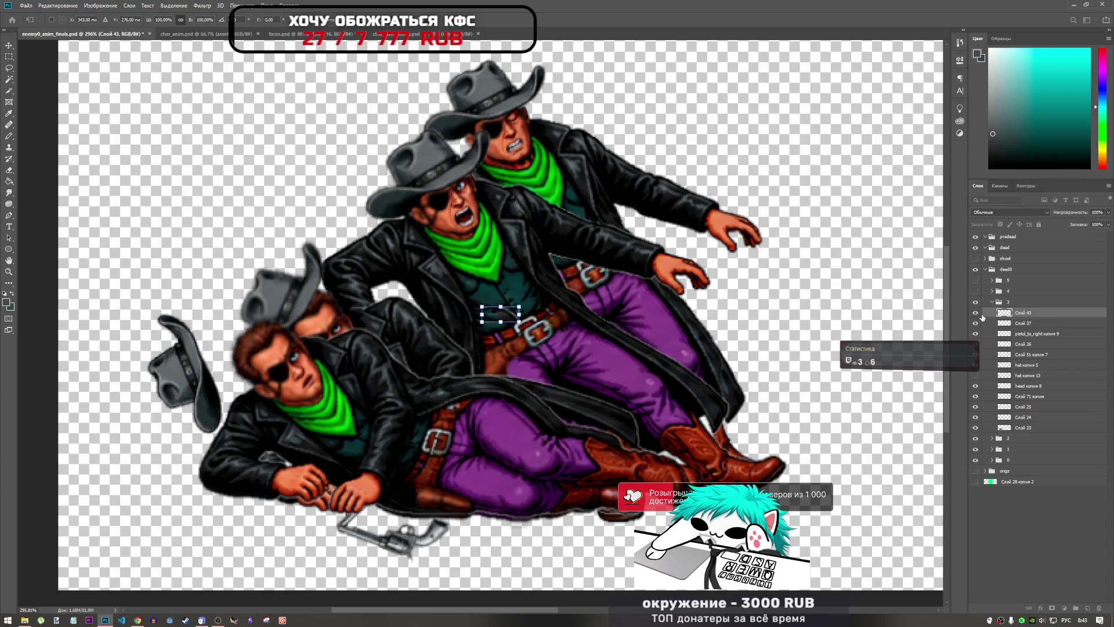
- Commit the pending transform and delete the stray belt patch layer Слой 43
{"action": "key", "text": "Return"}
{"action": "key", "text": "l"}
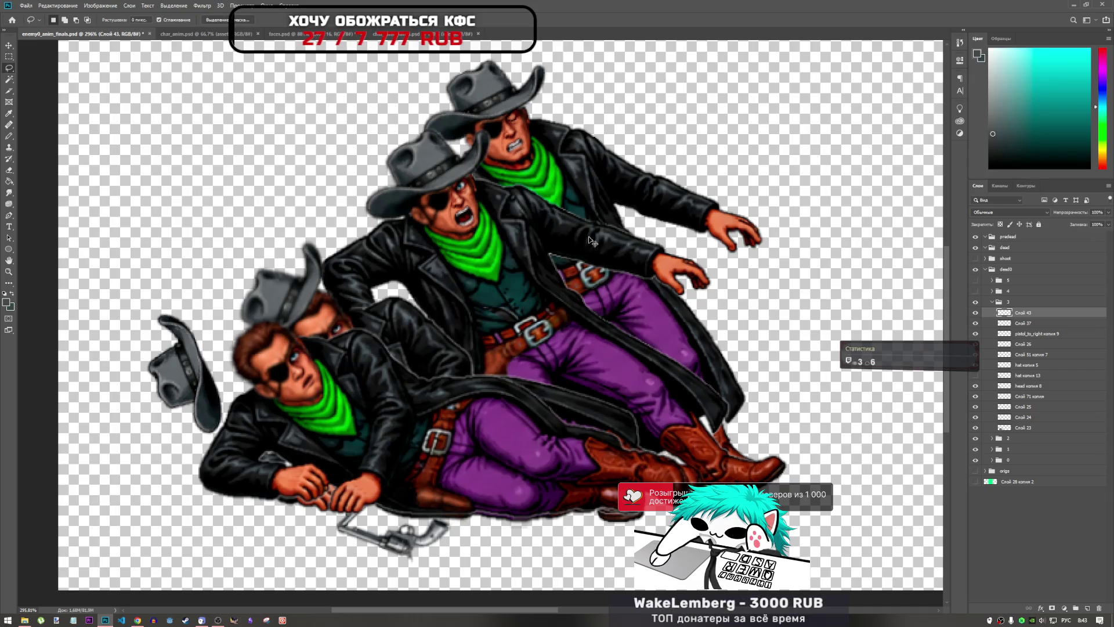
{"action": "left_click", "coordinate": [977, 313]}
{"action": "key", "text": "Delete"}
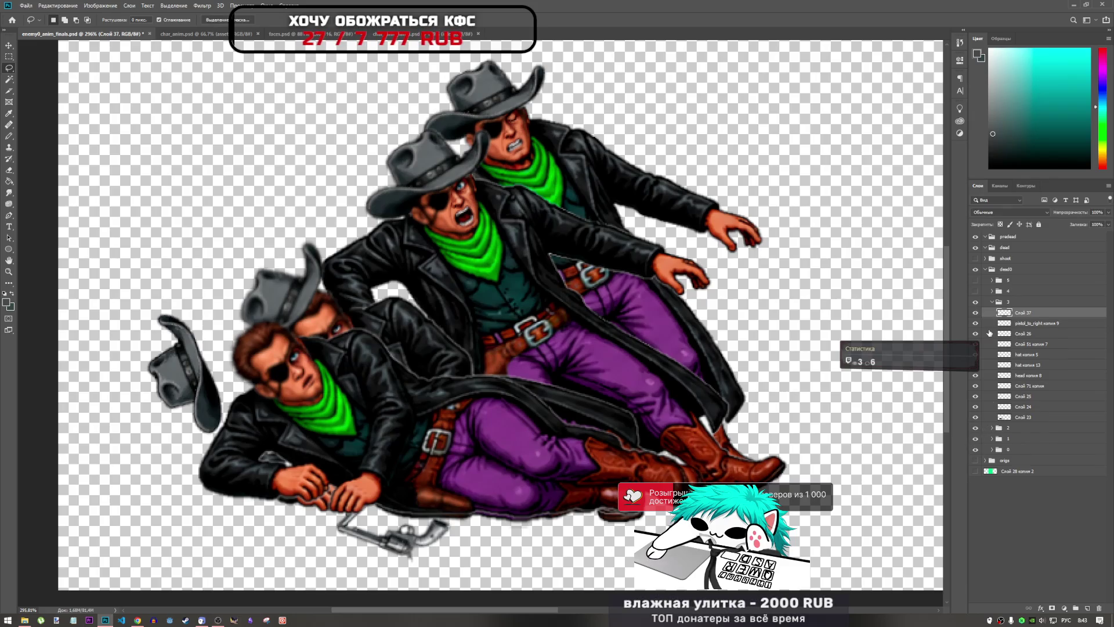
- Compare the lying death poses of frames 3, 4 and 5, then bring up faces.psd
{"action": "left_click", "coordinate": [976, 303]}
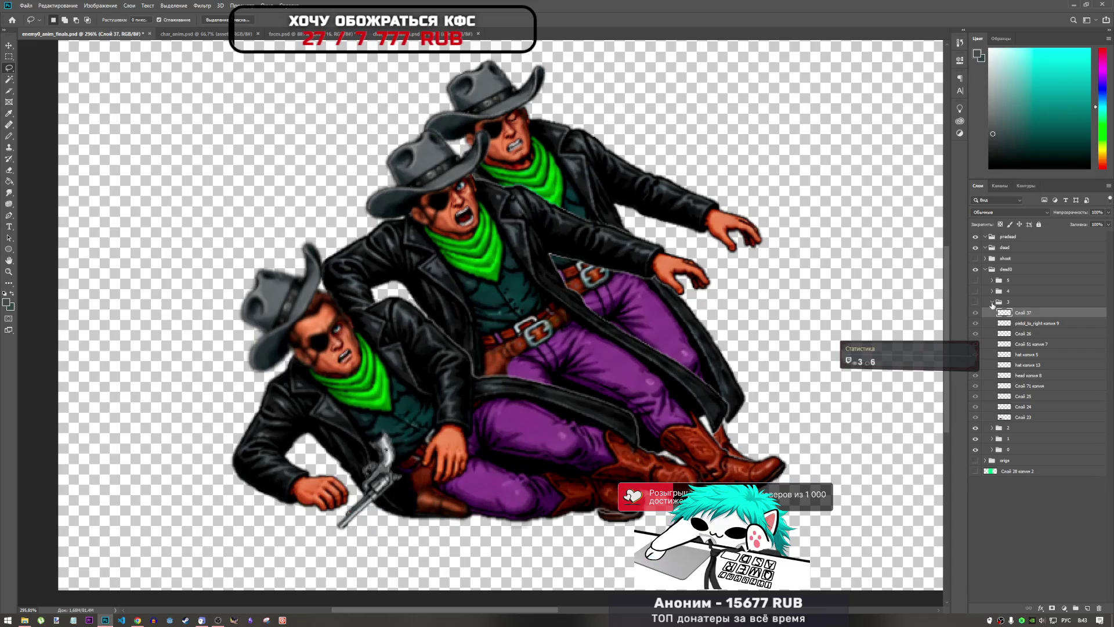
{"action": "left_click", "coordinate": [992, 303]}
{"action": "left_click_drag", "start_coordinate": [977, 314], "coordinate": [976, 334]}
{"action": "left_click", "coordinate": [976, 291]}
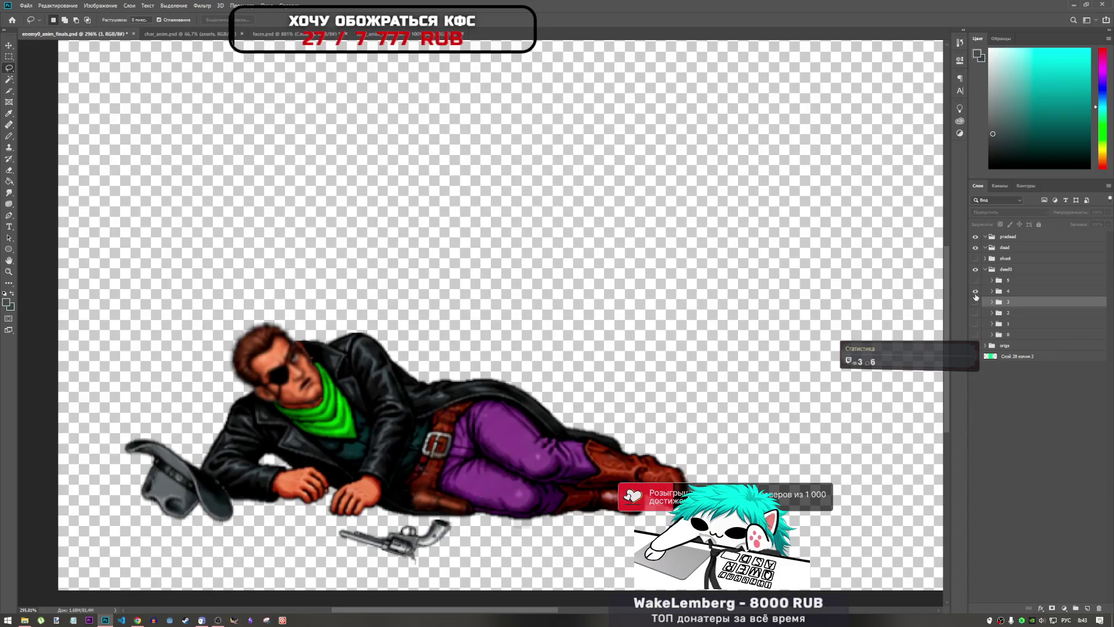
{"action": "left_click", "coordinate": [976, 292]}
{"action": "left_click", "coordinate": [976, 280]}
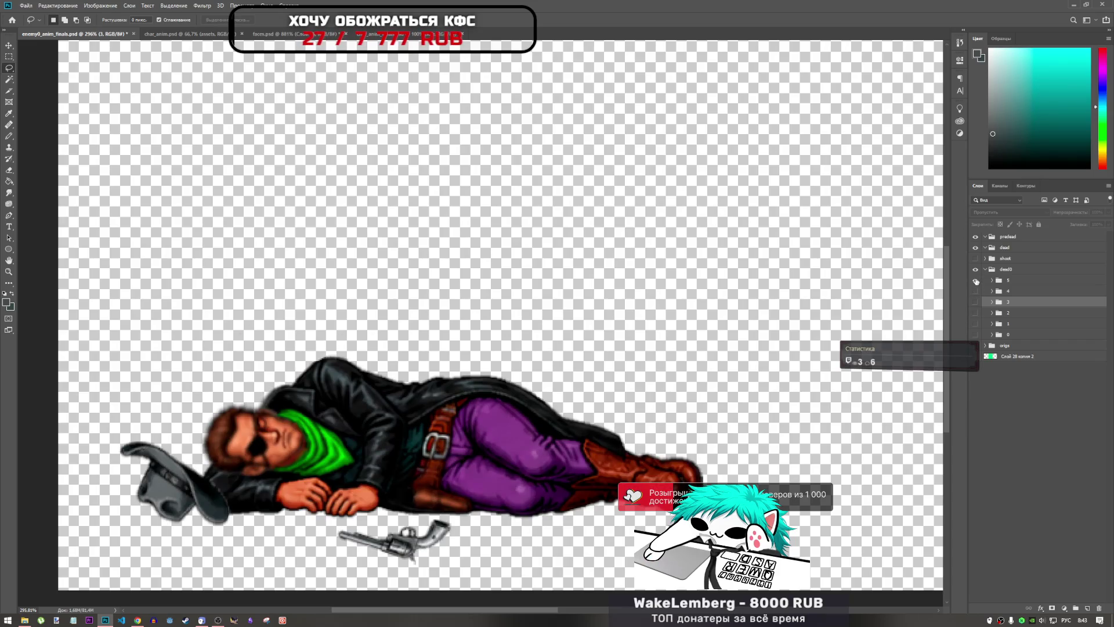
{"action": "left_click", "coordinate": [976, 280]}
{"action": "left_click", "coordinate": [976, 302]}
{"action": "left_click", "coordinate": [304, 35]}
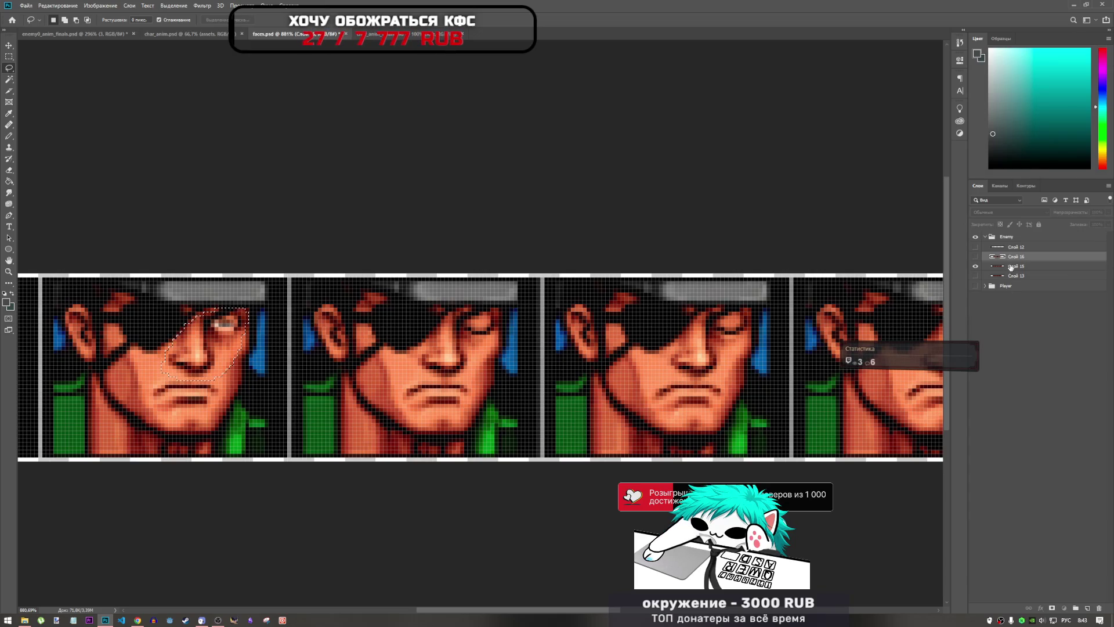
- Select the reference face layer Слой 15, return to the animation file and show frame 4
{"action": "left_click", "coordinate": [1010, 266]}
{"action": "left_click", "coordinate": [124, 34]}
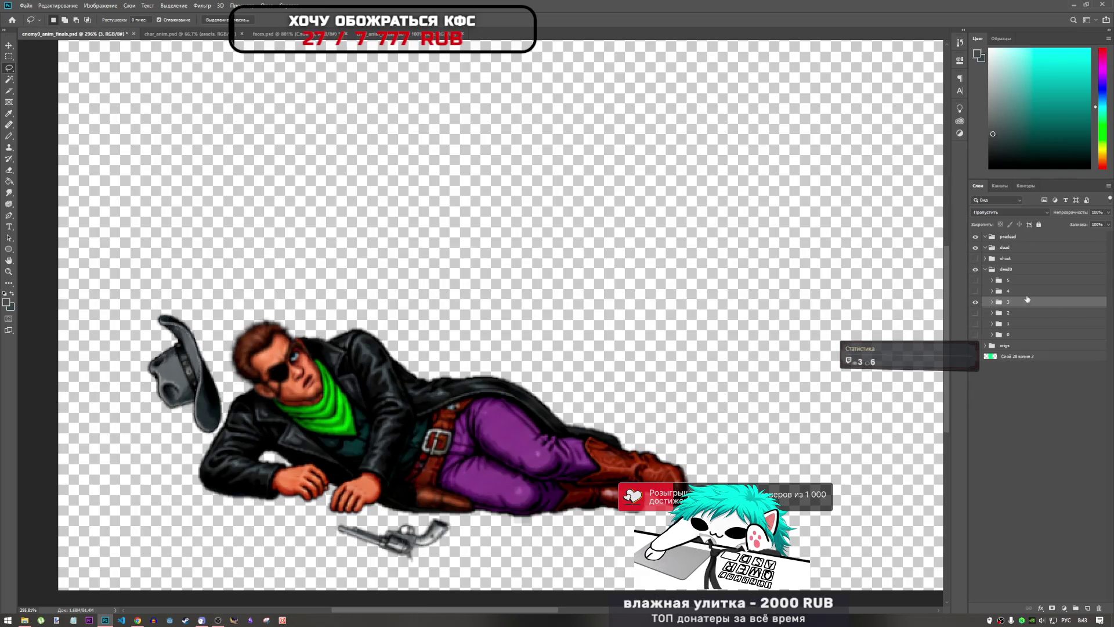
{"action": "left_click_drag", "start_coordinate": [975, 302], "coordinate": [976, 291]}
{"action": "key", "text": "ctrl+t"}
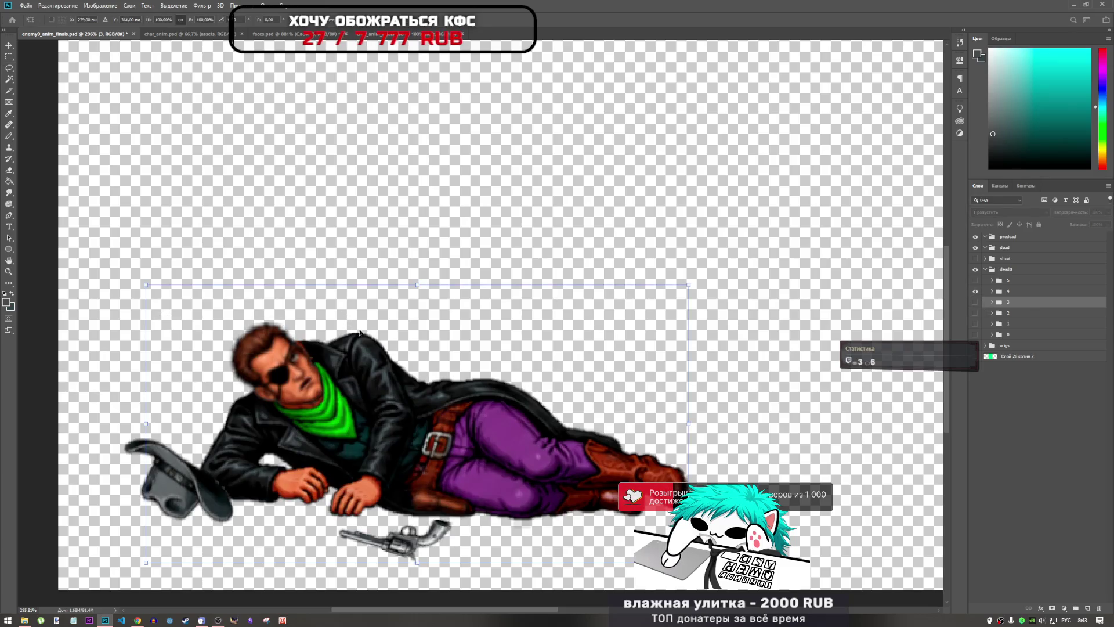
{"action": "left_click", "coordinate": [998, 292]}
- Paste the face piece on a new layer and rotate it about -48.6° onto the lying face
{"action": "key", "text": "ctrl+shift+alt+n"}
{"action": "key", "text": "l"}
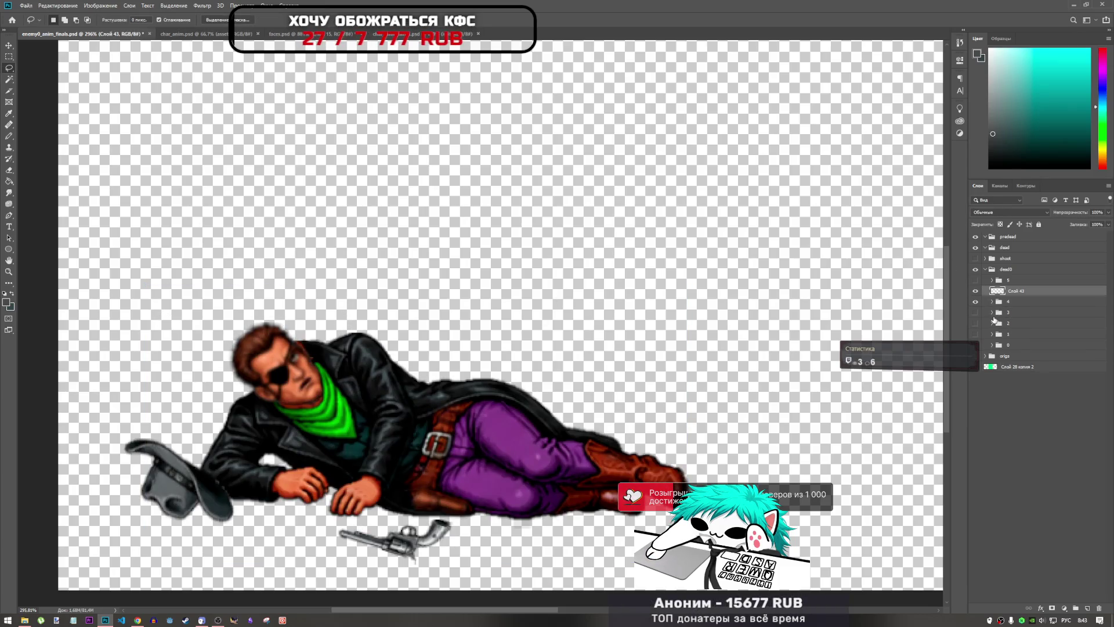
{"action": "key", "text": "ctrl+z"}
{"action": "key", "text": "ctrl+t"}
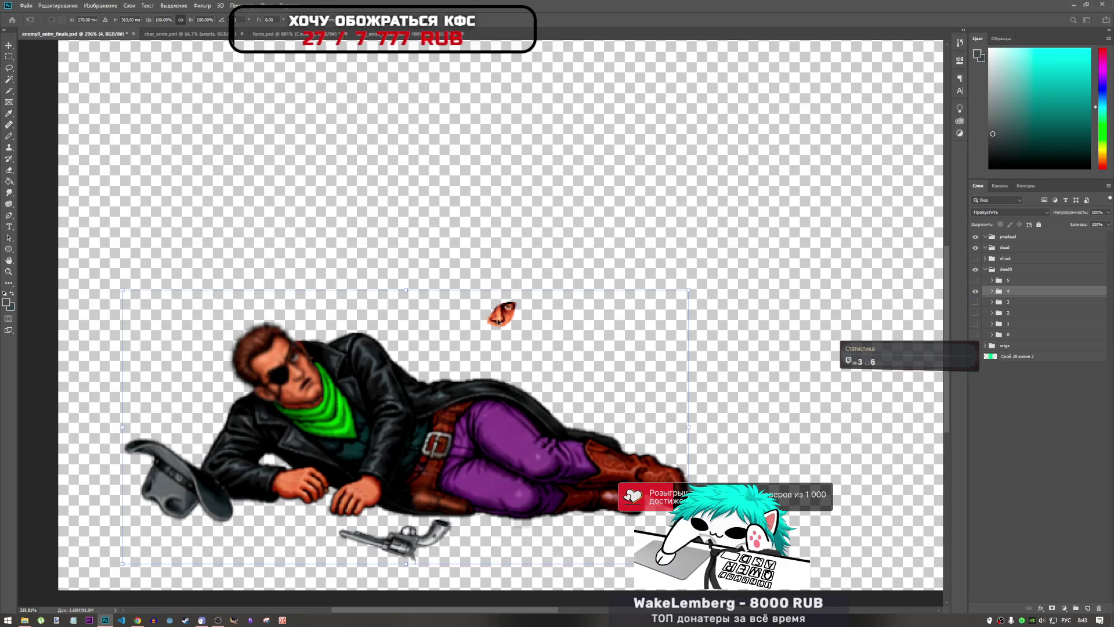
{"action": "left_click", "coordinate": [992, 291]}
{"action": "left_click", "coordinate": [1023, 302]}
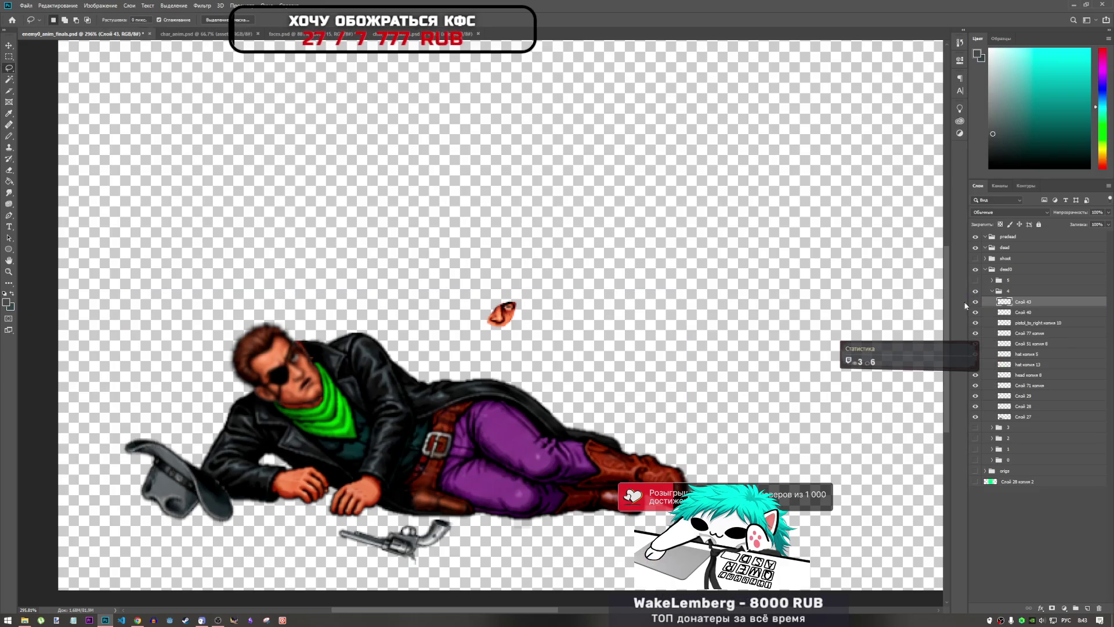
{"action": "key", "text": "ctrl+t"}
{"action": "mouse_move", "coordinate": [502, 313]}
{"action": "left_mouse_down"}
{"action": "mouse_move", "coordinate": [302, 364]}
{"action": "mouse_move", "coordinate": [300, 340]}
{"action": "mouse_move", "coordinate": [306, 364]}
{"action": "left_mouse_up"}
{"action": "scroll", "coordinate": [299, 371], "scroll_direction": "up", "scroll_amount": 5}
- Shift the face patch up-left, rotate it slightly, and move its layer below Слой 40
{"action": "left_click_drag", "start_coordinate": [320, 376], "coordinate": [302, 359]}
{"action": "left_click_drag", "start_coordinate": [302, 290], "coordinate": [299, 289]}
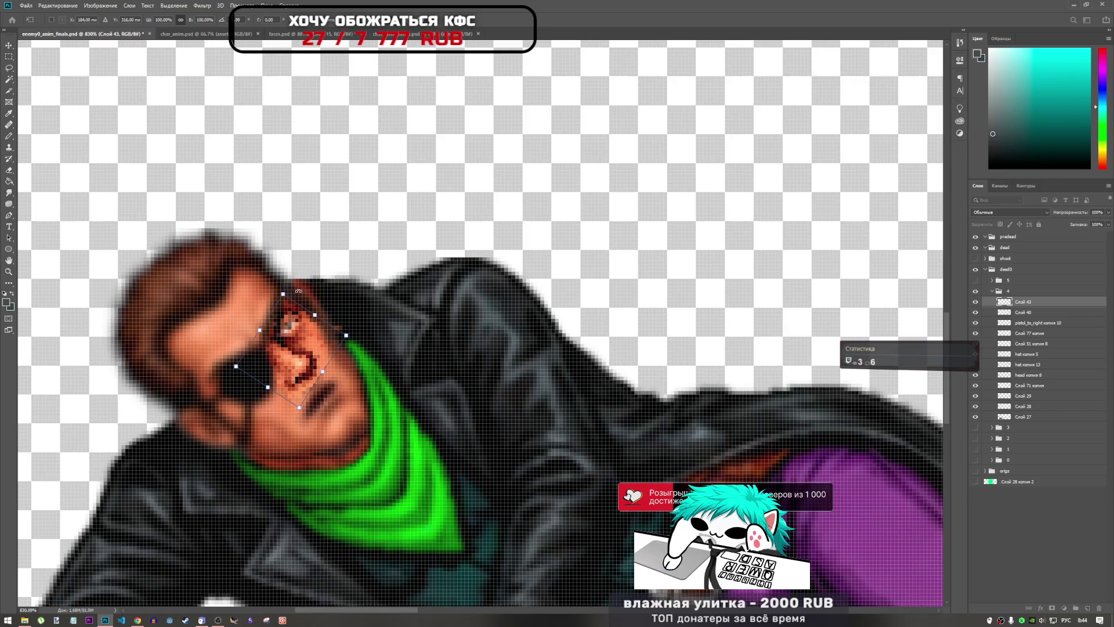
{"action": "left_click_drag", "start_coordinate": [1025, 308], "coordinate": [1025, 317]}
{"action": "key", "text": "l"}
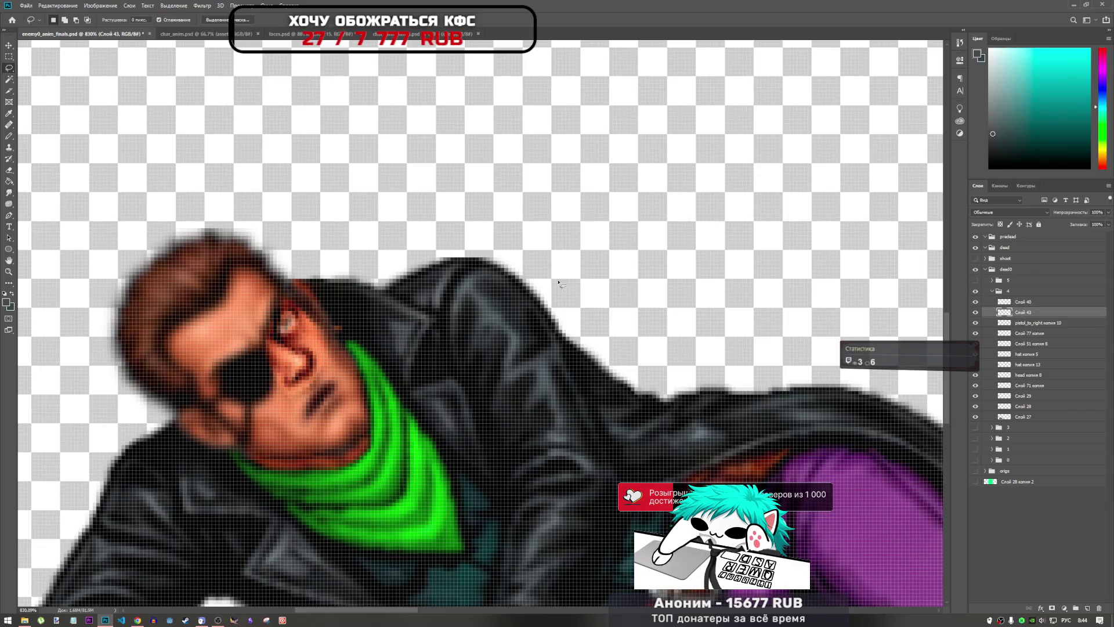
- Nudge the face patch pixel by pixel into place and commit the position
{"action": "key", "text": "ctrl+r"}
{"action": "key", "text": "ctrl+r"}
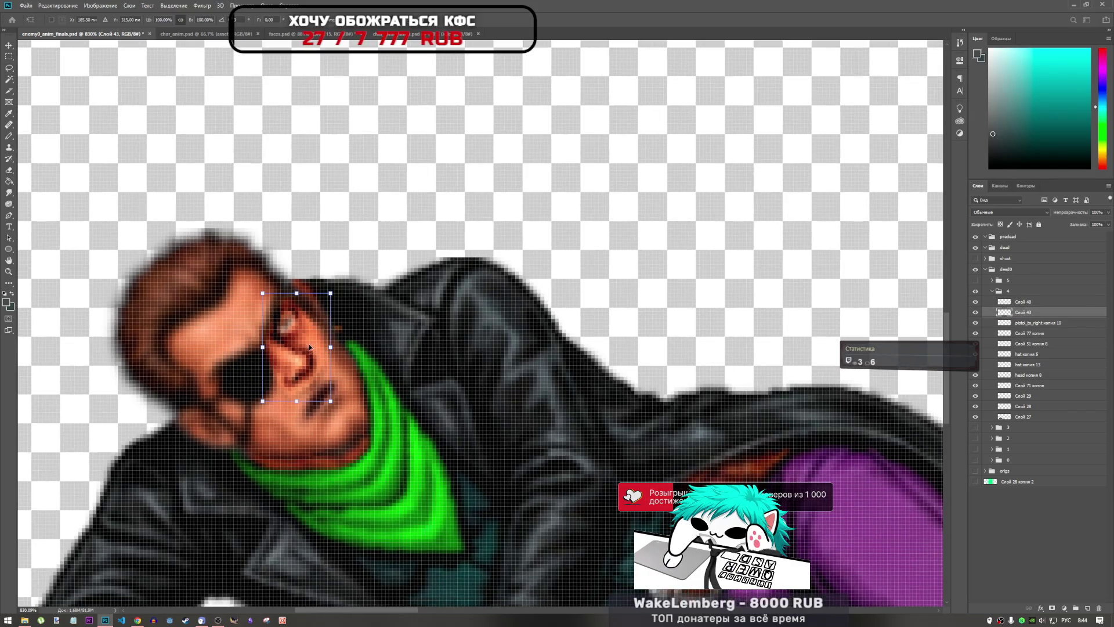
{"action": "key", "text": "ctrl+t"}
{"action": "left_click_drag", "start_coordinate": [309, 345], "coordinate": [316, 355]}
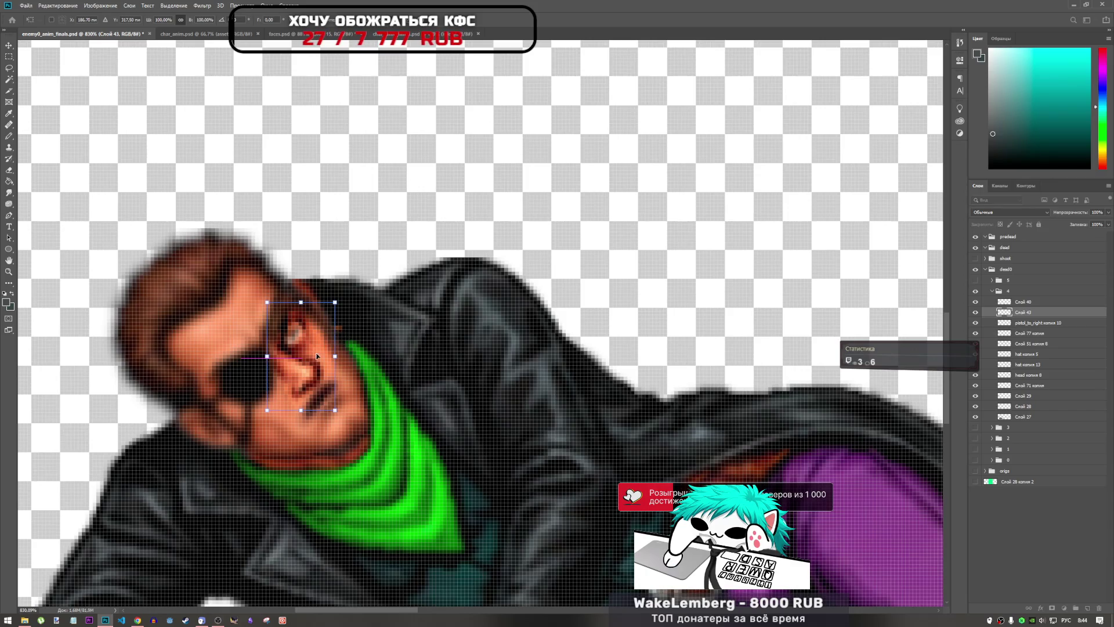
{"action": "key", "text": "Left"}
{"action": "key", "text": "Up"}
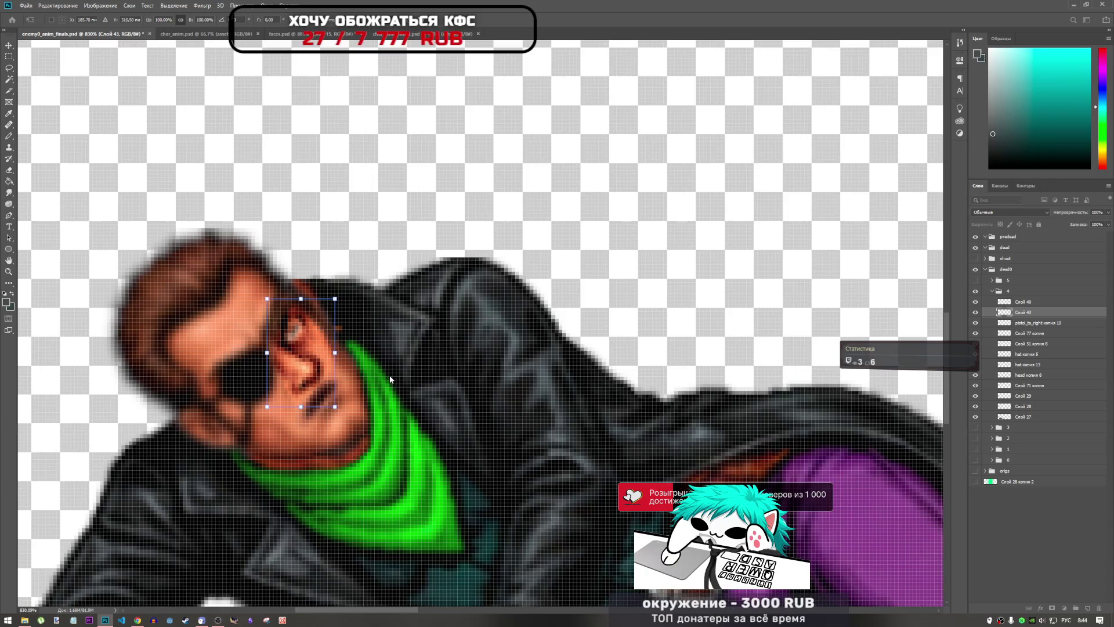
{"action": "key", "text": "Down"}
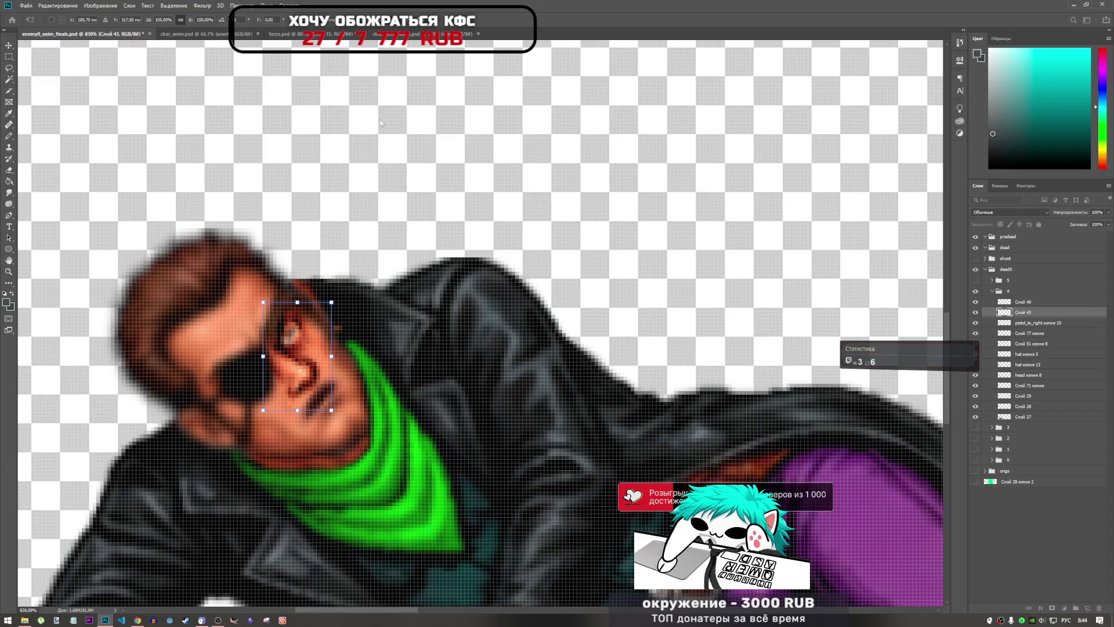
{"action": "key", "text": "Return"}
{"action": "key", "text": "l"}
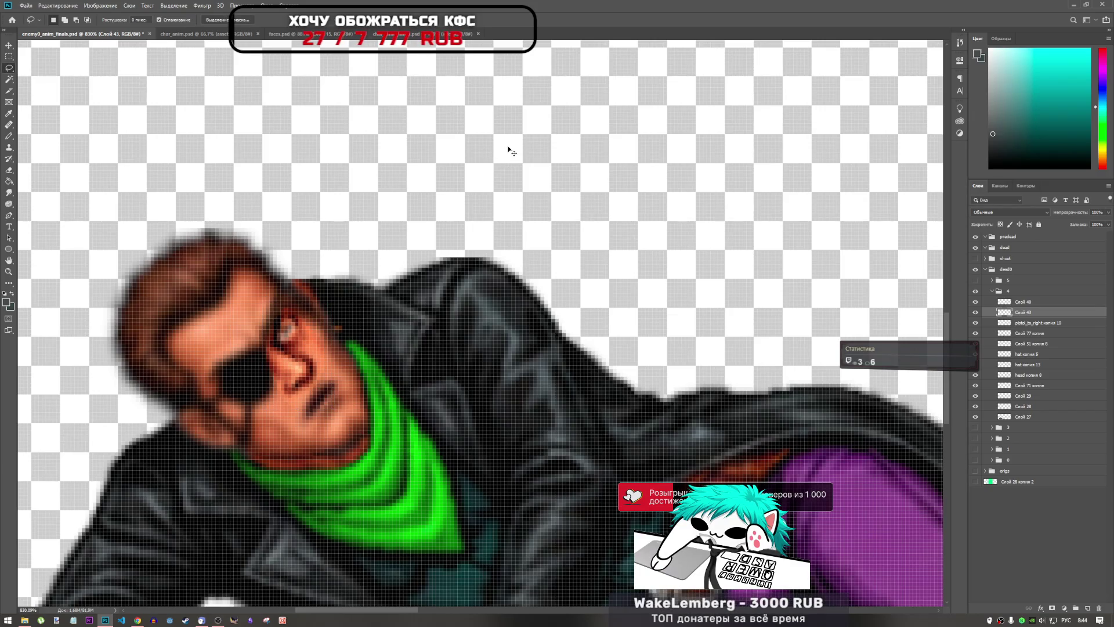
- Move the eye area down one more pixel and commit it
{"action": "key", "text": "ctrl+t"}
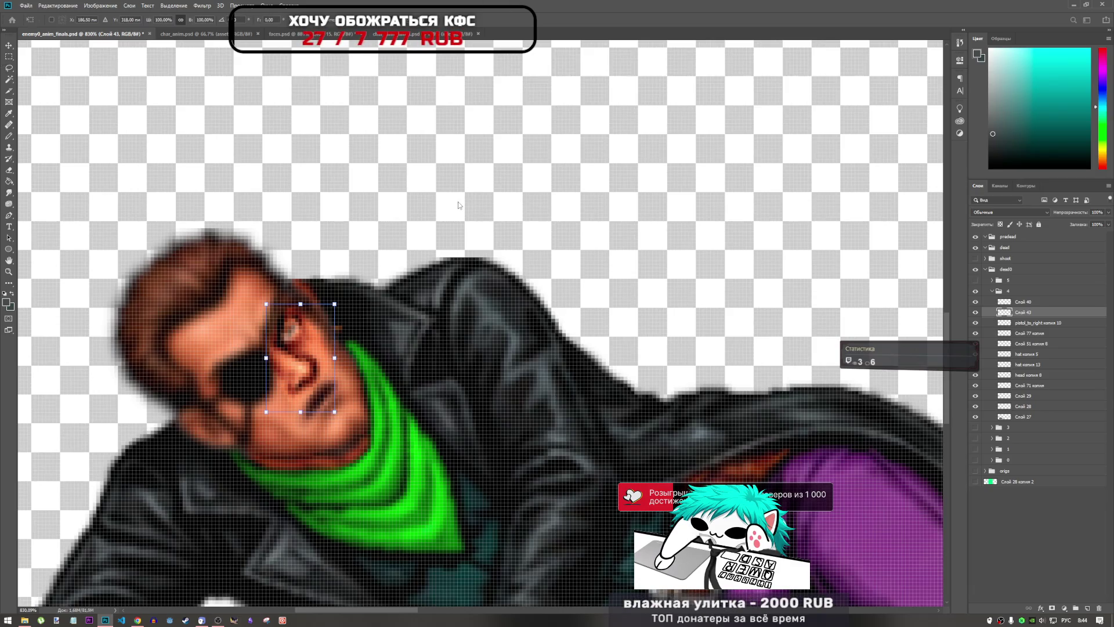
{"action": "key", "text": "Down"}
{"action": "key", "text": "Return"}
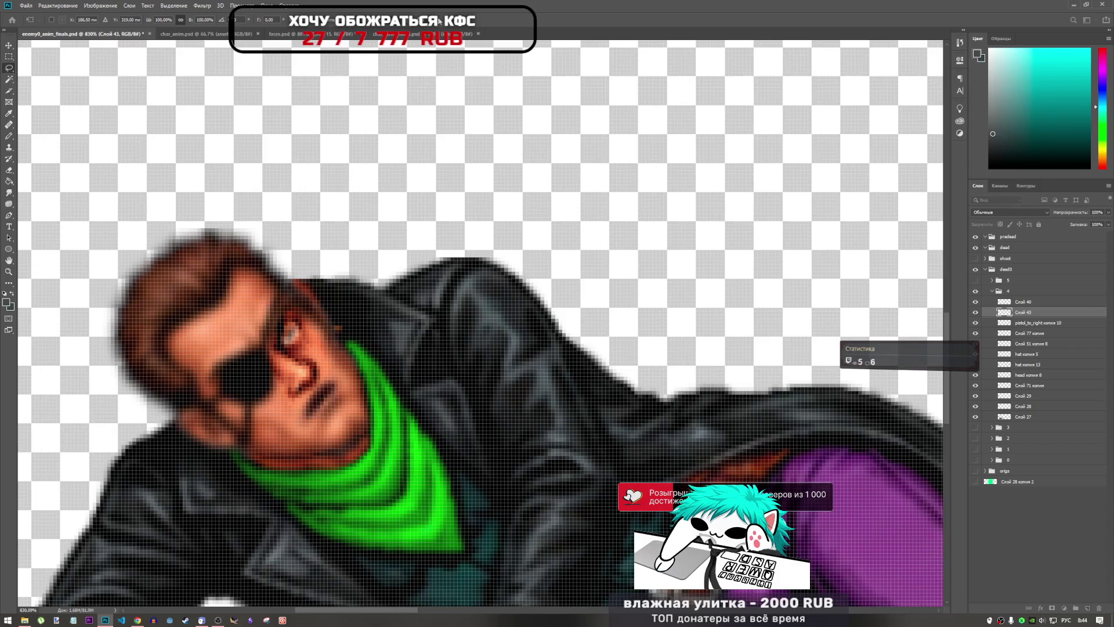
{"action": "key", "text": "l"}
{"action": "scroll", "coordinate": [411, 375], "scroll_direction": "down", "scroll_amount": 5}
{"action": "scroll", "coordinate": [406, 377], "scroll_direction": "up", "scroll_amount": 5}
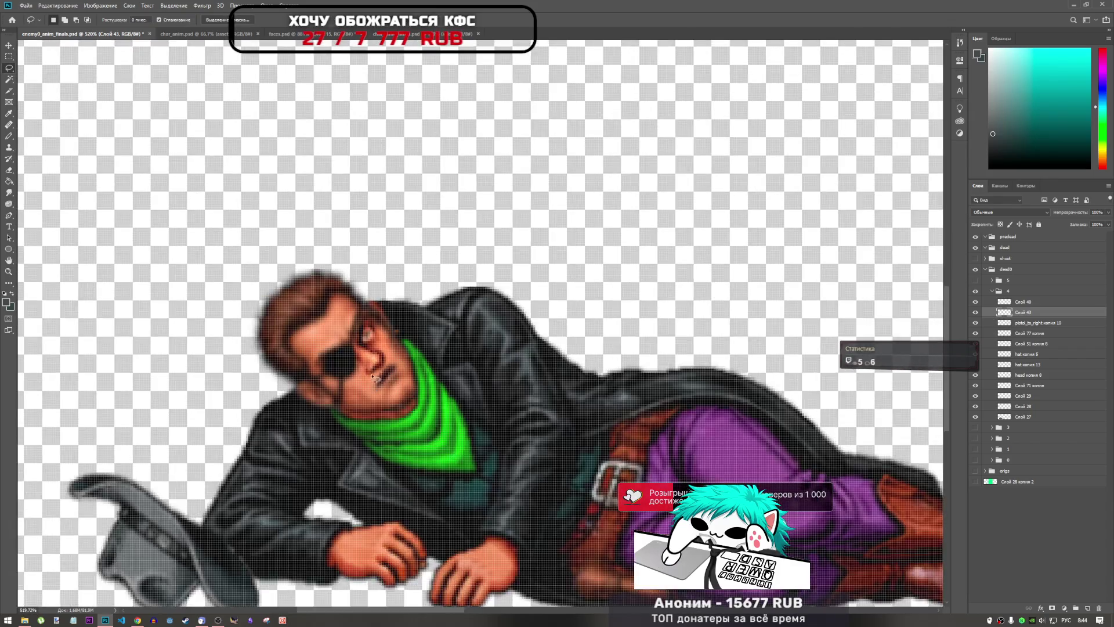
- Try stretching the face patch taller, then undo back to 100% and close the transform
{"action": "scroll", "coordinate": [363, 311], "scroll_direction": "down", "scroll_amount": 5}
{"action": "scroll", "coordinate": [361, 317], "scroll_direction": "up", "scroll_amount": 6}
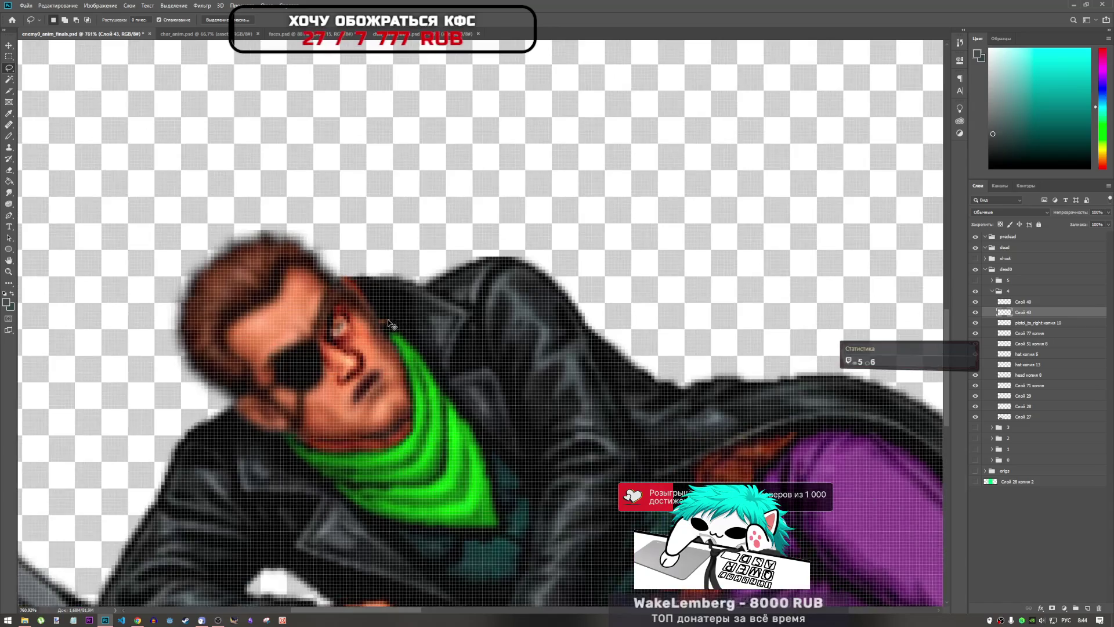
{"action": "key", "text": "ctrl+t"}
{"action": "left_click_drag", "start_coordinate": [350, 300], "coordinate": [351, 298]}
{"action": "key", "text": "ctrl+z"}
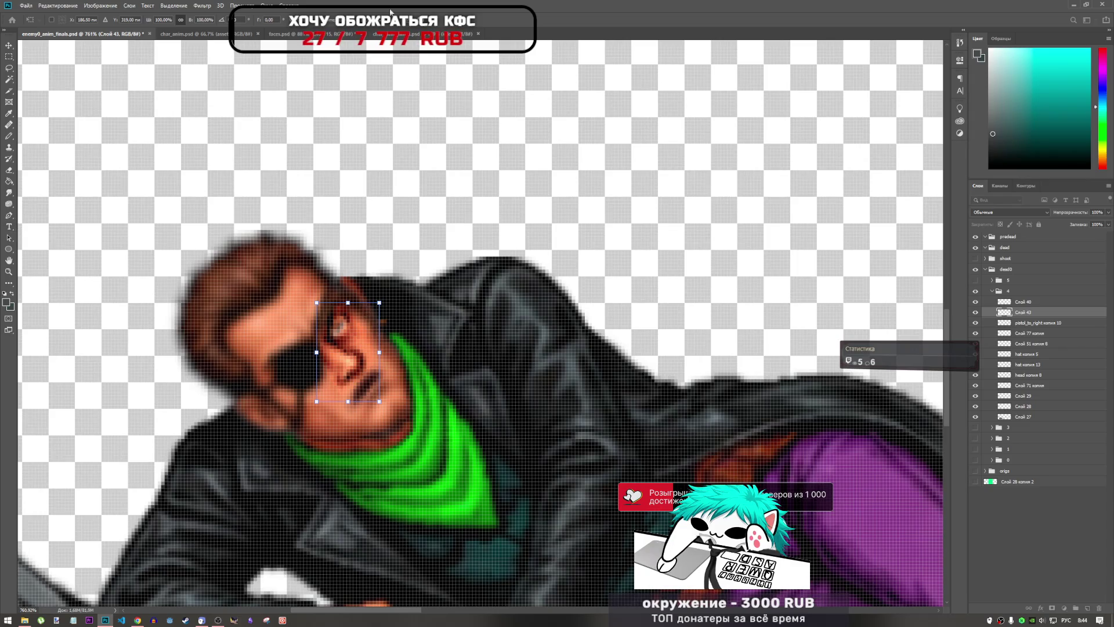
{"action": "key", "text": "Return"}
- Switch to the saturation toning brush and set its strength to 50%
{"action": "key", "text": "o"}
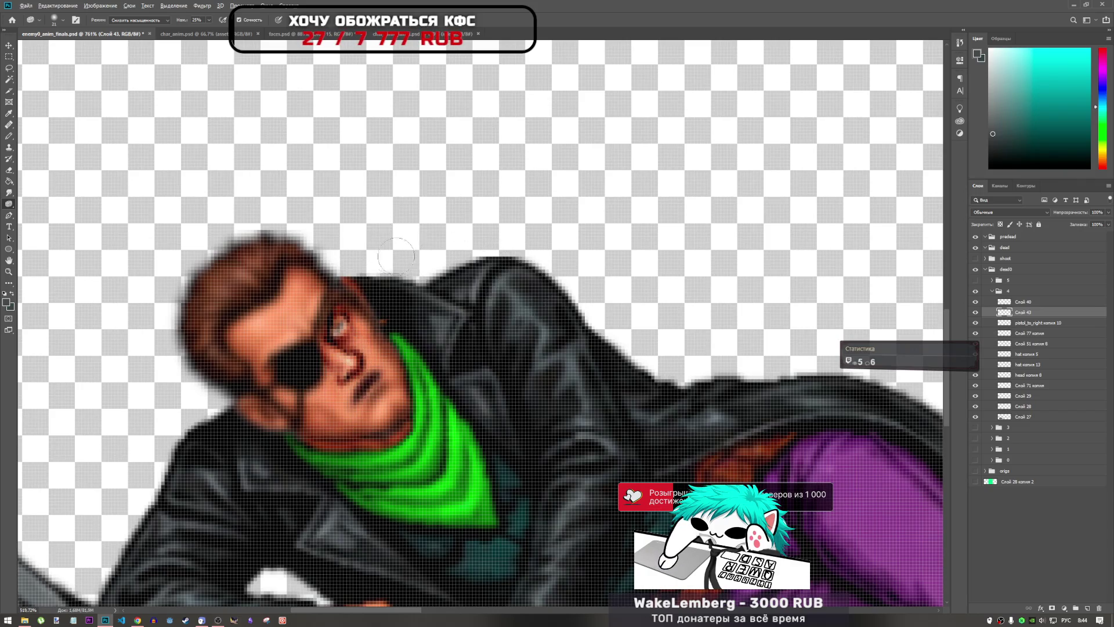
{"action": "scroll", "coordinate": [468, 299], "scroll_direction": "down", "scroll_amount": 3}
{"action": "scroll", "coordinate": [457, 286], "scroll_direction": "up", "scroll_amount": 2}
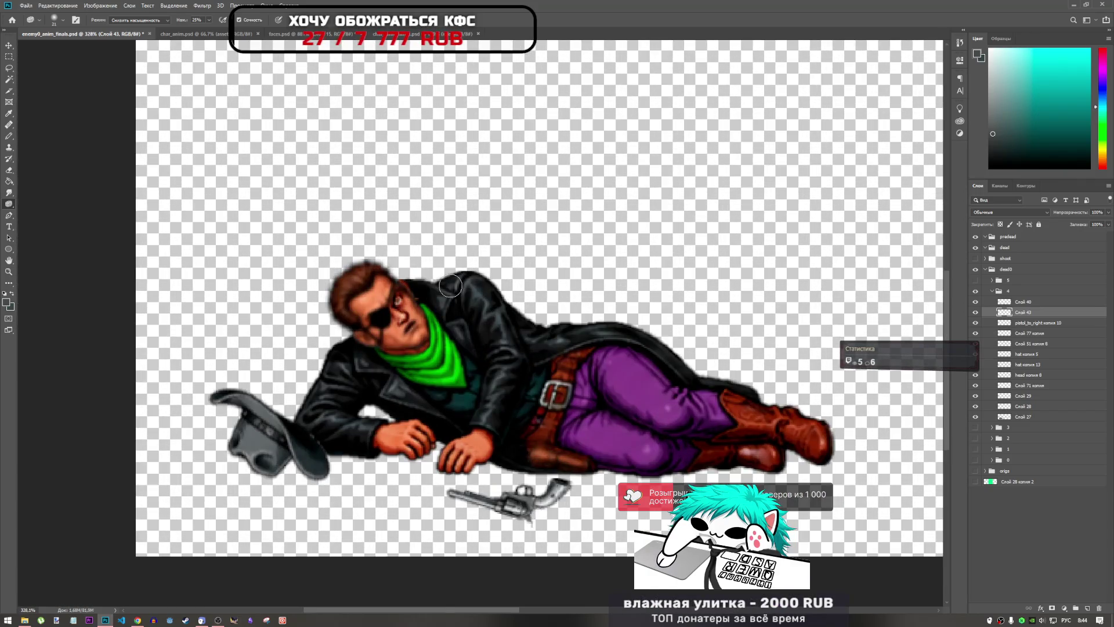
{"action": "scroll", "coordinate": [450, 286], "scroll_direction": "up", "scroll_amount": 2}
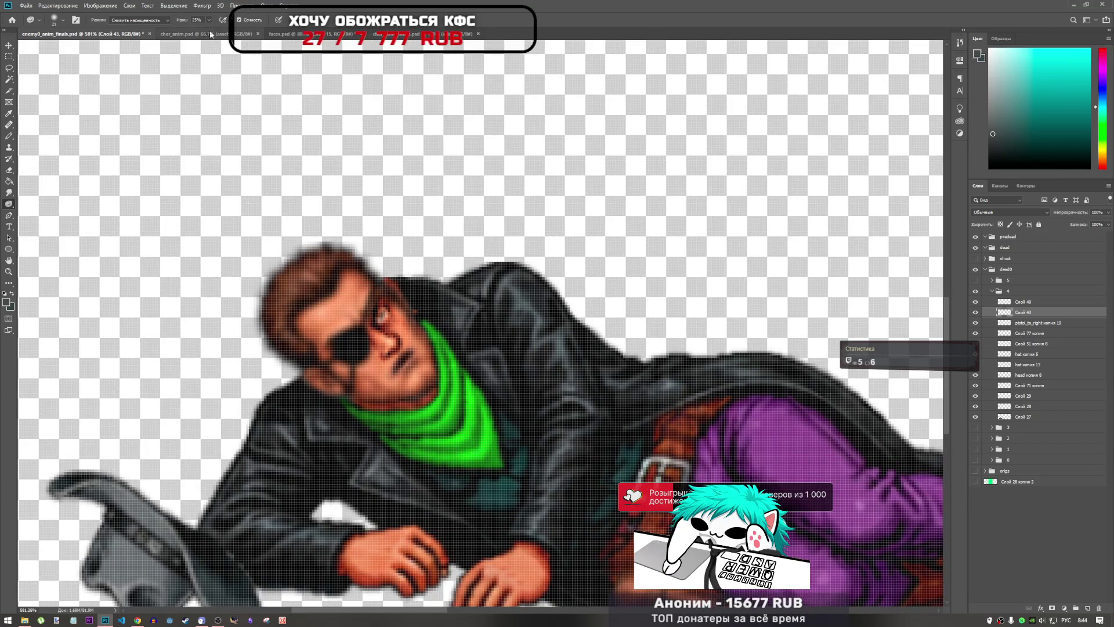
{"action": "left_click", "coordinate": [195, 19]}
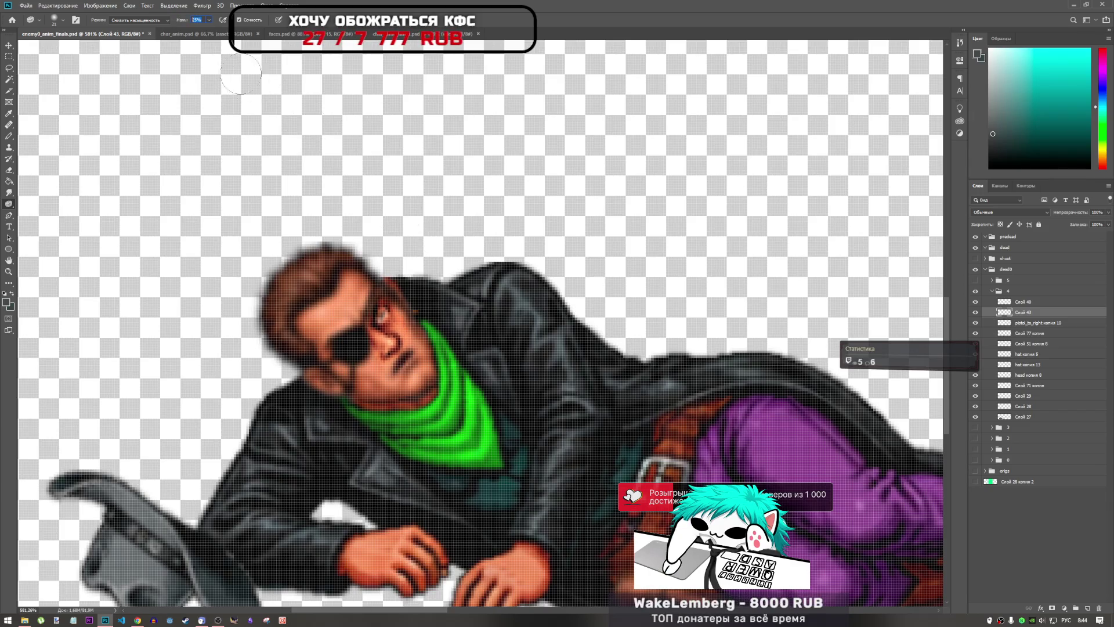
{"action": "type", "text": "30"}
{"action": "type", "text": "50"}
{"action": "key", "text": "Return"}
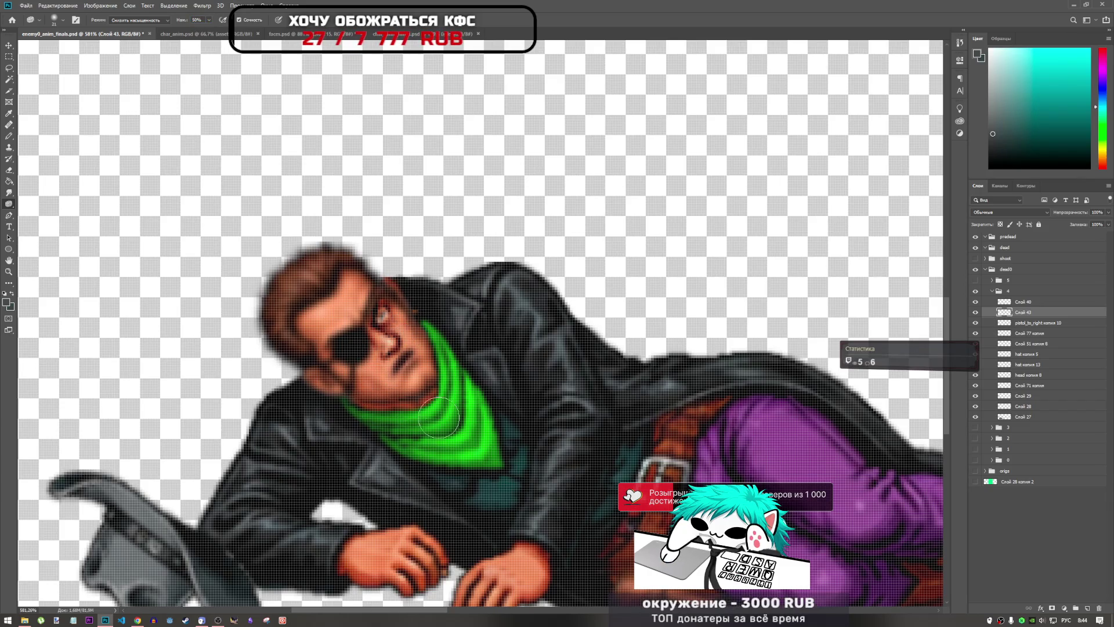
- Zoom in on the cowboy's face and back out to 255%, then bring up the dodge/burn/sponge choices
{"action": "scroll", "coordinate": [473, 388], "scroll_direction": "down", "scroll_amount": 1}
{"action": "scroll", "coordinate": [439, 399], "scroll_direction": "down", "scroll_amount": 2}
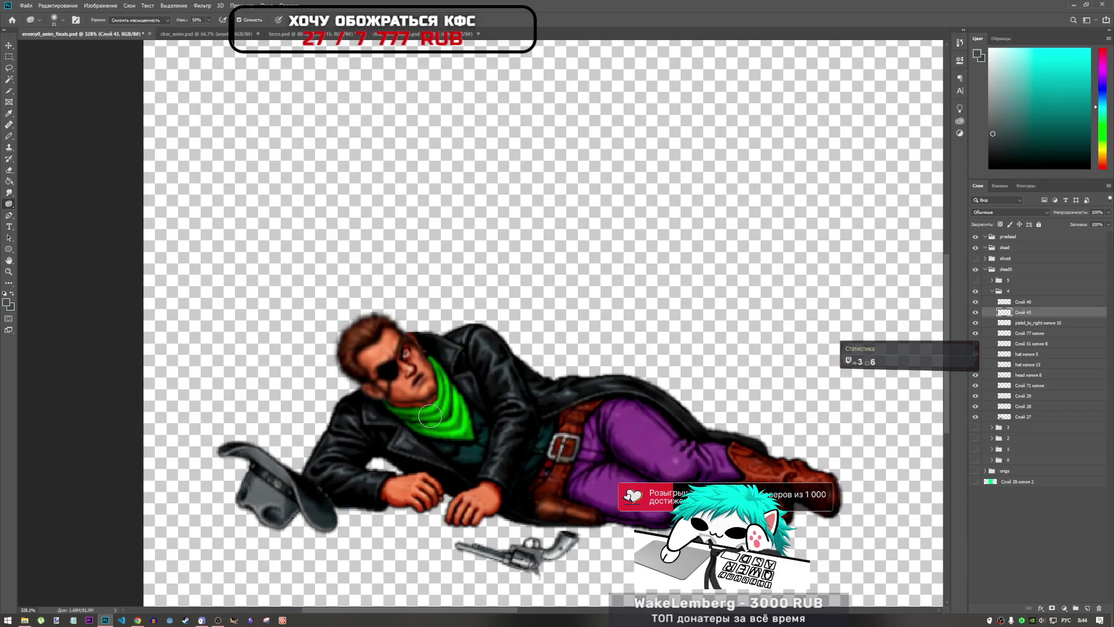
{"action": "scroll", "coordinate": [488, 382], "scroll_direction": "down", "scroll_amount": 3}
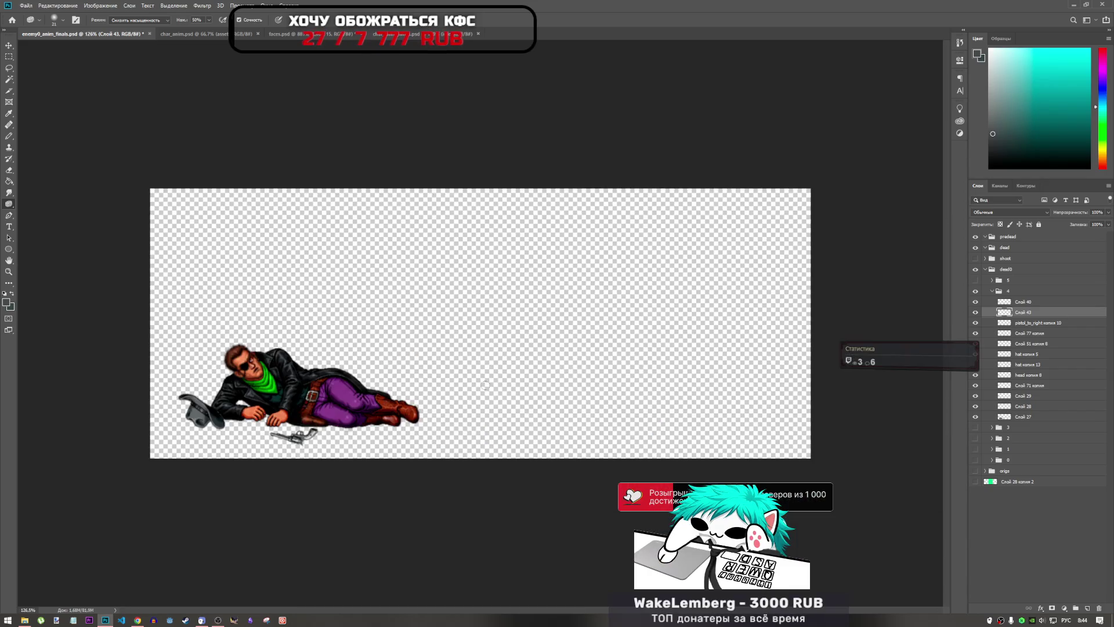
{"action": "scroll", "coordinate": [184, 383], "scroll_direction": "up", "scroll_amount": 4}
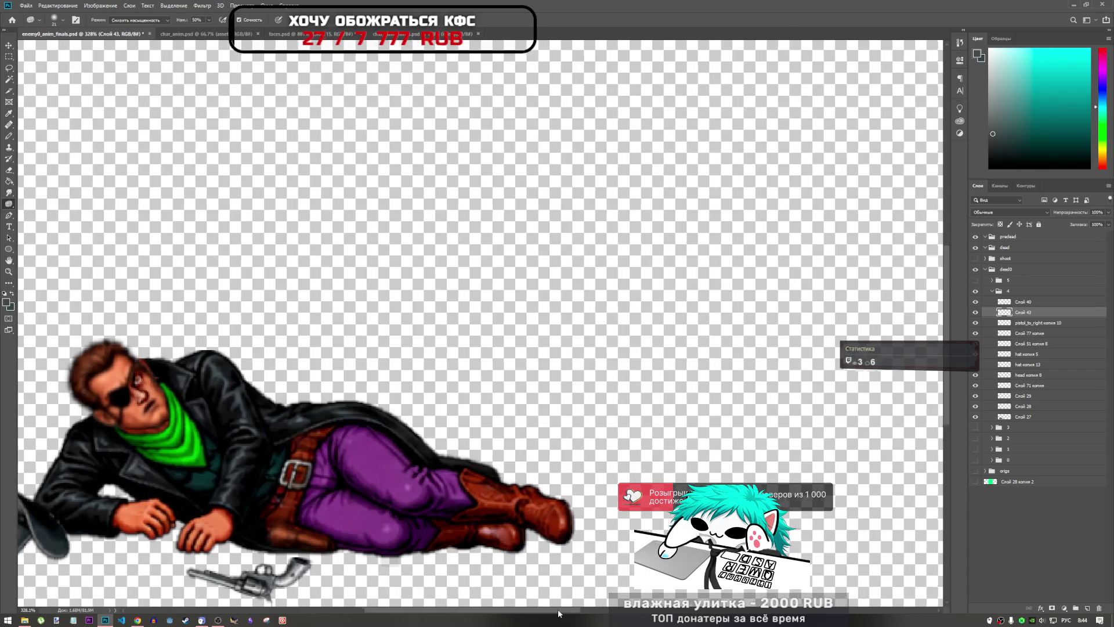
{"action": "left_click_drag", "start_coordinate": [560, 611], "coordinate": [511, 614]}
{"action": "scroll", "coordinate": [292, 388], "scroll_direction": "up", "scroll_amount": 8}
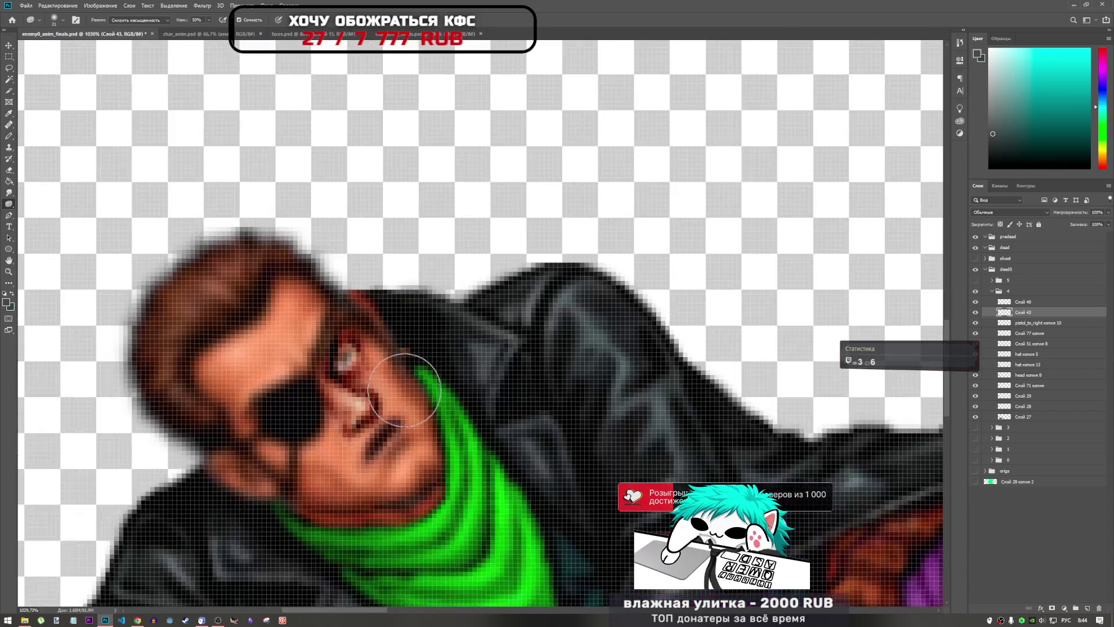
{"action": "scroll", "coordinate": [372, 344], "scroll_direction": "down", "scroll_amount": 8}
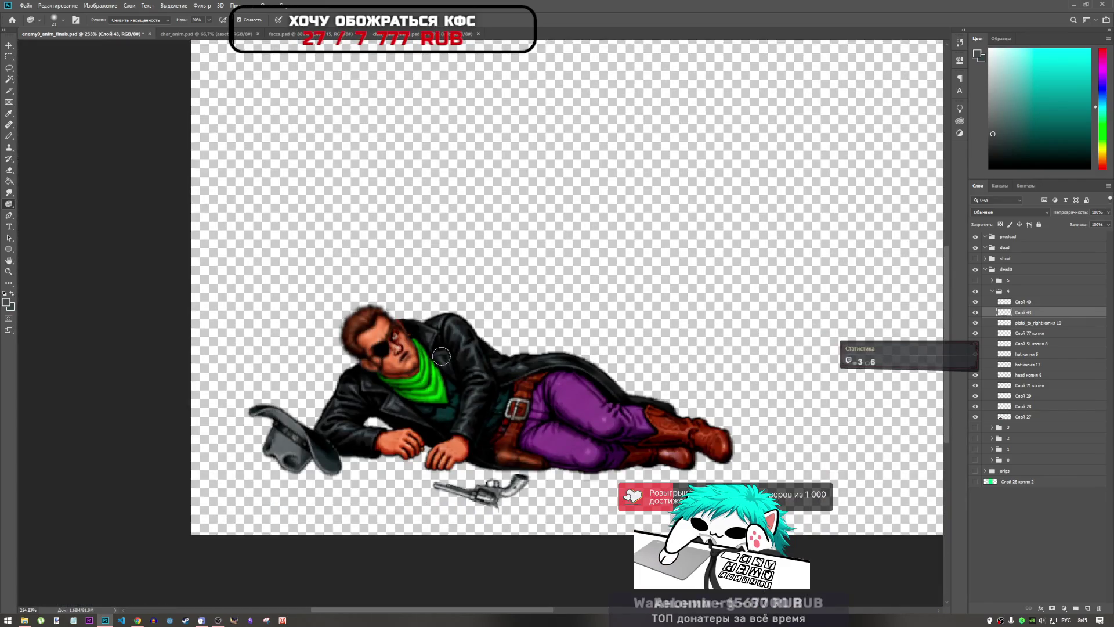
{"action": "right_click", "coordinate": [9, 205]}
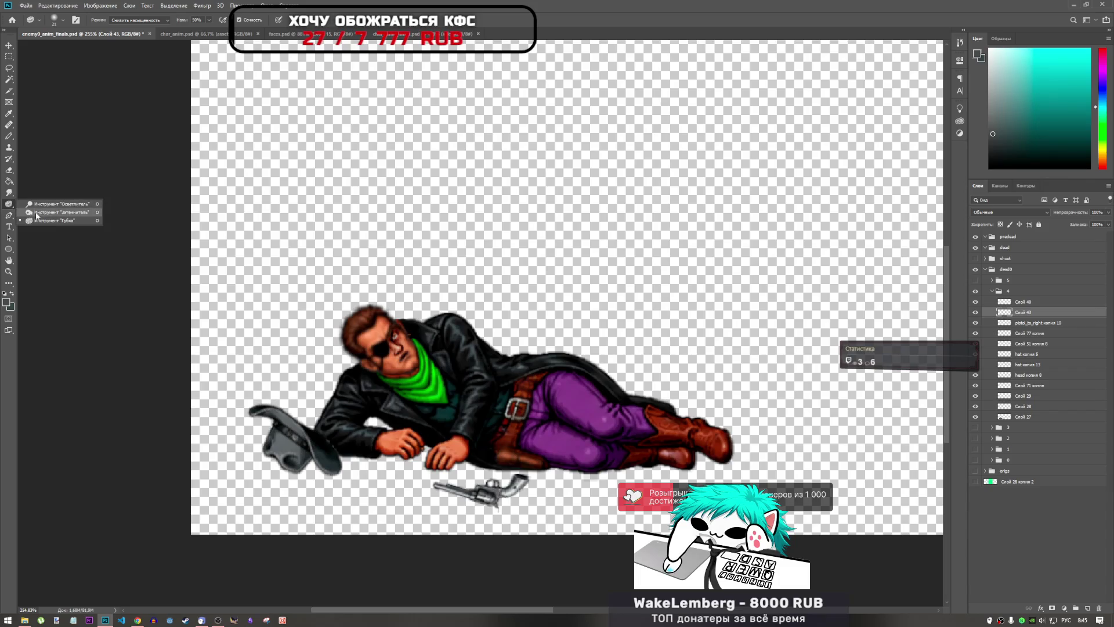
- Choose the Burn Tool from the toning tools and set its Exposure to 25%
{"action": "left_click", "coordinate": [41, 203]}
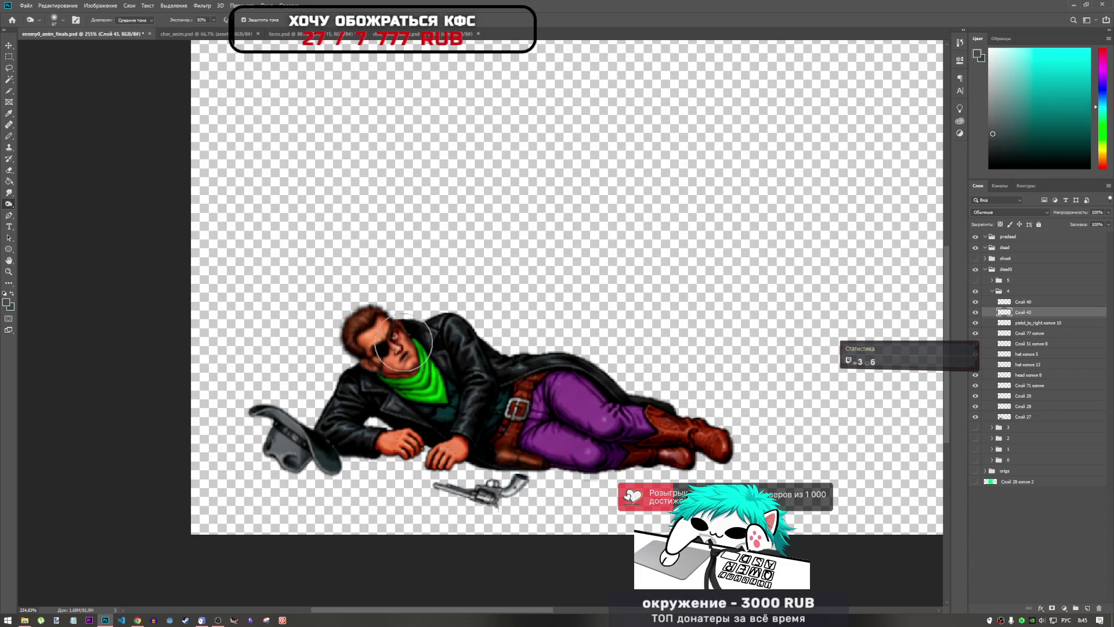
{"action": "right_click", "coordinate": [10, 205]}
{"action": "left_click", "coordinate": [52, 203]}
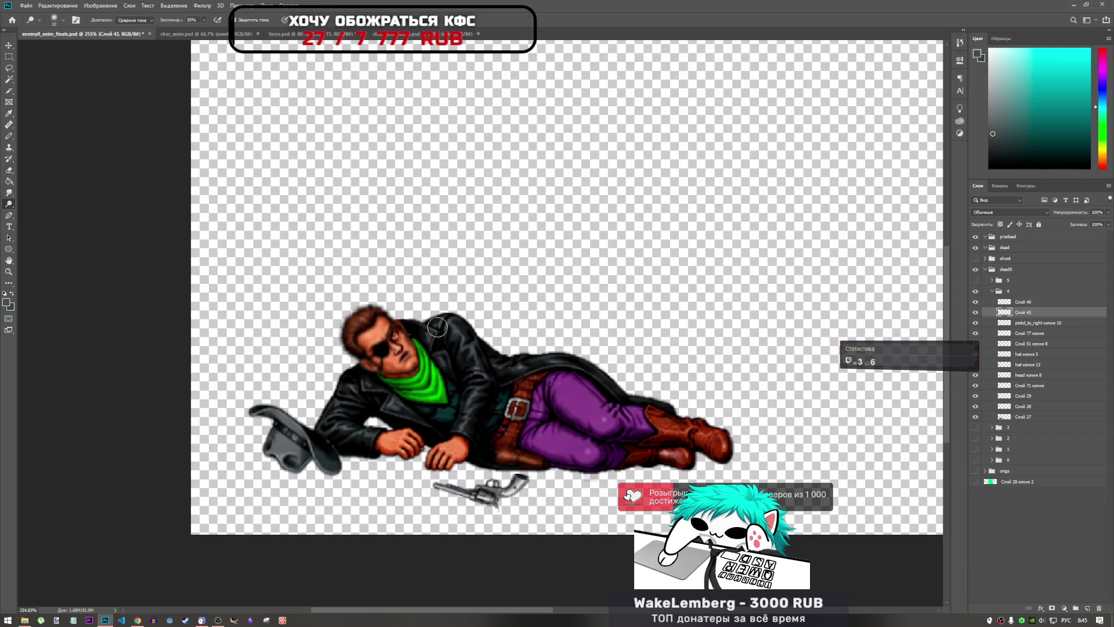
{"action": "right_click", "coordinate": [10, 204]}
{"action": "left_click", "coordinate": [52, 213]}
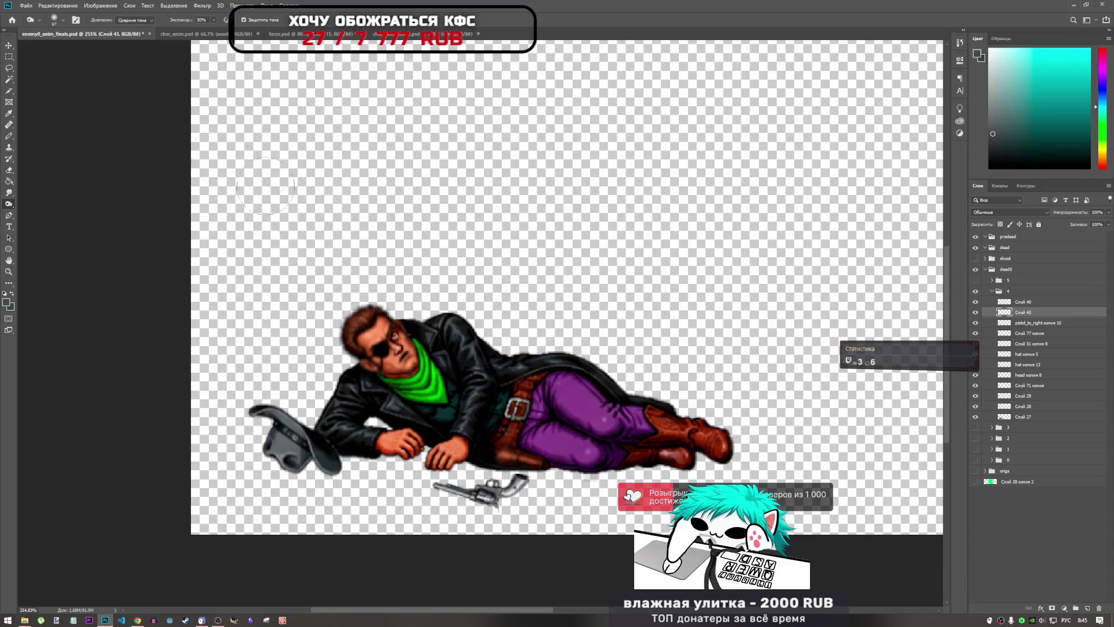
{"action": "type", "text": "25"}
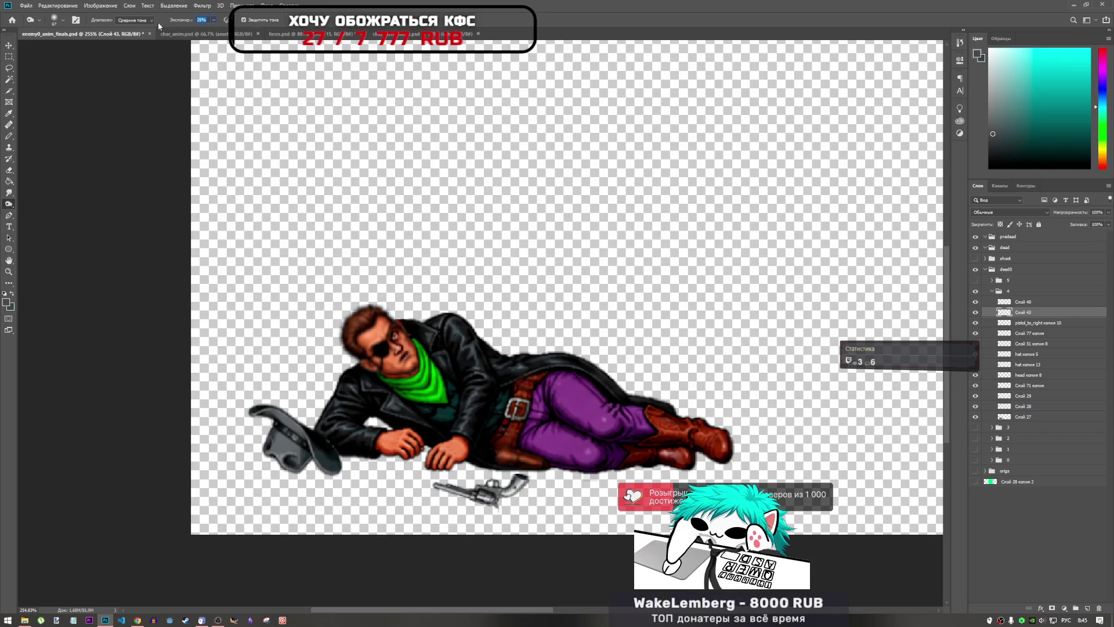
{"action": "type", "text": "5"}
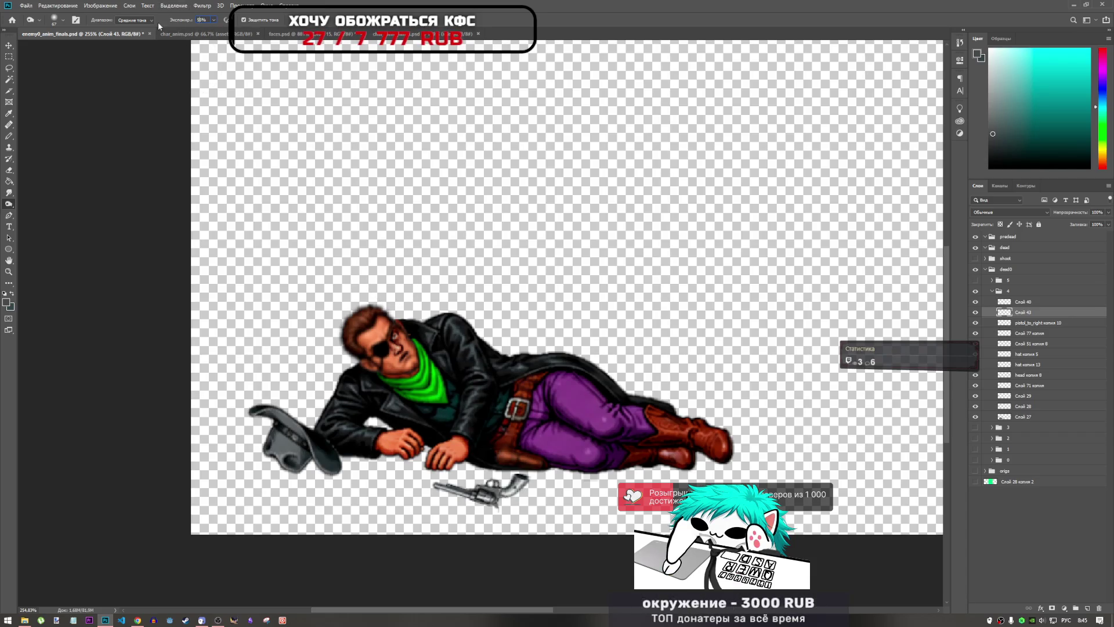
- Set the toning Exposure back to 50%
{"action": "key", "text": "Down"}
{"action": "type", "text": "50"}
{"action": "key", "text": "Return"}
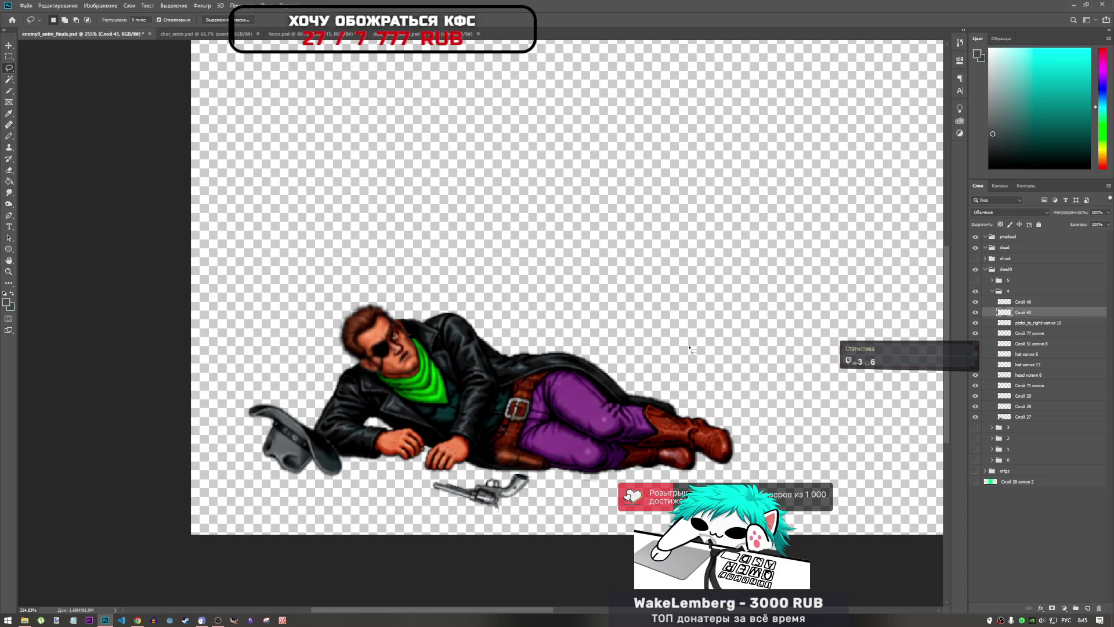
- Shift the cowboy's eye patch about one pixel upward and commit it
{"action": "key", "text": "ctrl+t"}
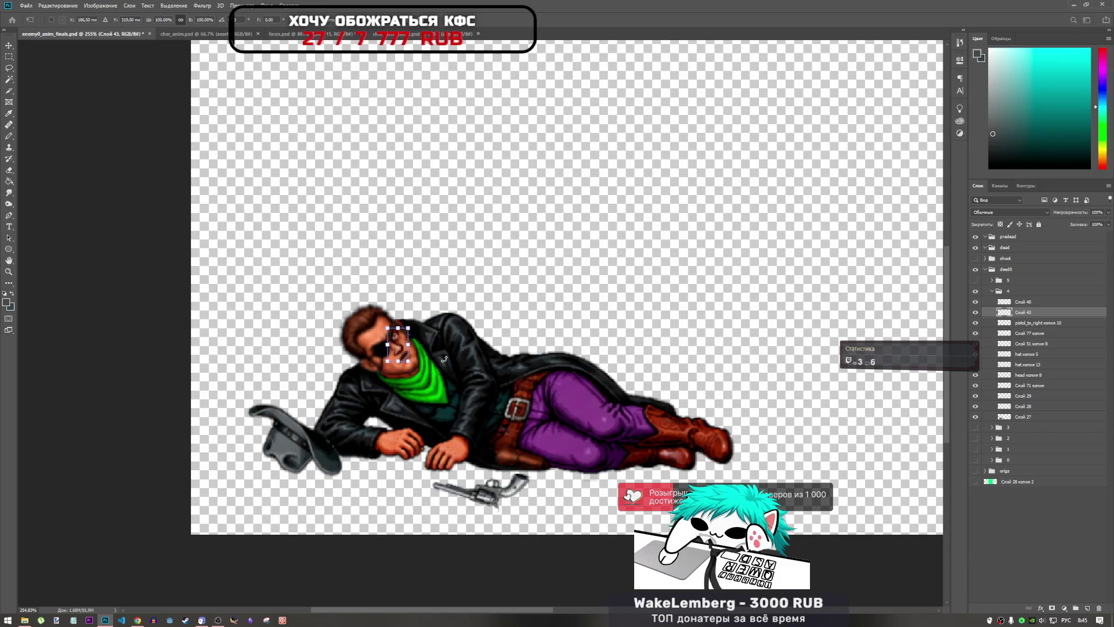
{"action": "key", "text": "Down"}
{"action": "key", "text": "Up"}
{"action": "key", "text": "Up"}
{"action": "key", "text": "Right"}
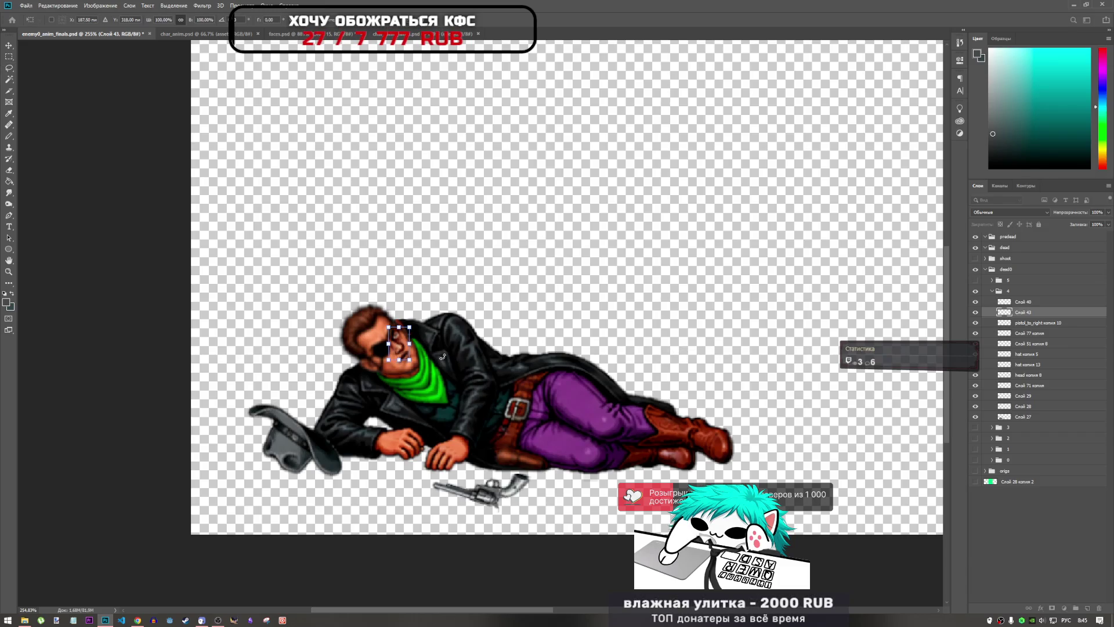
{"action": "key", "text": "Left"}
{"action": "key", "text": "Return"}
{"action": "key", "text": "l"}
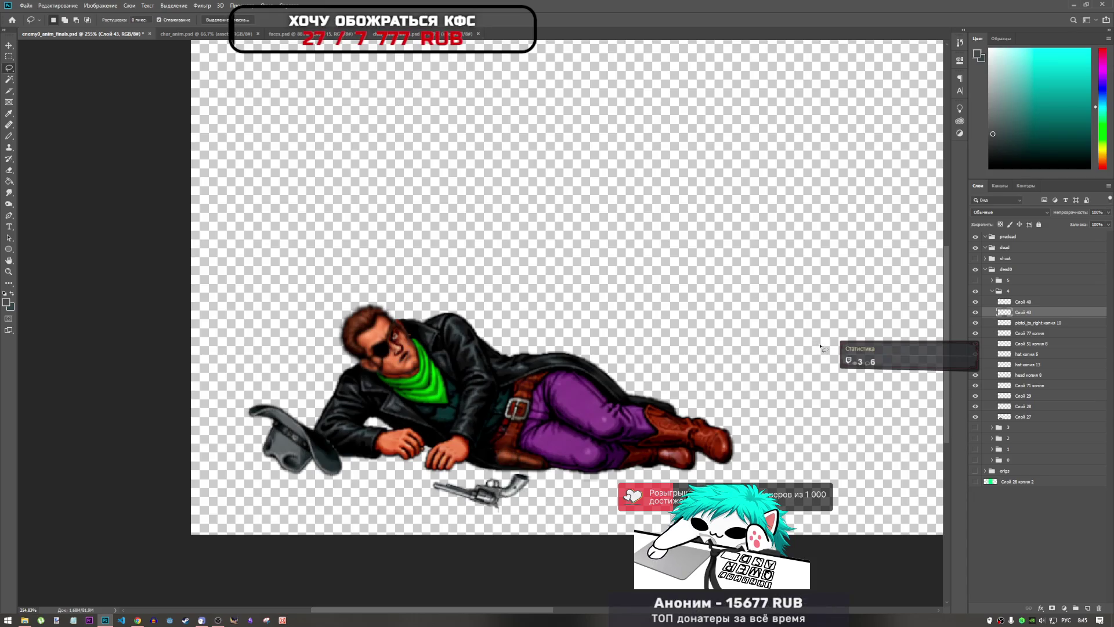
{"action": "key", "text": "ctrl+t"}
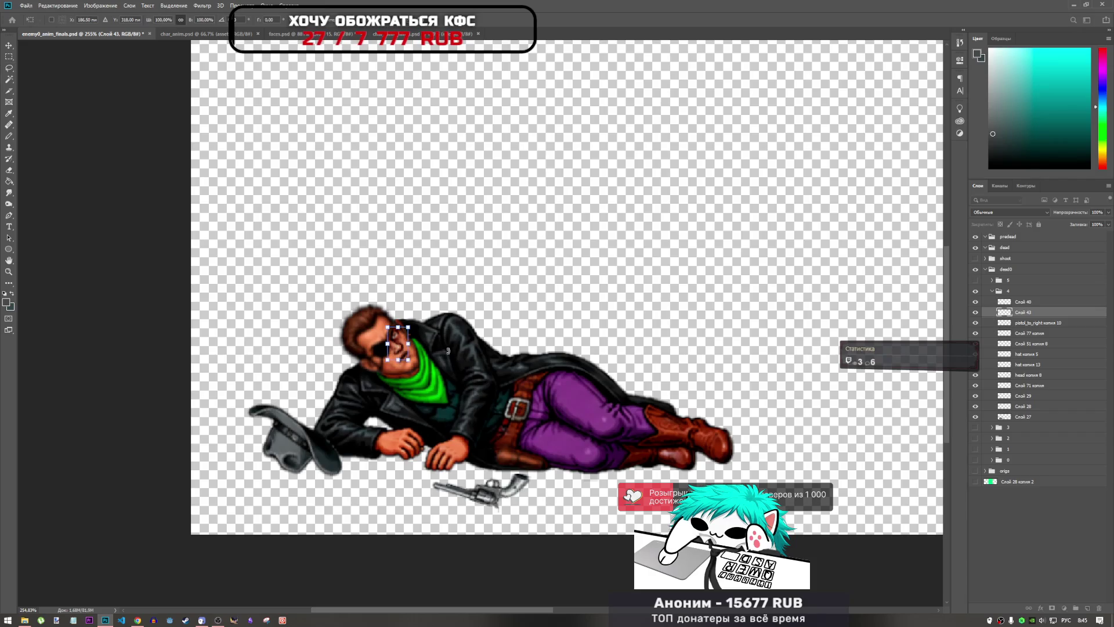
{"action": "key", "text": "Return"}
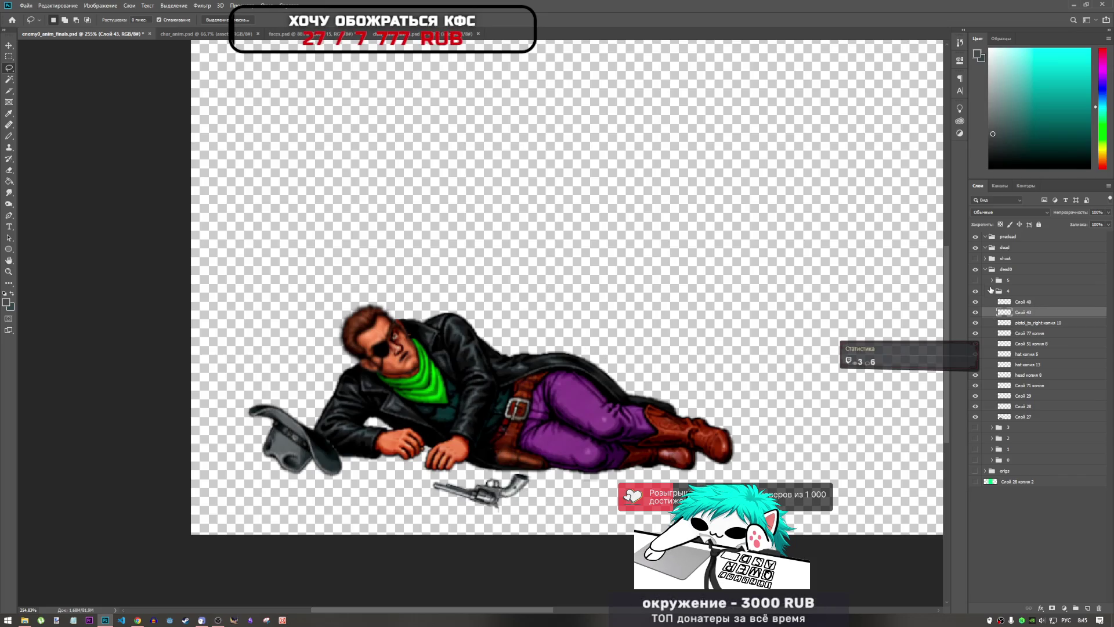
- Compare frame 4's lying pose against frame 3 by toggling their group visibility
{"action": "left_click", "coordinate": [992, 290]}
{"action": "left_click", "coordinate": [975, 291]}
{"action": "left_click", "coordinate": [976, 302]}
{"action": "left_click", "coordinate": [975, 302]}
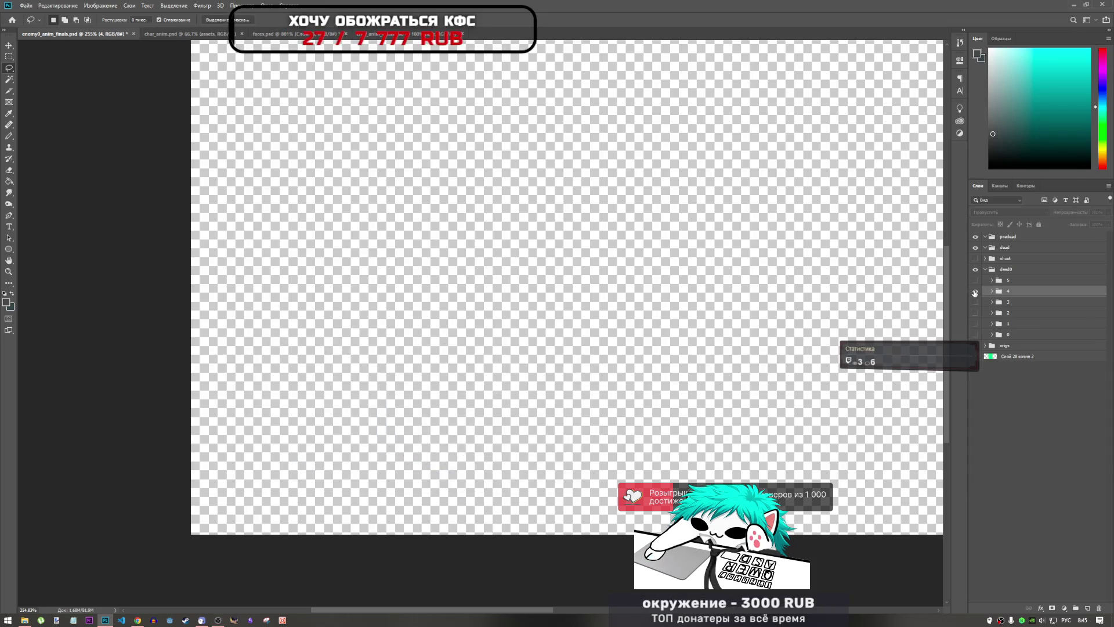
{"action": "left_click", "coordinate": [975, 291]}
{"action": "left_click", "coordinate": [975, 291]}
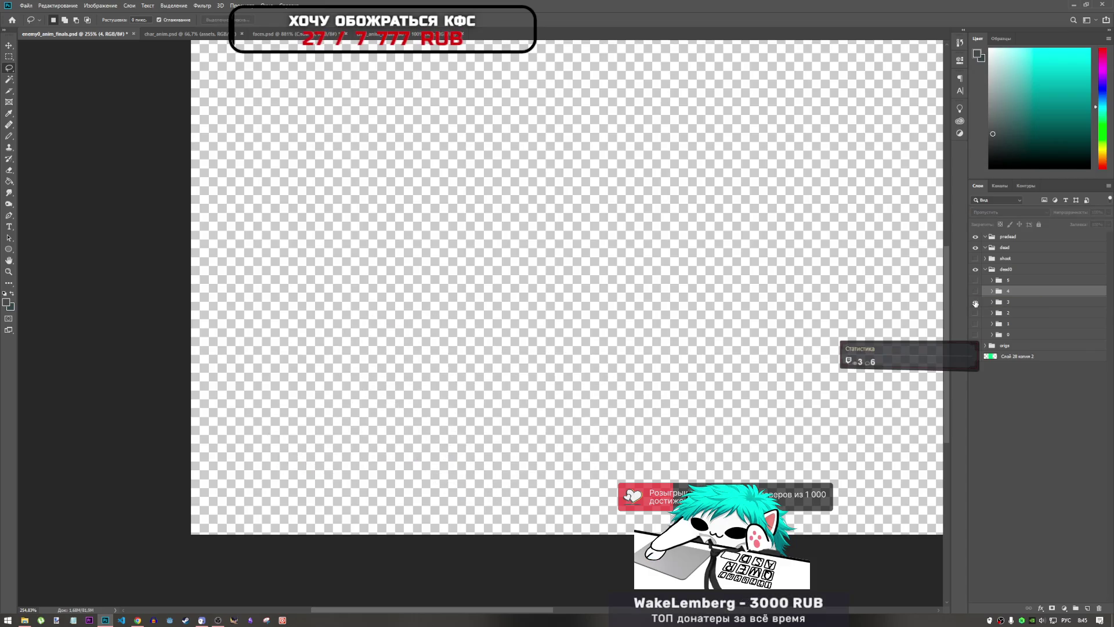
{"action": "left_click", "coordinate": [976, 302]}
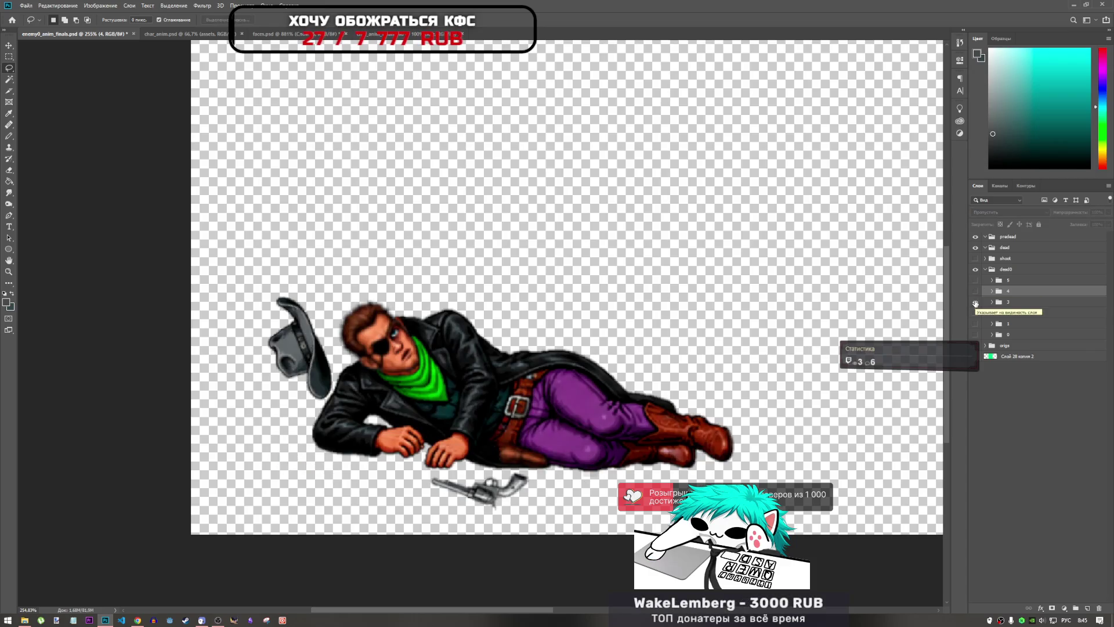
{"action": "left_click", "coordinate": [975, 303]}
{"action": "left_click", "coordinate": [975, 292]}
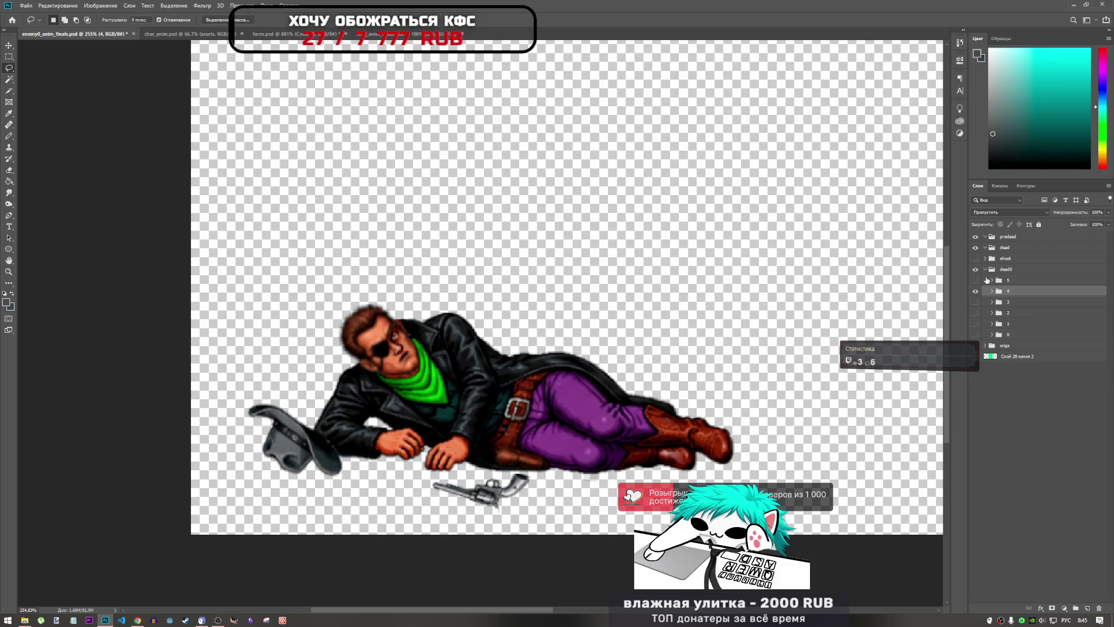
{"action": "scroll", "coordinate": [401, 357], "scroll_direction": "up", "scroll_amount": 5}
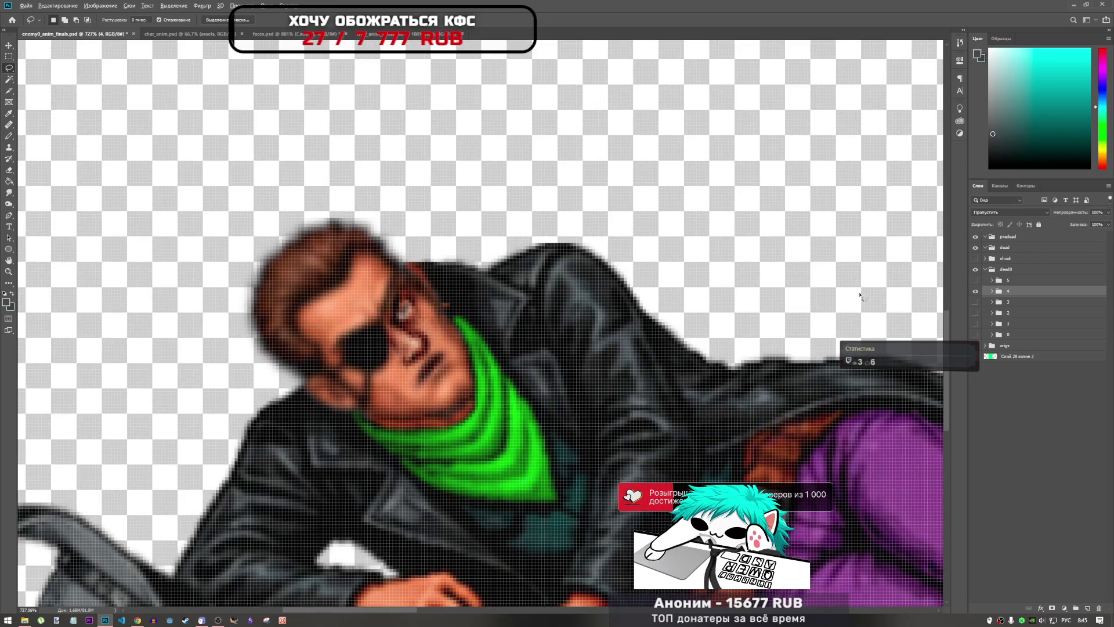
{"action": "scroll", "coordinate": [860, 295], "scroll_direction": "down", "scroll_amount": 5}
- Compare frame 4 against frames 5 and 3, leave group 4 visible, and start free transform
{"action": "left_click", "coordinate": [975, 291]}
{"action": "left_click", "coordinate": [975, 281]}
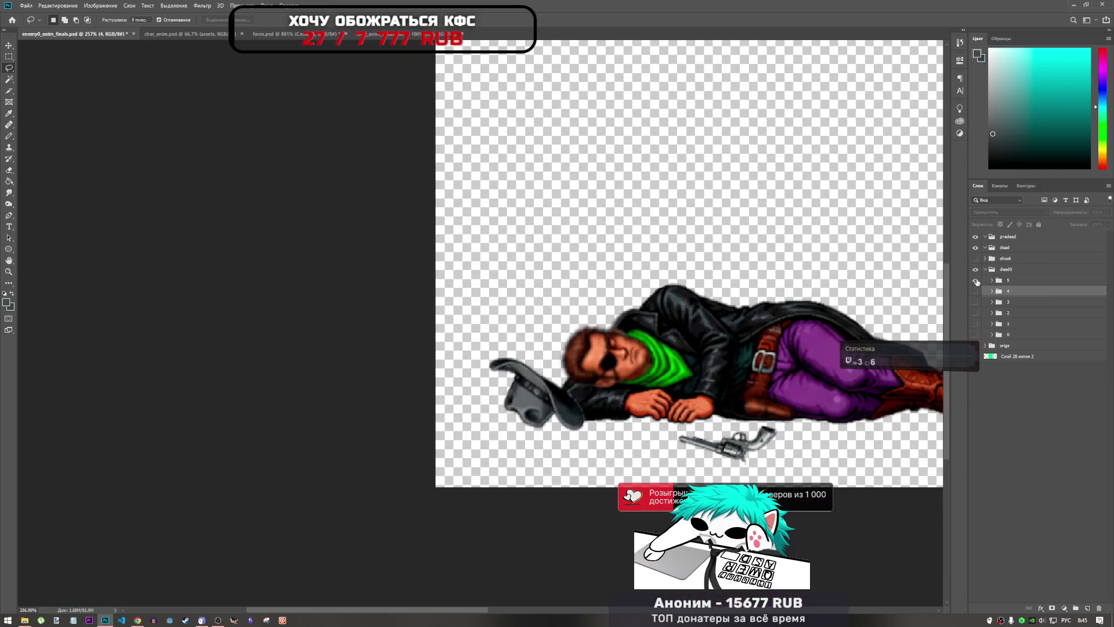
{"action": "left_click", "coordinate": [975, 281]}
{"action": "left_click", "coordinate": [976, 291]}
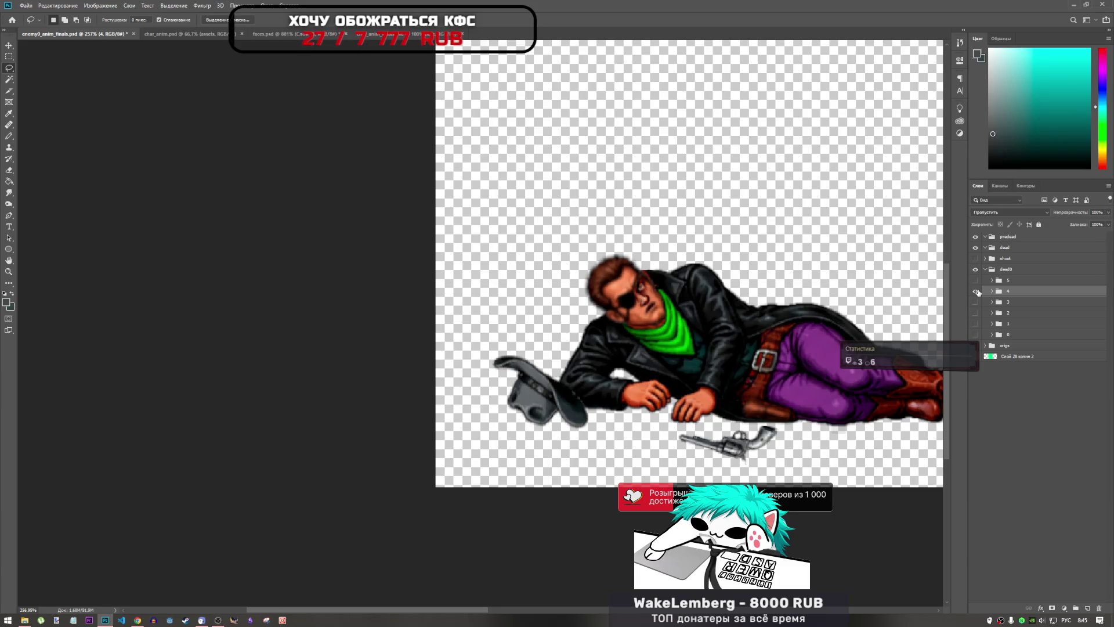
{"action": "left_click", "coordinate": [977, 291]}
{"action": "left_click", "coordinate": [978, 301]}
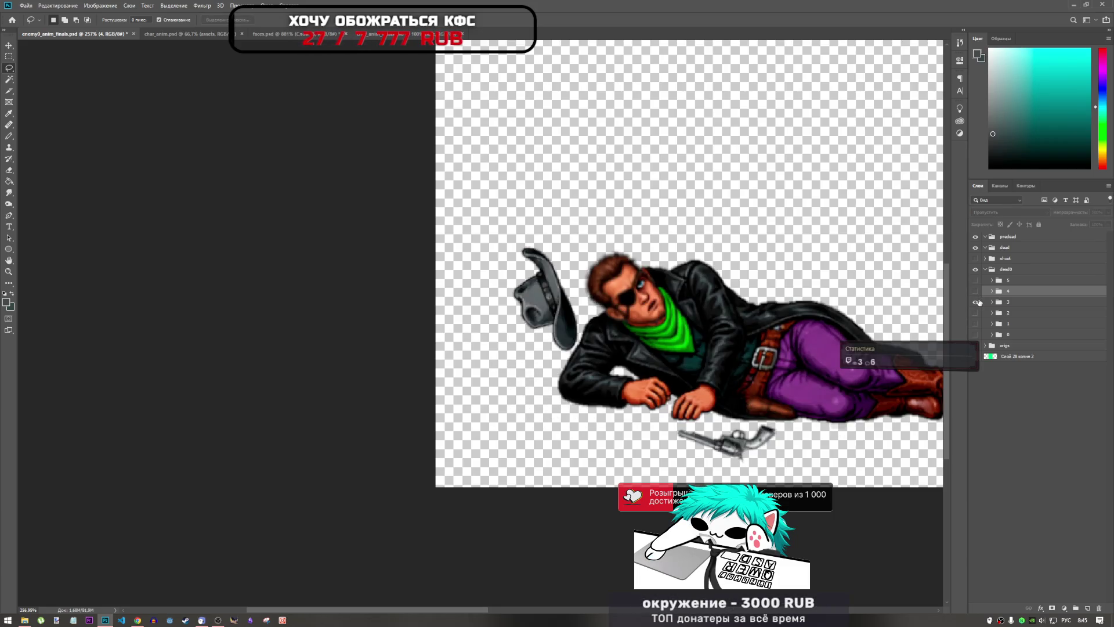
{"action": "left_click", "coordinate": [977, 302]}
{"action": "left_click", "coordinate": [977, 292]}
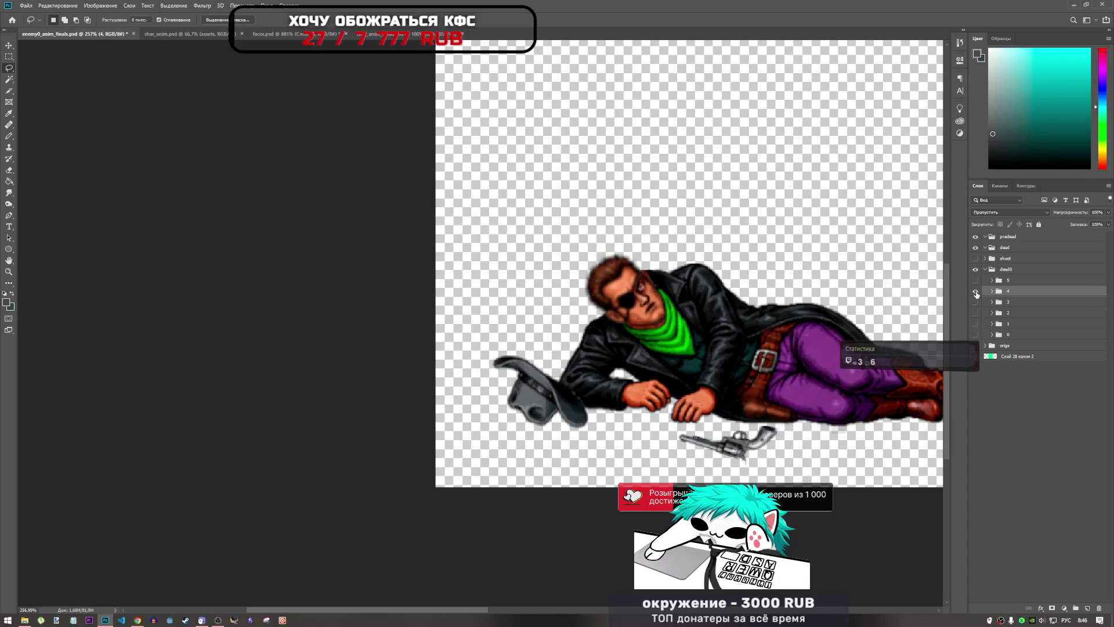
{"action": "left_click", "coordinate": [977, 292]}
{"action": "left_click", "coordinate": [977, 300]}
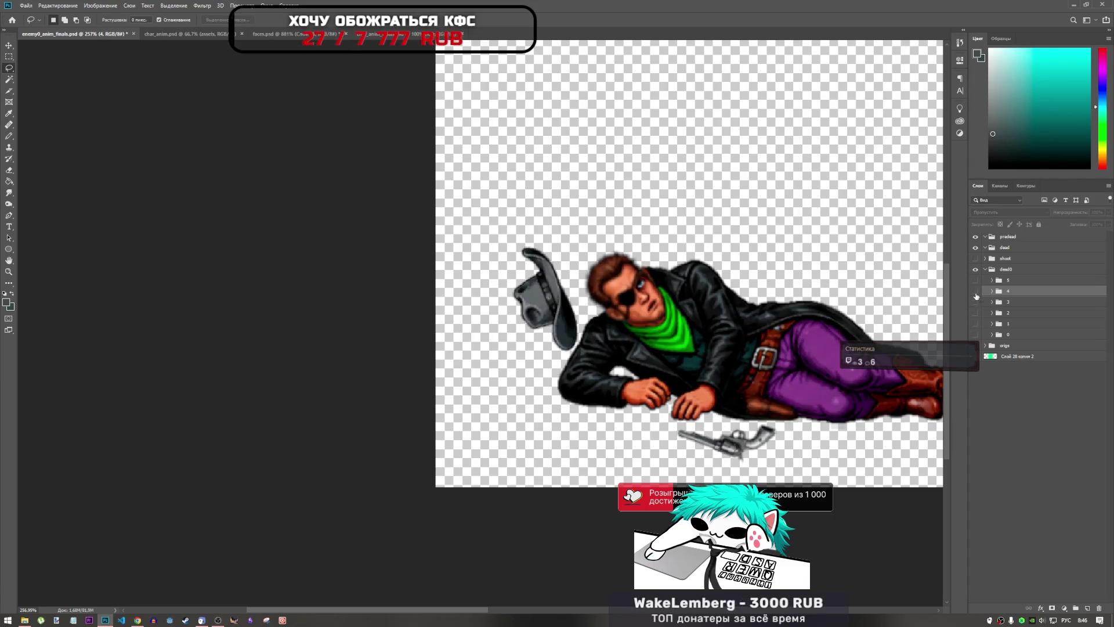
{"action": "left_click", "coordinate": [976, 291]}
{"action": "key", "text": "ctrl+t"}
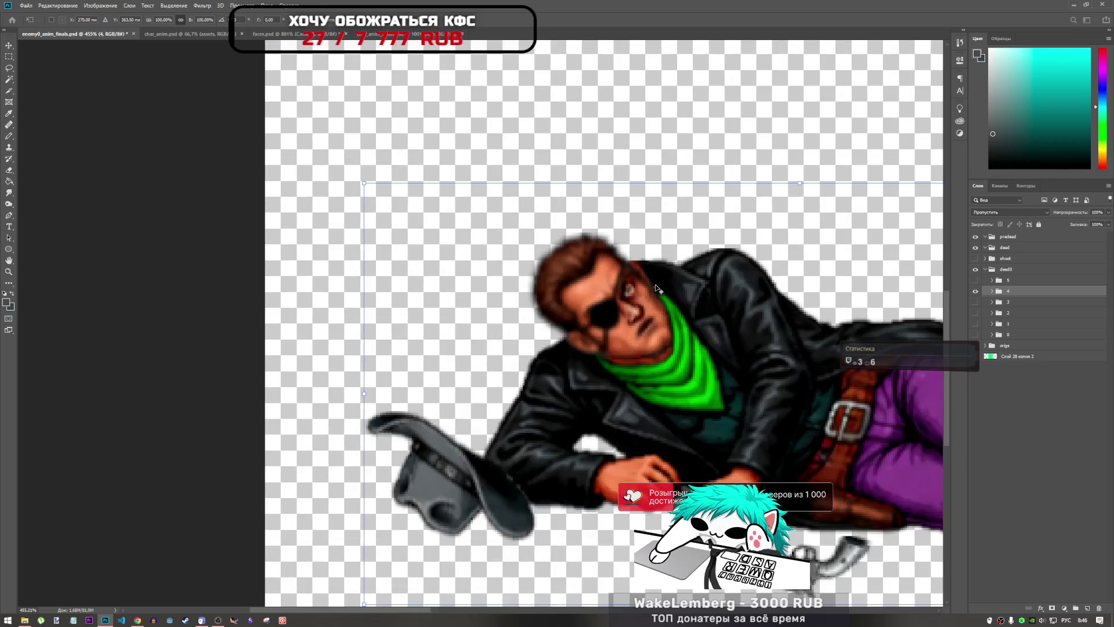
- Show frame 3, choose the Pencil, and sample the teal eye colour from it
{"action": "scroll", "coordinate": [656, 284], "scroll_direction": "up", "scroll_amount": 5}
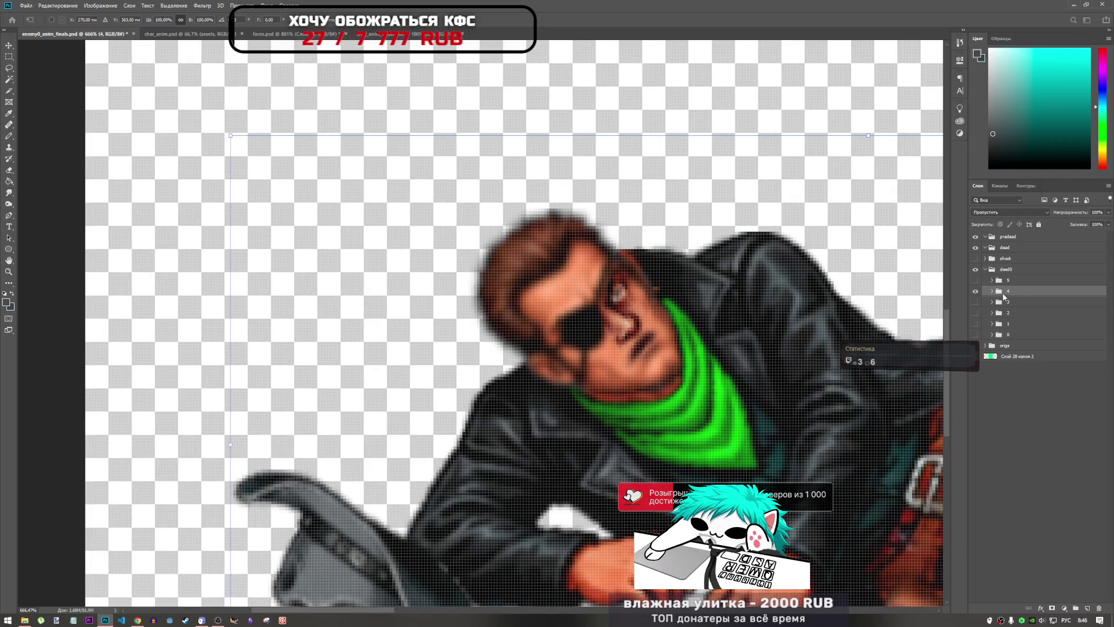
{"action": "left_click", "coordinate": [982, 280]}
{"action": "left_click", "coordinate": [976, 291]}
{"action": "left_click", "coordinate": [976, 301]}
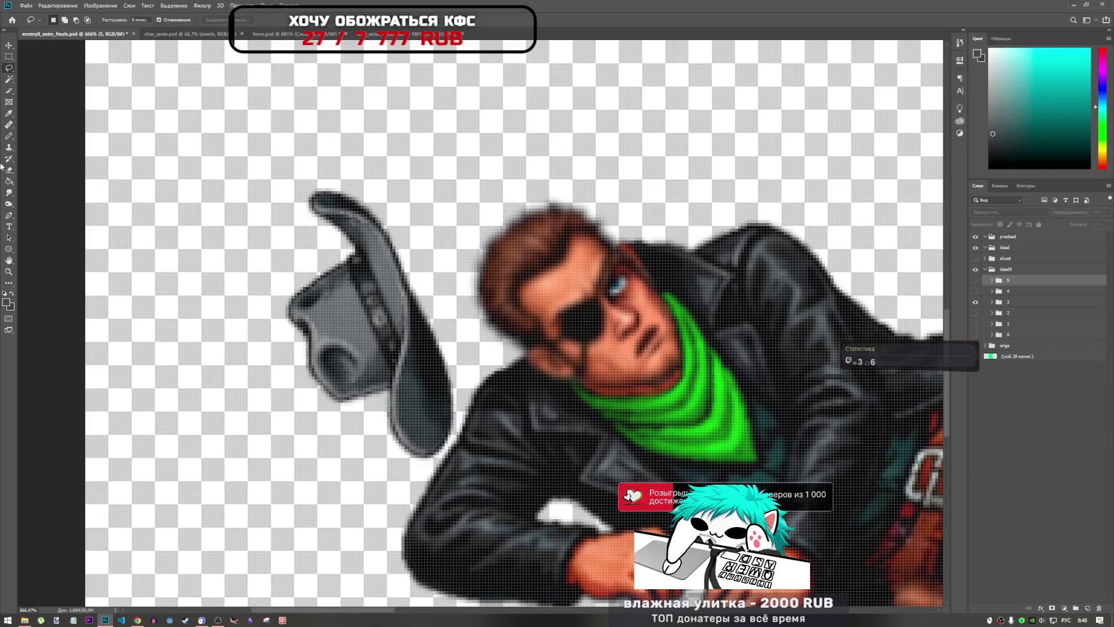
{"action": "left_click", "coordinate": [10, 137]}
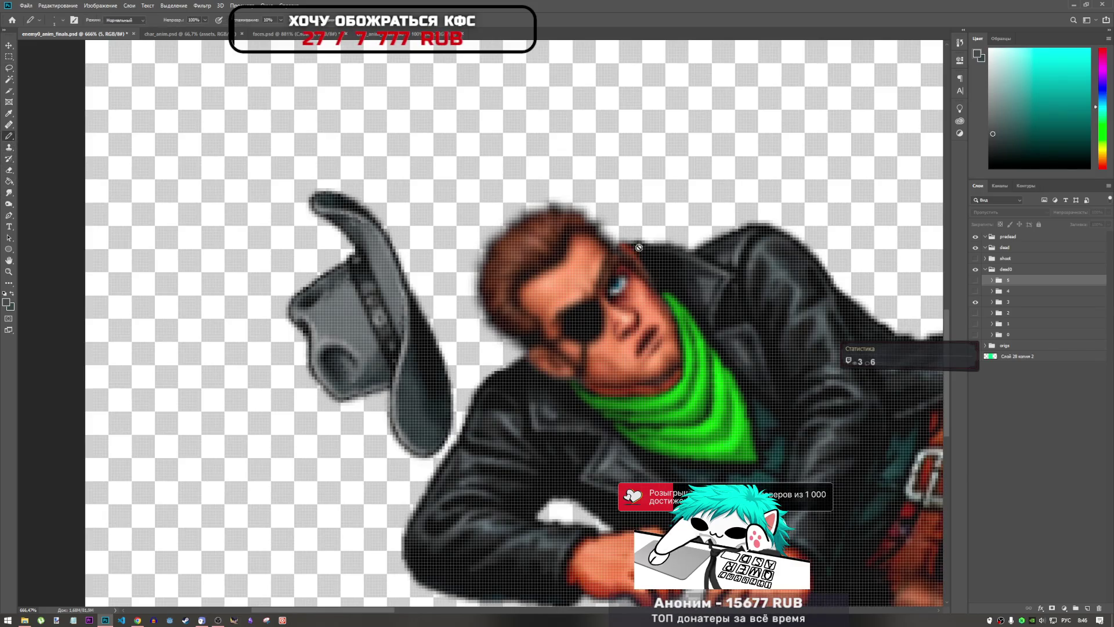
{"action": "left_click", "coordinate": [622, 282], "text": "alt"}
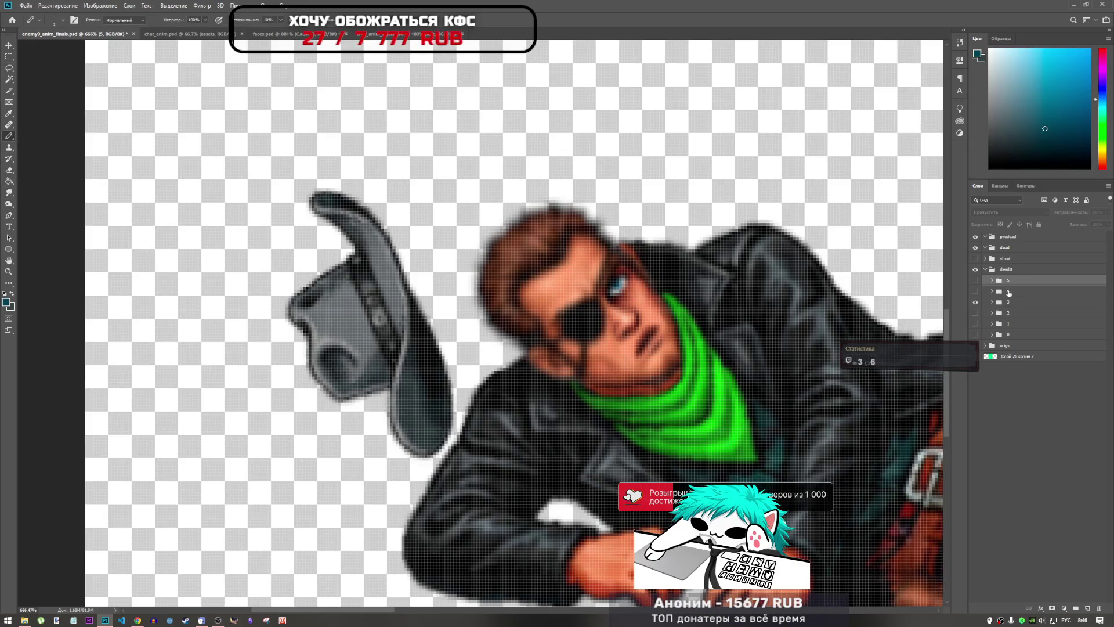
- Return to frame 4 and add a new layer, Слой 44, inside group 4 for the eye pixels
{"action": "left_click", "coordinate": [976, 301]}
{"action": "left_click", "coordinate": [975, 290]}
{"action": "scroll", "coordinate": [634, 293], "scroll_direction": "up", "scroll_amount": 2}
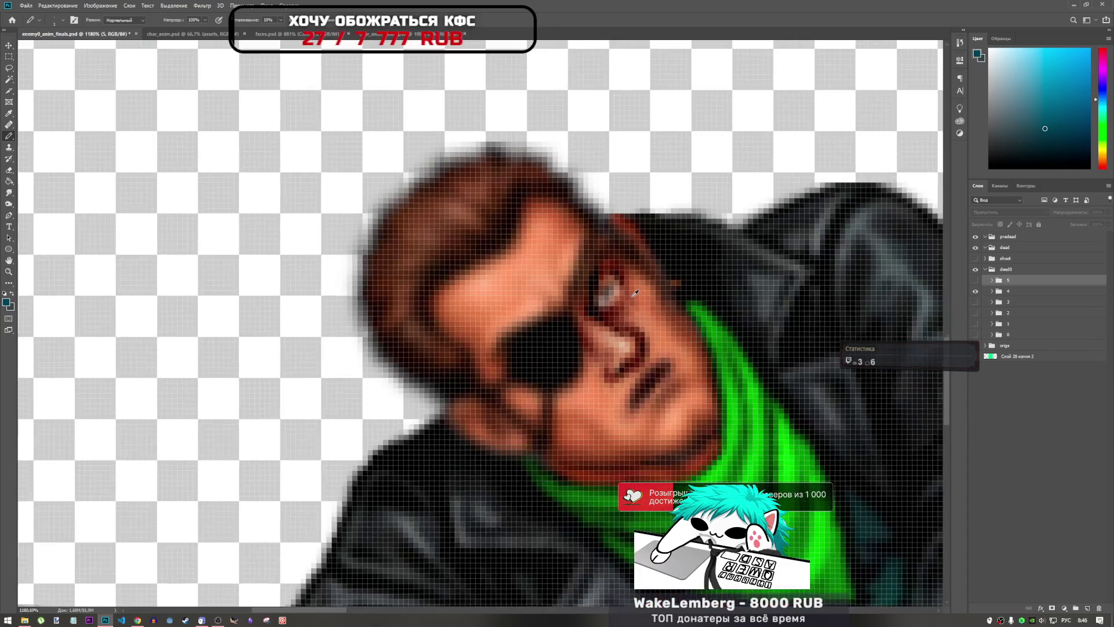
{"action": "scroll", "coordinate": [635, 293], "scroll_direction": "up", "scroll_amount": 2}
{"action": "left_click", "coordinate": [992, 291]}
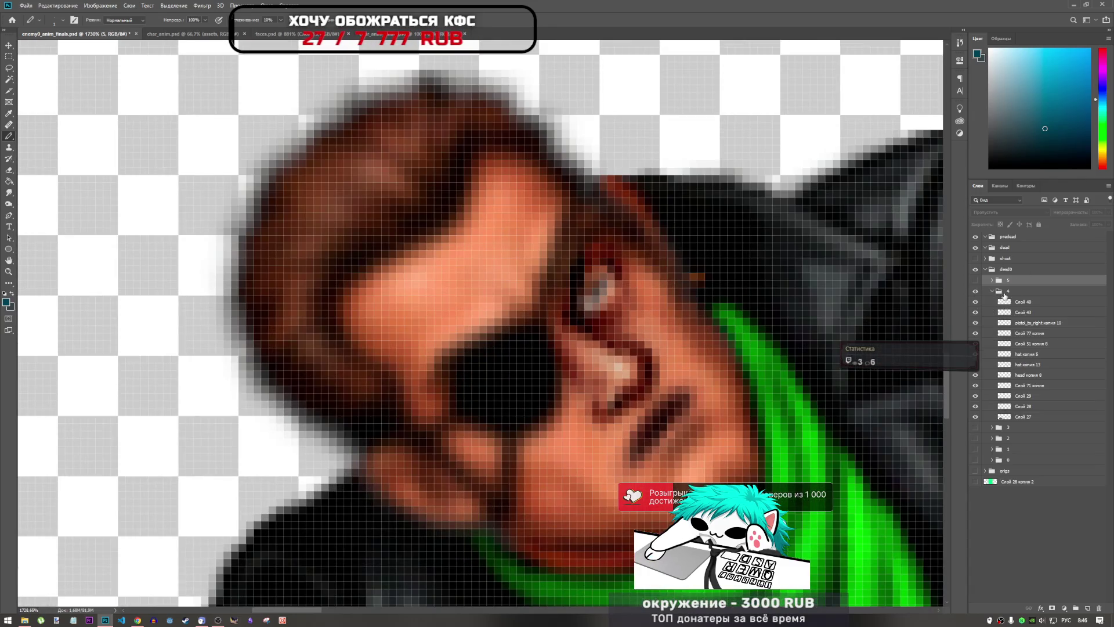
{"action": "left_click", "coordinate": [1009, 292]}
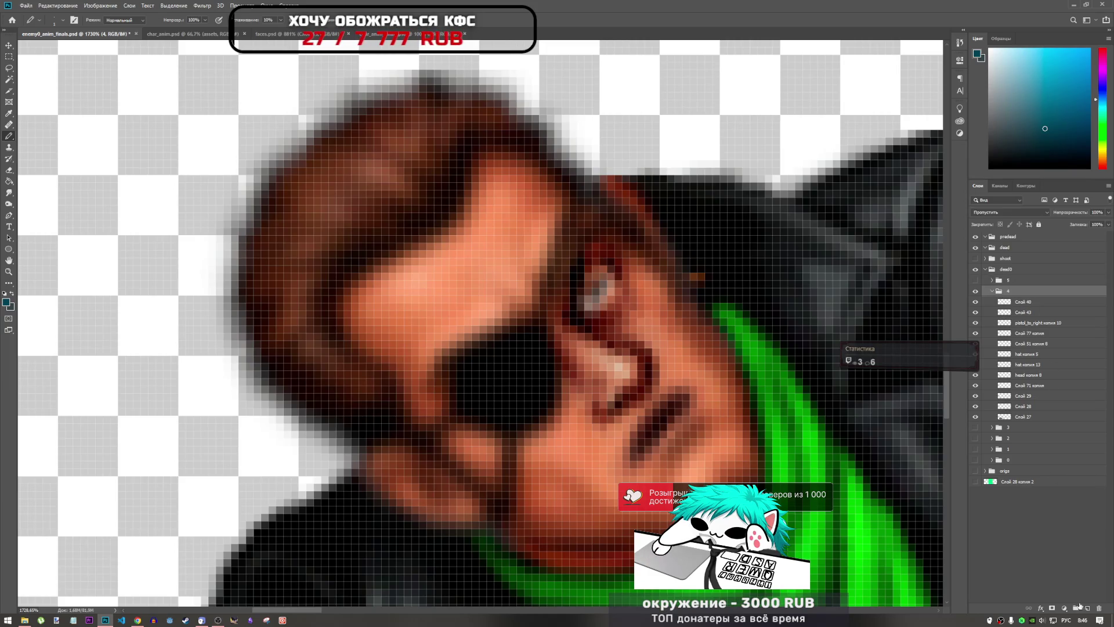
{"action": "left_click", "coordinate": [1087, 609]}
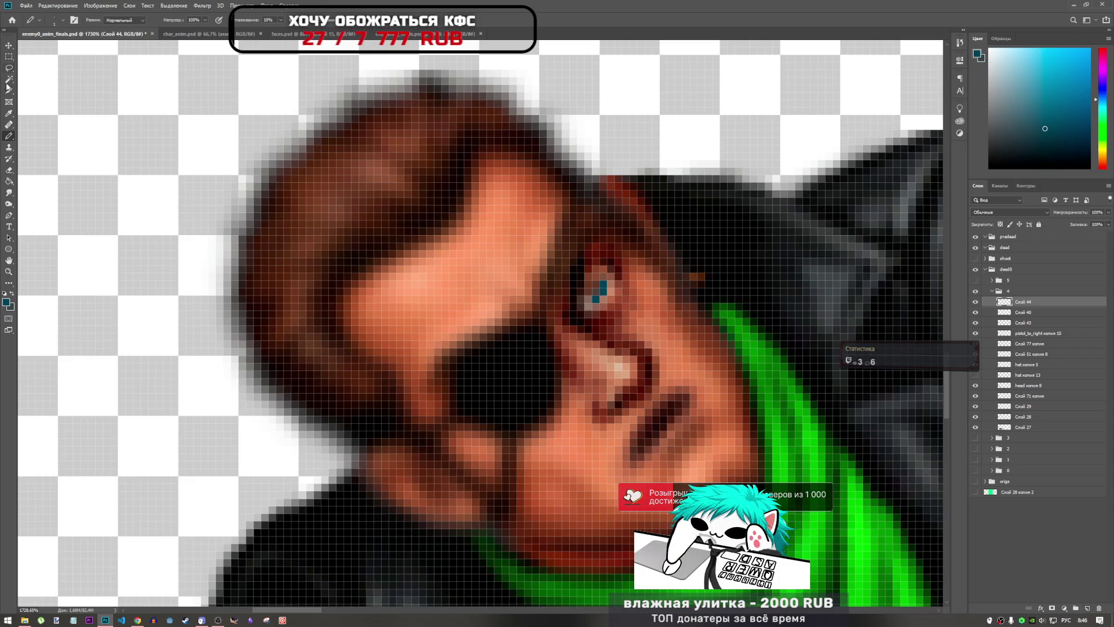
{"action": "left_click", "coordinate": [7, 205]}
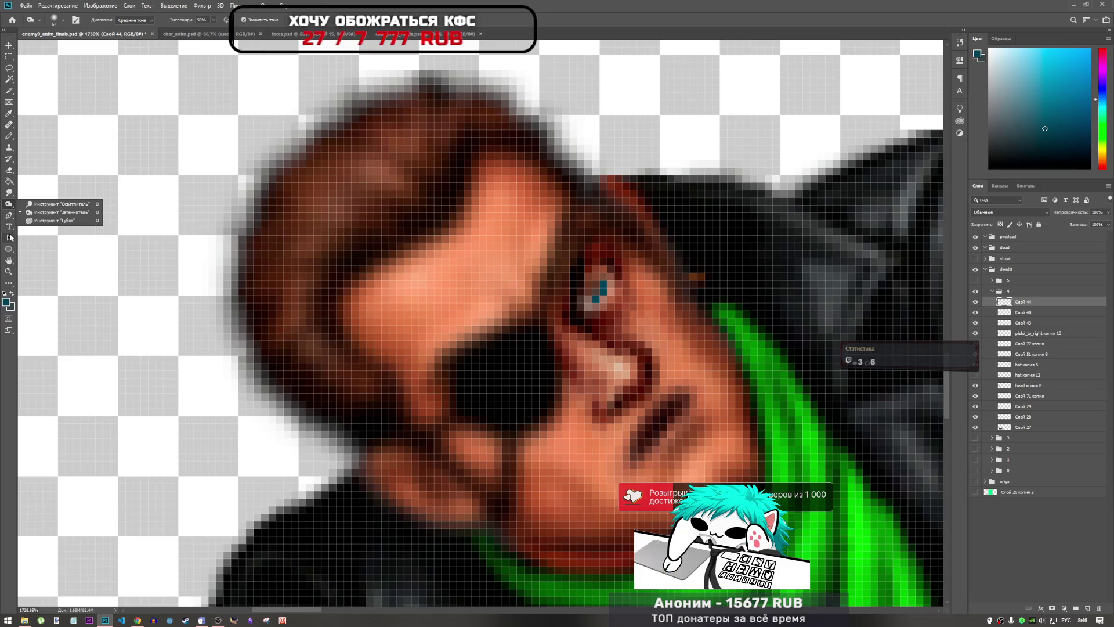
- Try the Blur and then the Dodge tool on the cowboy's face
{"action": "left_click", "coordinate": [8, 192]}
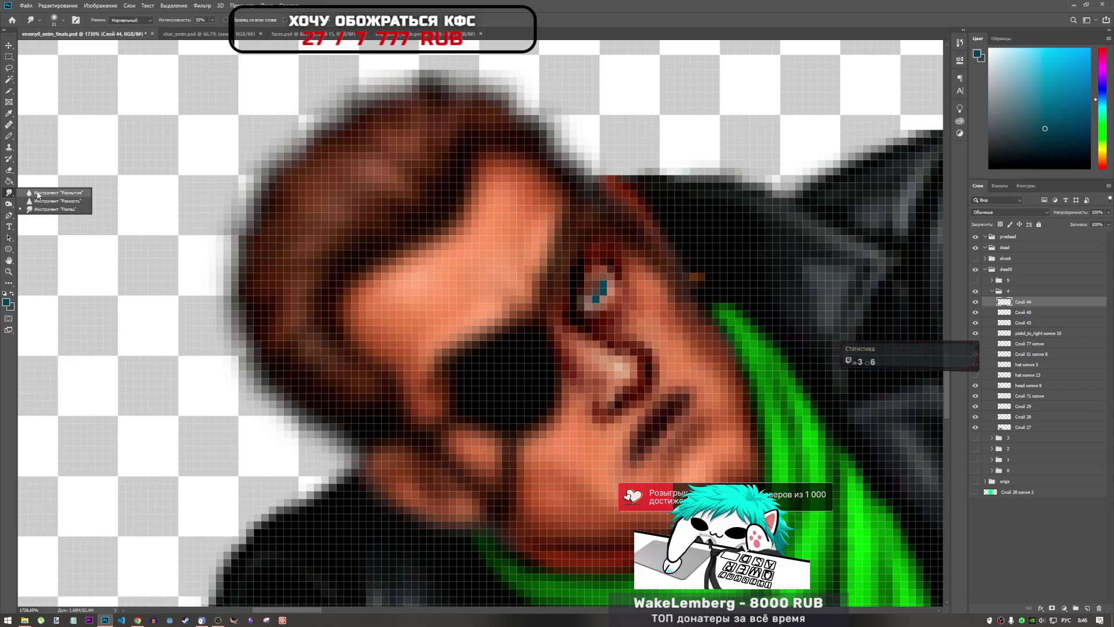
{"action": "left_click", "coordinate": [37, 193]}
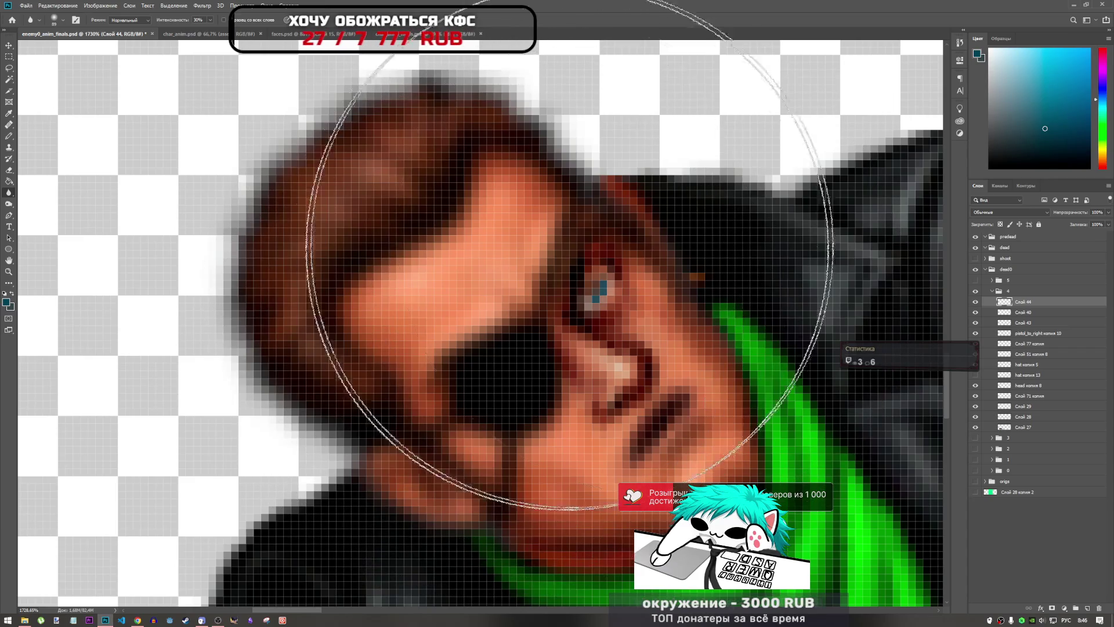
{"action": "scroll", "coordinate": [569, 255], "scroll_direction": "down", "scroll_amount": 6}
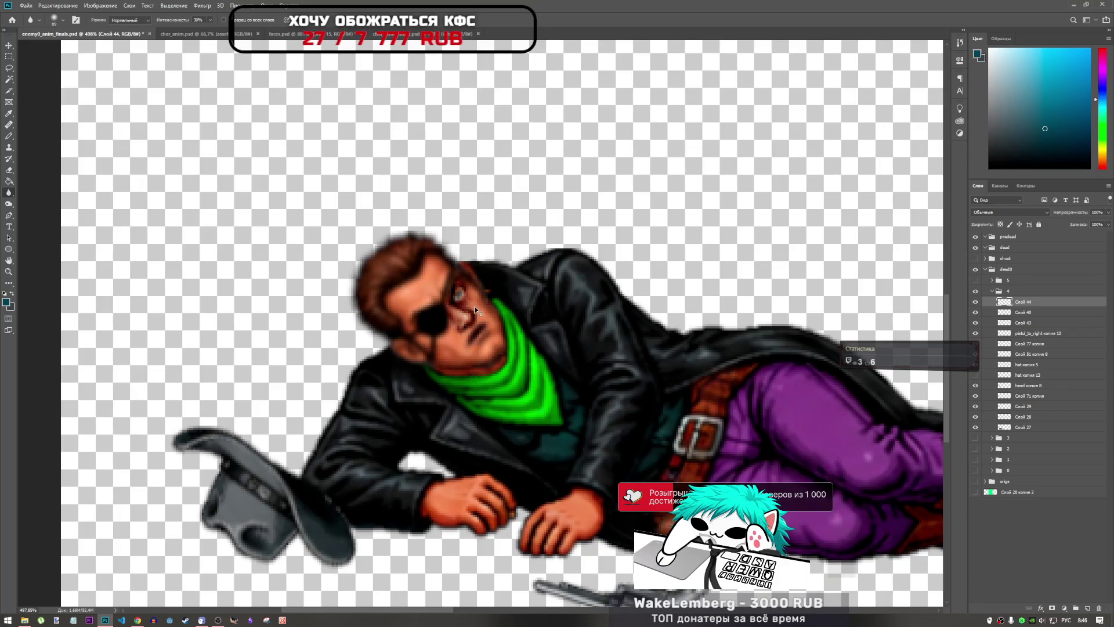
{"action": "scroll", "coordinate": [426, 284], "scroll_direction": "up", "scroll_amount": 4}
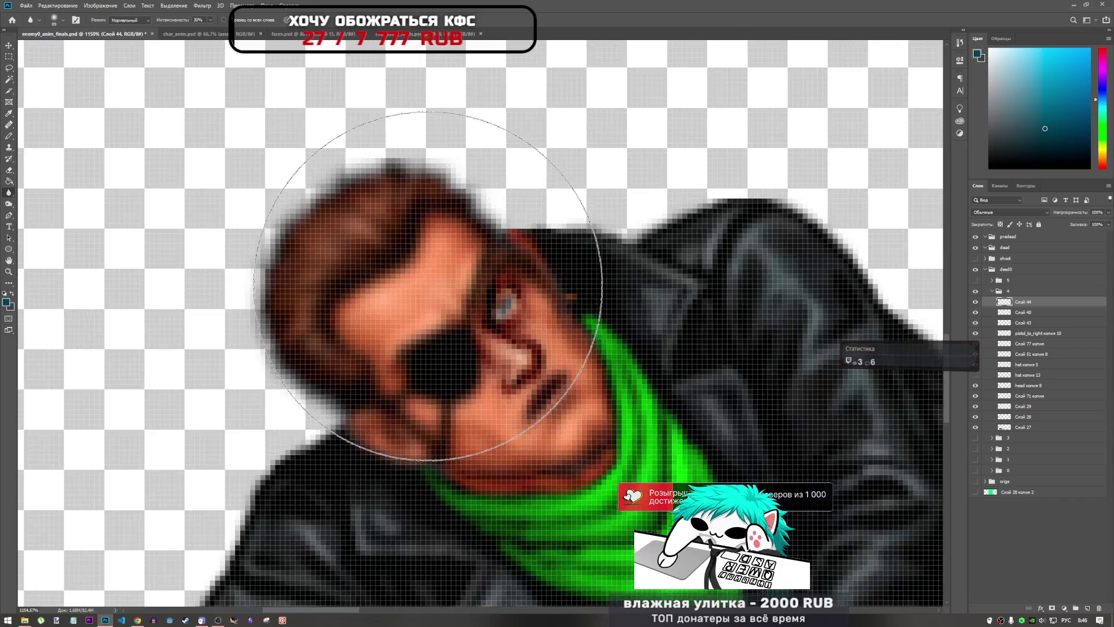
{"action": "right_click", "coordinate": [8, 182]}
{"action": "right_click", "coordinate": [9, 194]}
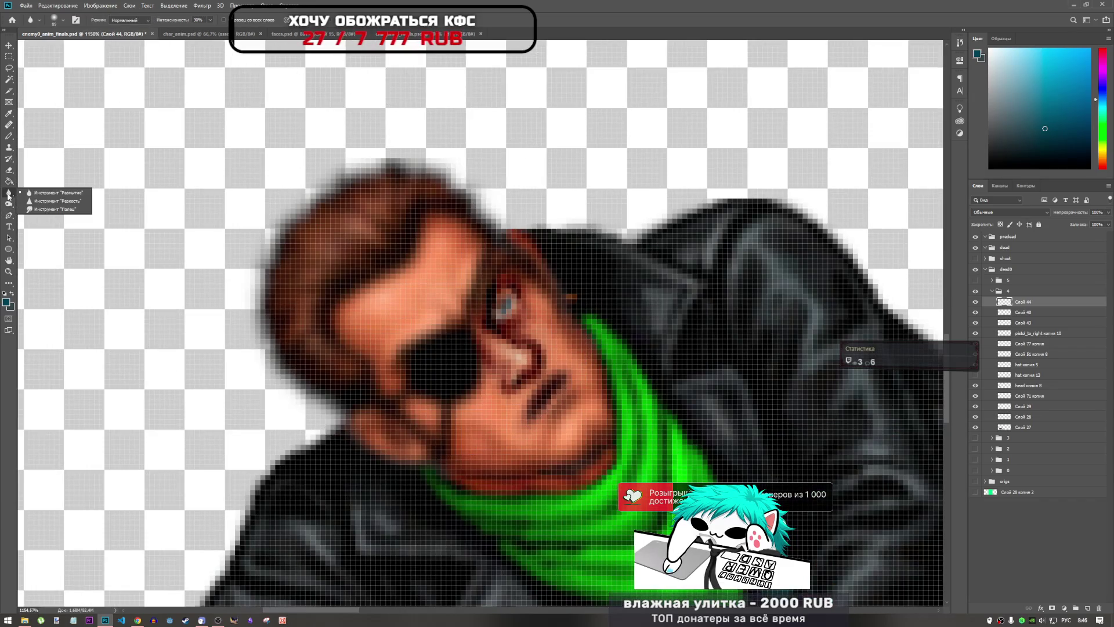
{"action": "right_click", "coordinate": [8, 203]}
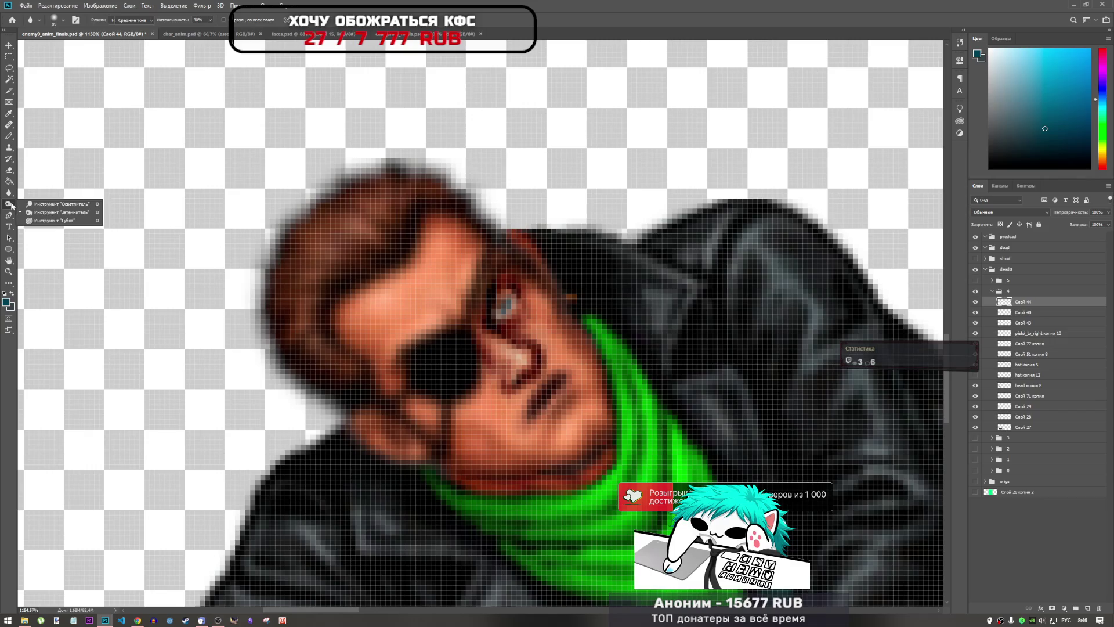
{"action": "left_click", "coordinate": [52, 204]}
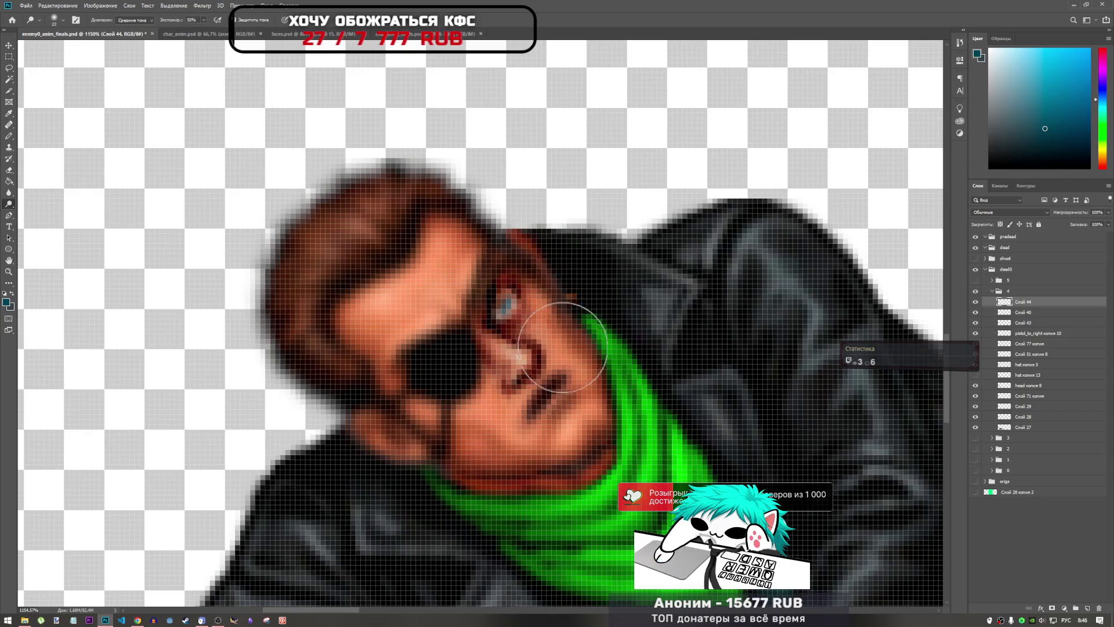
{"action": "scroll", "coordinate": [563, 348], "scroll_direction": "down", "scroll_amount": 5}
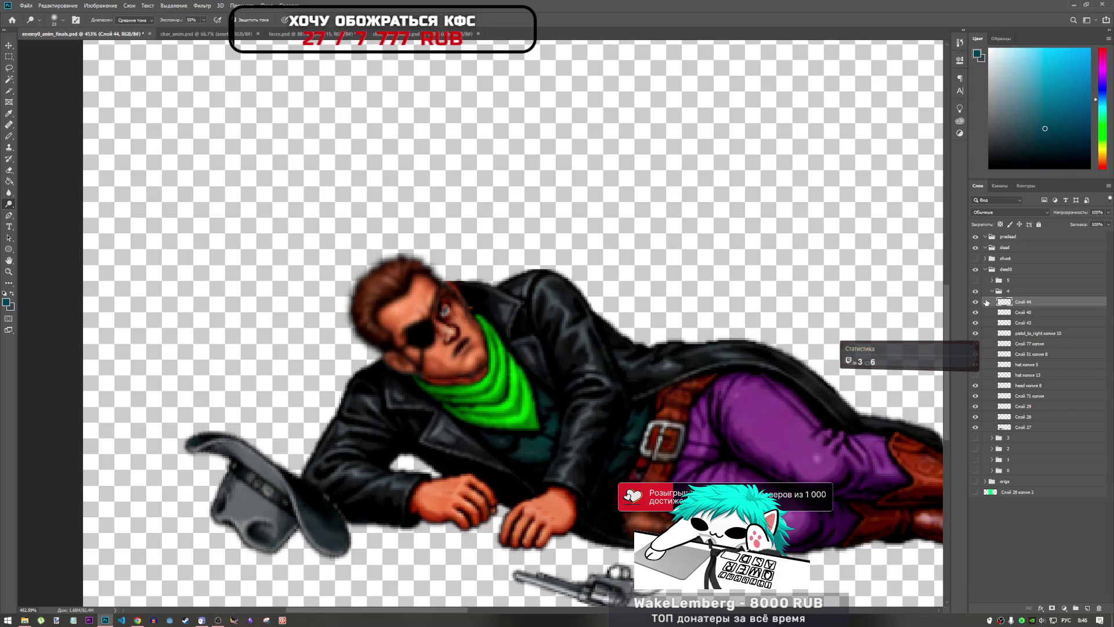
- Toggle the group 4 and 5 eye icons to compare the two poses
{"action": "left_click", "coordinate": [992, 292]}
{"action": "left_click", "coordinate": [976, 291]}
{"action": "left_click", "coordinate": [976, 302]}
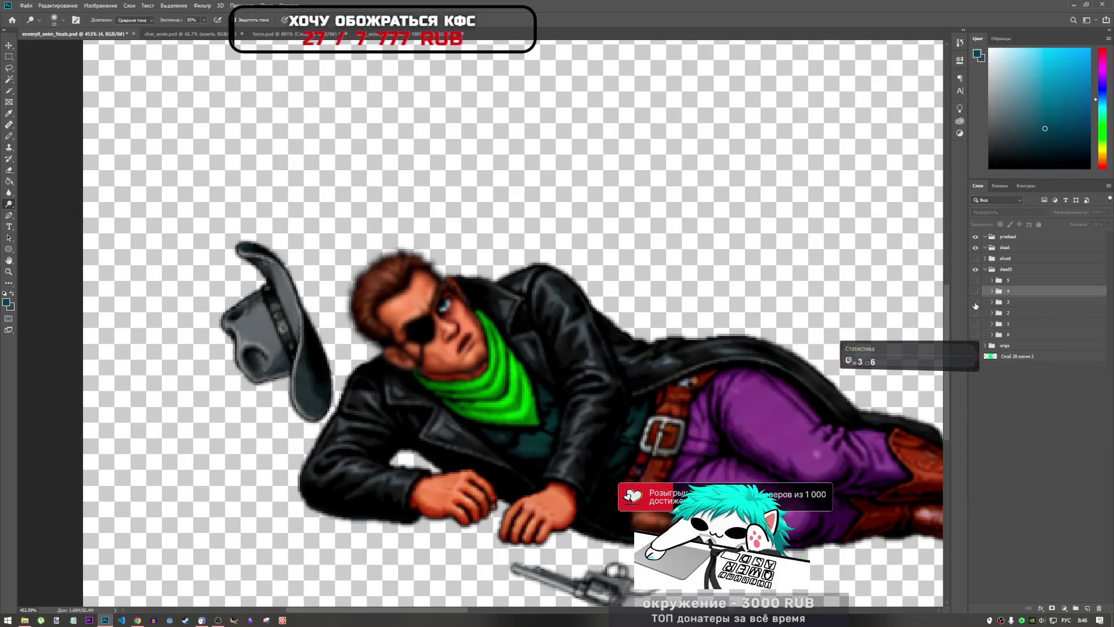
{"action": "left_click", "coordinate": [975, 302]}
{"action": "left_click", "coordinate": [975, 291]}
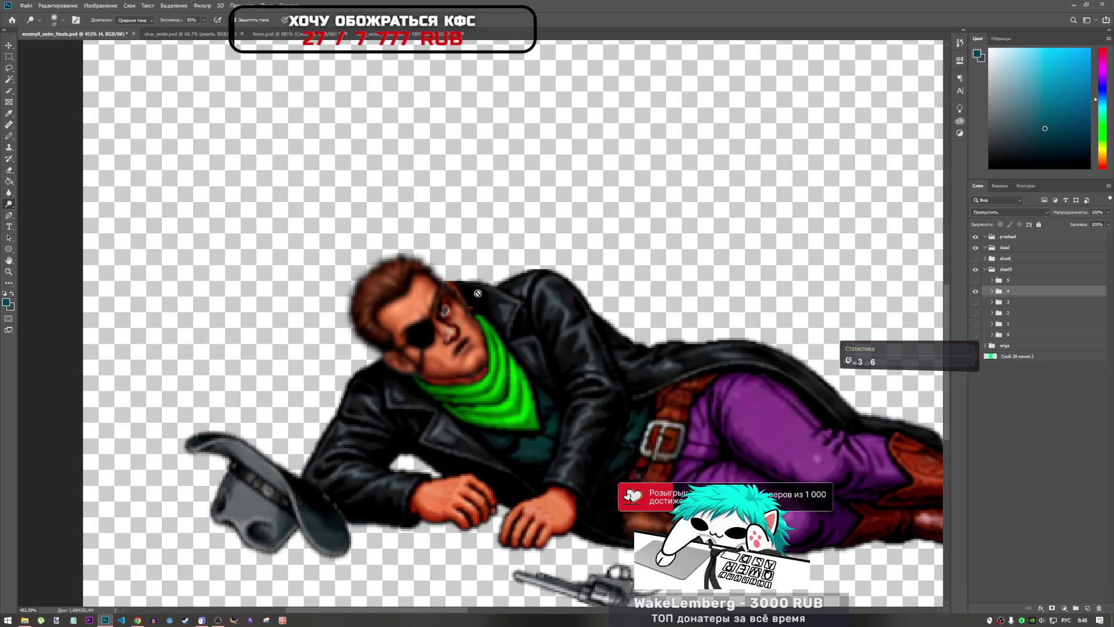
- Return to Blur and expand frame 4 to target its eye layer
{"action": "left_click", "coordinate": [9, 192]}
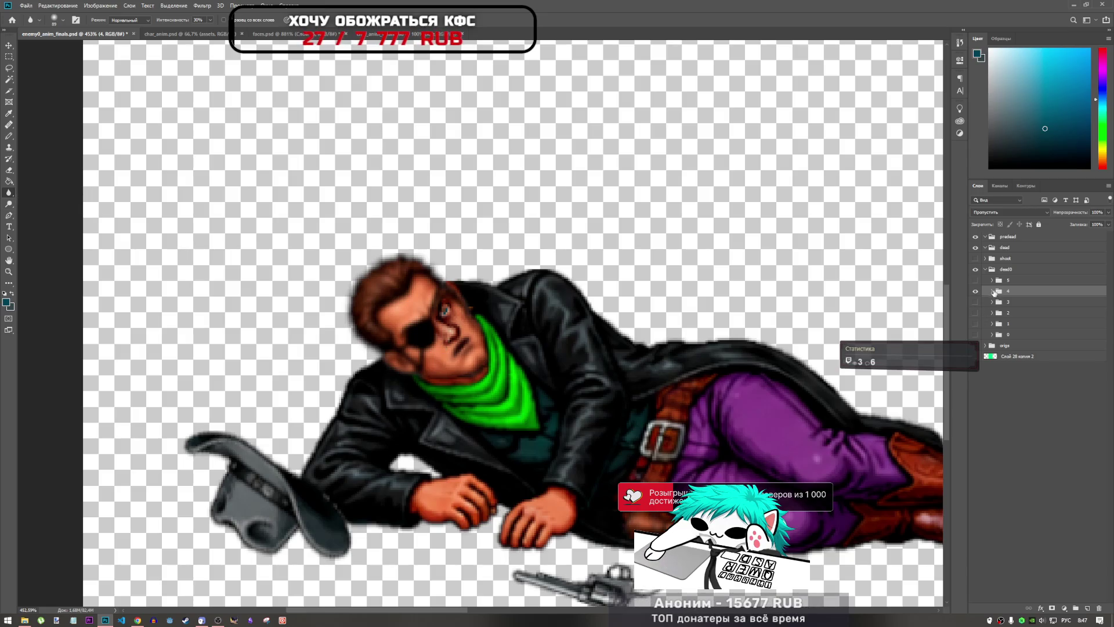
{"action": "left_click", "coordinate": [993, 292]}
{"action": "left_click", "coordinate": [1024, 301]}
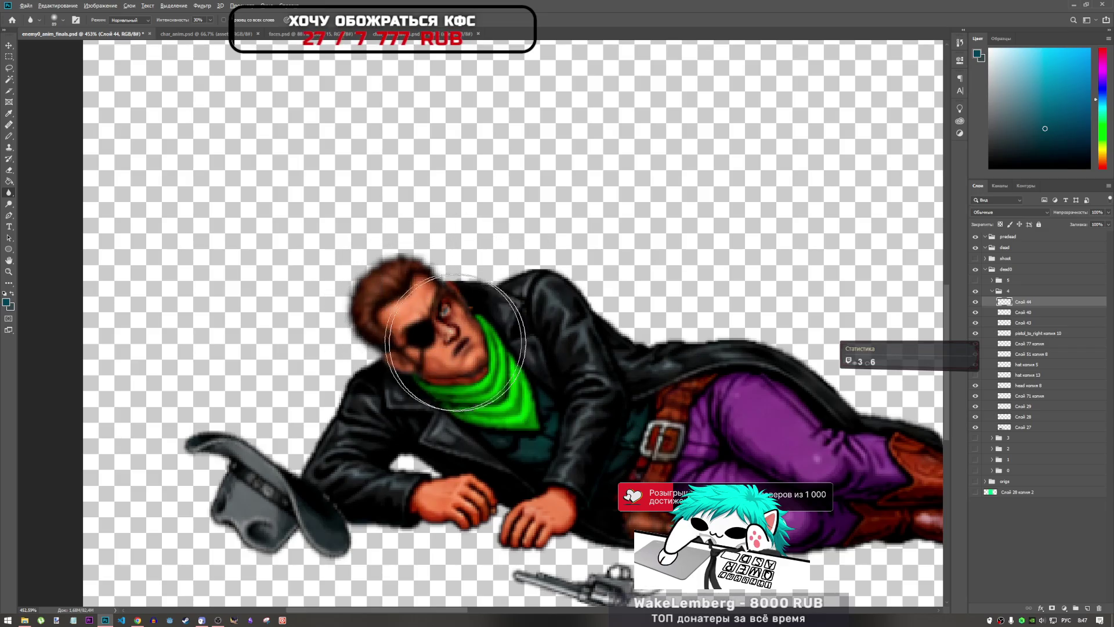
{"action": "scroll", "coordinate": [406, 336], "scroll_direction": "down", "scroll_amount": 5}
{"action": "scroll", "coordinate": [167, 373], "scroll_direction": "up", "scroll_amount": 6}
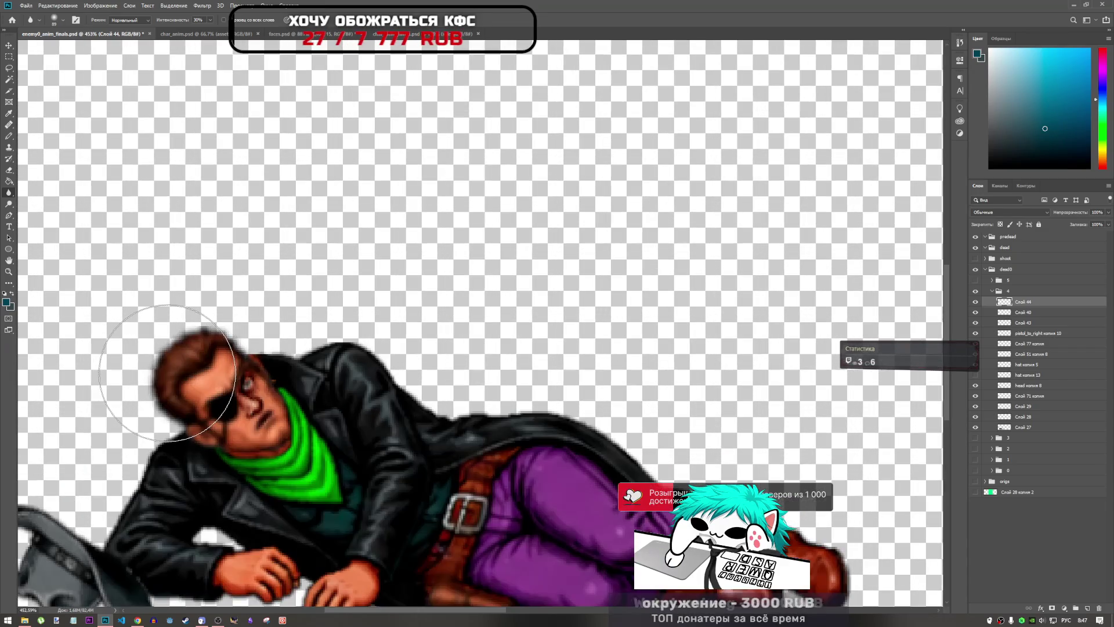
{"action": "scroll", "coordinate": [307, 383], "scroll_direction": "down", "scroll_amount": 1}
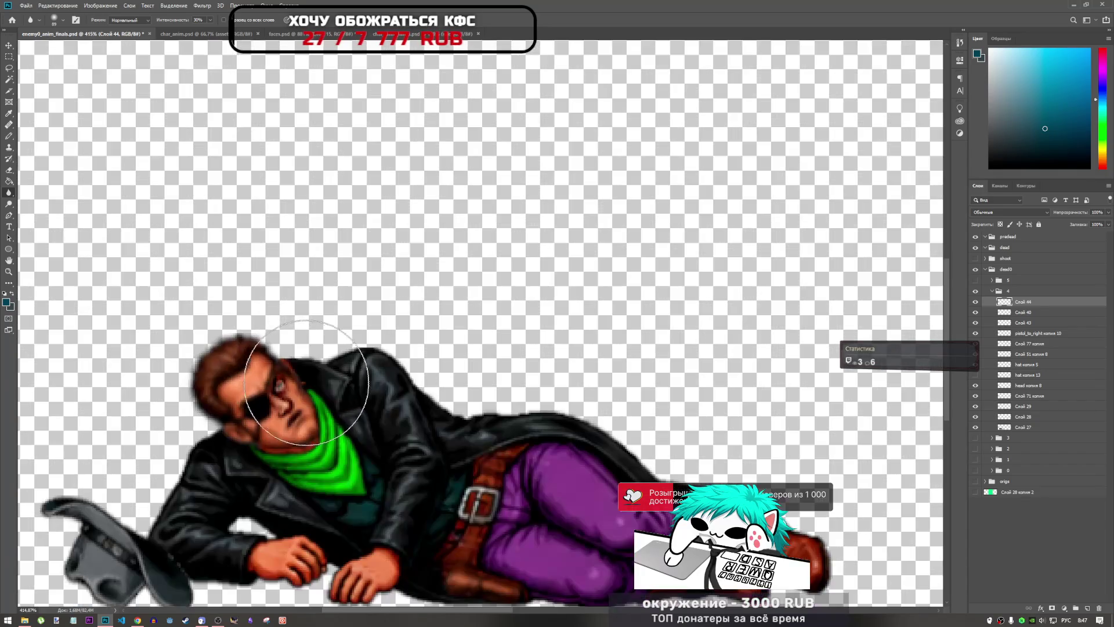
- Switch to Dodge and flip between frame 4 and frame 5 to check the retouch
{"action": "left_click", "coordinate": [10, 206]}
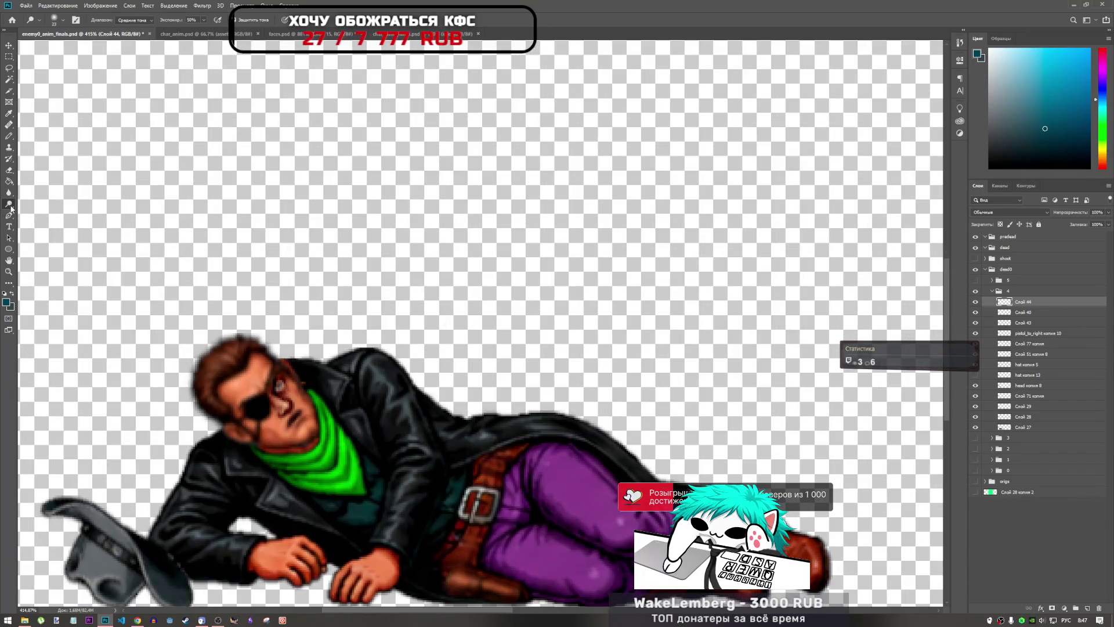
{"action": "left_click", "coordinate": [992, 291]}
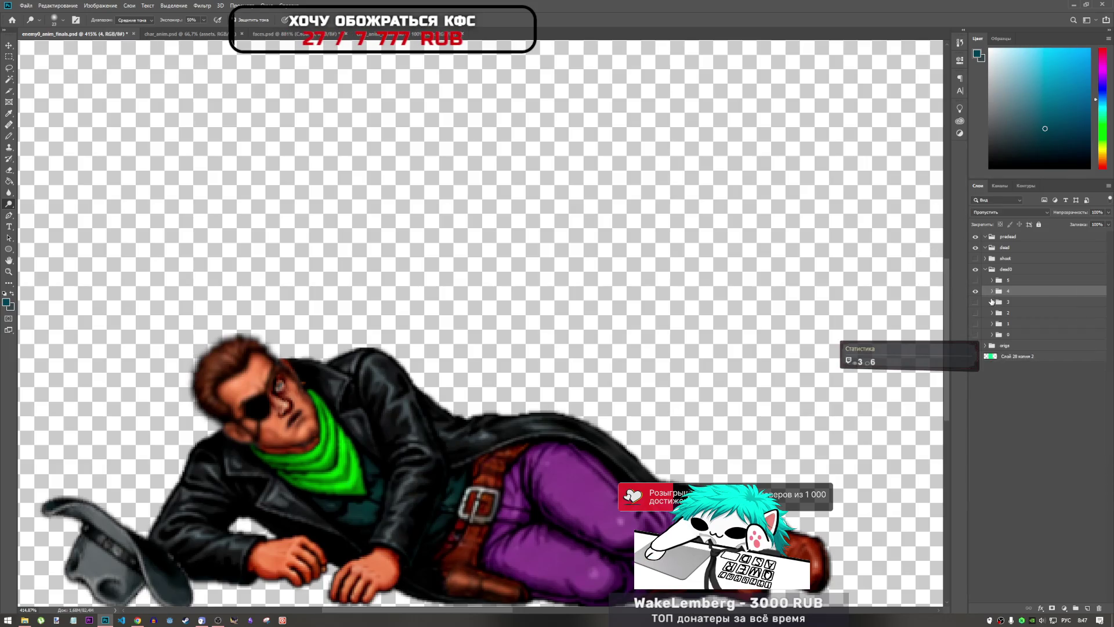
{"action": "left_click", "coordinate": [976, 292]}
{"action": "left_click", "coordinate": [976, 291]}
{"action": "left_click", "coordinate": [975, 292]}
{"action": "left_click", "coordinate": [976, 282]}
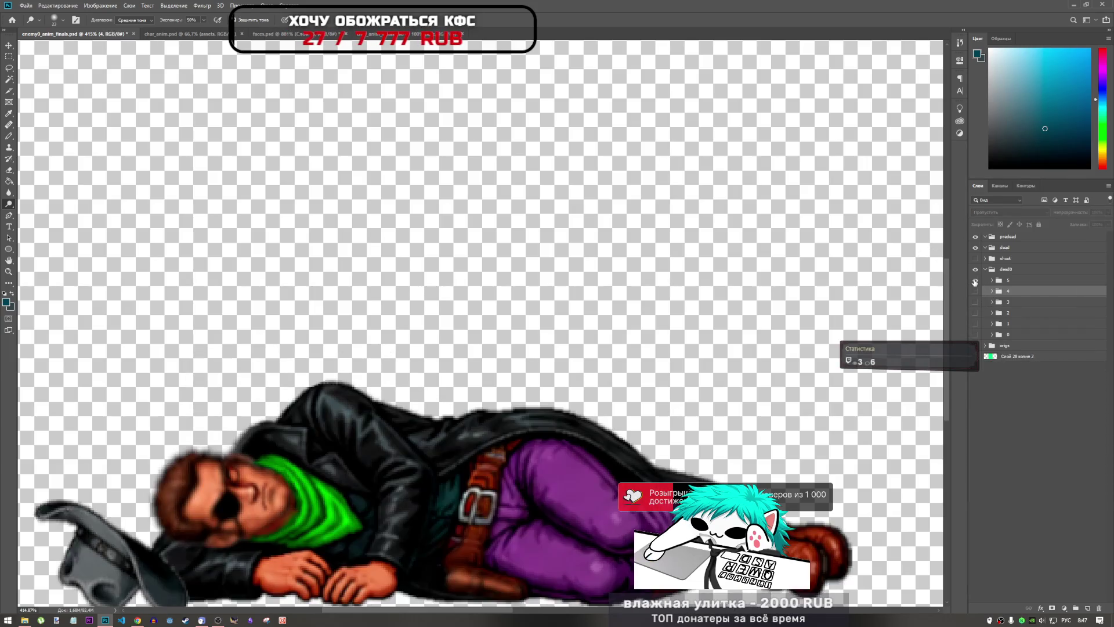
{"action": "left_click", "coordinate": [976, 282]}
{"action": "left_click", "coordinate": [975, 291]}
- Blink frame 4 on and off, then start a Free Transform of its pose
{"action": "left_click", "coordinate": [975, 293]}
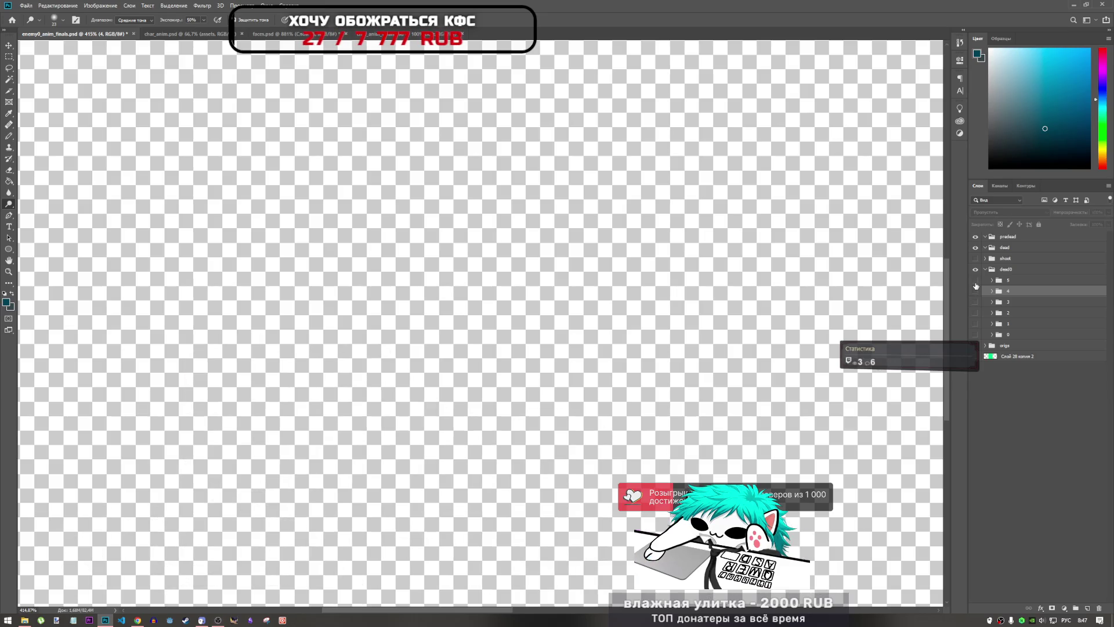
{"action": "left_click", "coordinate": [975, 293]}
{"action": "left_click", "coordinate": [976, 293]}
{"action": "left_click", "coordinate": [977, 295]}
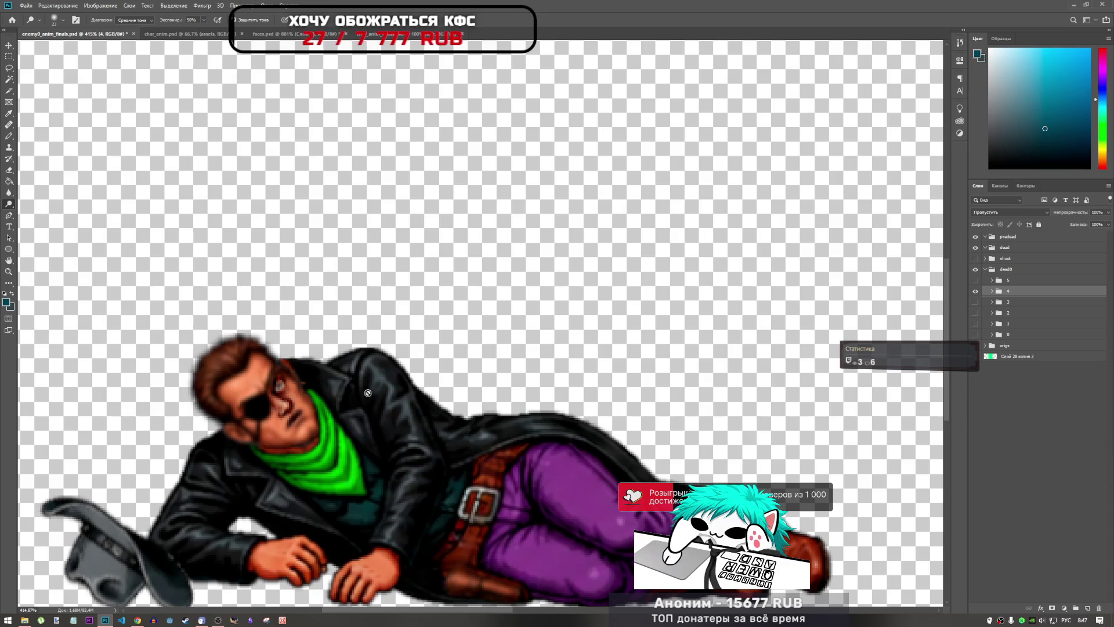
{"action": "key", "text": "ctrl+t"}
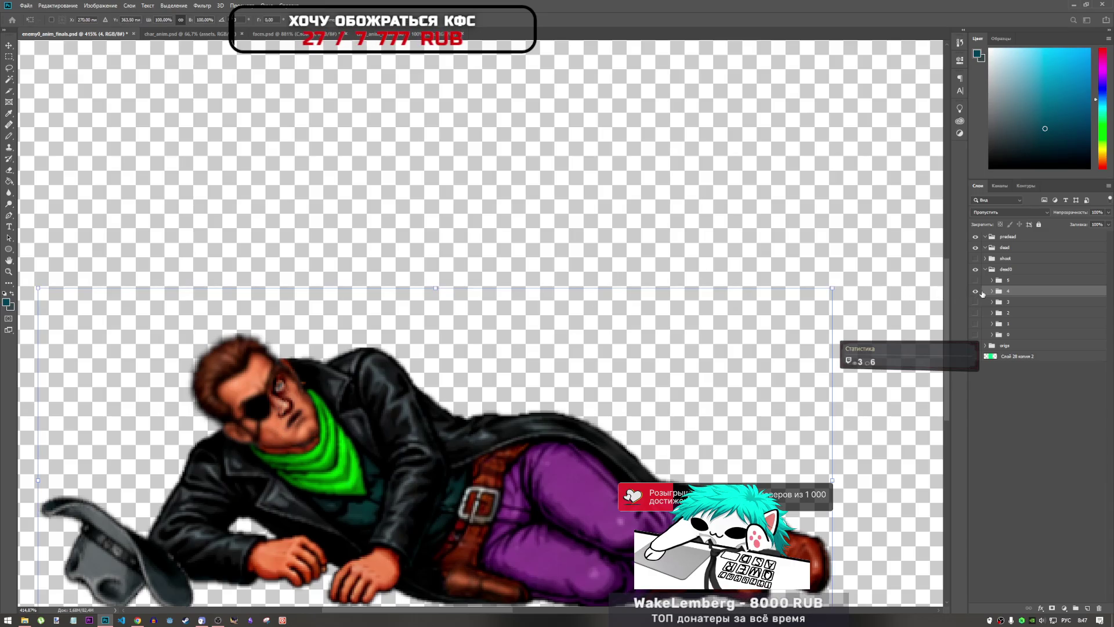
- Expand frame 4's layers, target the eye layer and switch to Dodge (O)
{"action": "left_click", "coordinate": [985, 292]}
{"action": "left_click", "coordinate": [281, 384], "text": "ctrl"}
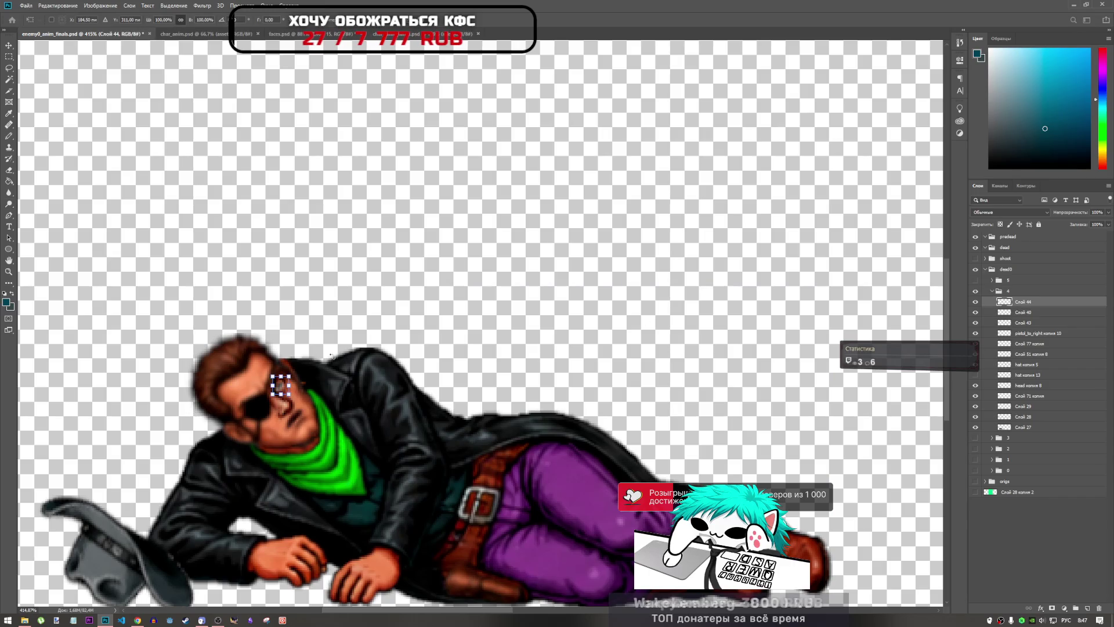
{"action": "scroll", "coordinate": [280, 384], "scroll_direction": "up", "scroll_amount": 3}
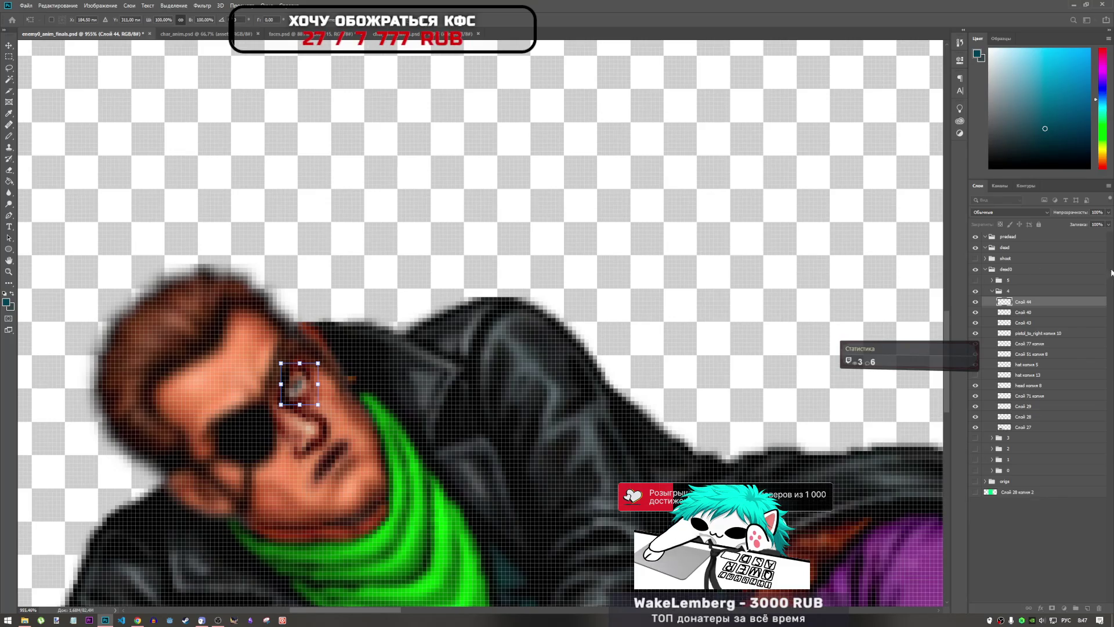
{"action": "key", "text": "o"}
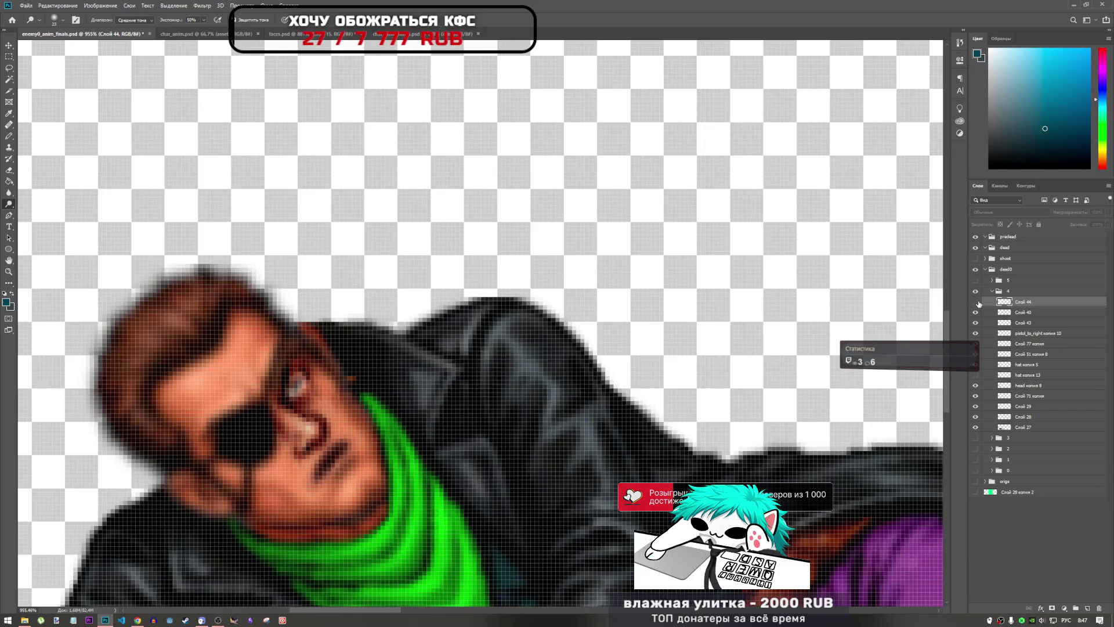
- Merge Слой 43 into Слой 44, undoing an initial merge with Слой 40, and check the result
{"action": "left_click", "coordinate": [1027, 313]}
{"action": "left_click", "coordinate": [1022, 303], "text": "ctrl"}
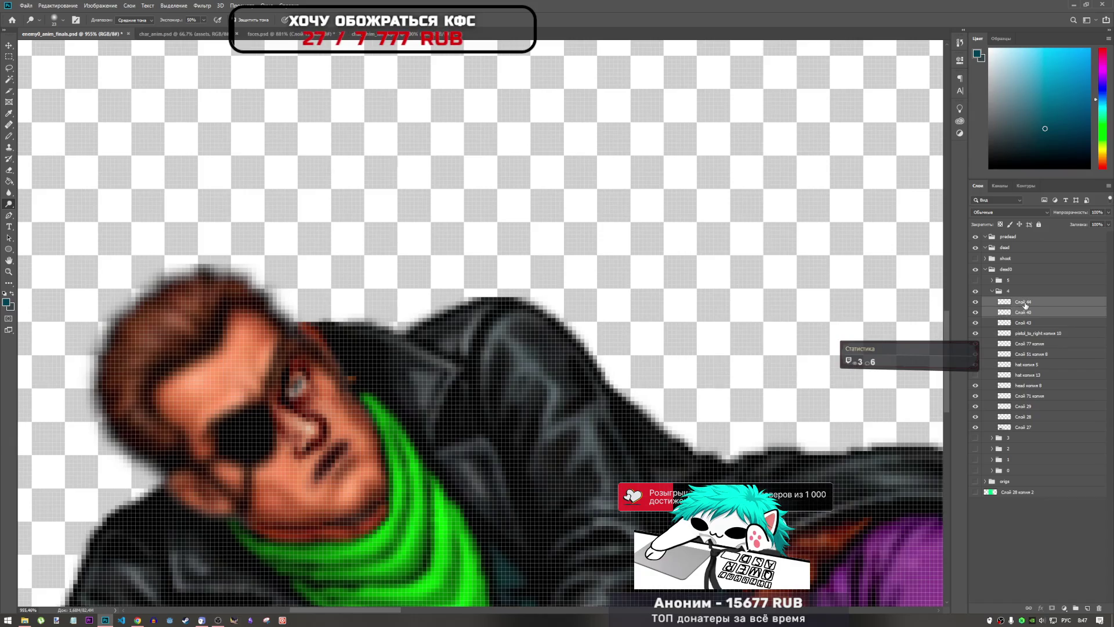
{"action": "right_click", "coordinate": [1021, 302]}
{"action": "left_click", "coordinate": [906, 503]}
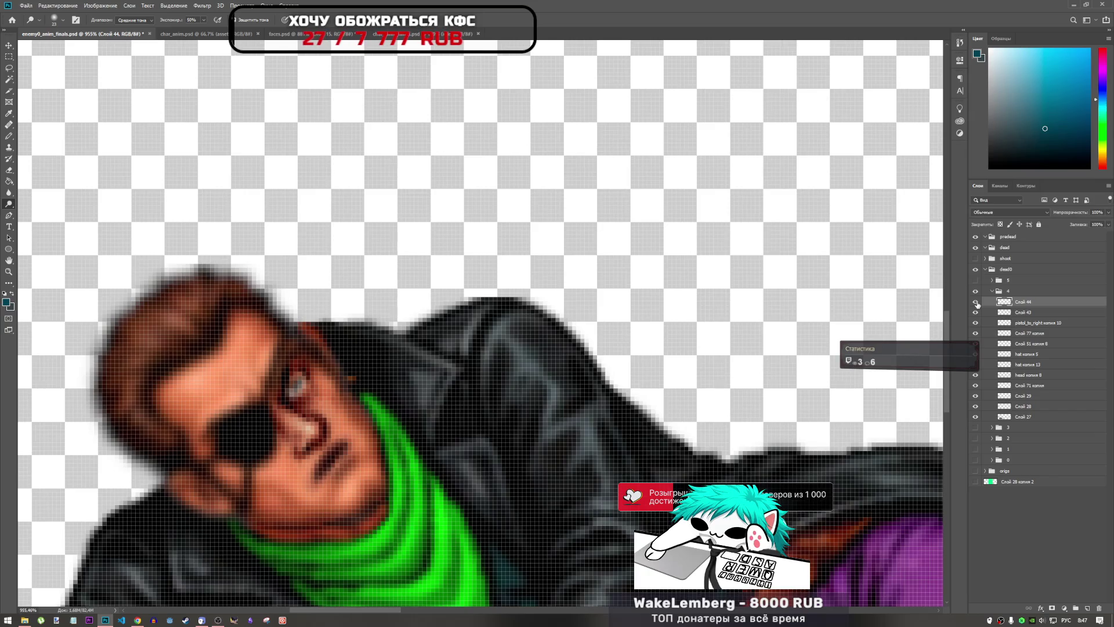
{"action": "key", "text": "ctrl+z"}
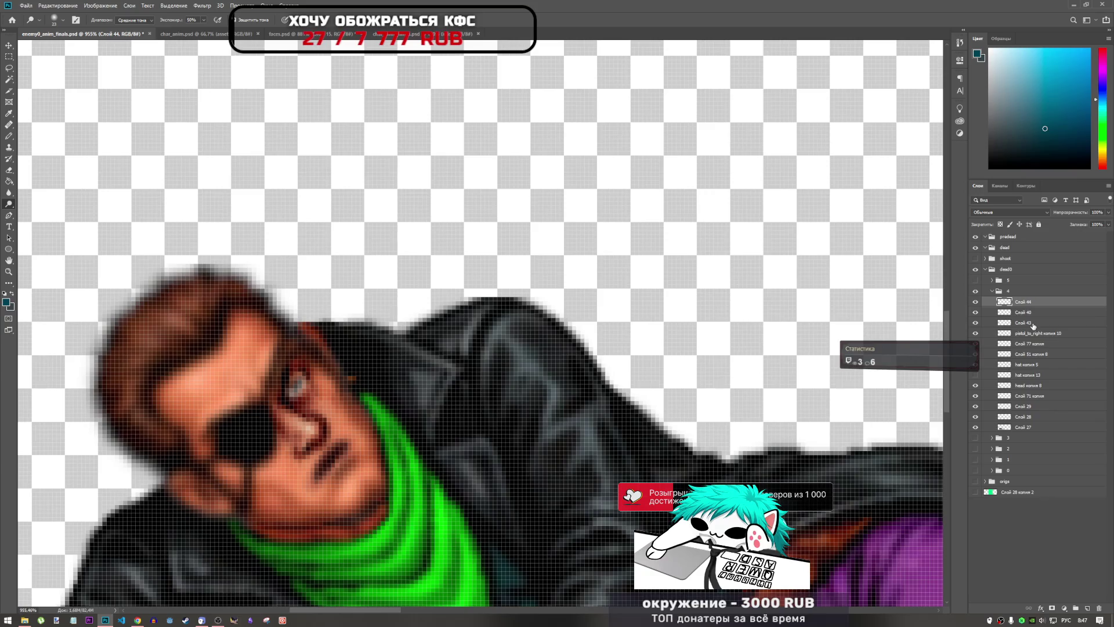
{"action": "left_click", "coordinate": [1033, 325], "text": "shift"}
{"action": "right_click", "coordinate": [1031, 317]}
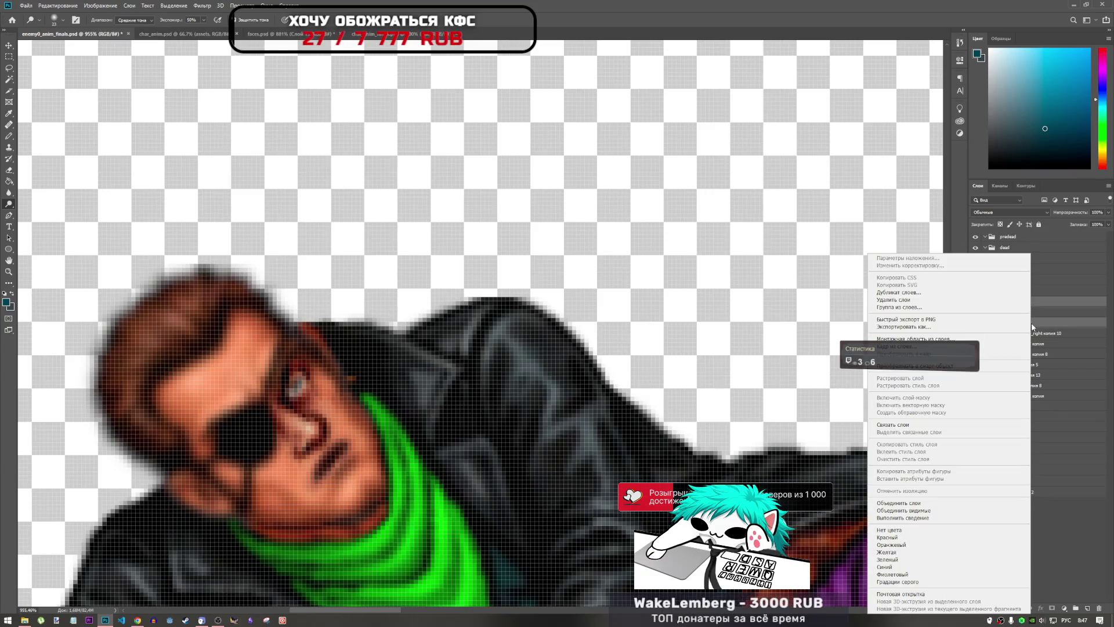
{"action": "left_click", "coordinate": [952, 502]}
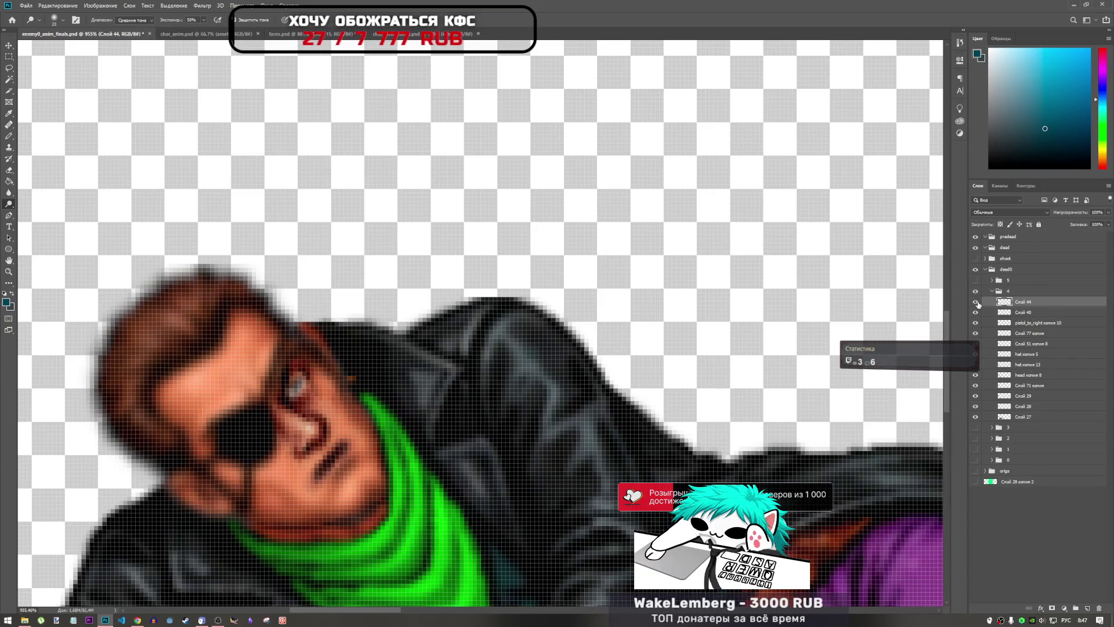
{"action": "left_click", "coordinate": [977, 302]}
{"action": "left_click", "coordinate": [979, 303]}
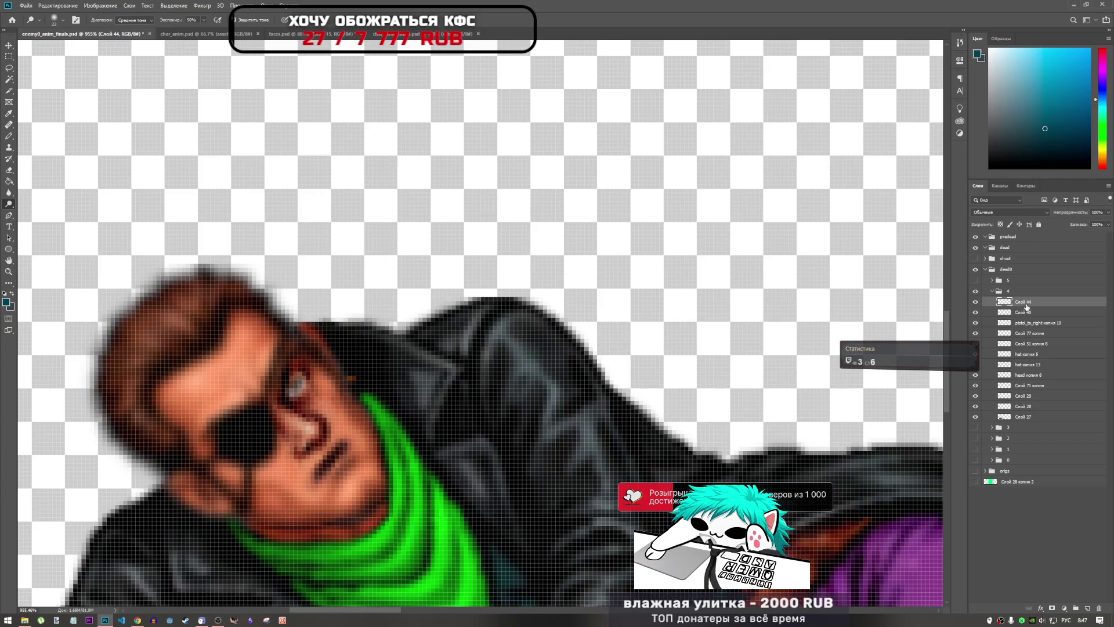
- Move Слой 40 above Слой 44 and nudge the eye-and-nose pixels up one pixel
{"action": "left_click_drag", "start_coordinate": [1027, 314], "coordinate": [1024, 301]}
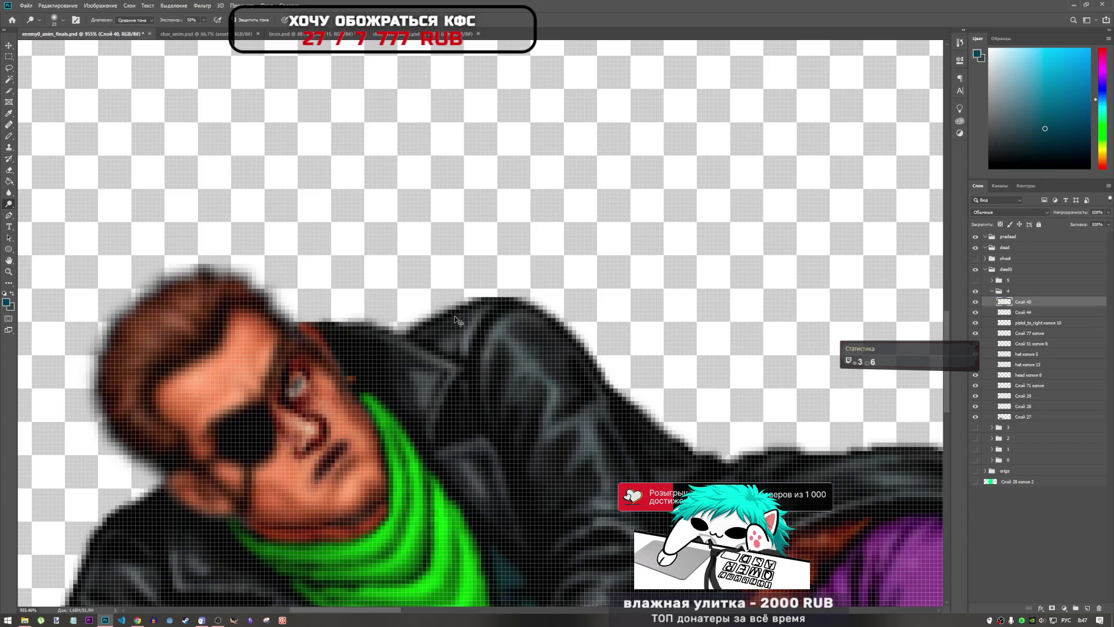
{"action": "key", "text": "ctrl+t"}
{"action": "key", "text": "Return"}
{"action": "left_click", "coordinate": [360, 365], "text": "ctrl"}
{"action": "key", "text": "ctrl+t"}
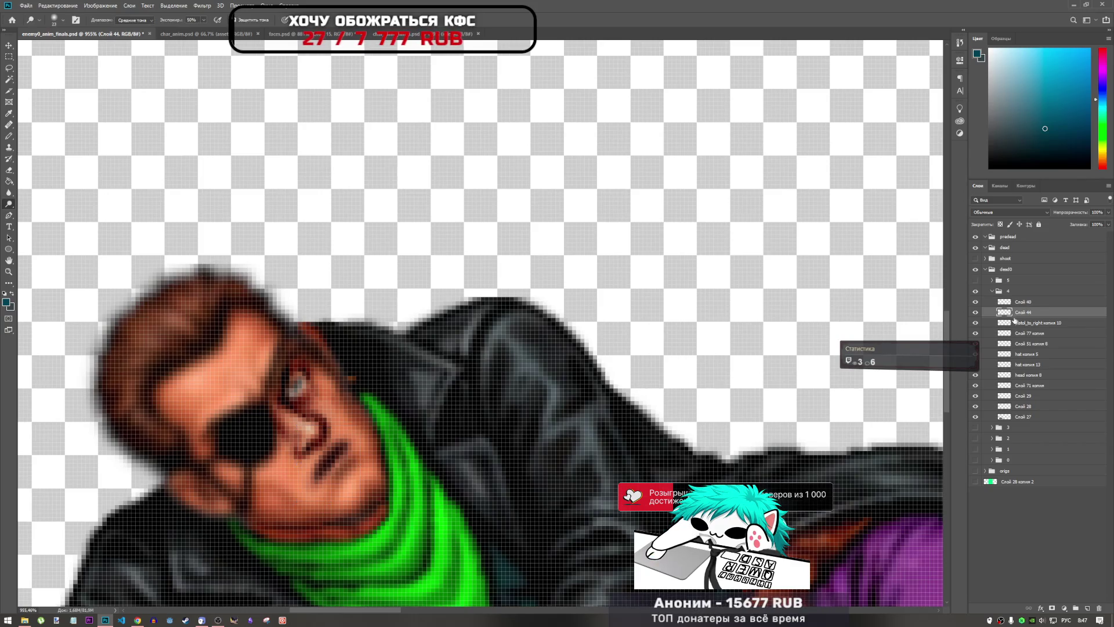
{"action": "key", "text": "Up"}
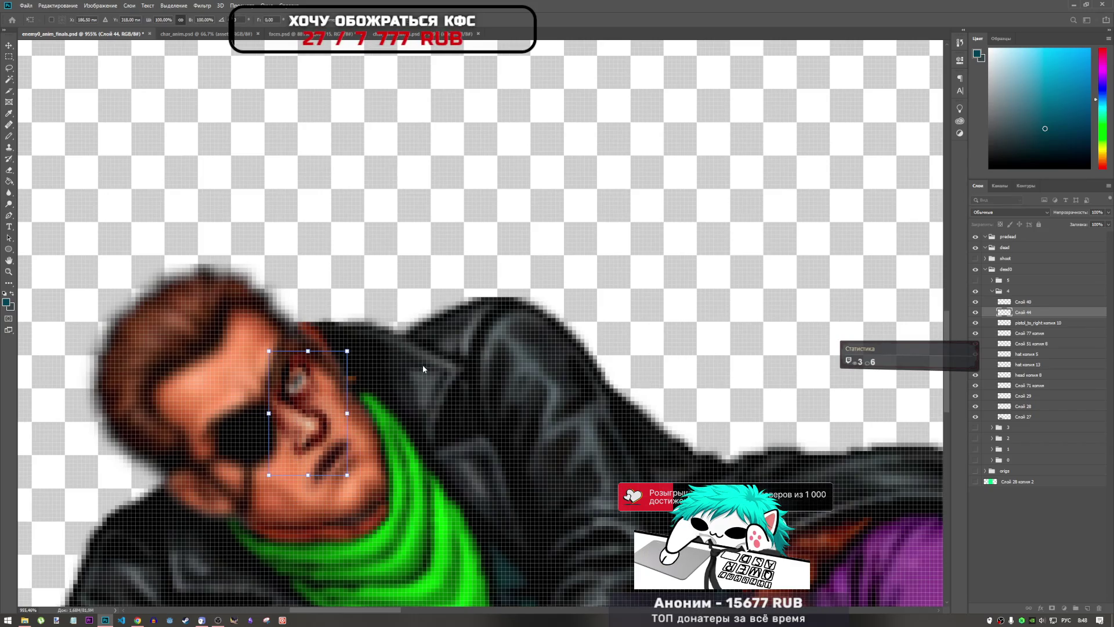
{"action": "key", "text": "Return"}
{"action": "key", "text": "o"}
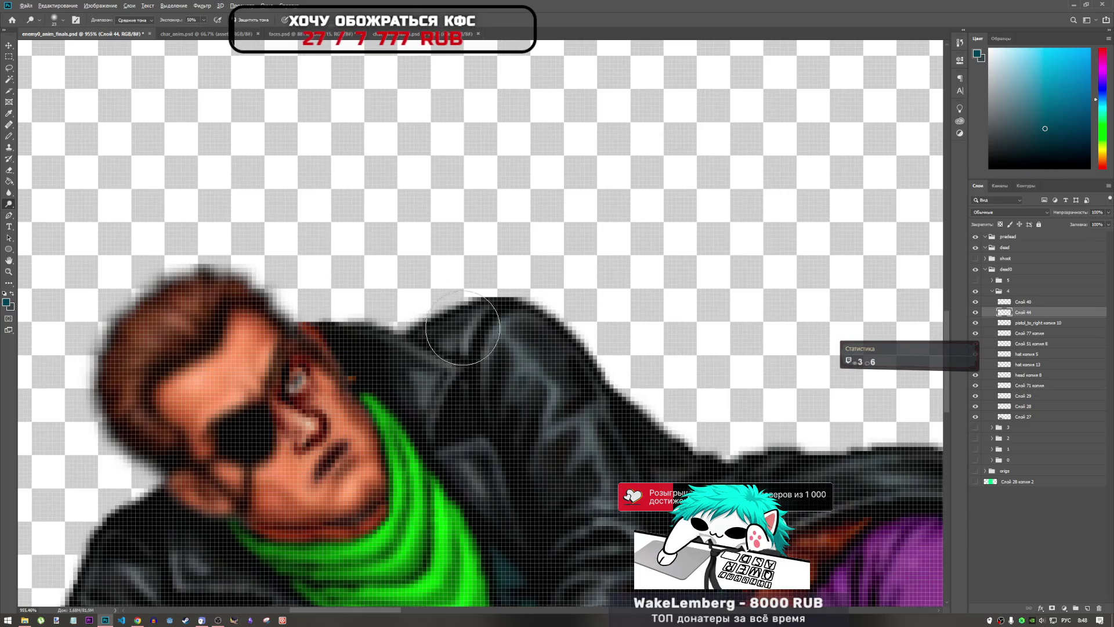
{"action": "scroll", "coordinate": [463, 328], "scroll_direction": "down", "scroll_amount": 6, "text": "alt"}
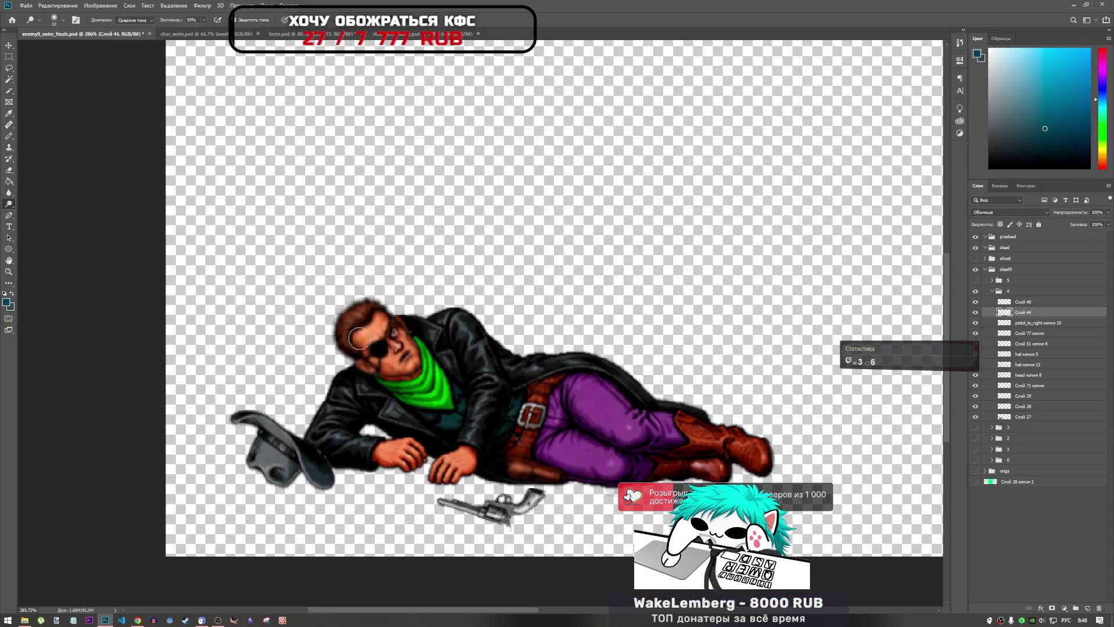
{"action": "scroll", "coordinate": [390, 346], "scroll_direction": "down", "scroll_amount": 2, "text": "alt"}
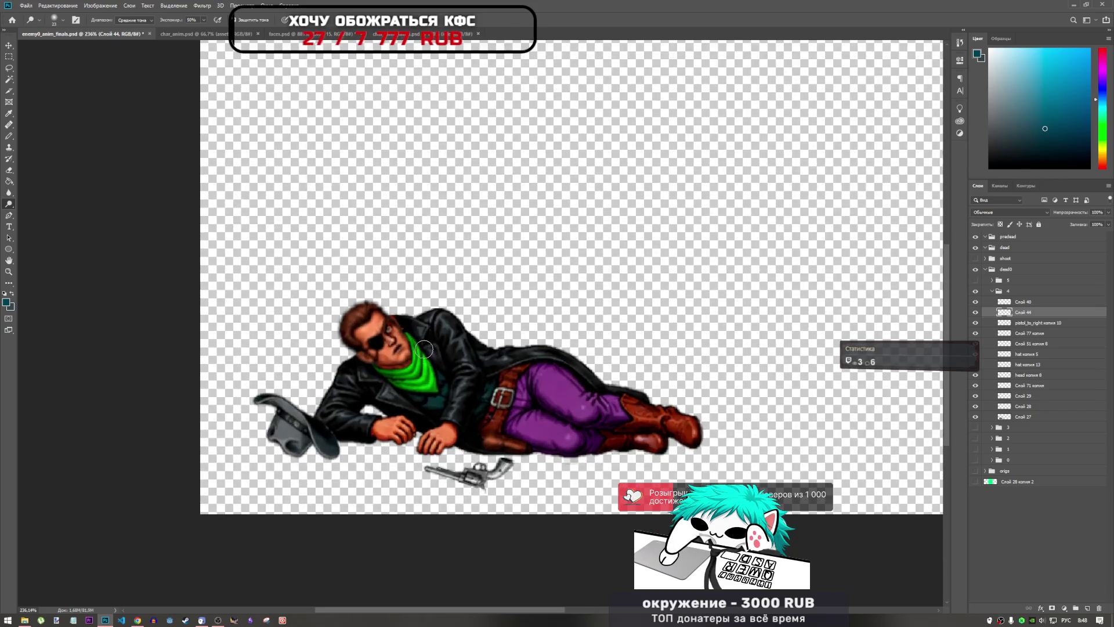
{"action": "scroll", "coordinate": [427, 356], "scroll_direction": "up", "scroll_amount": 3, "text": "alt"}
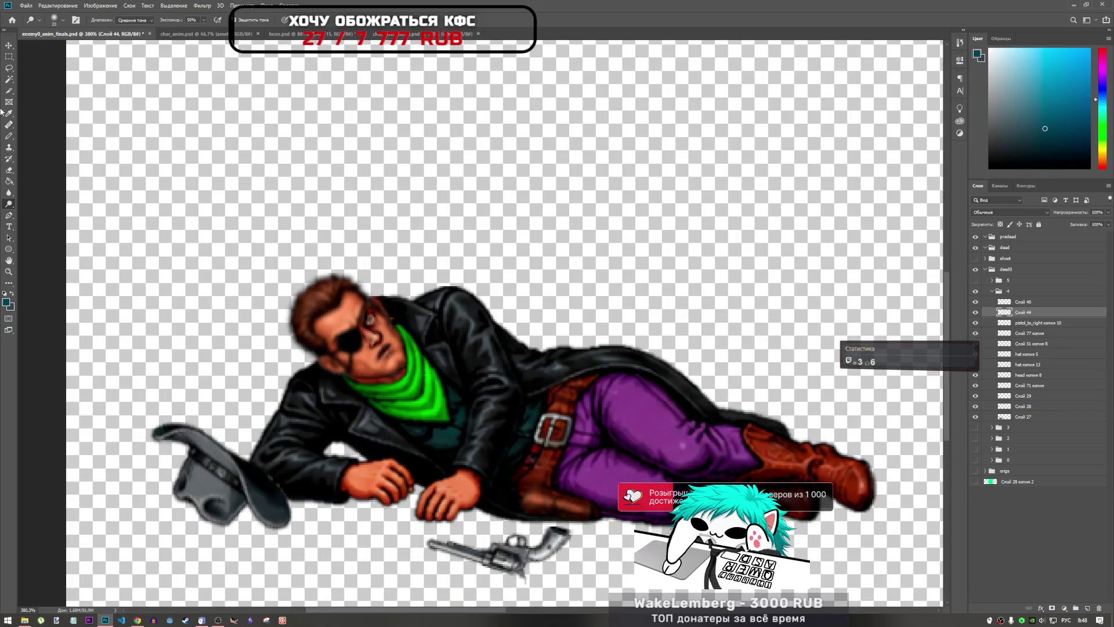
{"action": "right_click", "coordinate": [9, 204]}
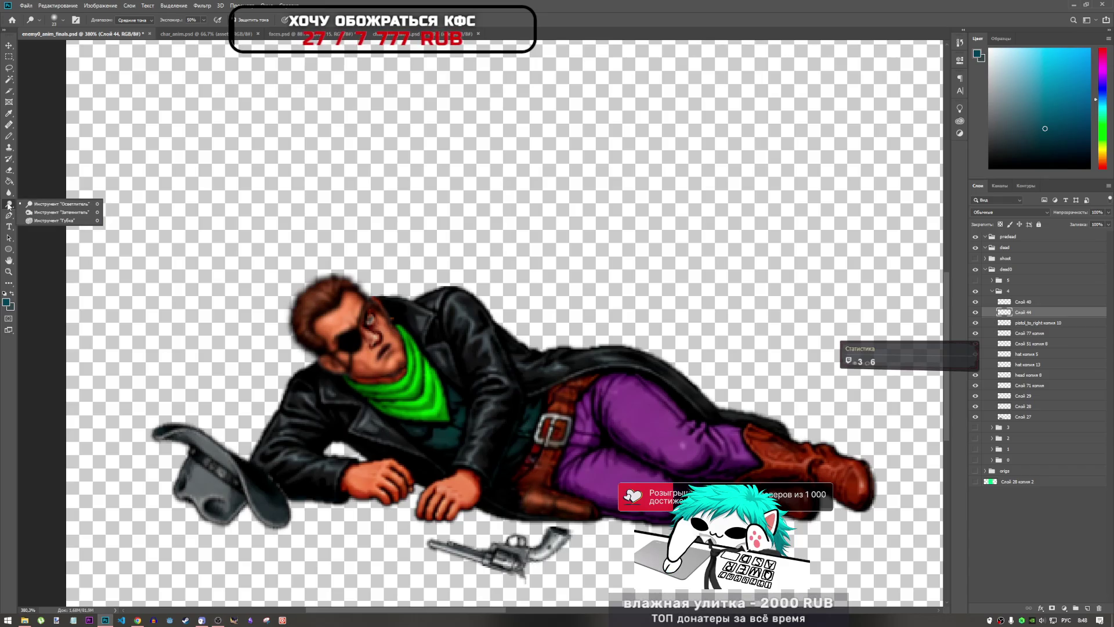
{"action": "left_click", "coordinate": [55, 204]}
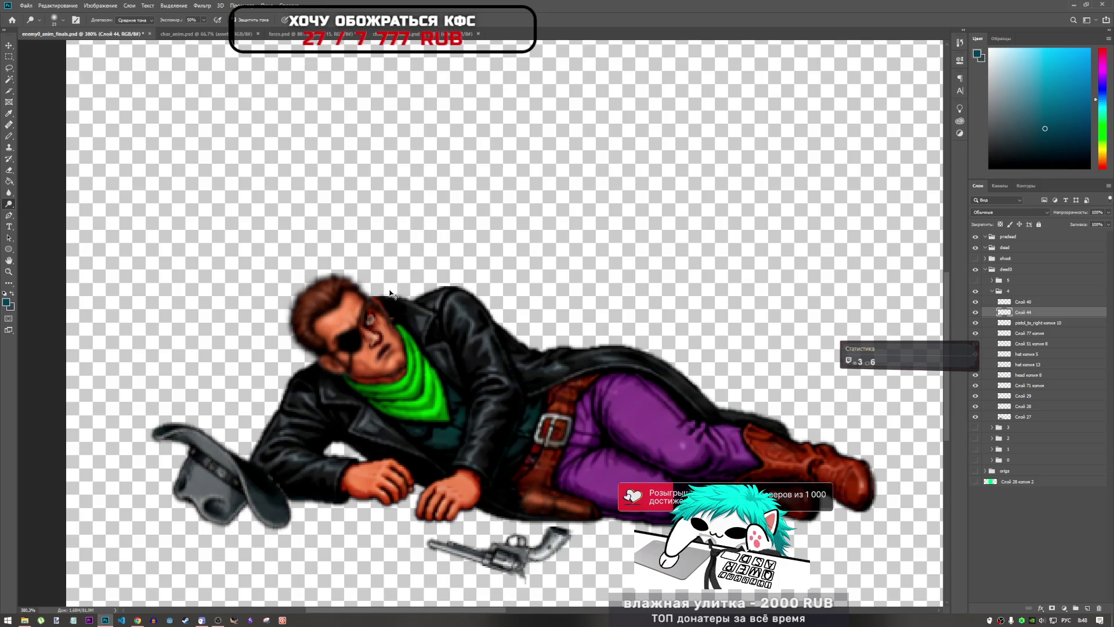
{"action": "scroll", "coordinate": [351, 333], "scroll_direction": "down", "scroll_amount": 3}
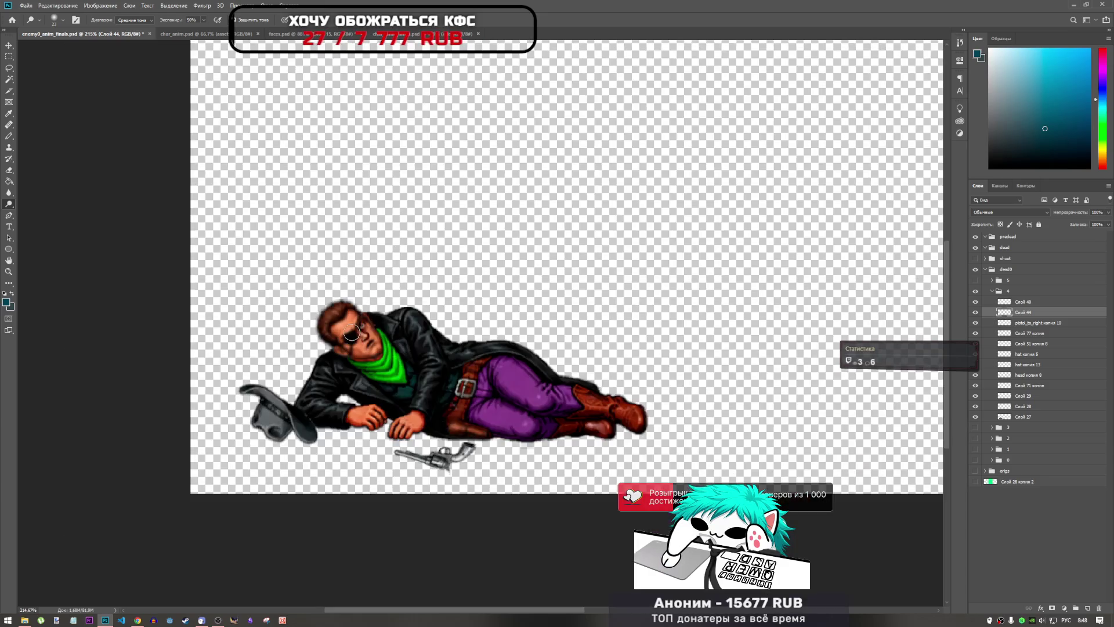
{"action": "scroll", "coordinate": [352, 333], "scroll_direction": "down", "scroll_amount": 2}
{"action": "scroll", "coordinate": [179, 442], "scroll_direction": "up", "scroll_amount": 8}
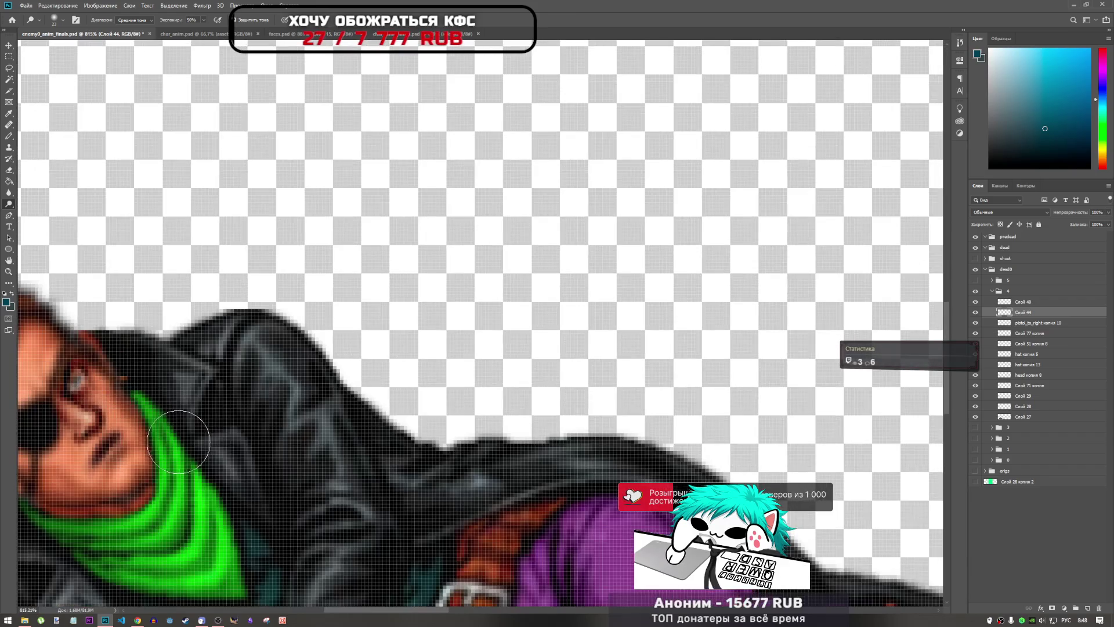
{"action": "mouse_move", "coordinate": [424, 611]}
{"action": "left_mouse_down"}
{"action": "mouse_move", "coordinate": [370, 613]}
{"action": "mouse_move", "coordinate": [384, 612]}
{"action": "left_mouse_up"}
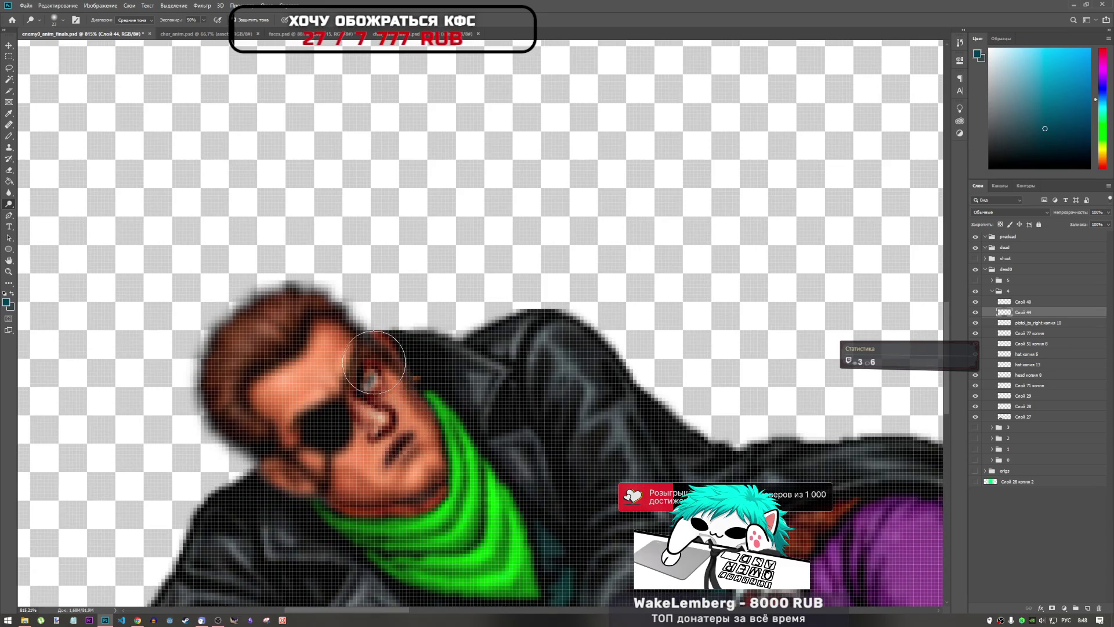
{"action": "scroll", "coordinate": [374, 363], "scroll_direction": "down", "scroll_amount": 5}
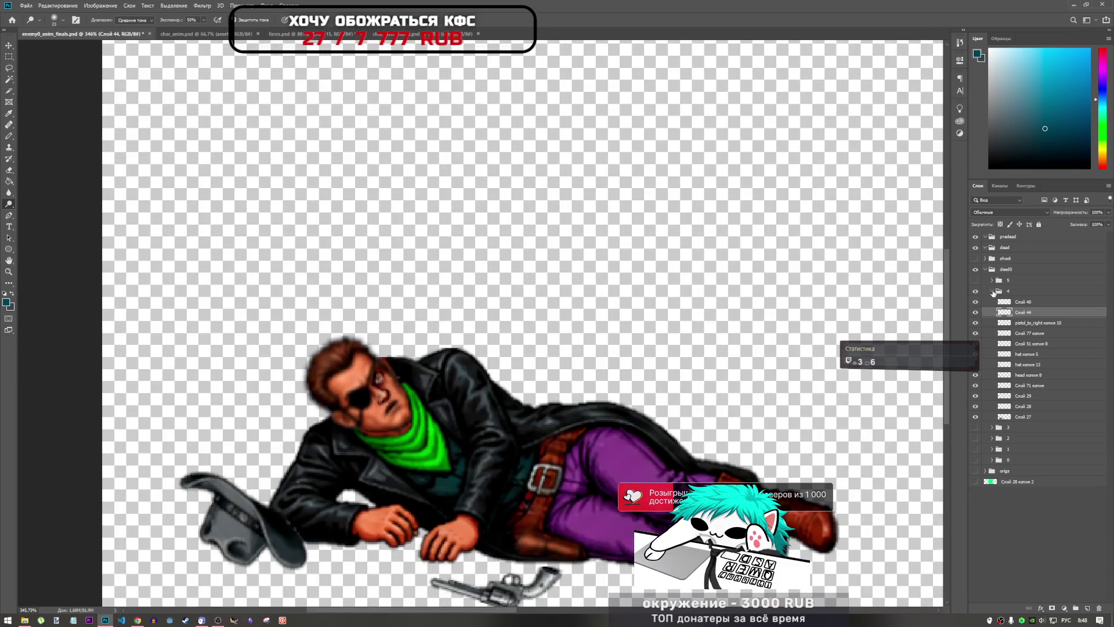
{"action": "left_click", "coordinate": [993, 292]}
{"action": "left_click", "coordinate": [975, 292]}
{"action": "left_click", "coordinate": [976, 291]}
{"action": "left_click", "coordinate": [976, 291]}
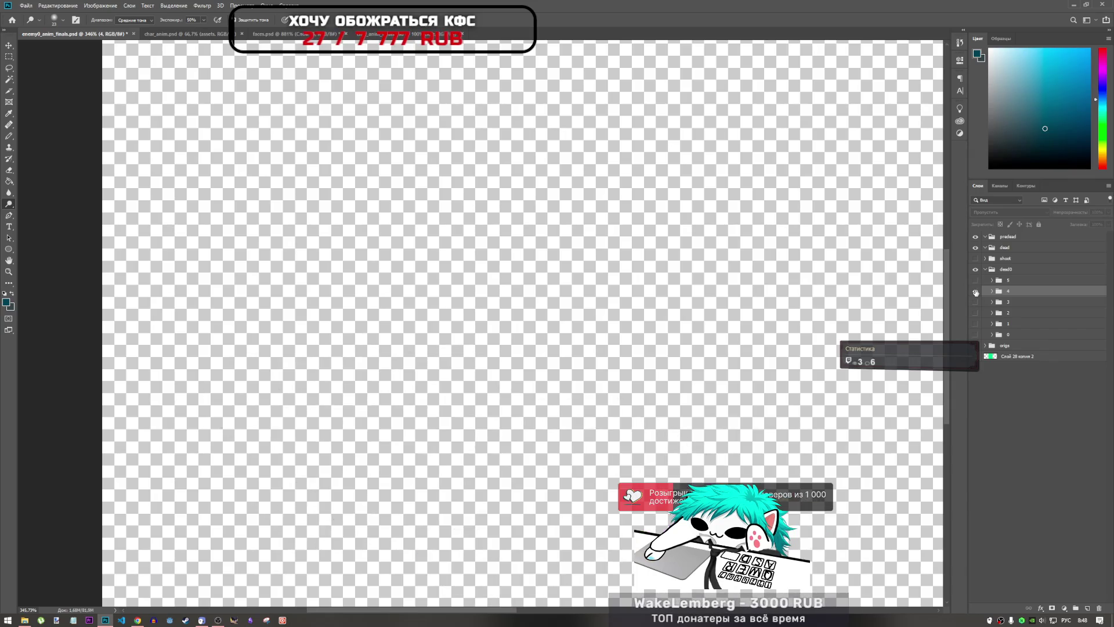
{"action": "left_click", "coordinate": [975, 292]}
{"action": "left_click", "coordinate": [975, 291]}
{"action": "left_click", "coordinate": [976, 302]}
{"action": "left_click", "coordinate": [976, 303]}
{"action": "left_click", "coordinate": [976, 291]}
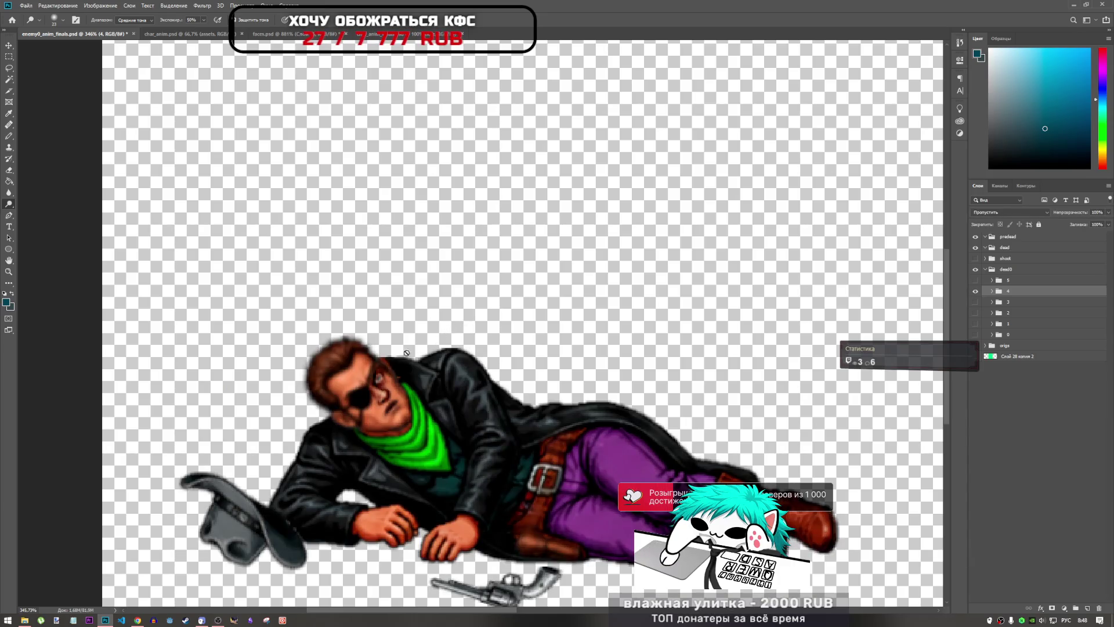
{"action": "scroll", "coordinate": [375, 374], "scroll_direction": "up", "scroll_amount": 8}
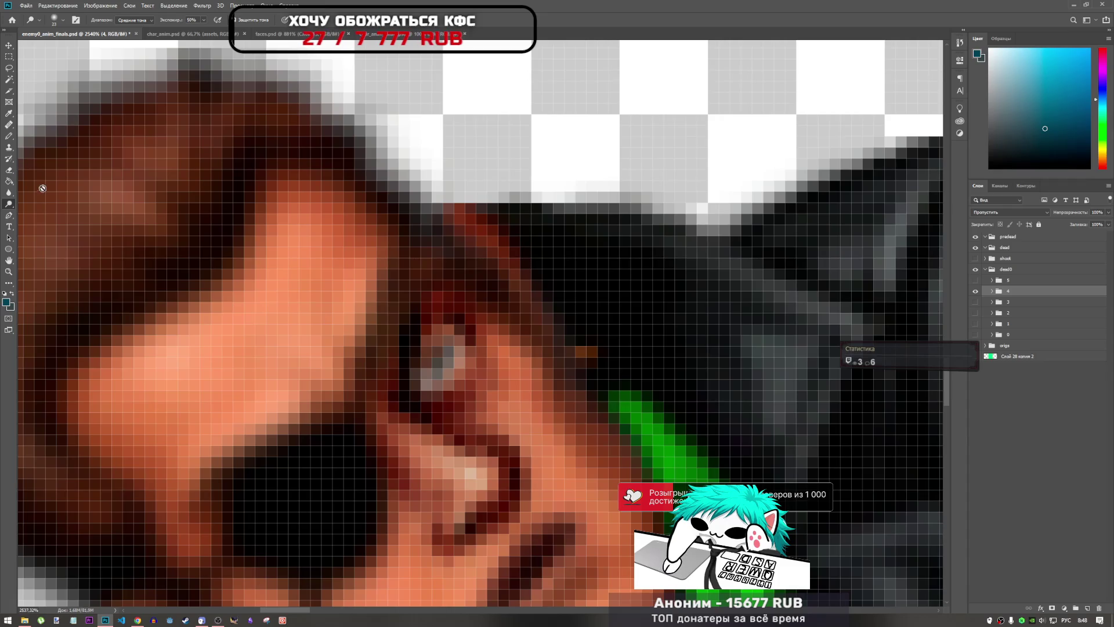
- Select the Pencil and, after a not-editable error, target Слой 40 in group 4
{"action": "left_click", "coordinate": [9, 137]}
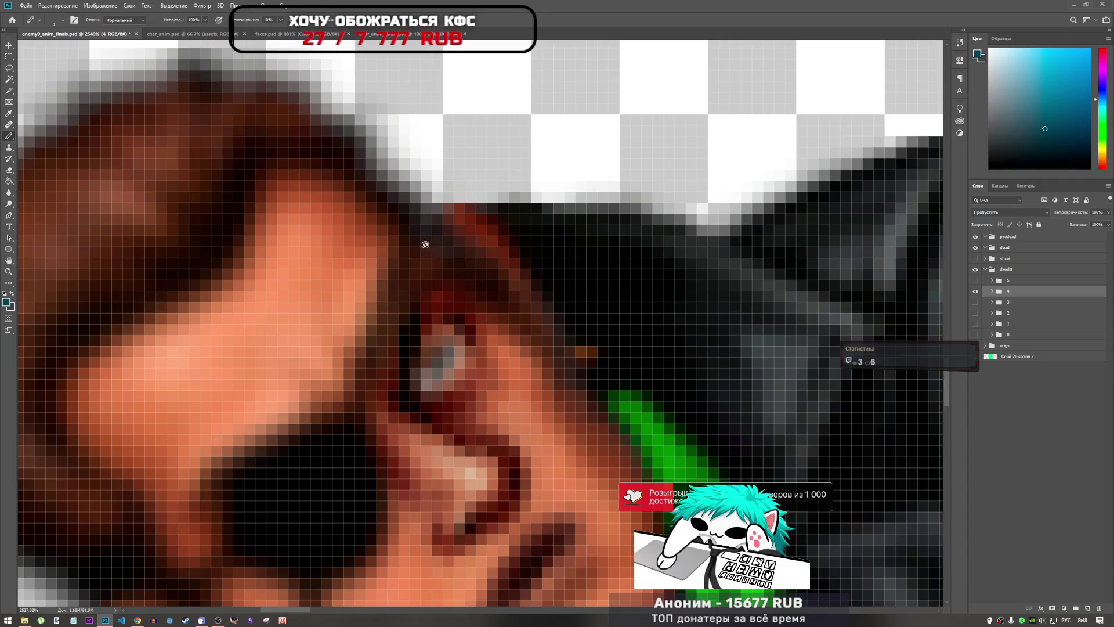
{"action": "left_click", "coordinate": [431, 351]}
{"action": "left_click", "coordinate": [552, 231]}
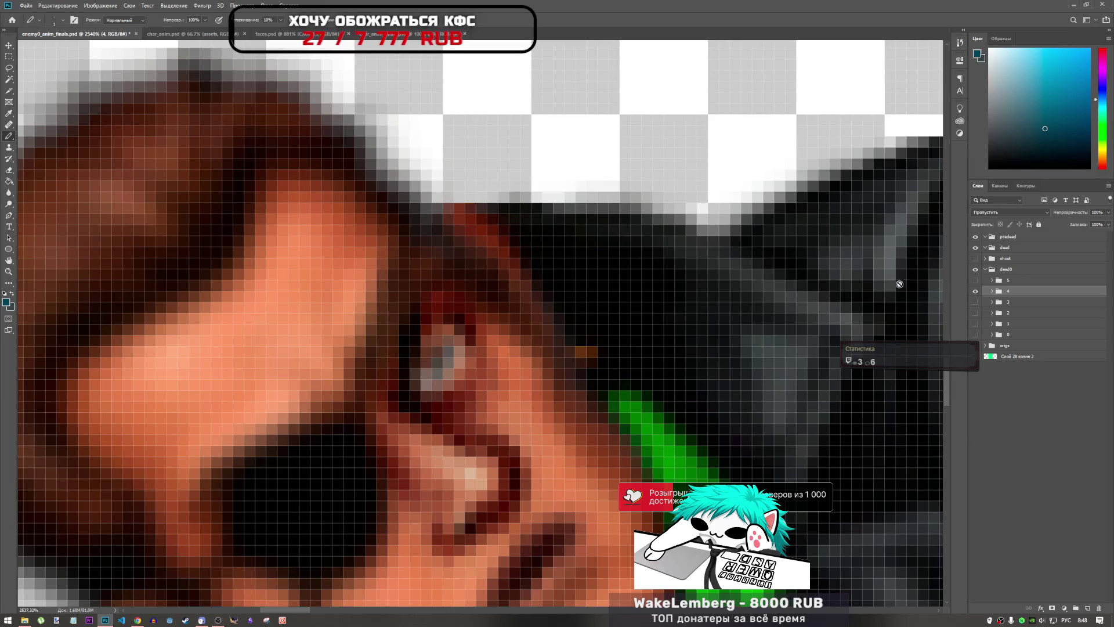
{"action": "left_click", "coordinate": [993, 291]}
{"action": "left_click", "coordinate": [1024, 302]}
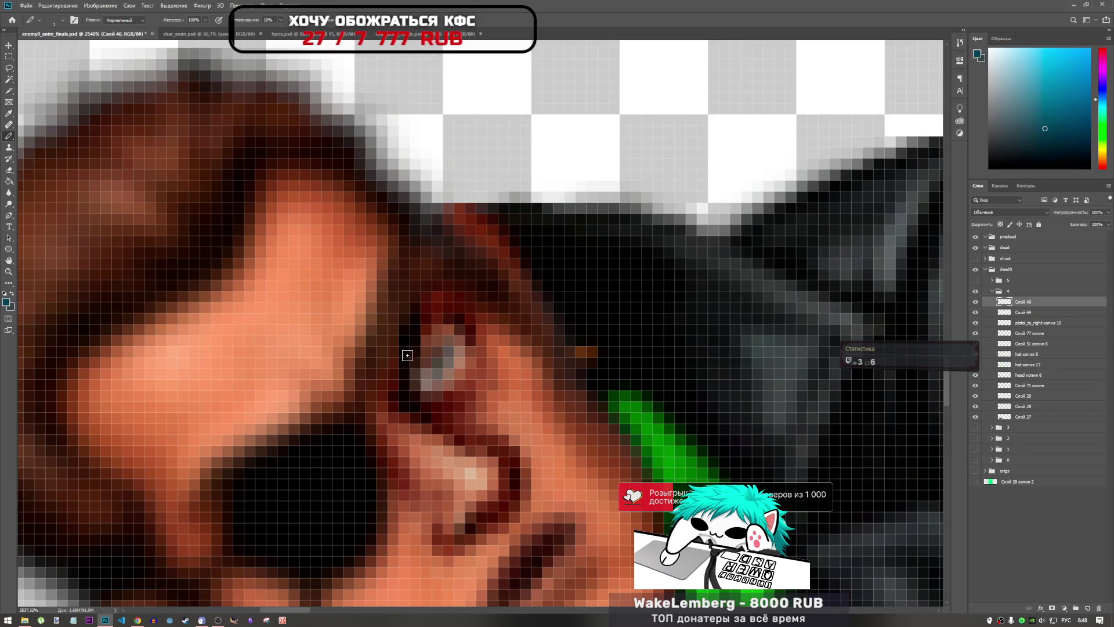
- Pencil pixels above the eye, undo the blue stroke and reset the colour to black
{"action": "mouse_move", "coordinate": [415, 351]}
{"action": "left_mouse_down"}
{"action": "mouse_move", "coordinate": [405, 374]}
{"action": "mouse_move", "coordinate": [484, 317]}
{"action": "left_mouse_up"}
{"action": "key", "text": "ctrl+z"}
{"action": "key", "text": "d"}
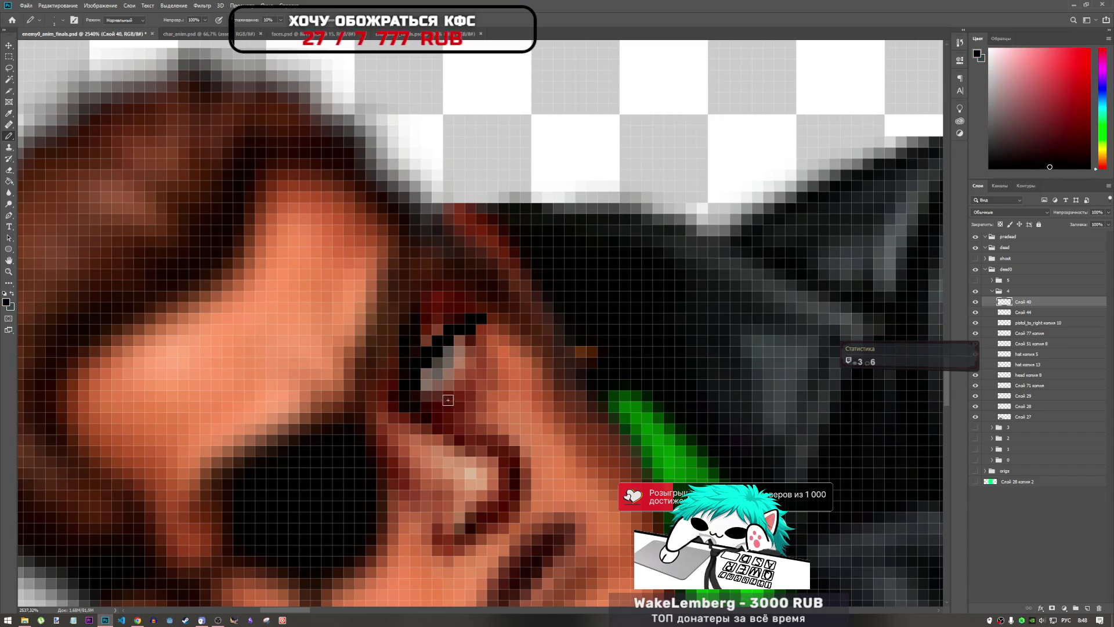
{"action": "scroll", "coordinate": [448, 400], "scroll_direction": "down", "scroll_amount": 4}
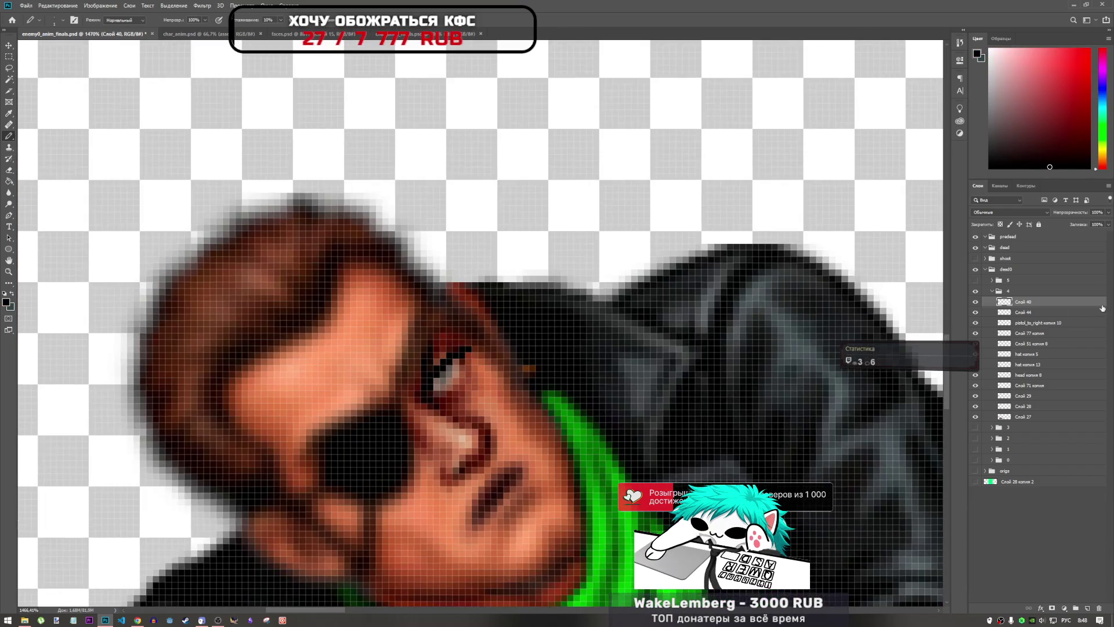